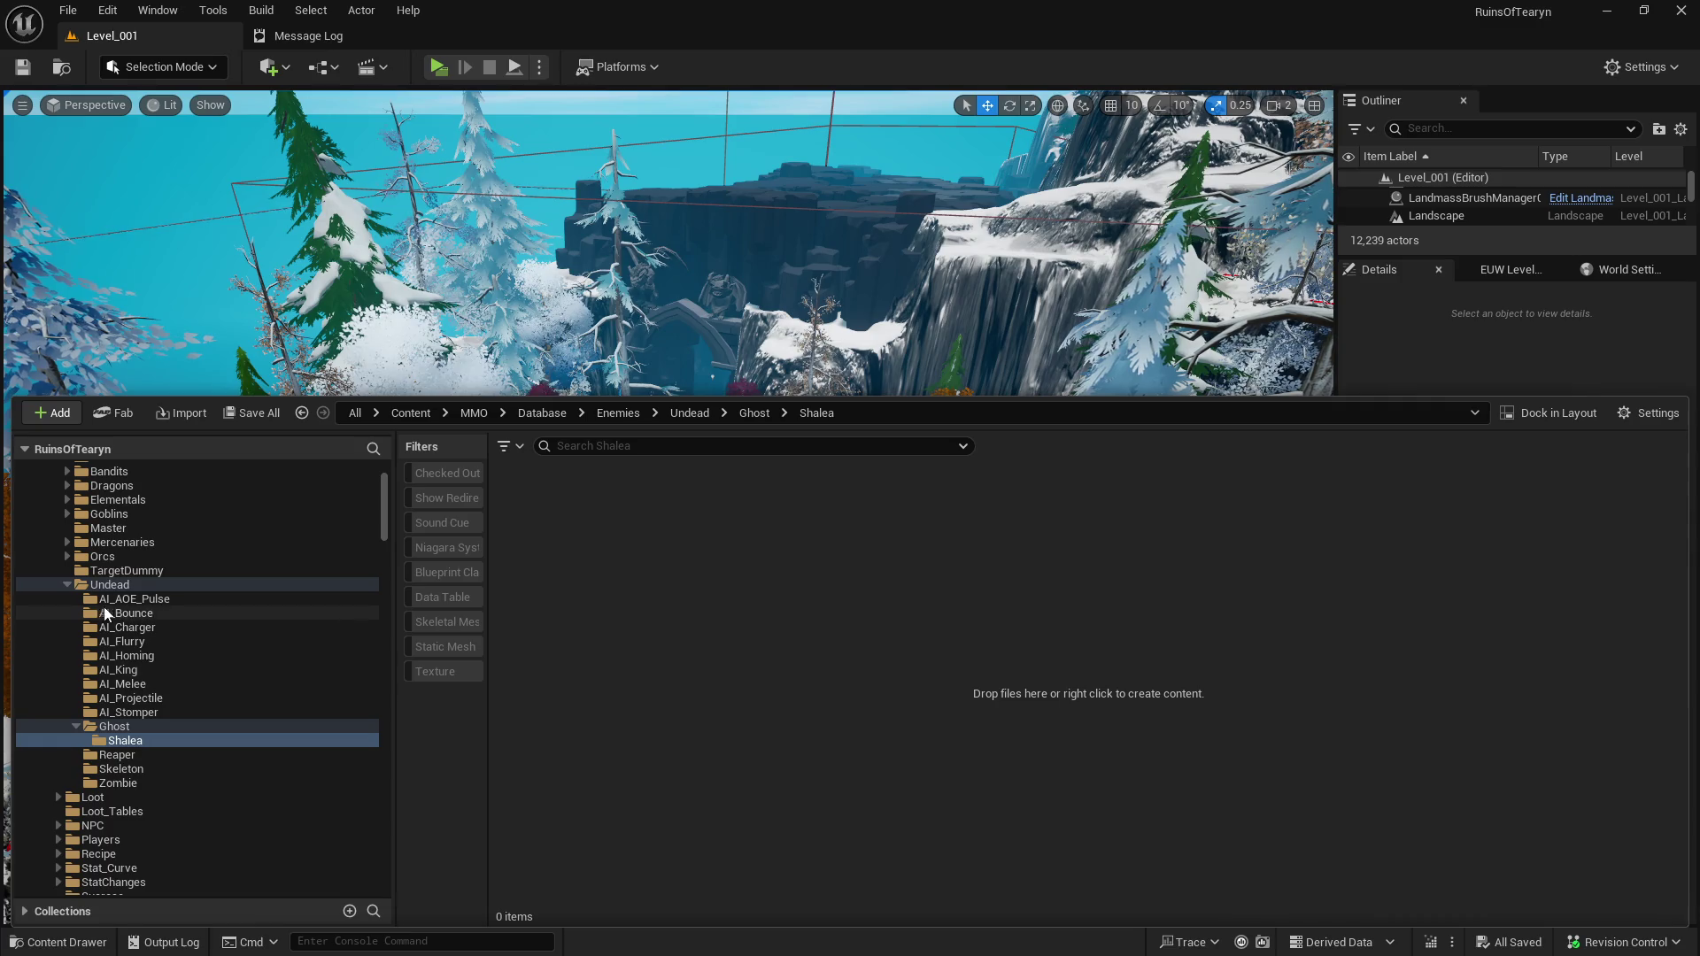
Select the four assets in the Ghost folder and copy them into the Shalea folder.
scroll(138, 689, "up", 1)
scroll(138, 697, "down", 3)
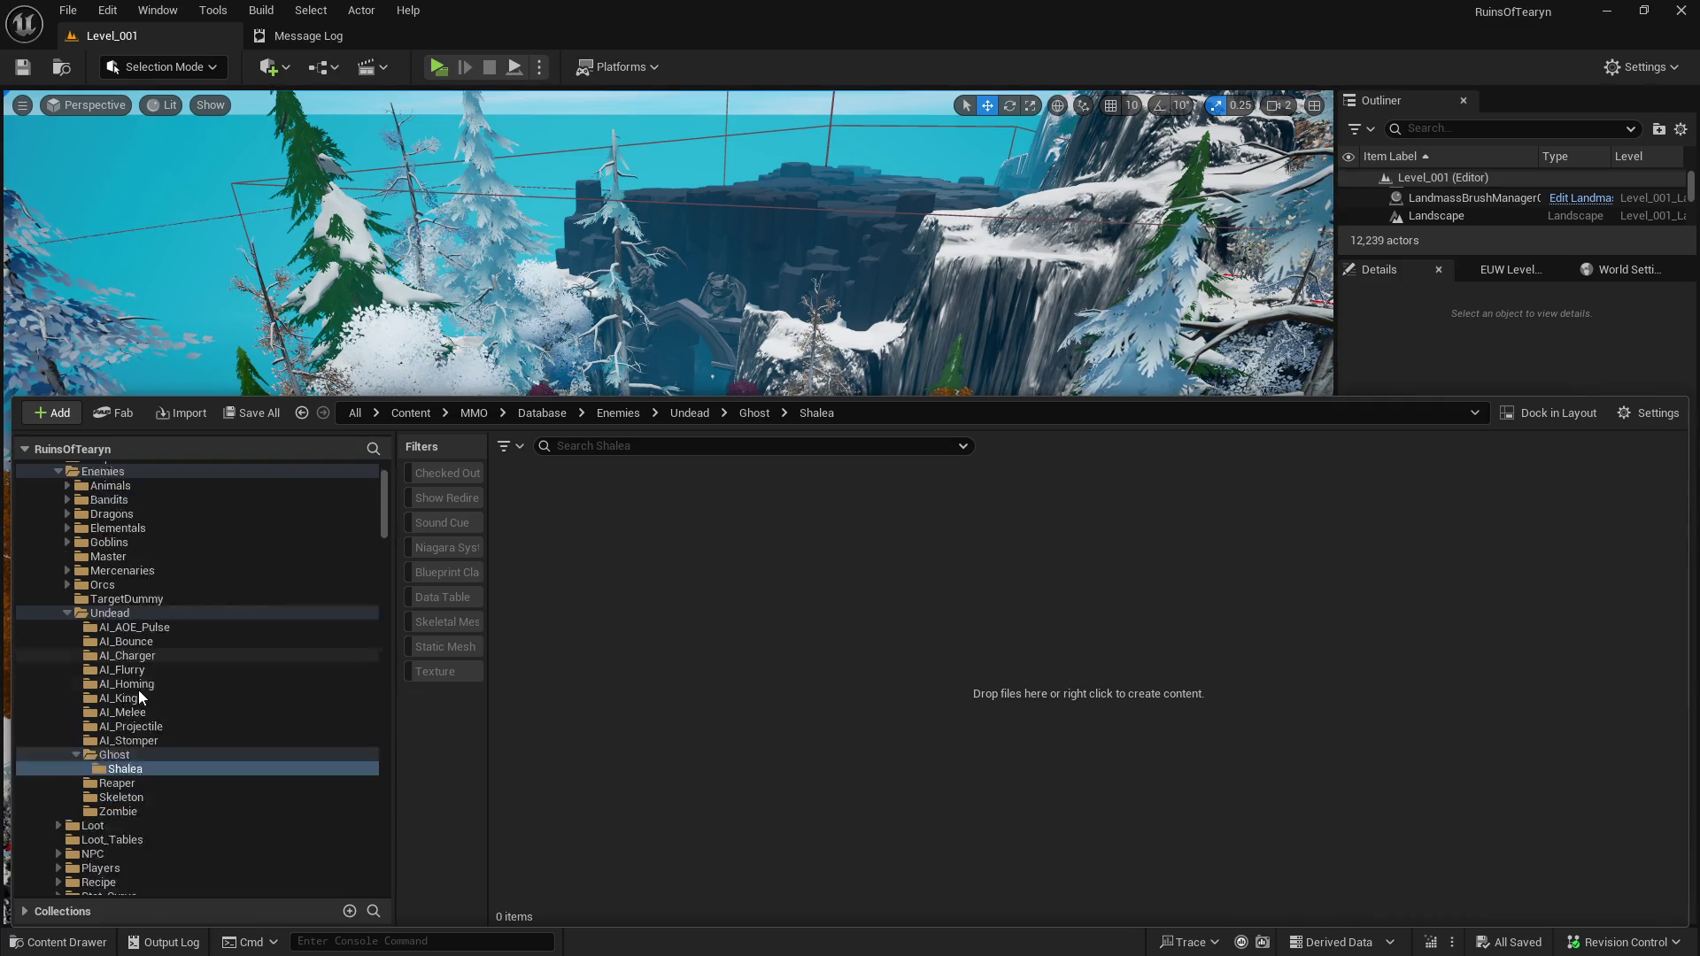
left_click(114, 669)
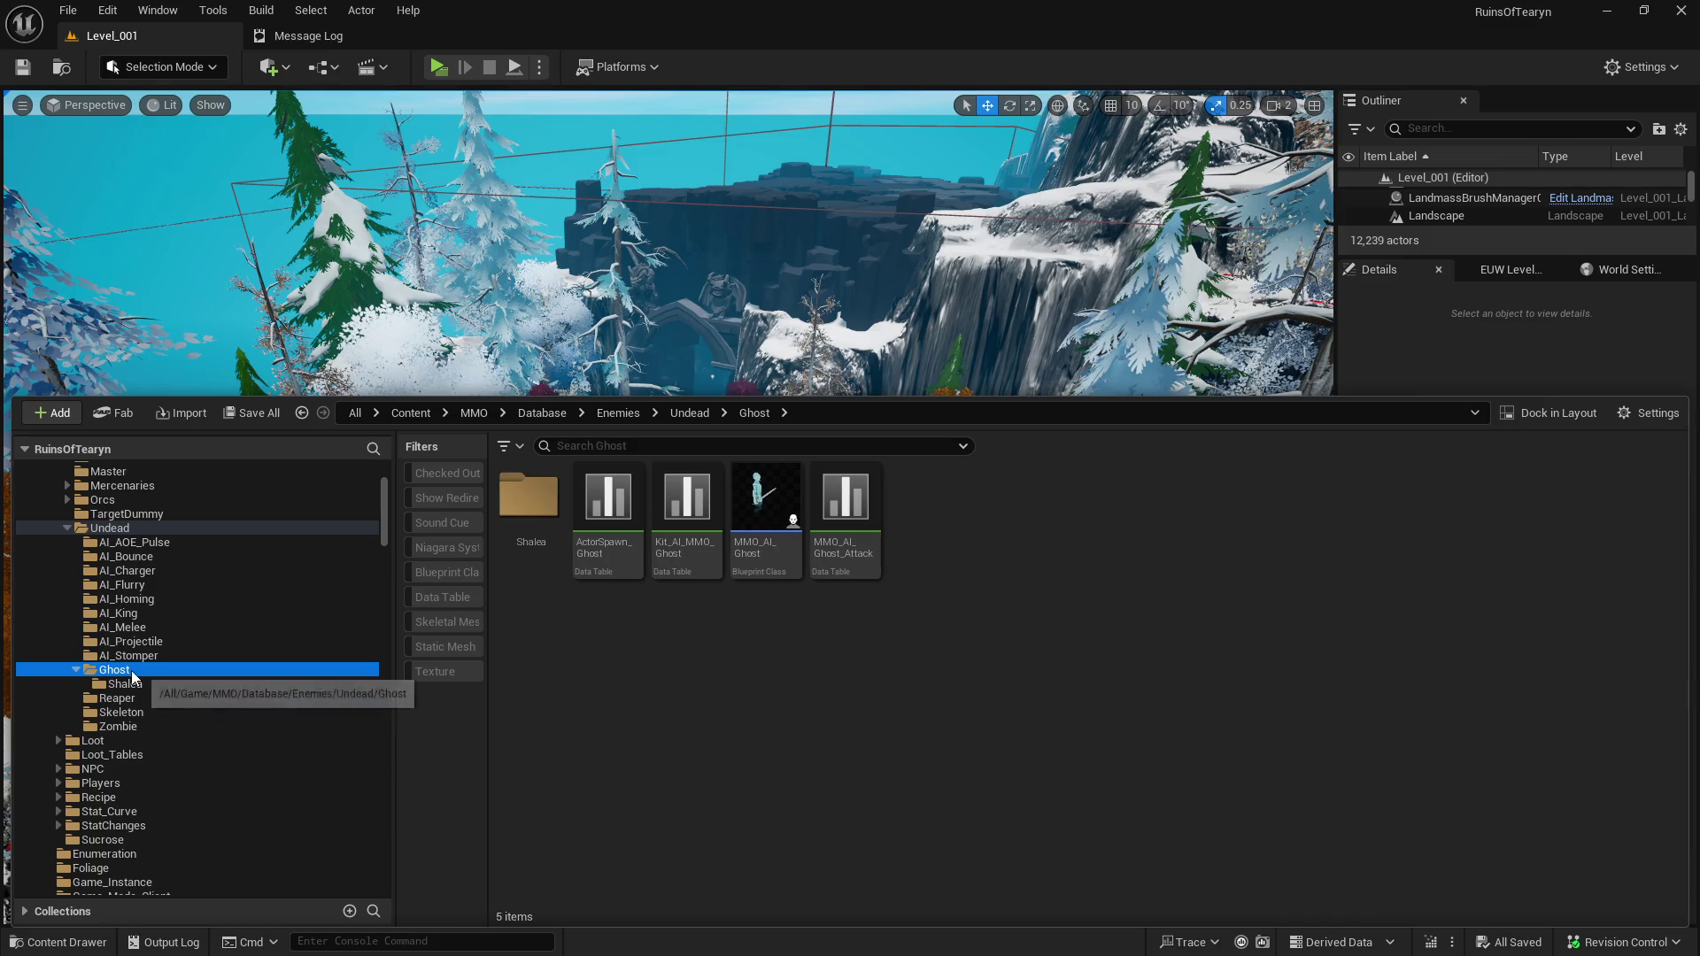
left_click(608, 498)
left_click(845, 497, "shift")
mouse_move(627, 506)
left_mouse_down()
mouse_move(354, 671)
mouse_move(251, 685)
left_mouse_up()
left_click(359, 740)
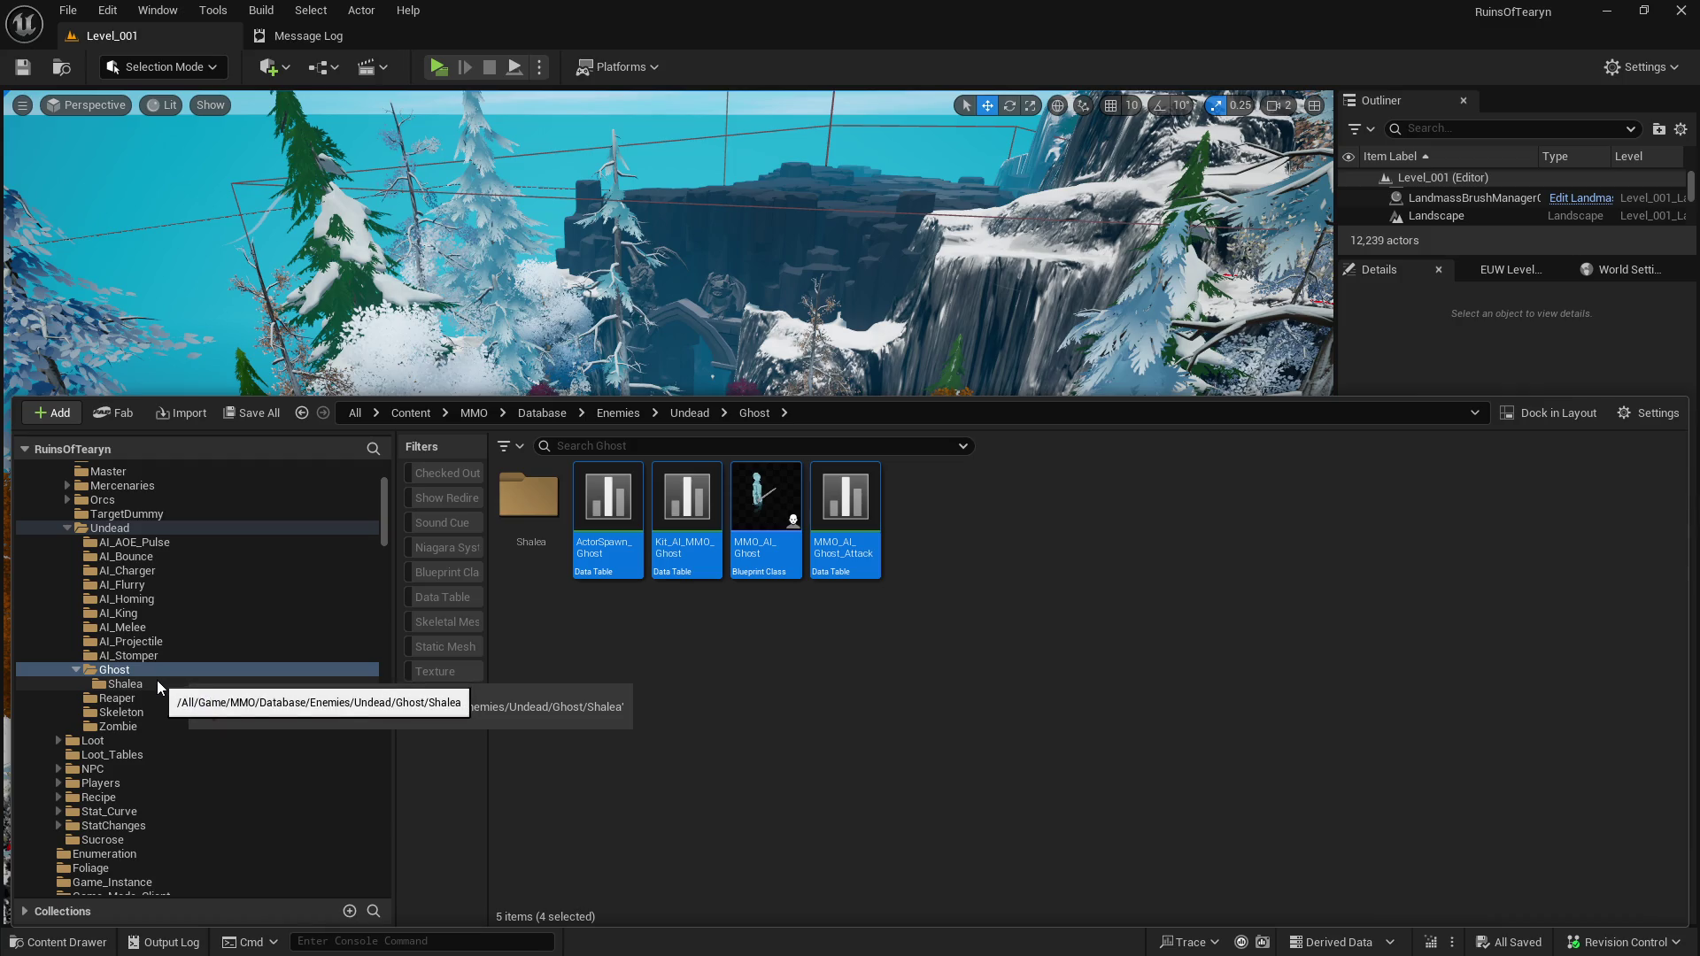
Open the Goblins Dekciw folder and select the MMO_AI_Dekciw blueprint.
scroll(159, 668, "up", 2)
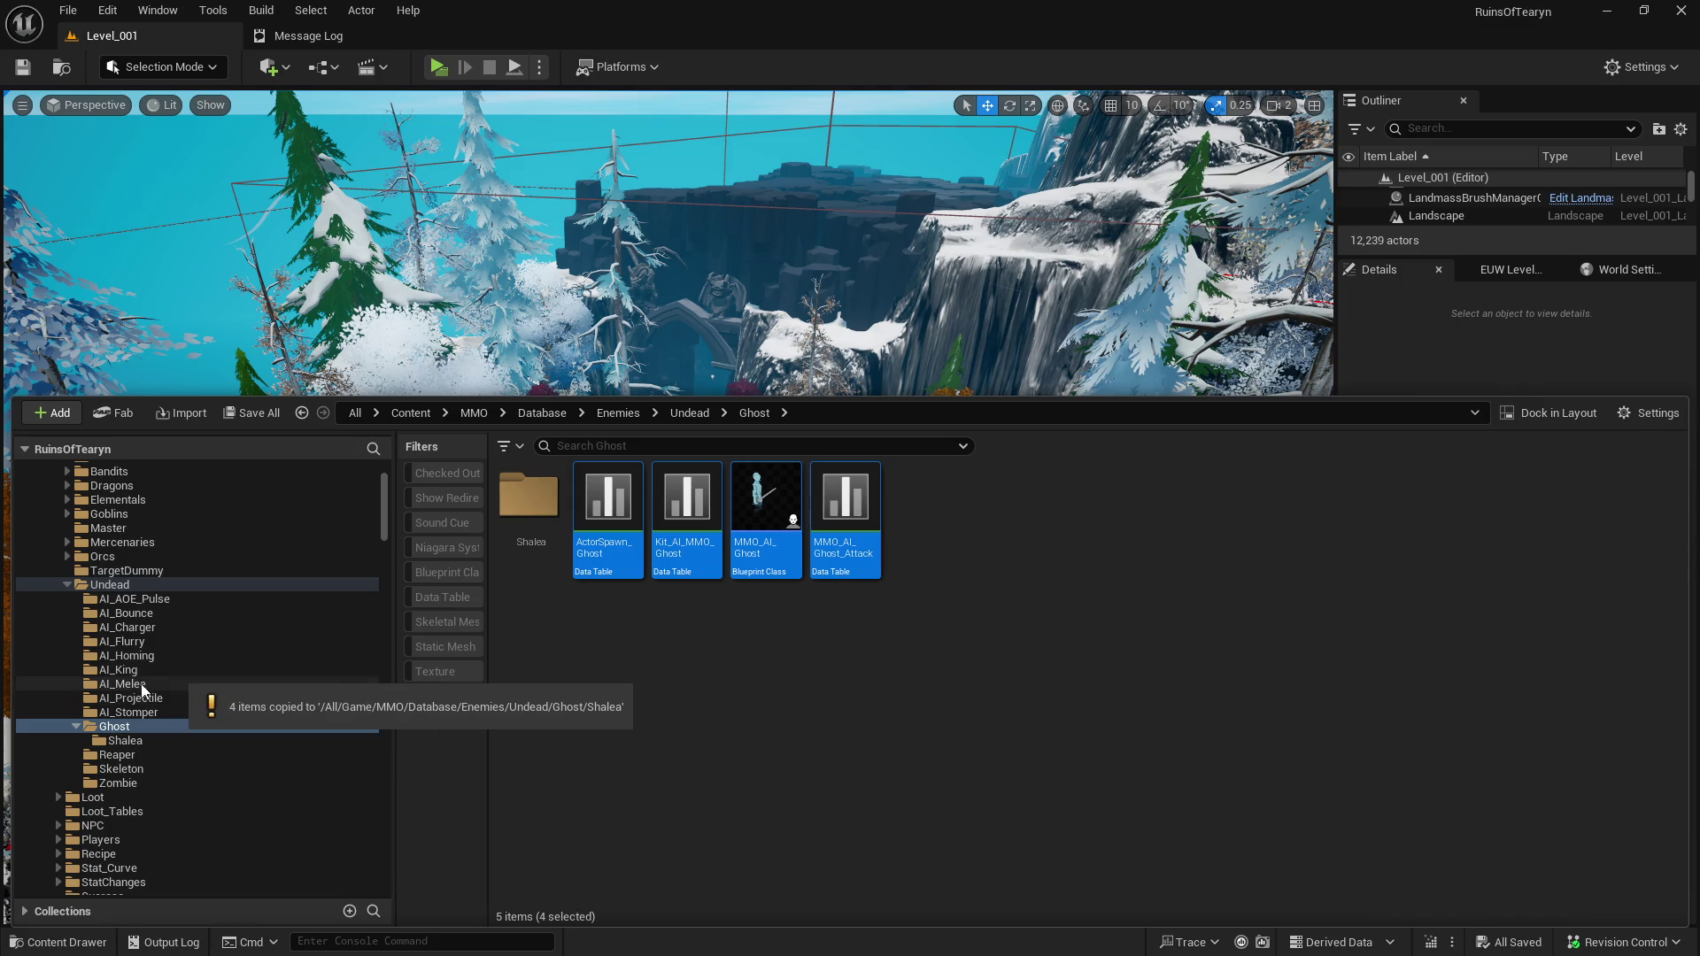
scroll(146, 691, "up", 2)
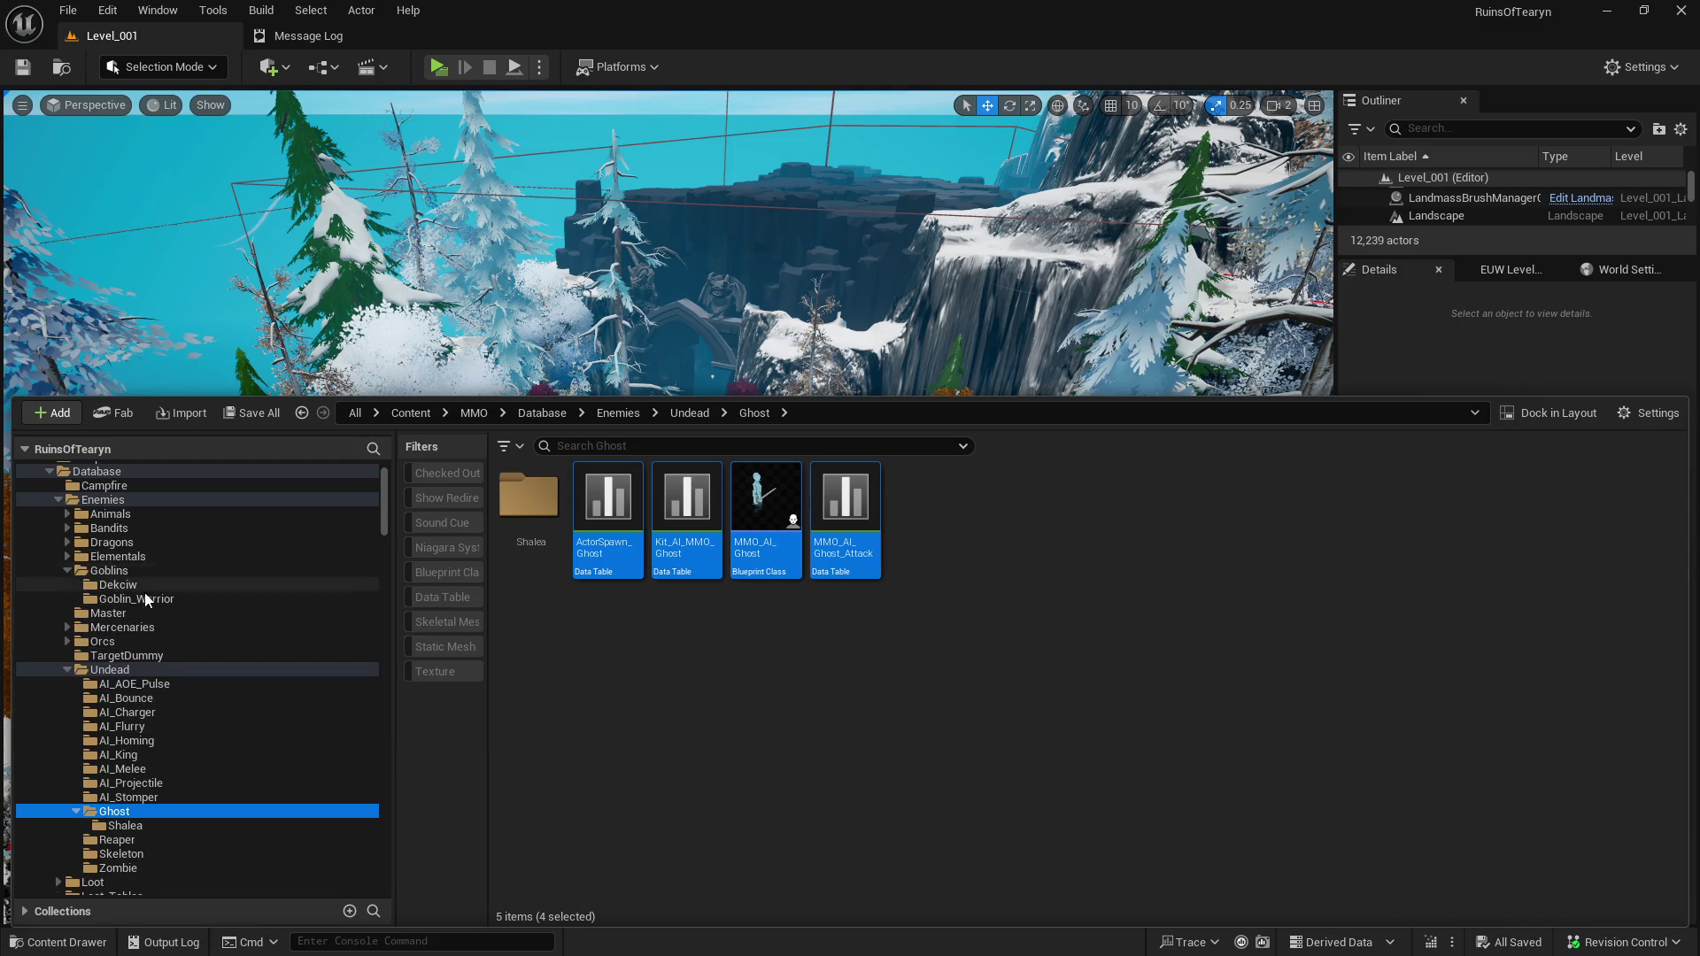
left_click(119, 585)
left_click(1000, 544)
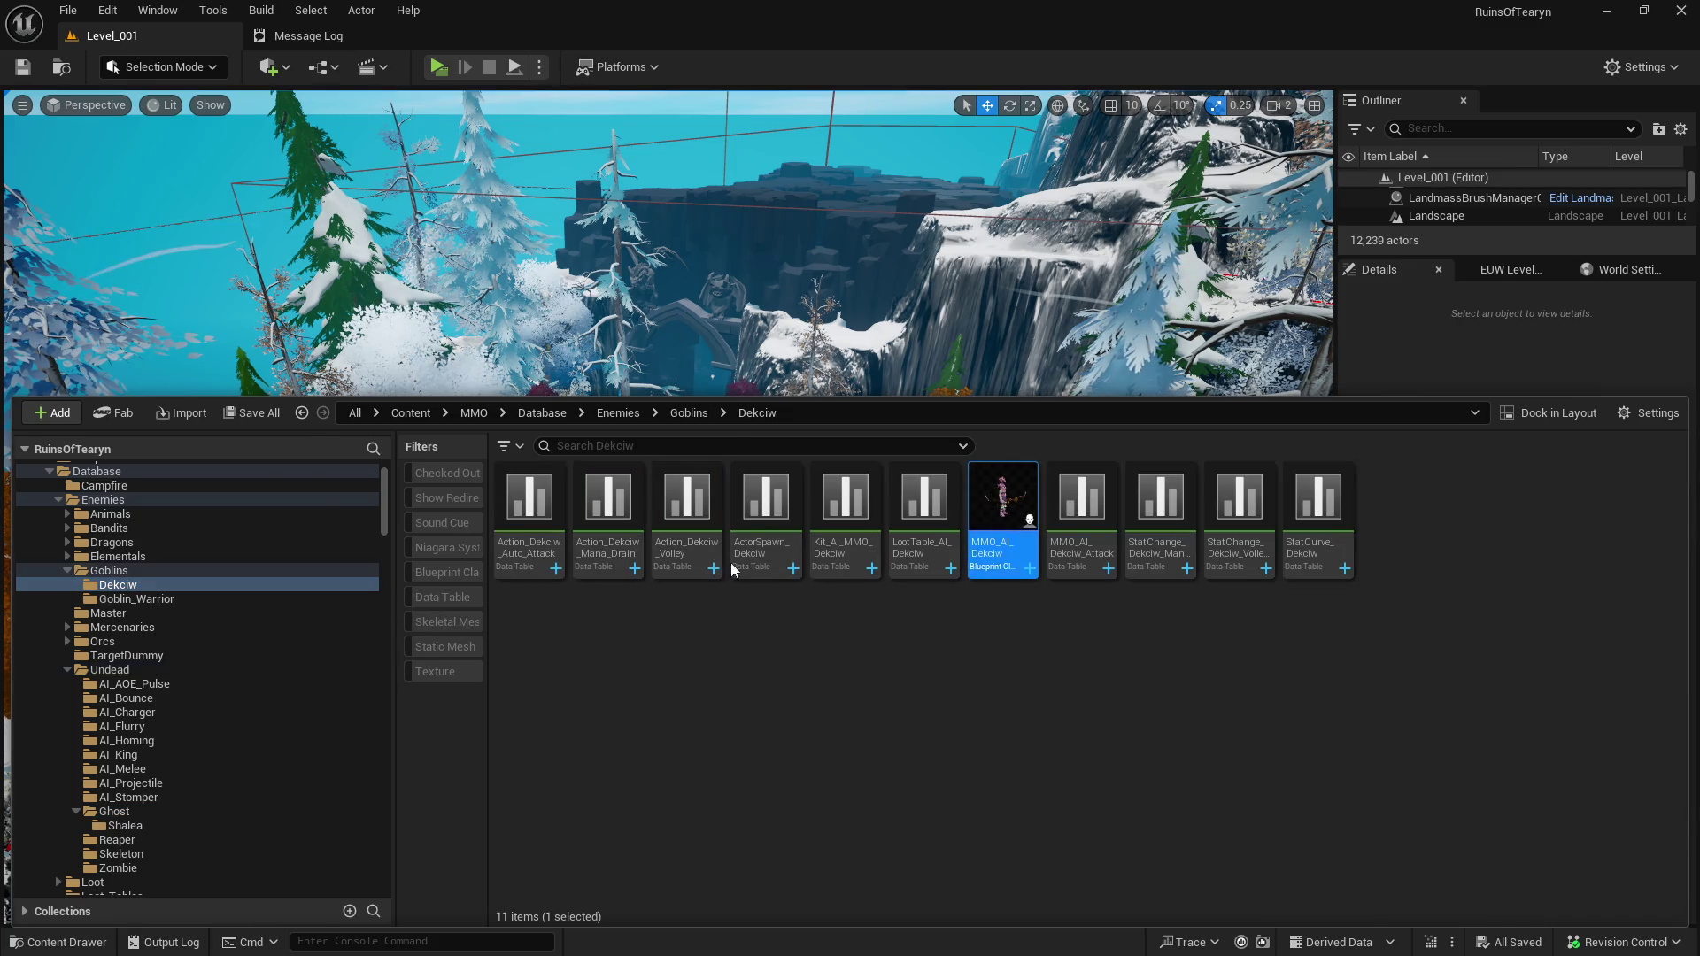
Inspect MMO_AI_Dekciw's character mesh settings, then close it and return to the level.
left_click(423, 105)
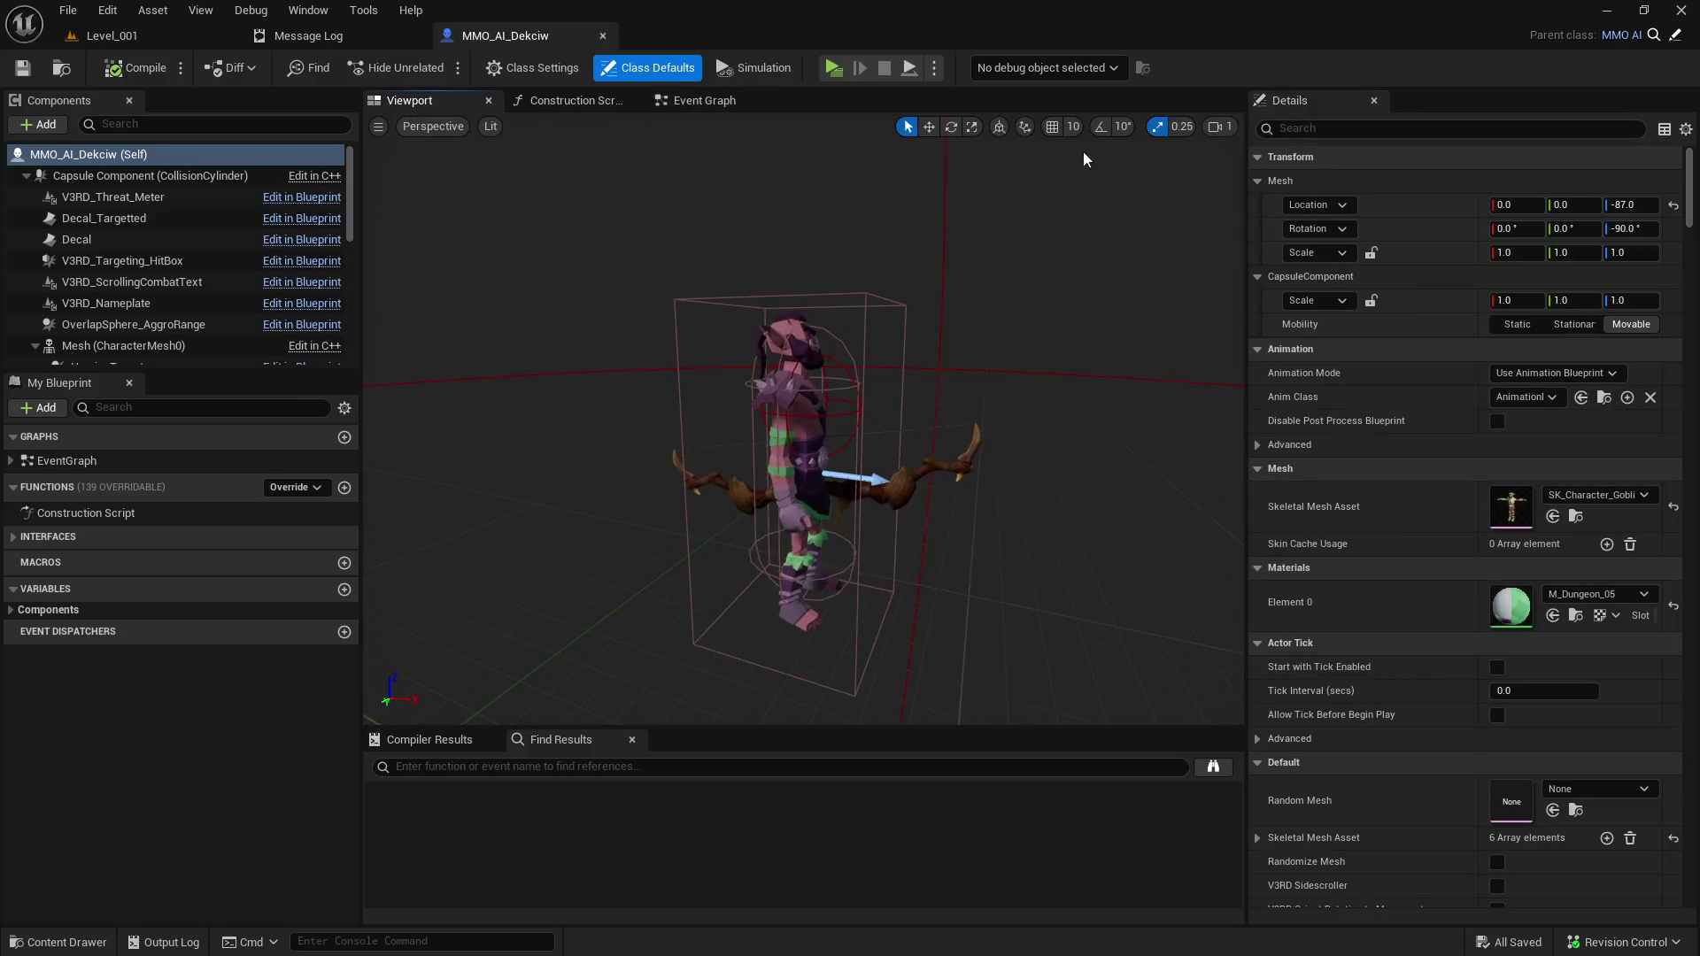
type("mesh")
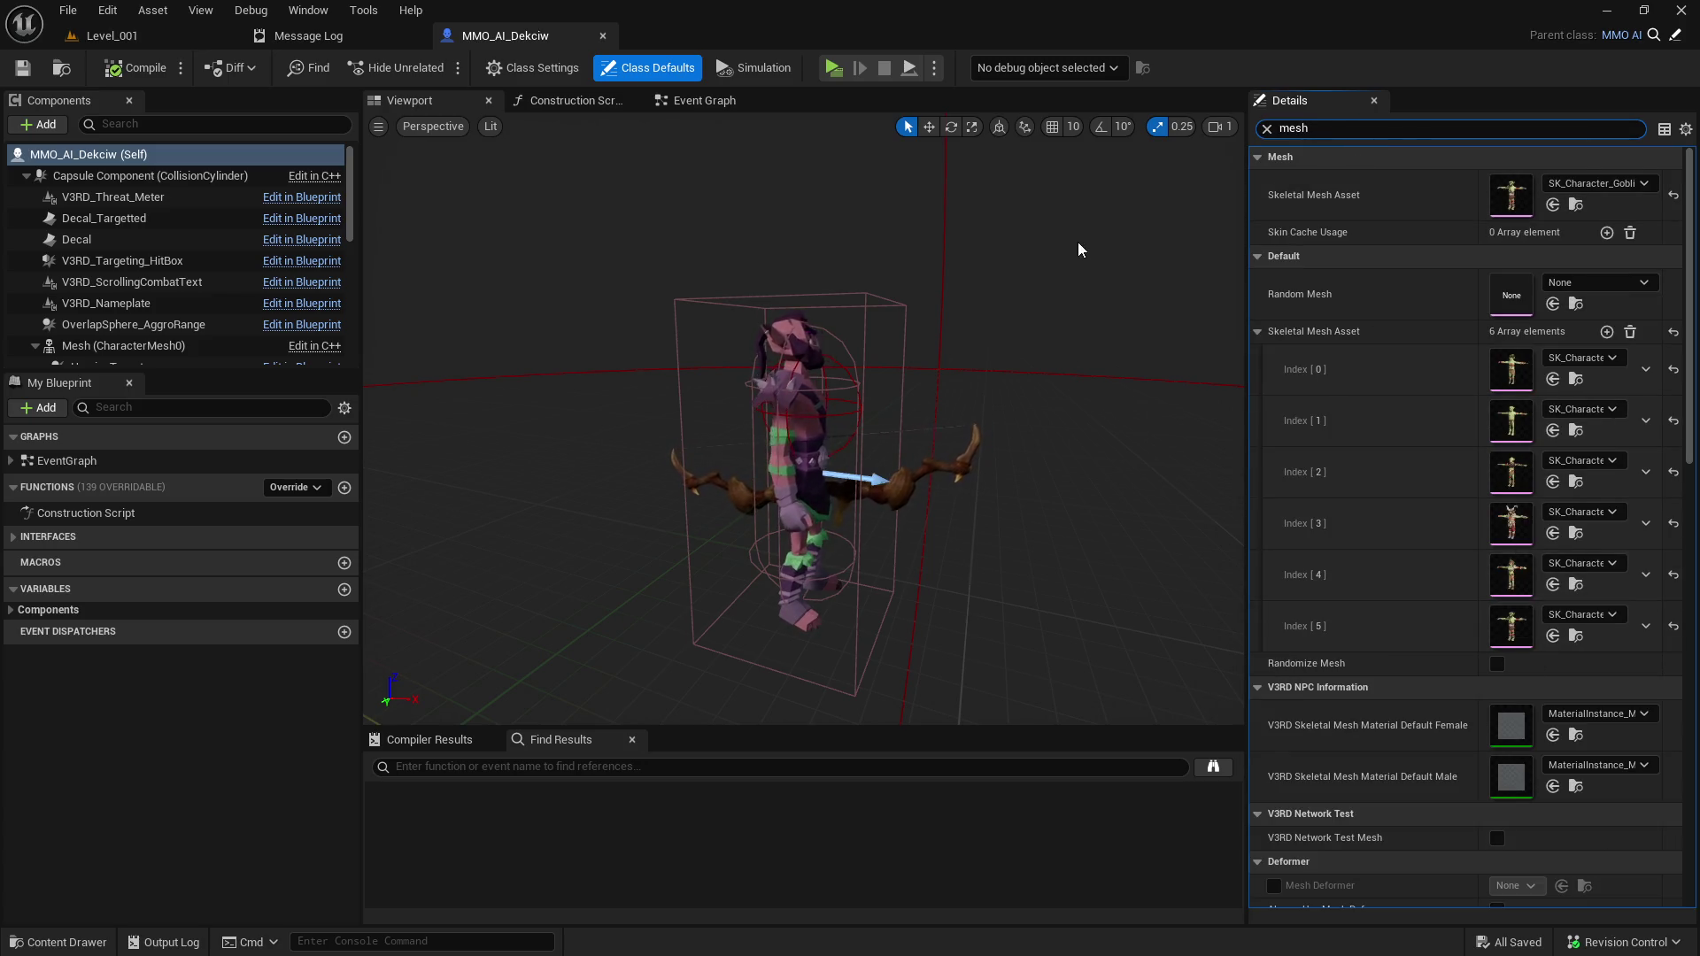
left_click(603, 37)
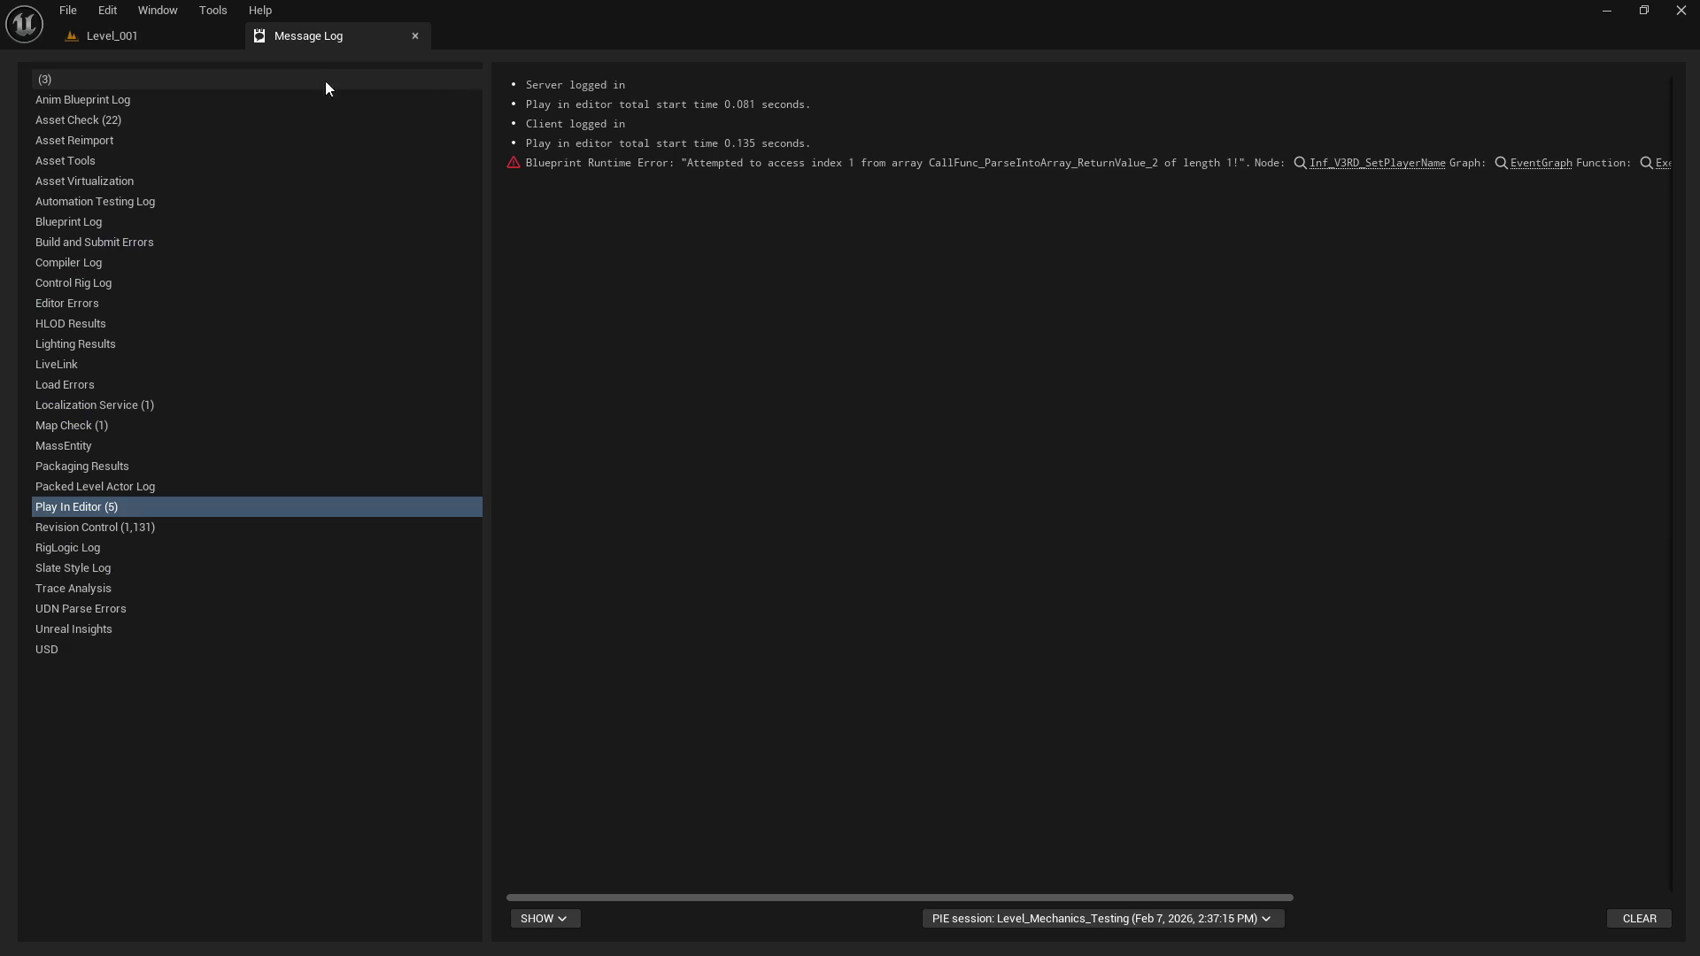
left_click(140, 39)
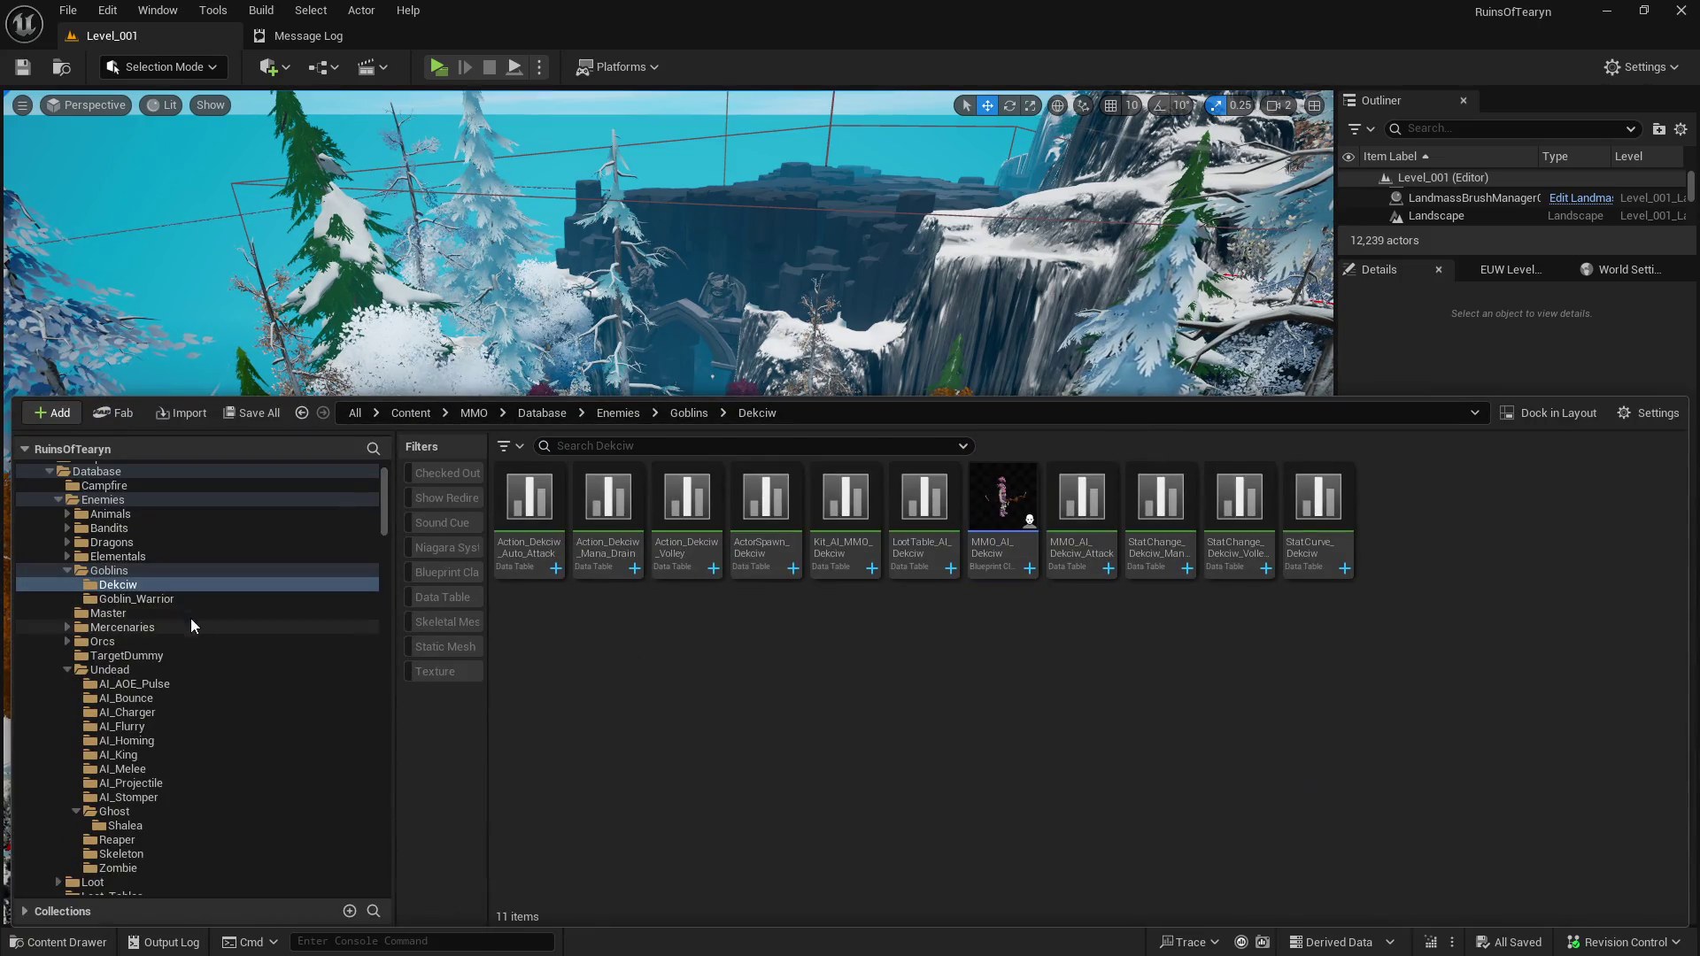
Open MMO_AI_Goblin from the Goblin_Warrior folder and enable Randomize Mesh.
left_click(144, 598)
left_click(691, 532)
double_click(690, 532)
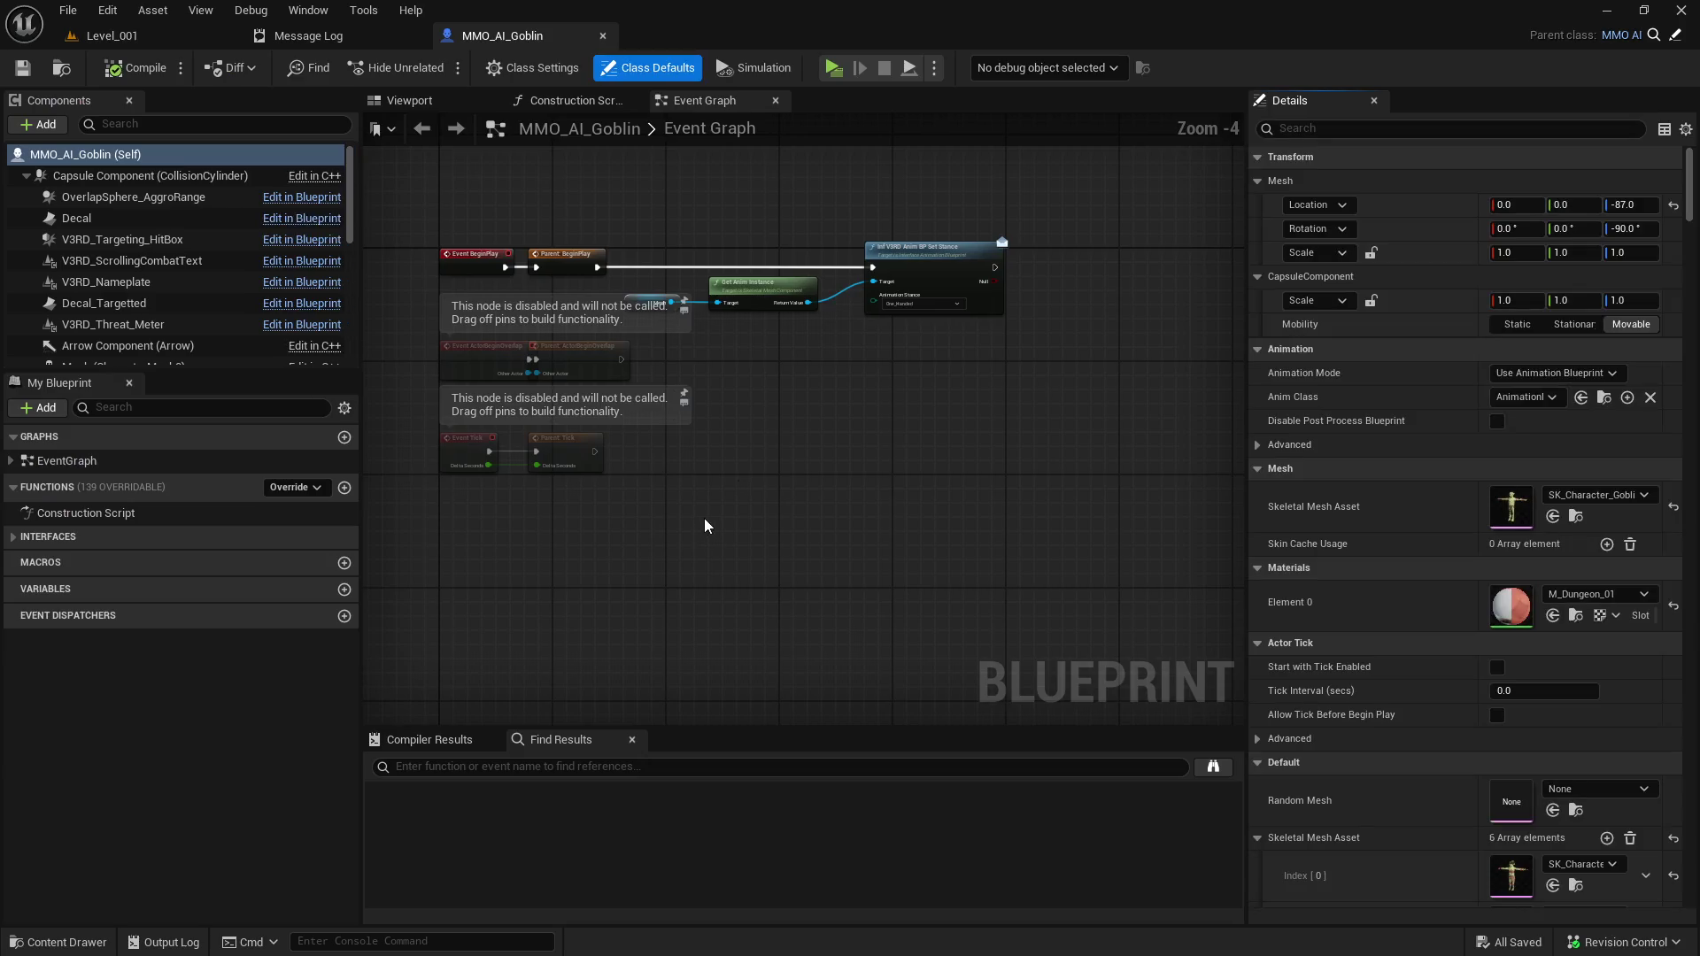
type("random")
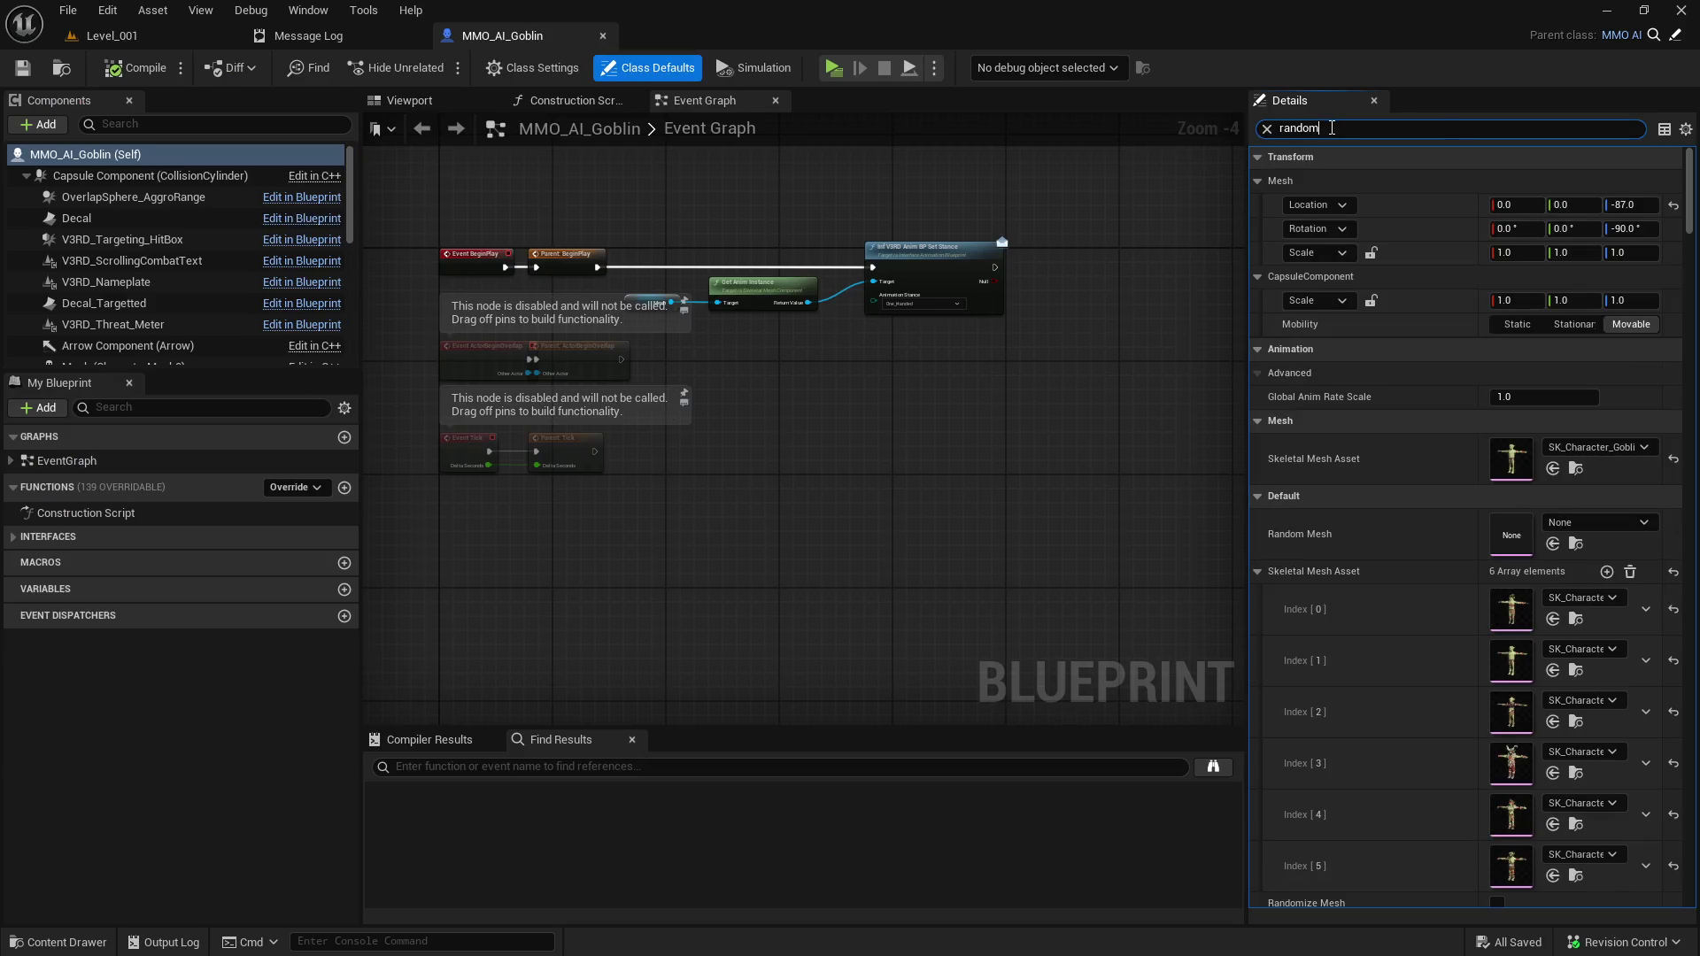
left_click(1505, 232)
left_click(1266, 128)
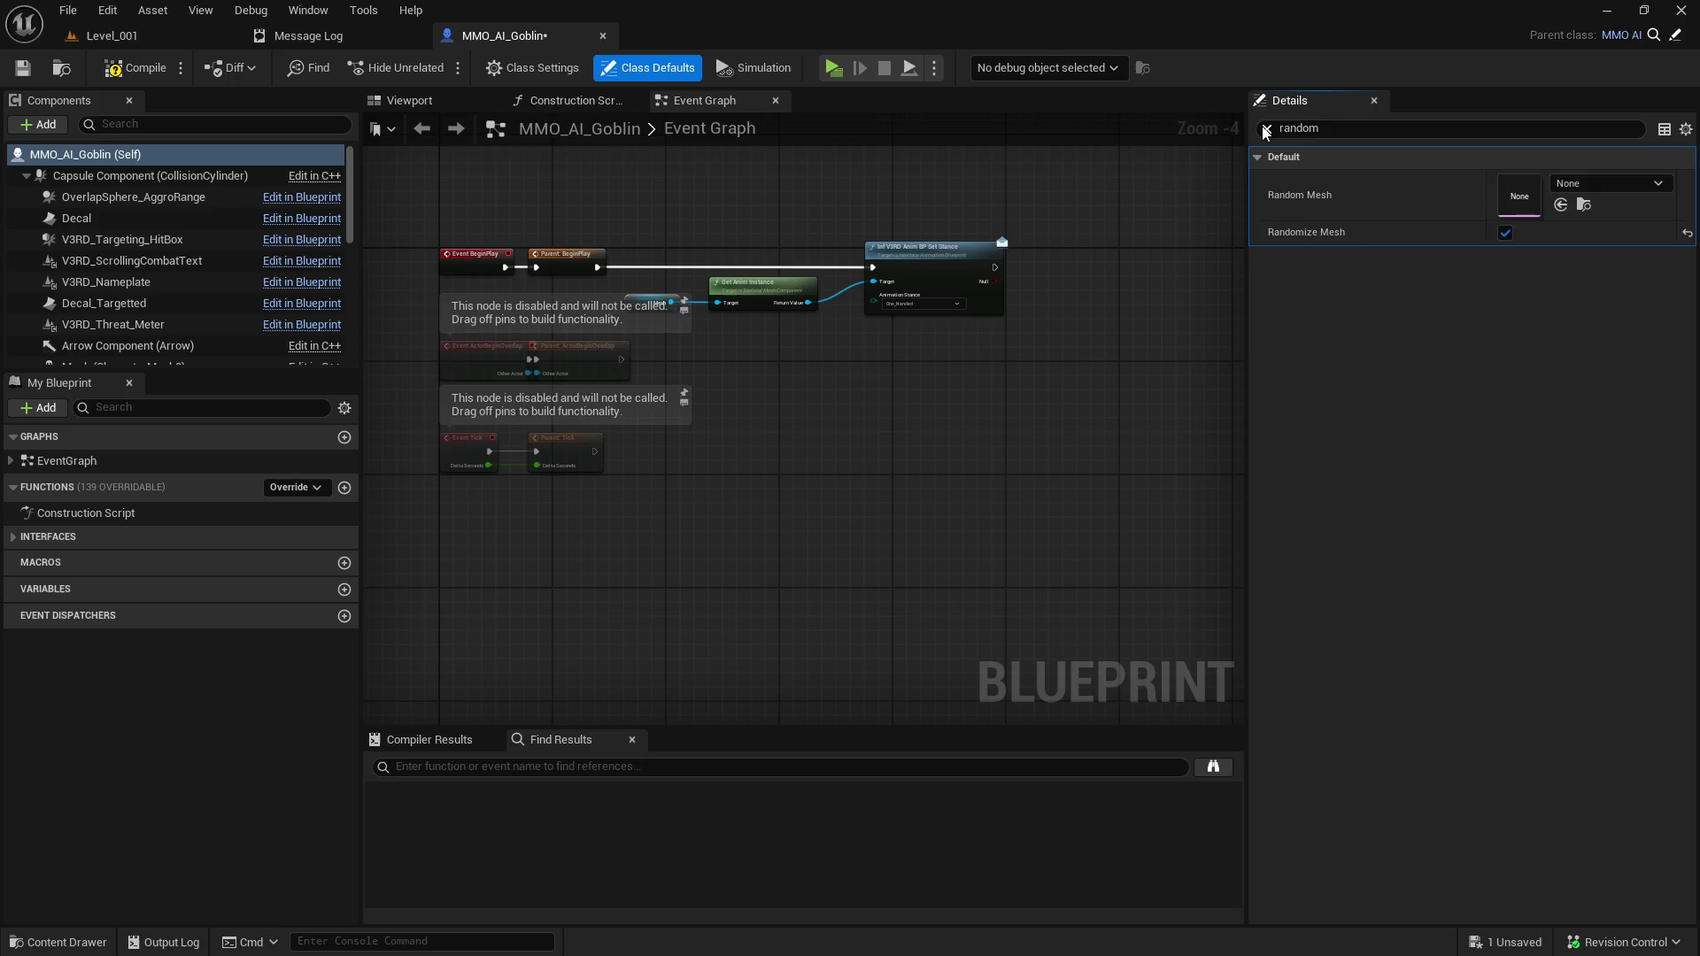
Compile and save the MMO_AI_Goblin blueprint, then close it.
left_click(133, 69)
key("ctrl+s")
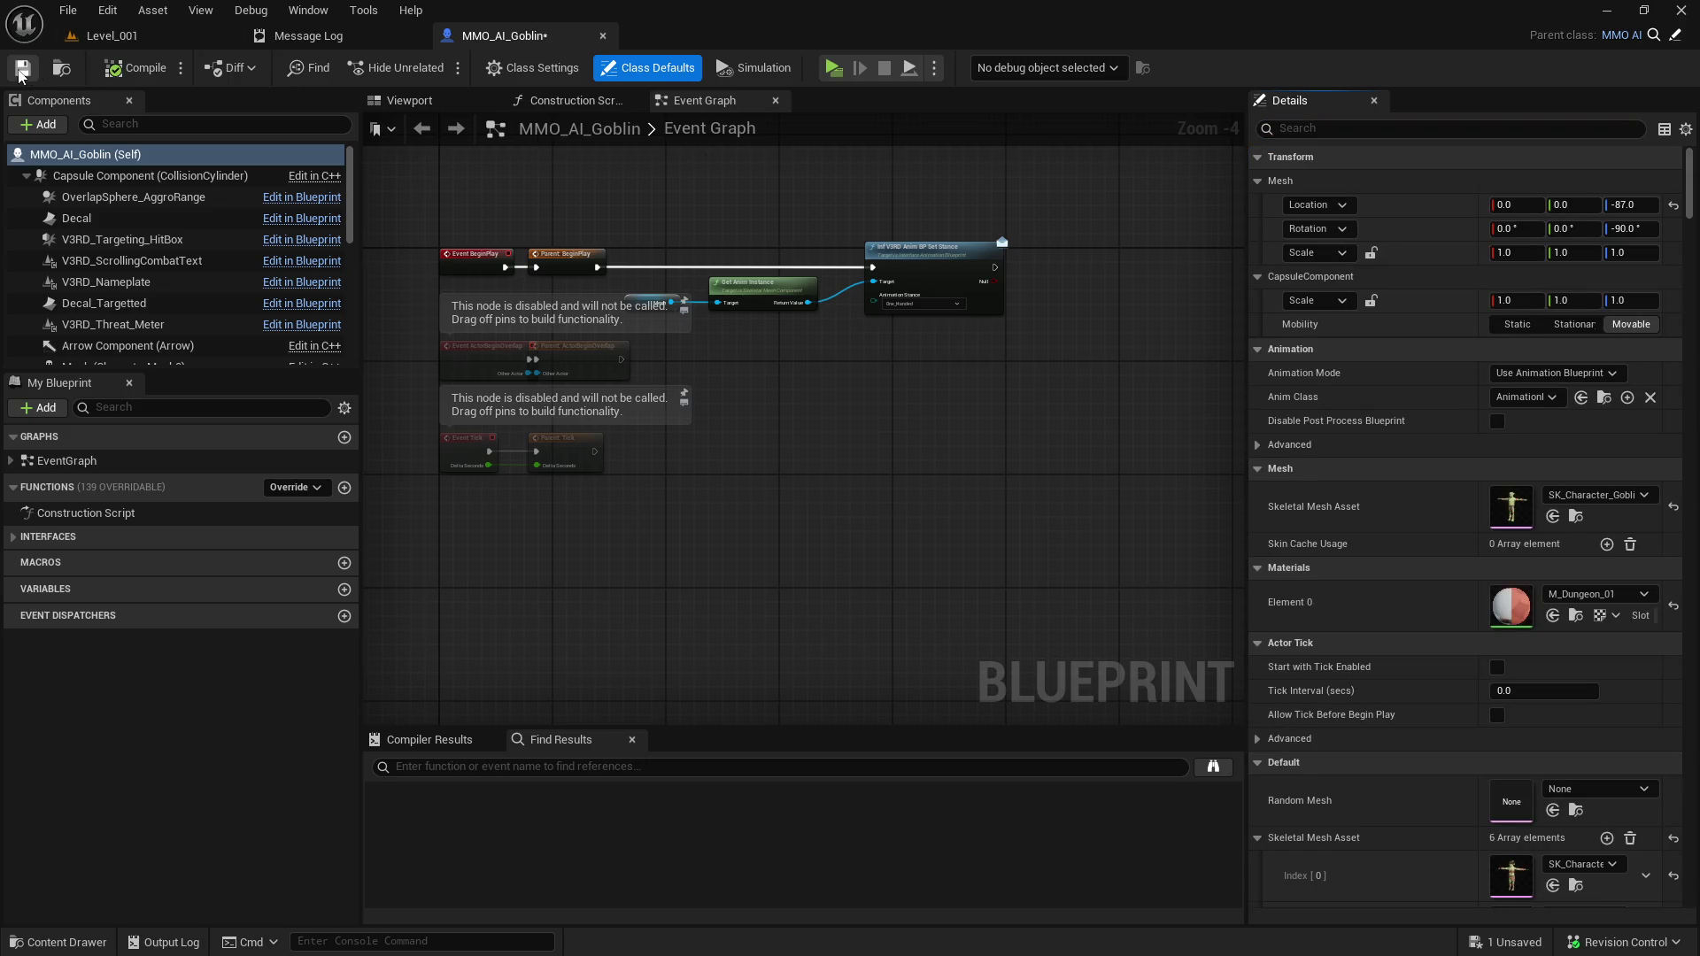
left_click(852, 694)
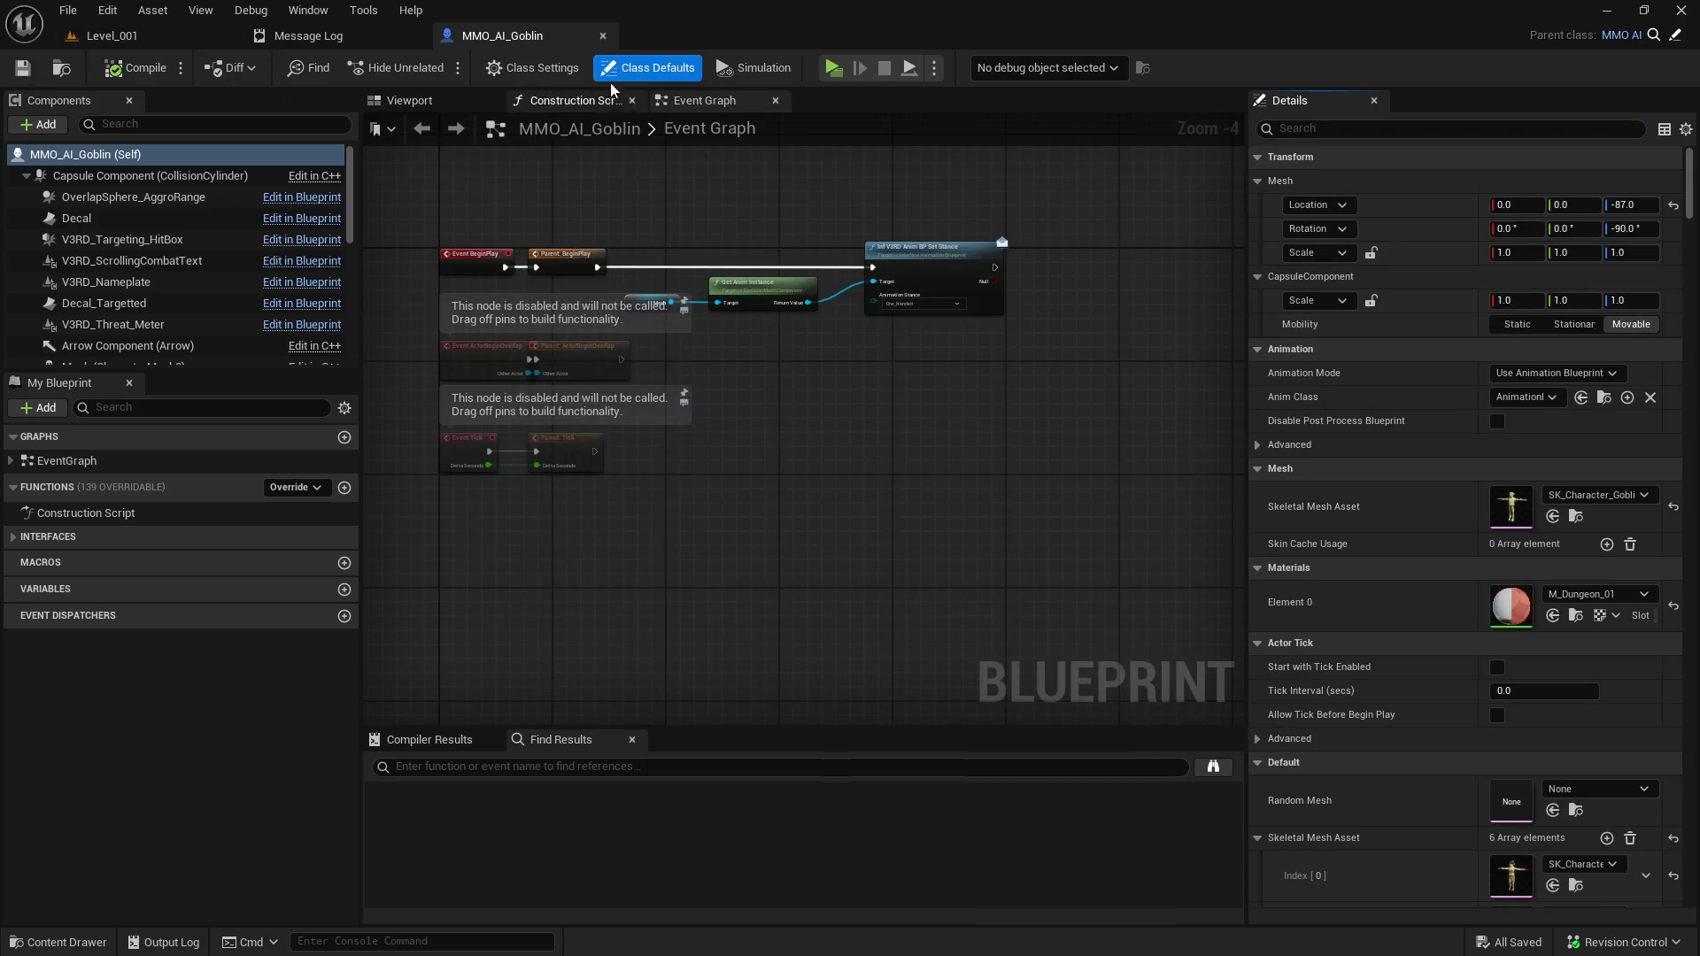
left_click(604, 36)
key("ctrl+space")
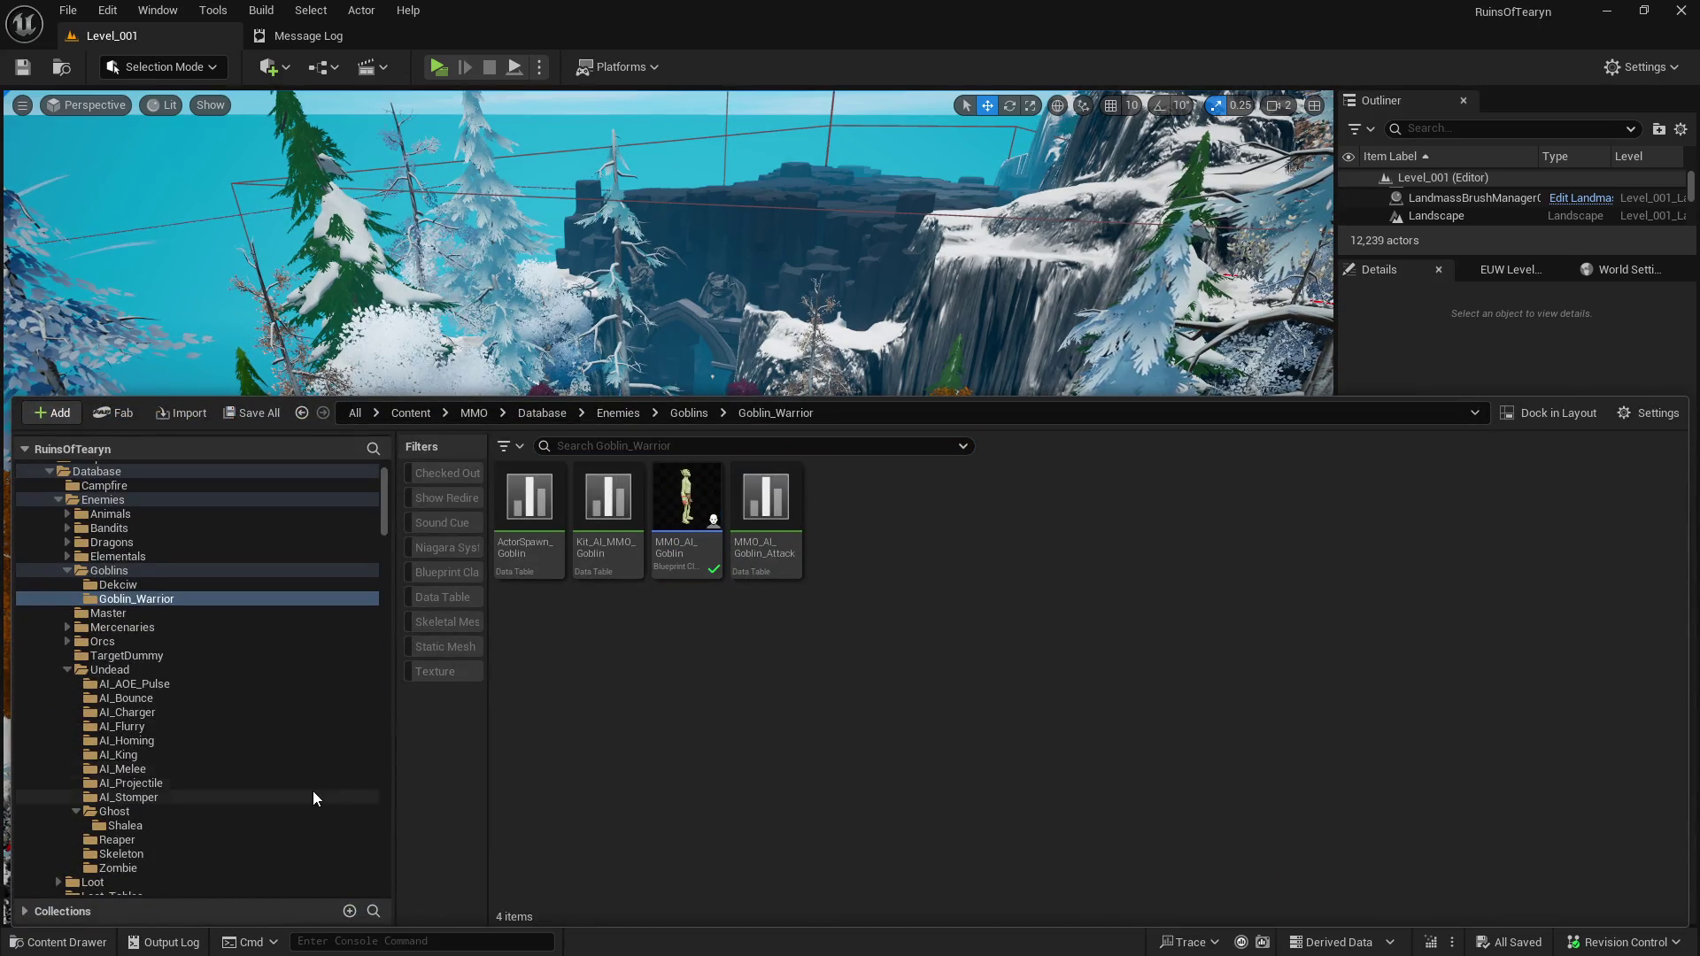
Rename the MMO_AI_Ghost blueprint in the Shalea folder to AI_Shalea.
scroll(275, 779, "down", 2)
left_click(232, 755)
left_click(230, 766)
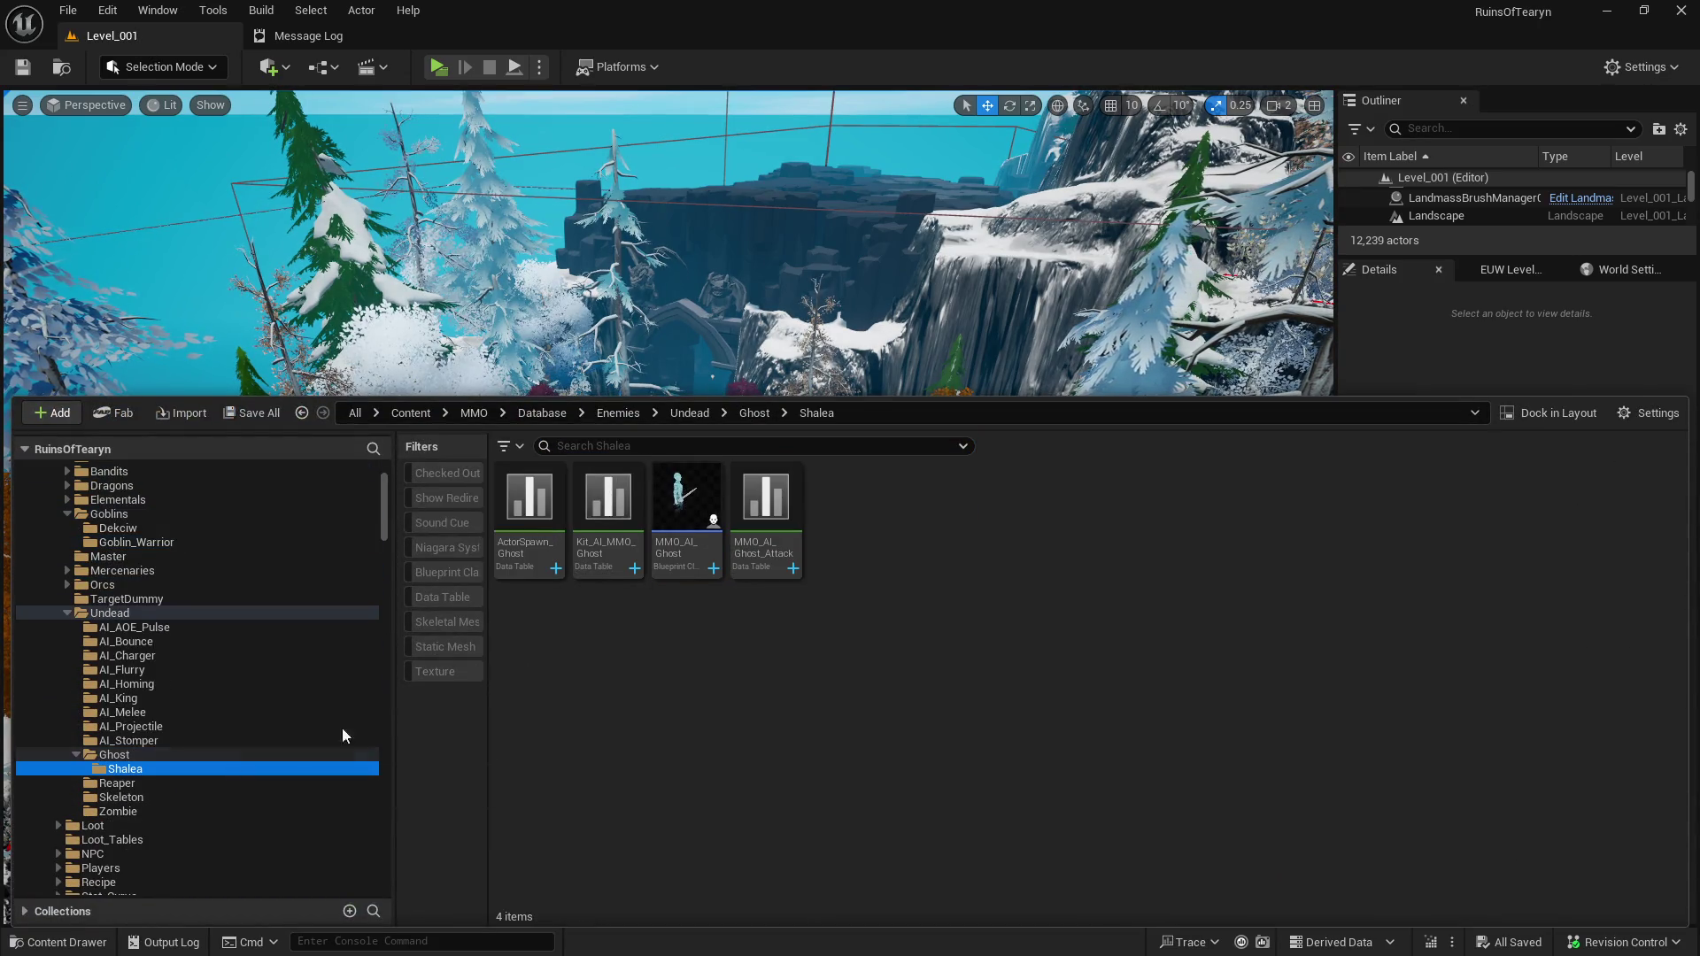
right_click(701, 566)
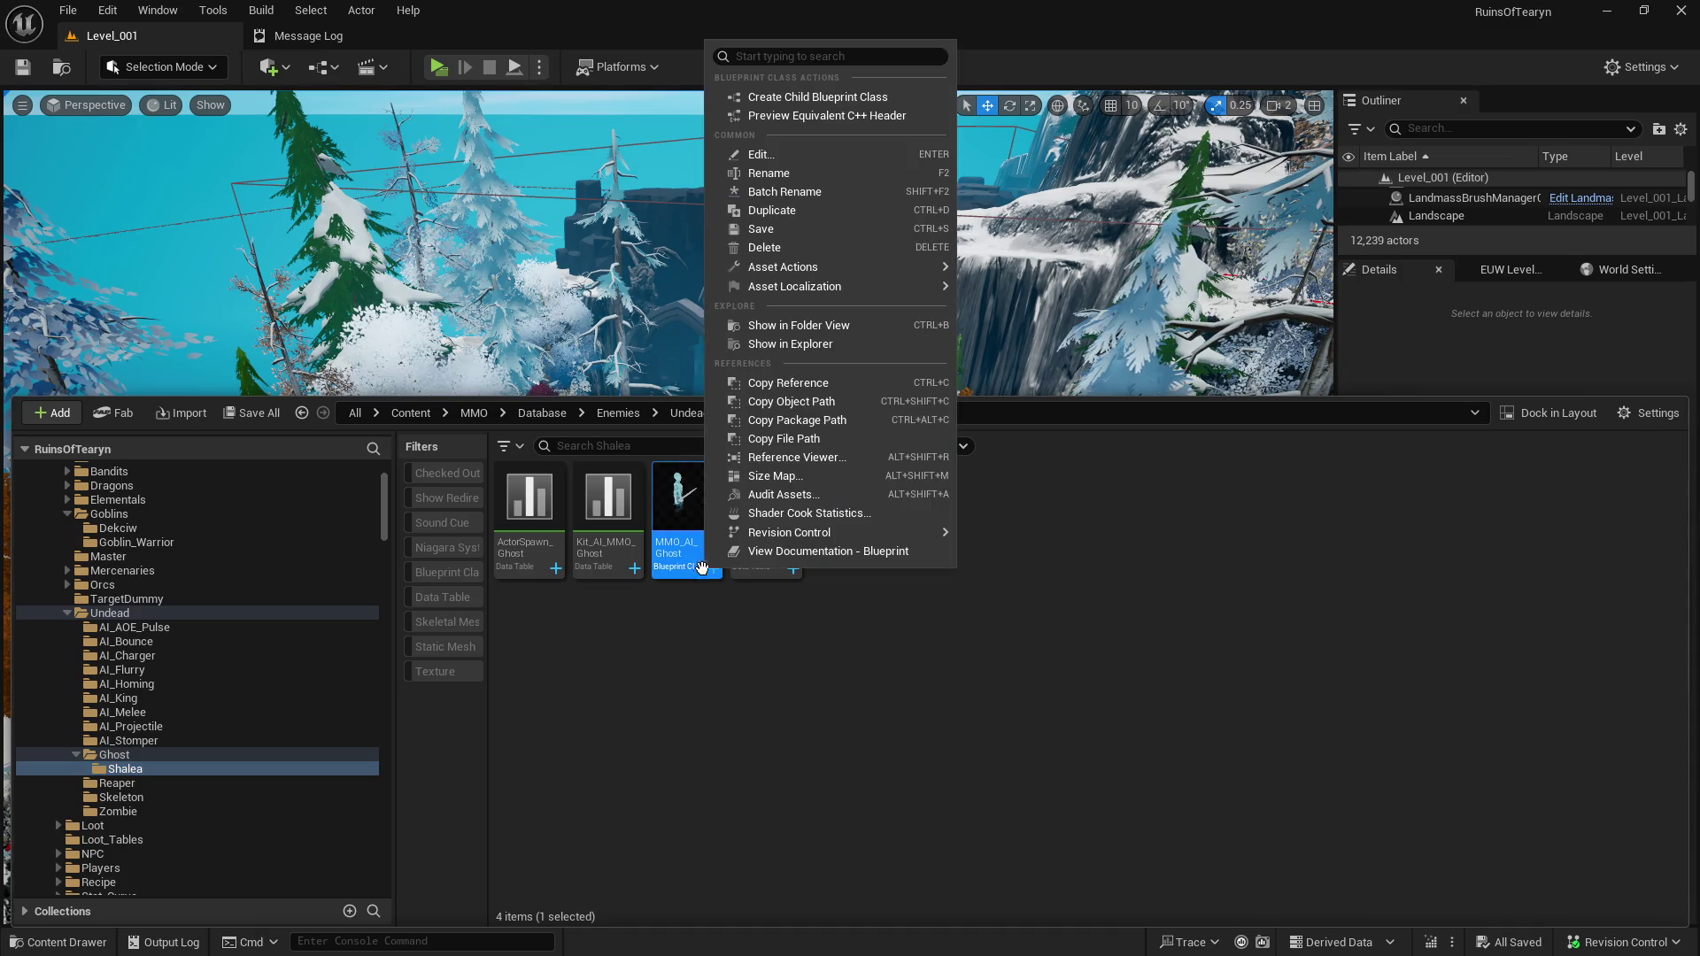
left_click(825, 175)
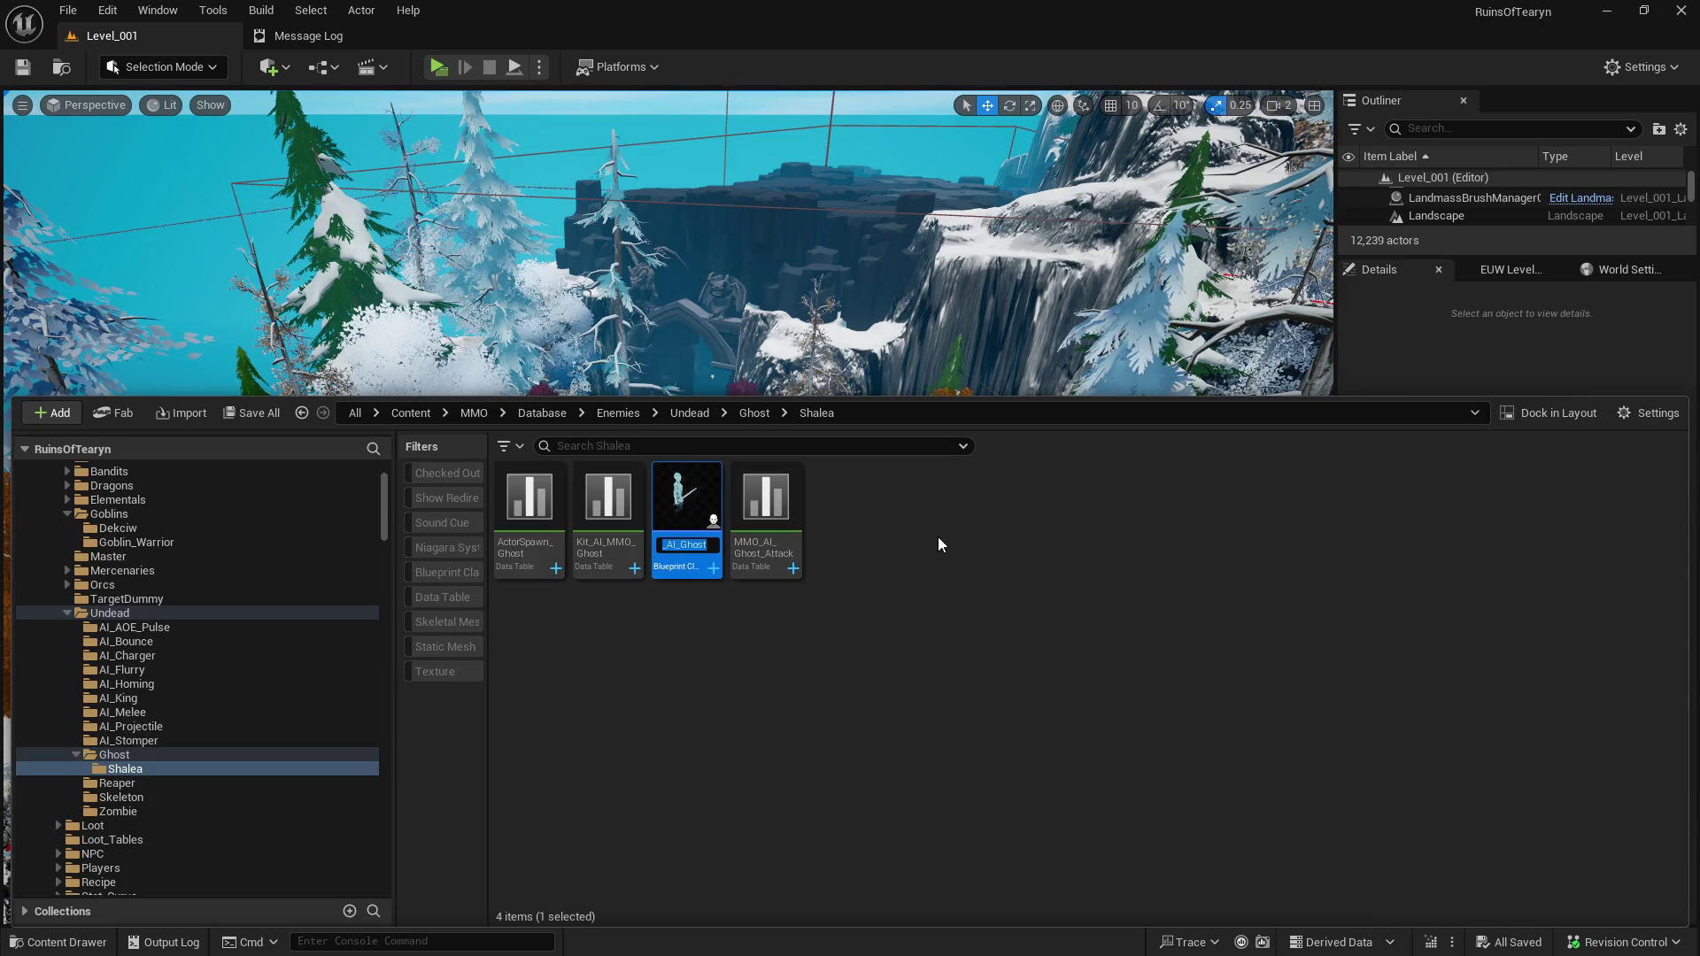
left_click(835, 577)
left_click(156, 699)
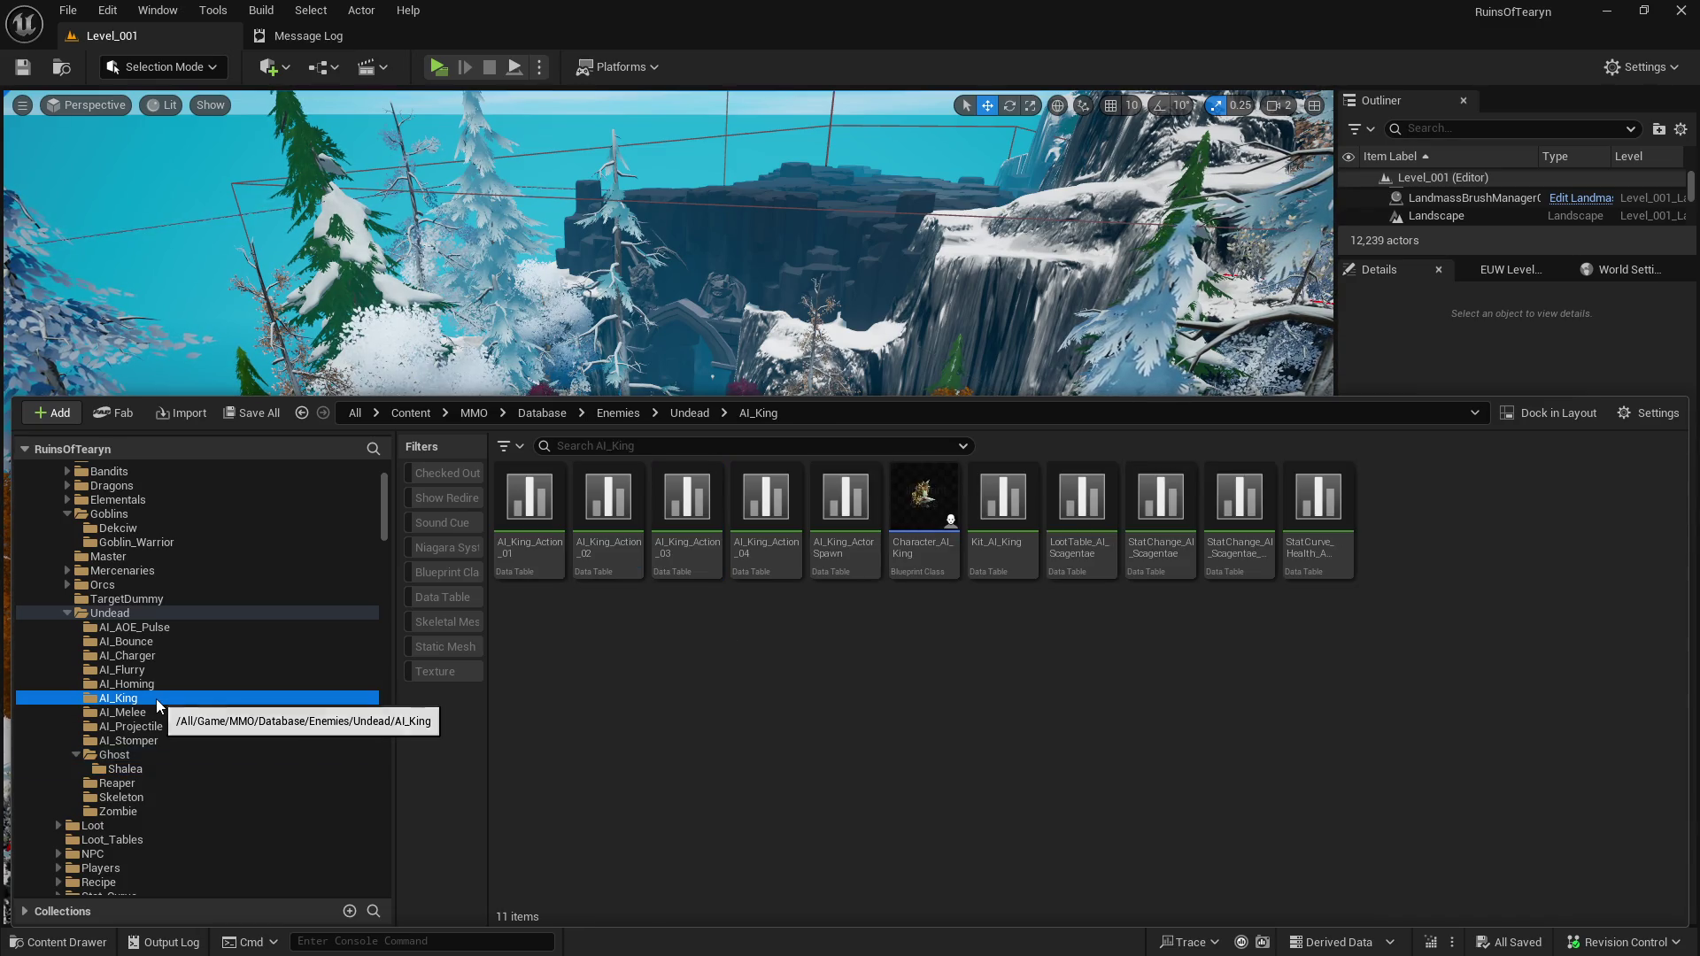
left_click(142, 768)
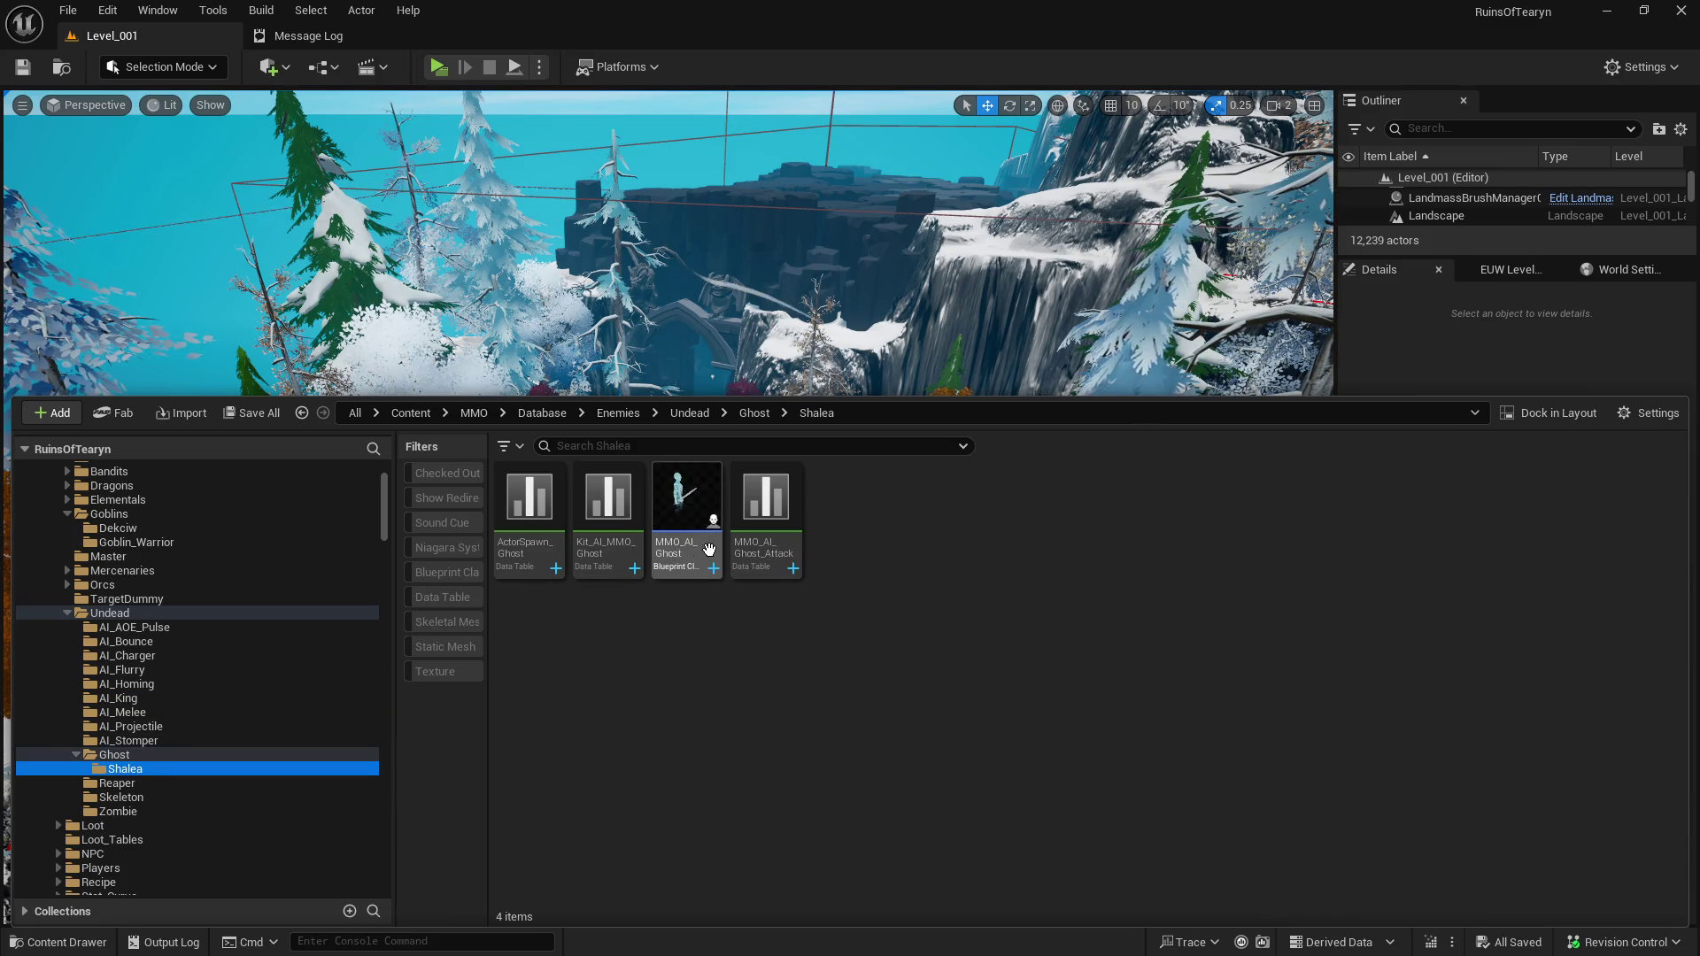
right_click(681, 501)
left_click(776, 155)
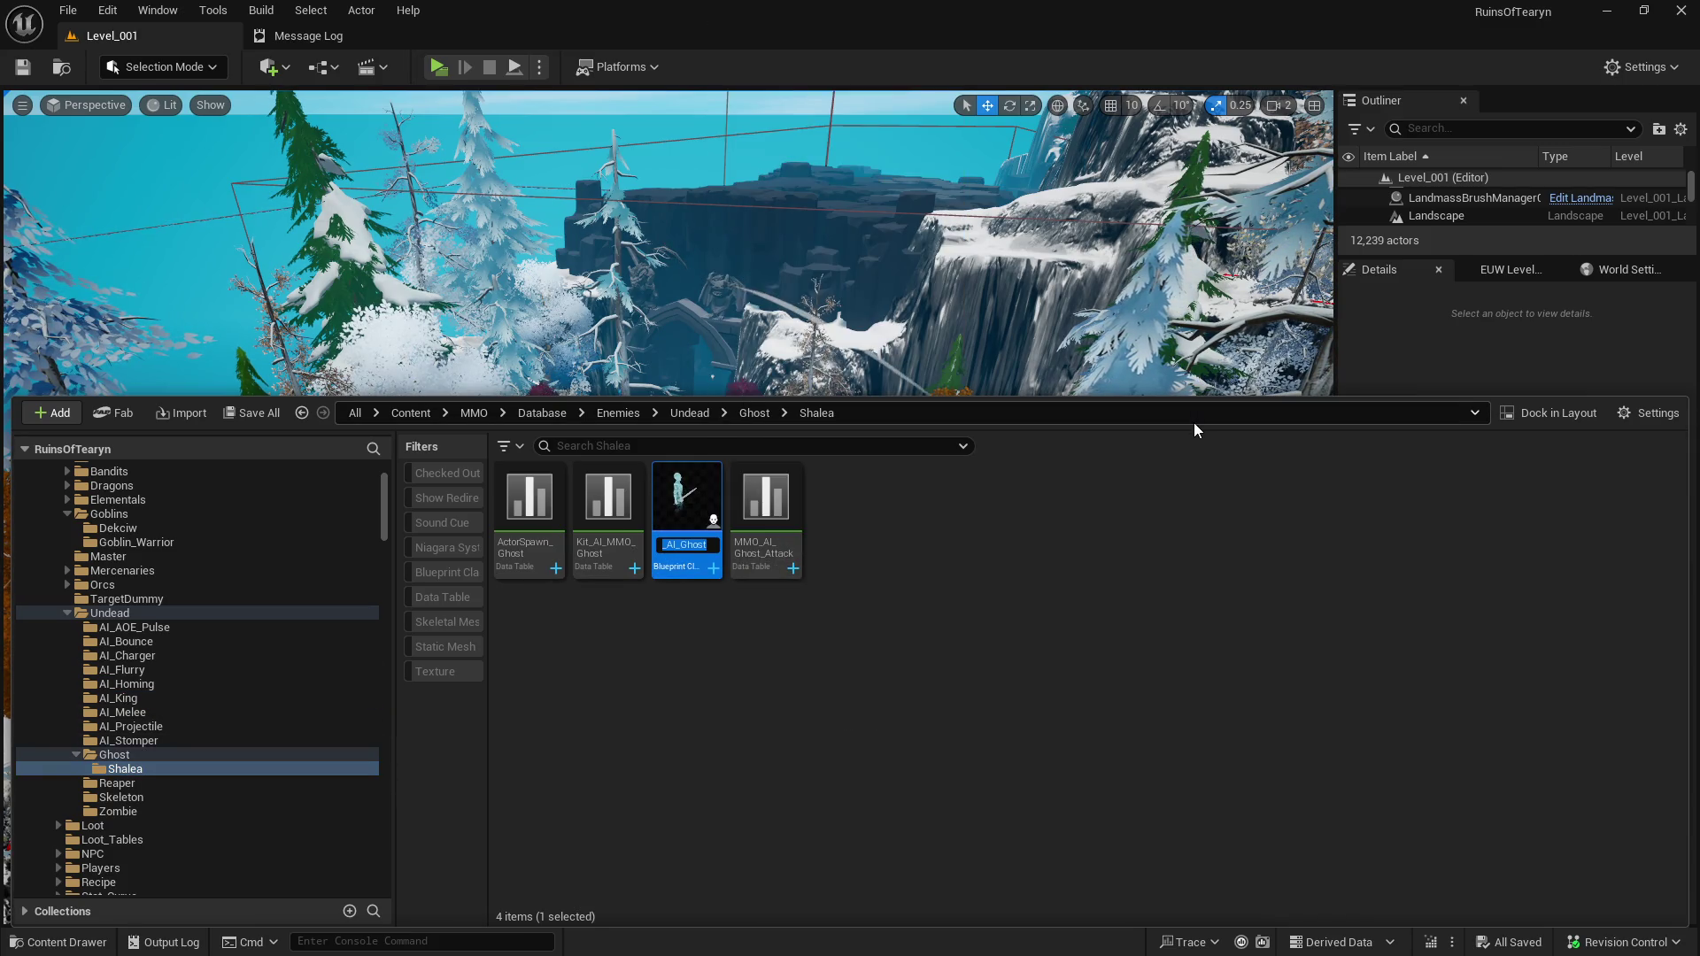
type("AI")
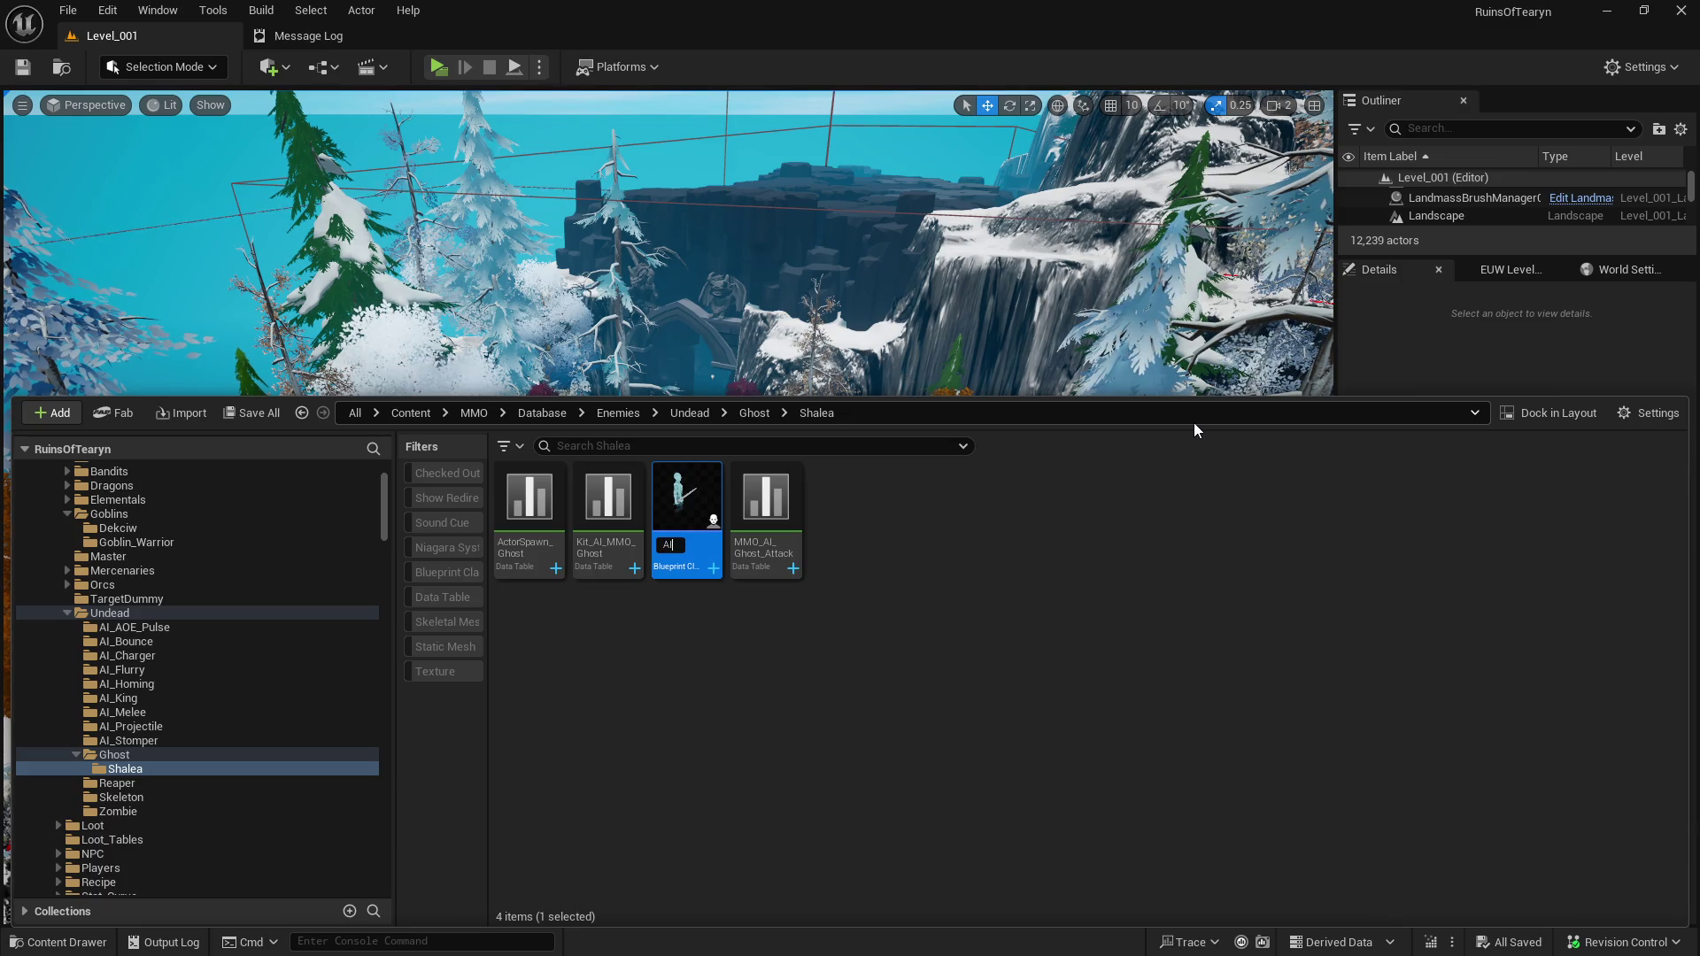
type("_Shalea")
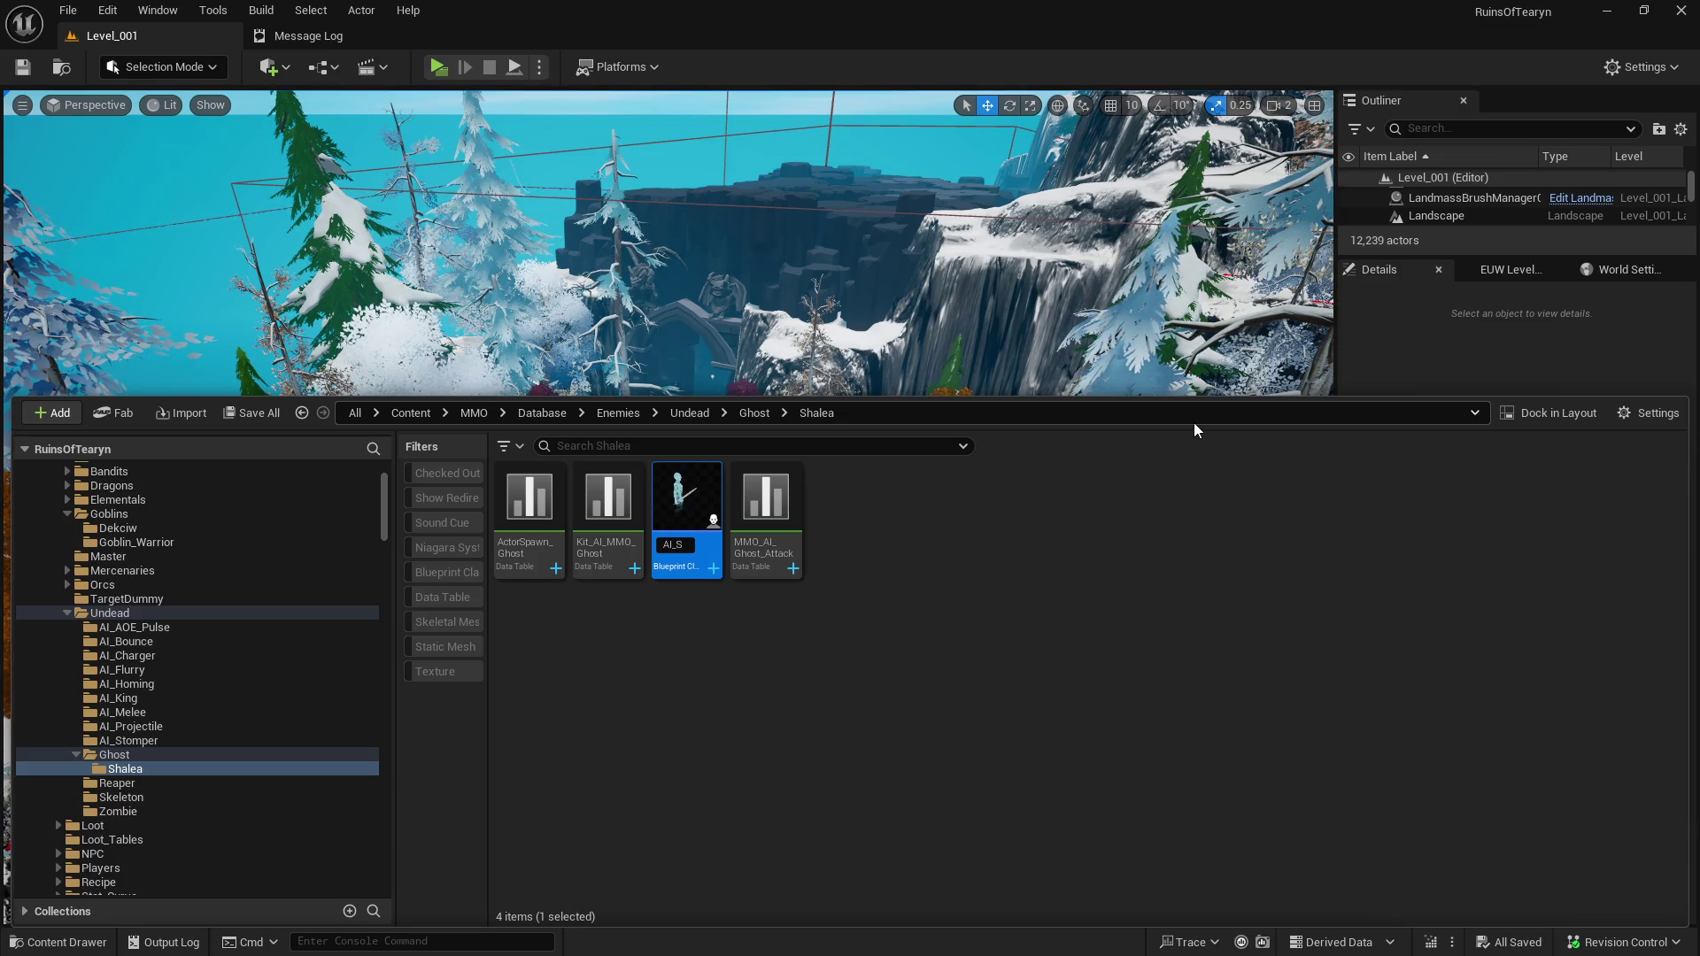
key("Return")
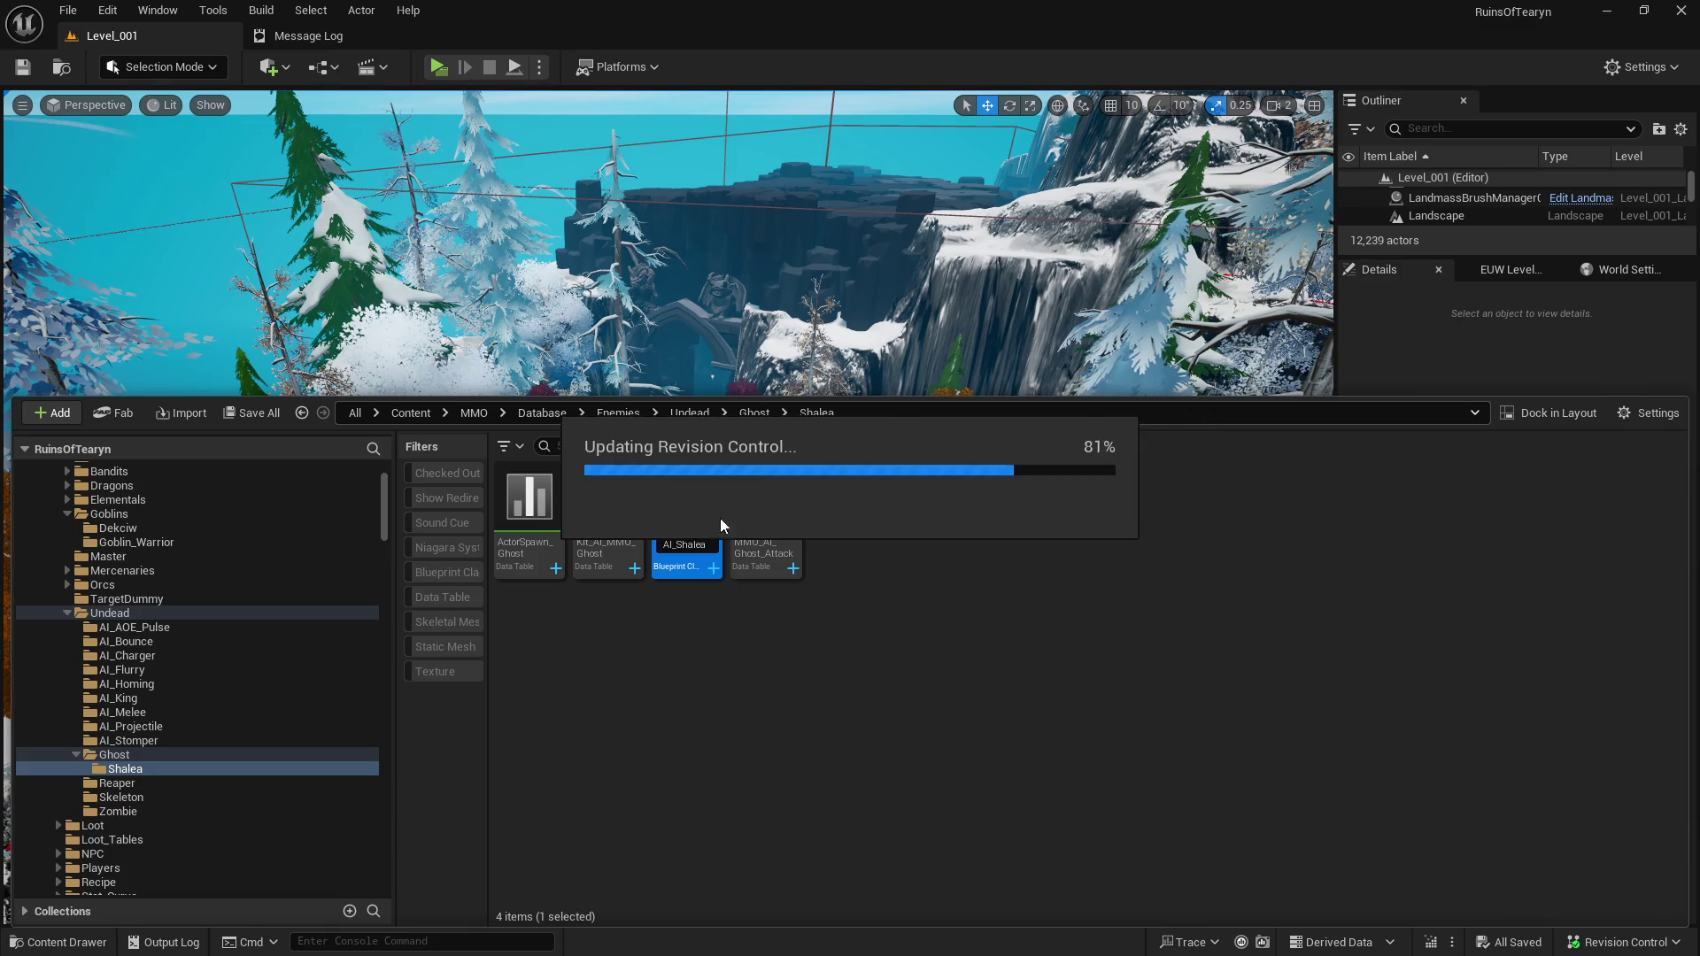
Browse the Dekciw and Dragon_001 folders, then return to the Shalea folder.
left_click(200, 529)
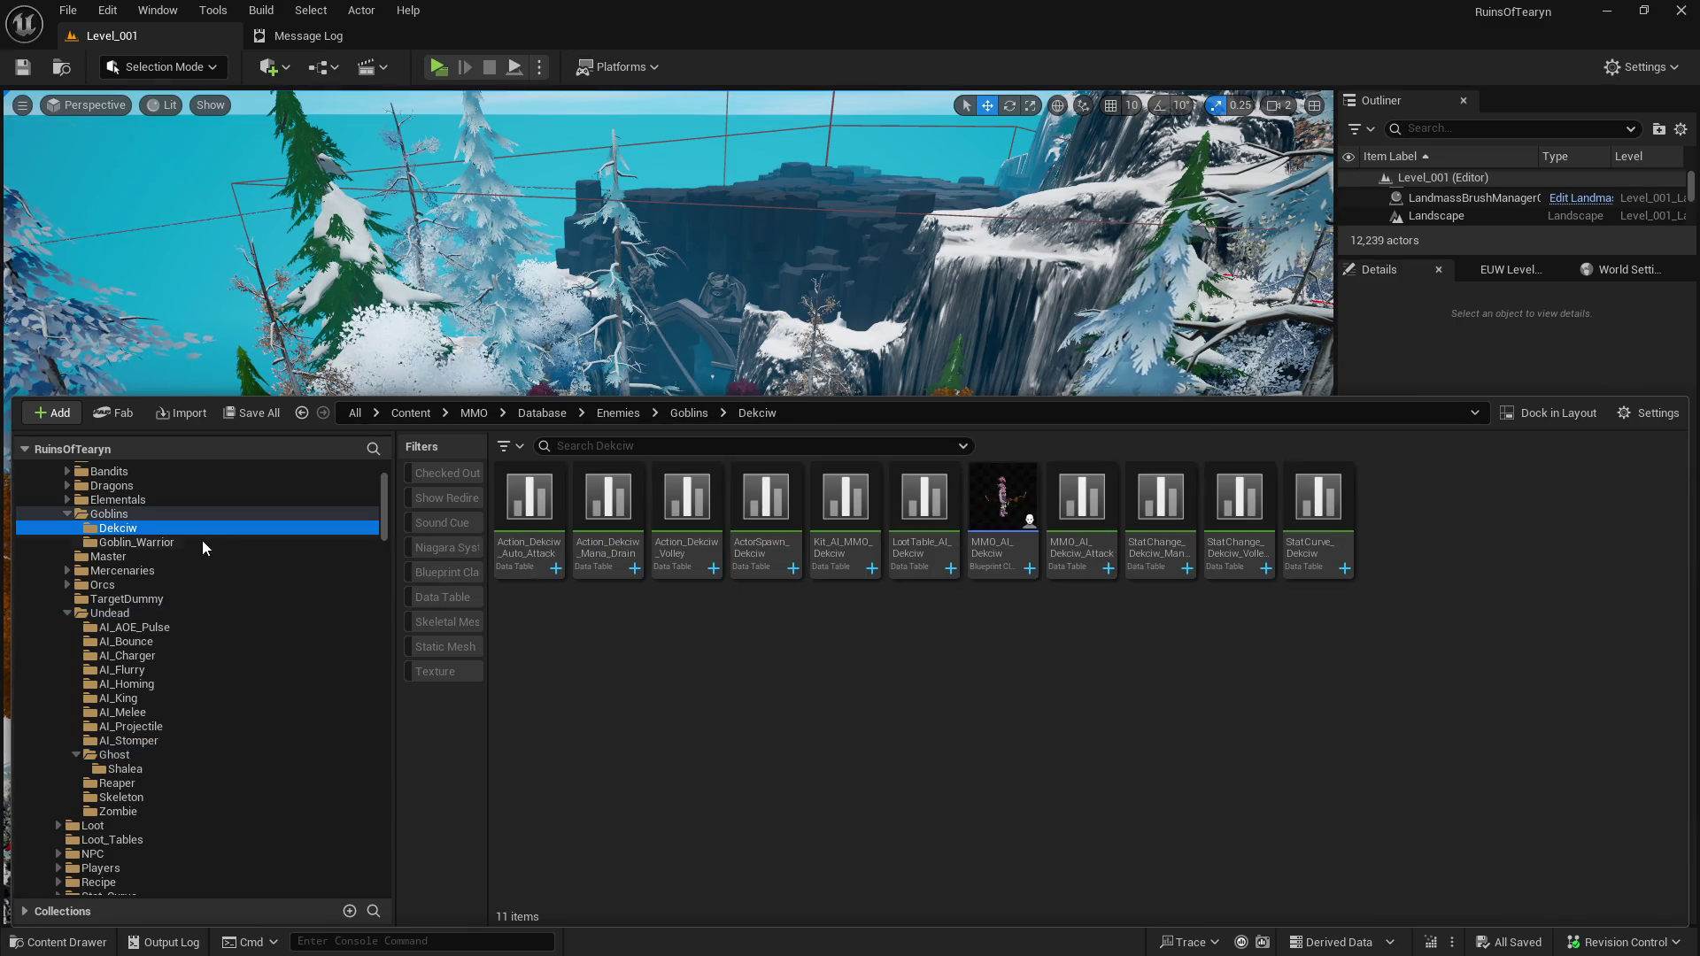
scroll(152, 612, "up", 2)
left_click(67, 513)
scroll(71, 539, "up", 2)
left_click(98, 557)
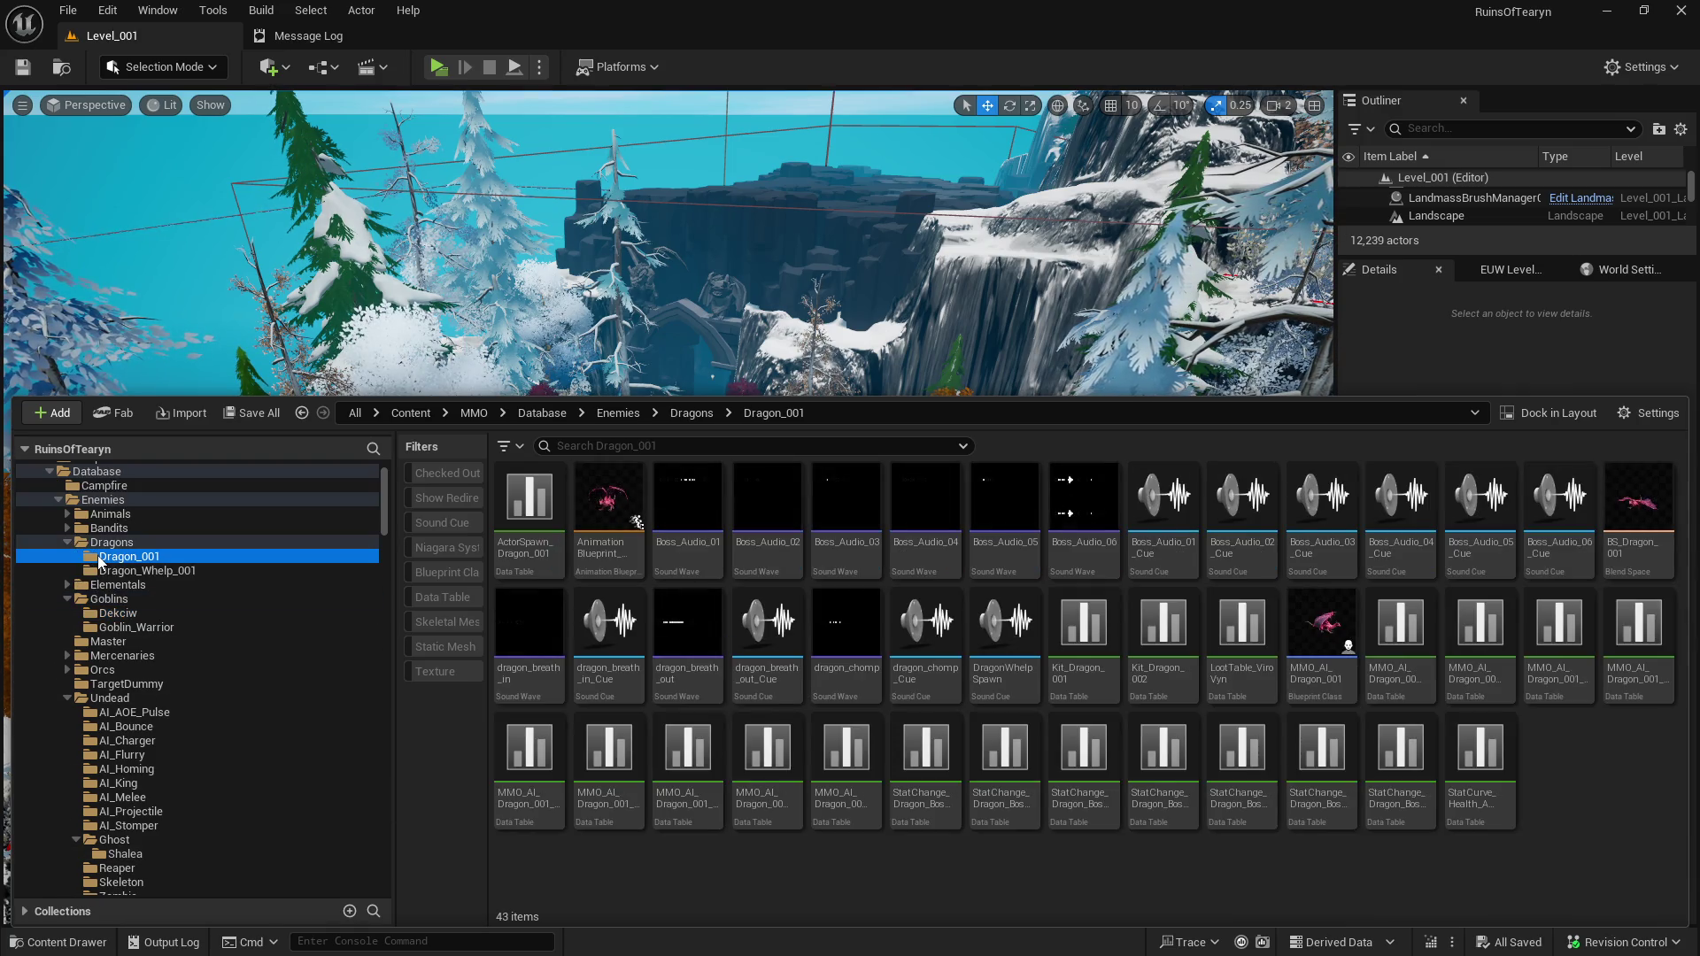
scroll(189, 671, "down", 5)
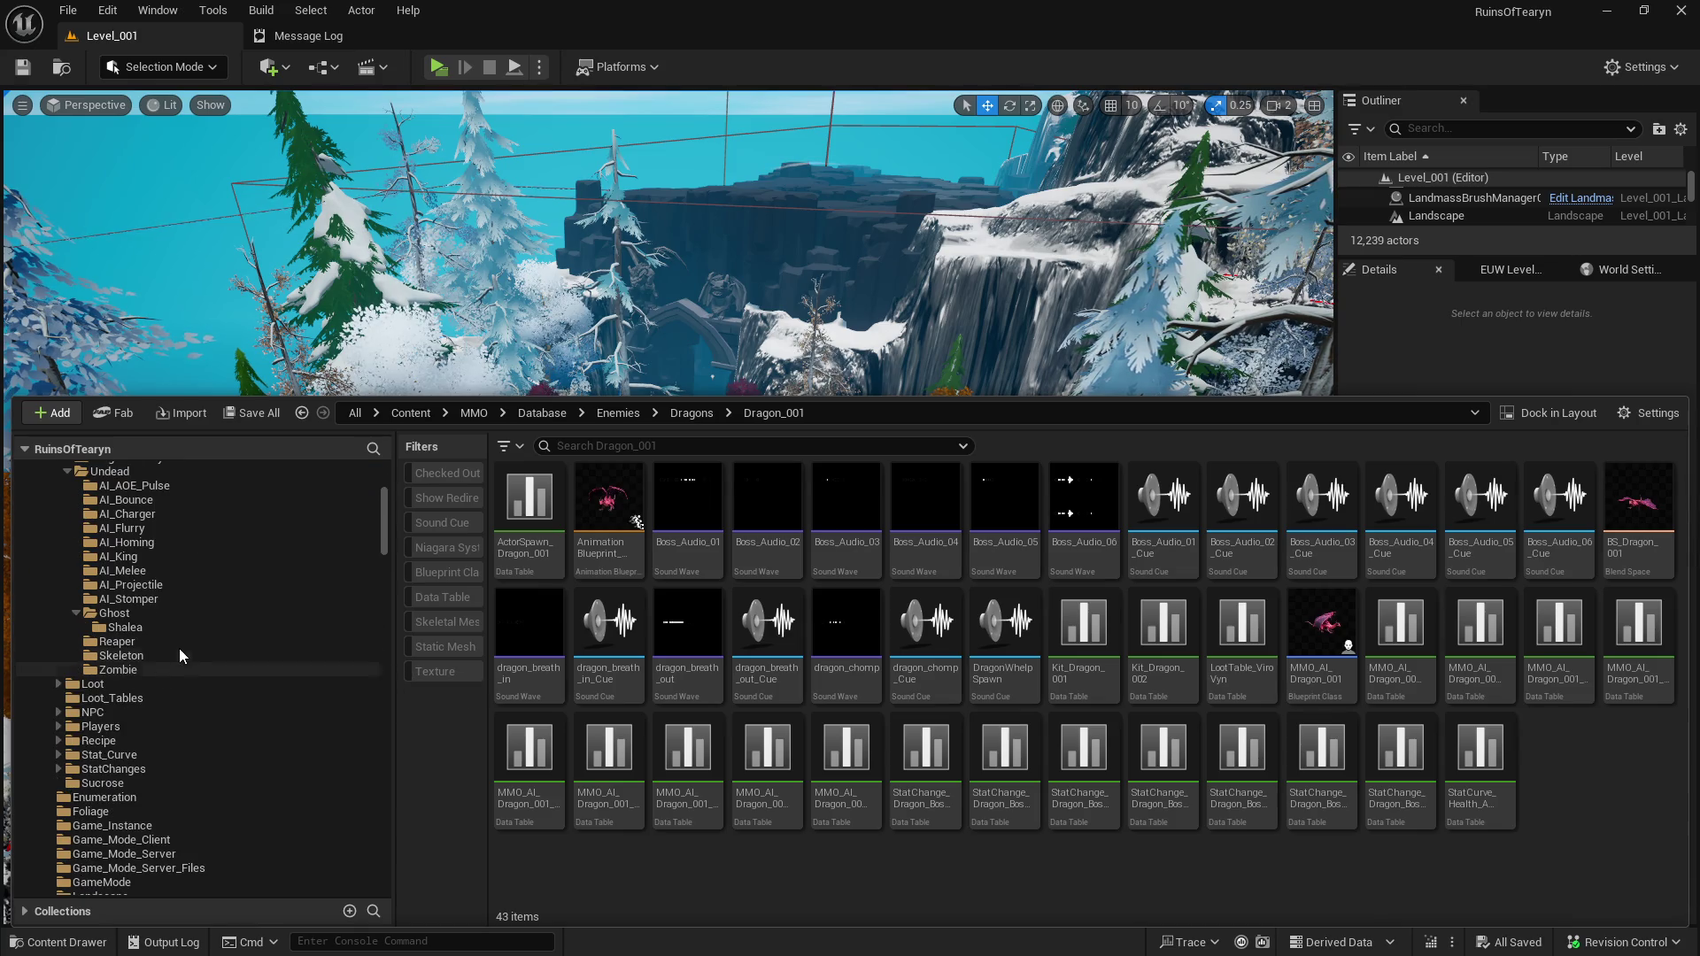
left_click(177, 627)
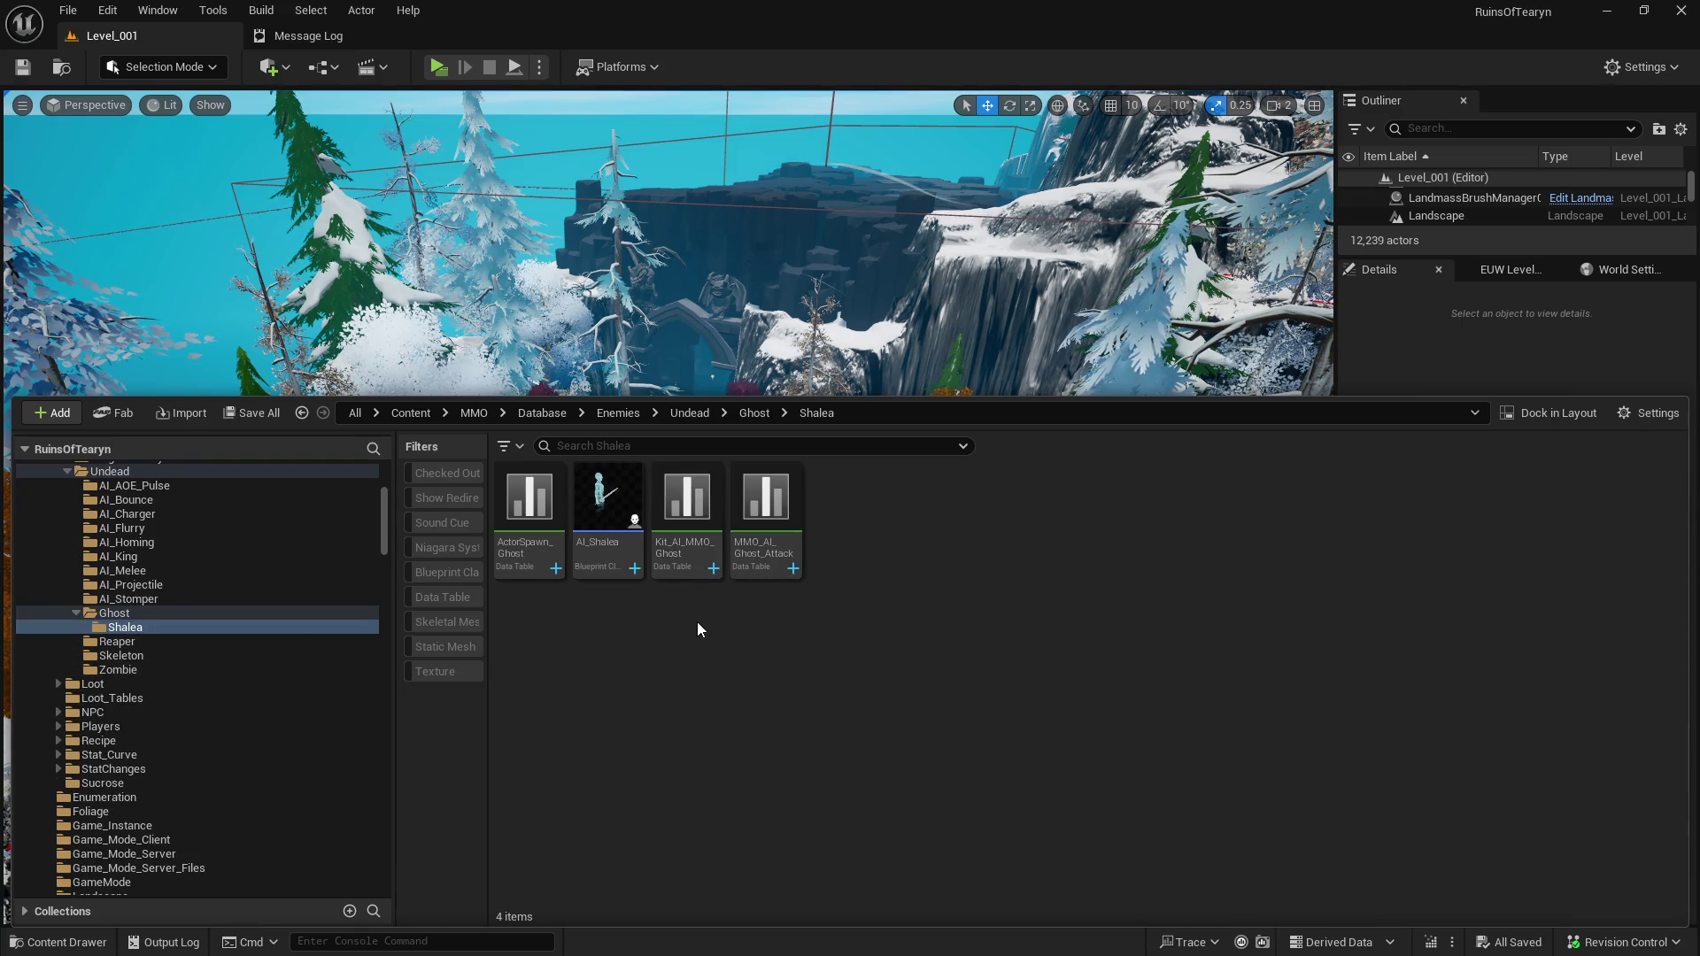
Batch rename ActorSpawn_Ghost, Kit_AI_MMO_Ghost and MMO_AI_Ghost_Attack, replacing Ghost with Shalea.
left_click(533, 569)
left_click(687, 531, "ctrl")
left_click(765, 531, "ctrl")
right_click(695, 531)
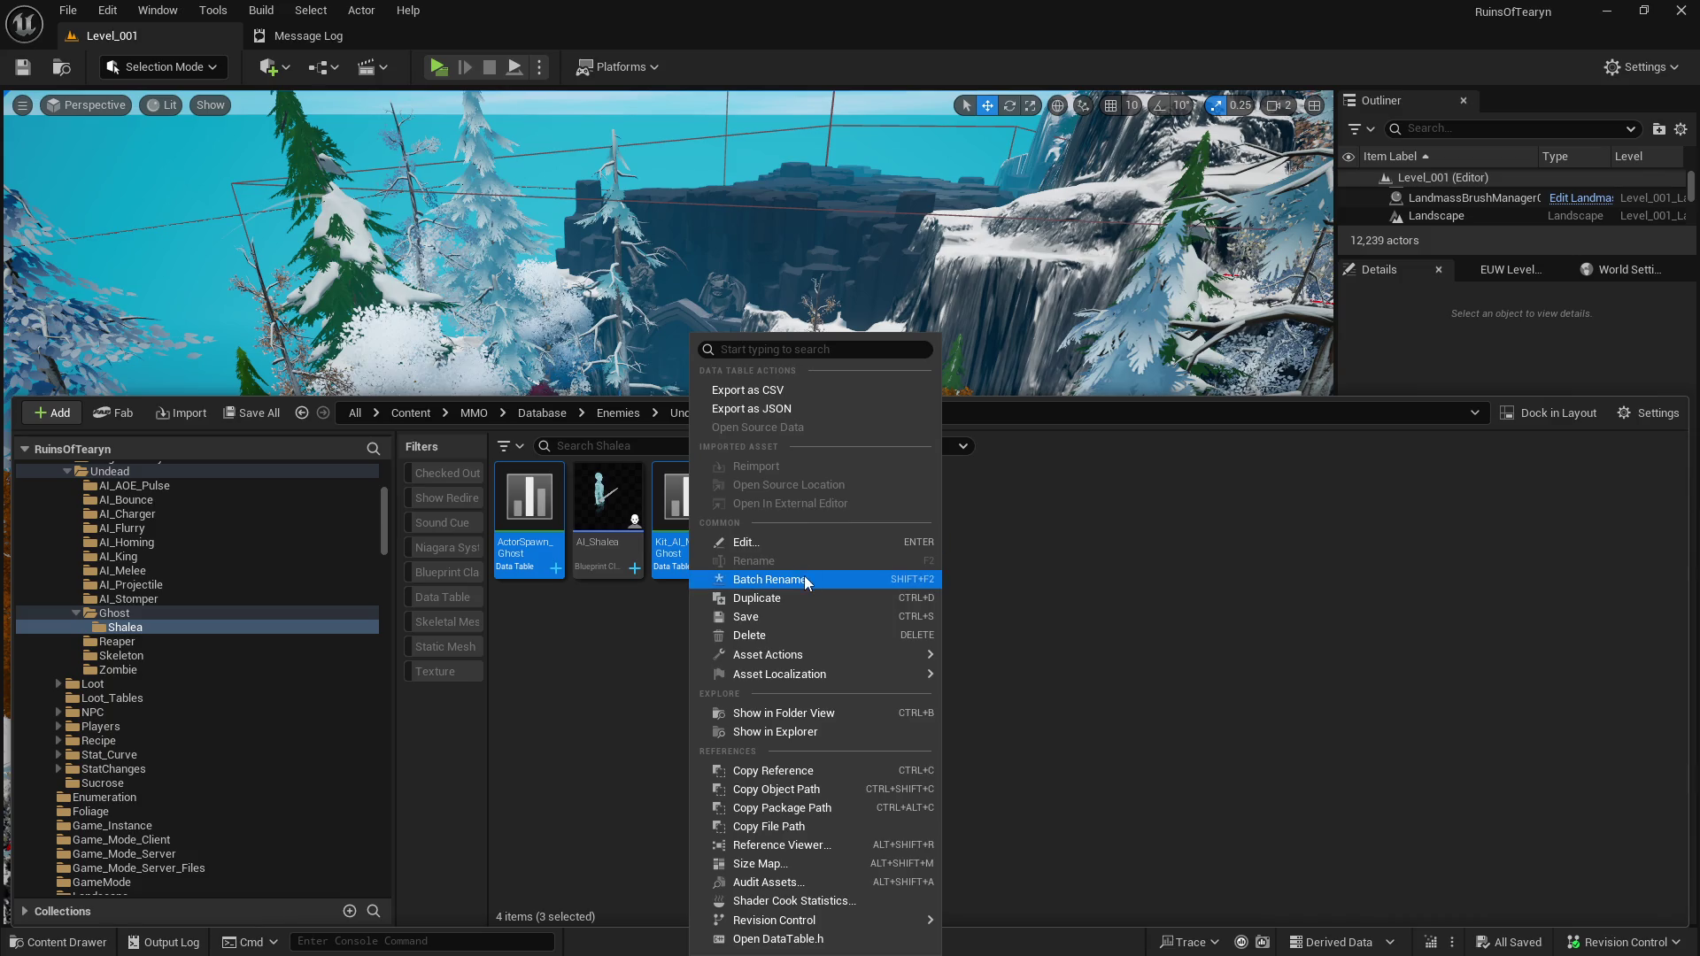
left_click(804, 580)
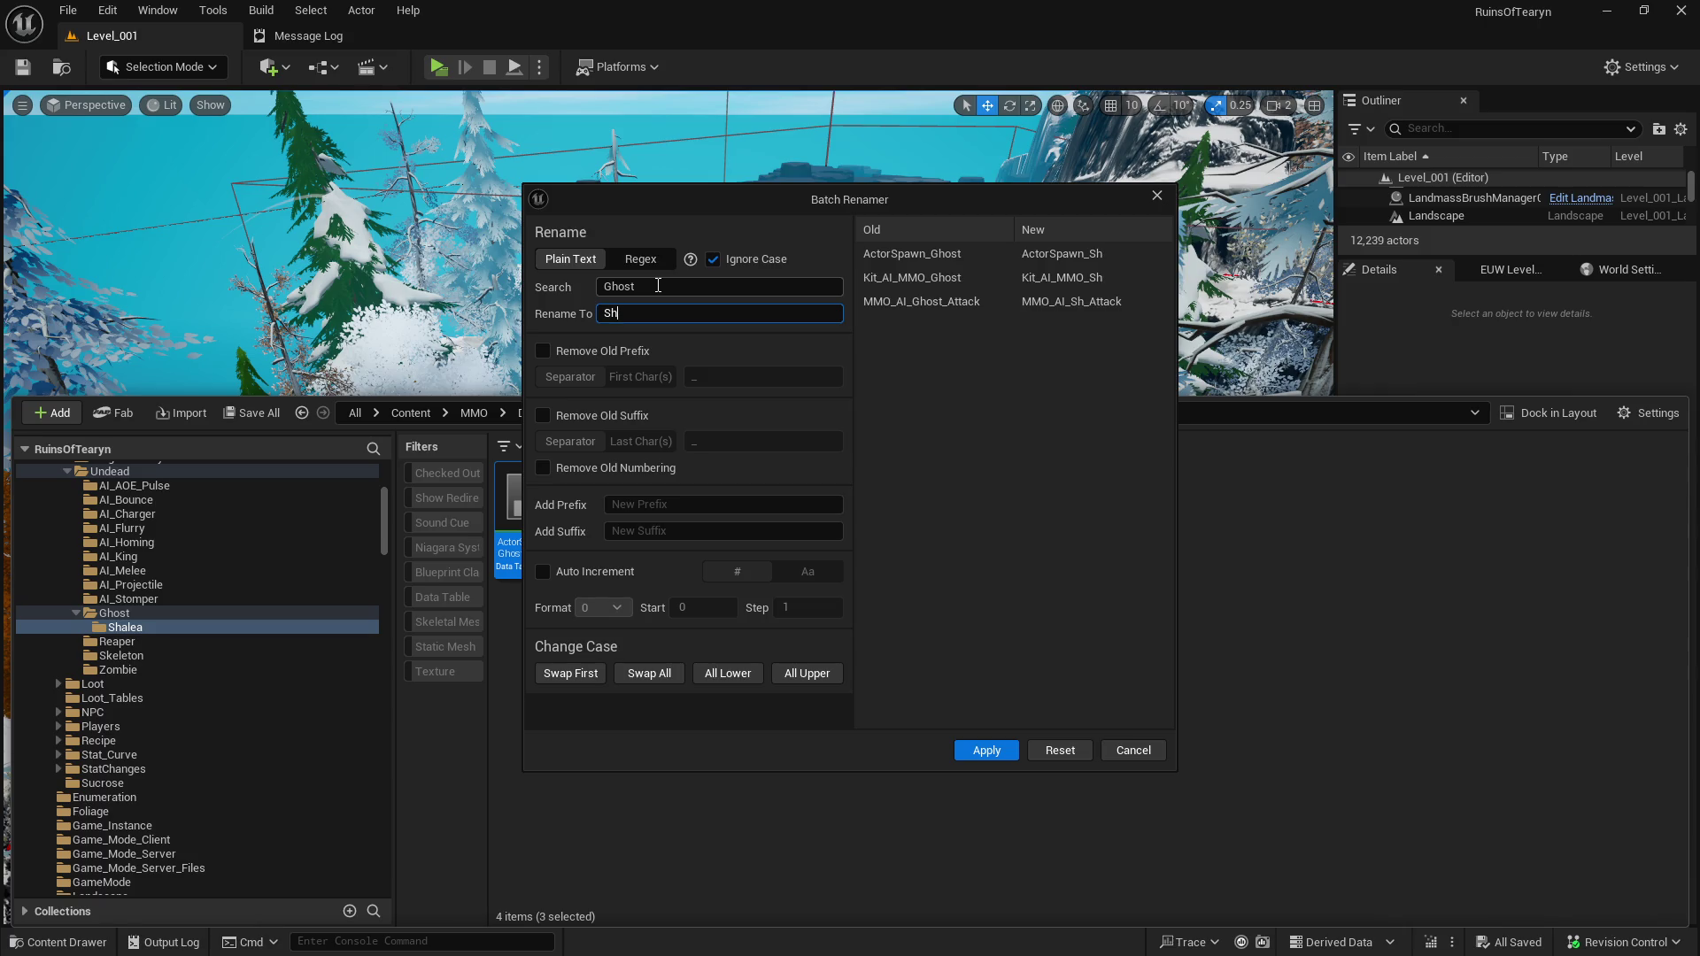
left_click(985, 751)
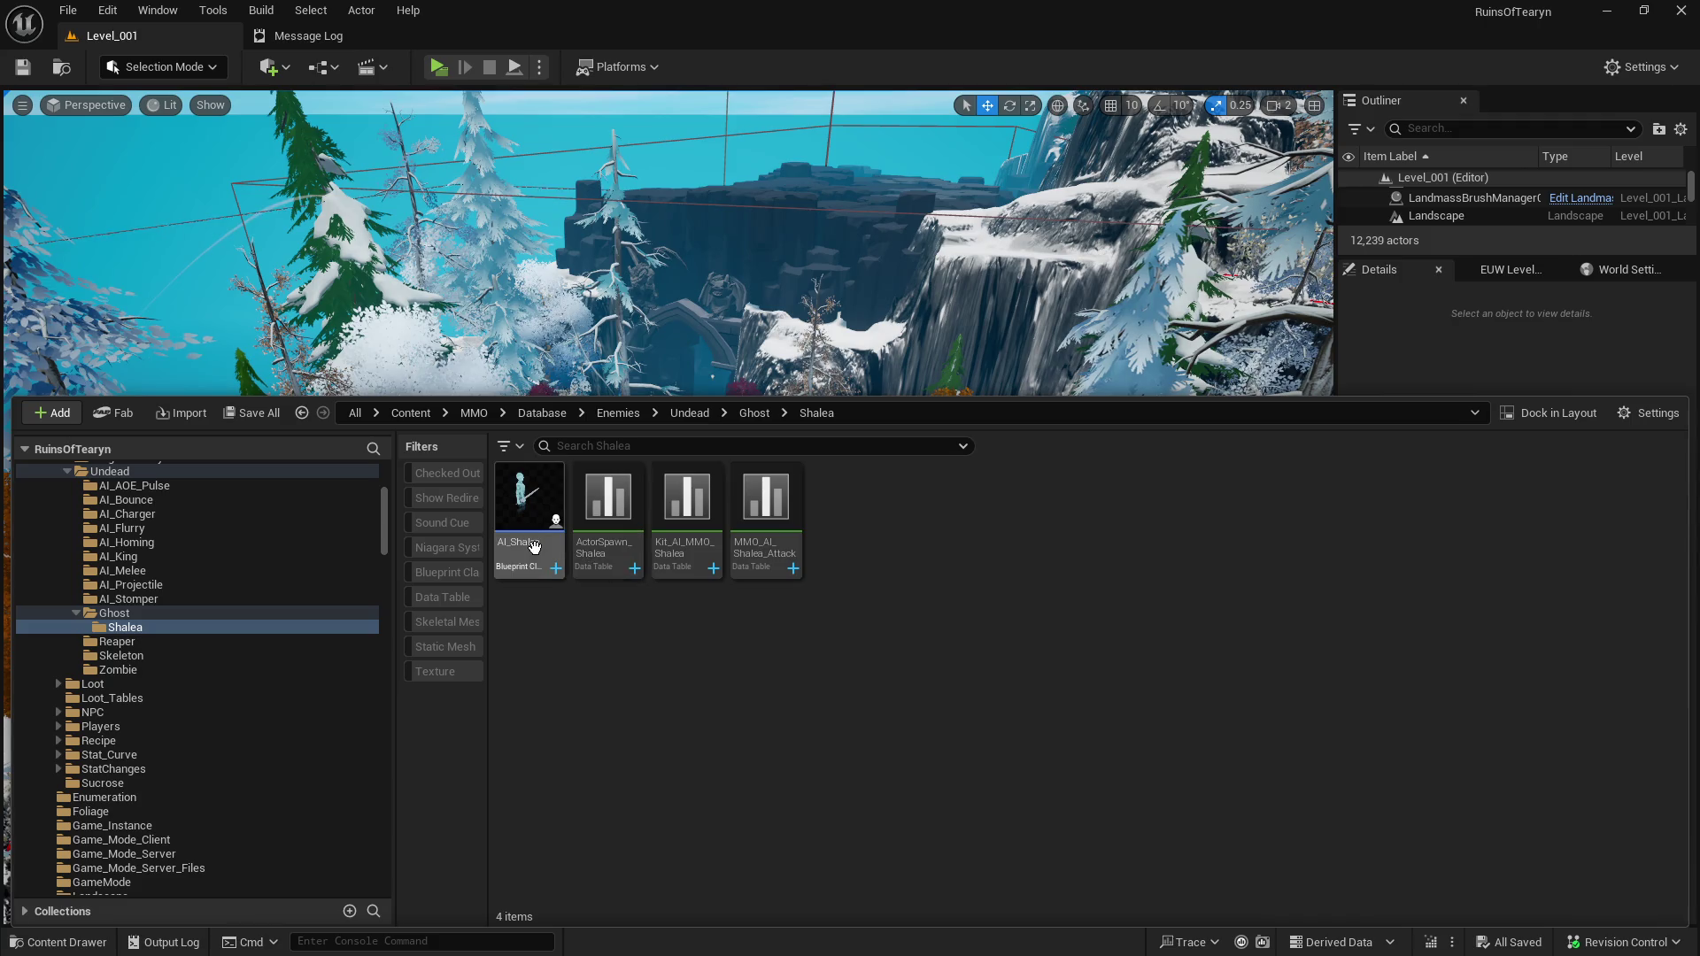
left_click(546, 575)
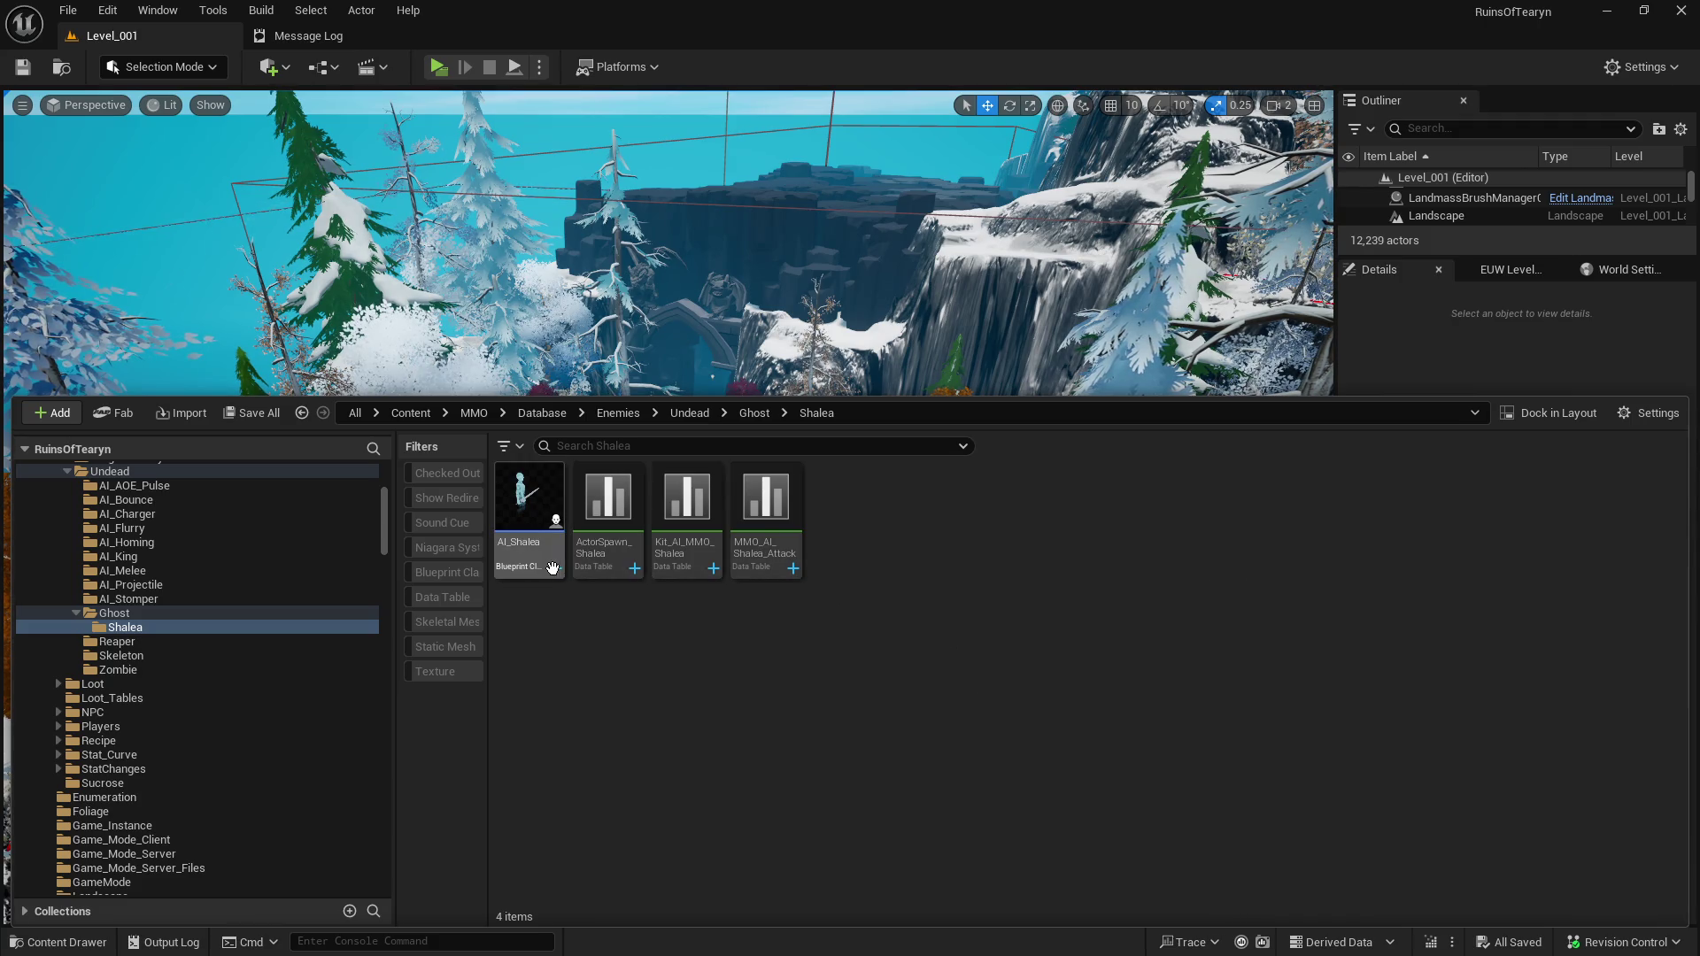
Set ActorSpawn_Shalea's ActorSpawn Class to AI_Shalea and save the table.
double_click(547, 575)
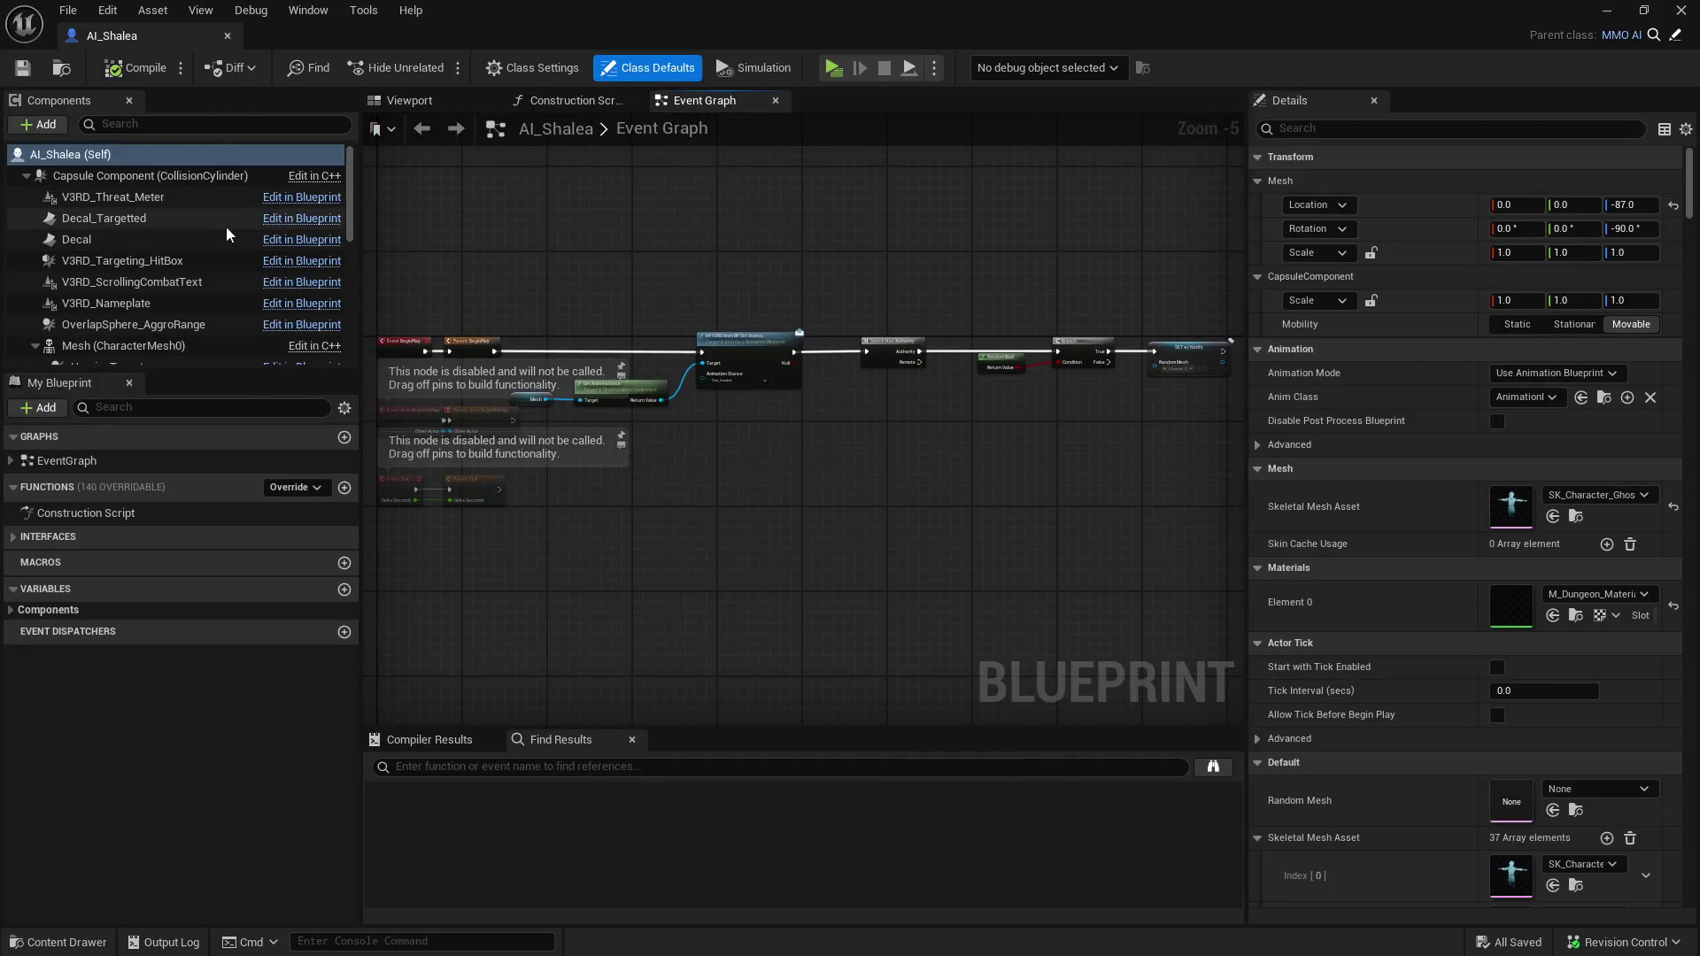
key("ctrl+space")
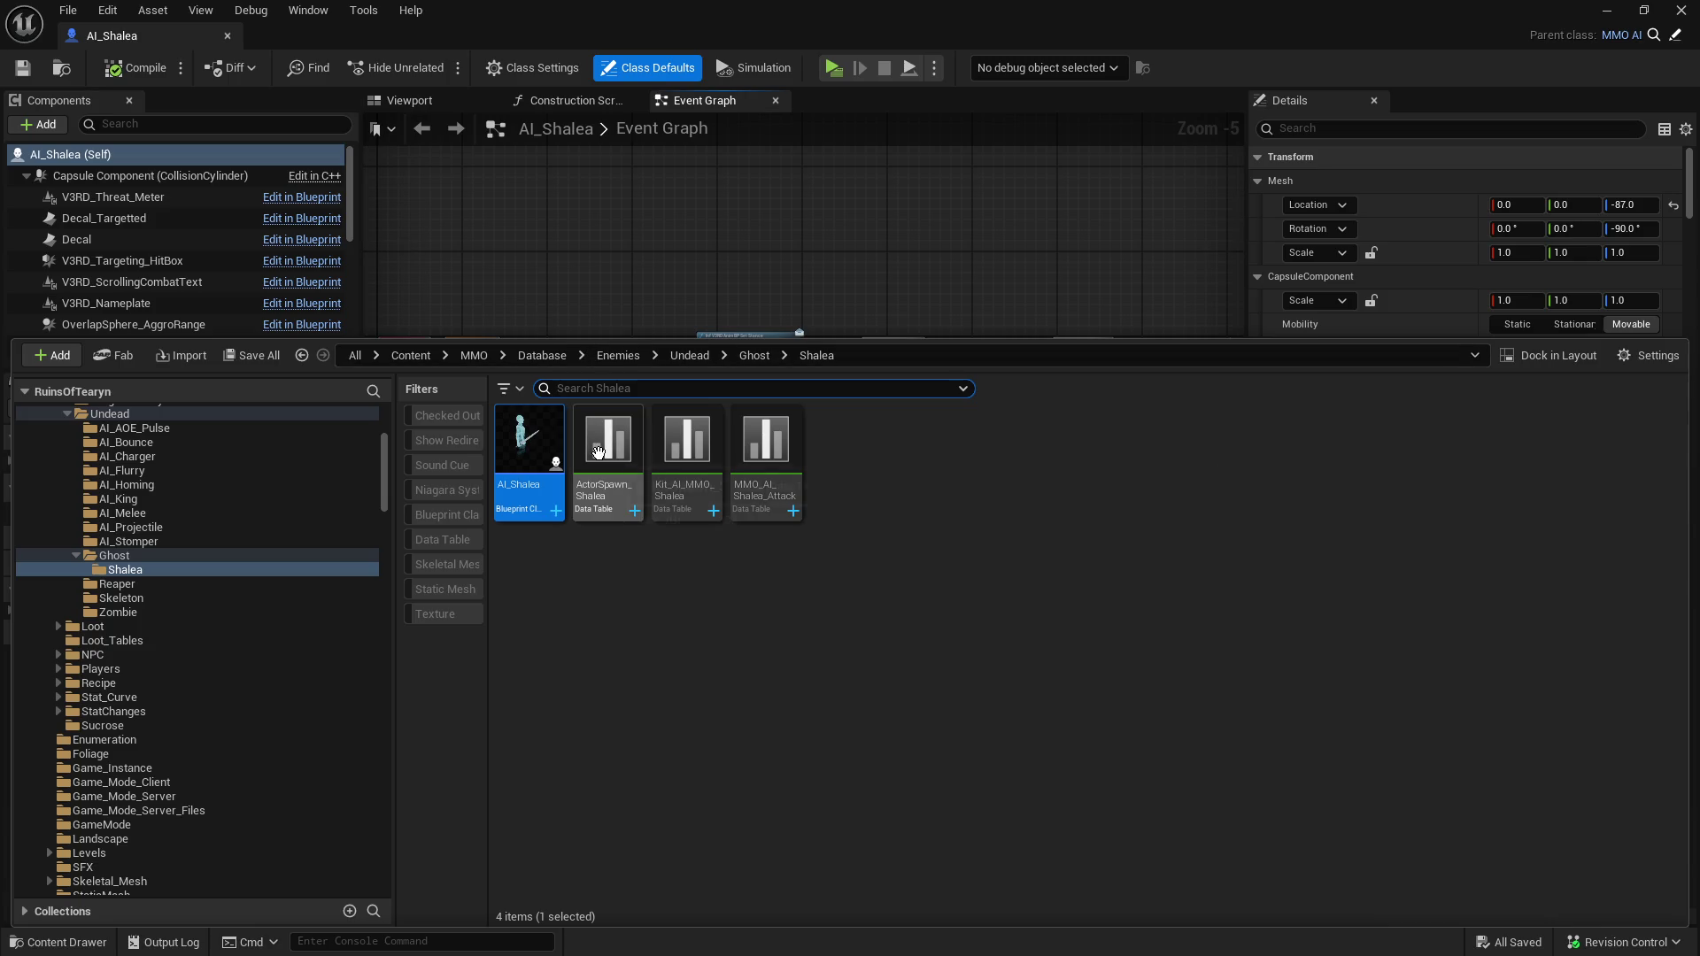
double_click(597, 452)
left_click_drag(1690, 429, 1690, 808)
left_click(72, 837)
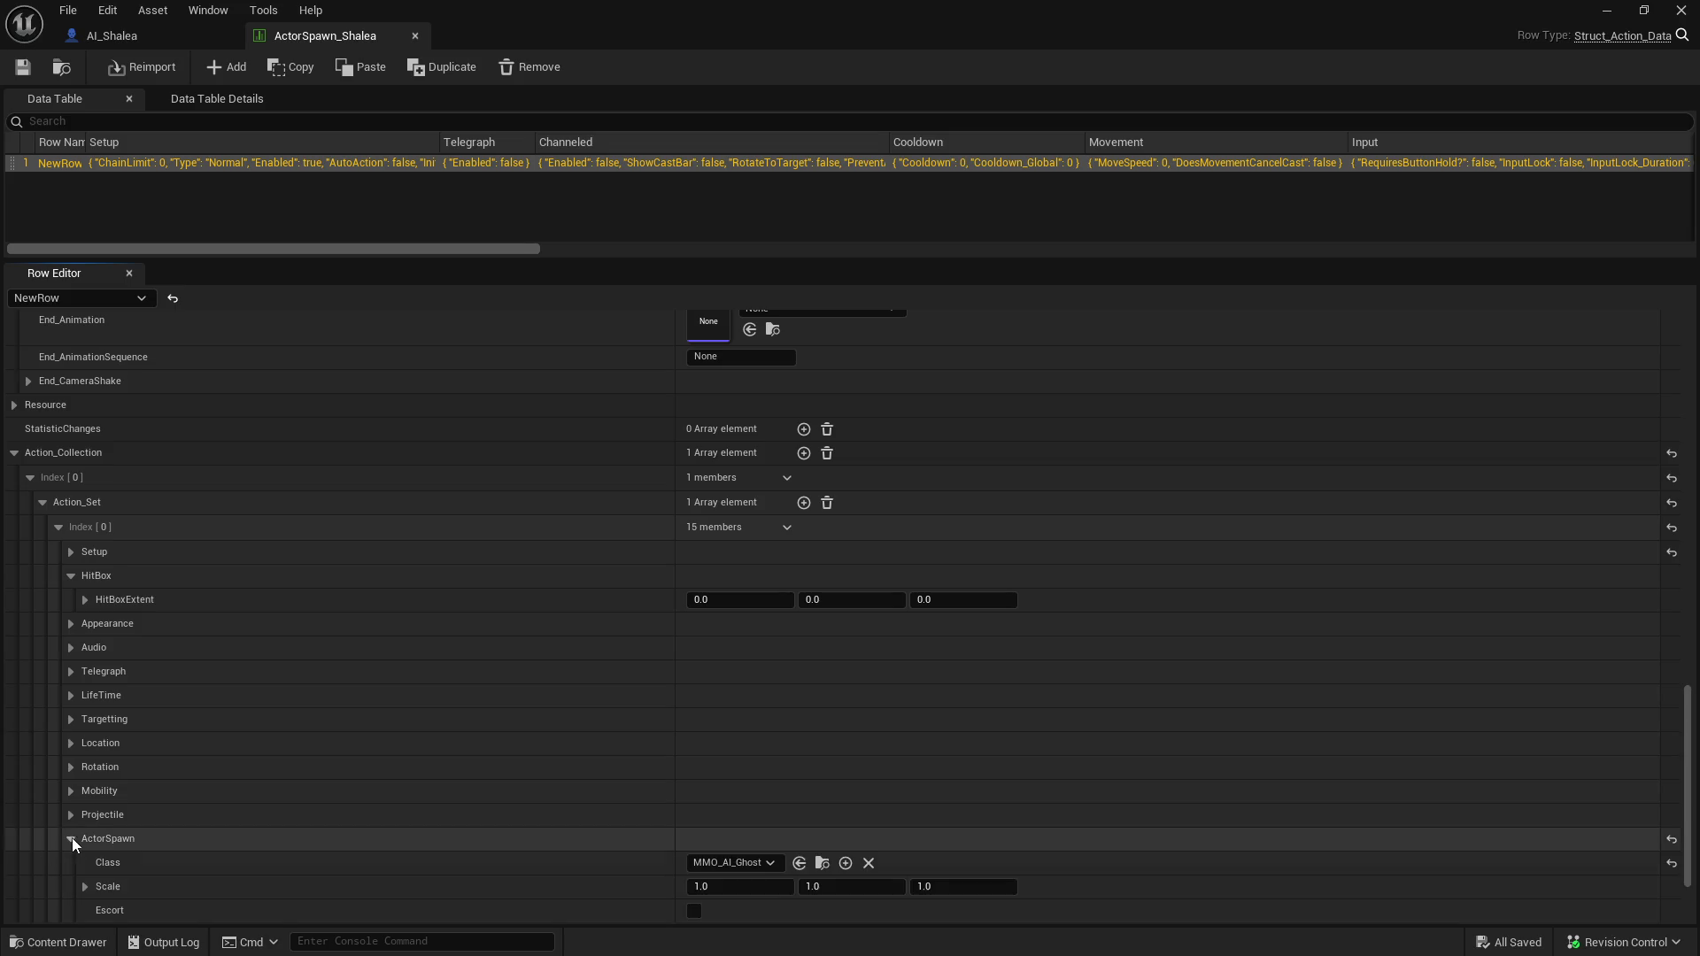
left_click(720, 866)
type("shale")
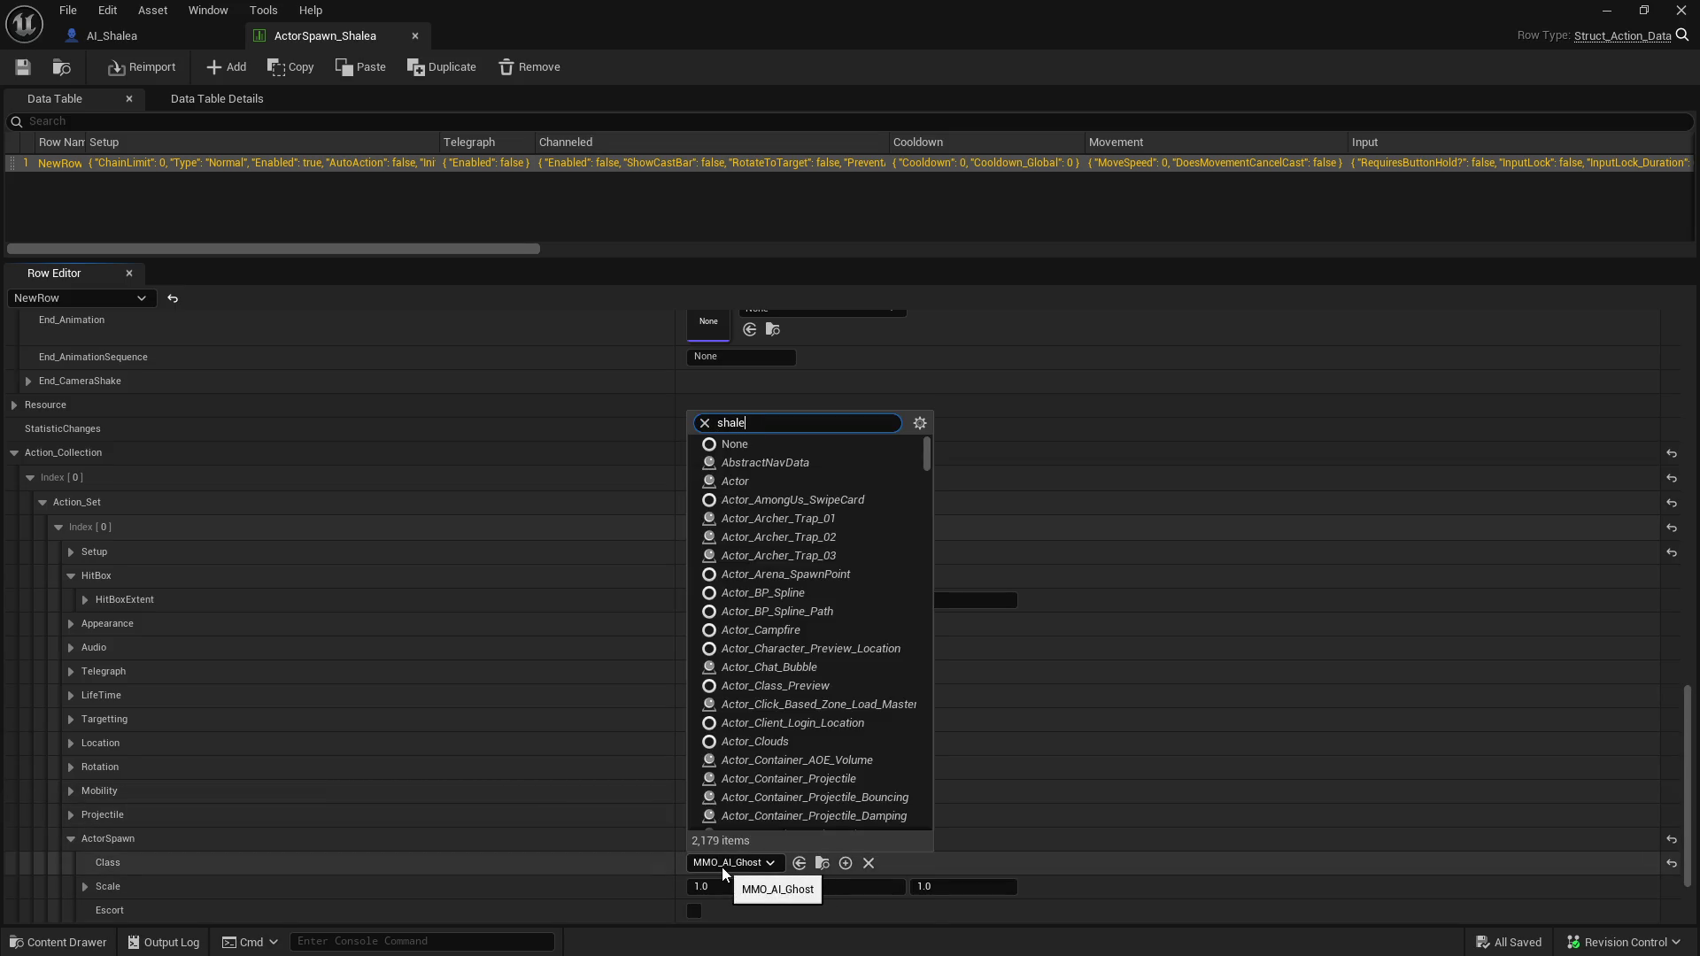
type("a")
left_click(725, 823)
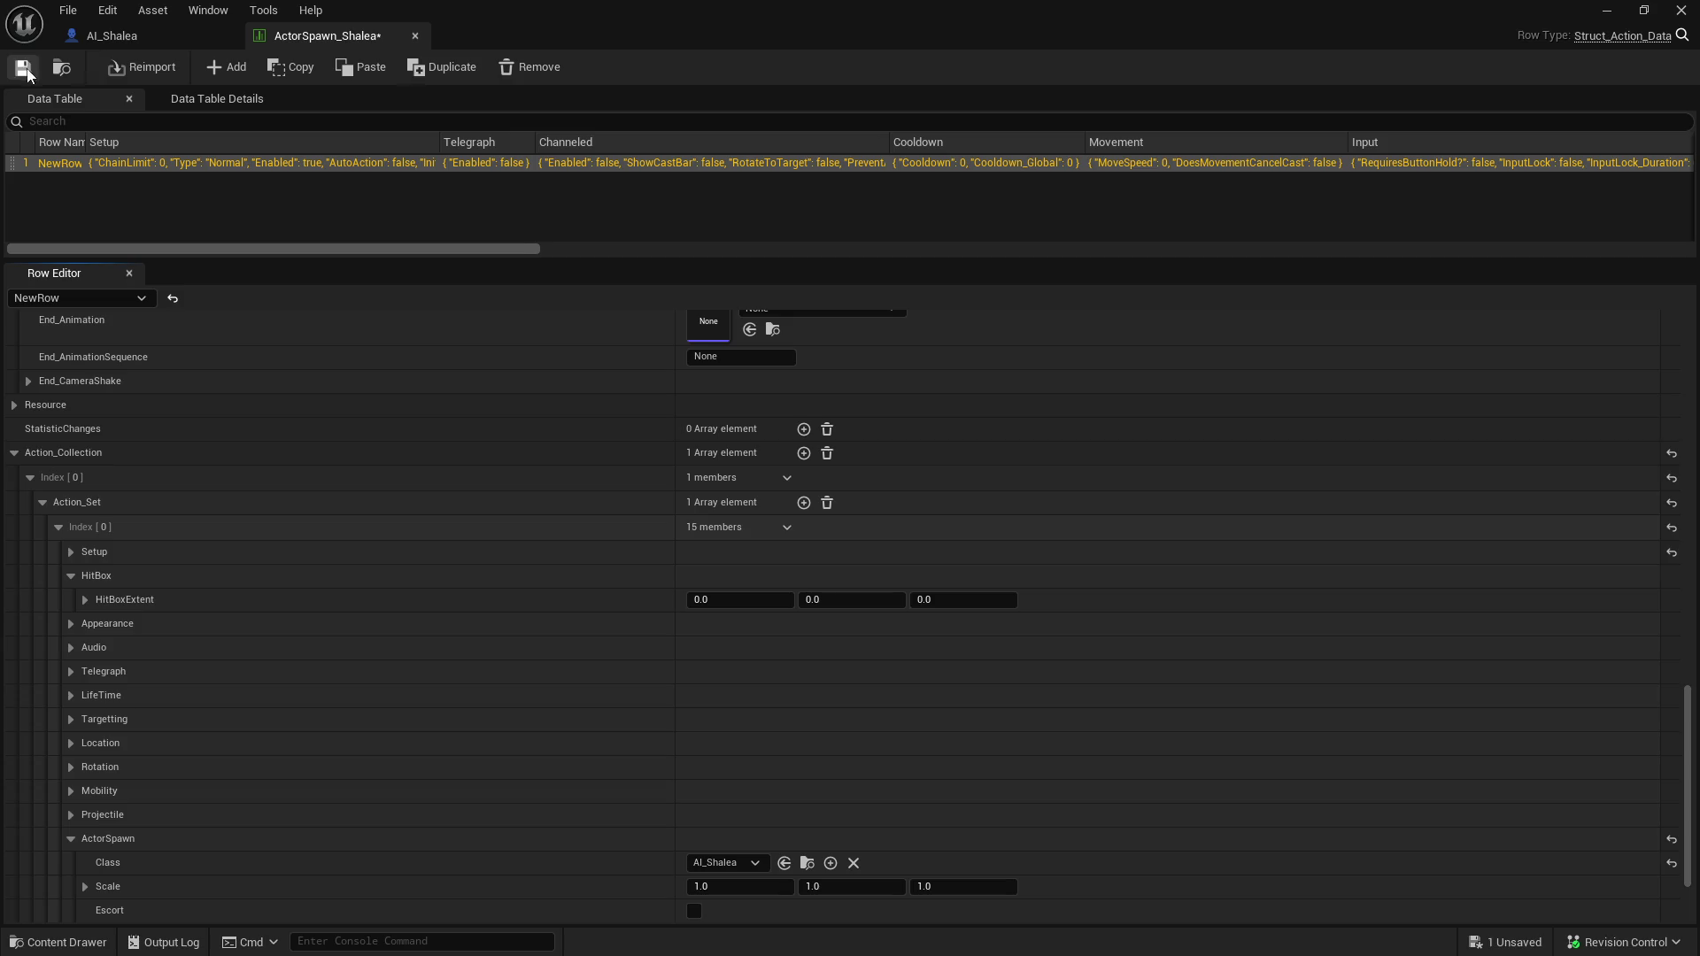
left_click(412, 37)
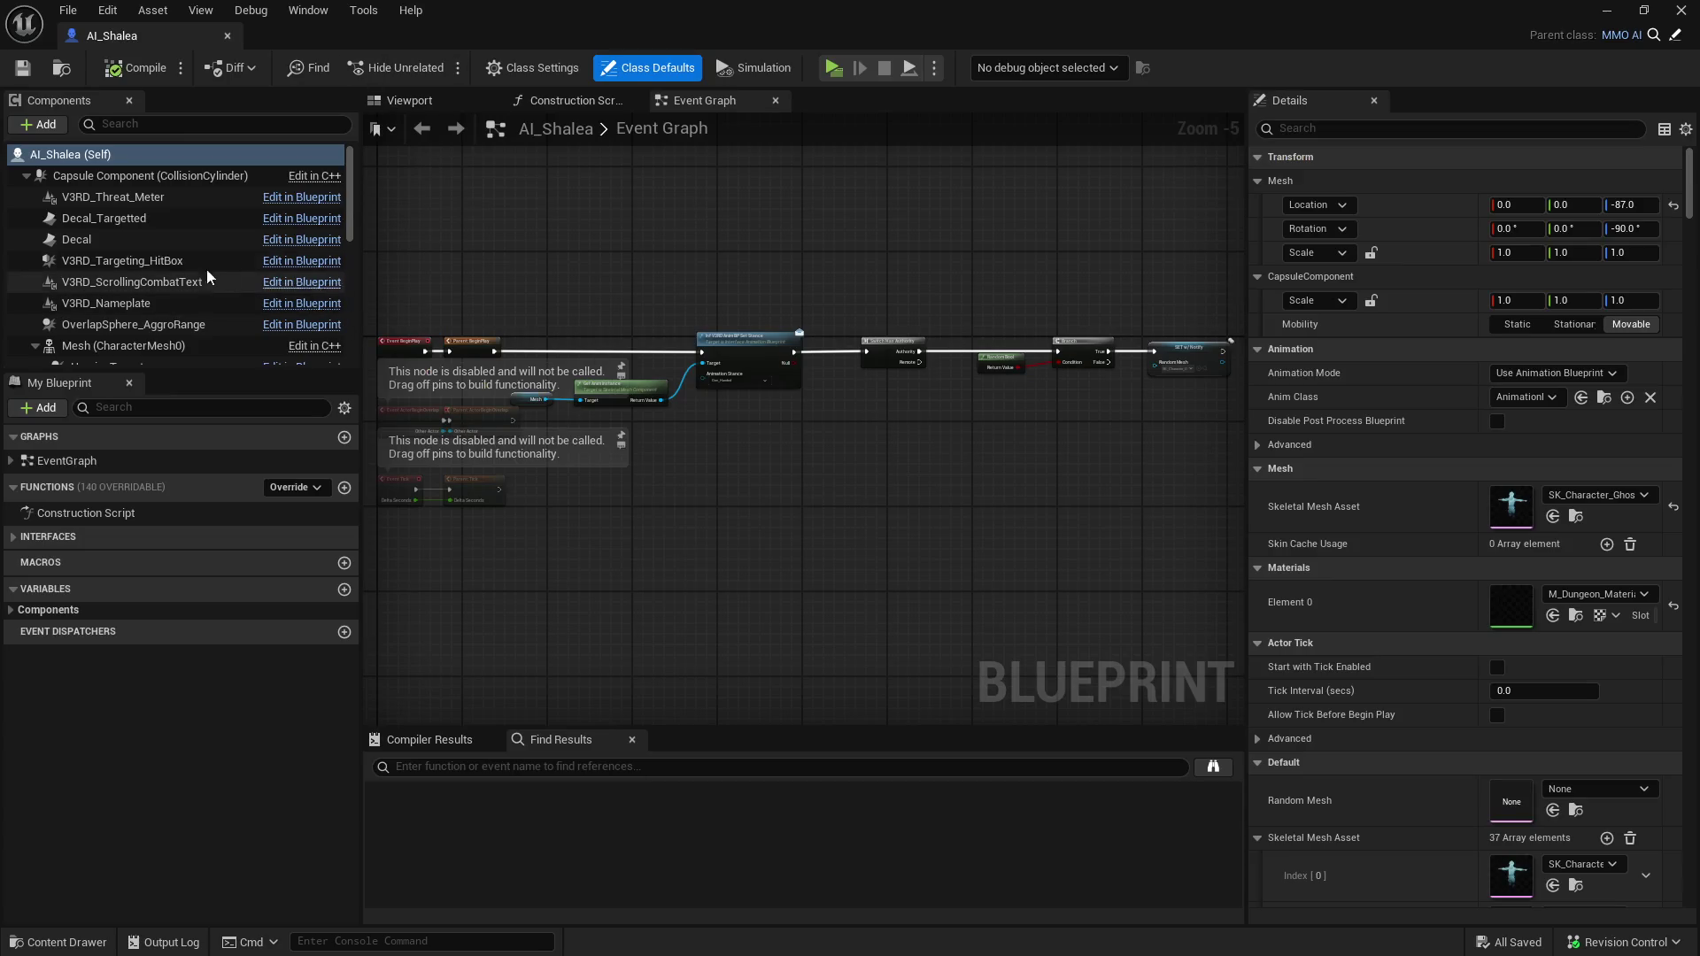
Set V3RD Action Kit Default on AI_Shalea's actions manager to Kit_AI_MMO_Shalea.
scroll(133, 257, "down", 10)
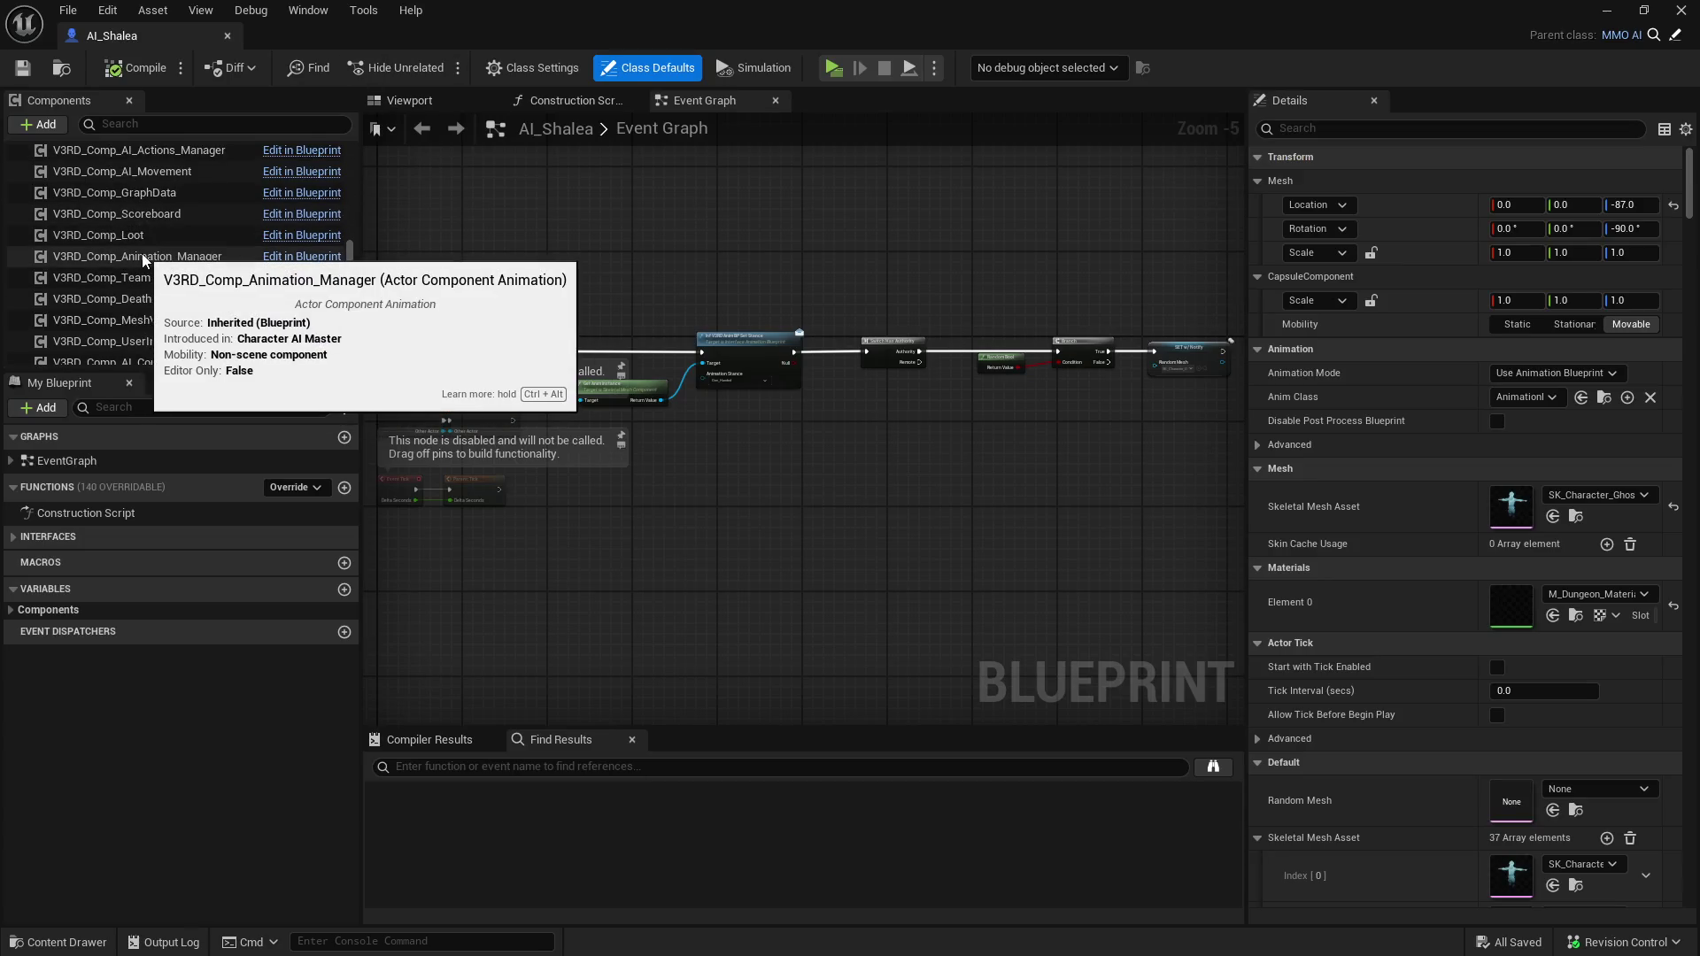
scroll(141, 253, "up", 1)
left_click(232, 181)
left_click(1337, 130)
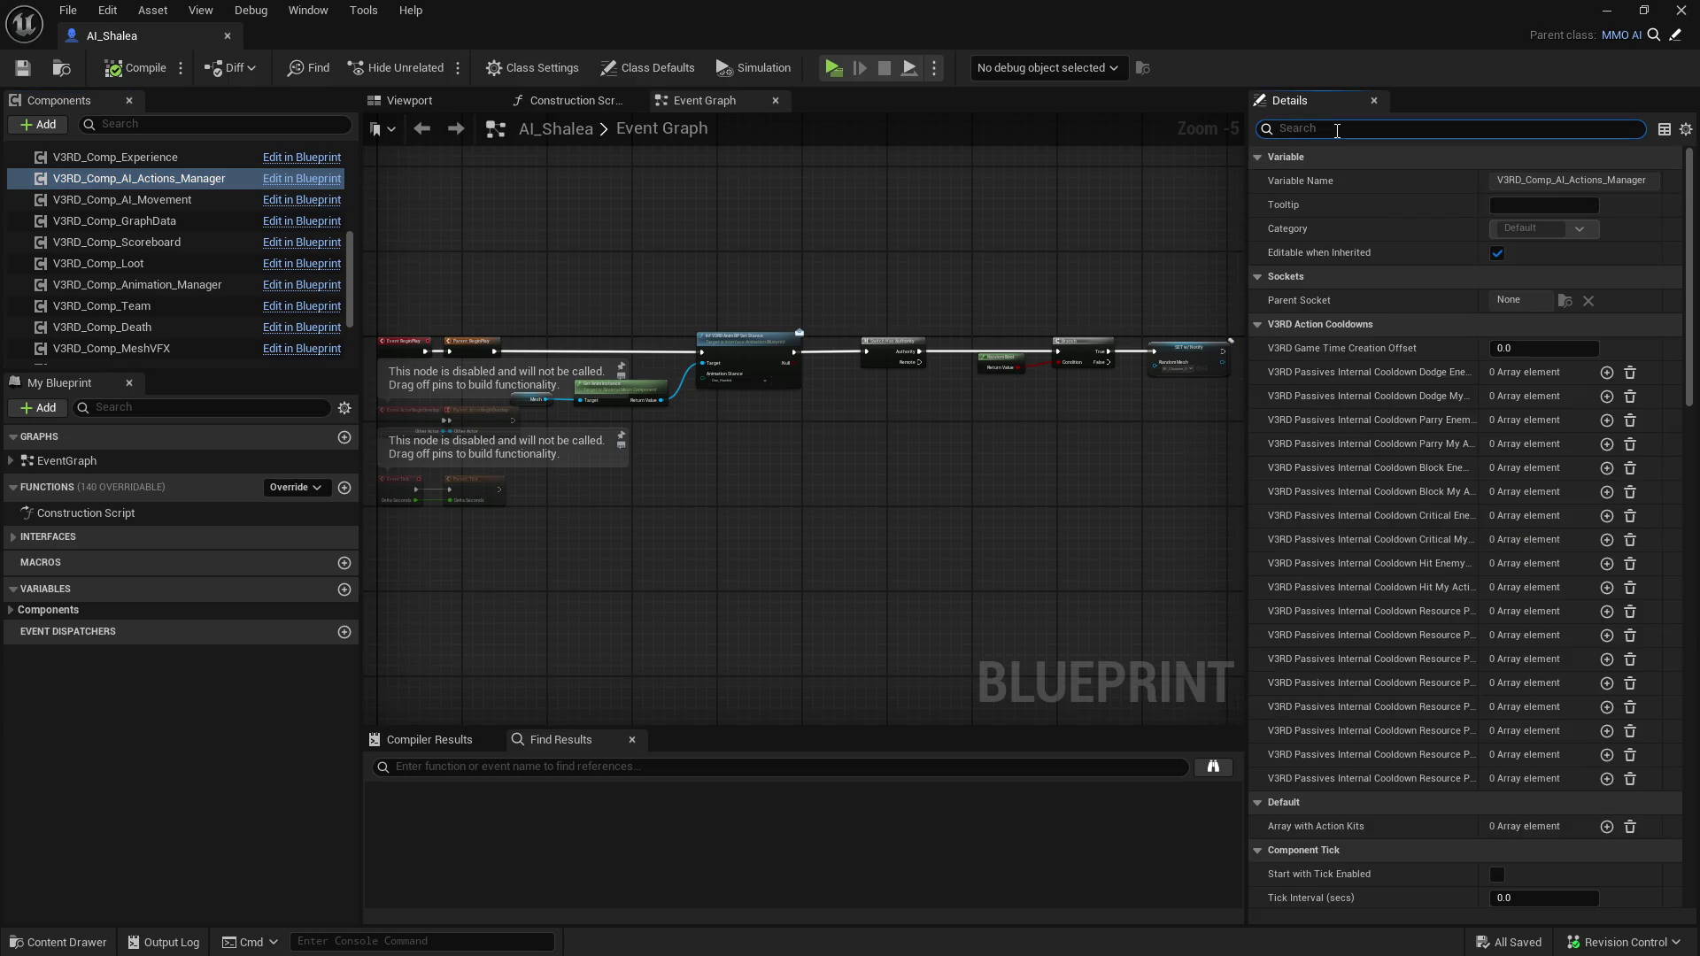
type("kt")
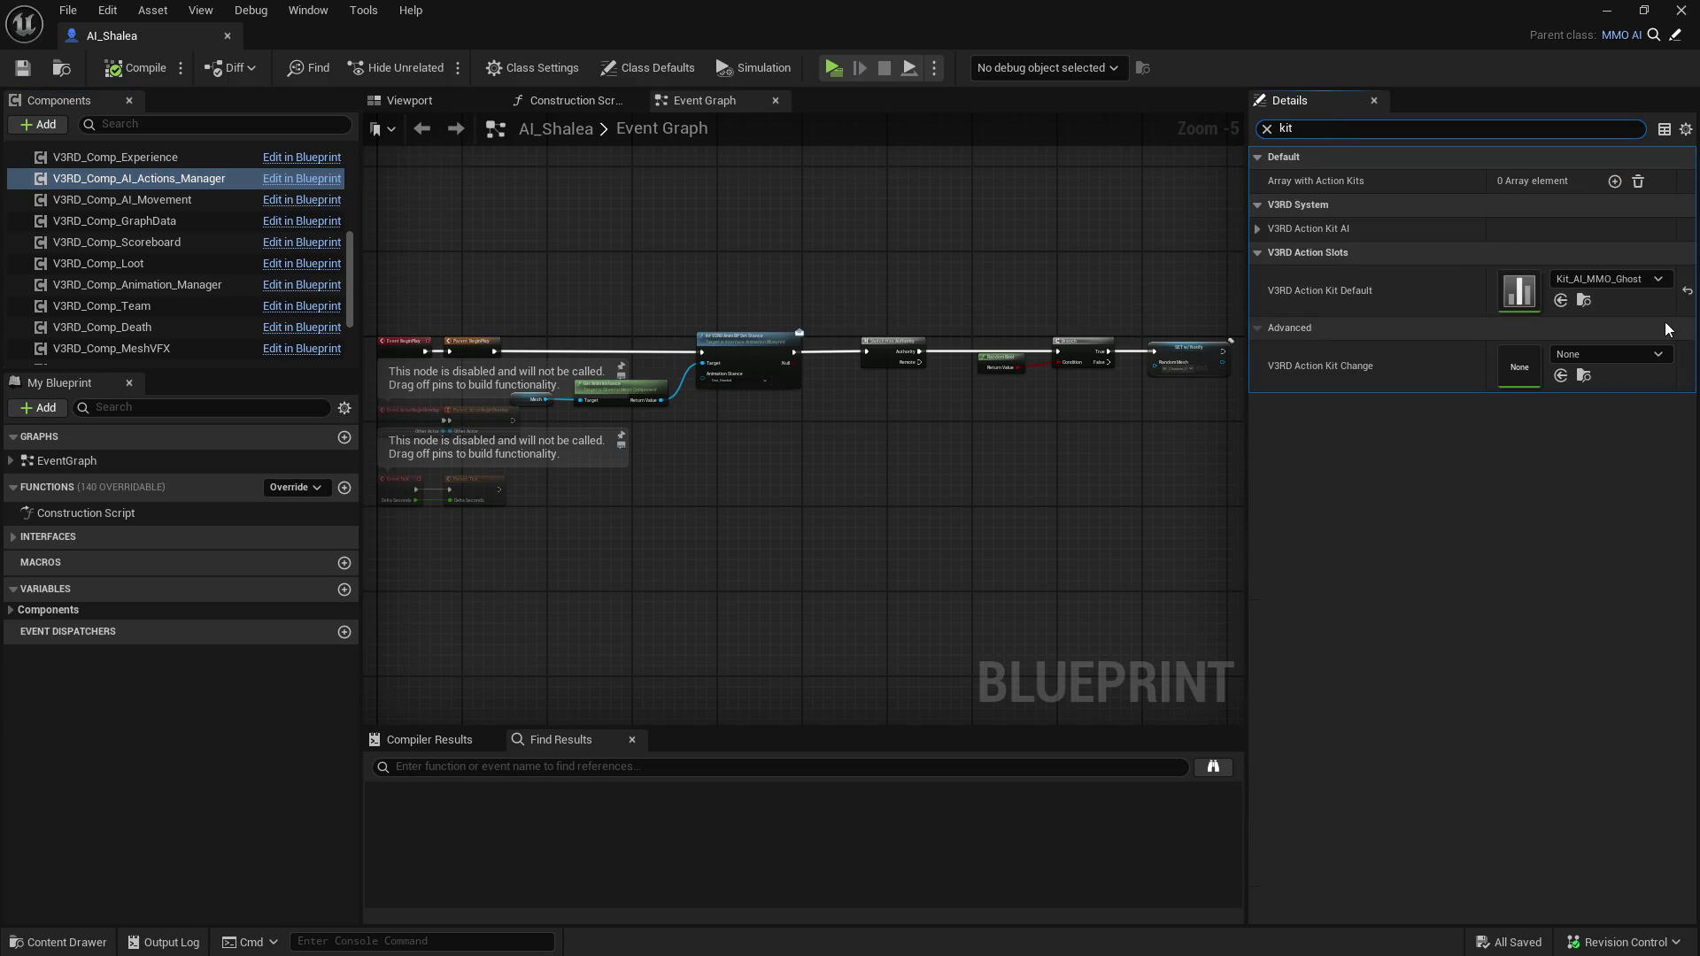
left_click(1615, 280)
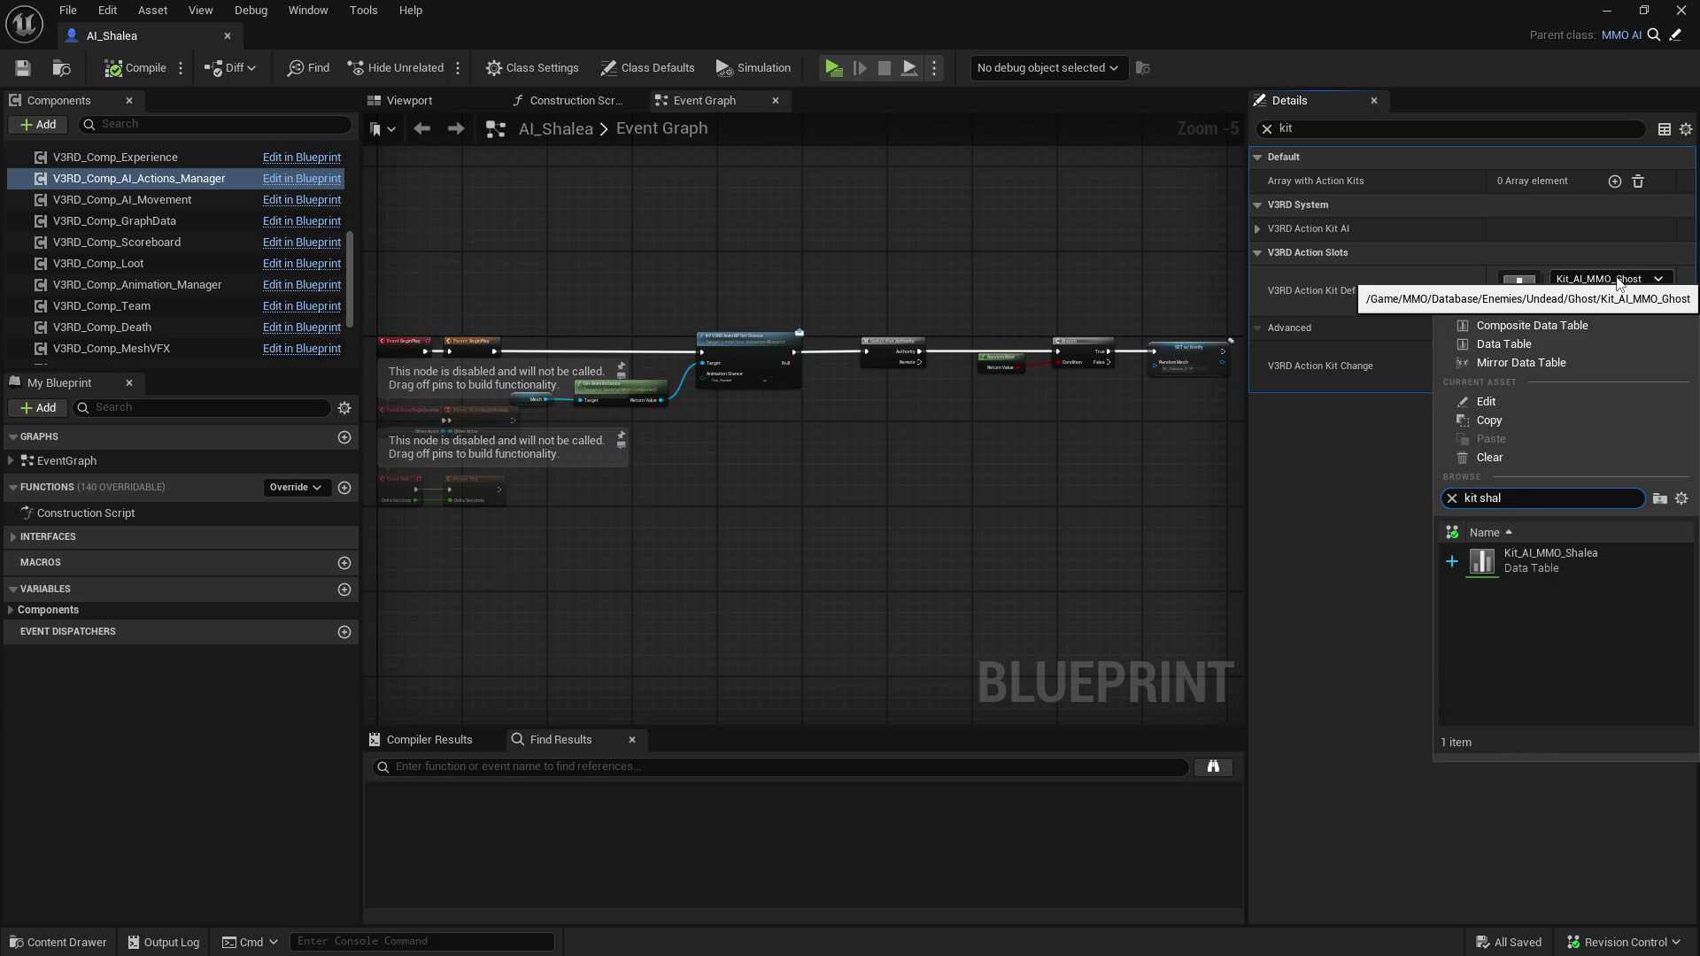
left_click(1549, 561)
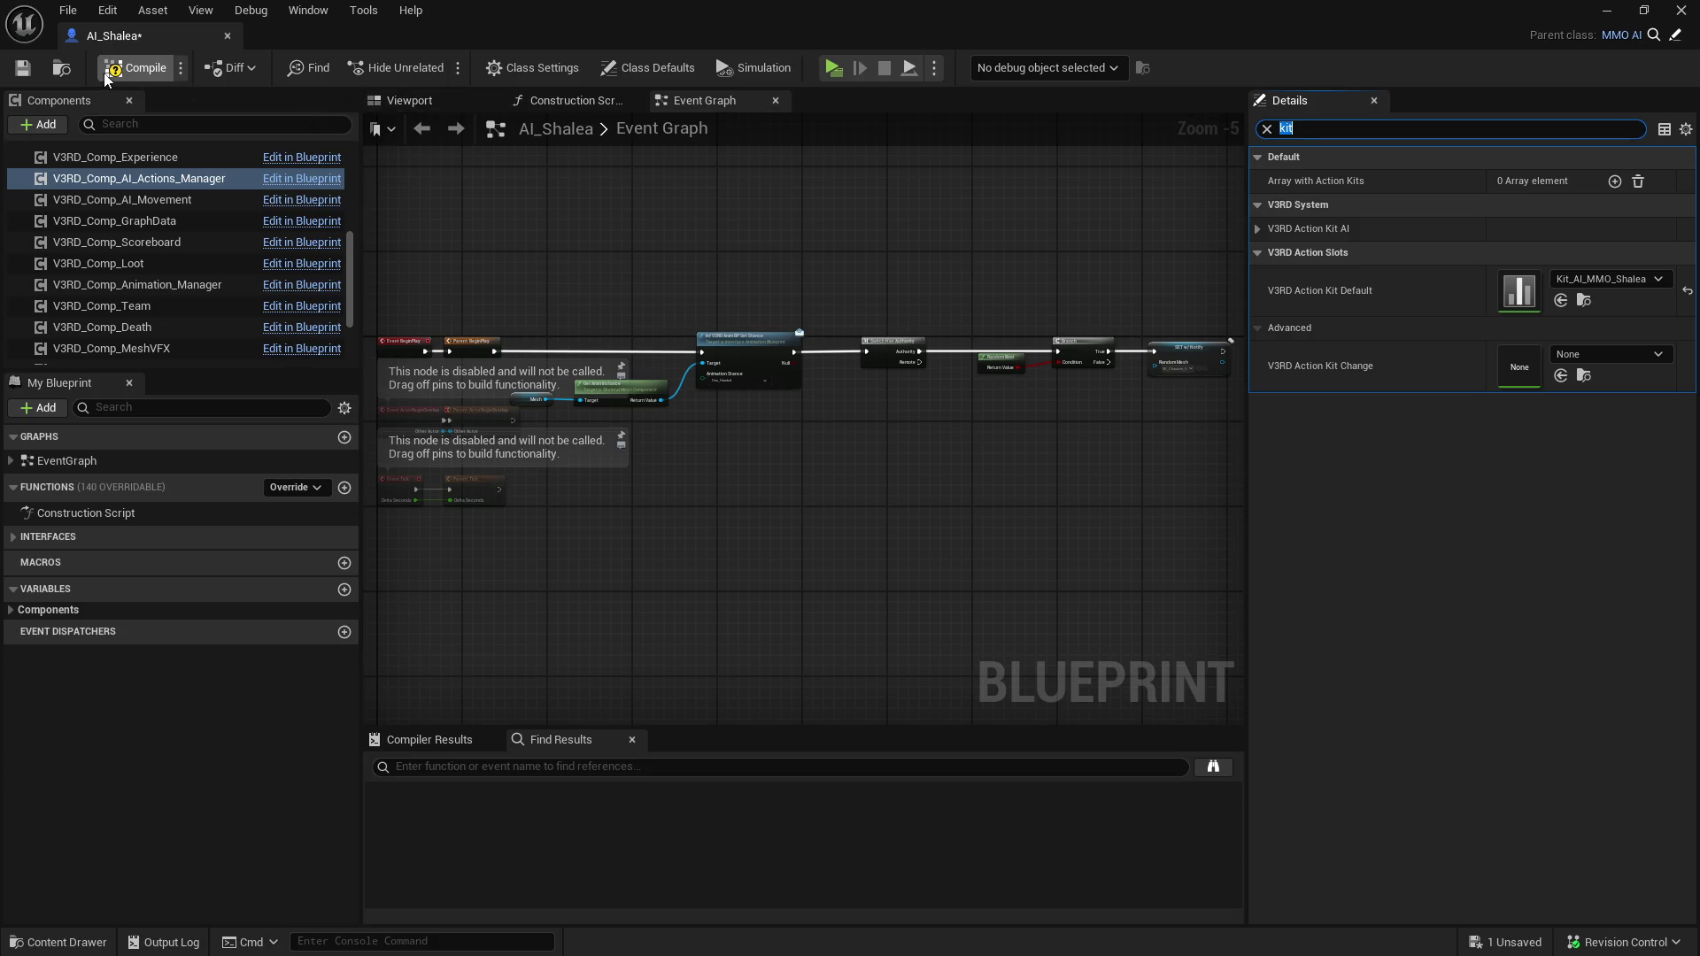
left_click(227, 37)
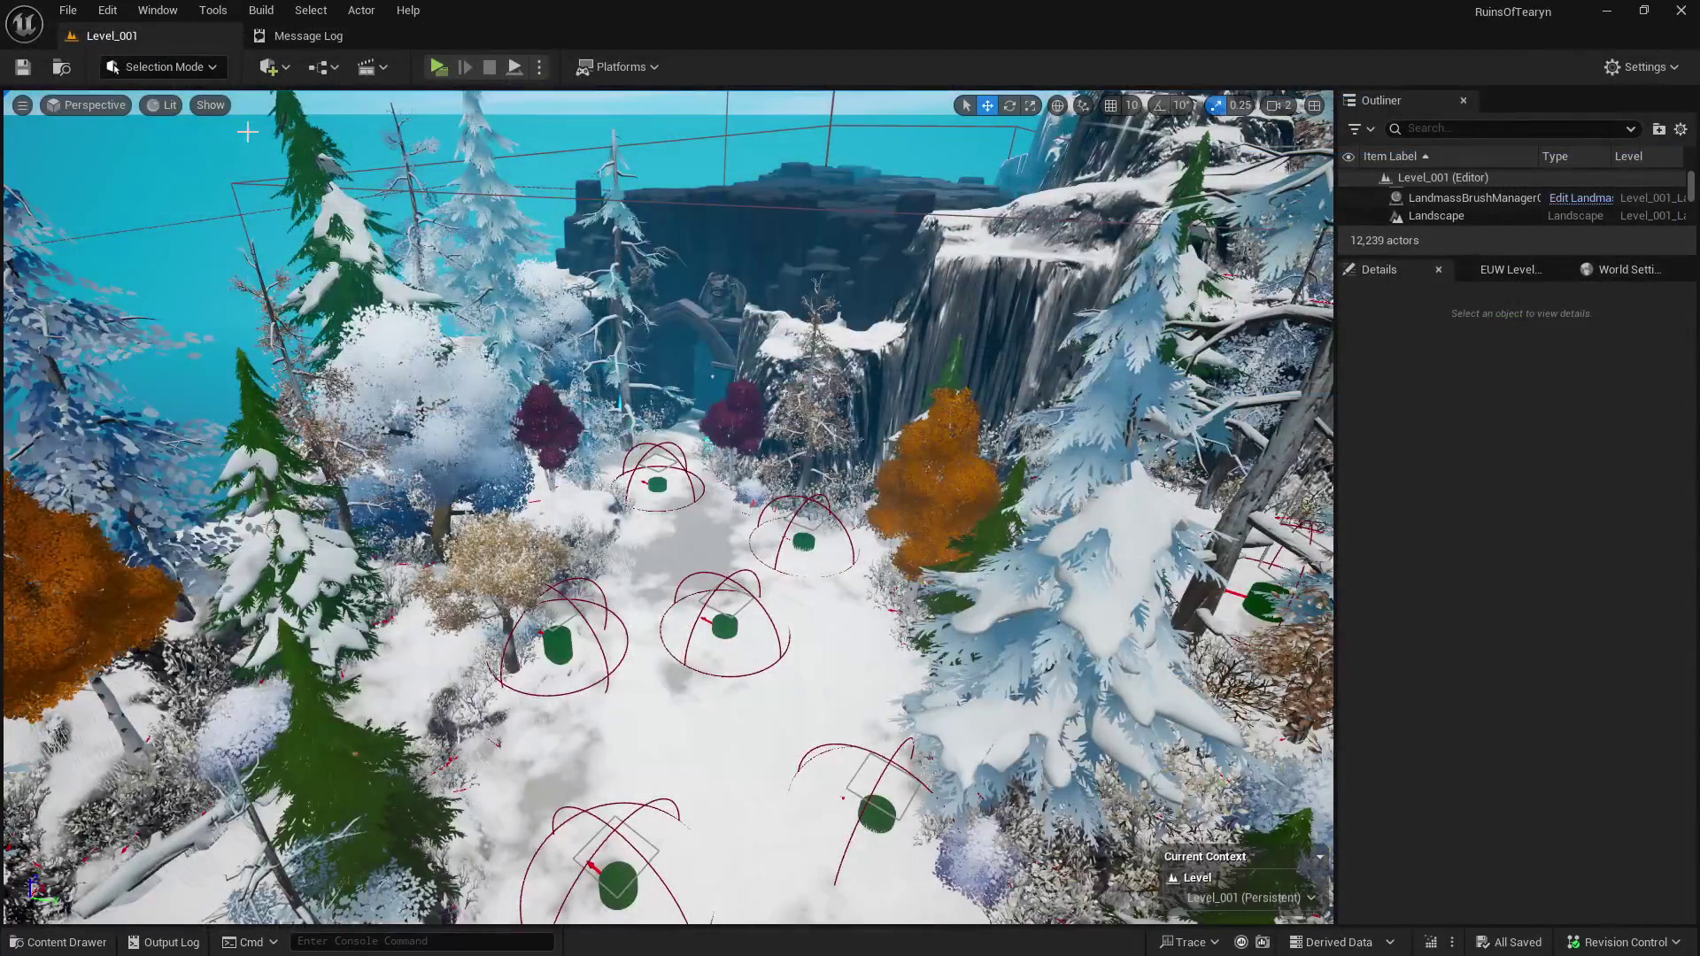
Assign MMO_AI_Shalea_Attack to Offense Index[0] in the Kit_AI_MMO_Shalea table.
key("ctrl+space")
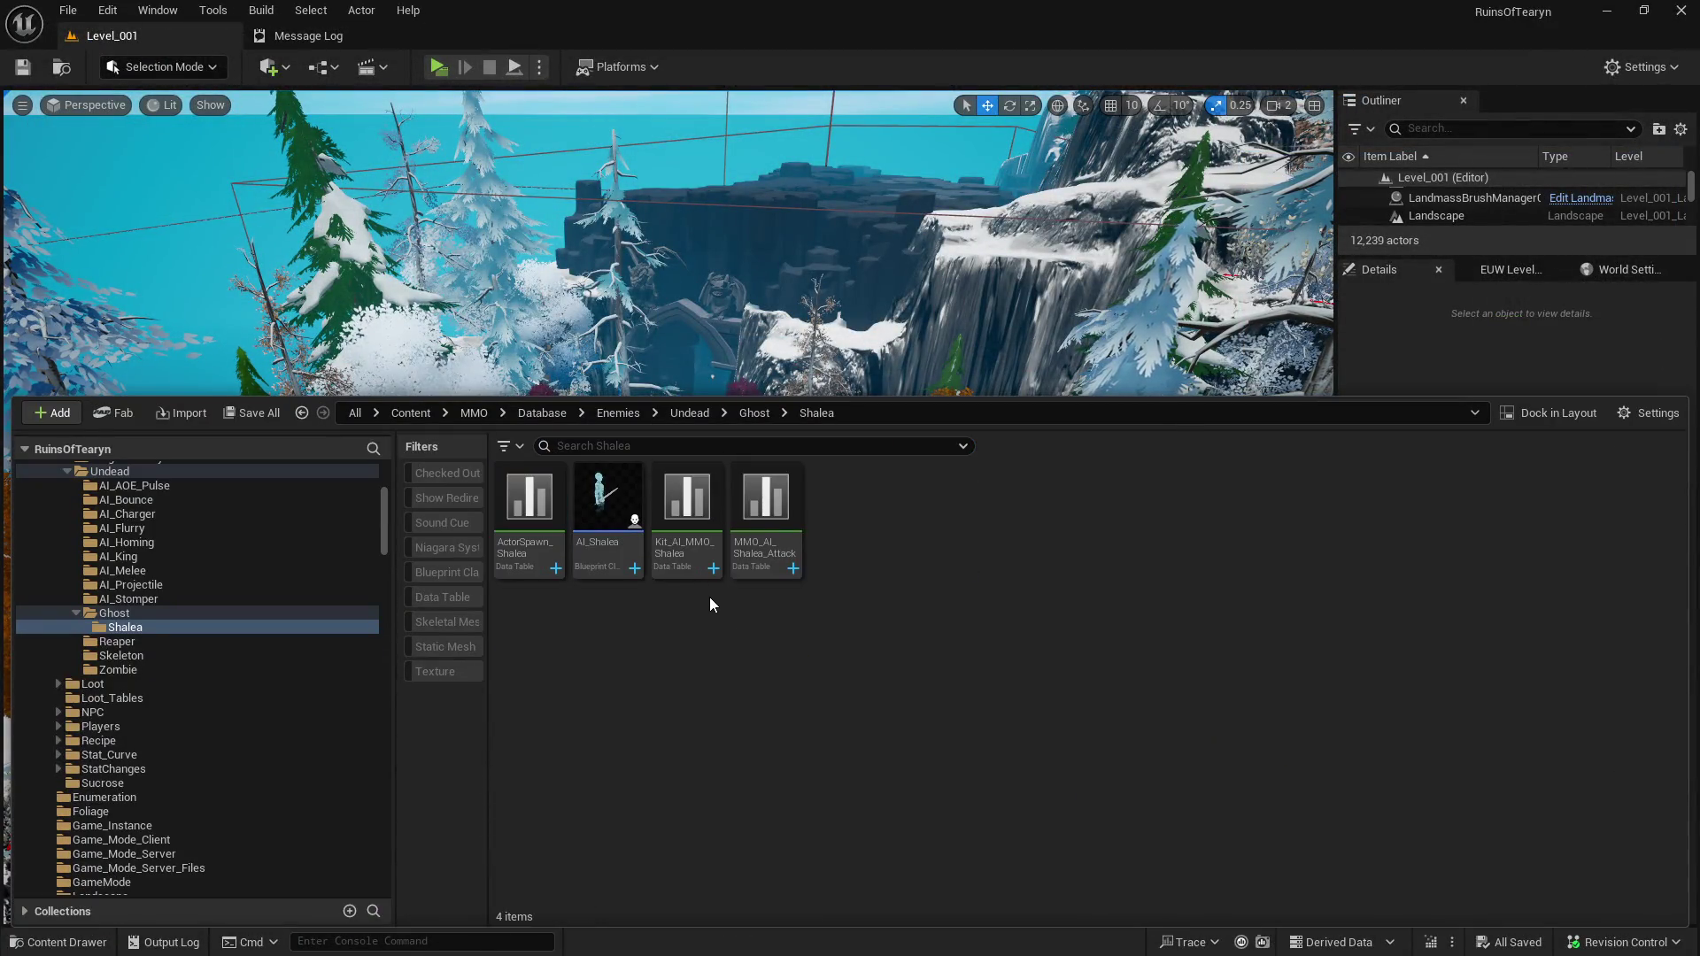
double_click(687, 561)
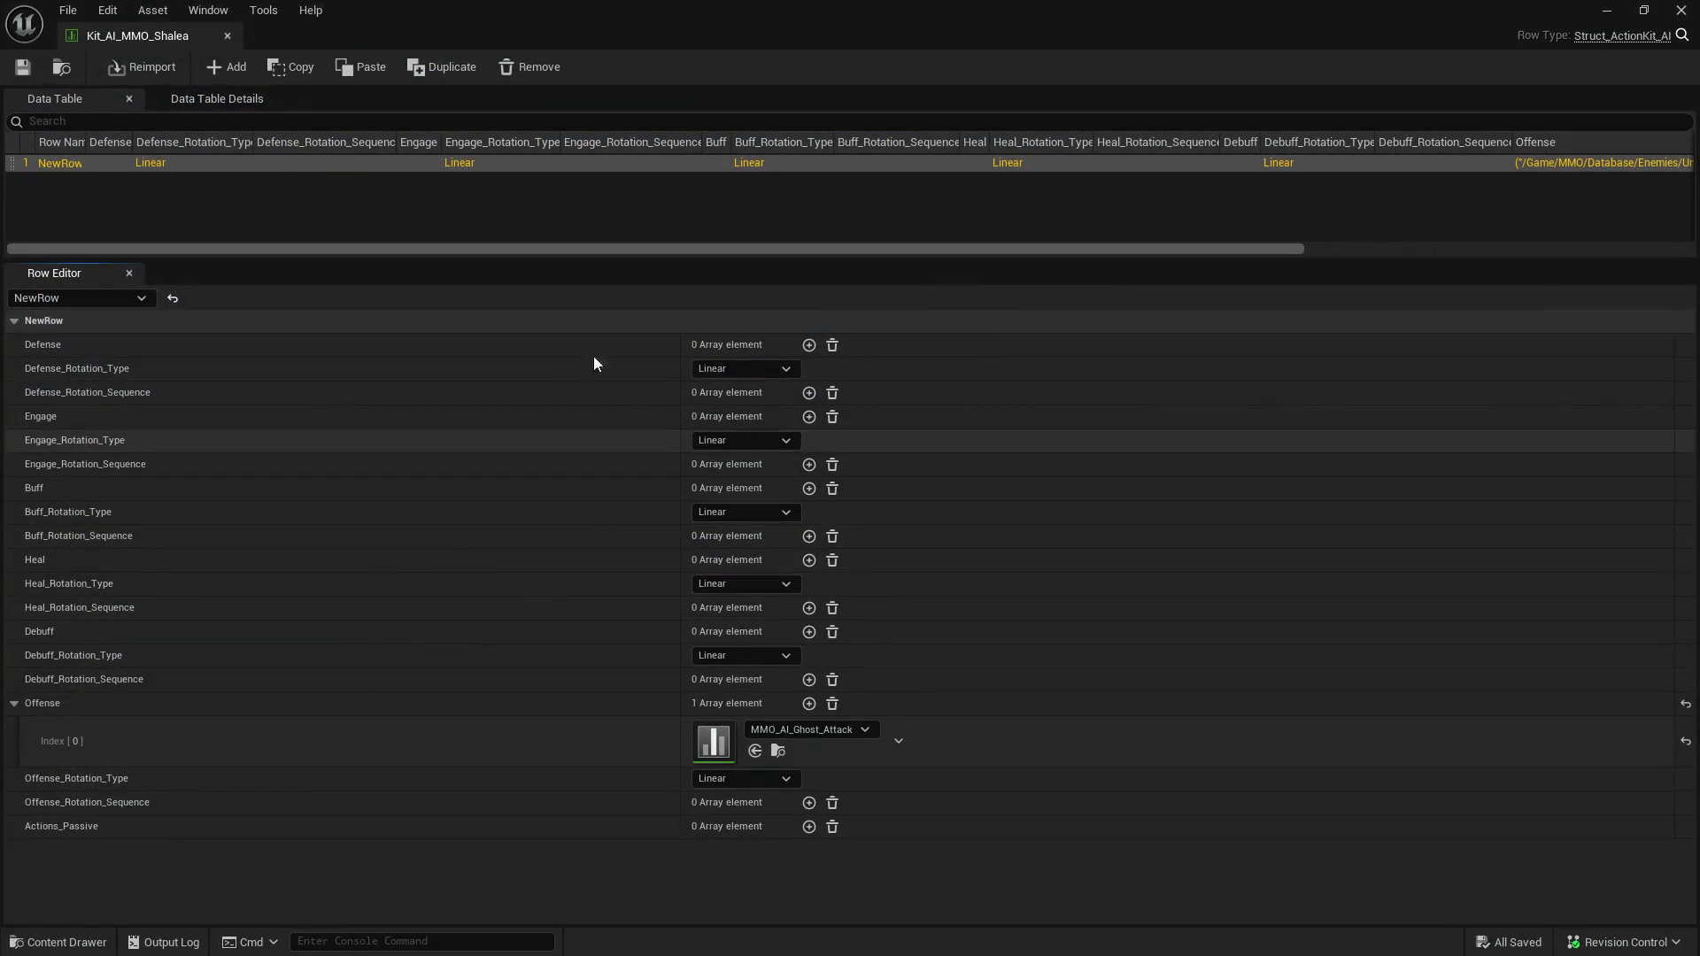
left_click_drag(149, 33, 522, 40)
key("ctrl+space")
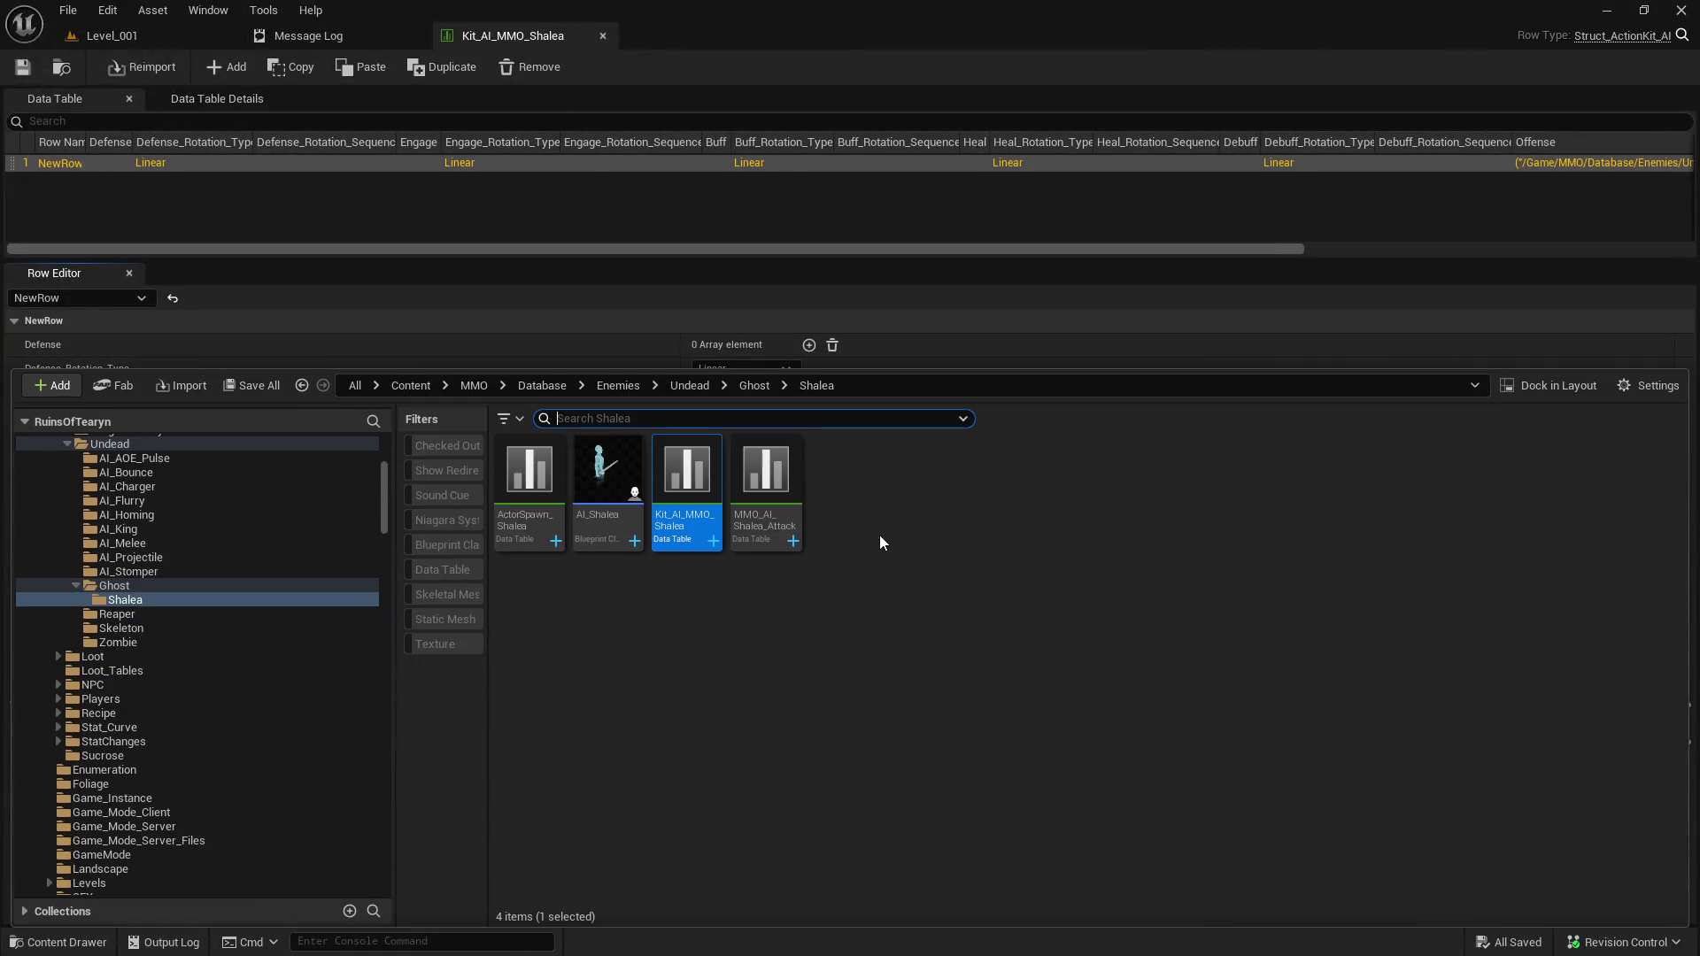
left_click(545, 38)
left_click(755, 751)
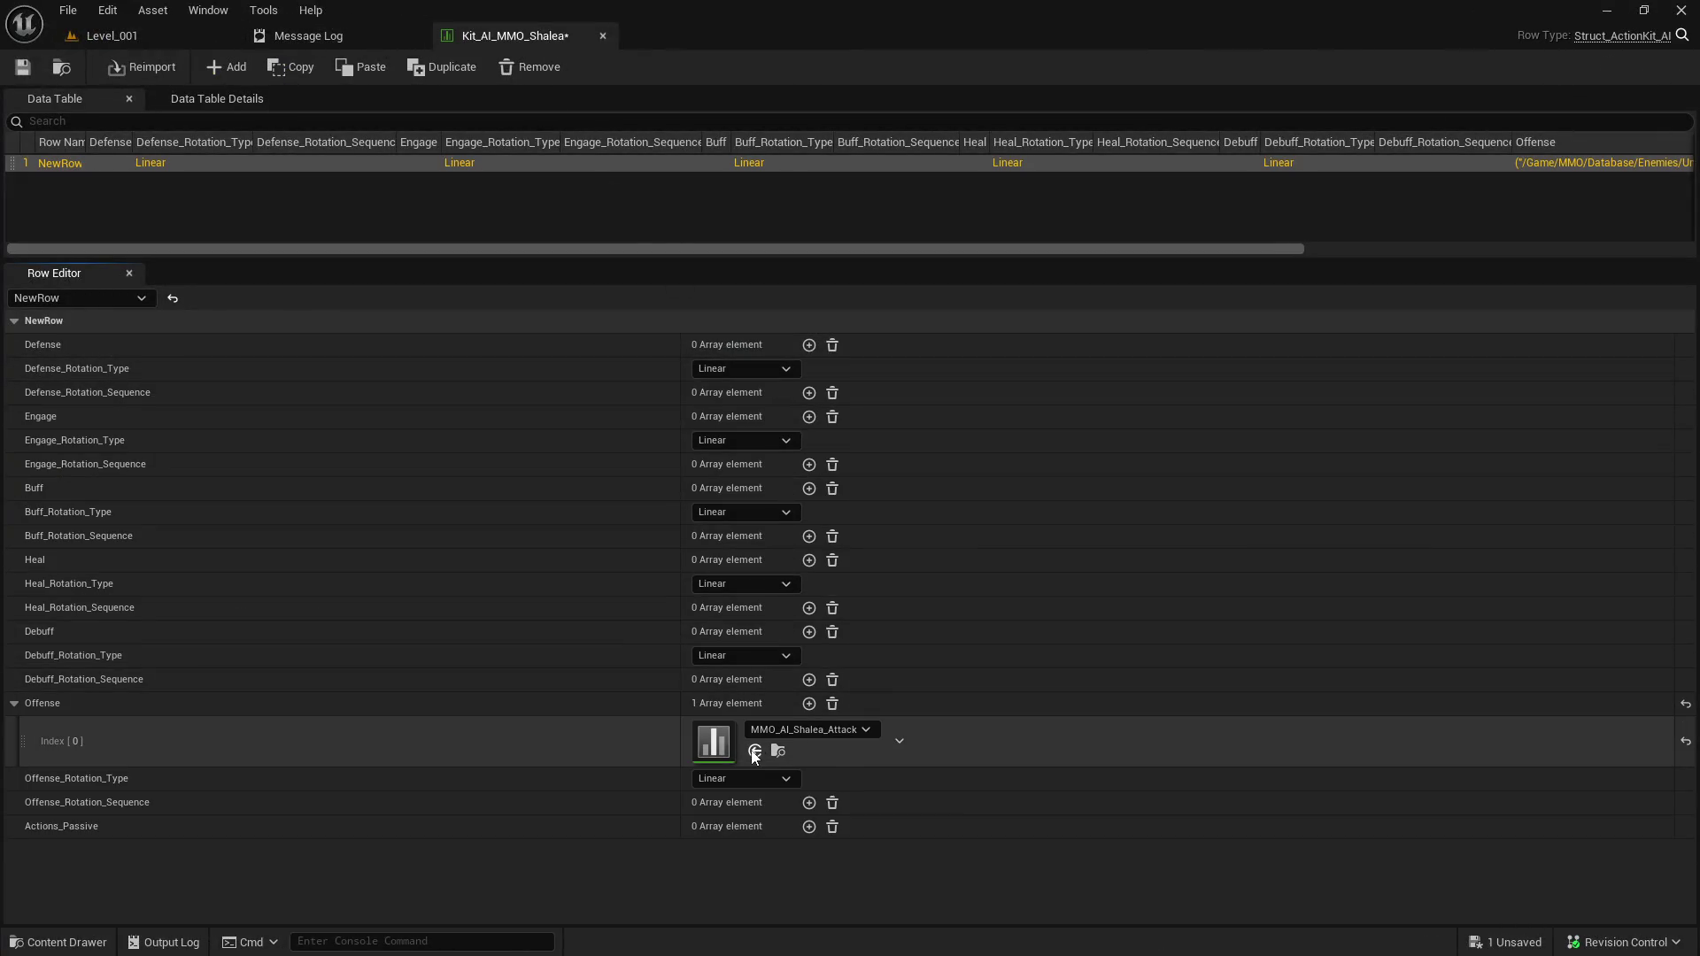
left_click(151, 40)
key("ctrl+space")
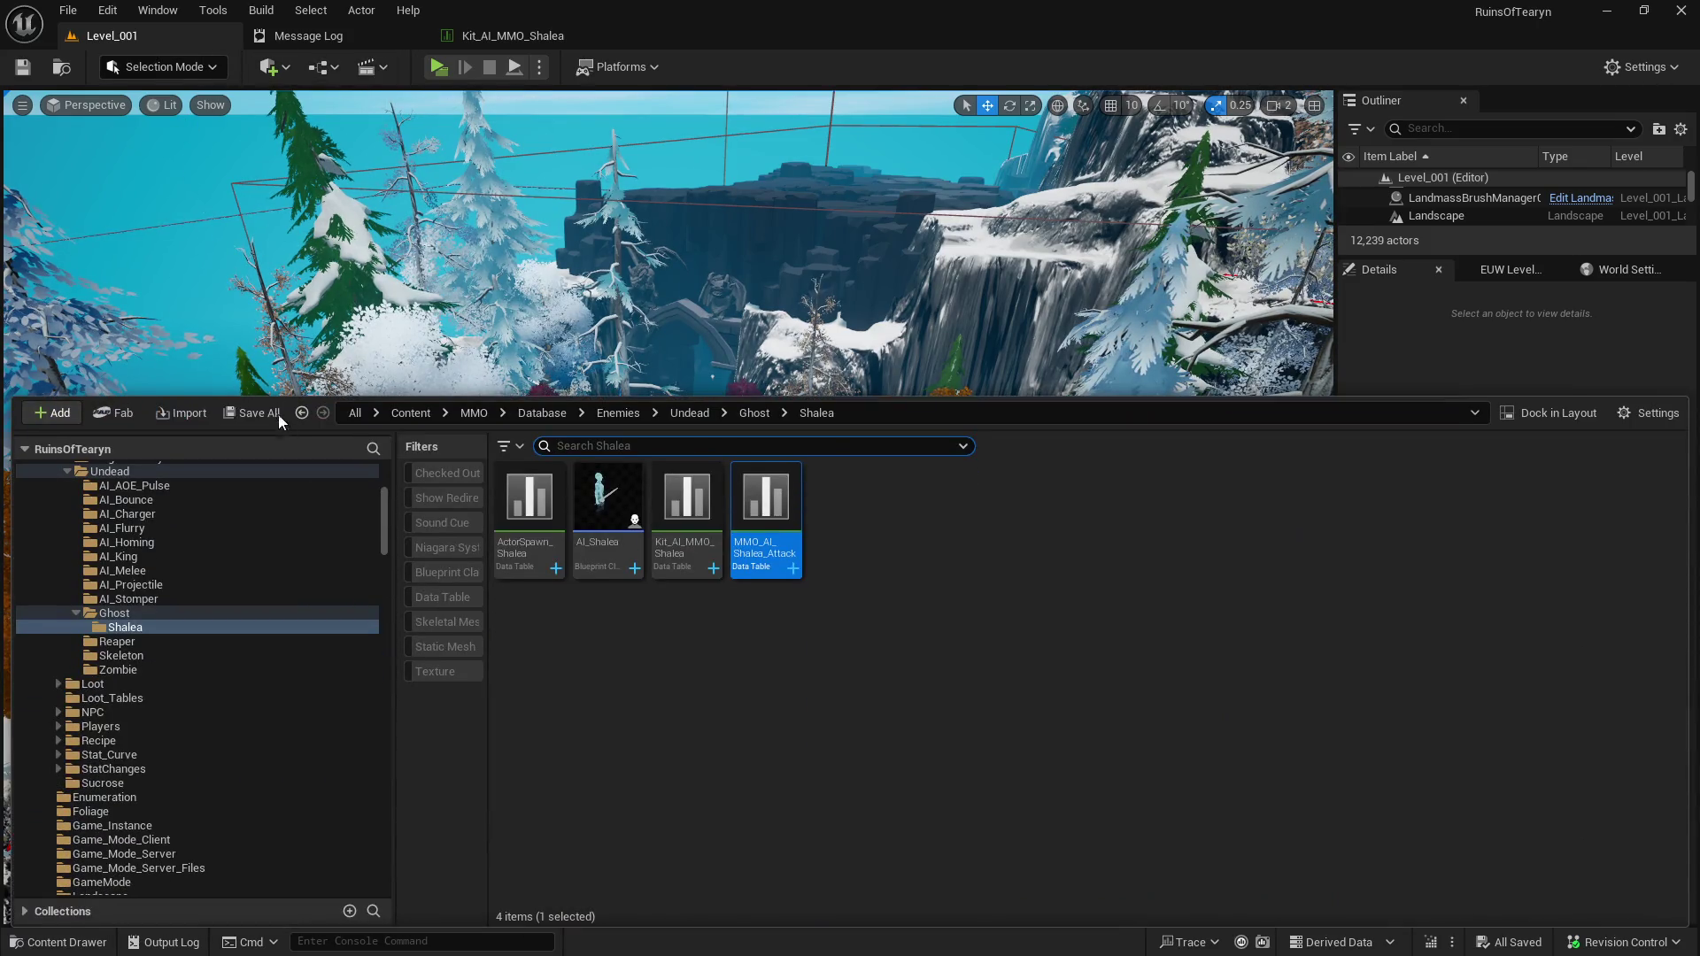
left_click(881, 534)
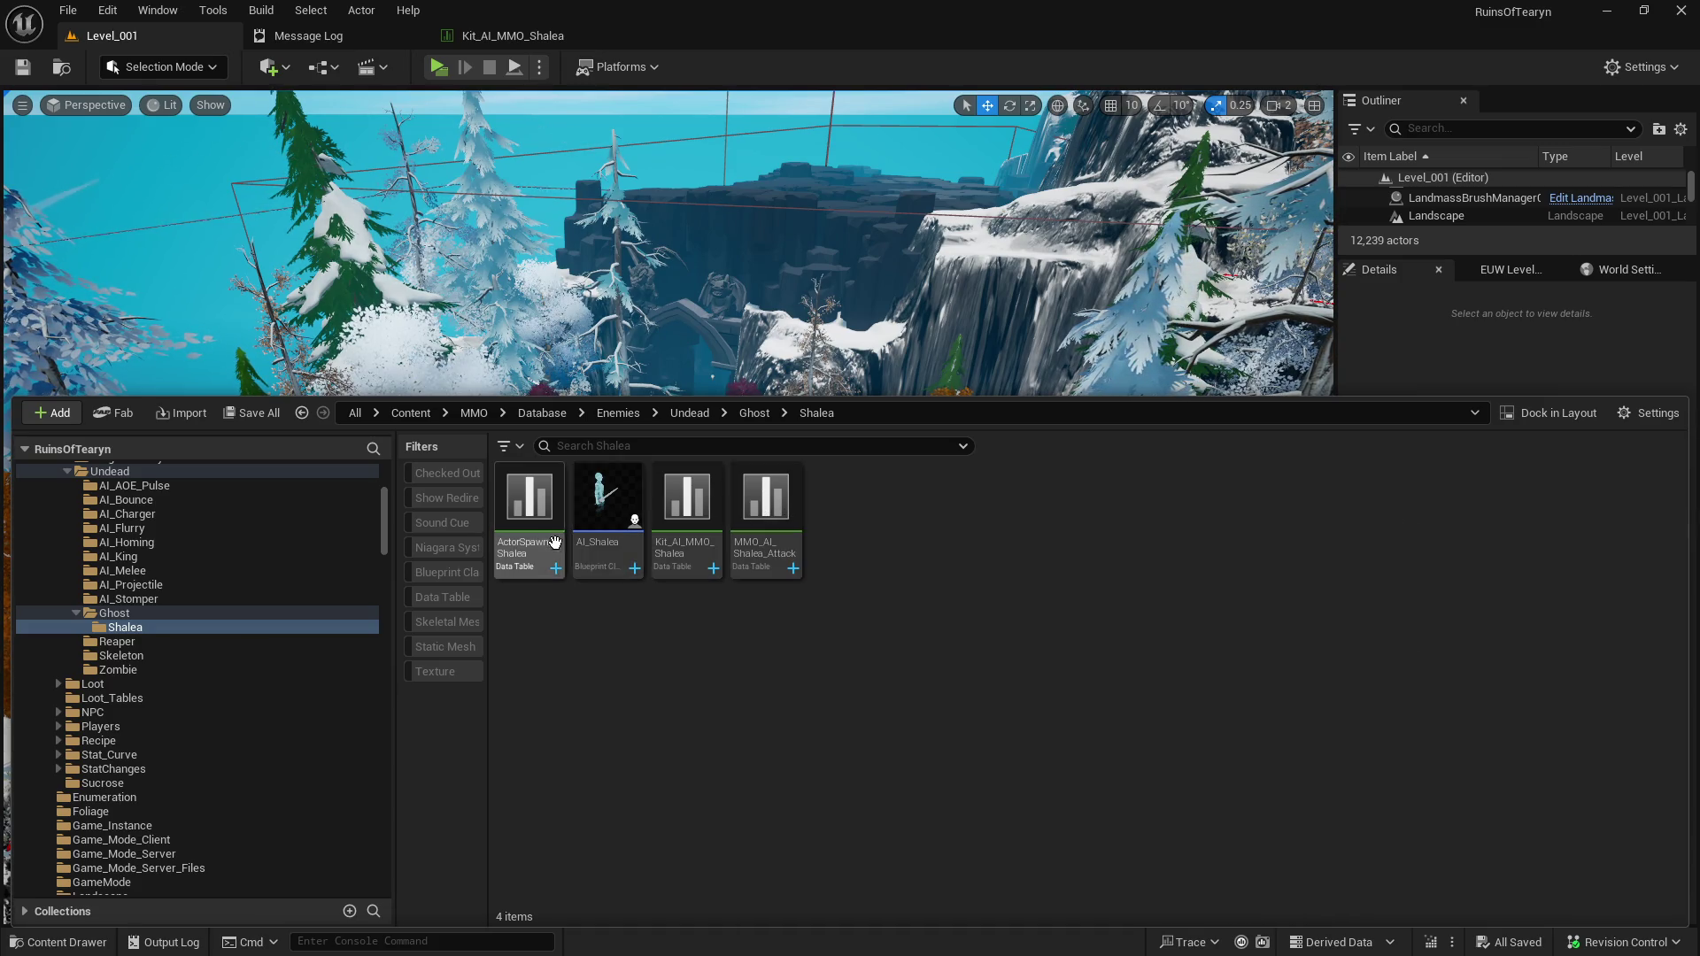
Open AI_Shalea's viewport and select the character's Mesh component.
mouse_move(722, 564)
double_click(602, 509)
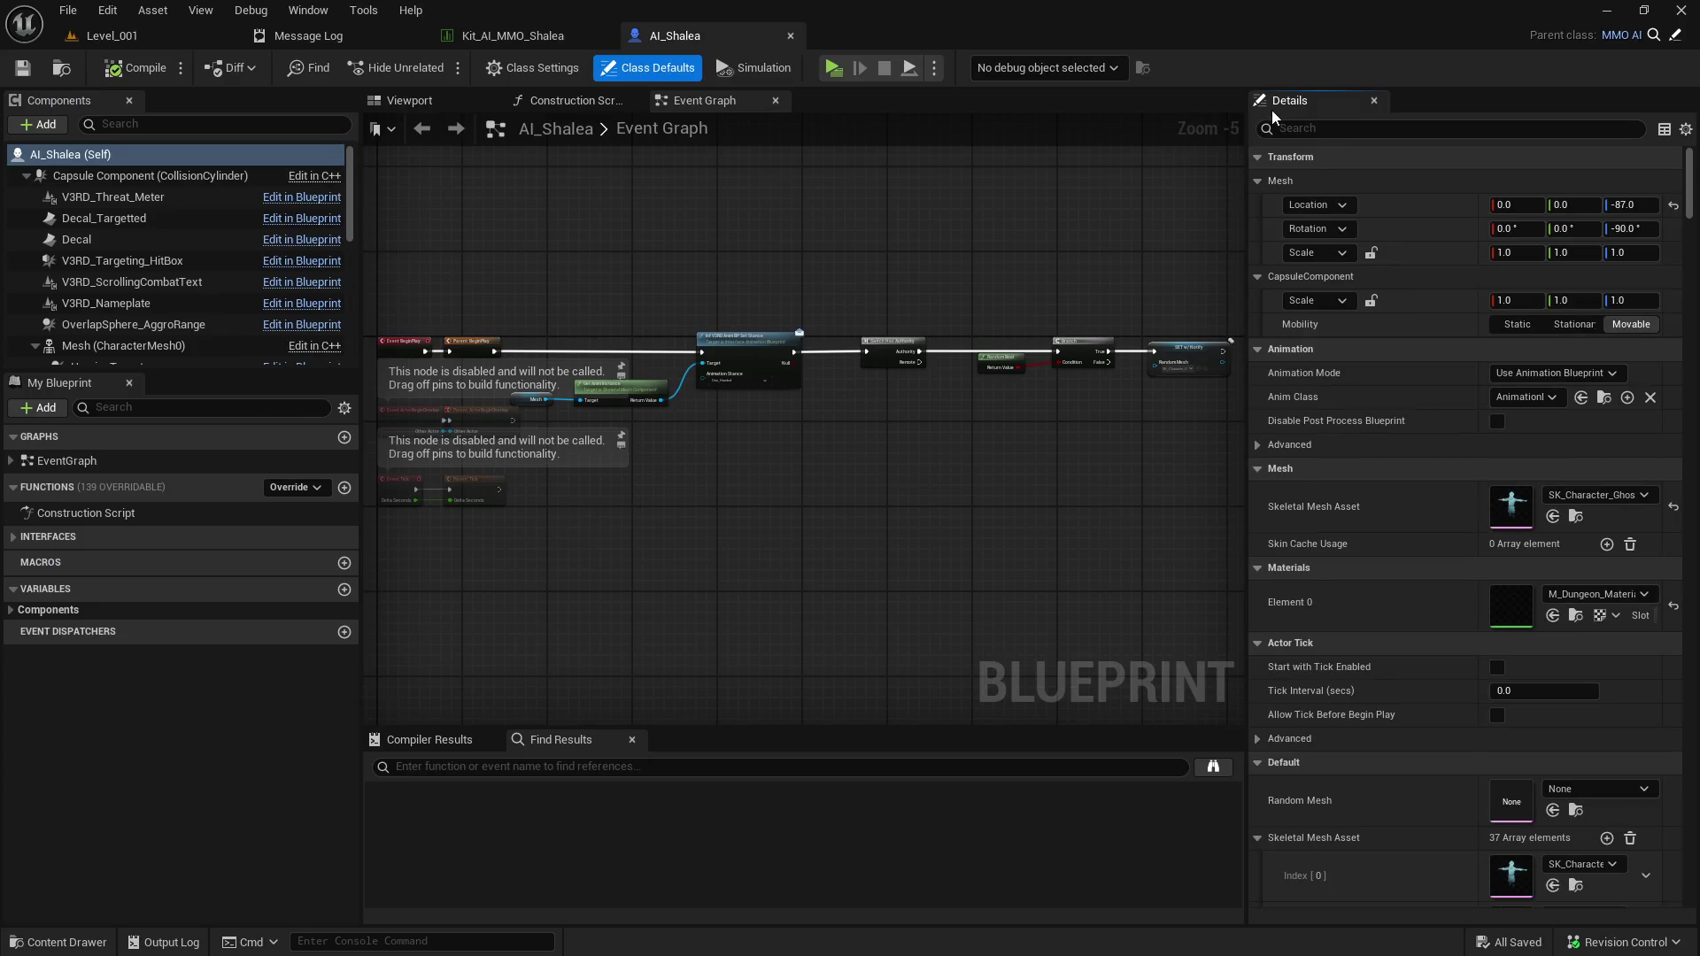
type("random")
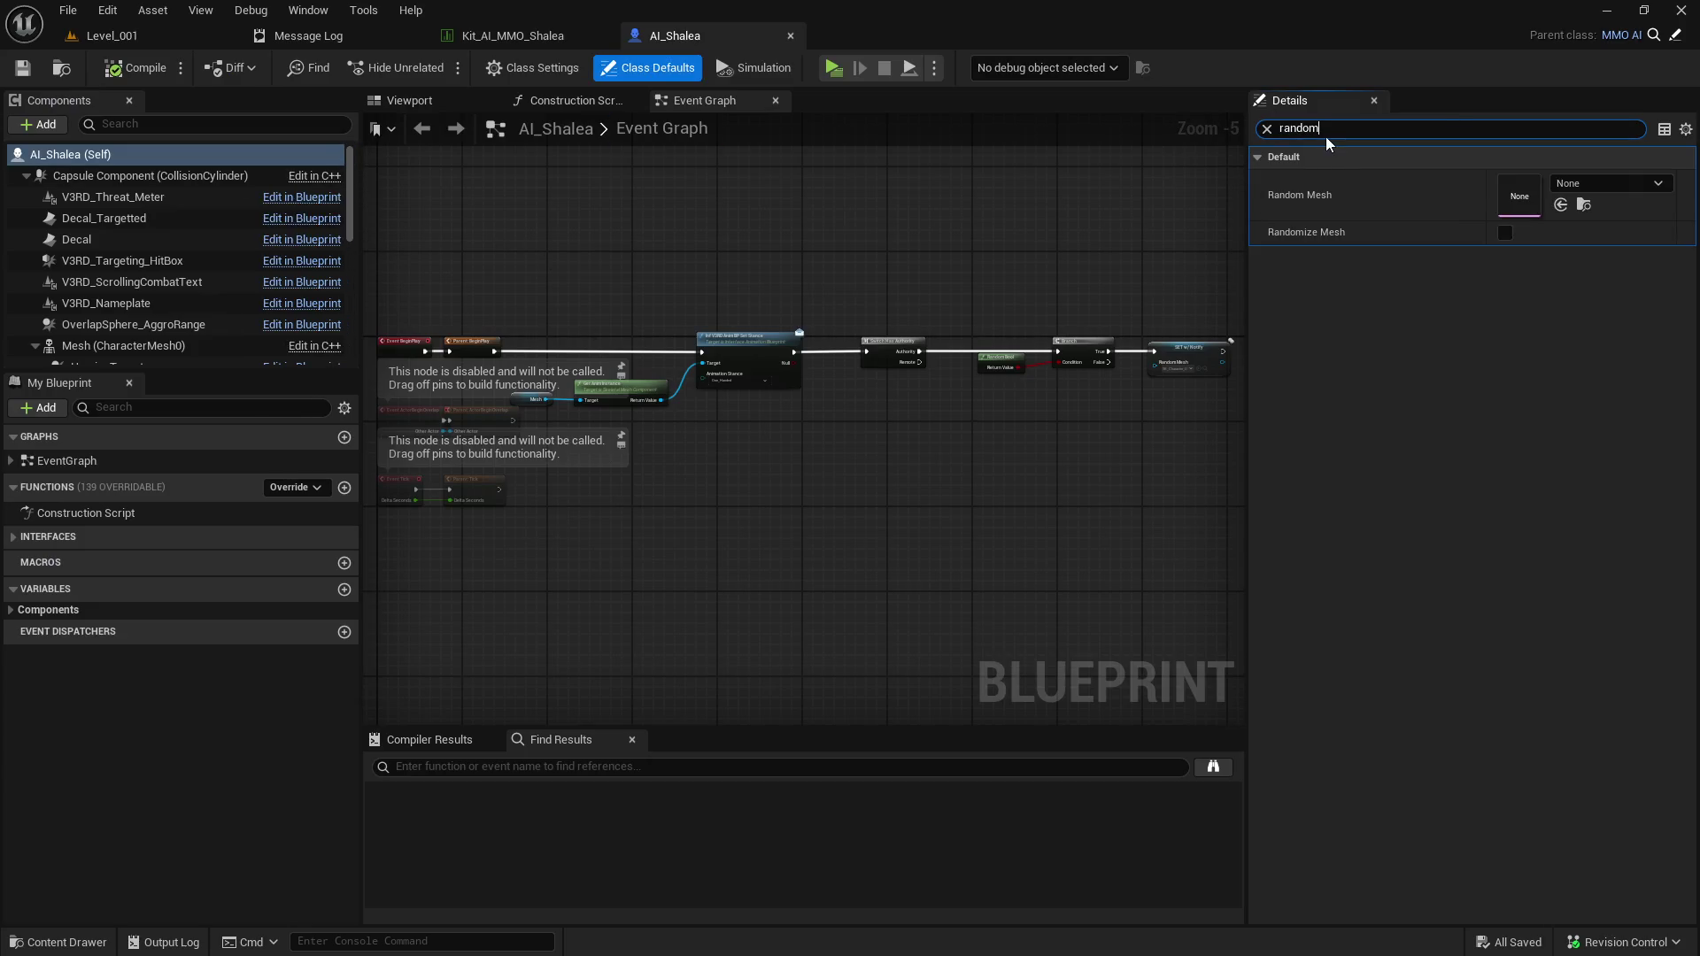
left_click(1267, 129)
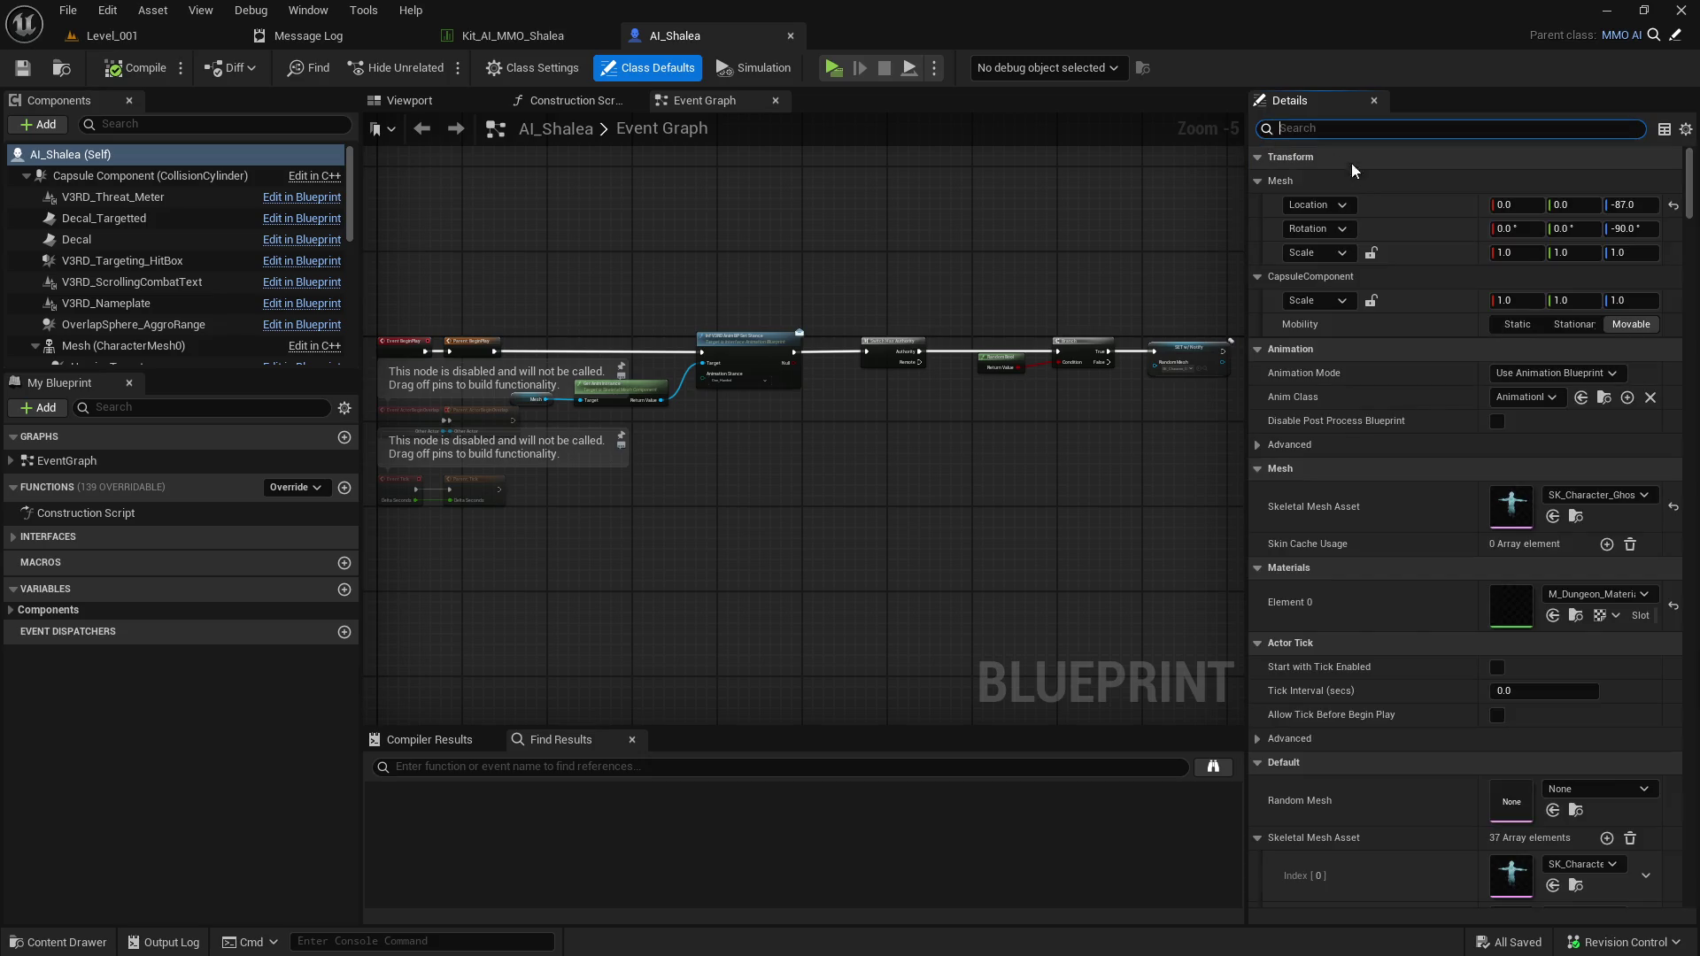
left_click(456, 100)
left_click(124, 346)
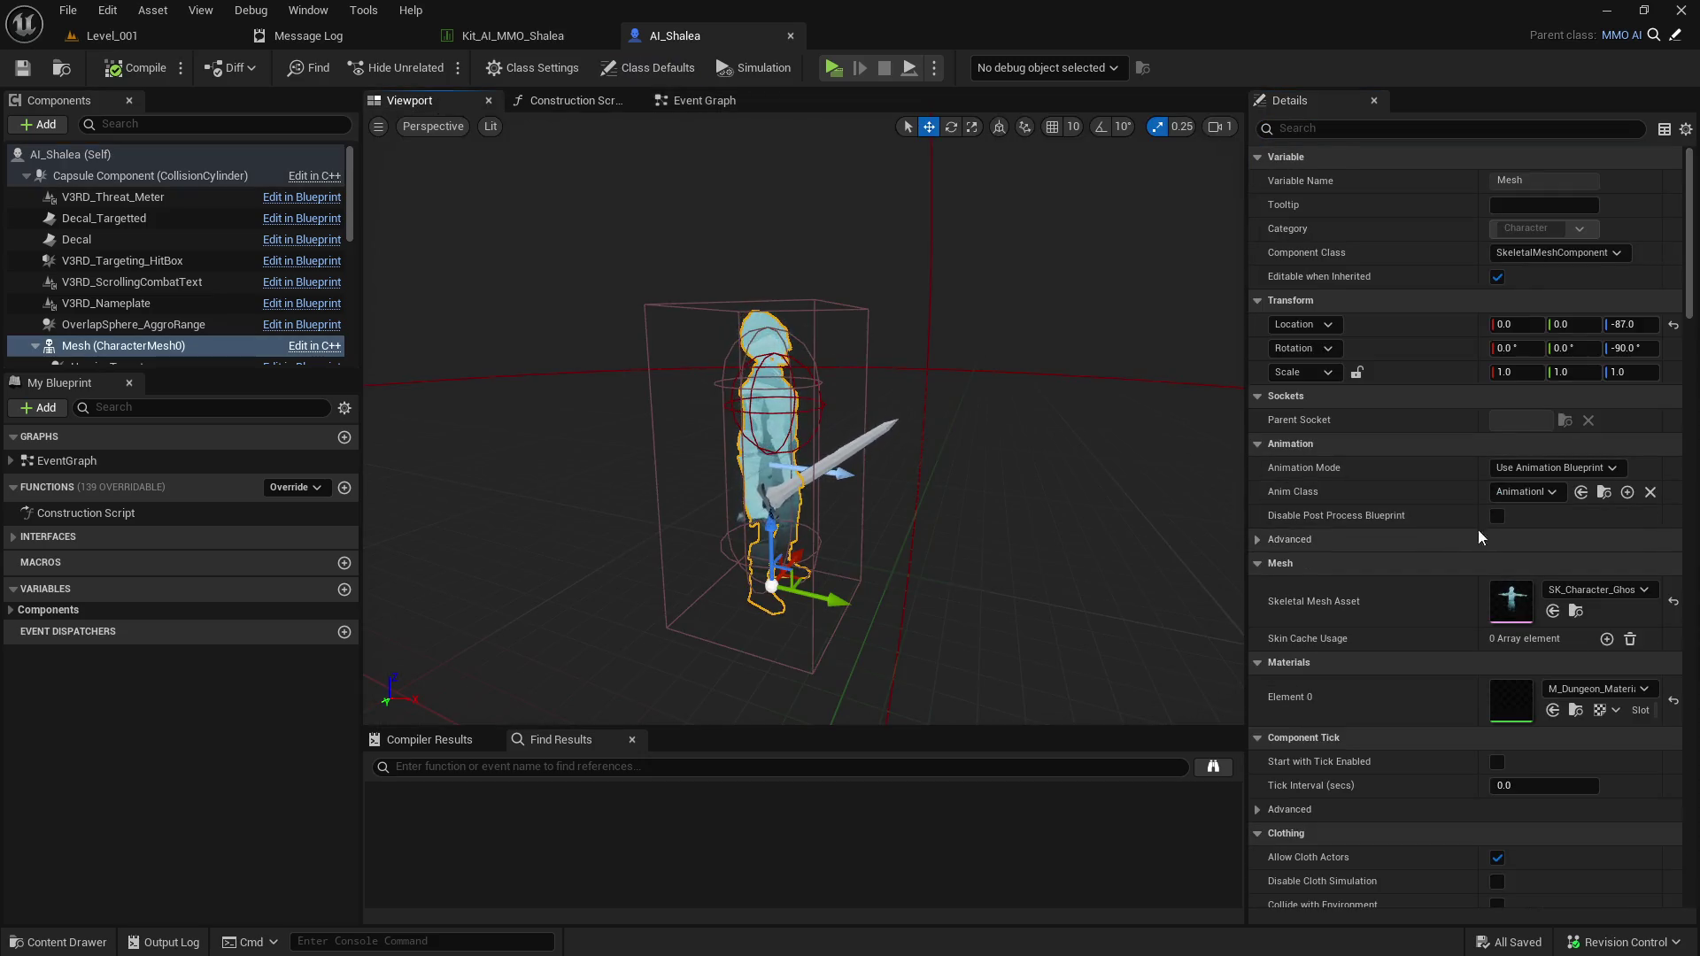
Set the body mesh to SK_Character_Ghost, then select the sword in Shalea's hand.
left_click(1579, 591)
mouse_move(1640, 419)
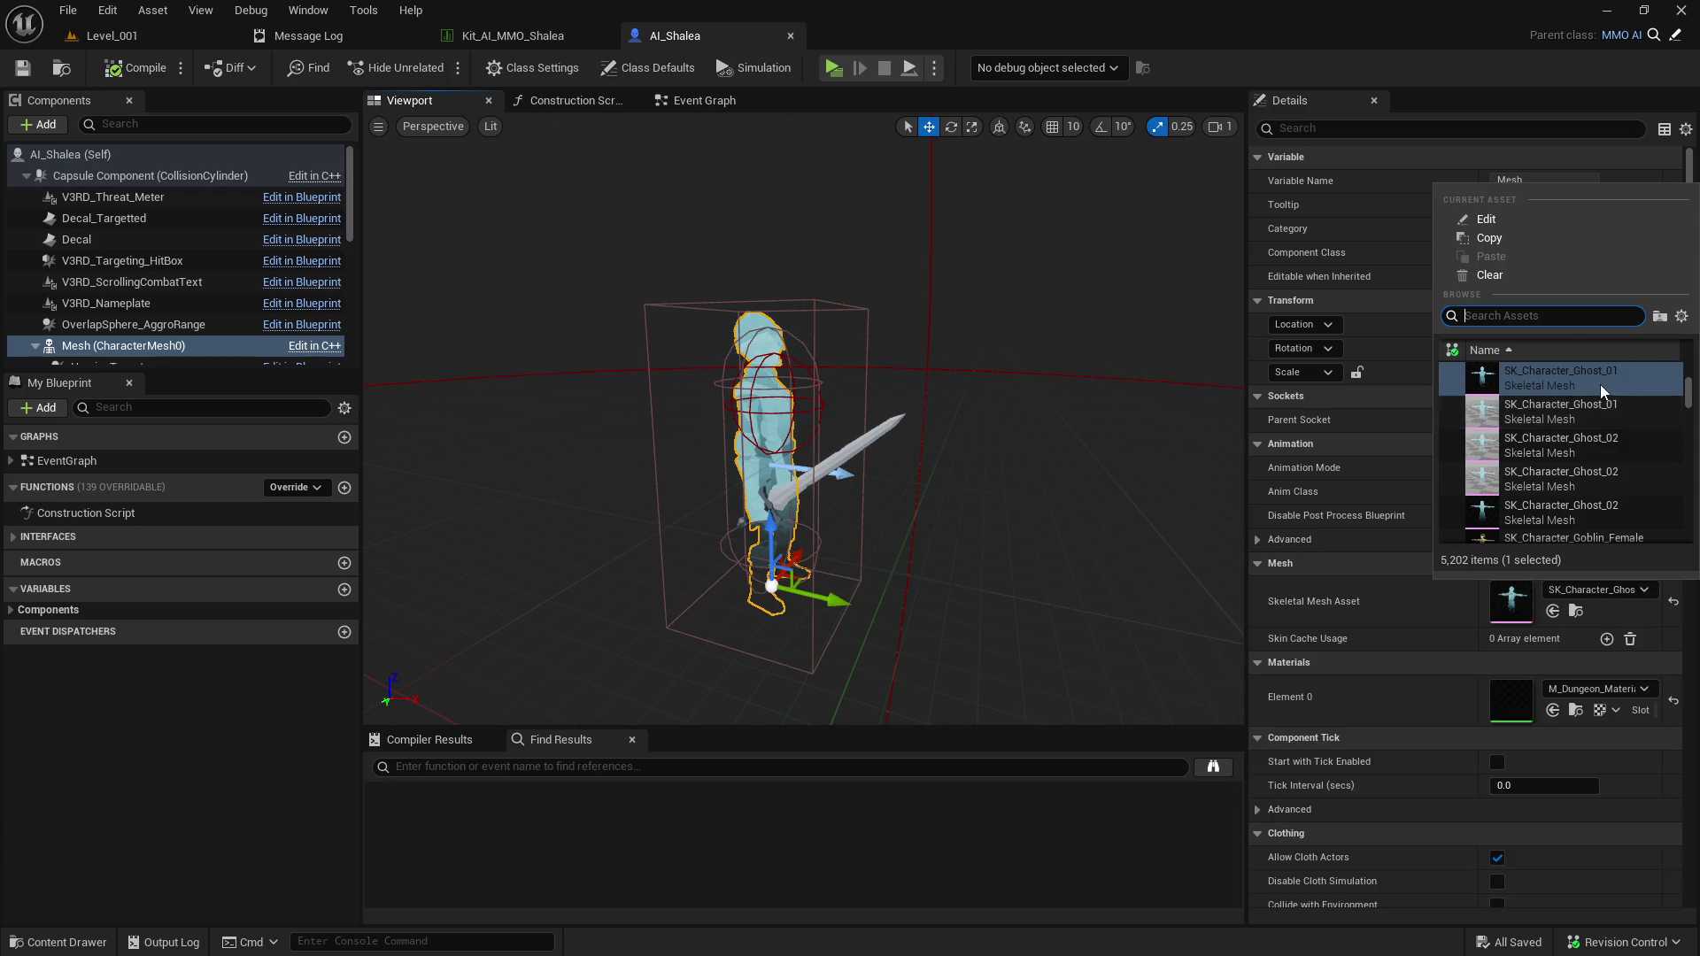
scroll(1601, 381, "up", 2)
left_click(1574, 611)
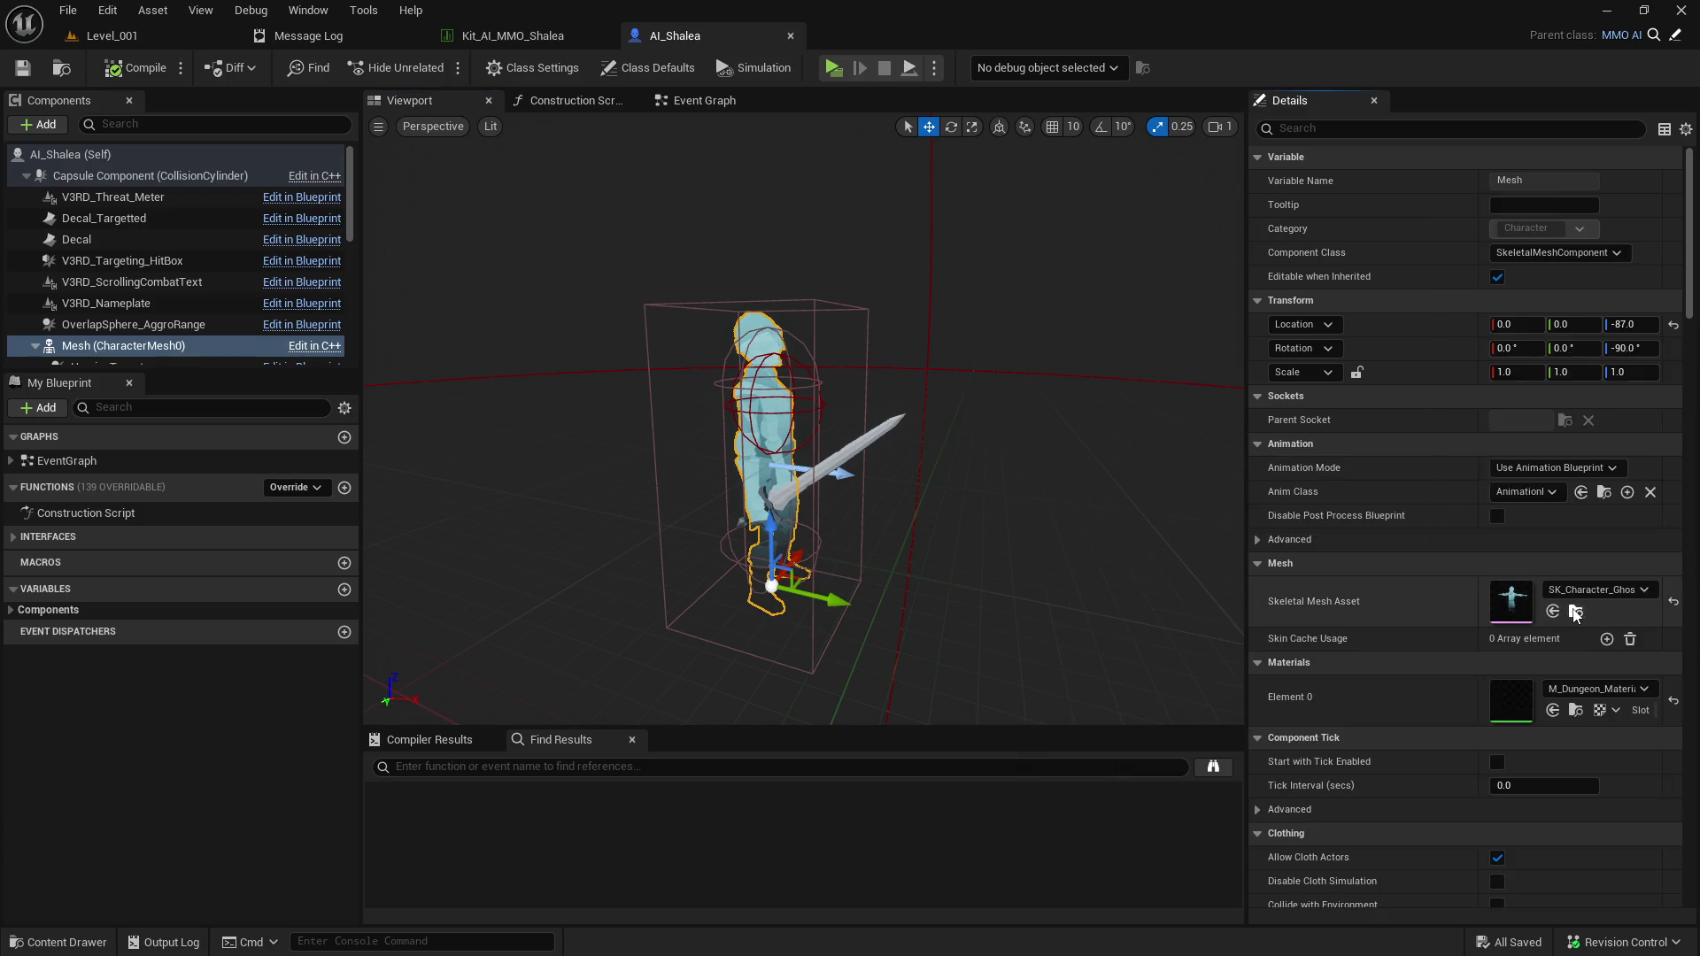
left_click(1575, 611)
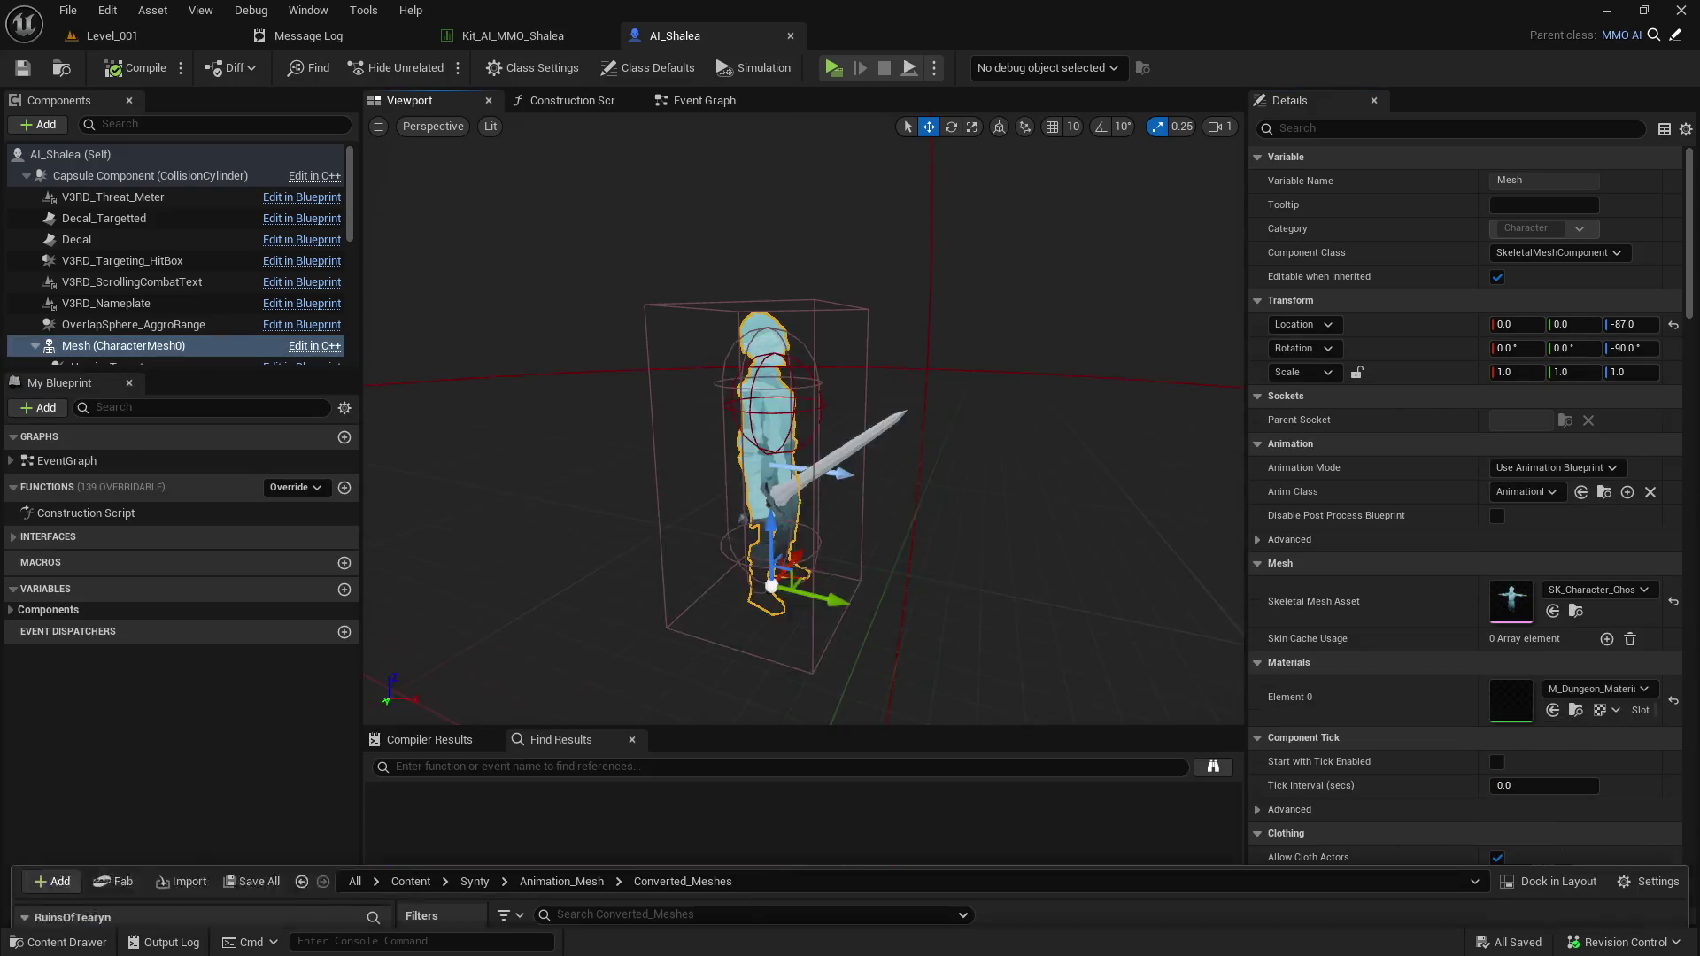
key("ctrl+space")
left_click(1553, 611)
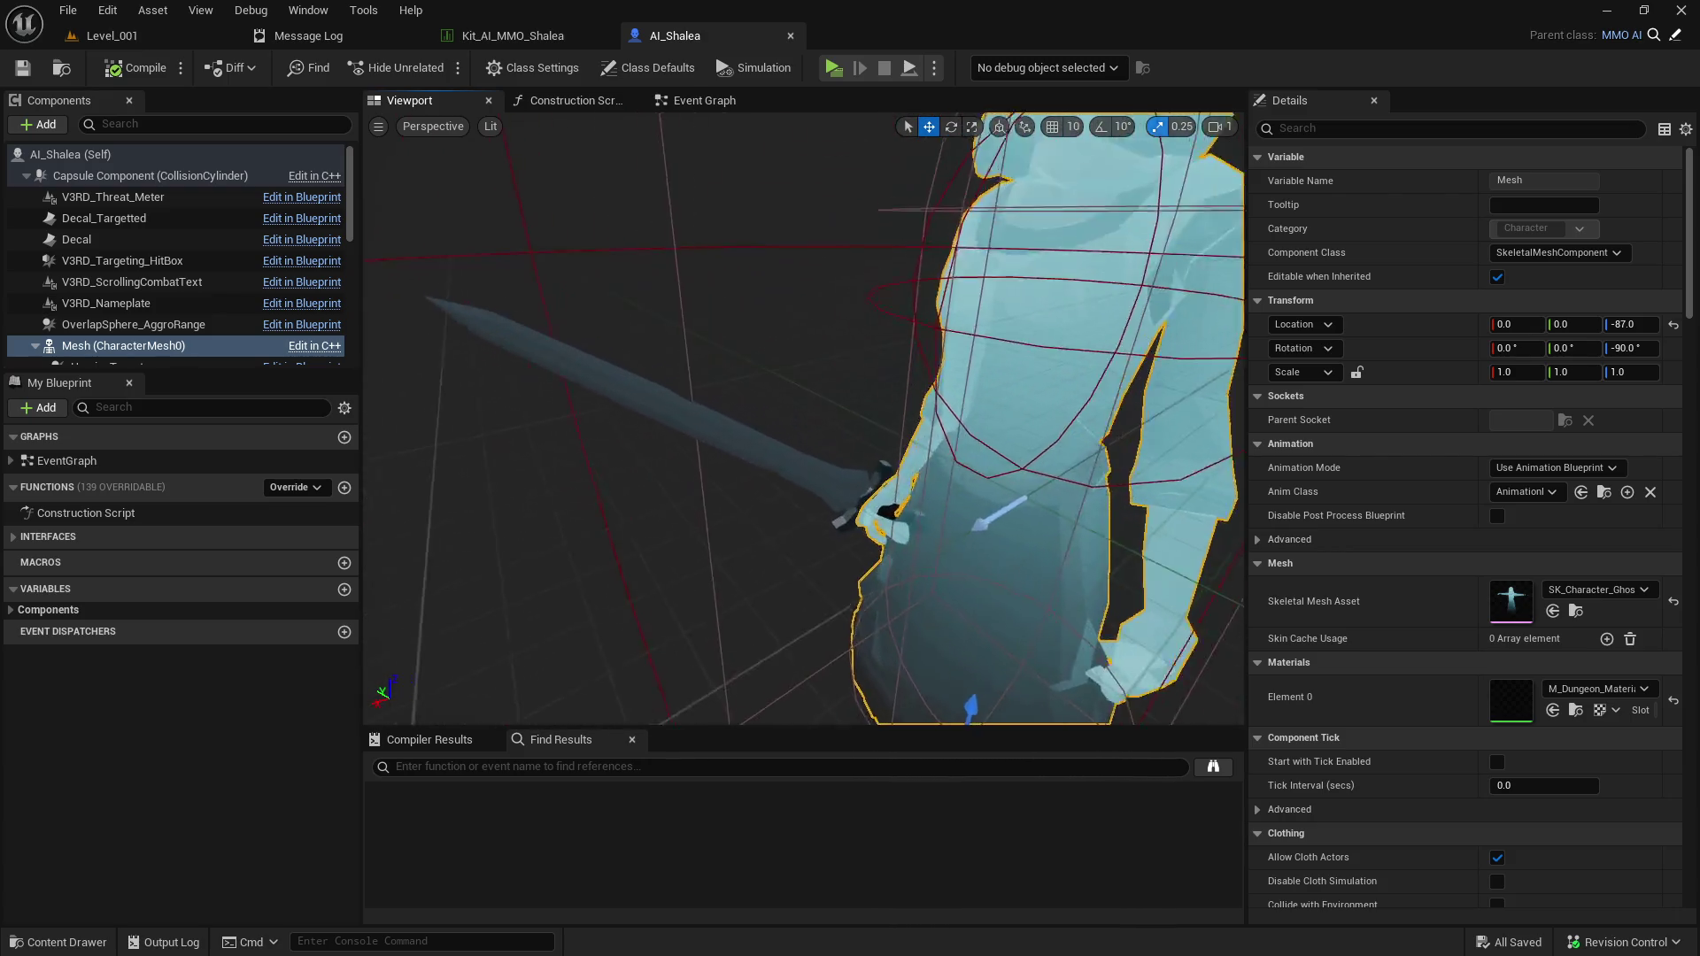
left_click(739, 428)
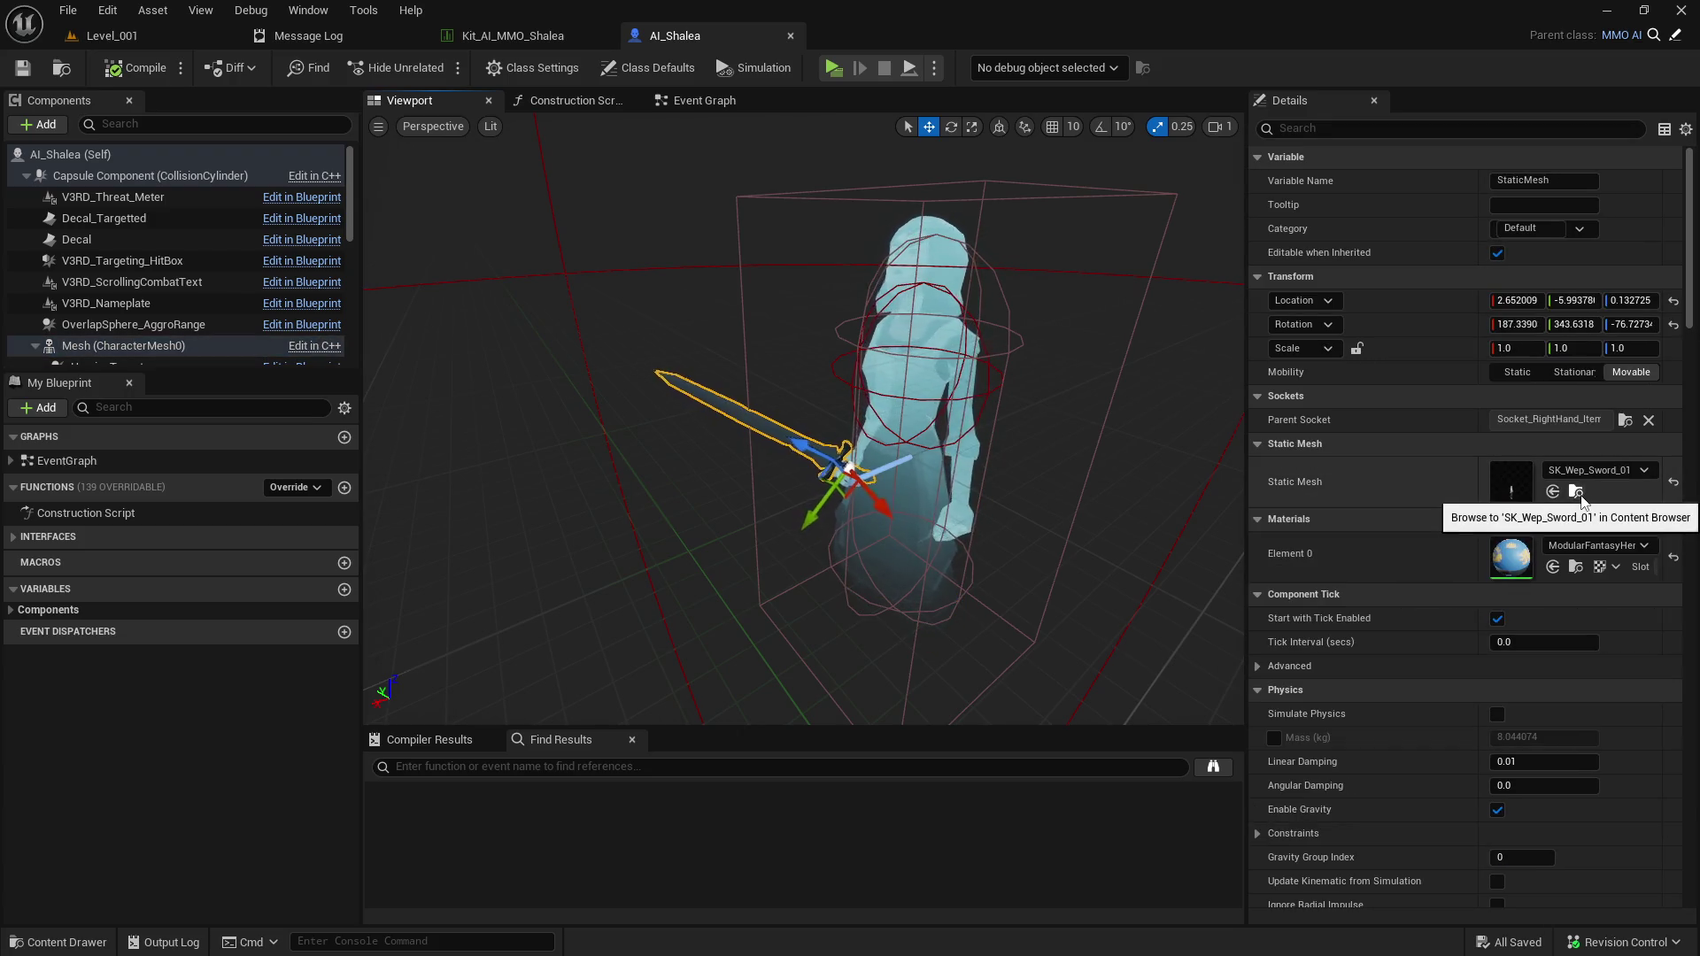
Open the MP asset folder and search it for 'weapon'.
left_click(1575, 492)
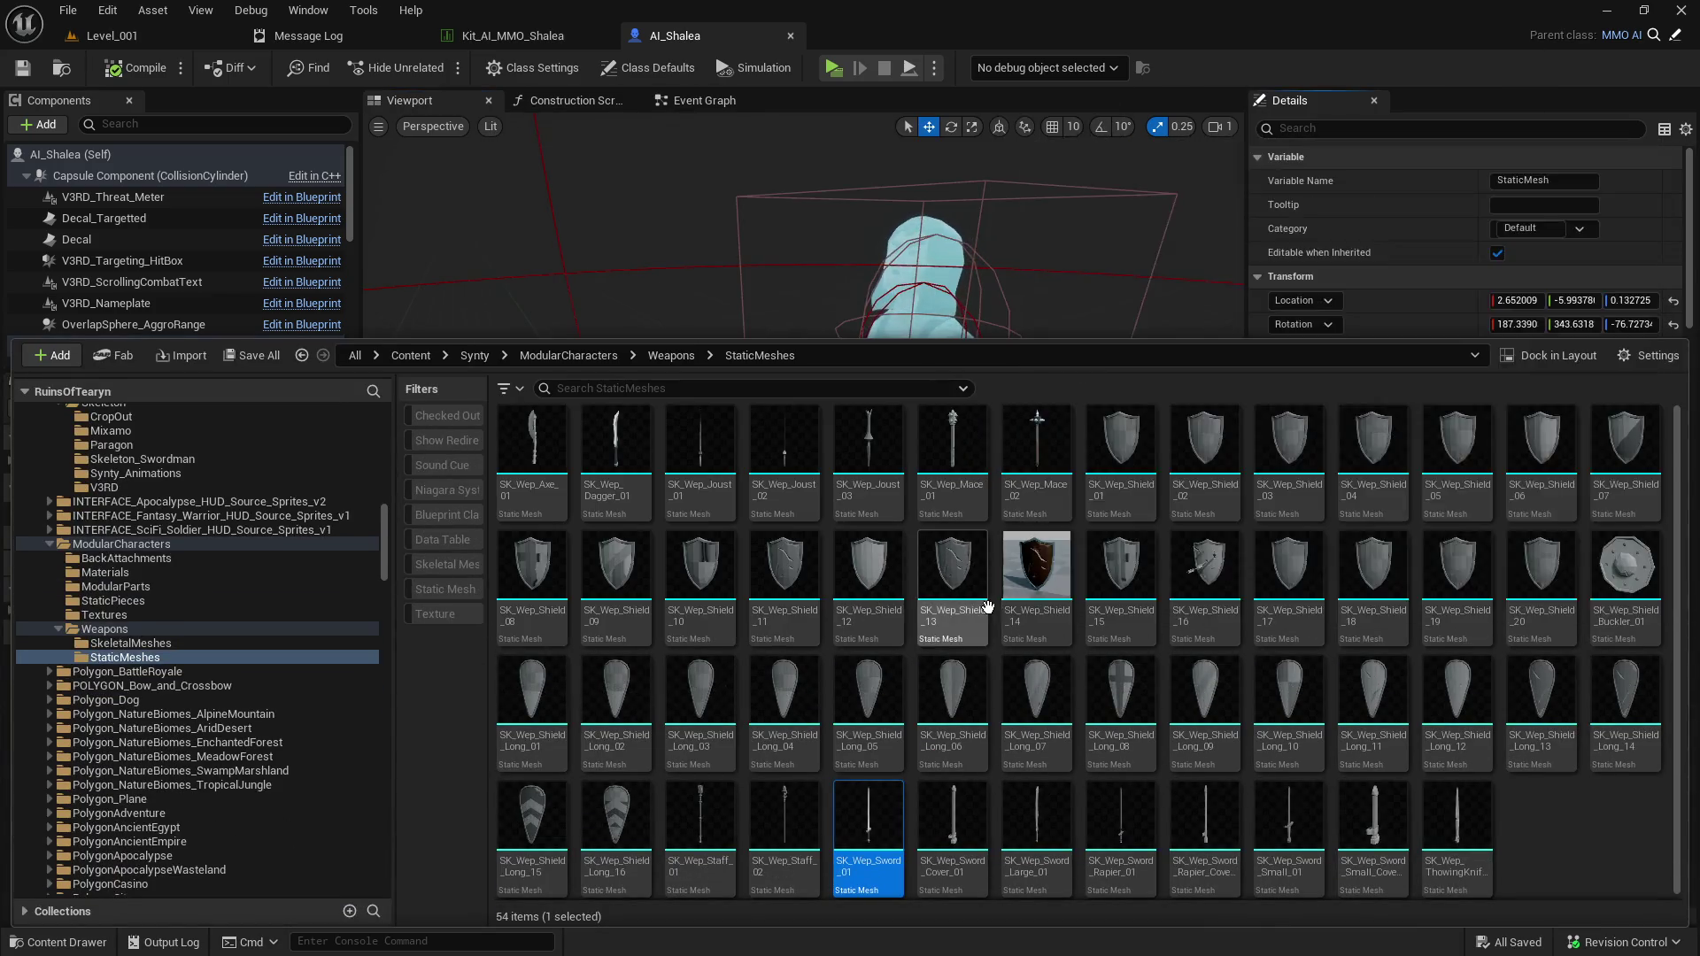
mouse_move(981, 738)
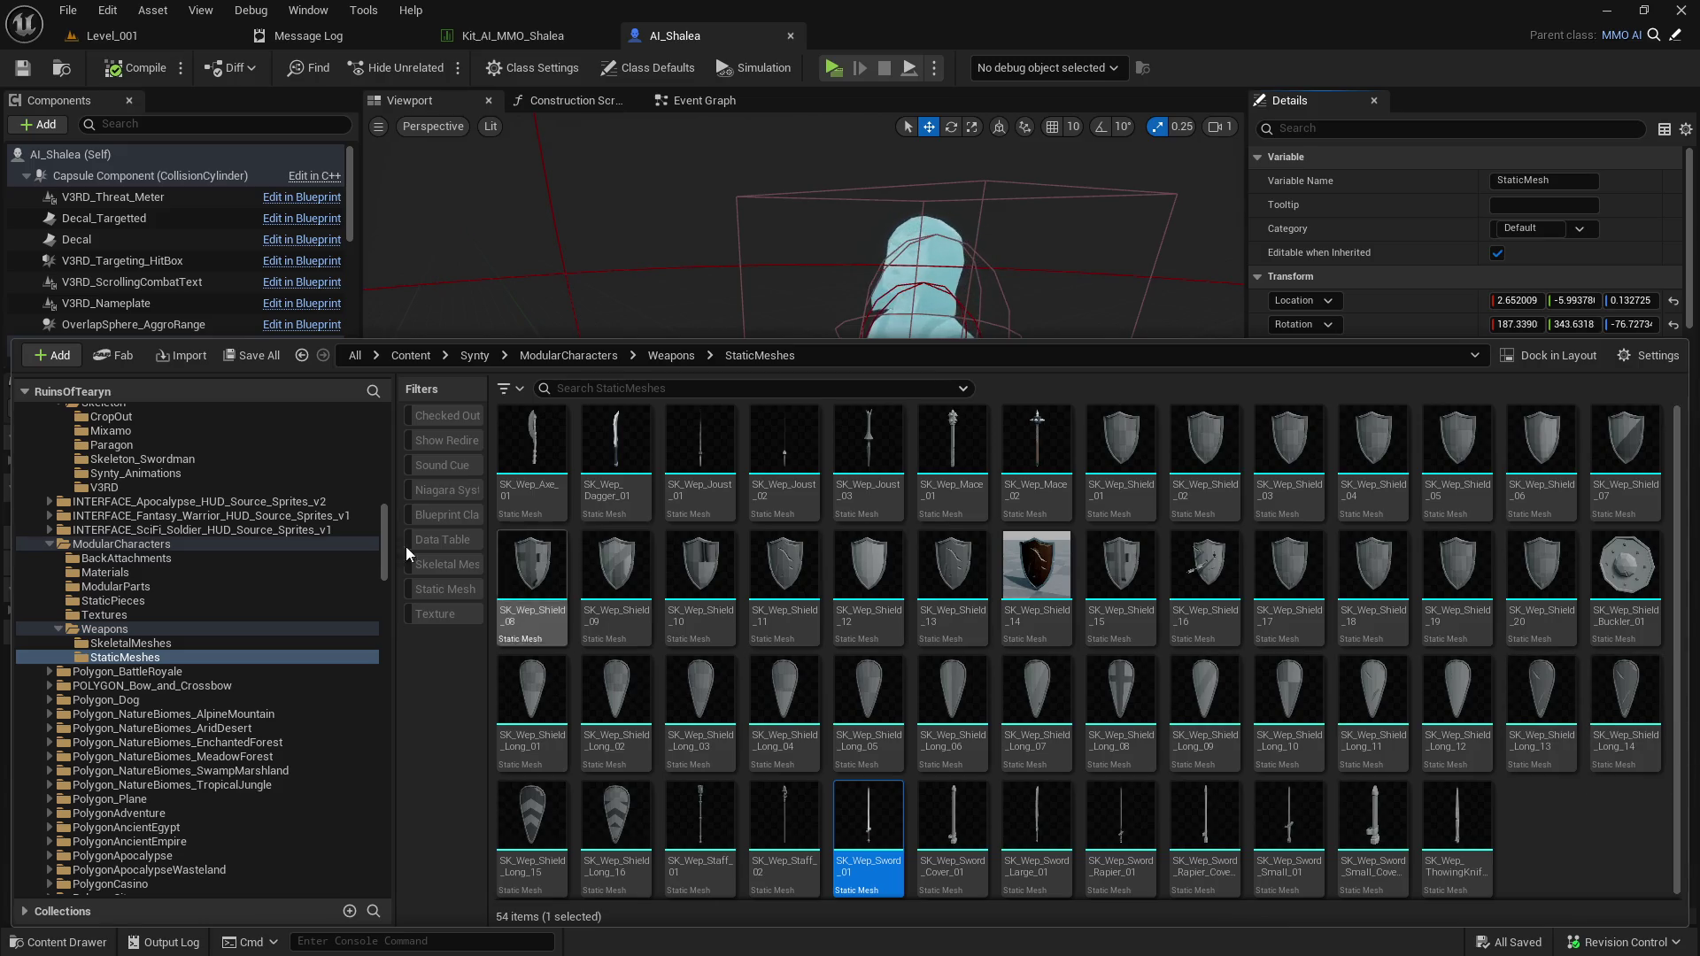
left_click_drag(384, 518, 370, 408)
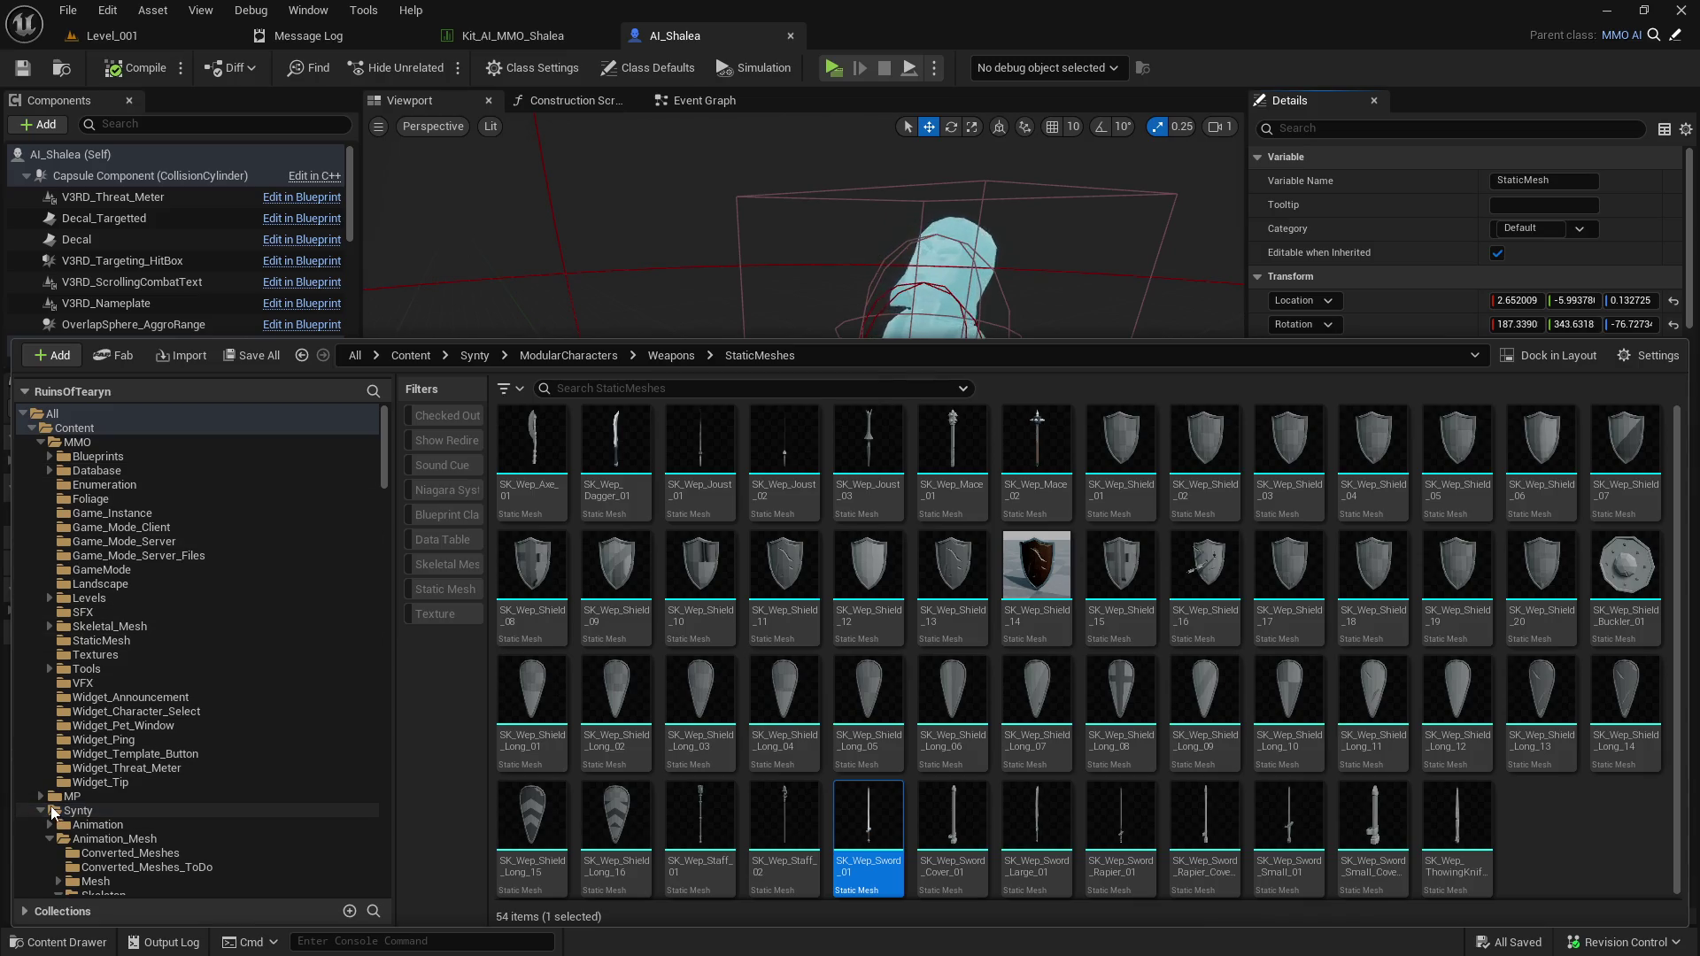
left_click(45, 812)
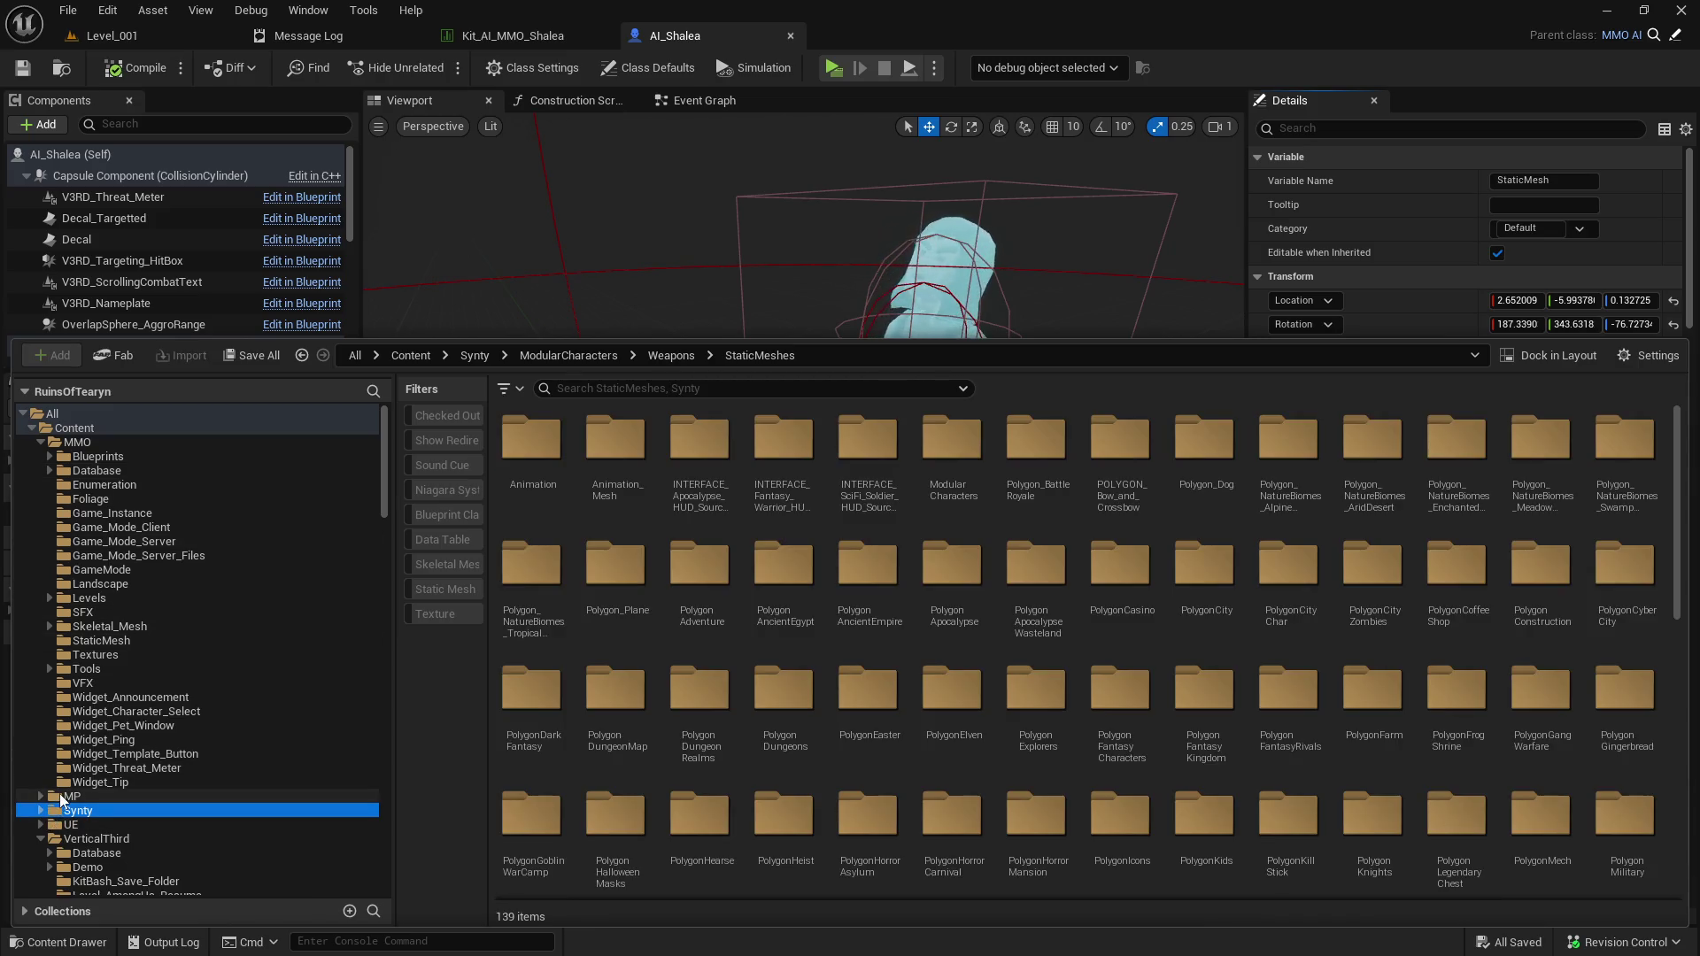
left_click(59, 797)
left_click(703, 397)
type("wea")
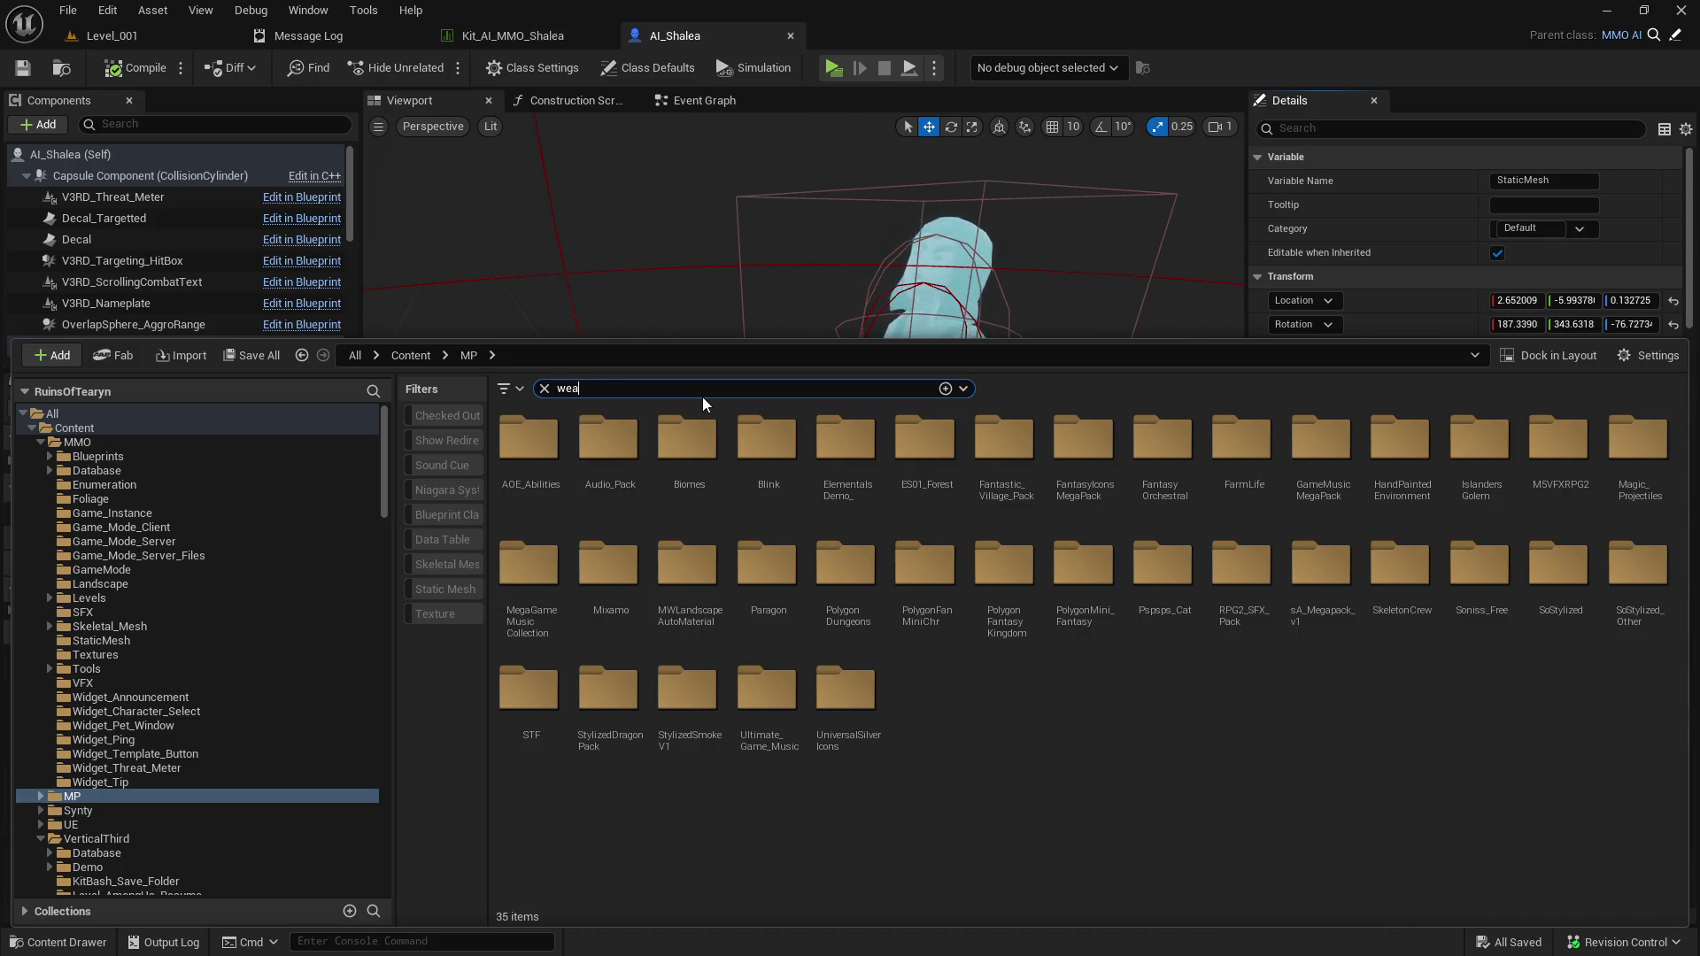
type("pon")
key("Return")
Filter to static meshes, search 'sword' and apply SM_Prop_CrystalSword to the sword.
left_click(446, 588)
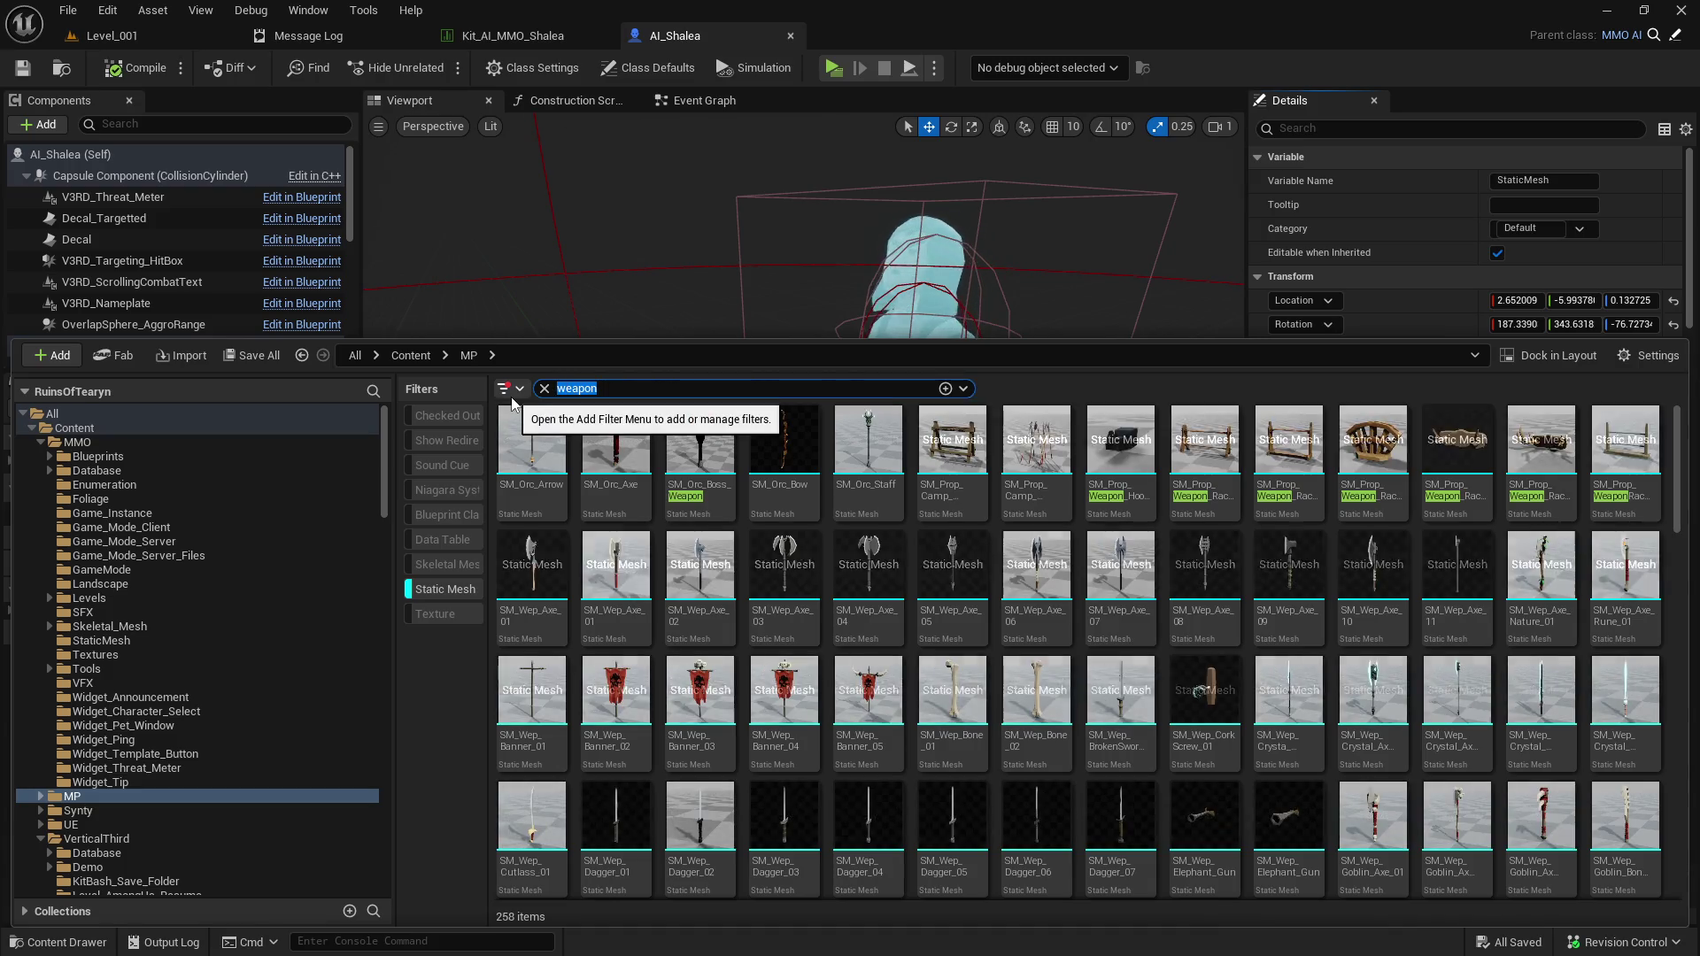
type("sword")
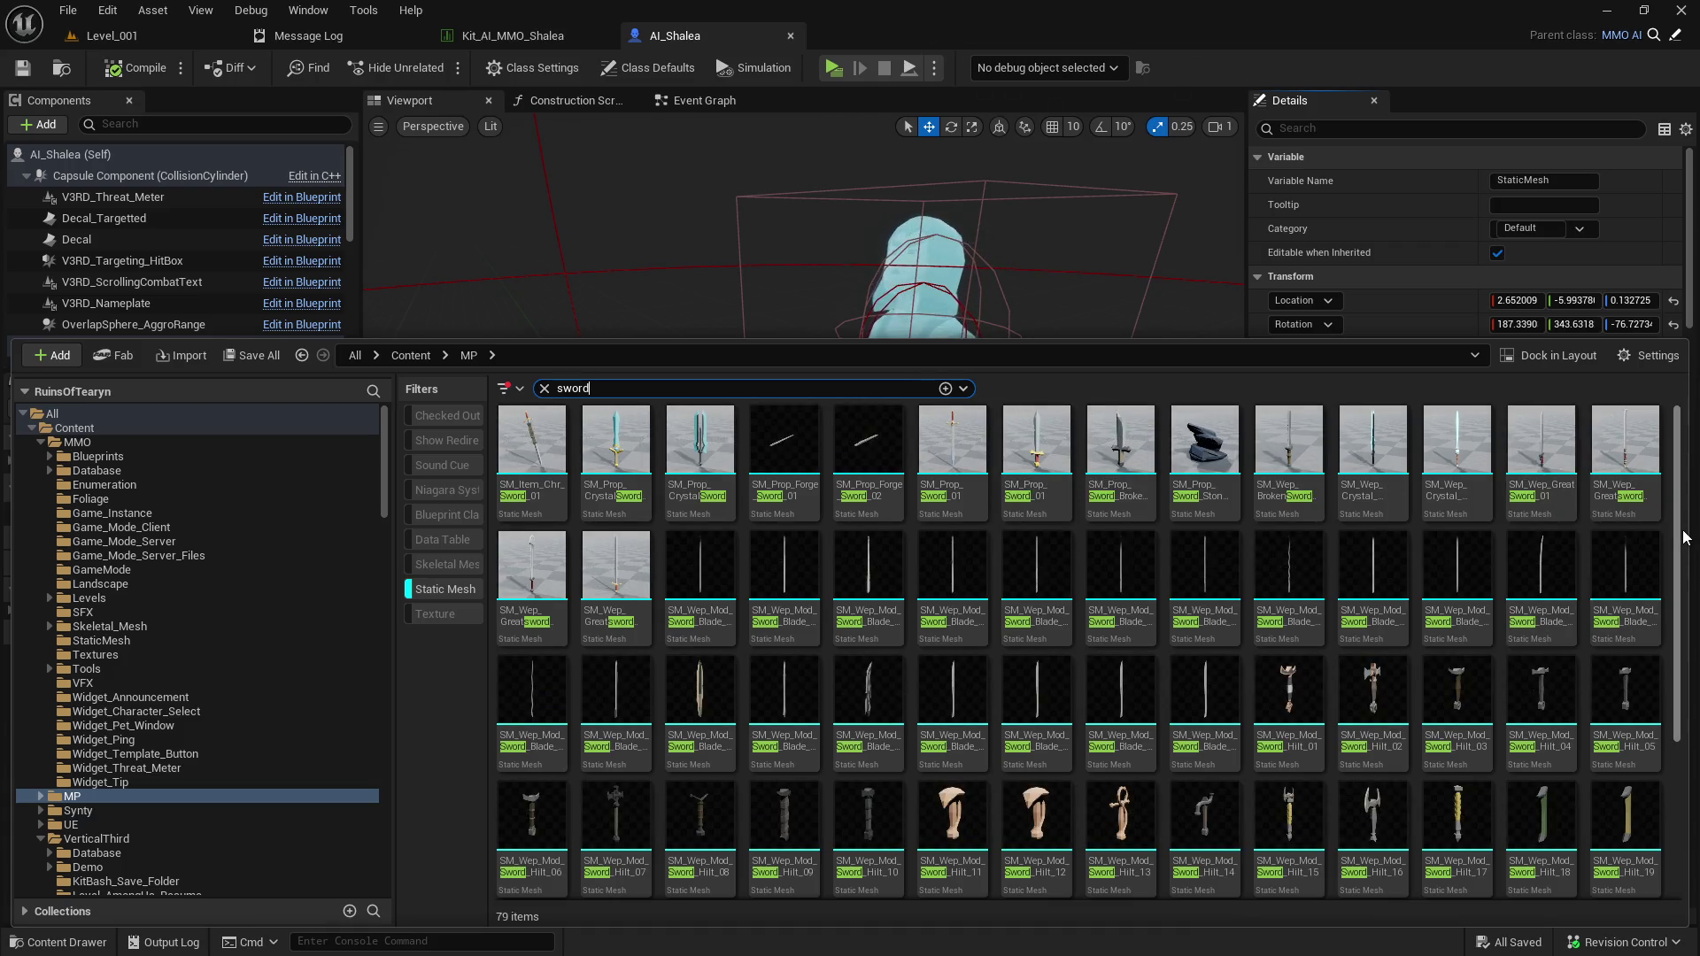
left_click(617, 447)
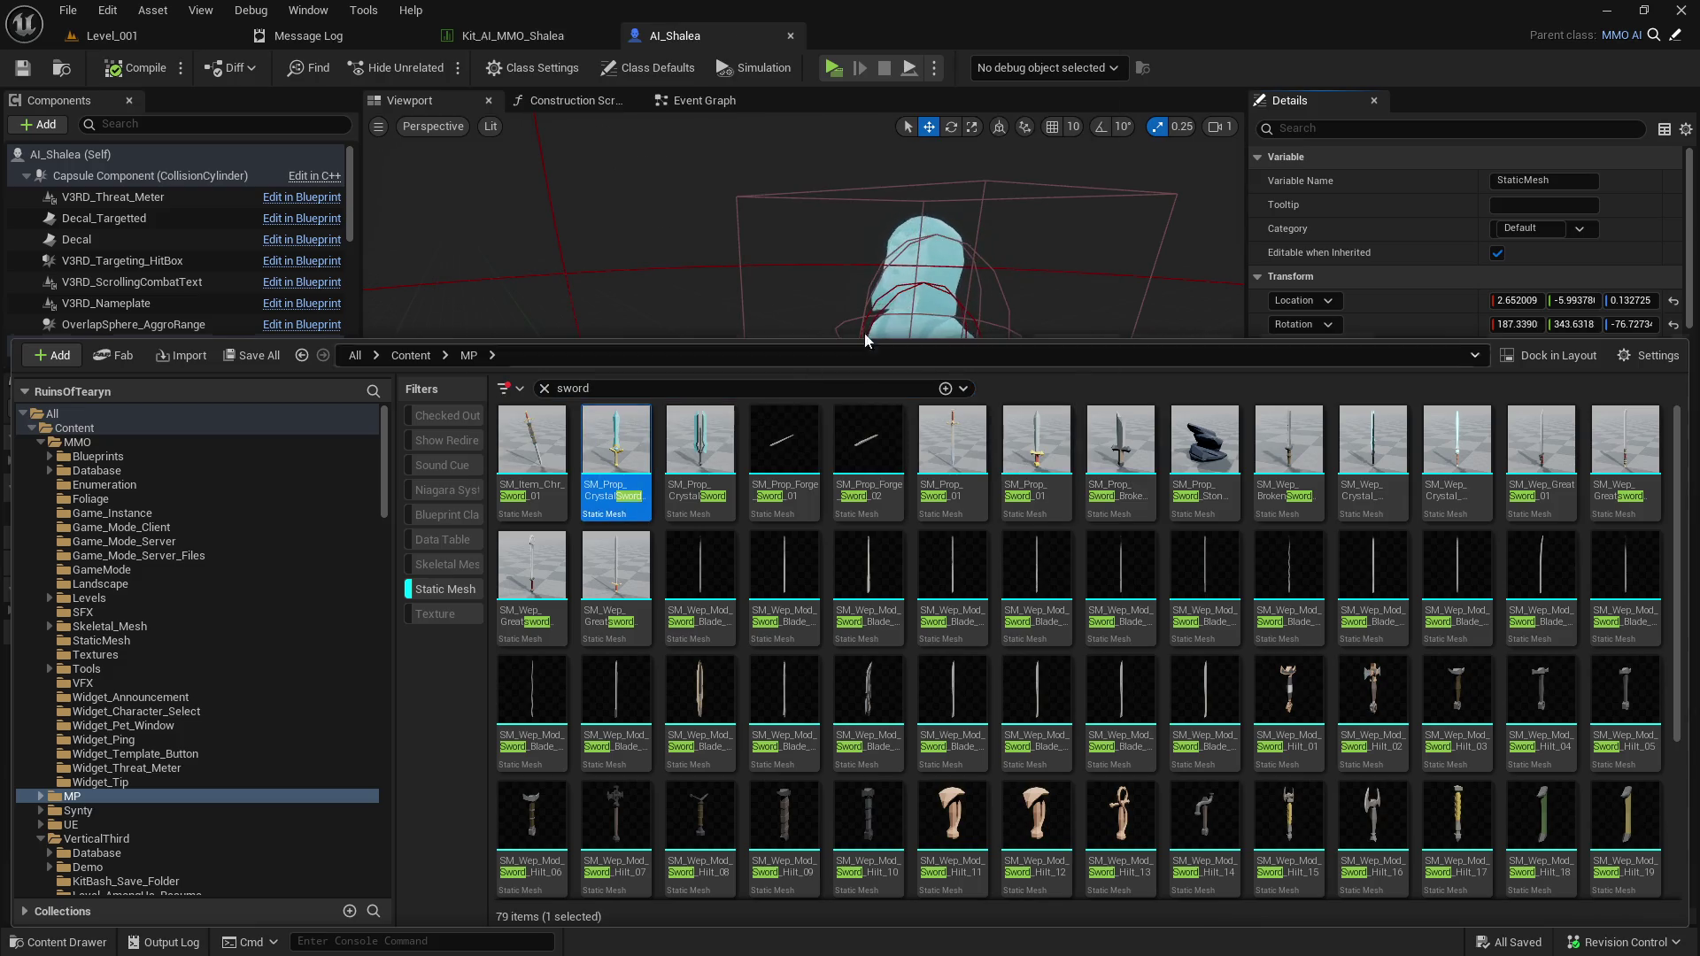
key("ctrl+space")
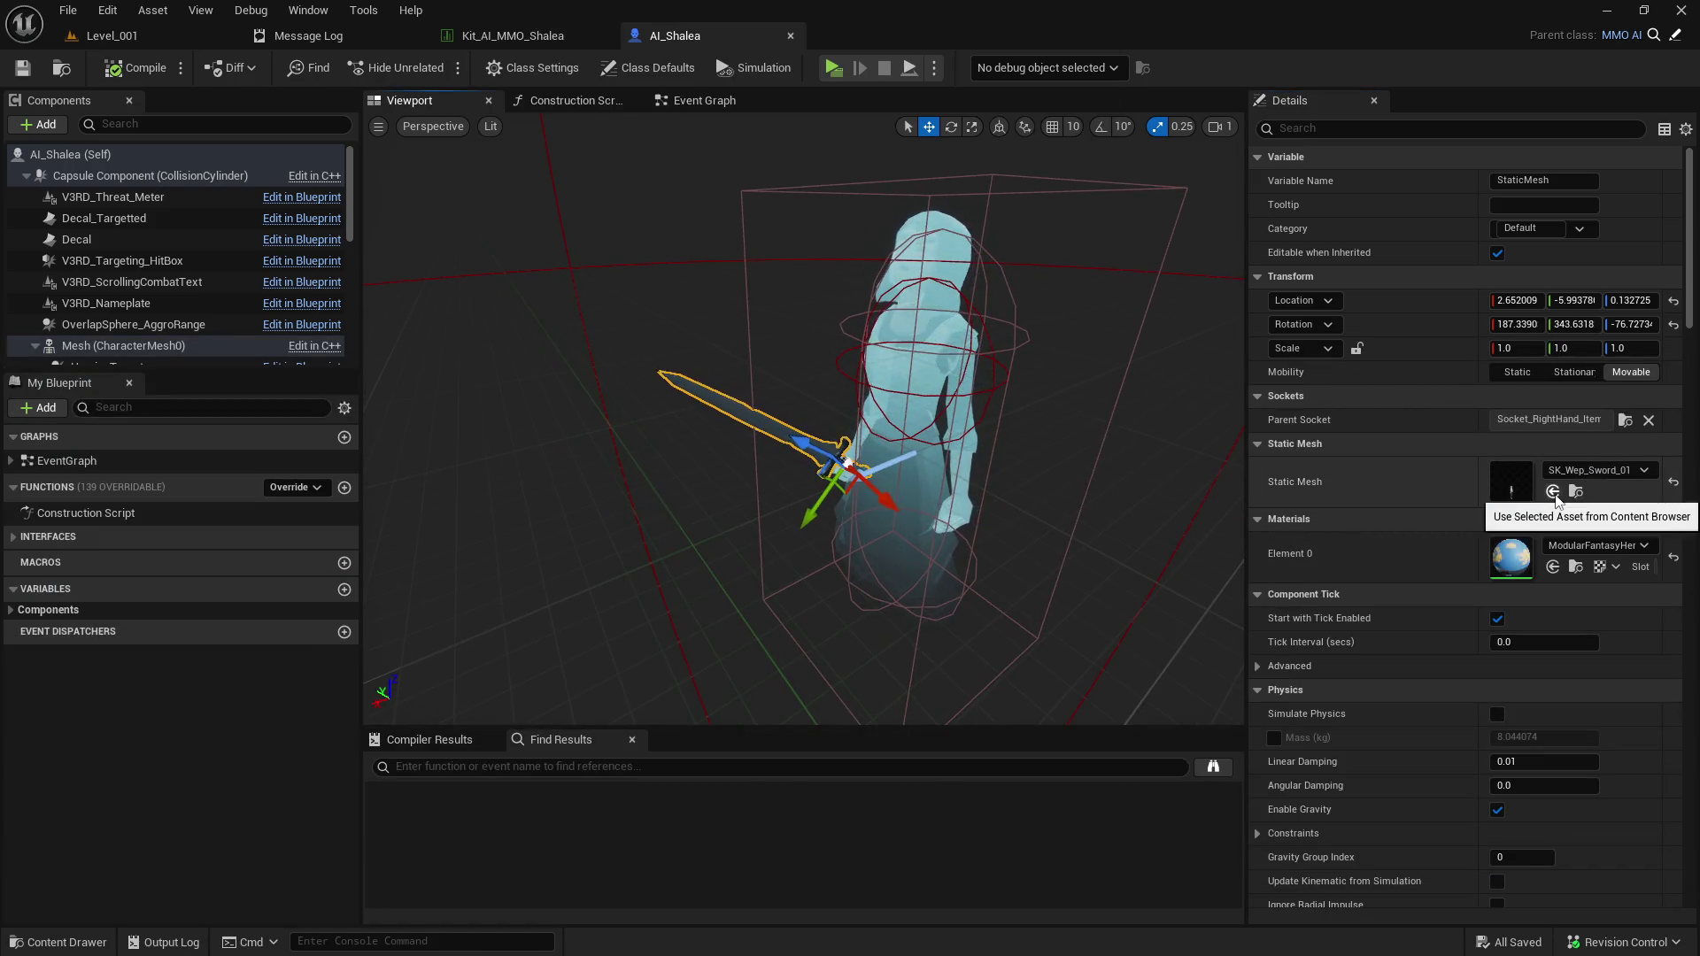
left_click(1553, 494)
Turn on realtime preview in the viewport so the character animates.
mouse_move(797, 416)
left_mouse_down()
mouse_move(761, 425)
mouse_move(841, 416)
mouse_move(762, 425)
left_mouse_up()
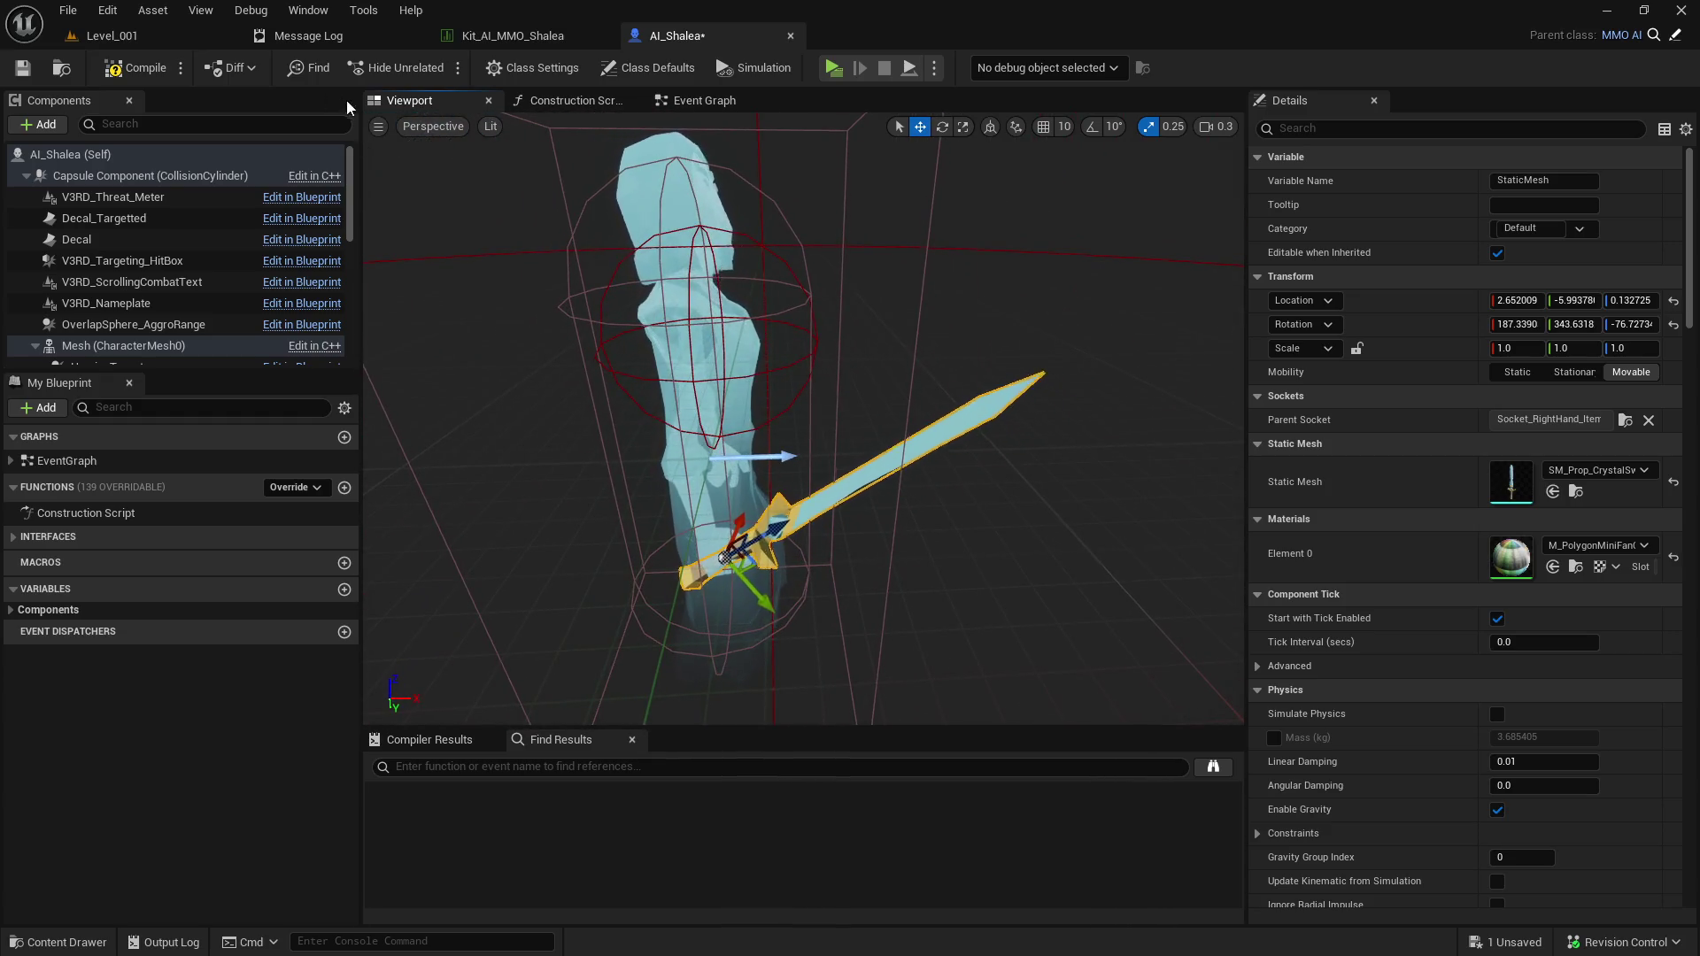
left_click(433, 125)
left_click(378, 126)
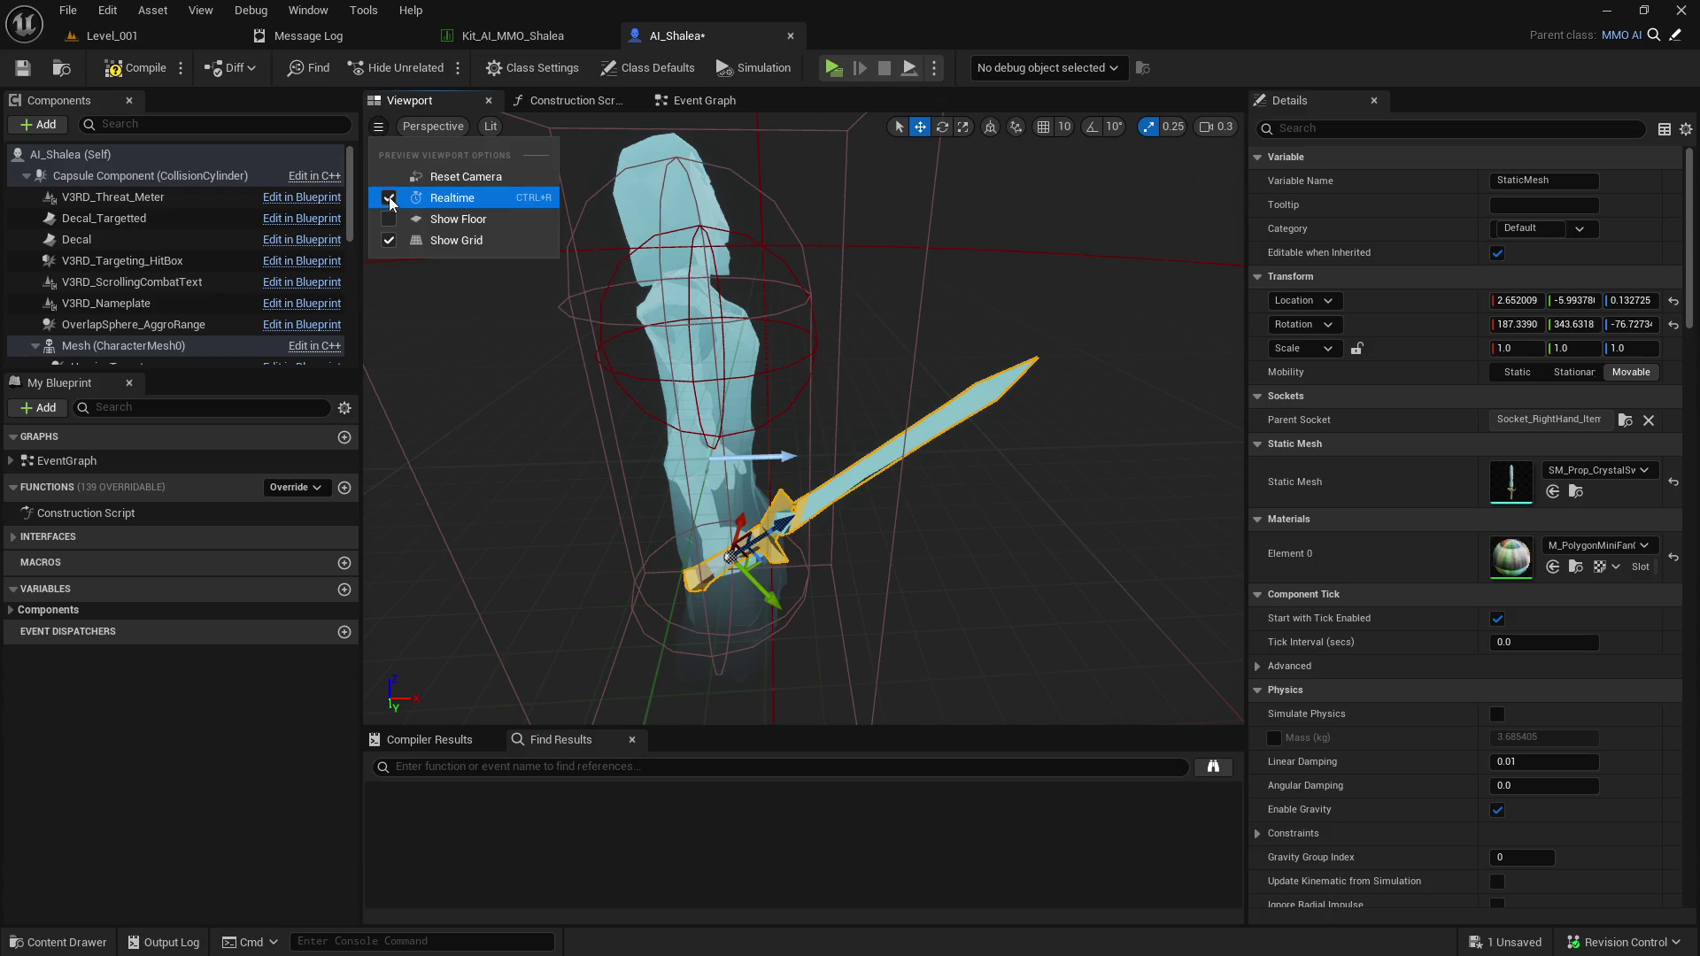
key("Escape")
Rotate the crystal sword to sit along Shalea's hand, then compile and save.
key("e")
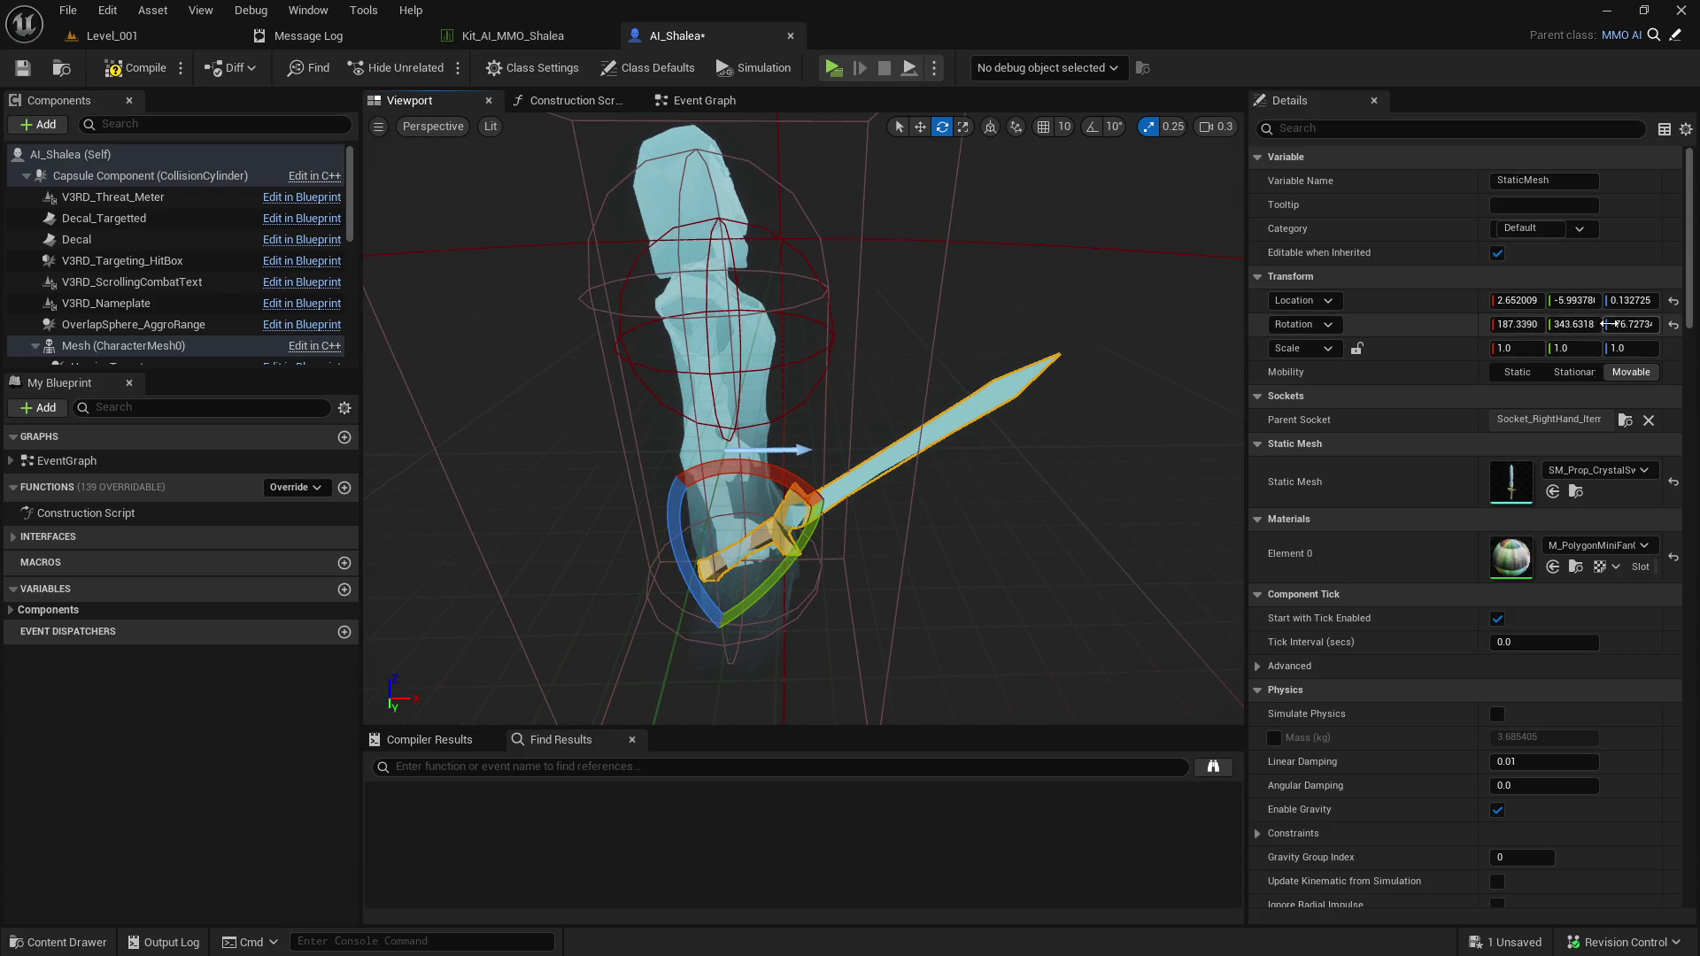
left_click_drag(682, 558, 679, 460)
key("f")
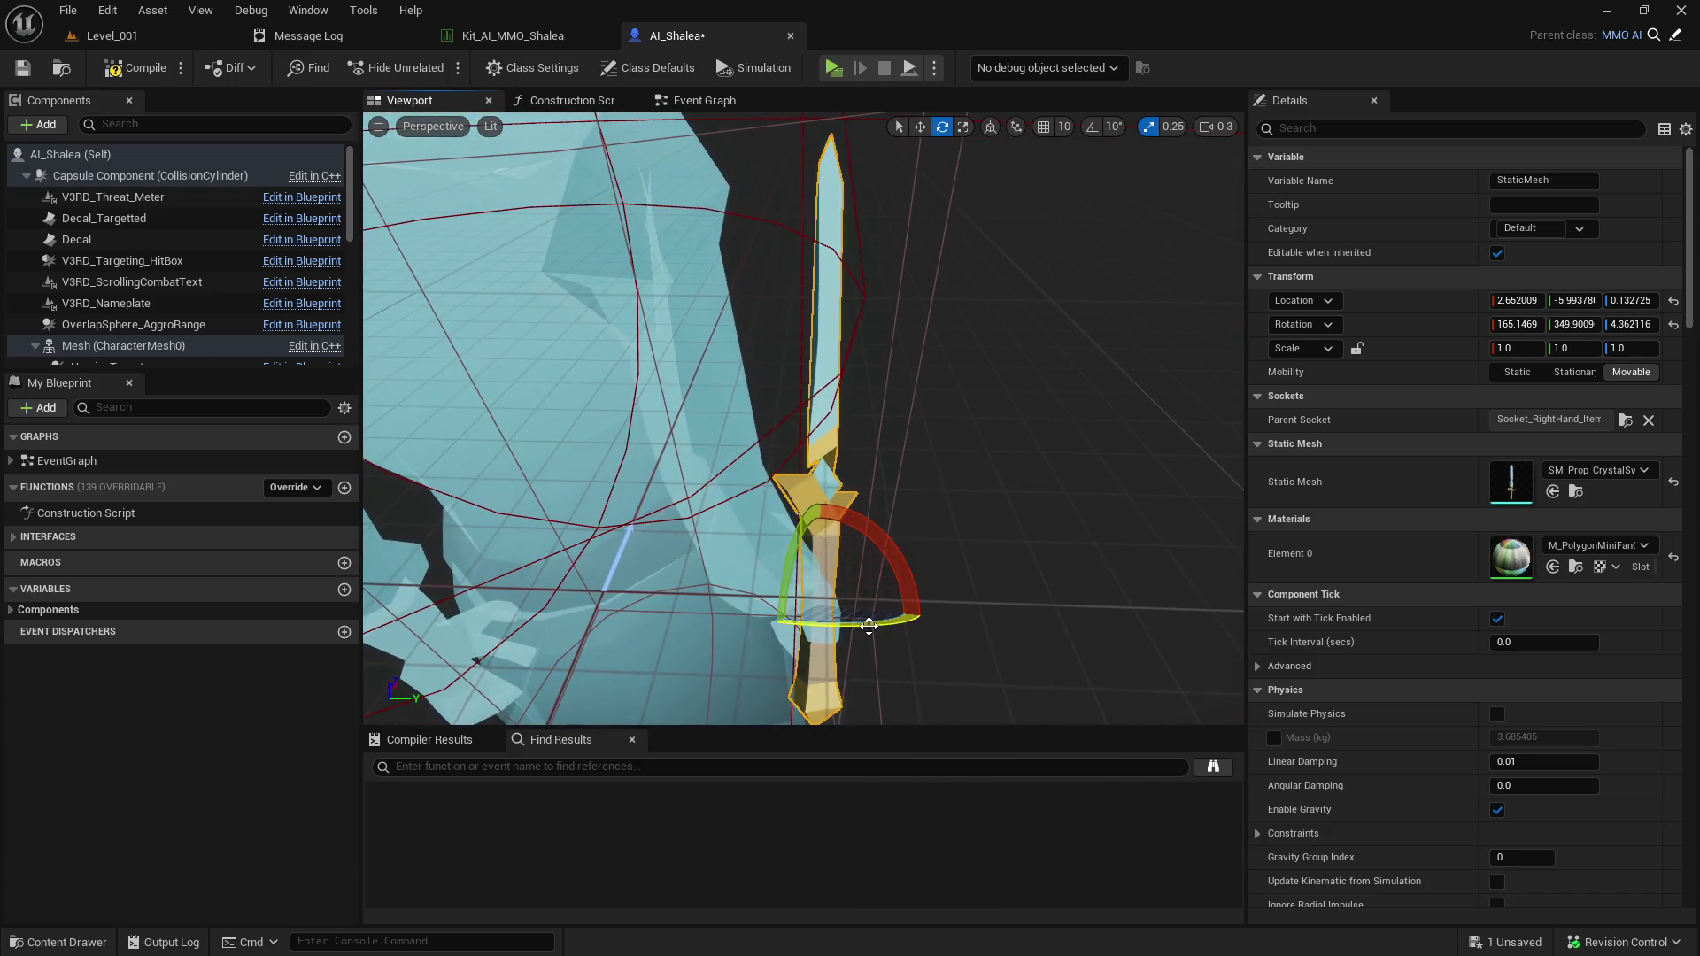
left_click_drag(868, 626, 819, 626)
mouse_move(796, 531)
left_mouse_down()
mouse_move(673, 442)
mouse_move(770, 538)
mouse_move(822, 531)
mouse_move(813, 465)
mouse_move(885, 472)
mouse_move(845, 487)
mouse_move(744, 465)
mouse_move(779, 460)
mouse_move(756, 416)
mouse_move(655, 416)
mouse_move(619, 443)
mouse_move(686, 430)
mouse_move(699, 394)
left_mouse_up()
key("w")
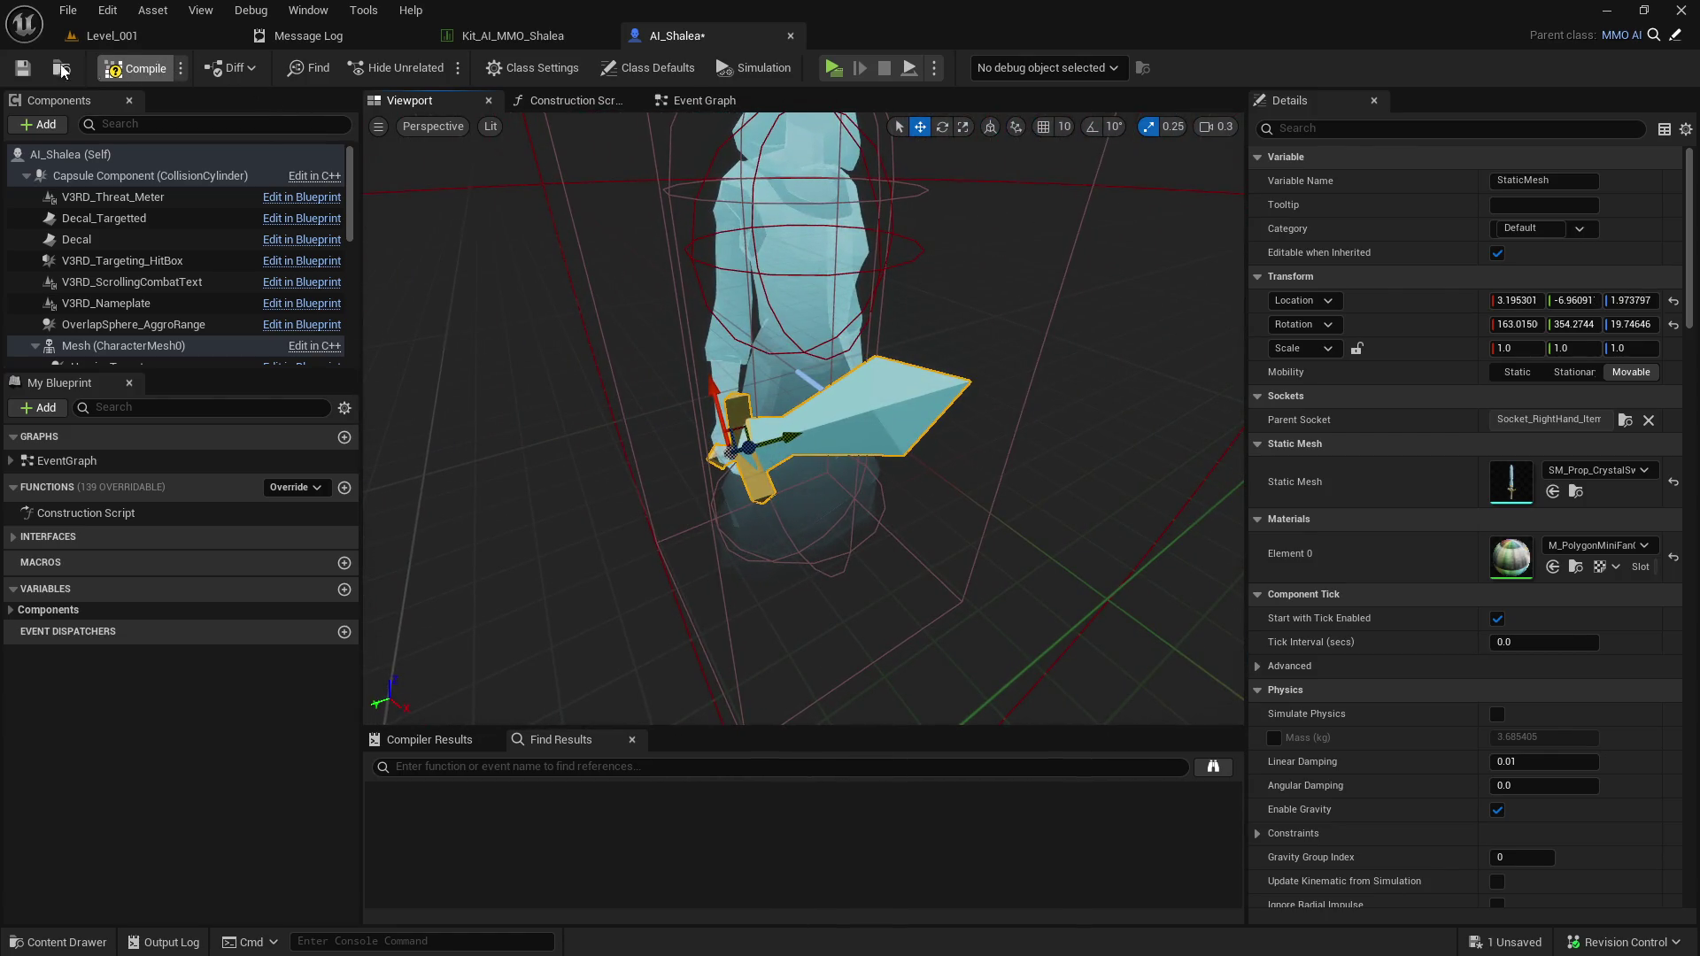
left_click(22, 68)
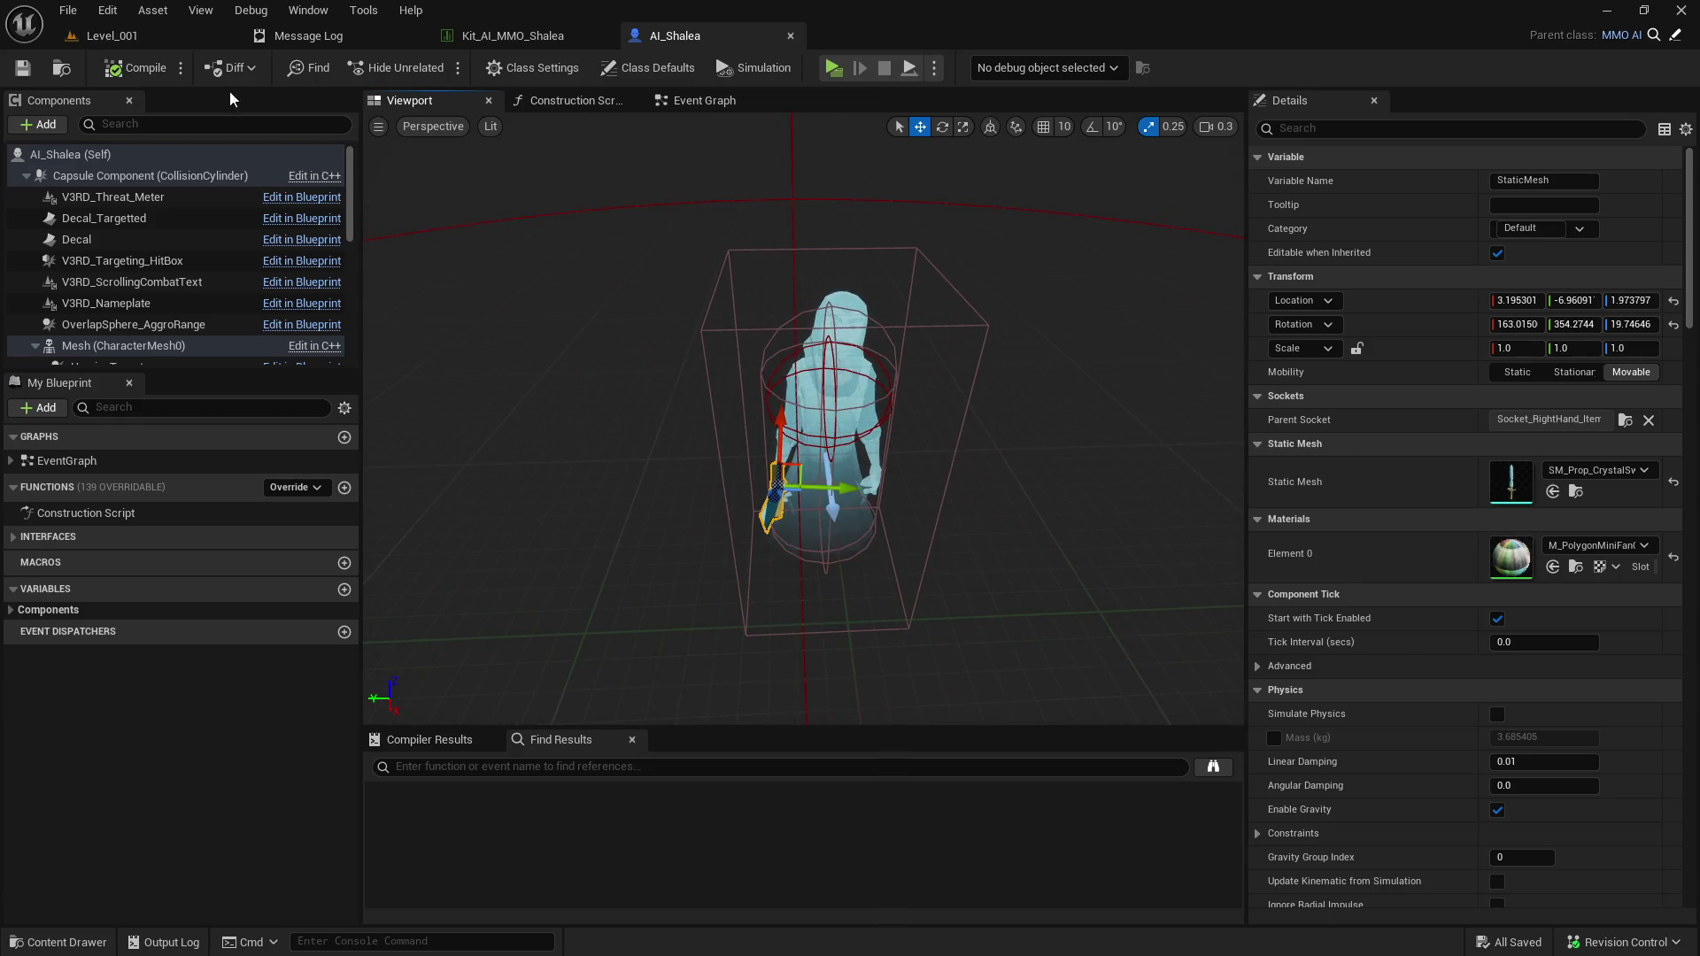
left_click(139, 69)
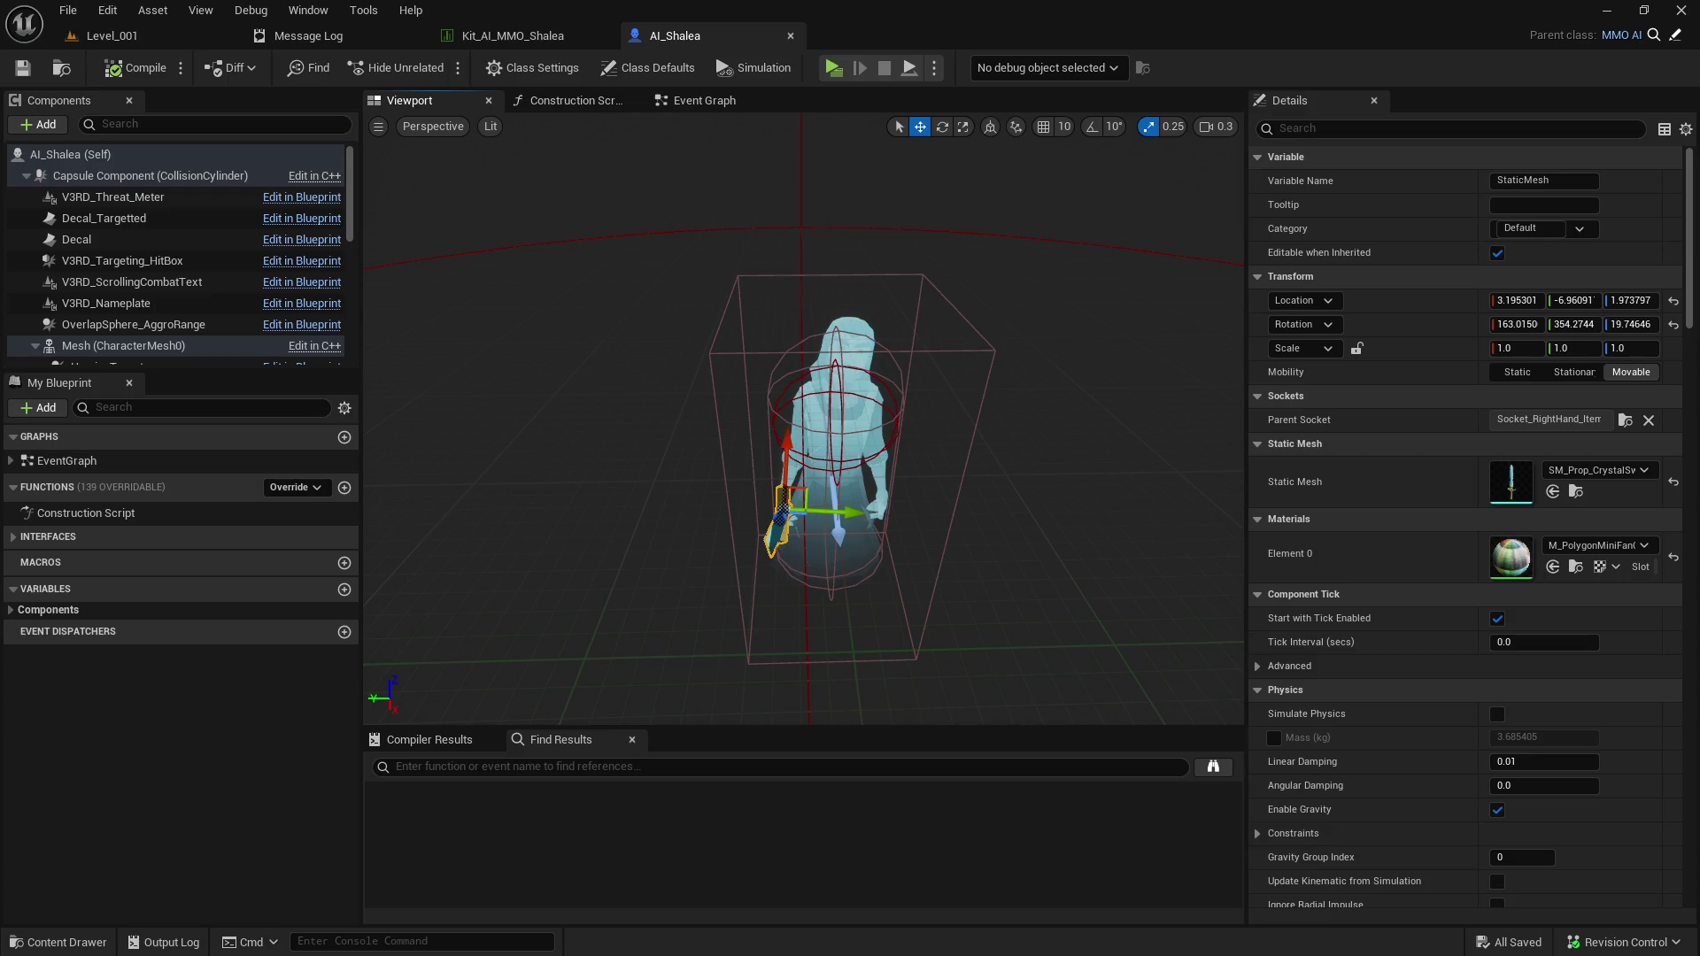
Locate the crystal sword asset and view the armed character from the front.
left_click(1575, 491)
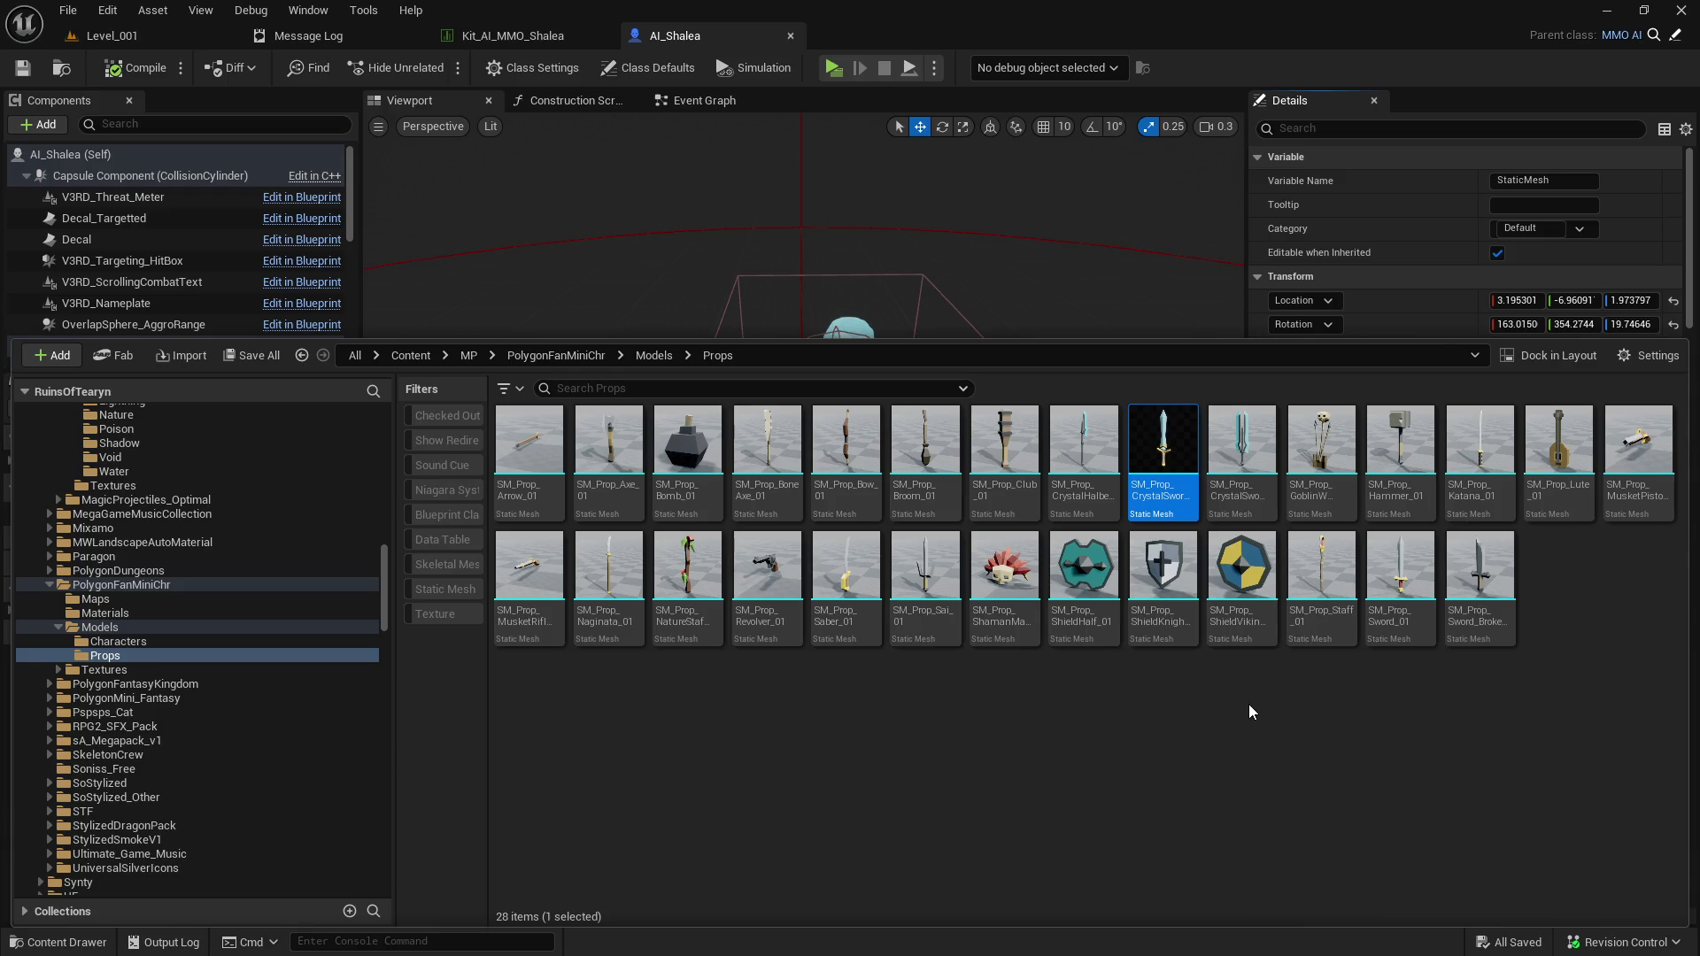
left_click_drag(1000, 237, 779, 261)
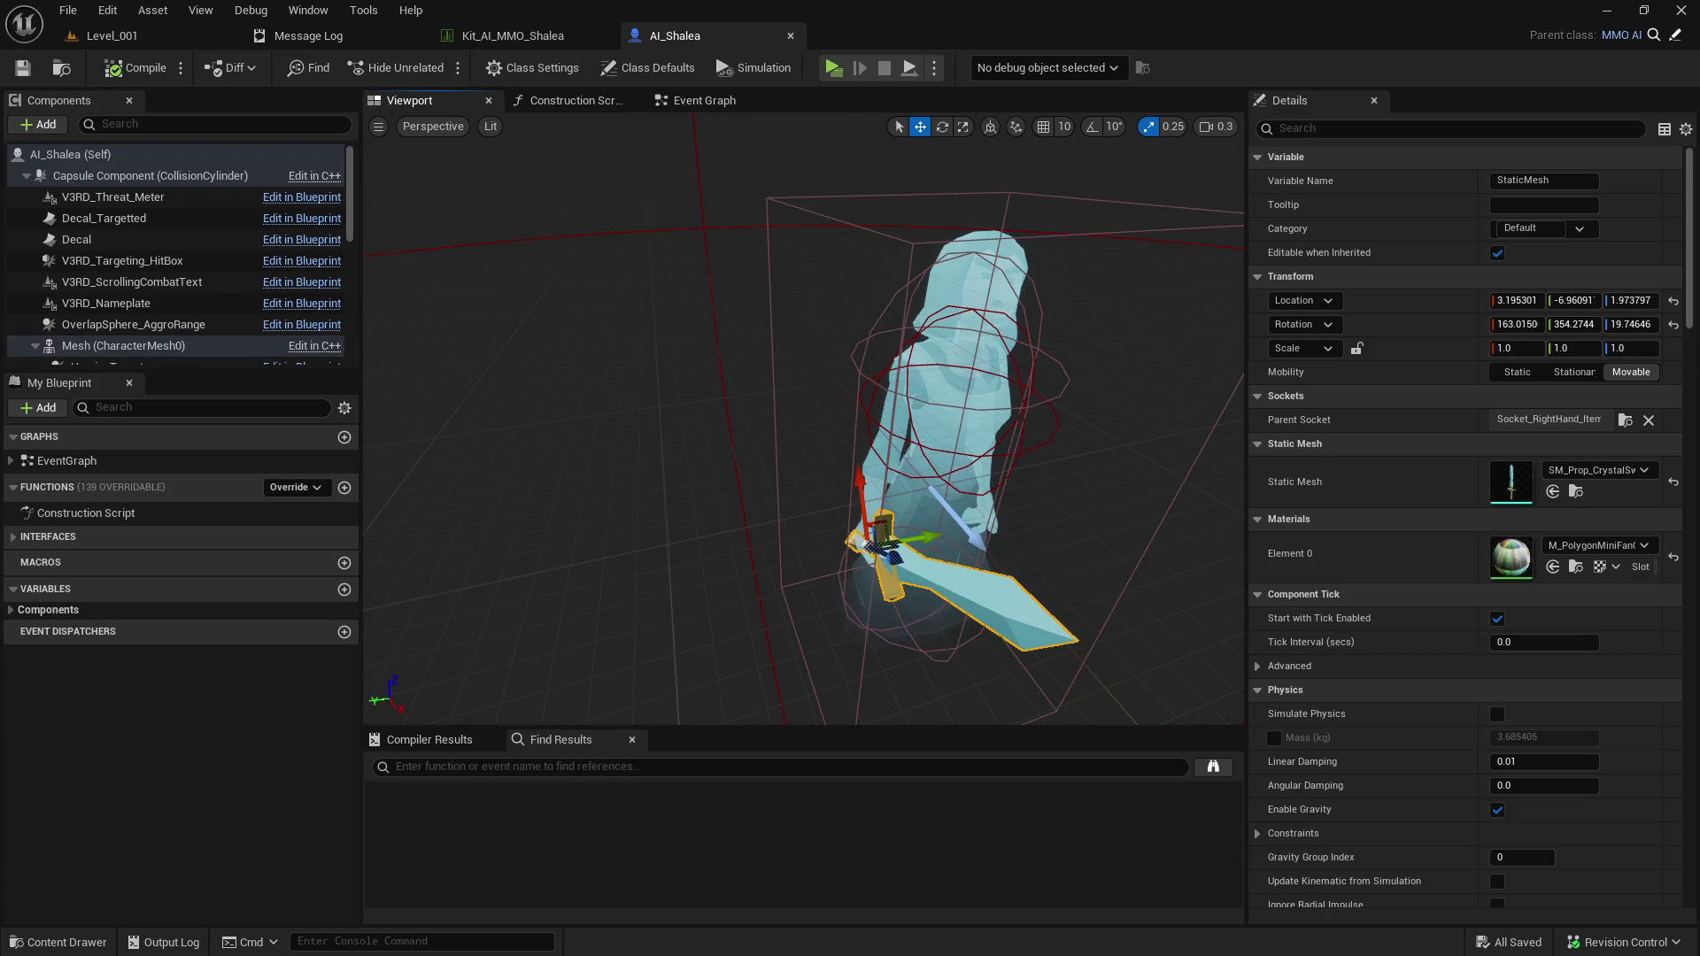
left_click_drag(920, 449, 708, 448)
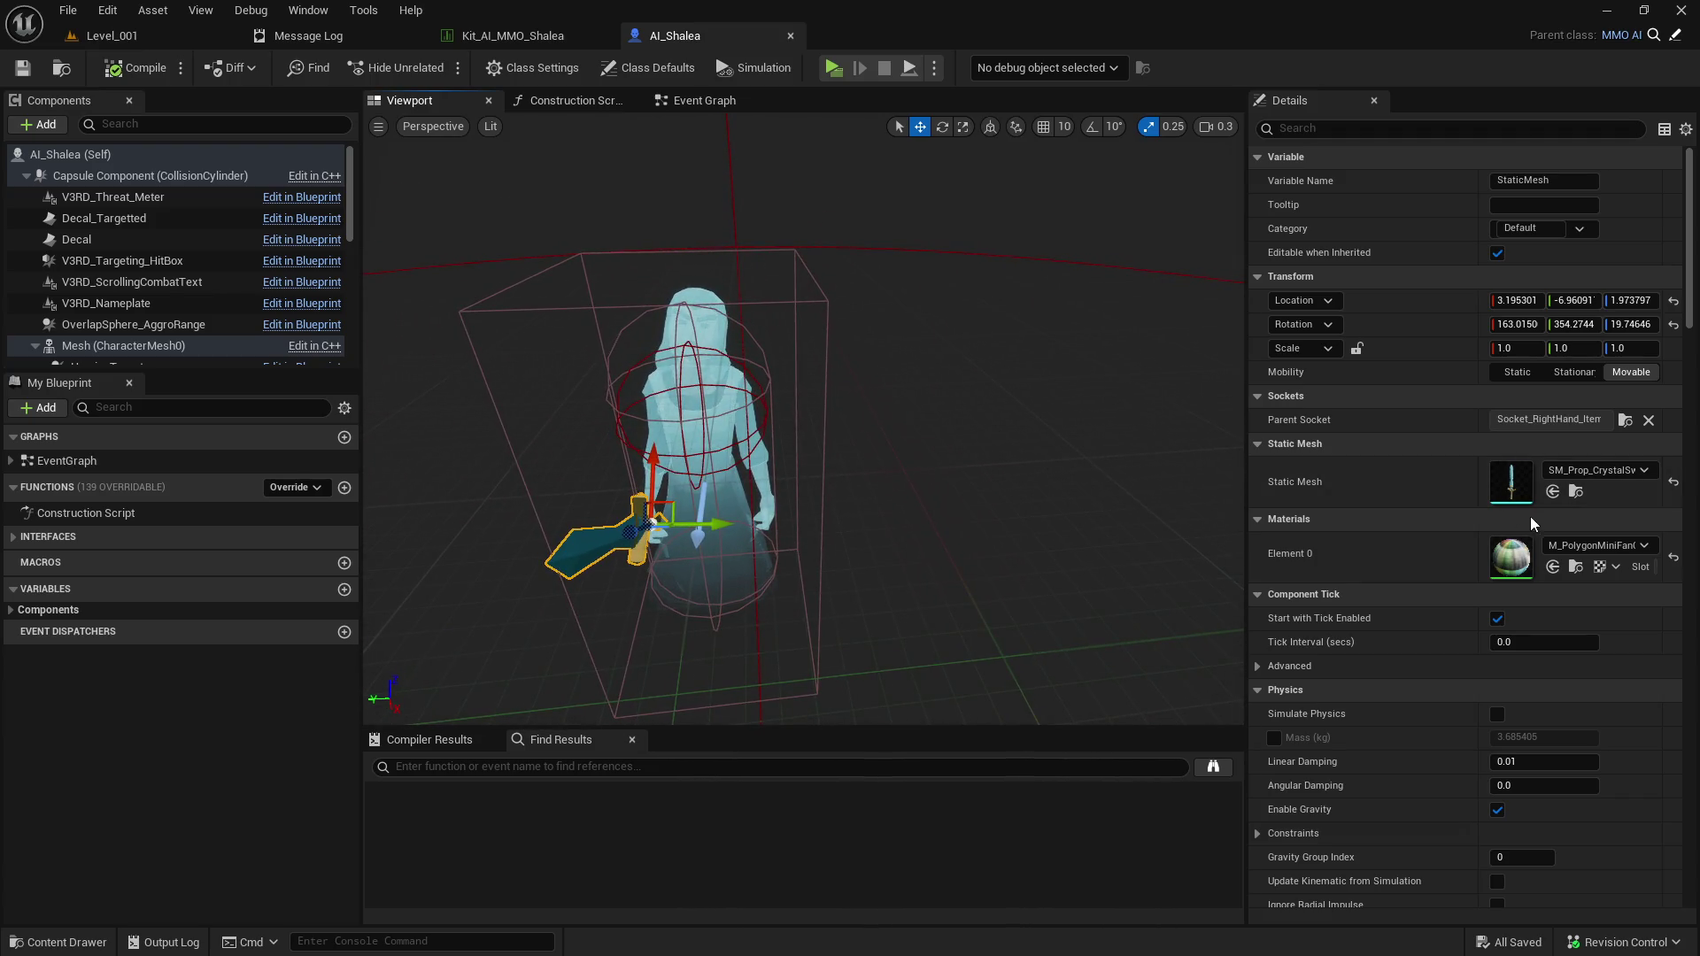
Open the Event Graph and bring the Set Stance node chain into view.
left_click(705, 100)
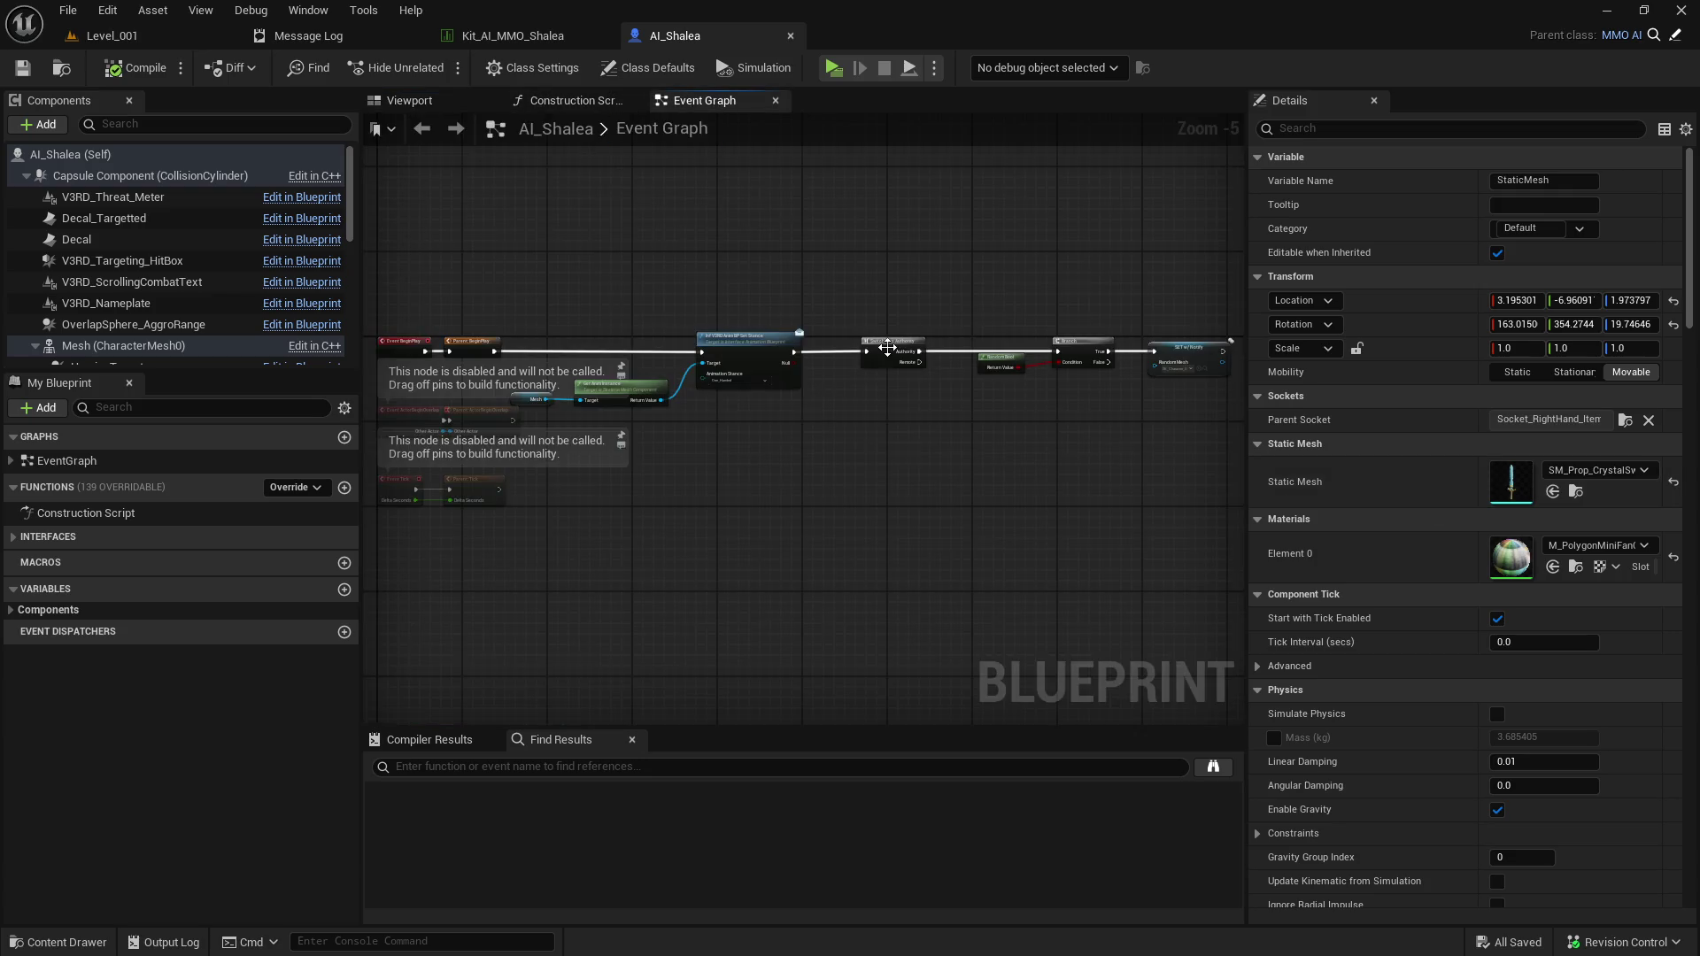
scroll(885, 349, "up", 3)
mouse_move(743, 444)
left_mouse_down()
mouse_move(865, 440)
mouse_move(592, 428)
left_mouse_up()
scroll(717, 459, "down", 1)
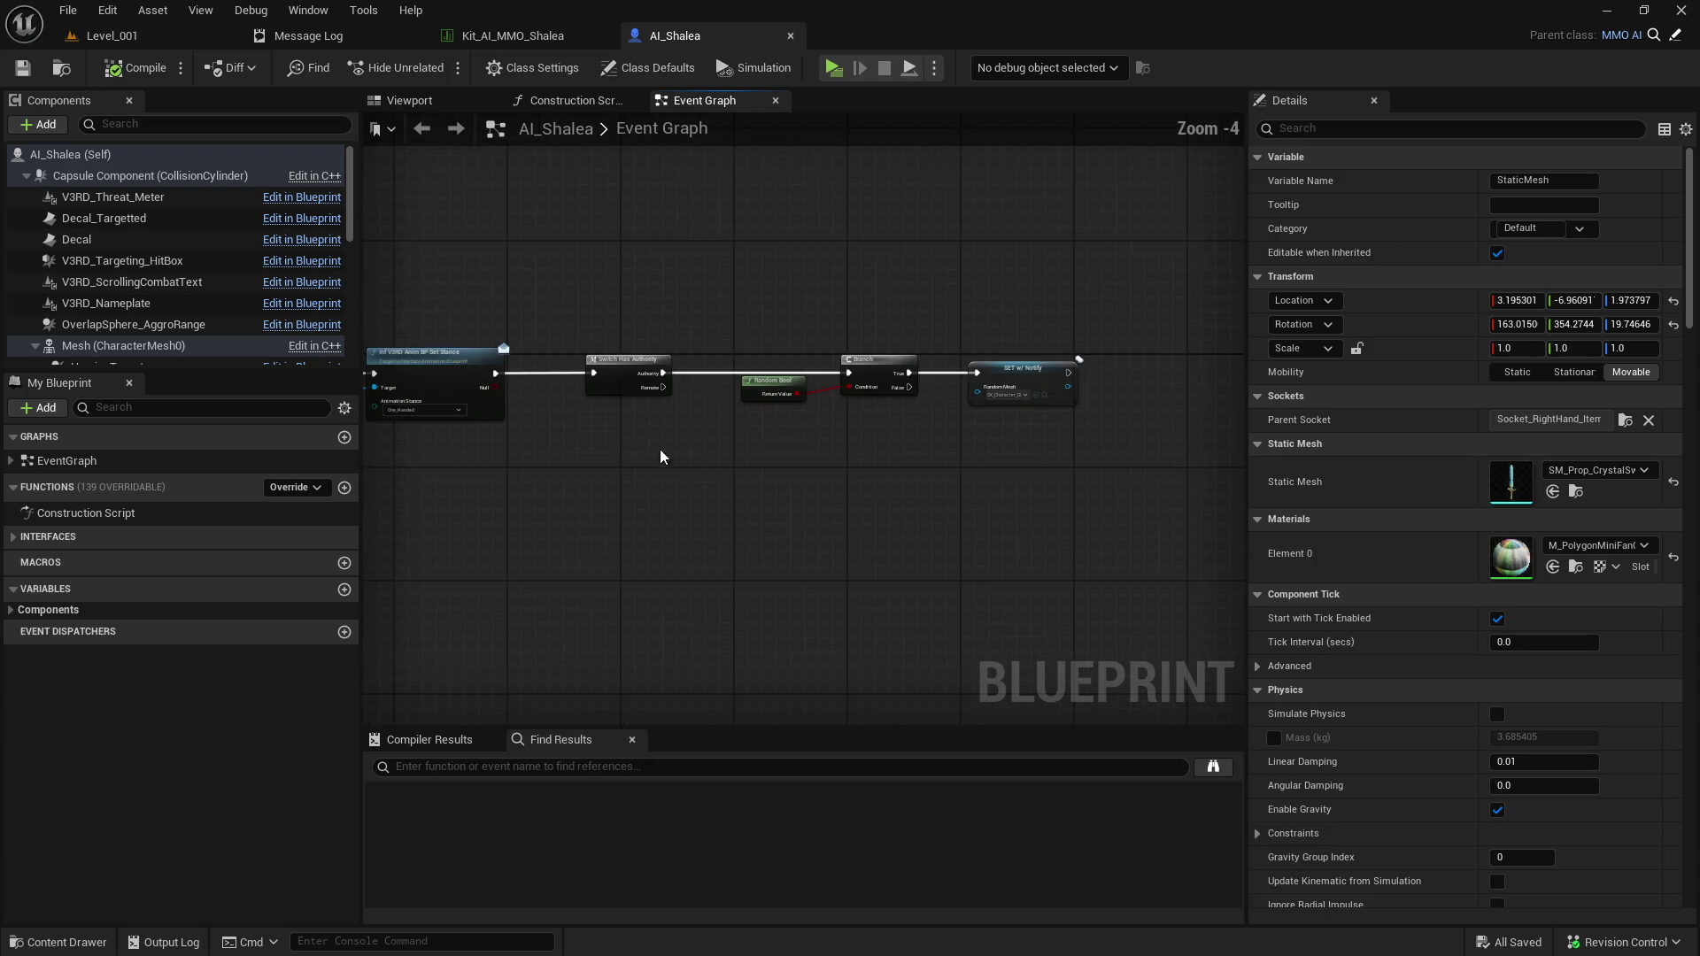
mouse_move(717, 456)
left_mouse_down()
mouse_move(884, 473)
mouse_move(535, 500)
left_mouse_up()
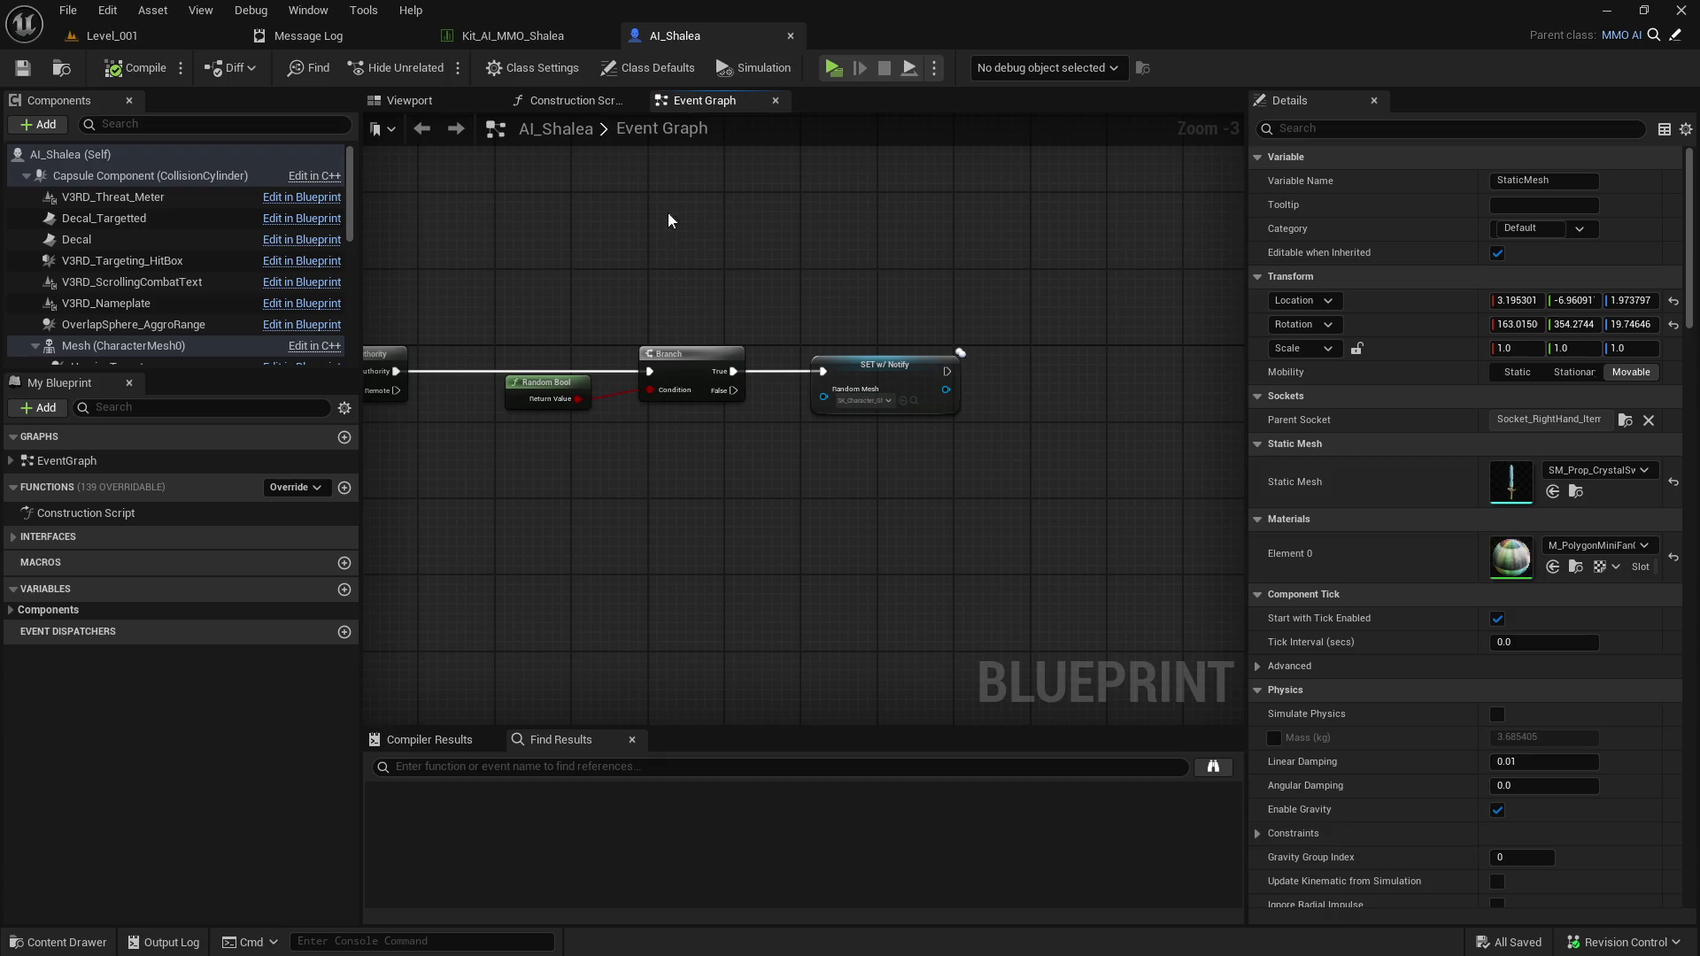
mouse_move(602, 303)
left_mouse_down()
mouse_move(718, 292)
mouse_move(1103, 333)
left_mouse_up()
scroll(869, 327, "down", 1)
scroll(1103, 333, "down", 1)
scroll(974, 333, "up", 1)
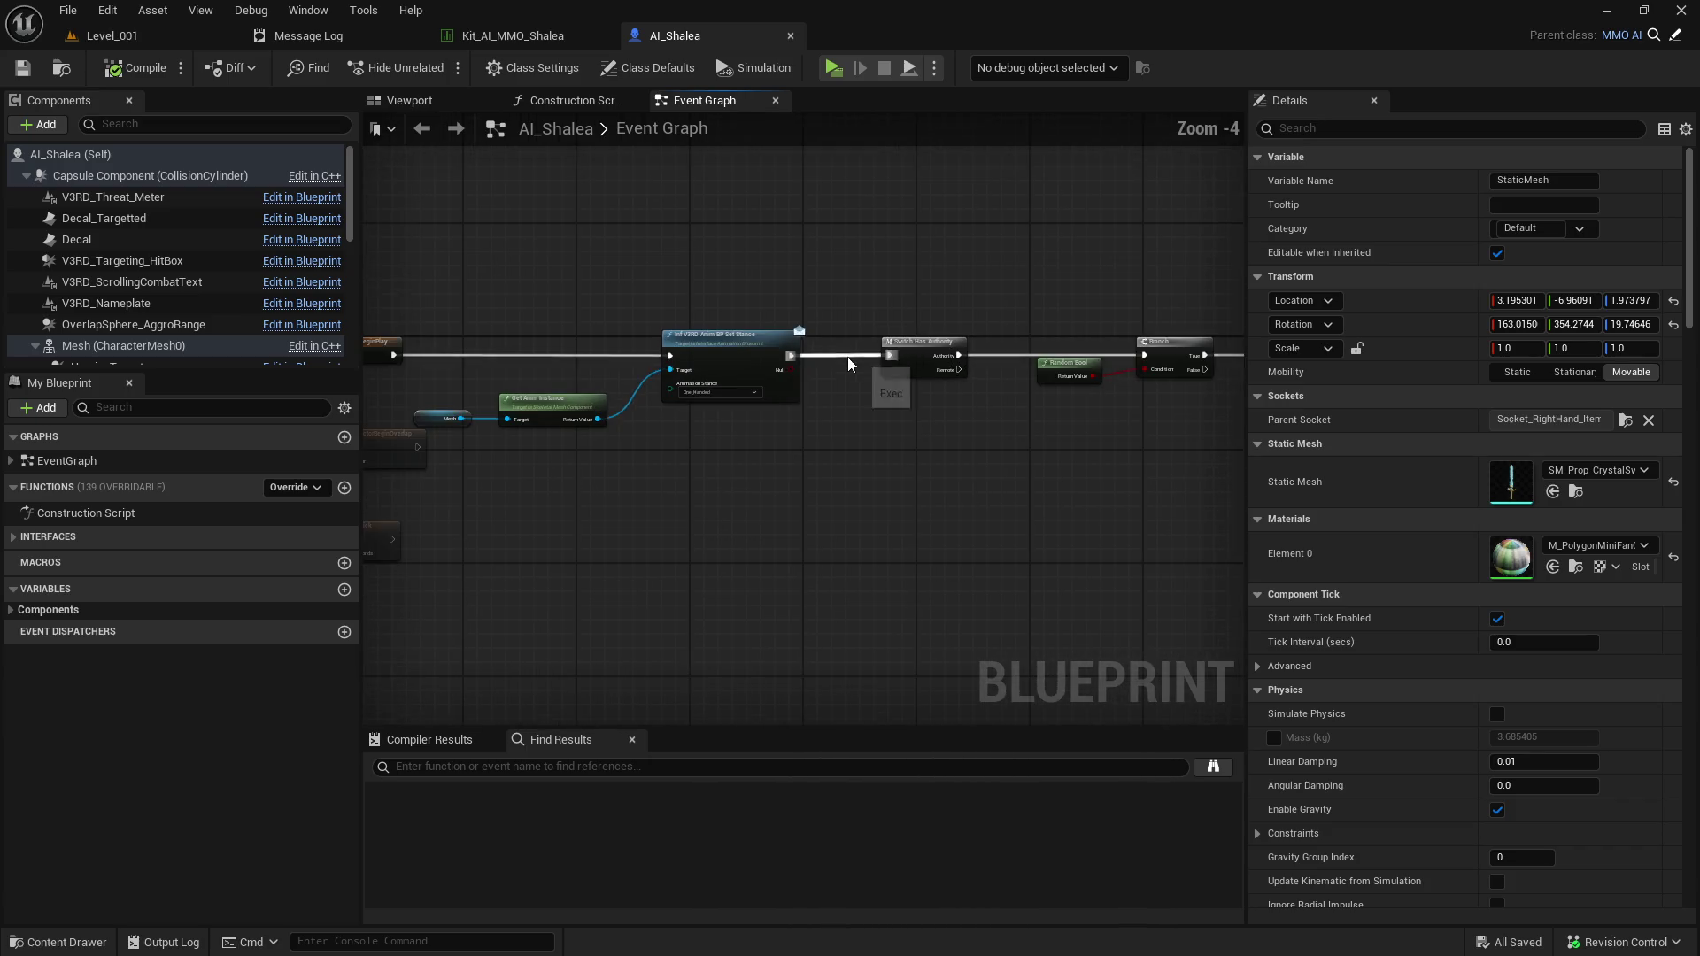
left_click_drag(974, 332, 687, 340)
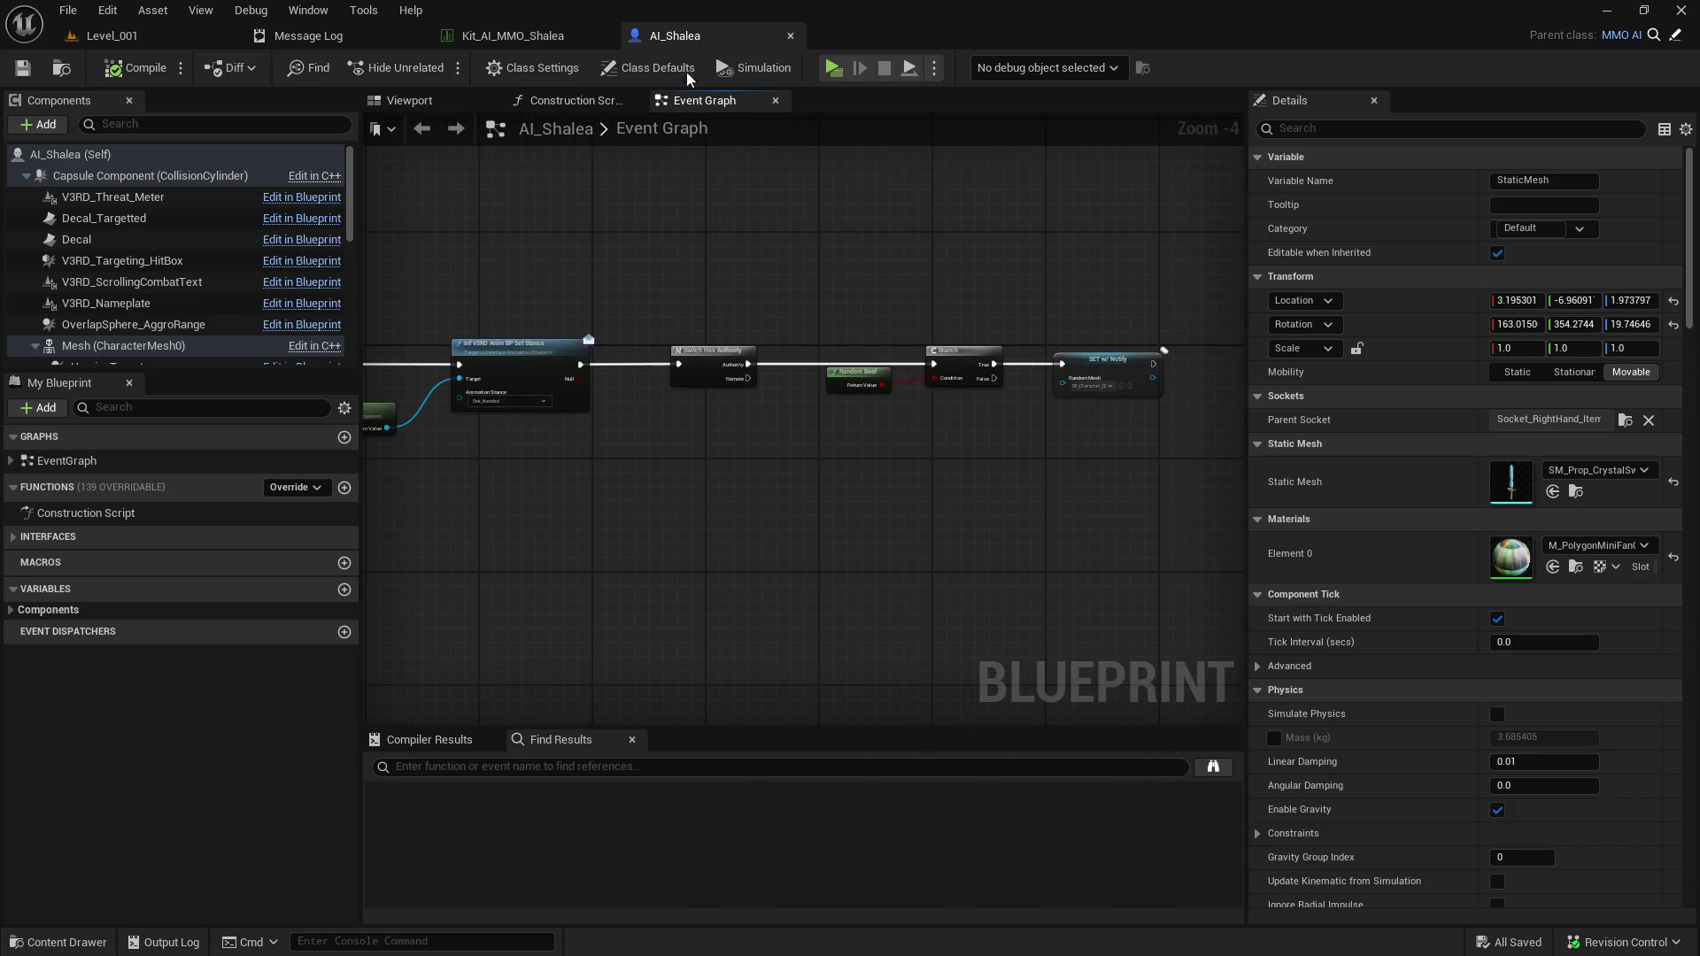
Delete the Switch Has Authority, Random Bool, Branch and SET nodes, shift the stance nodes right, and save.
left_click_drag(710, 251, 1153, 444)
key("Delete")
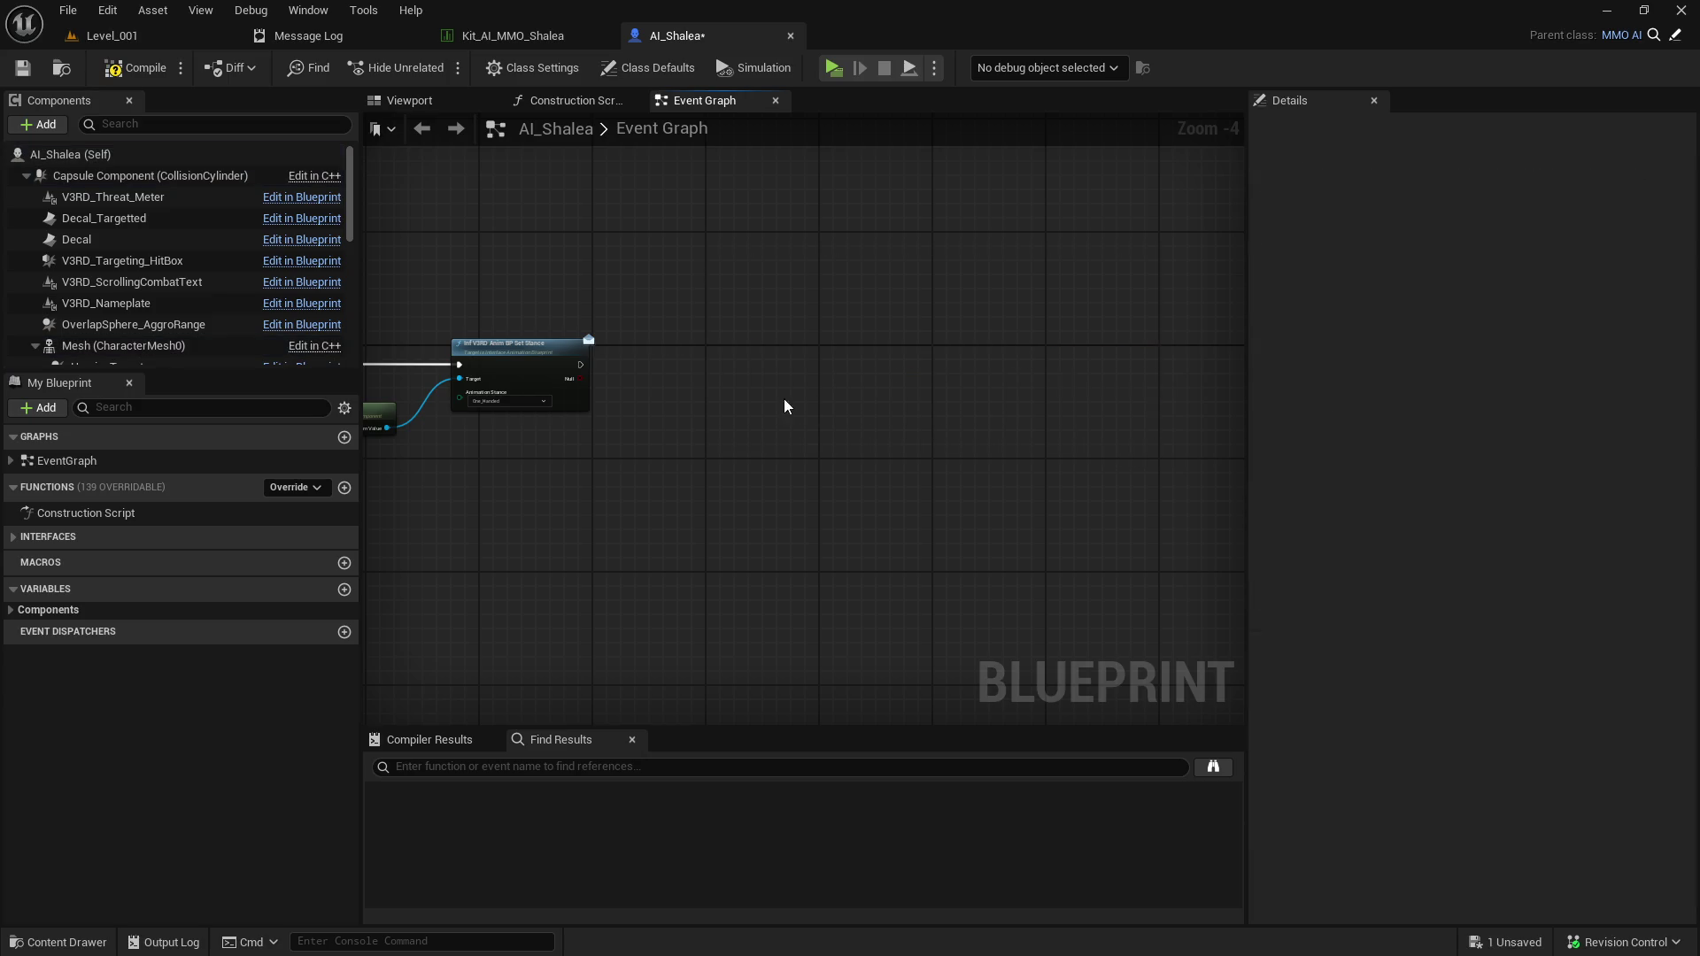
left_click_drag(783, 399, 953, 399)
left_click_drag(794, 340, 390, 432)
left_click_drag(690, 336, 868, 336)
left_click(23, 67)
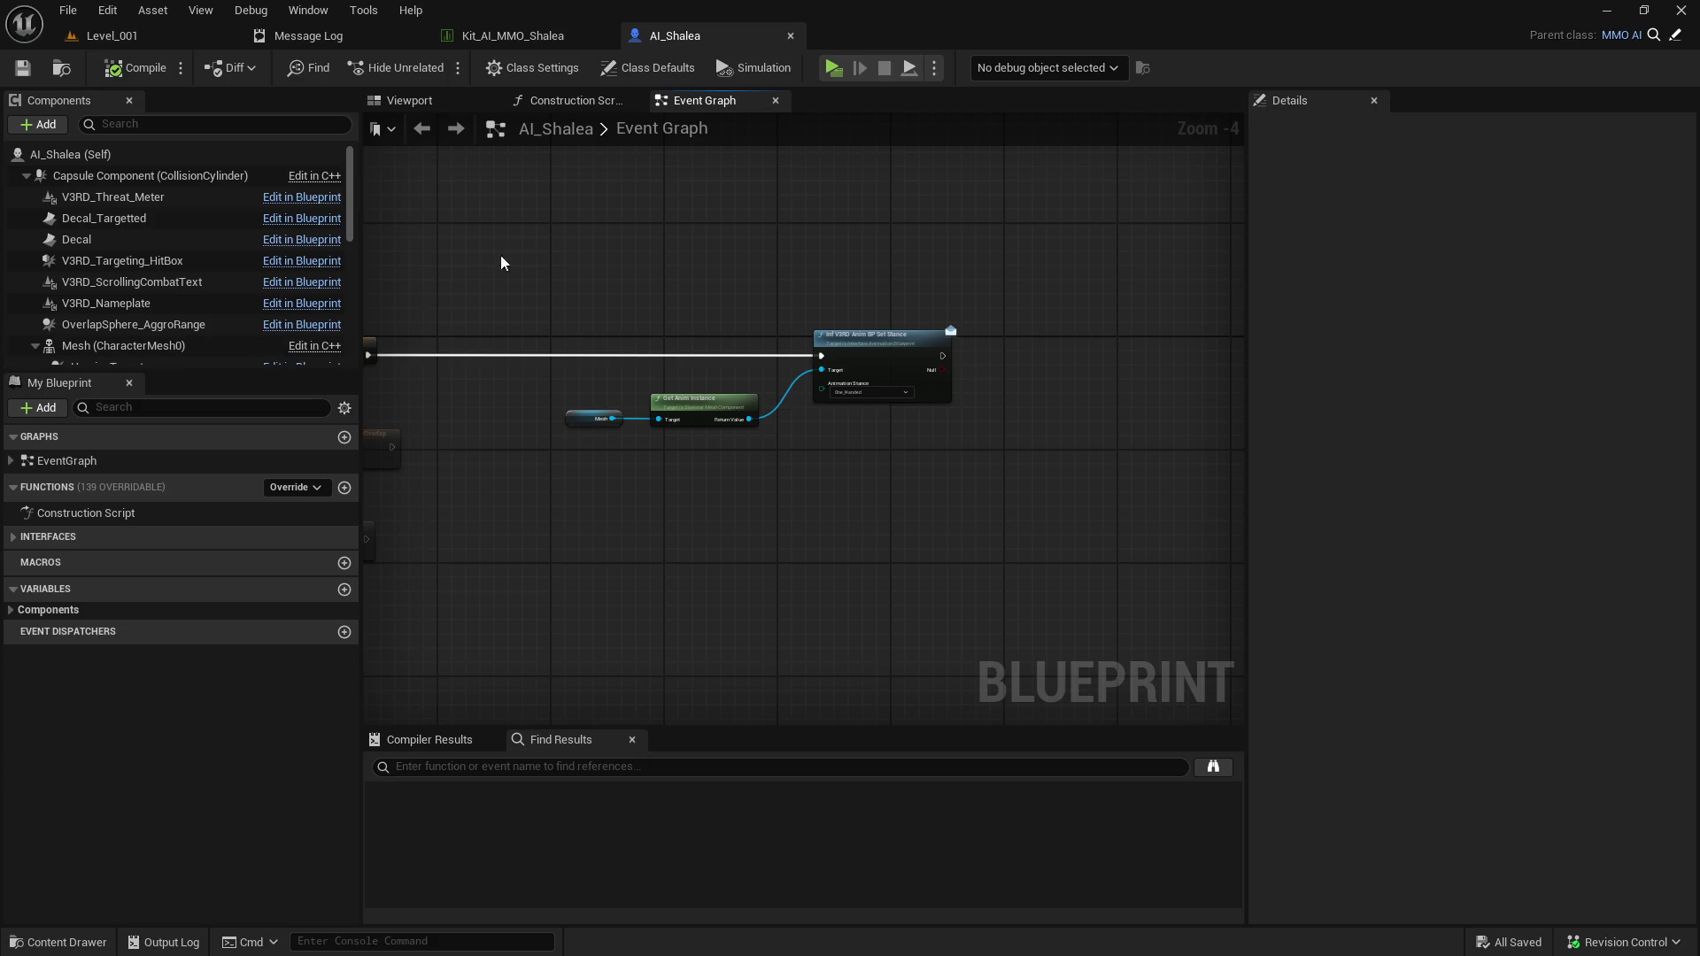
Load the Level_Character_Select map from MMO > Levels in the Content Drawer.
left_click(162, 37)
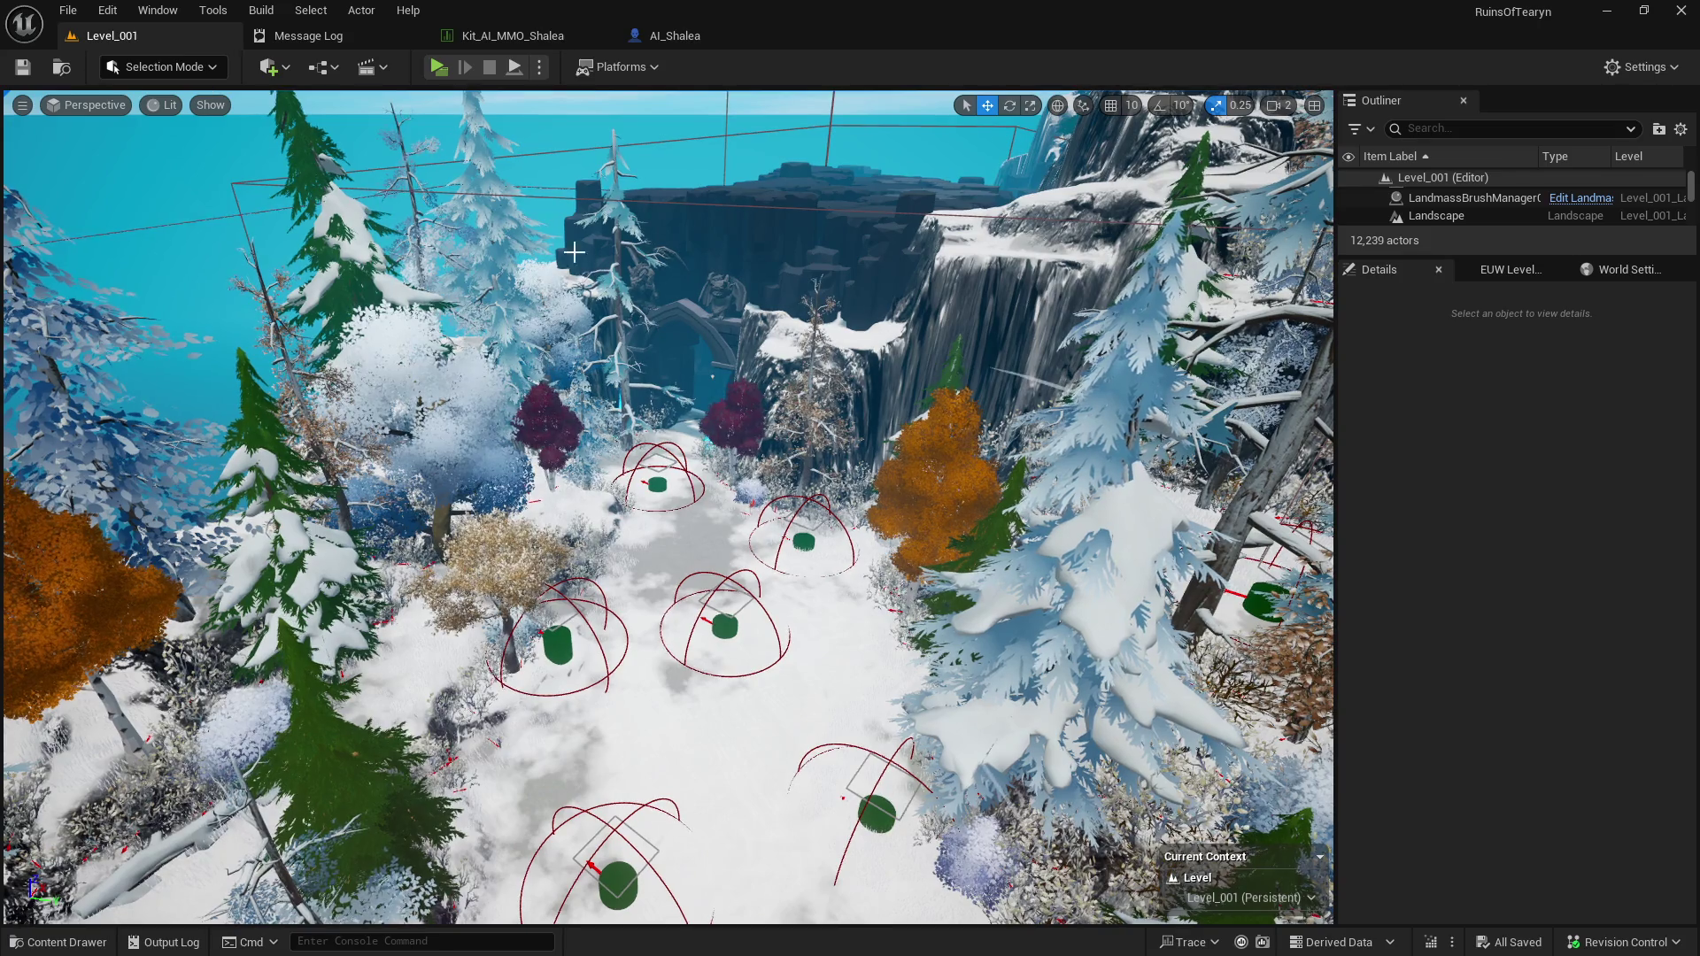
key("ctrl+space")
scroll(306, 614, "up", 10)
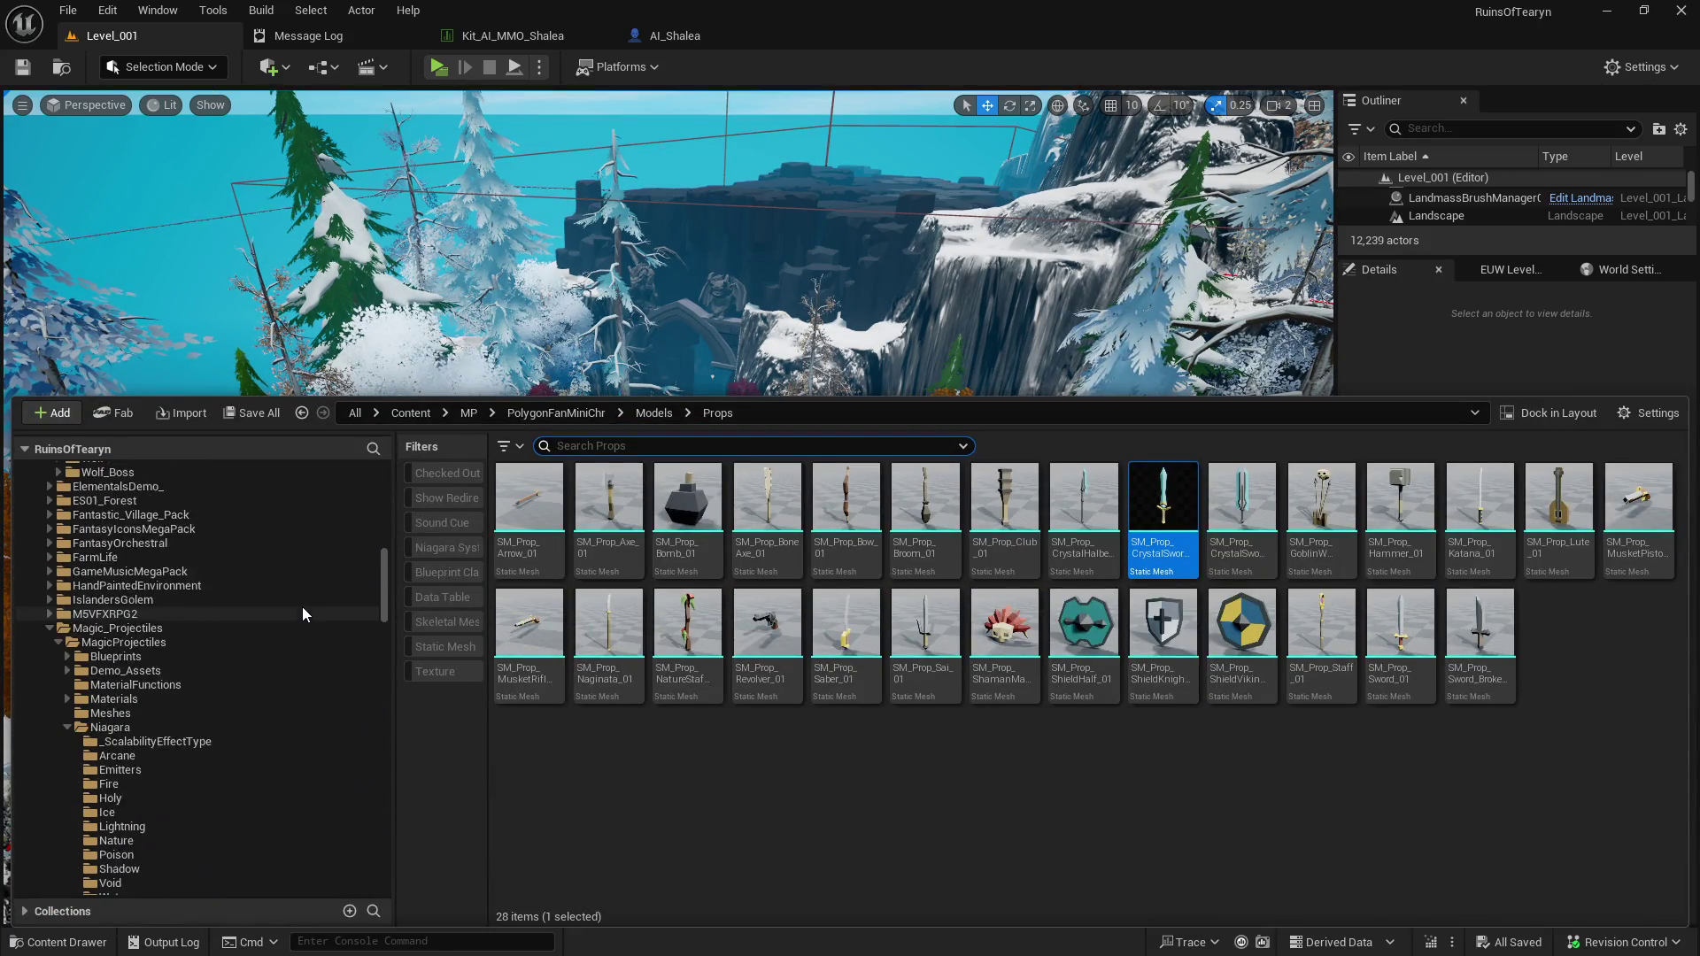
scroll(253, 603, "up", 15)
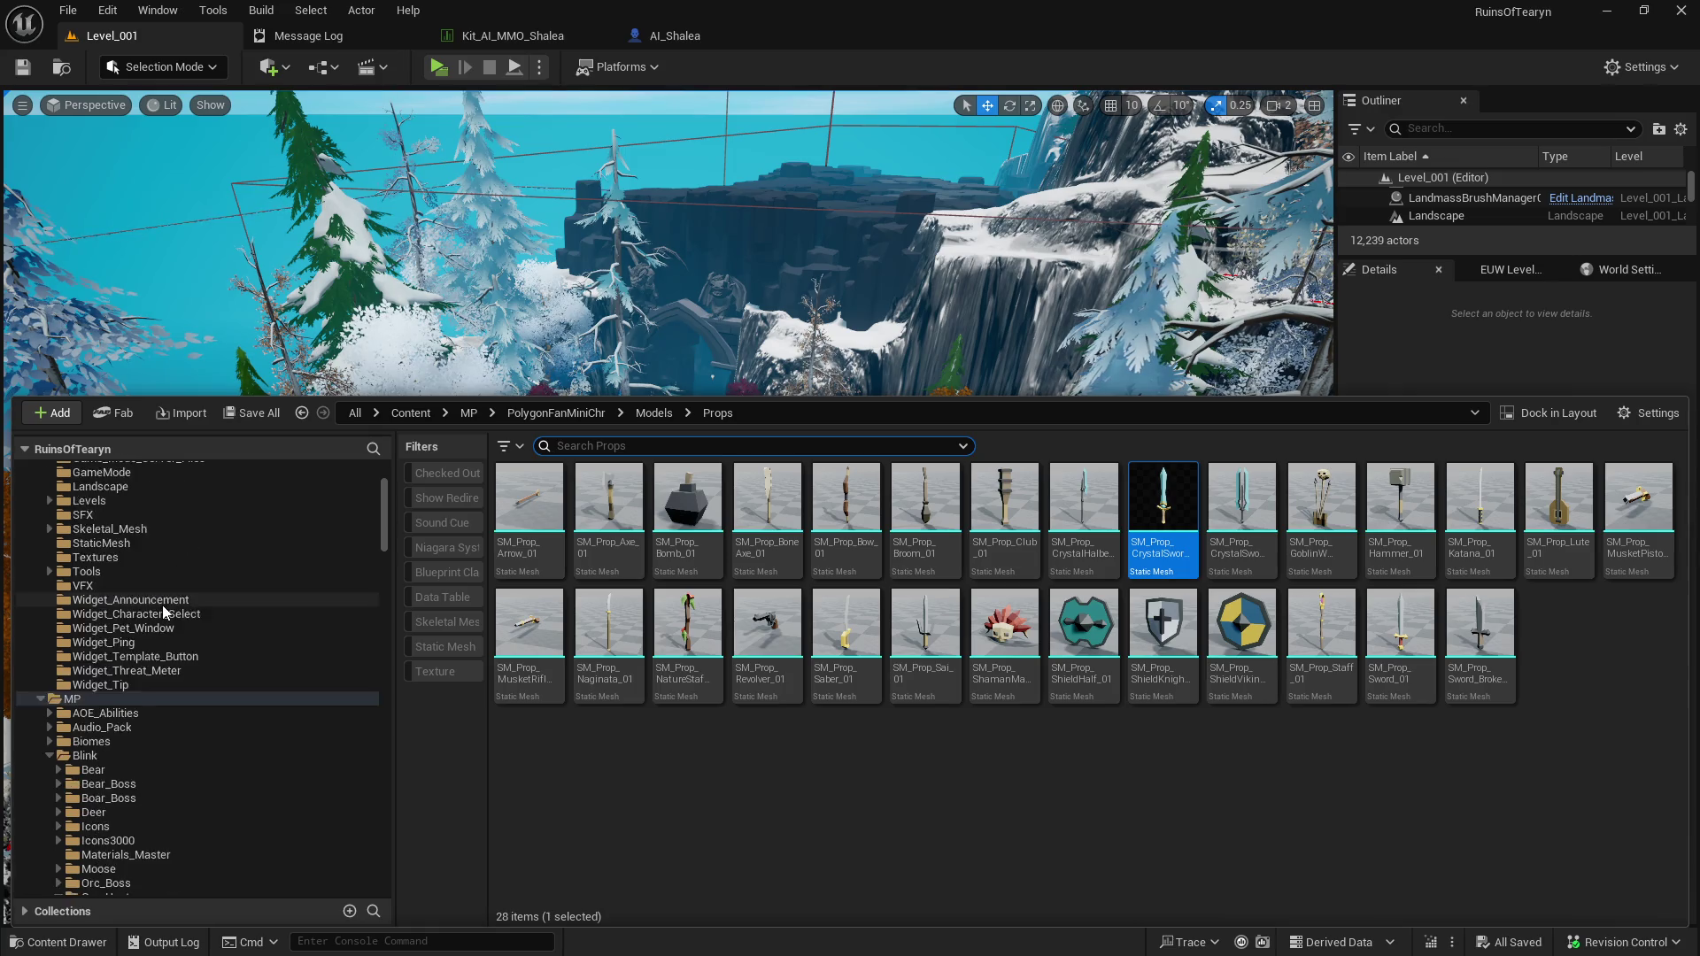
left_click(49, 655)
left_click(98, 641)
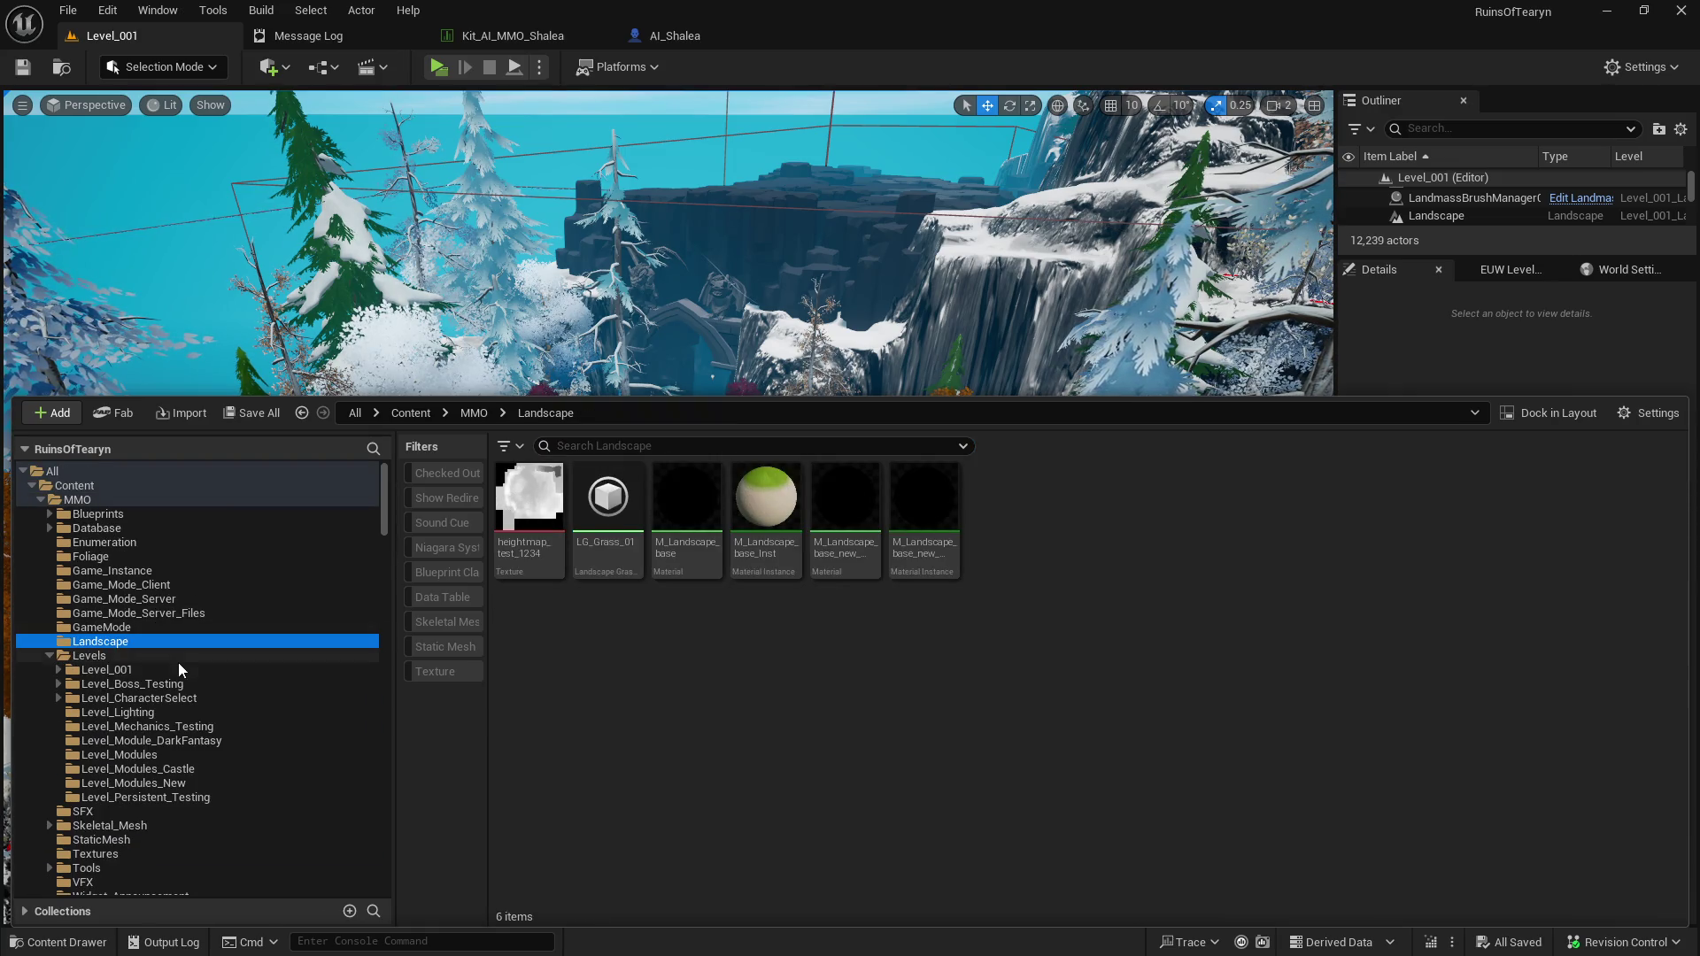
left_click(178, 670)
left_click(264, 699)
double_click(1160, 509)
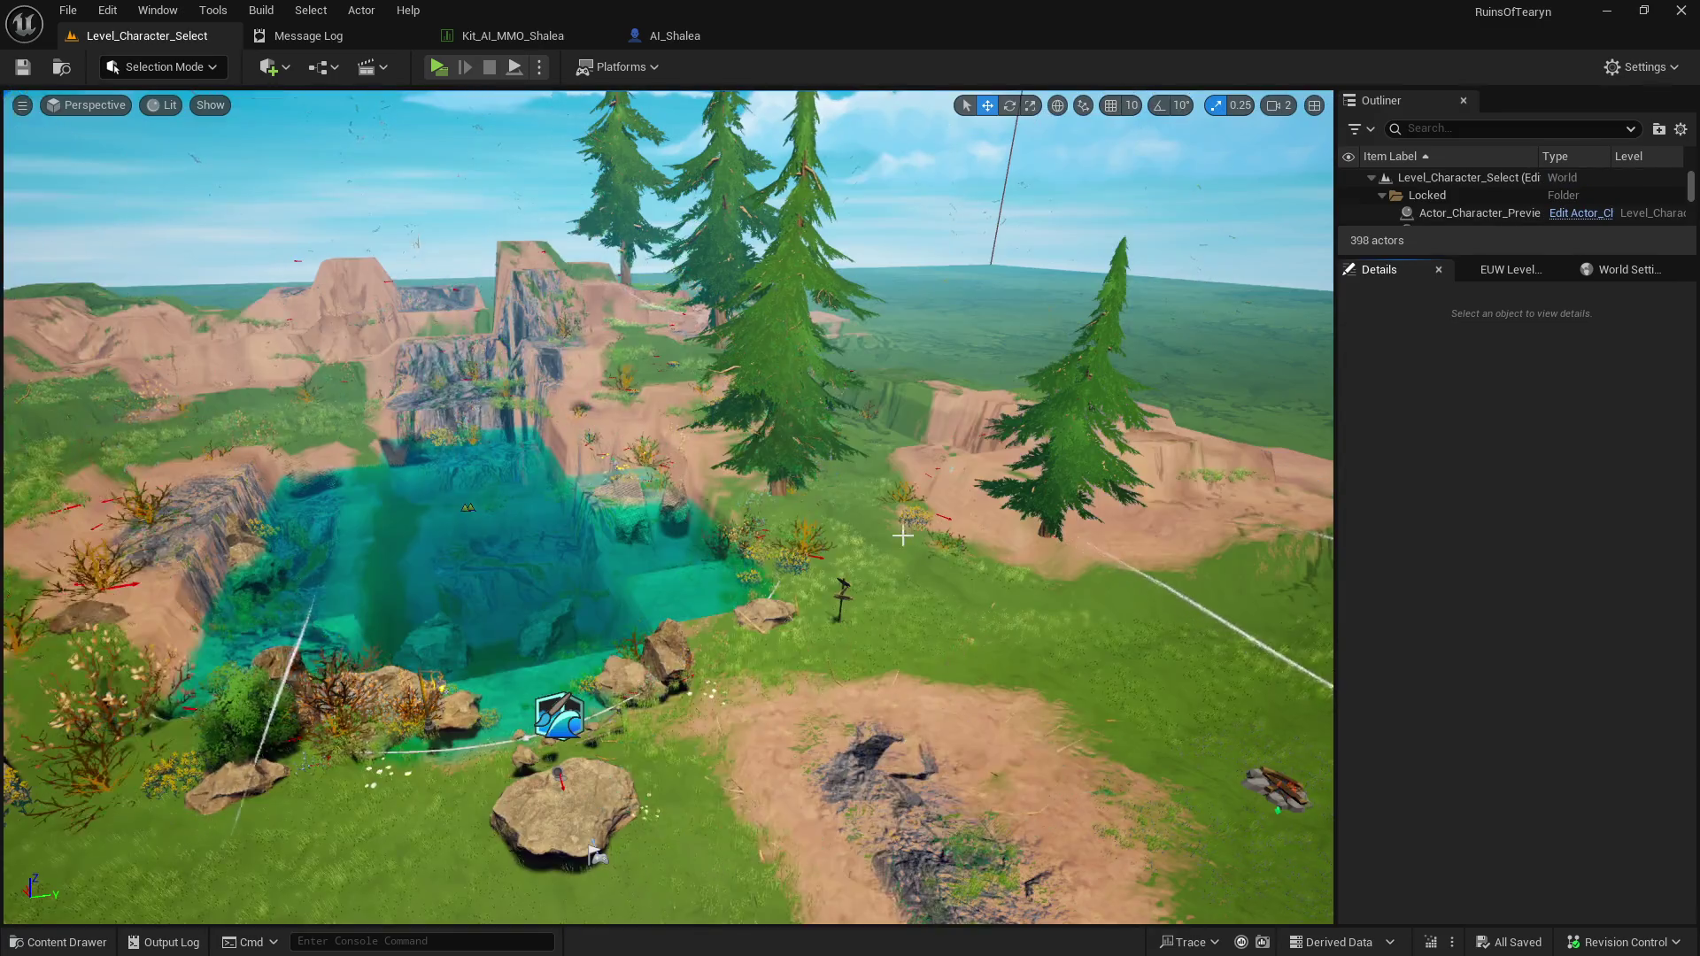
left_click(99, 943)
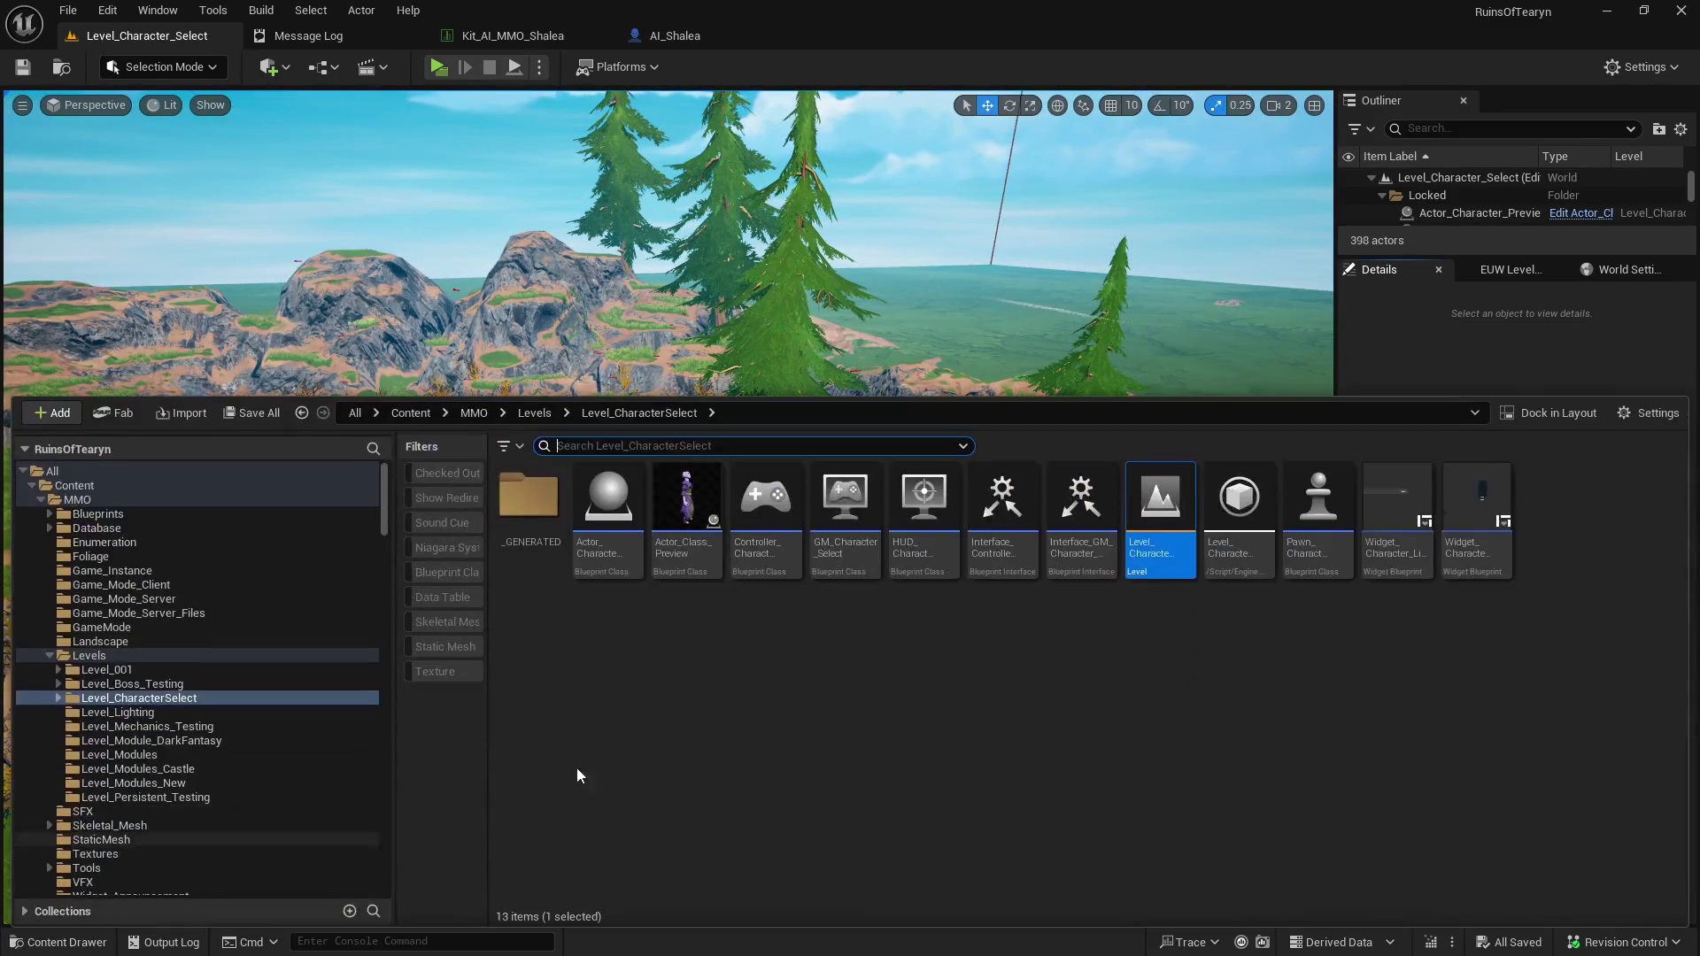
Open the Level_Mechanics_Testing map and bring the test floor into view.
left_click(210, 727)
double_click(549, 492)
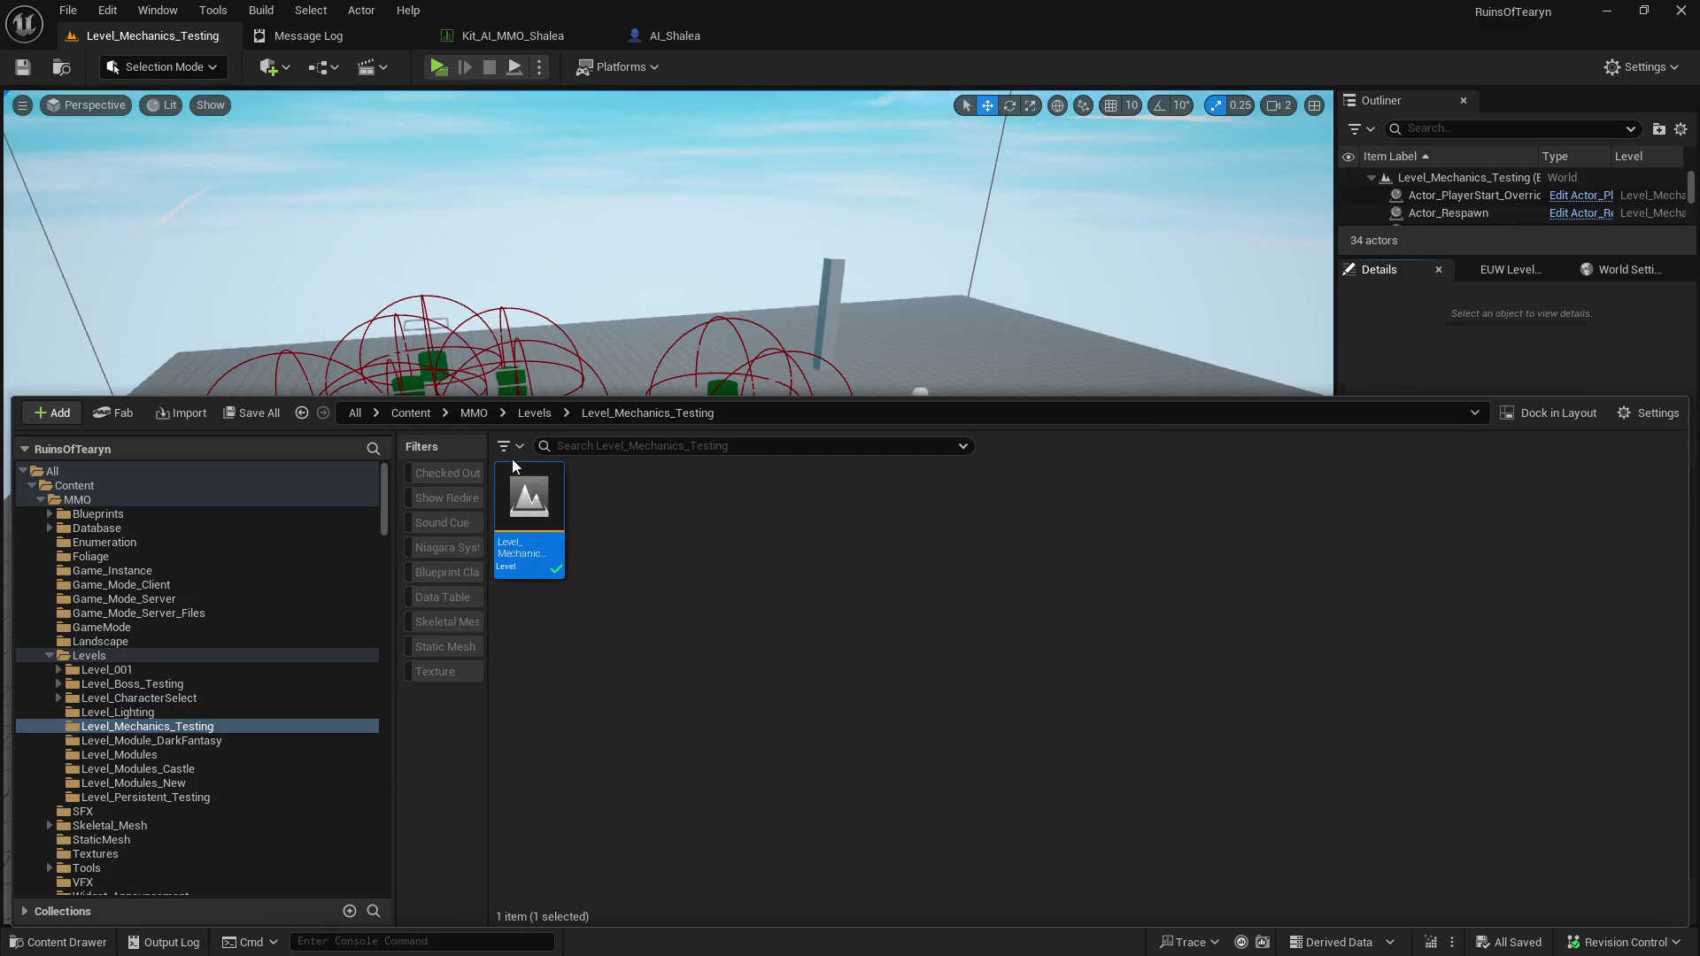
mouse_move(629, 273)
left_mouse_down()
mouse_move(629, 407)
mouse_move(607, 284)
left_mouse_up()
Assign ActorSpawn_Shalea as the spawner's Actors to Spawn Data Table, save the level, and play.
left_click(474, 501)
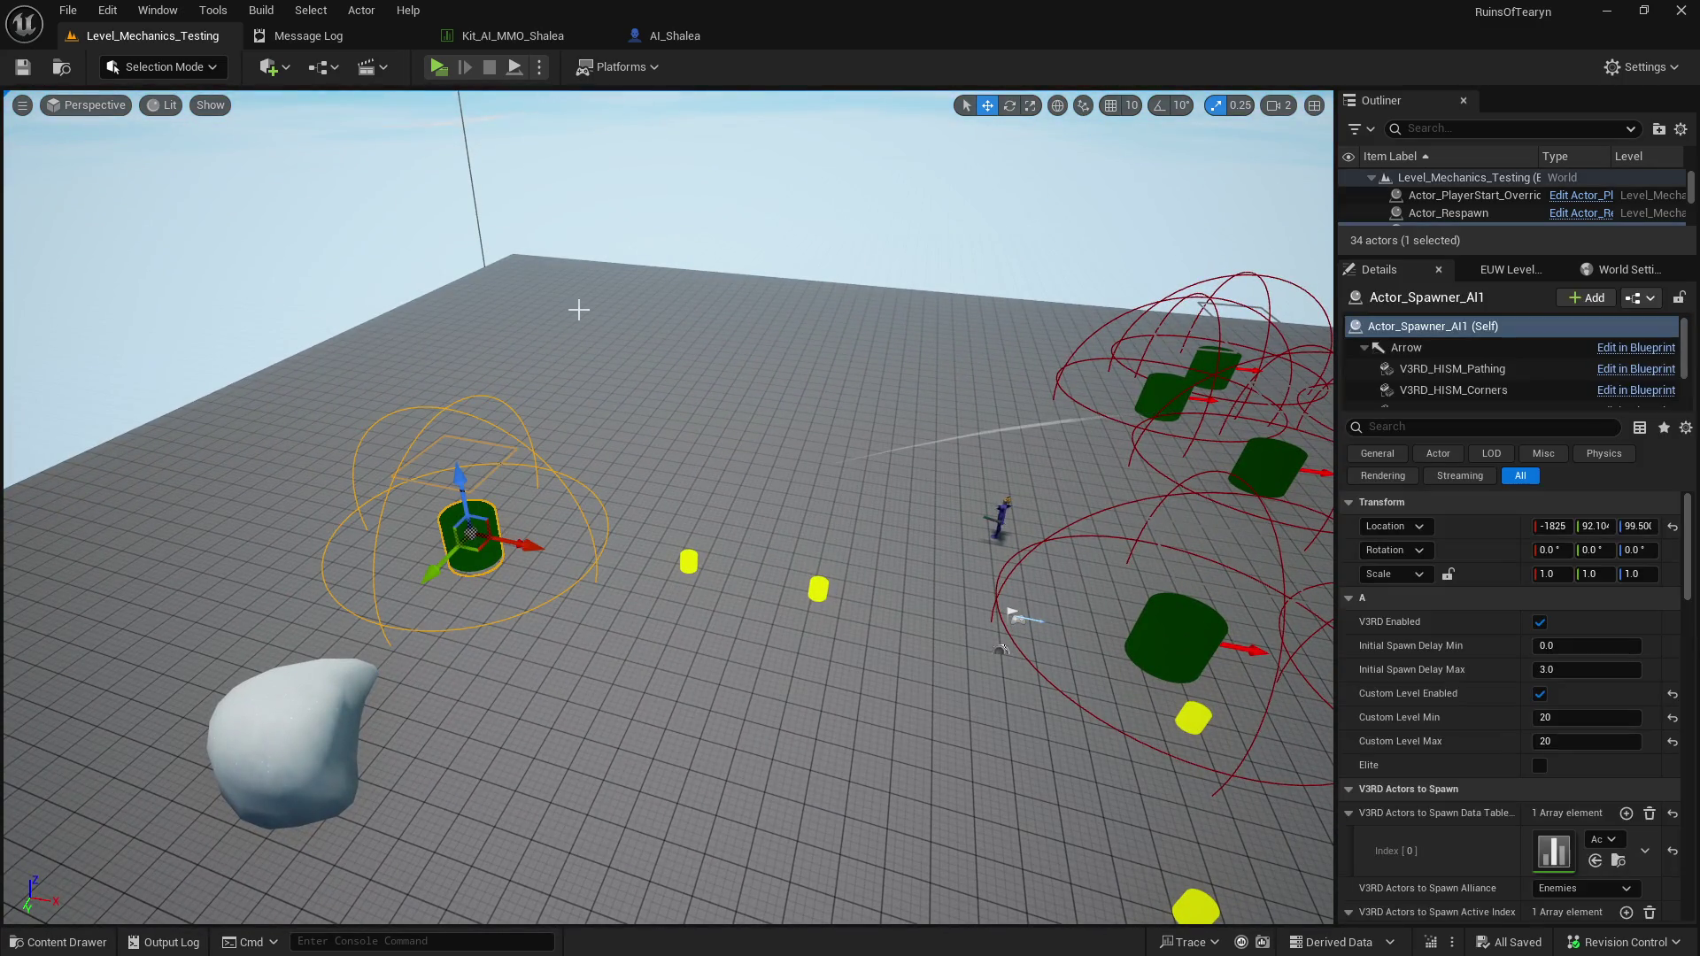
left_click(662, 39)
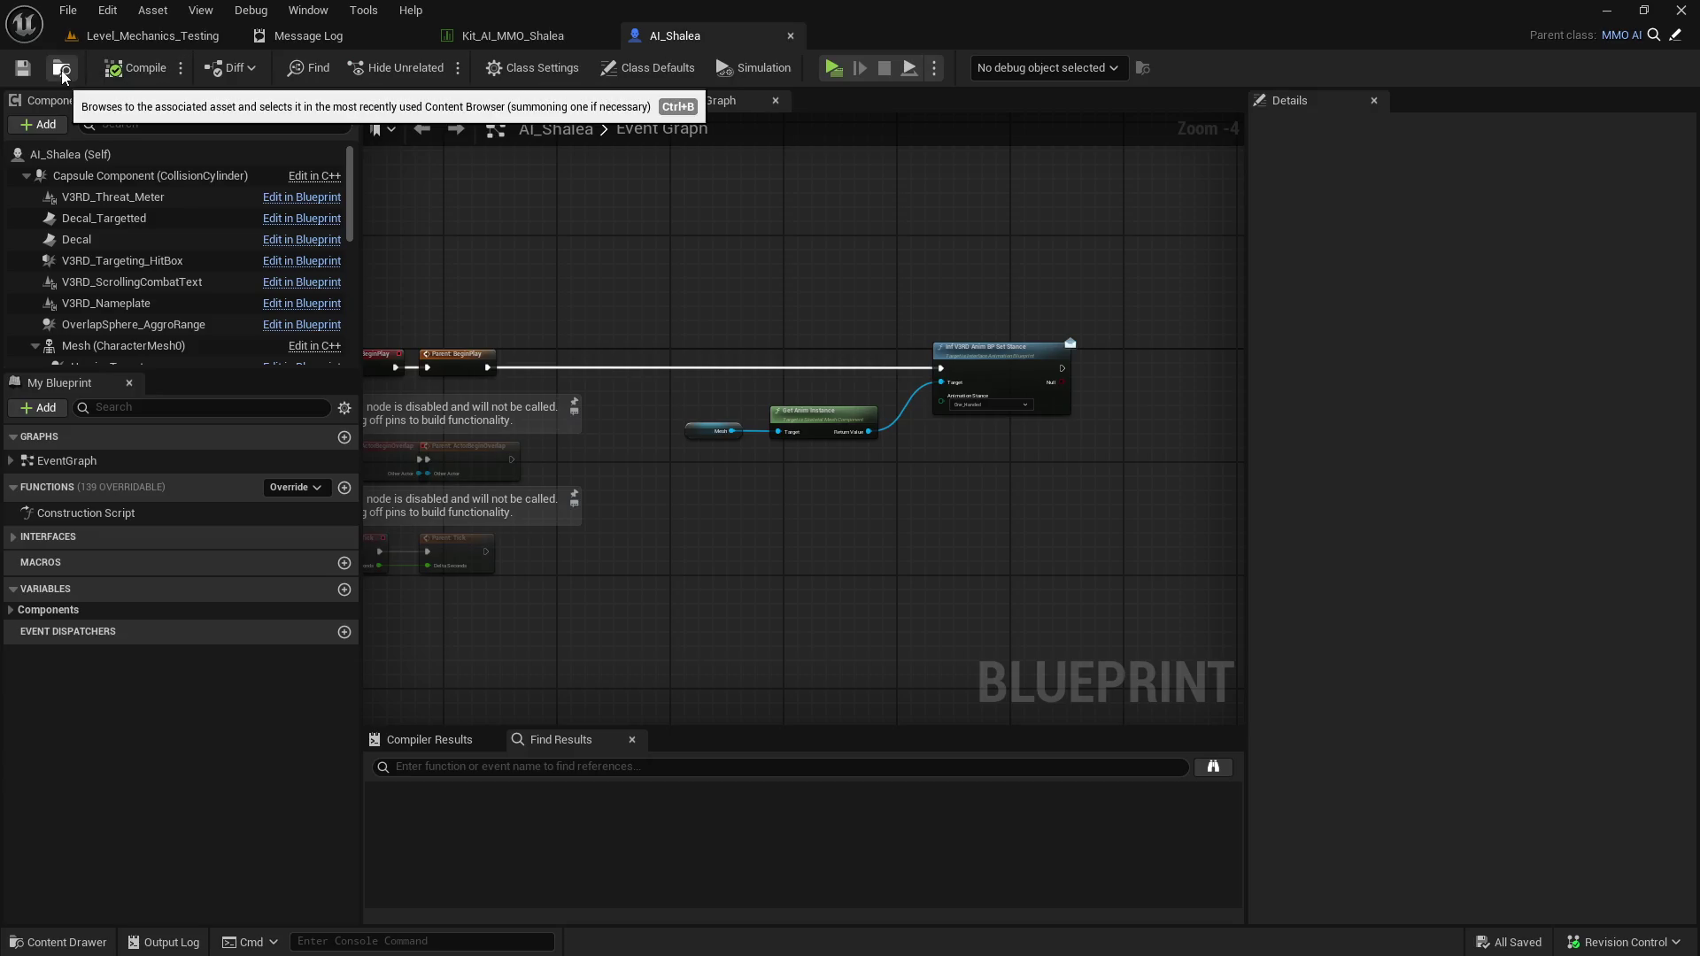
left_click(146, 35)
left_click(1599, 840)
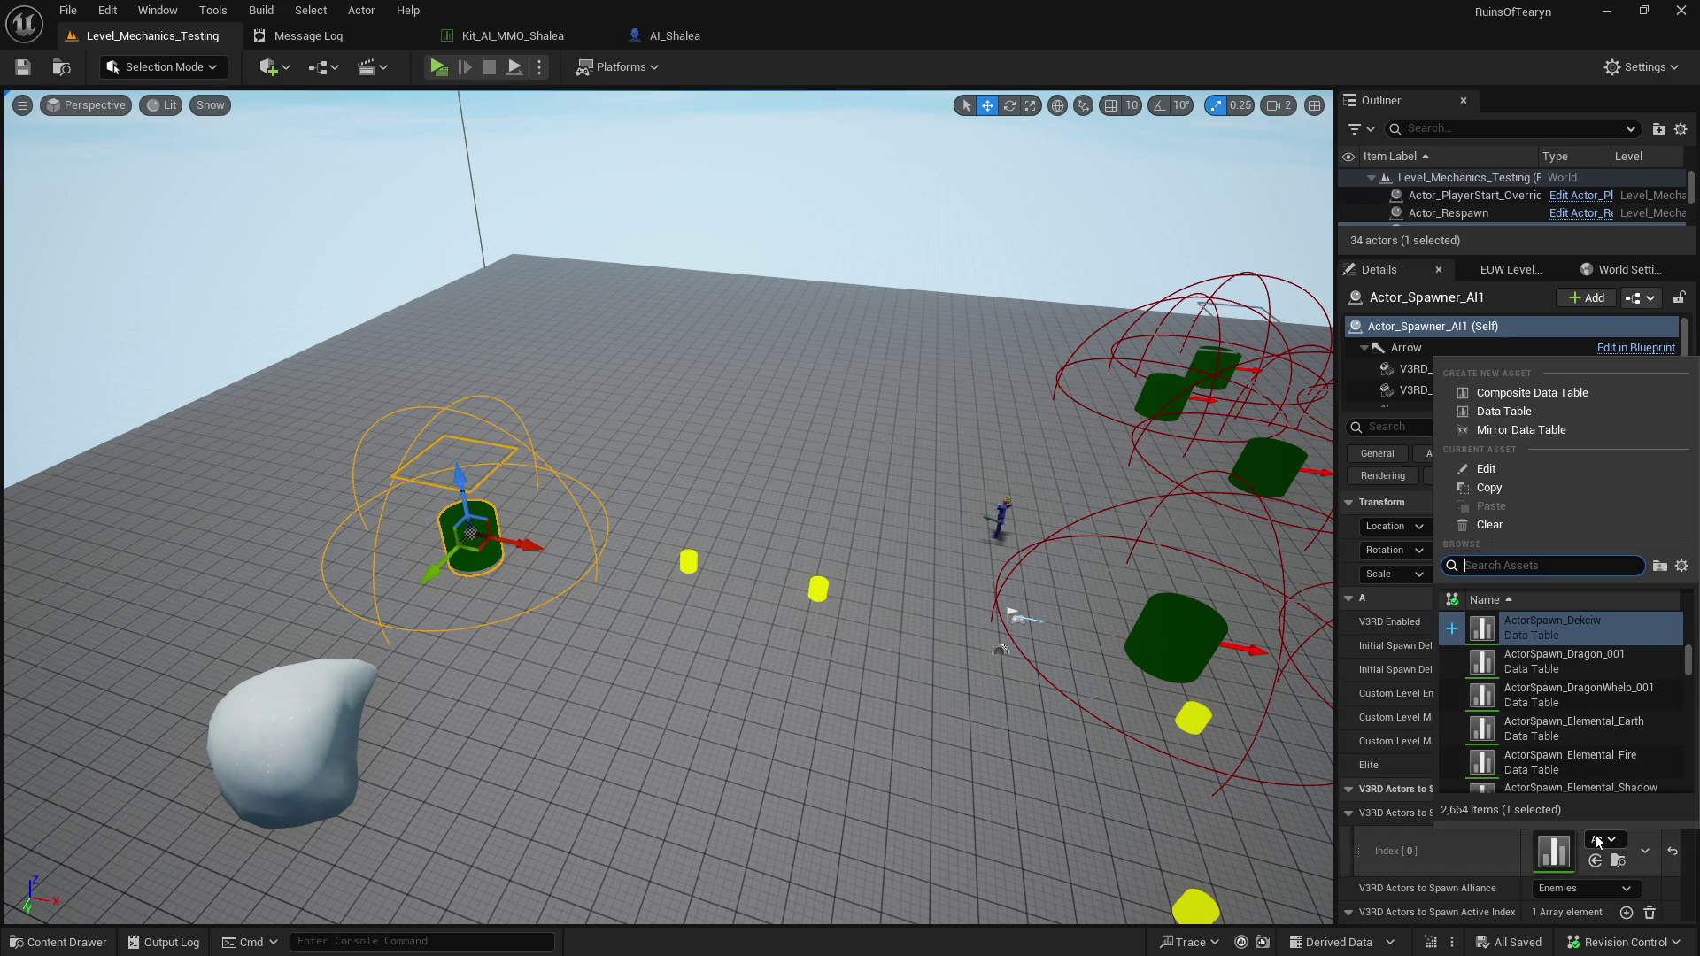
type("shalea")
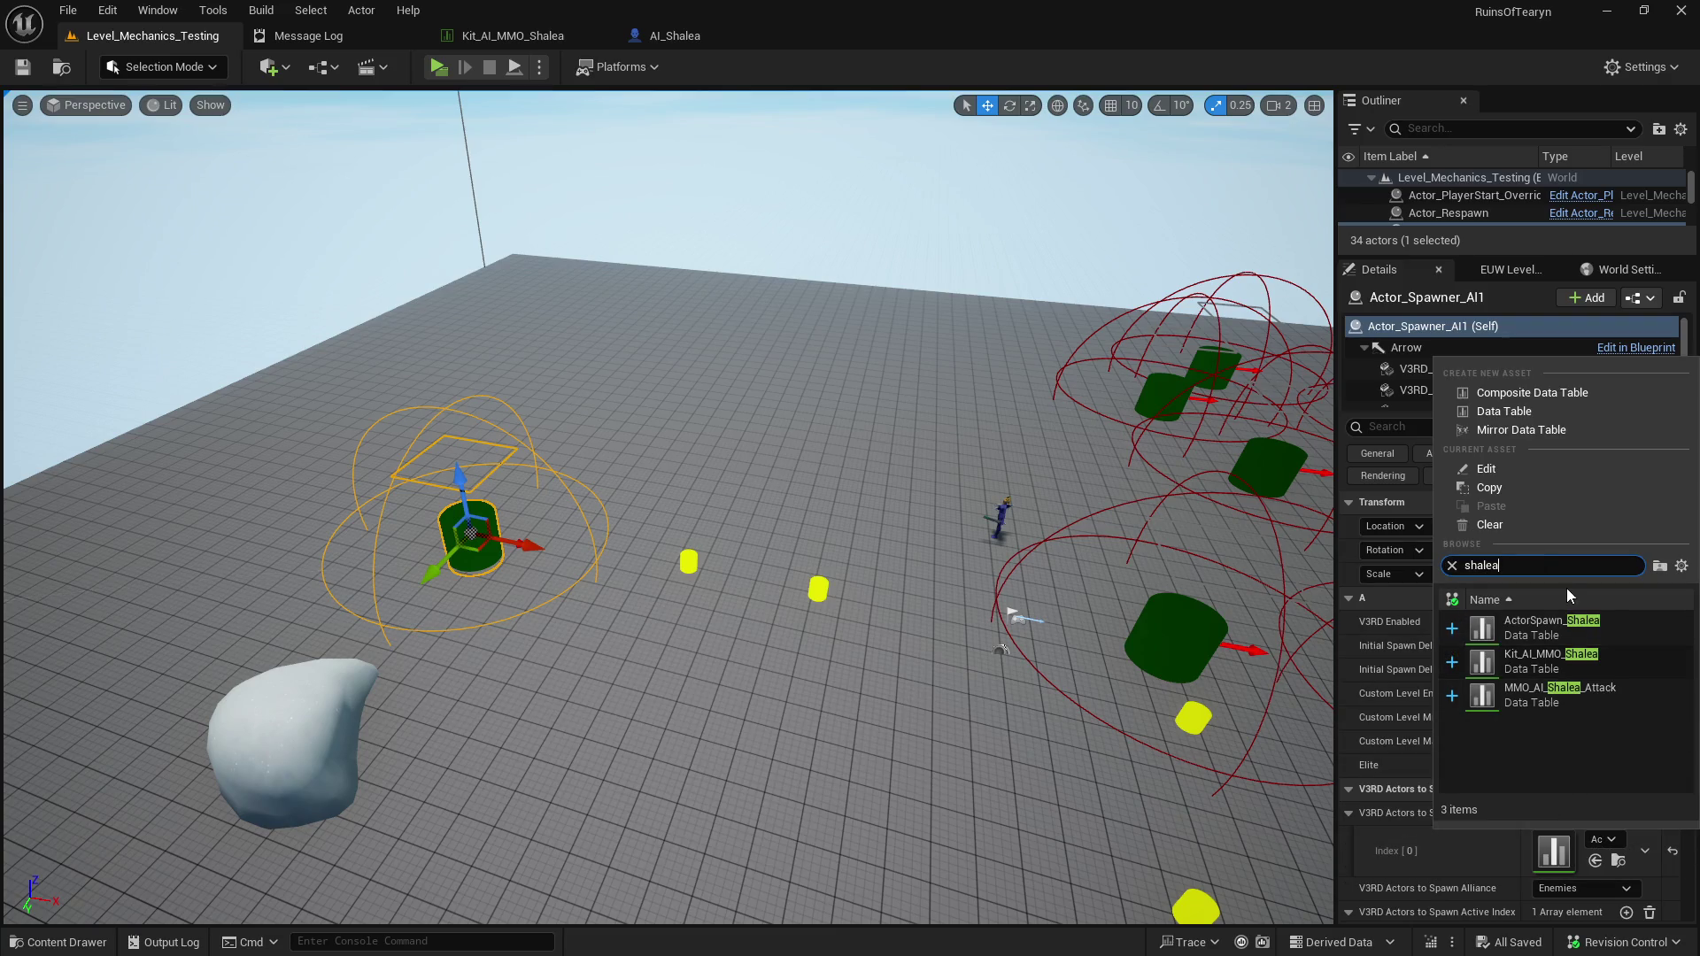
left_click(1580, 624)
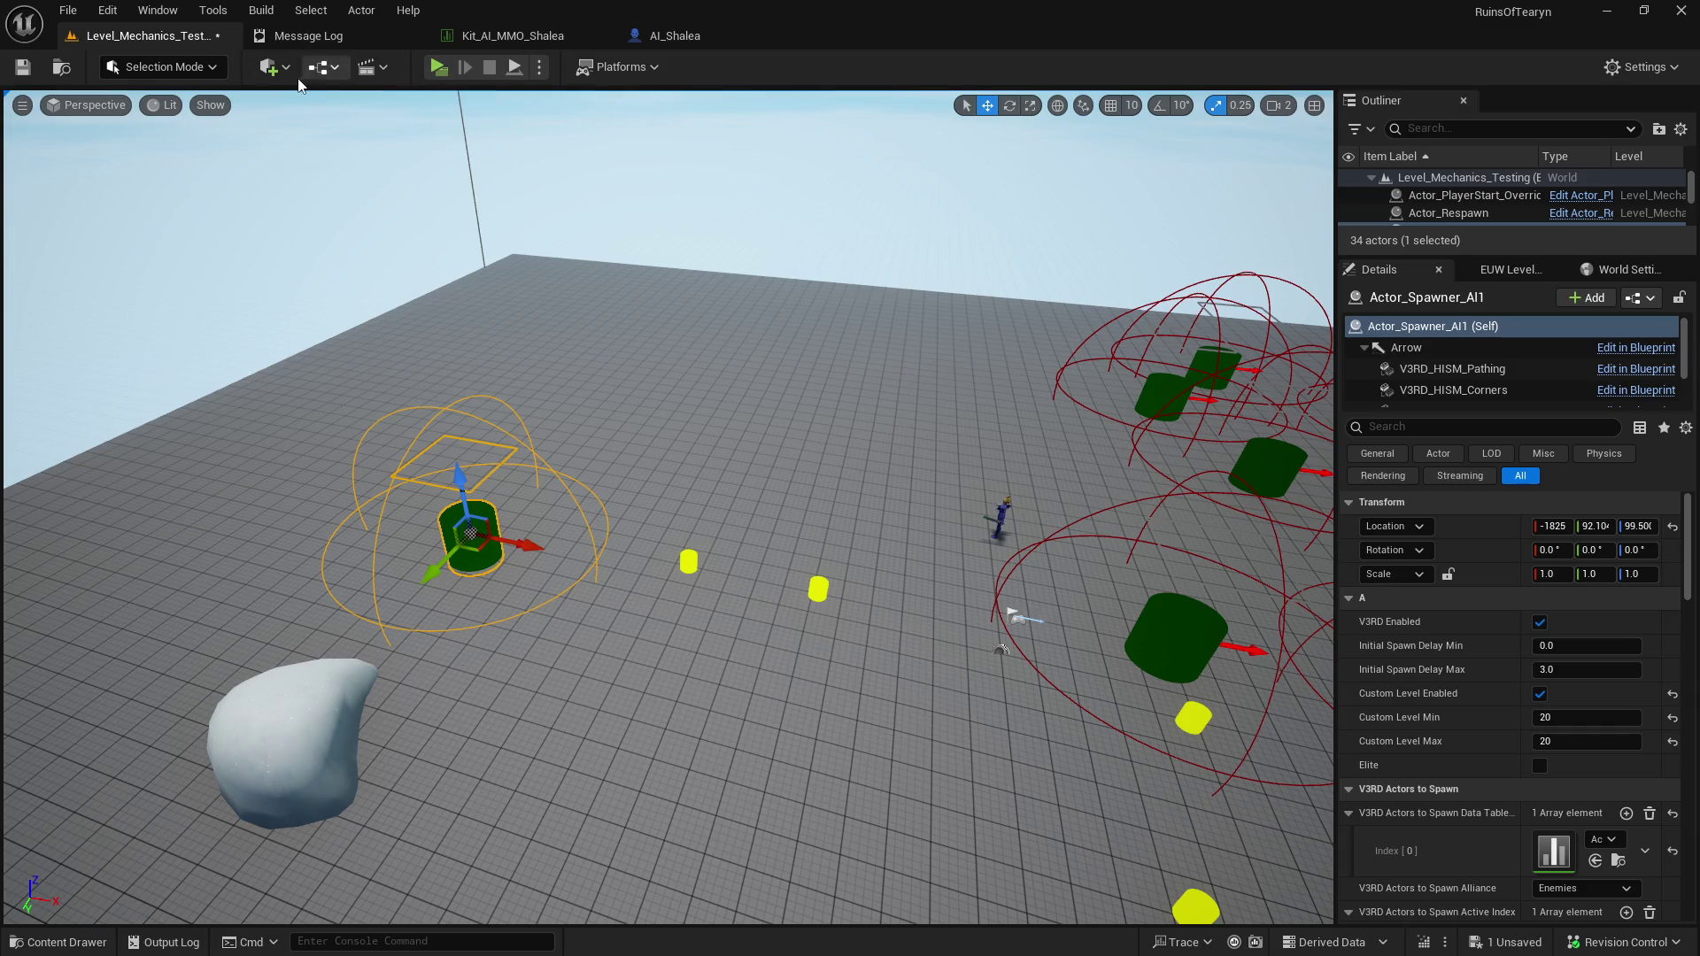
left_click(22, 67)
left_click(439, 67)
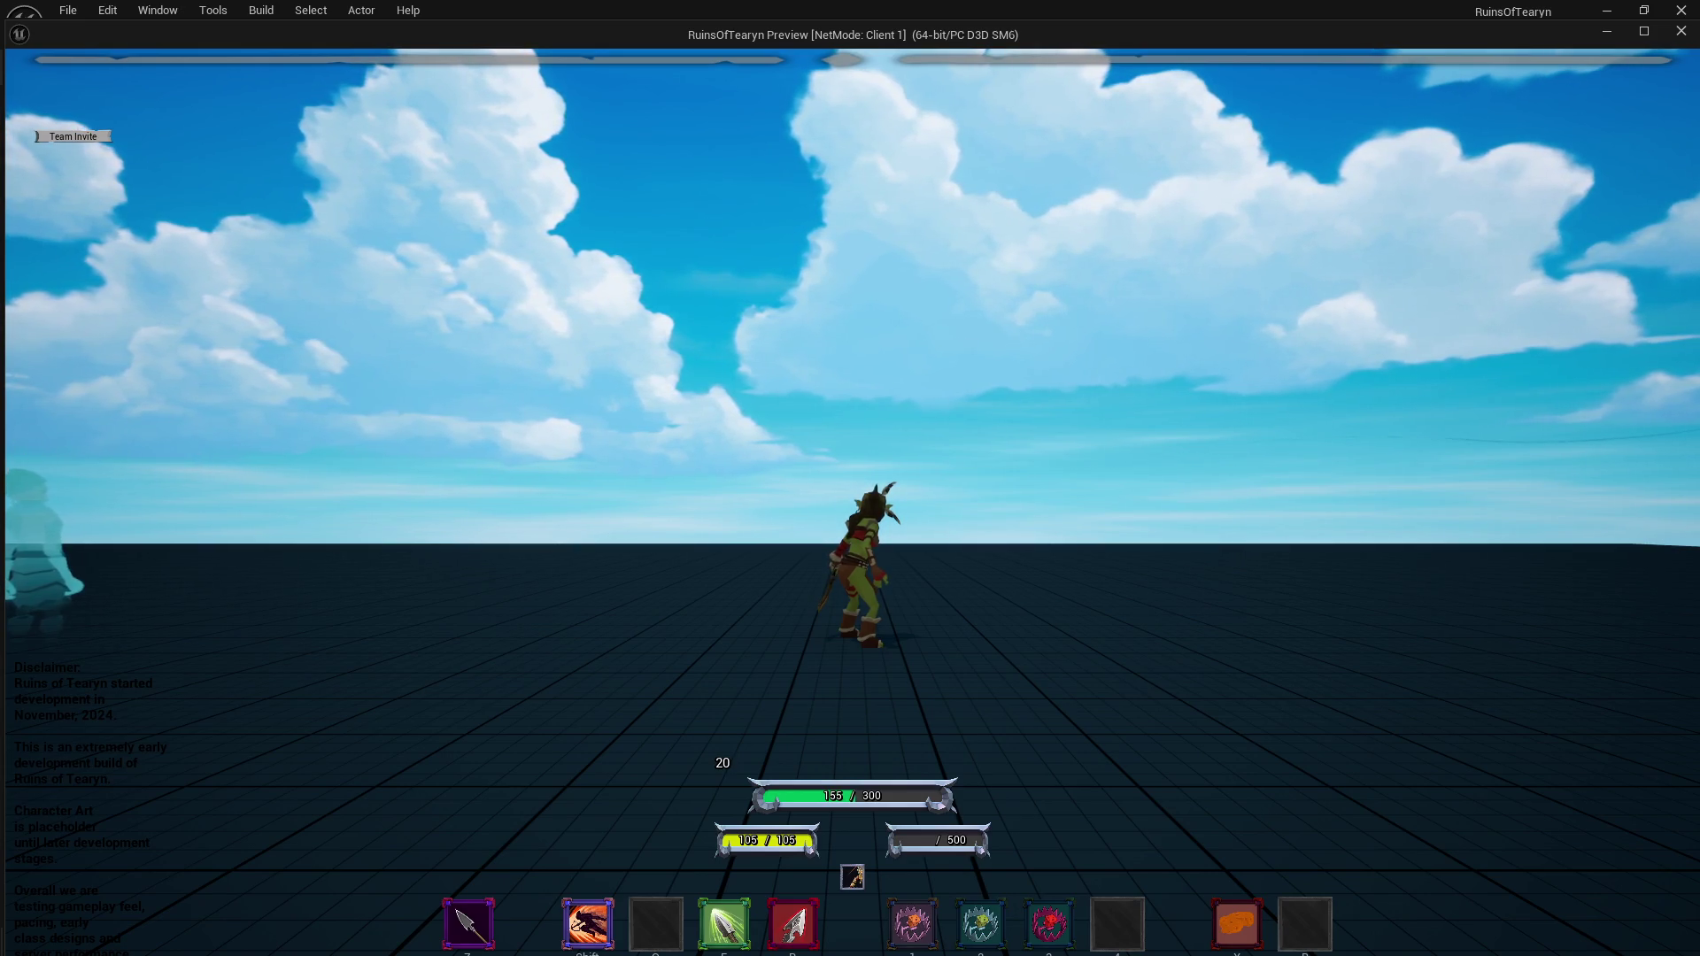
Look down at the arena floor with the ghost, then stop the play session.
left_click_drag(770, 429, 513, 434)
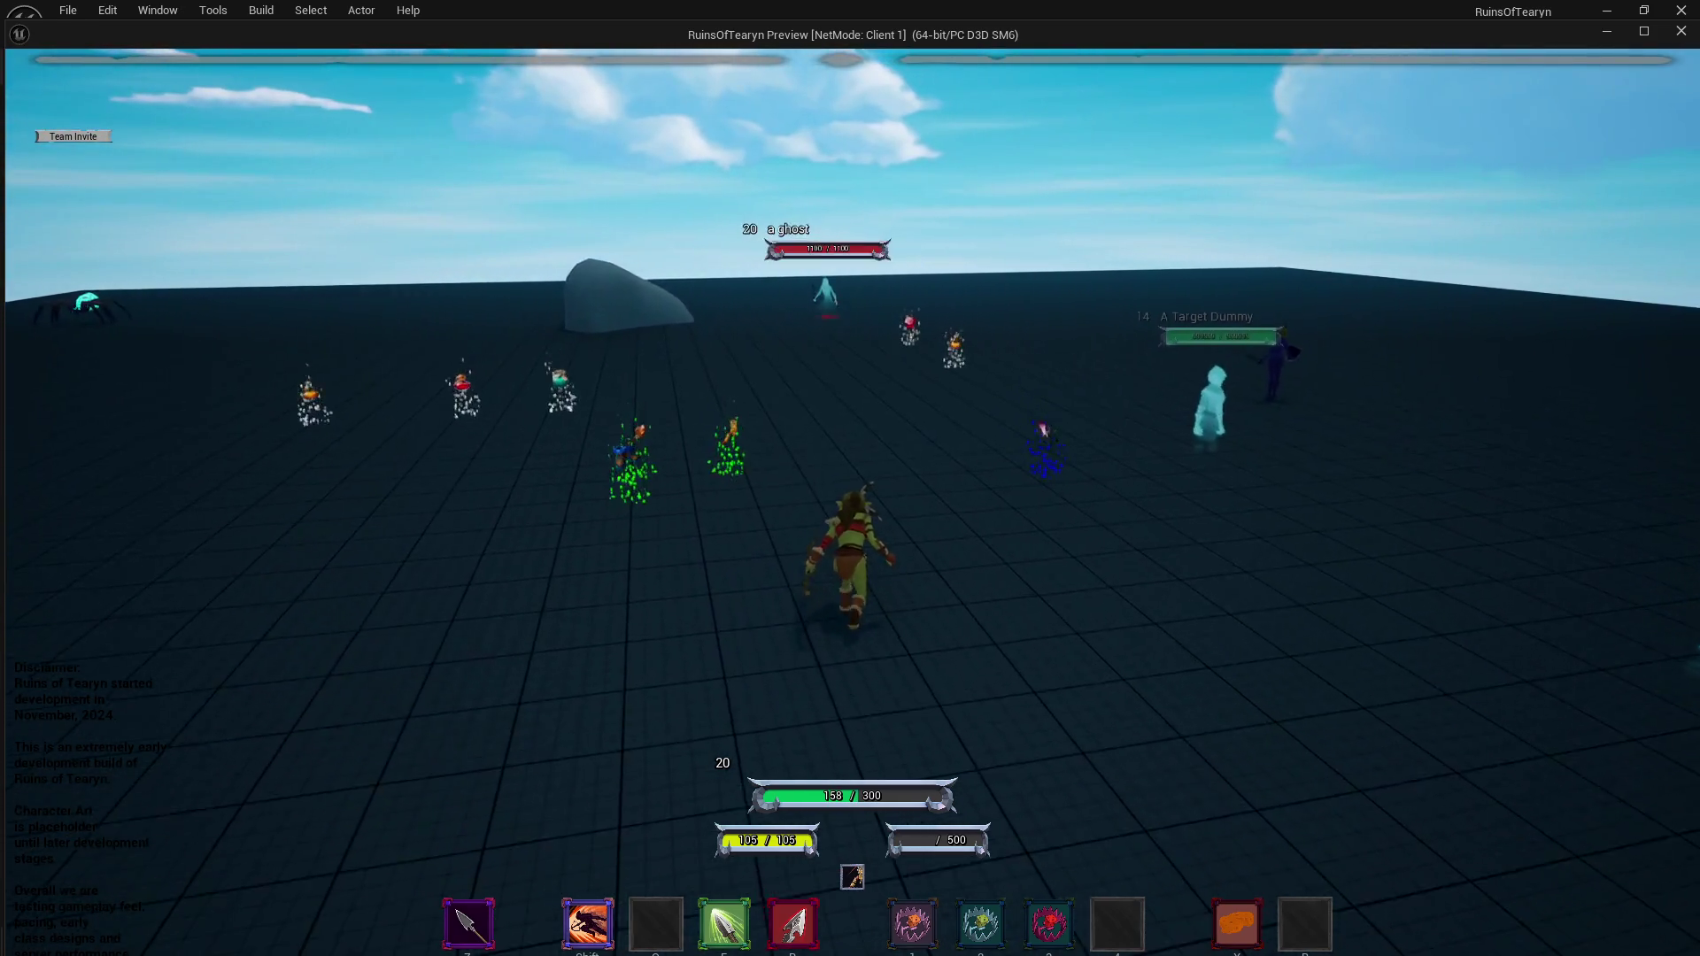
left_click(1681, 31)
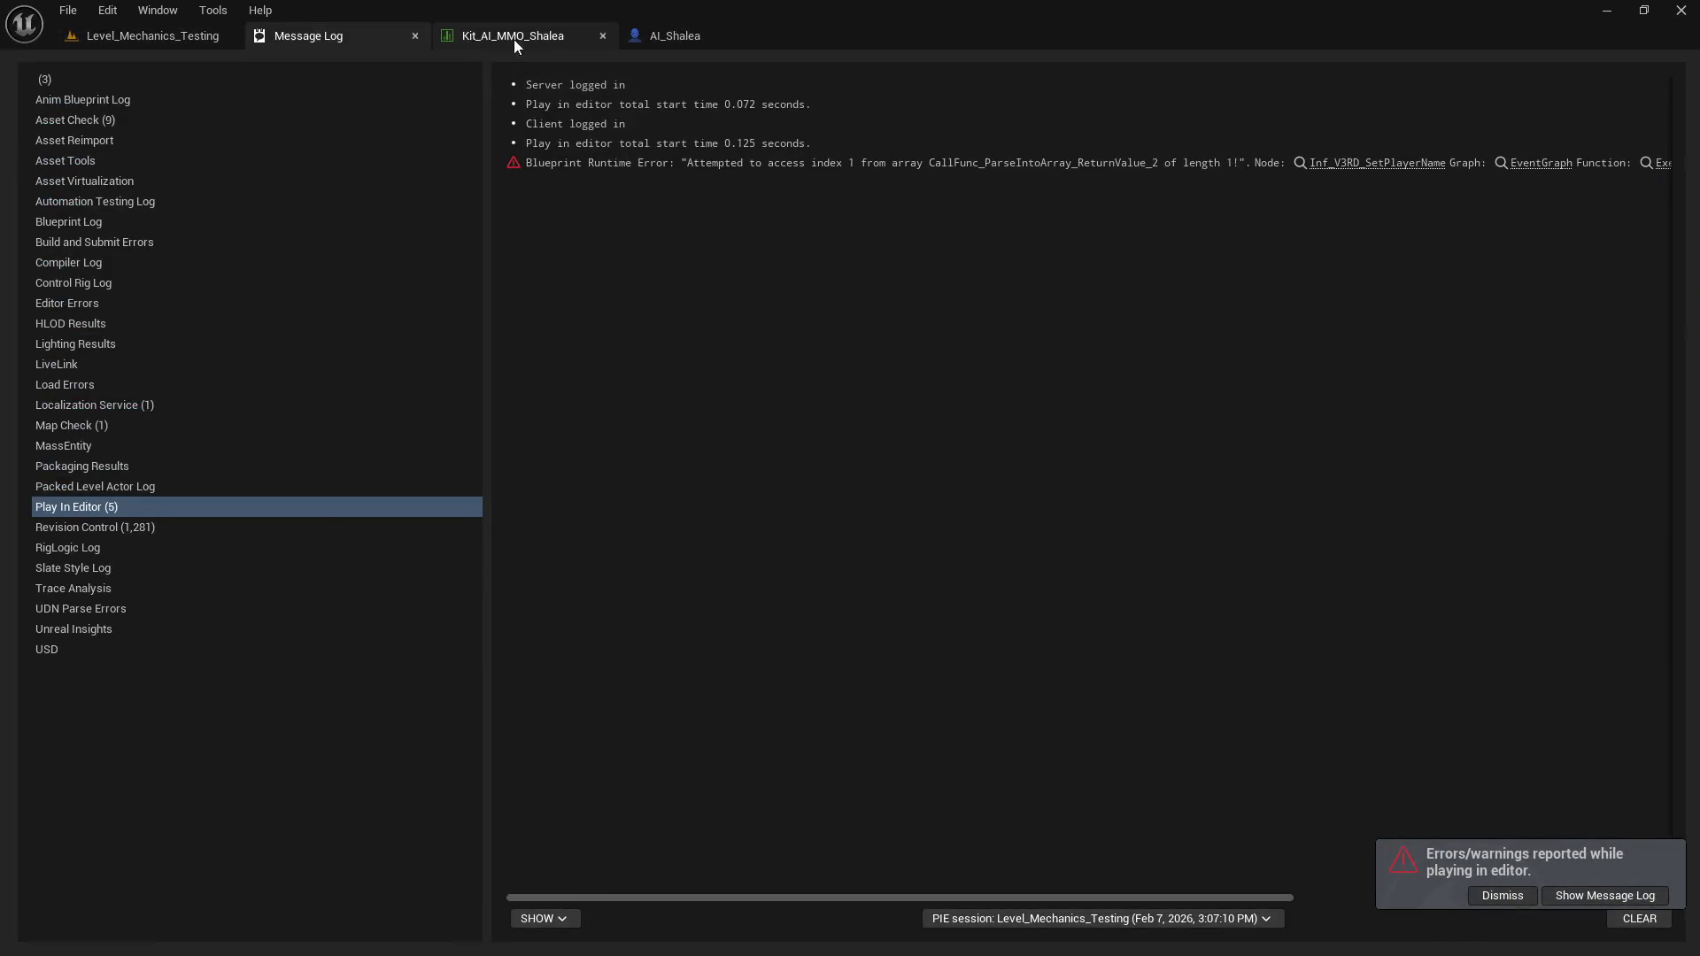
Set V3RD NPC Name to Shalea in AI_Shalea's Class Defaults.
left_click(675, 35)
left_click(146, 156)
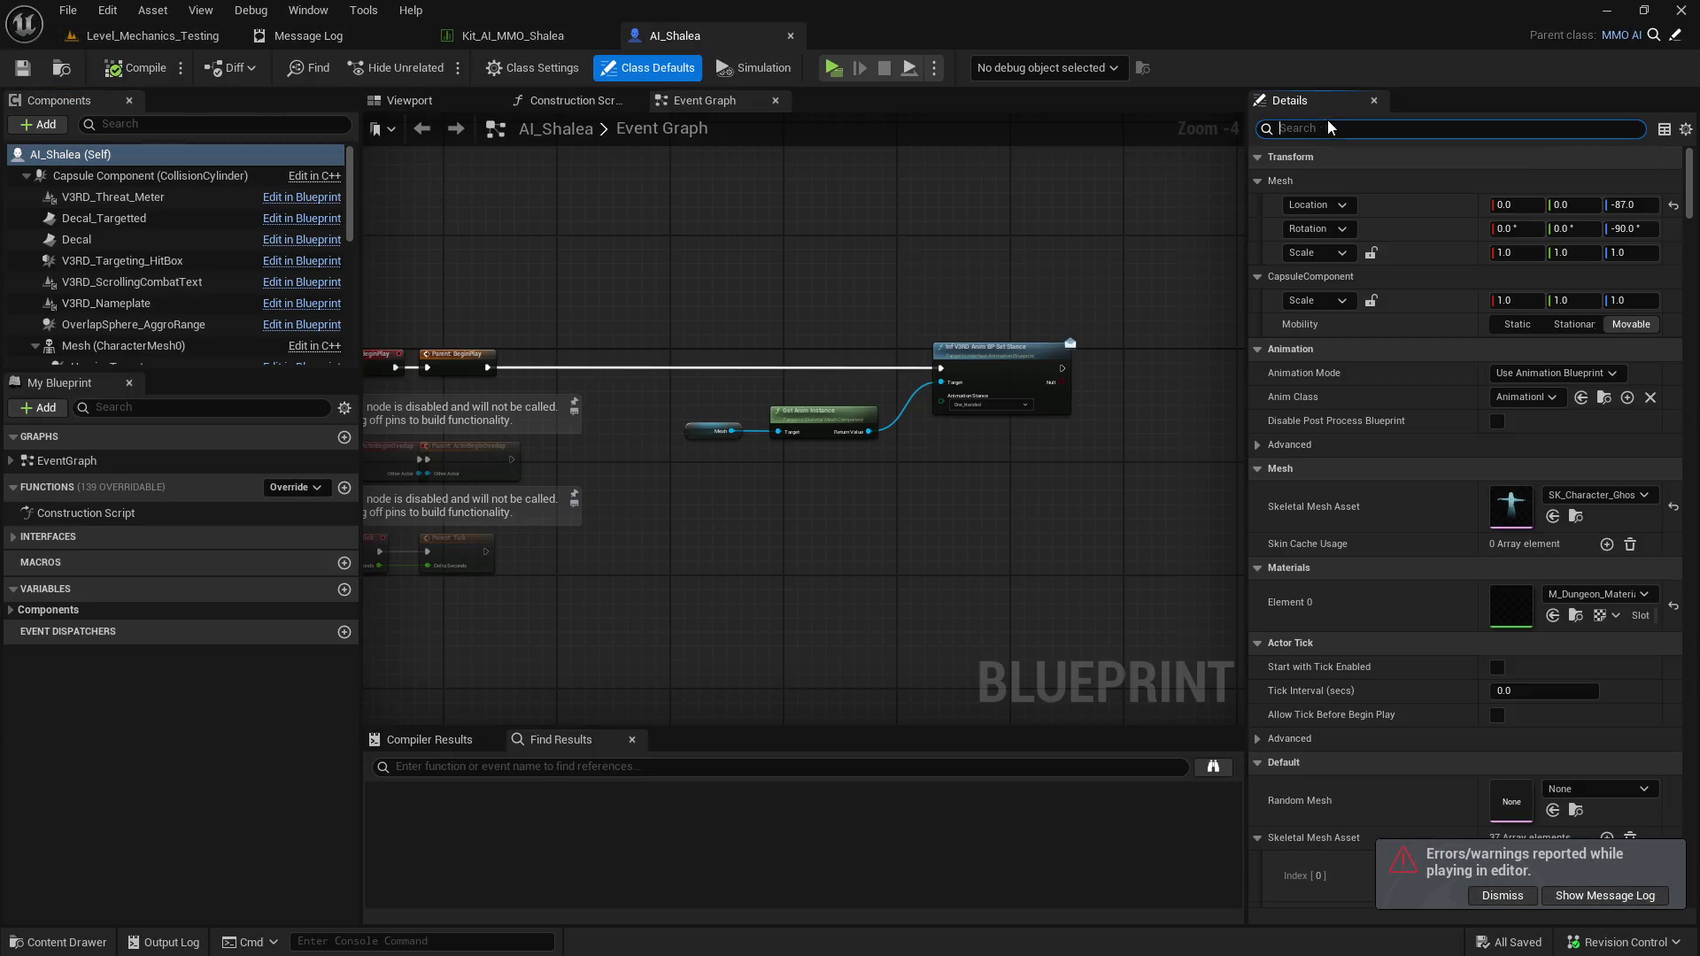
type("name")
left_click(1548, 182)
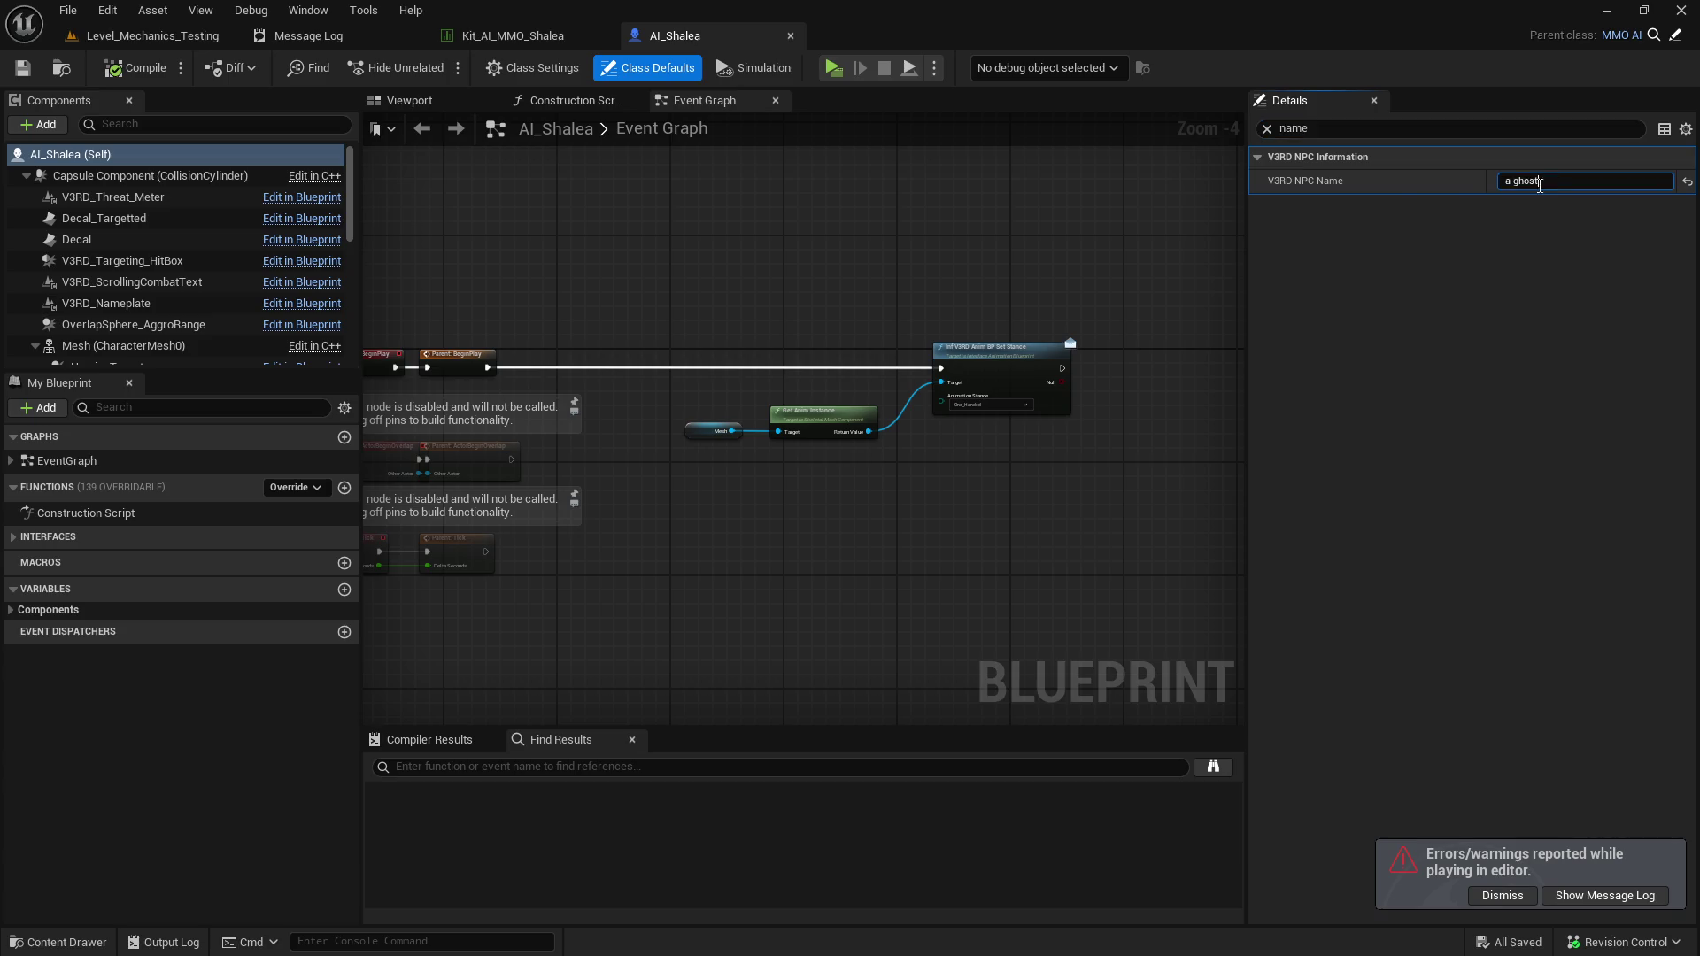
type("Shalea")
key("Return")
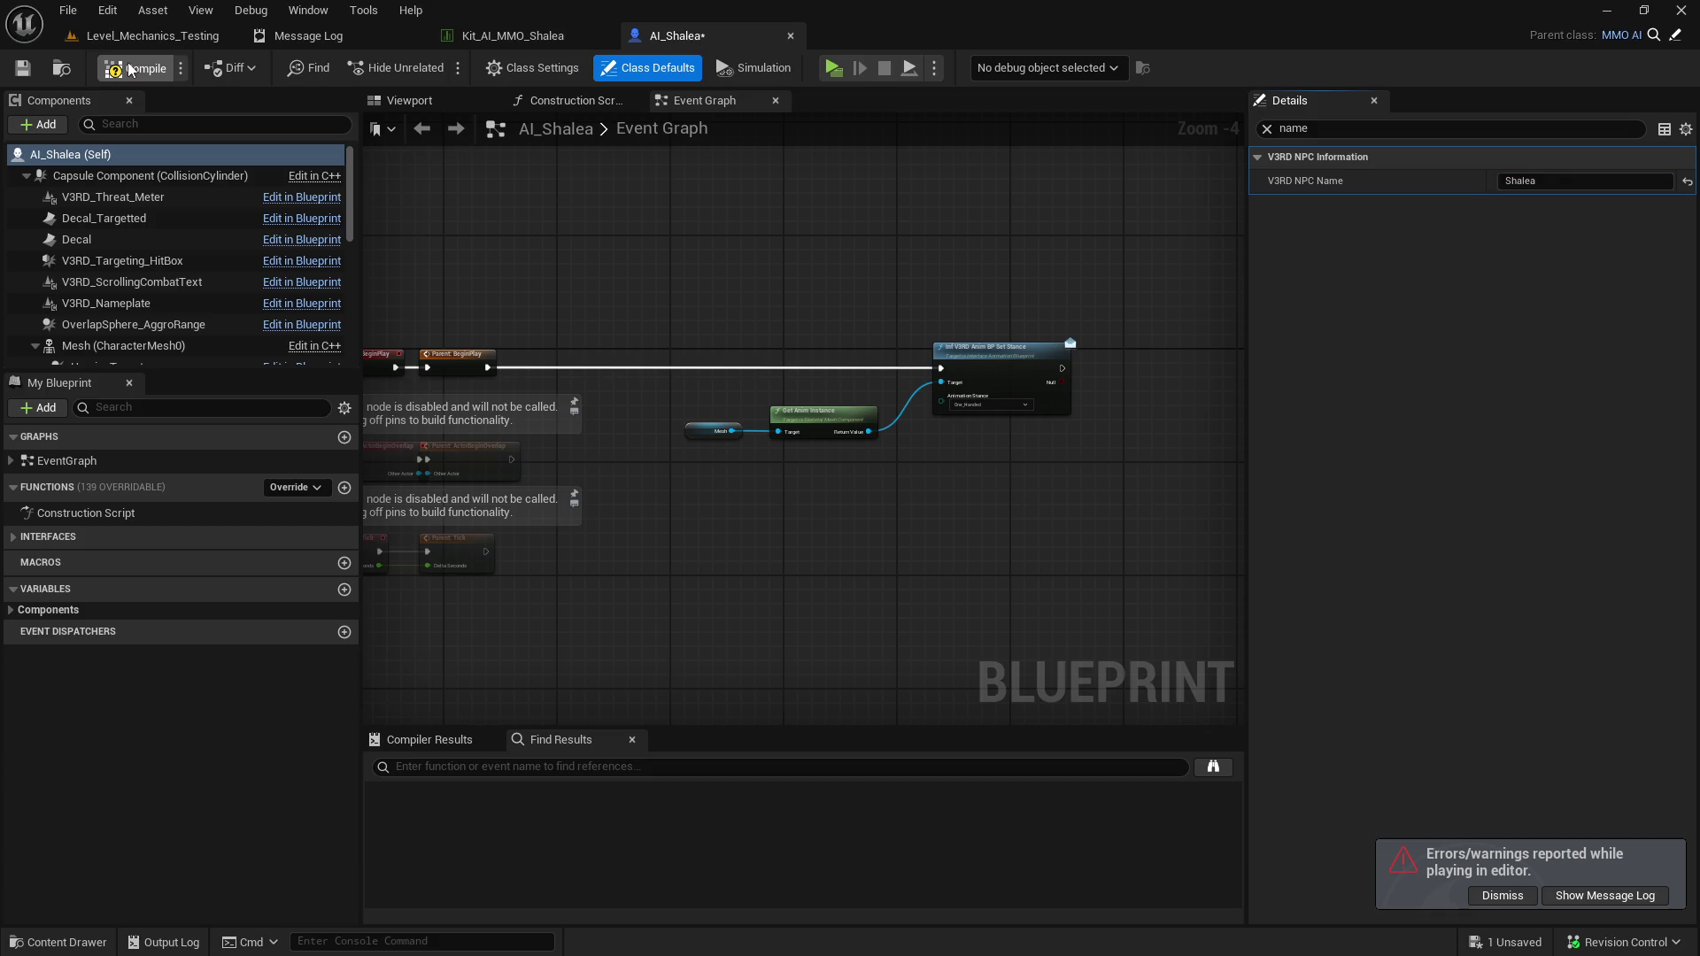
Set ActorSpawn_Shalea's spawn Scale to 2.0, save the table, and play-test the level.
left_click(149, 40)
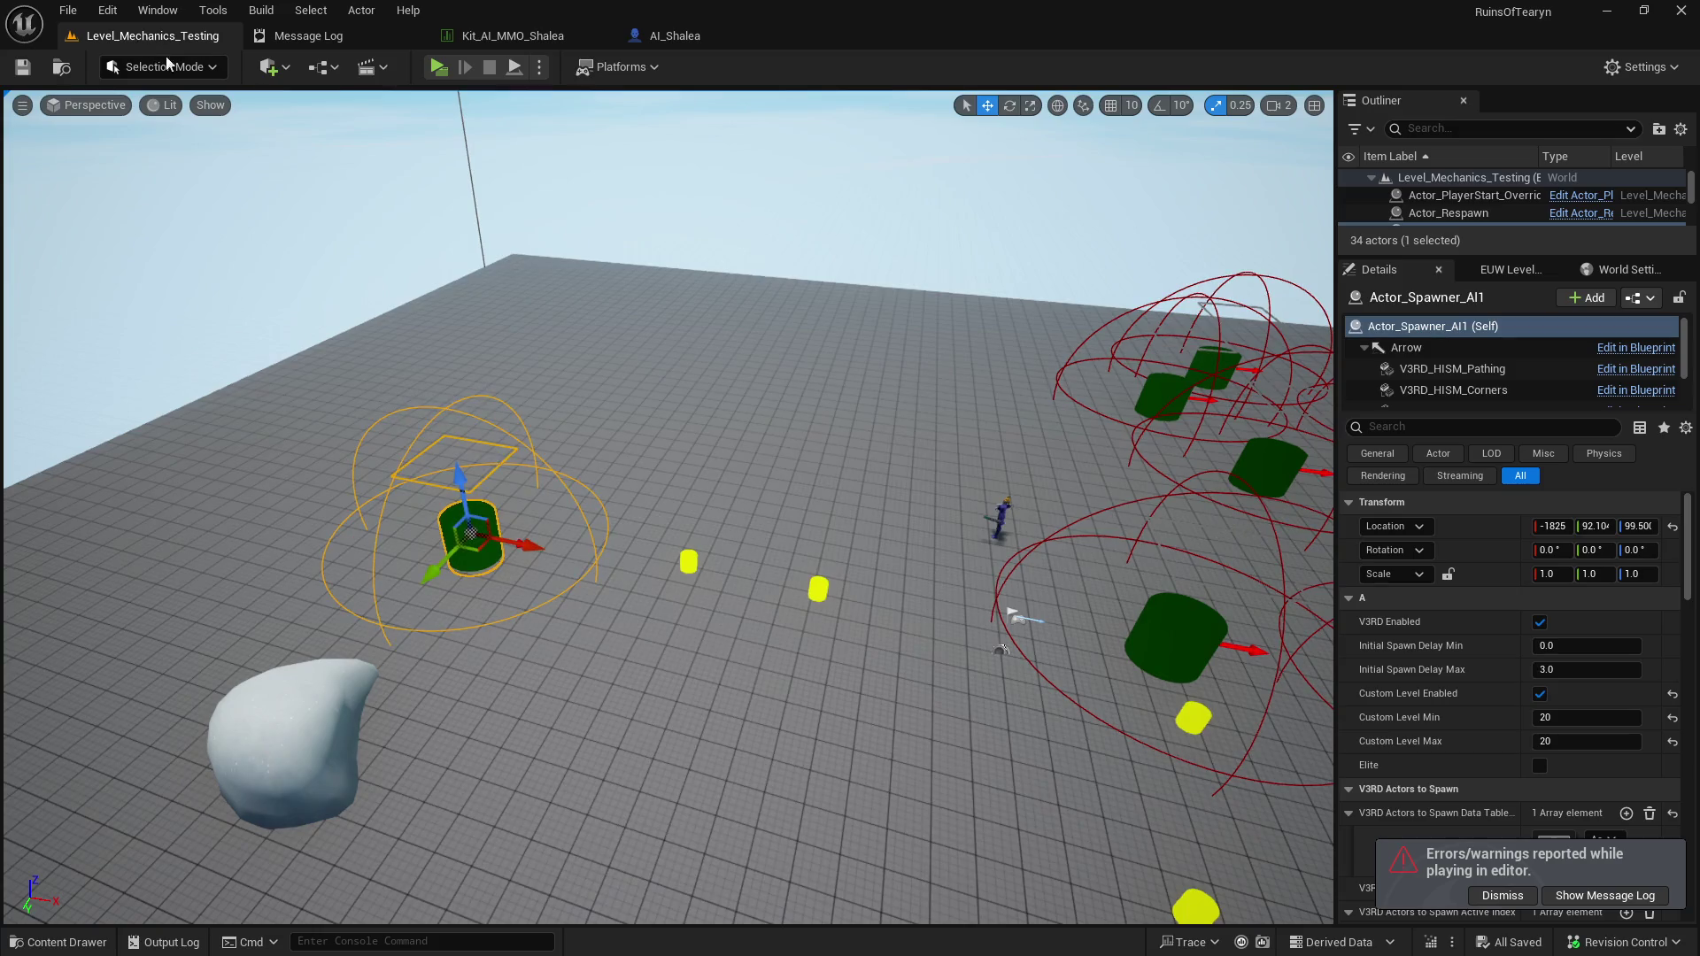
scroll(1523, 681, "down", 2)
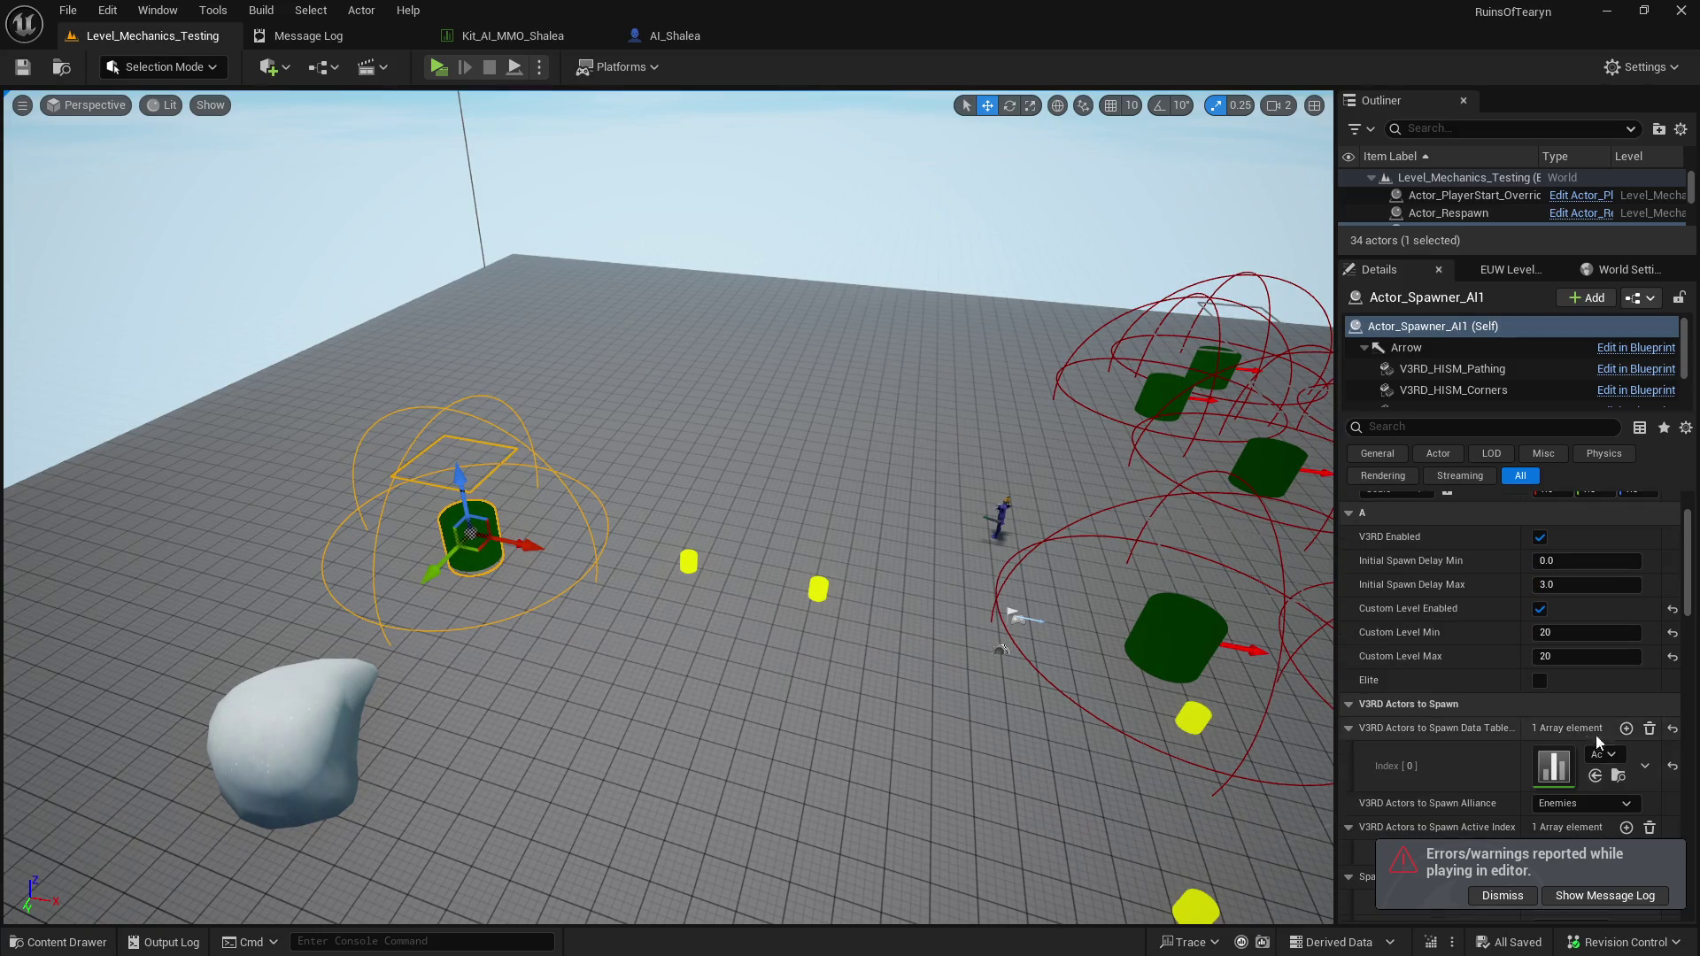
left_click(1618, 776)
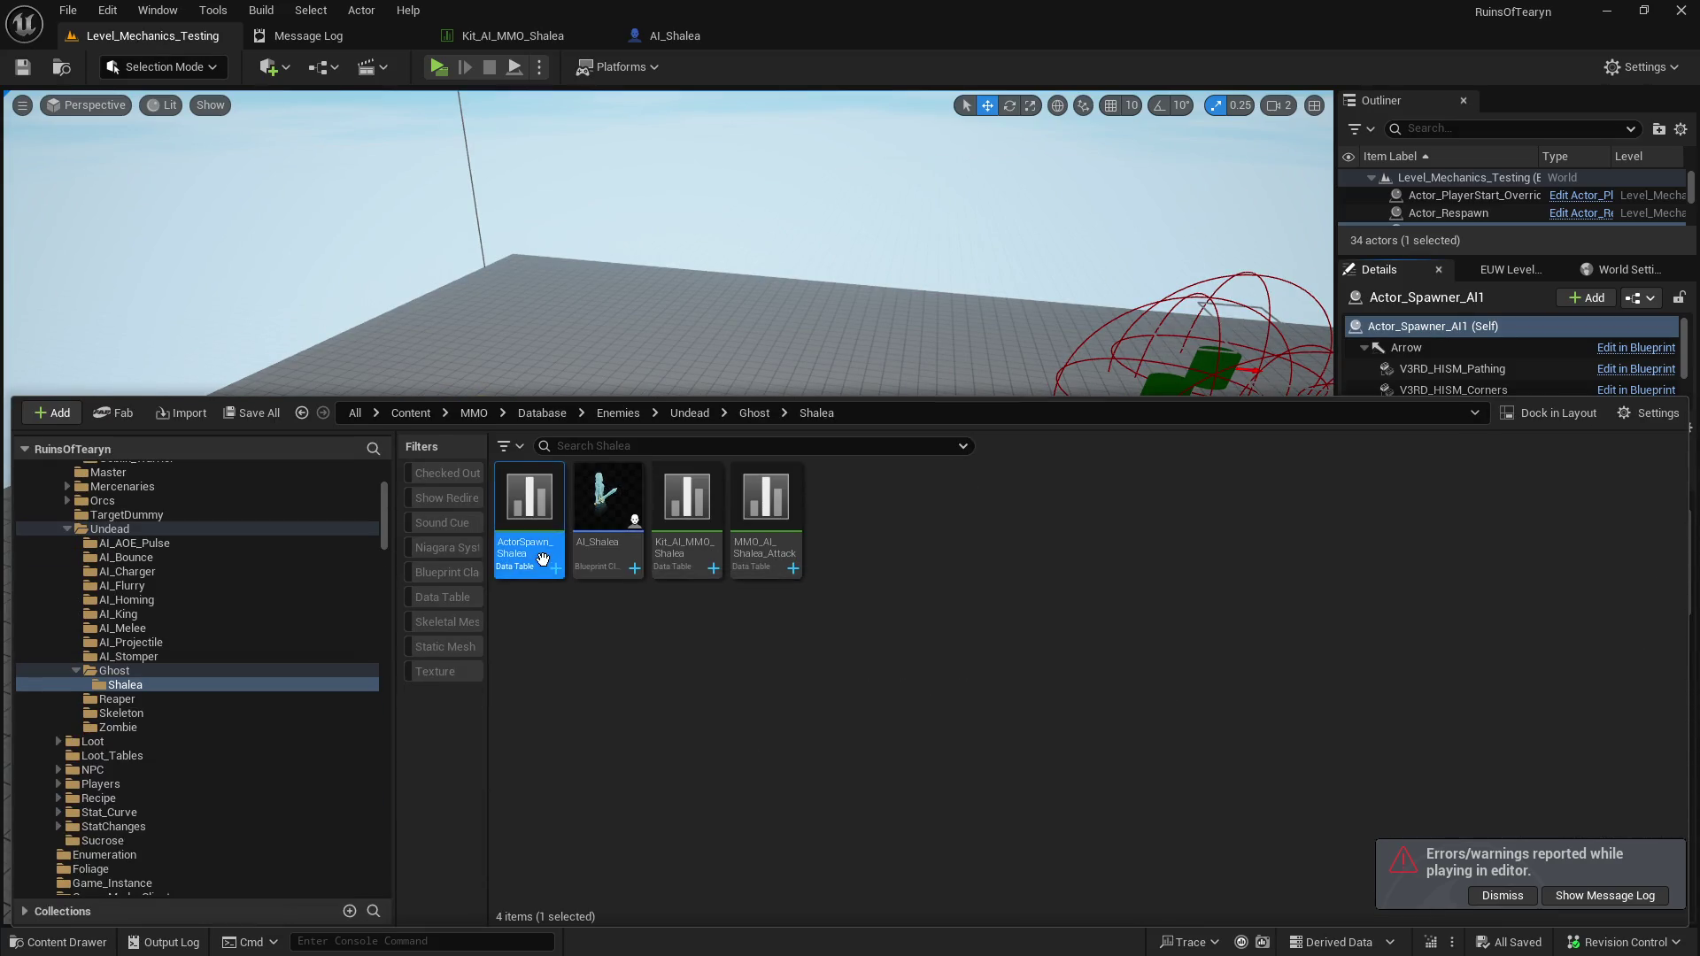
double_click(535, 556)
scroll(727, 767, "down", 15)
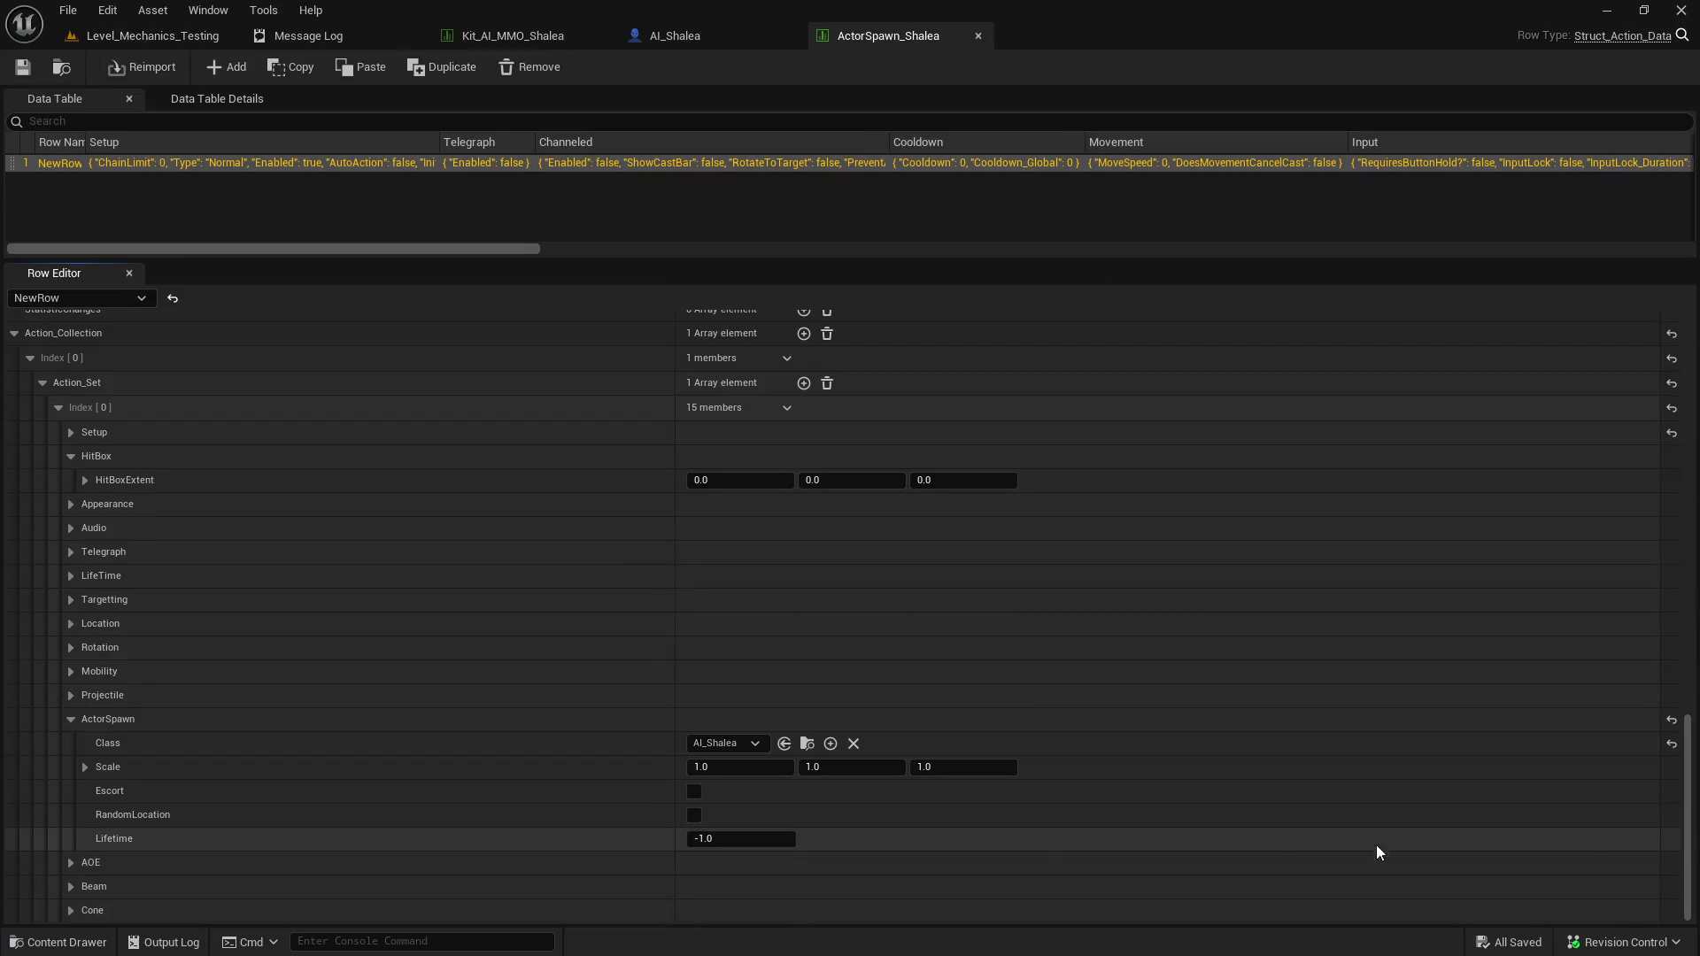
type("2")
key("Tab")
type("2")
key("Tab")
type("2")
key("Tab")
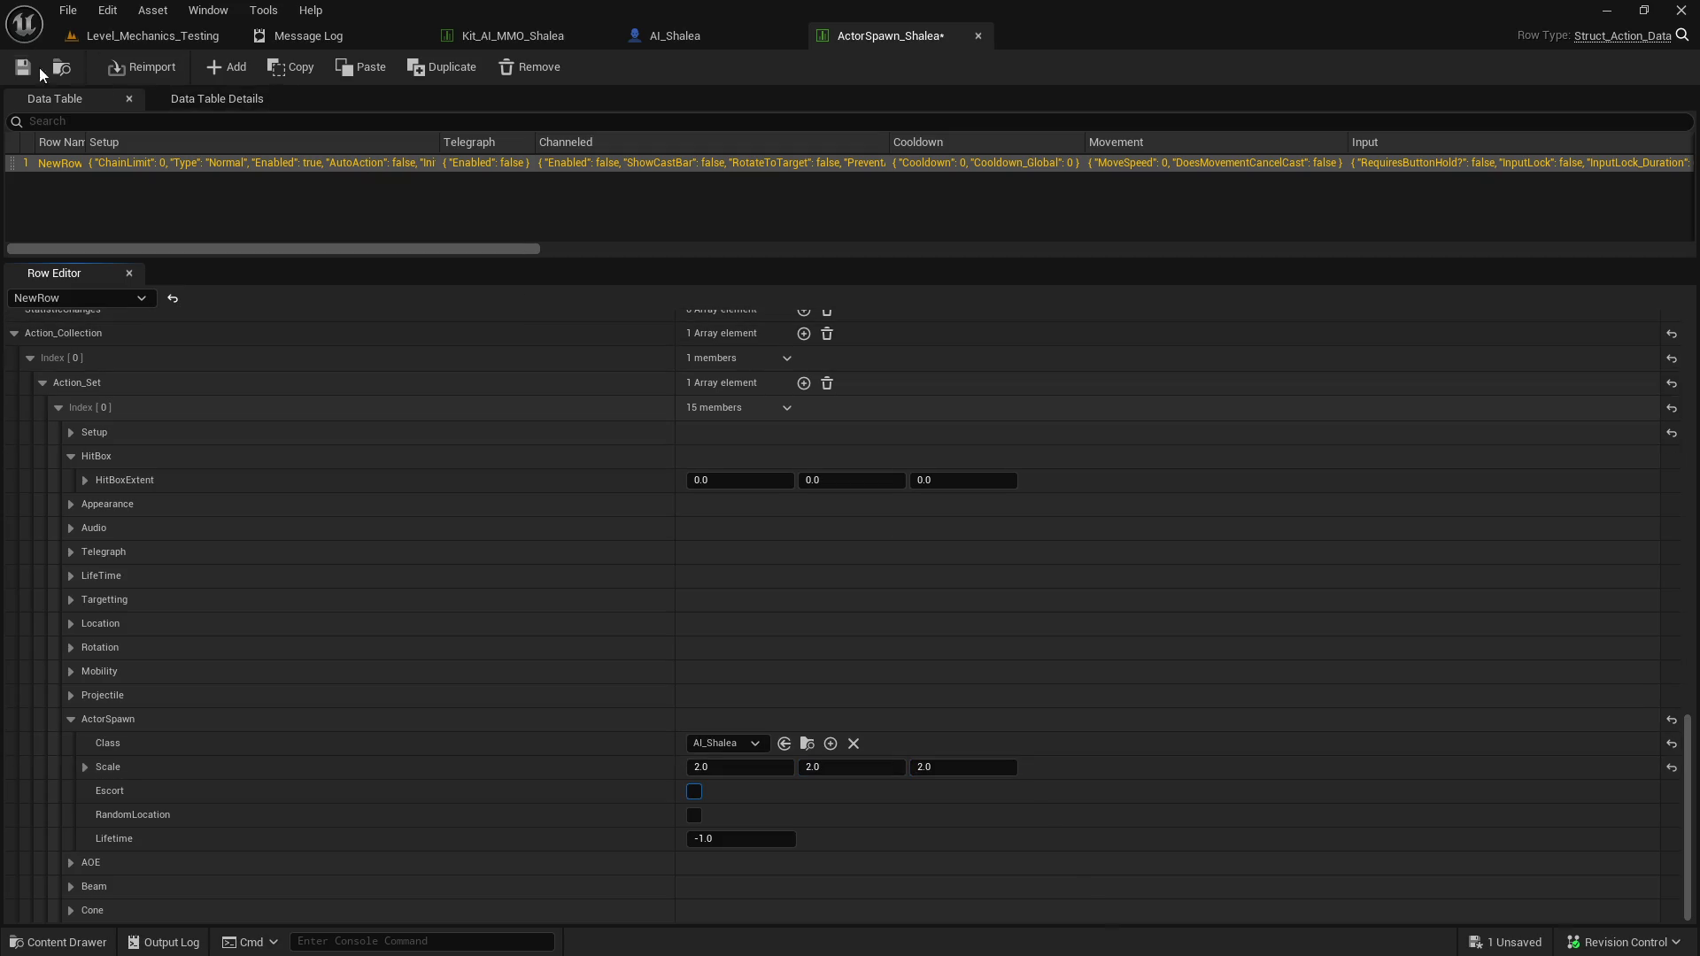
left_click(23, 67)
left_click(151, 39)
left_click(438, 68)
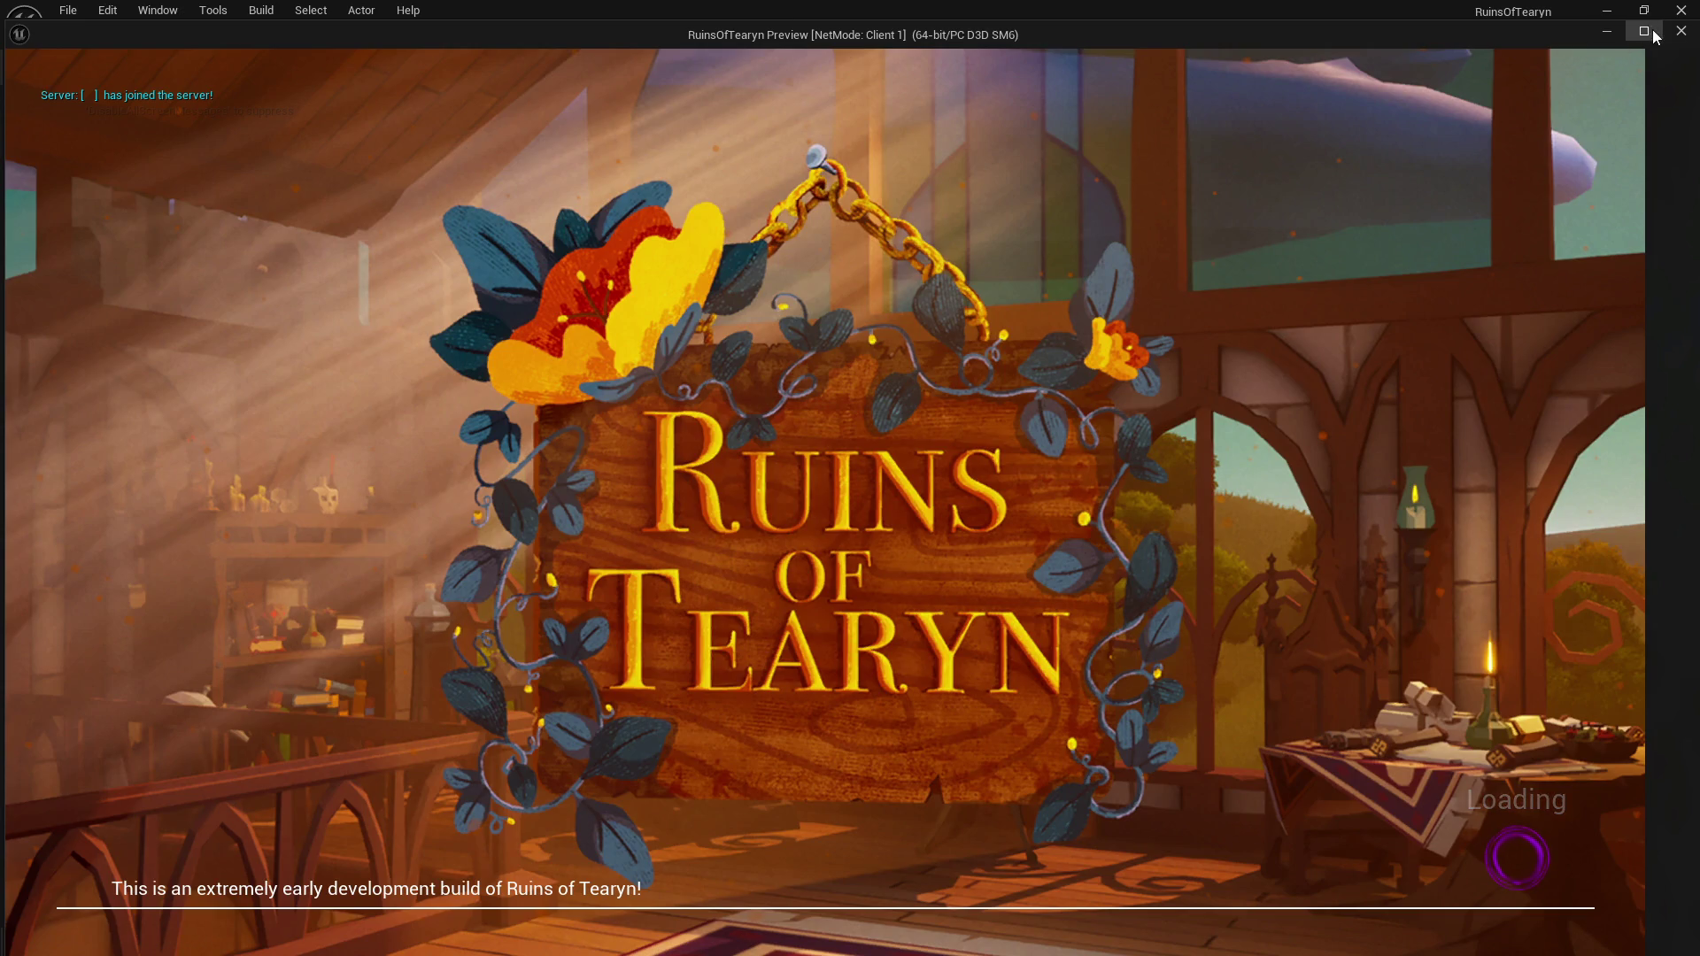
Run the character toward Shalea, then stop with Esc and return to Level_Mechanics_Testing.
left_click(1648, 32)
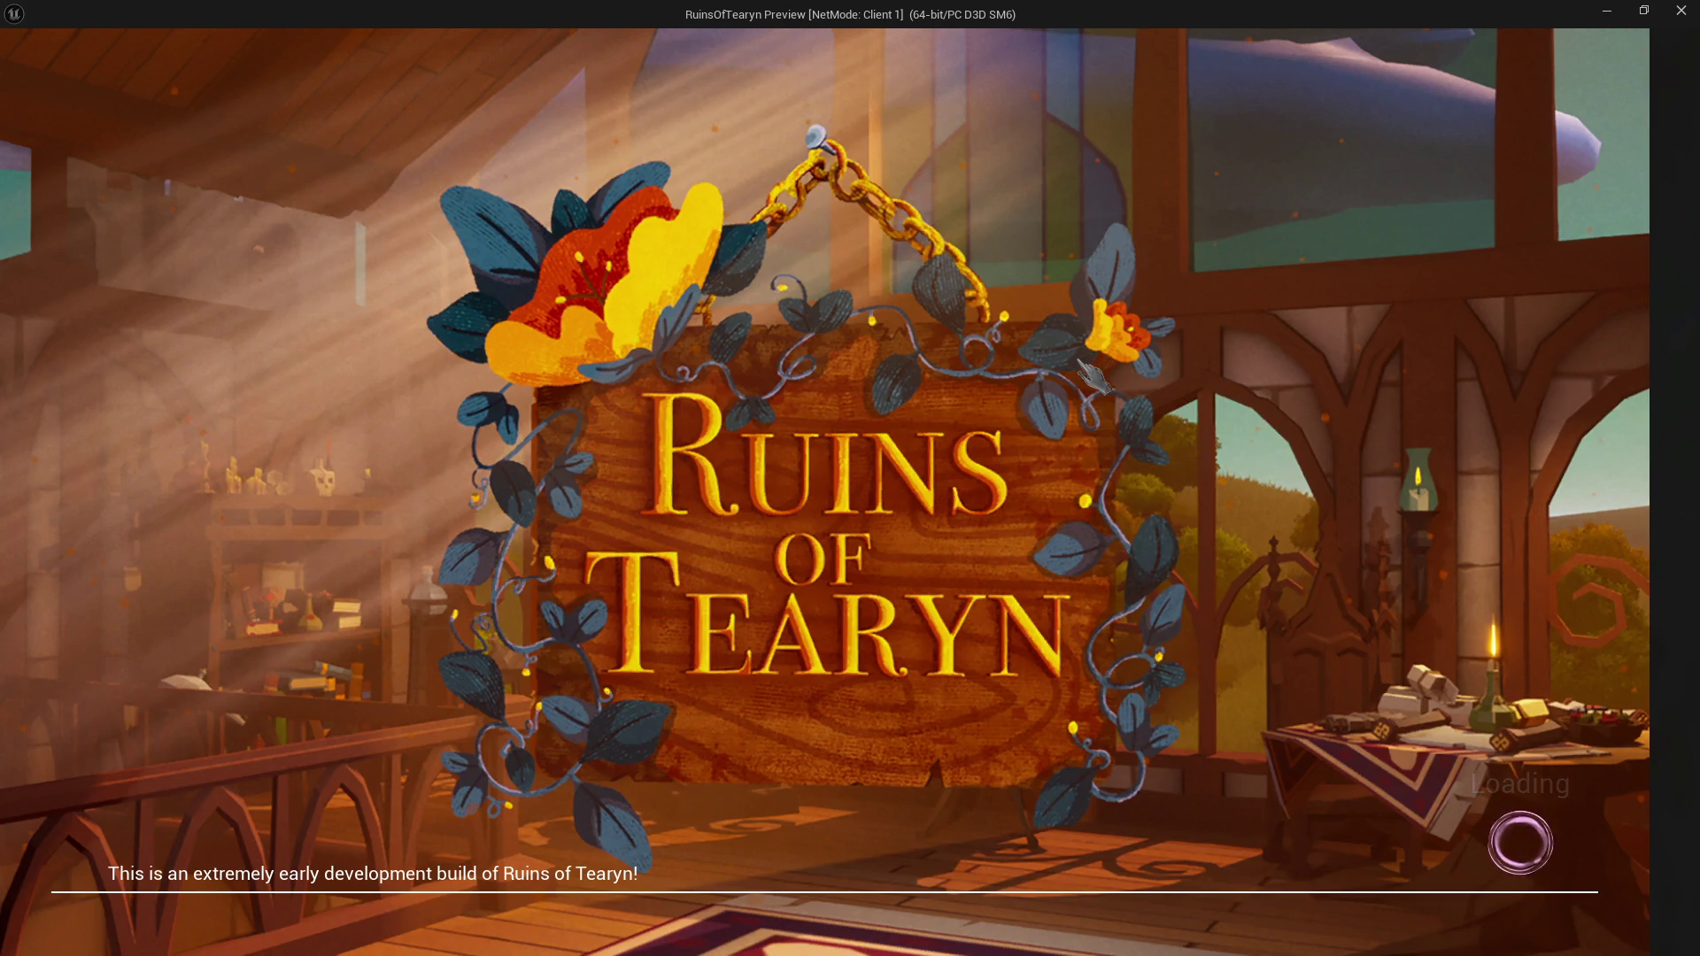
key("w")
key("w")
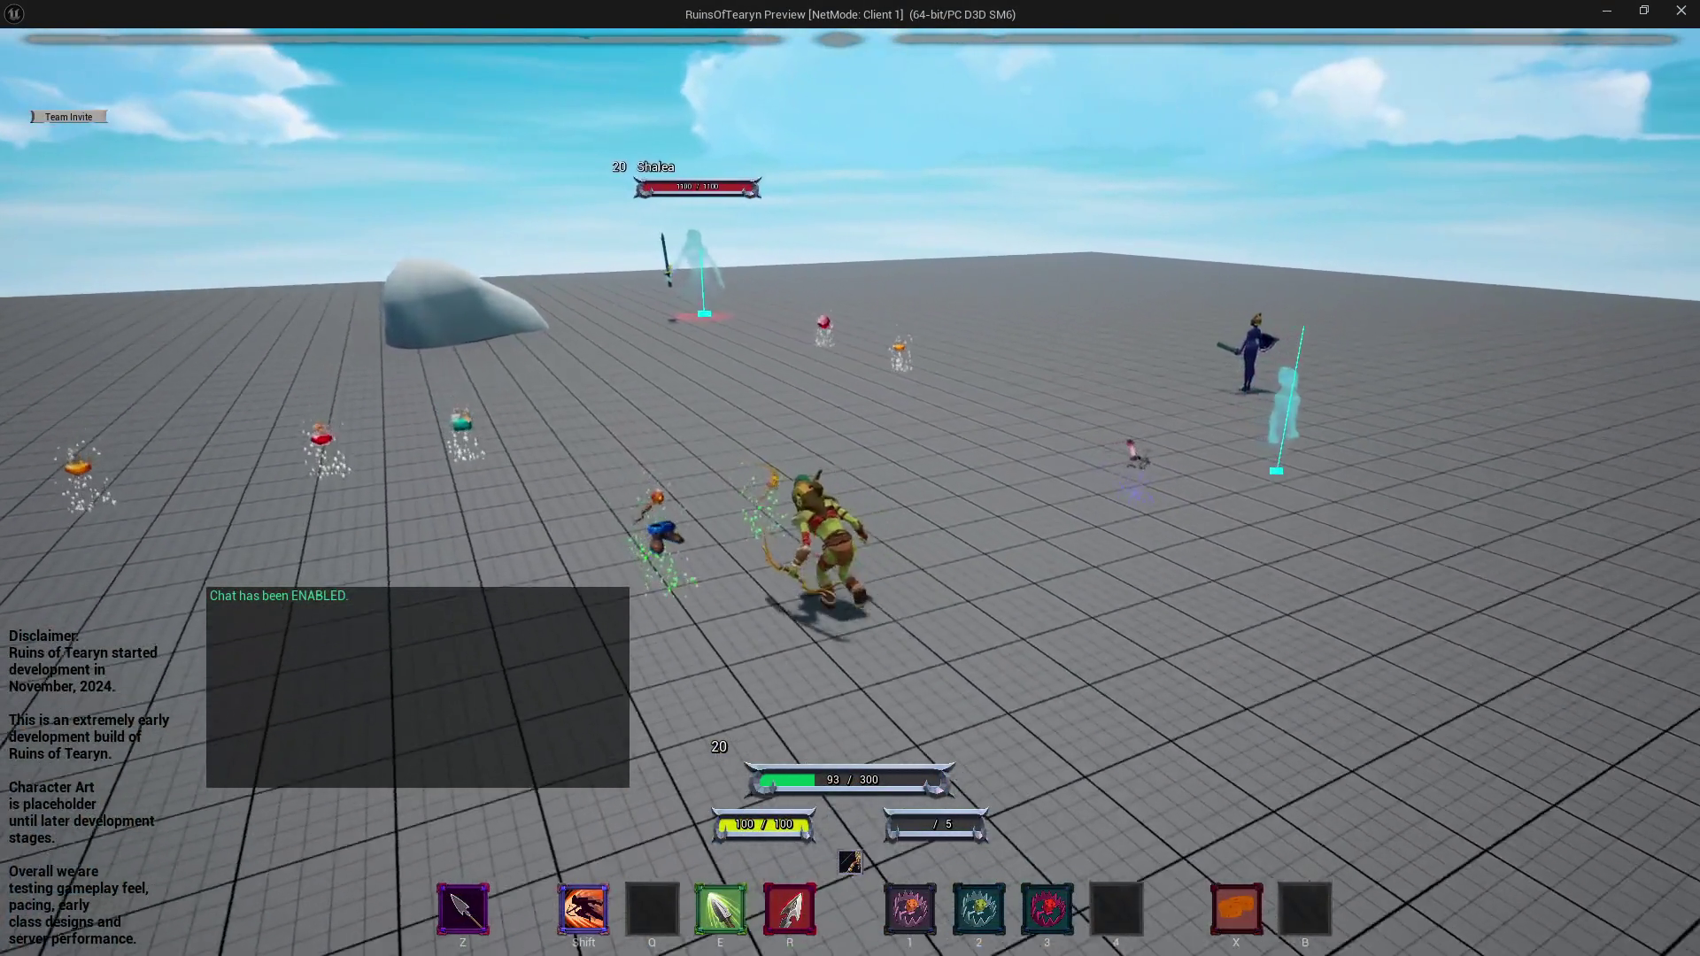
key("w")
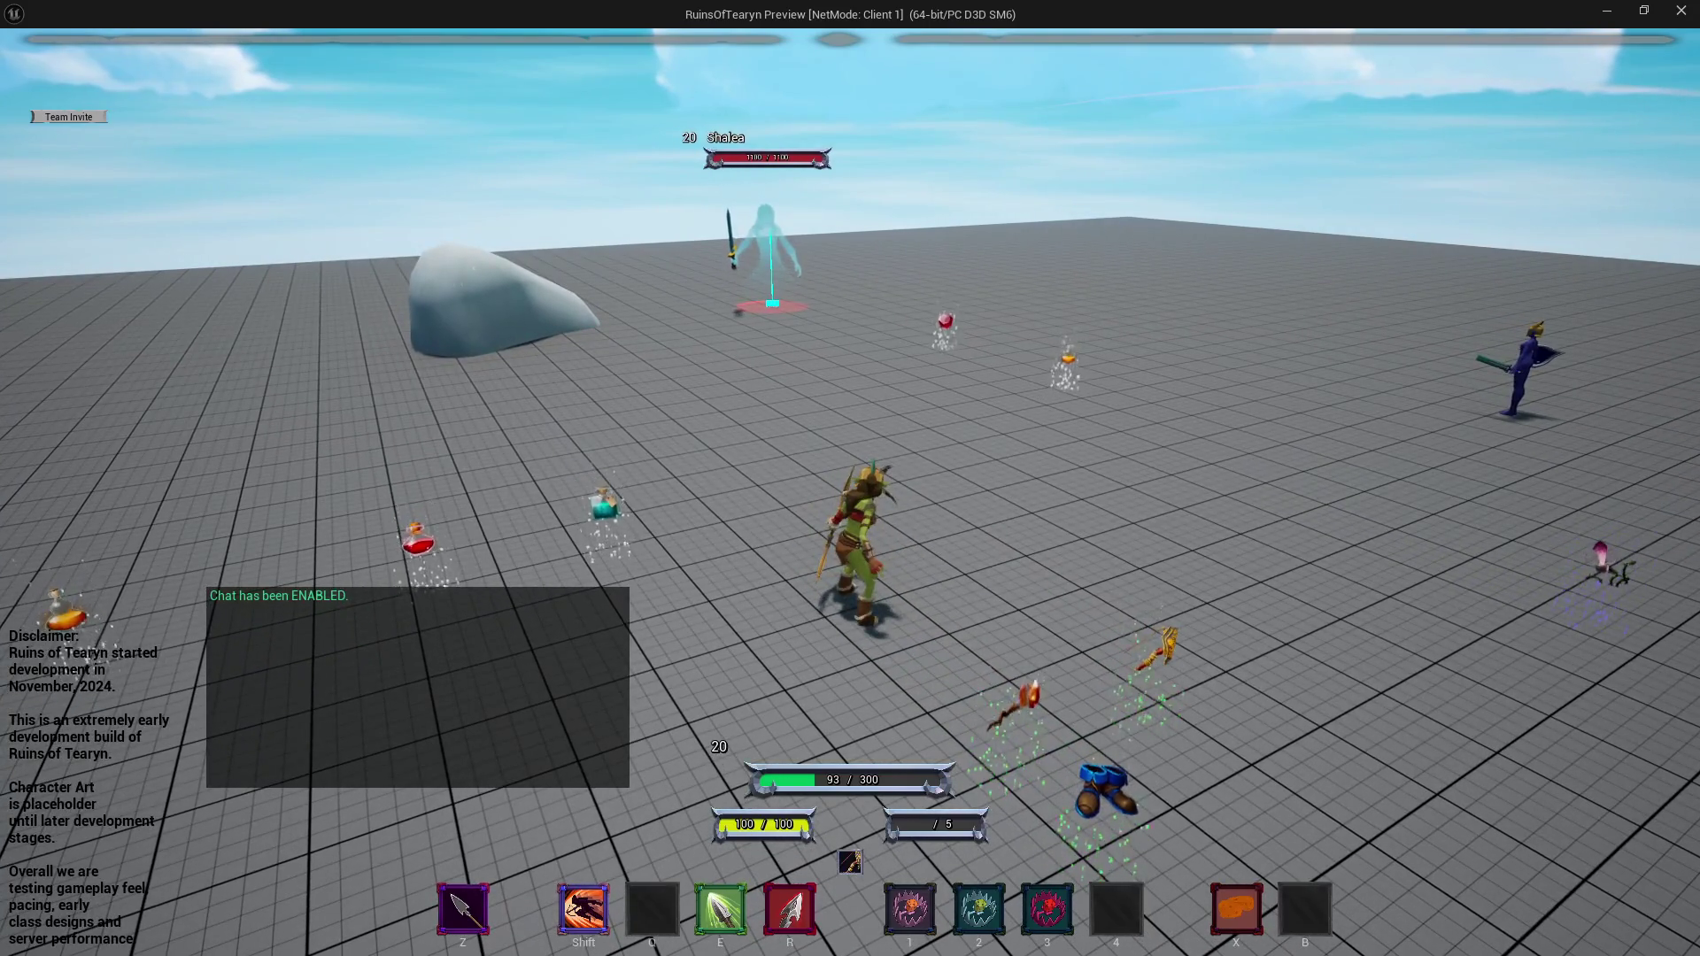
key("w")
key("w")
key("w")
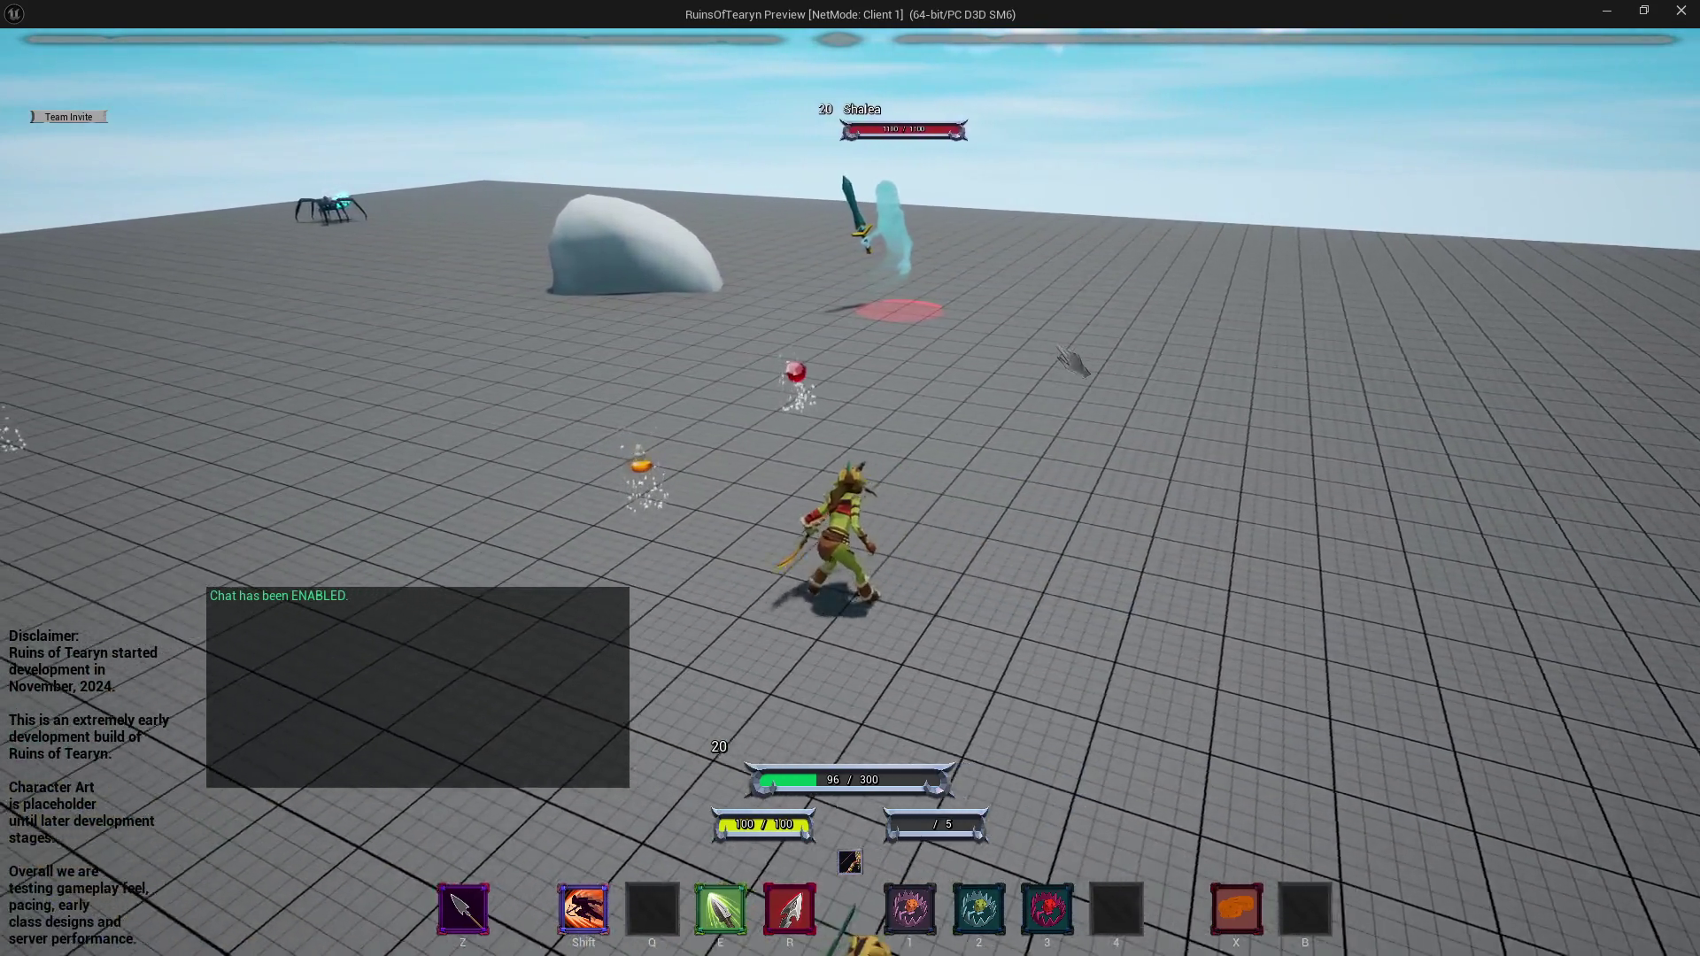
key("w")
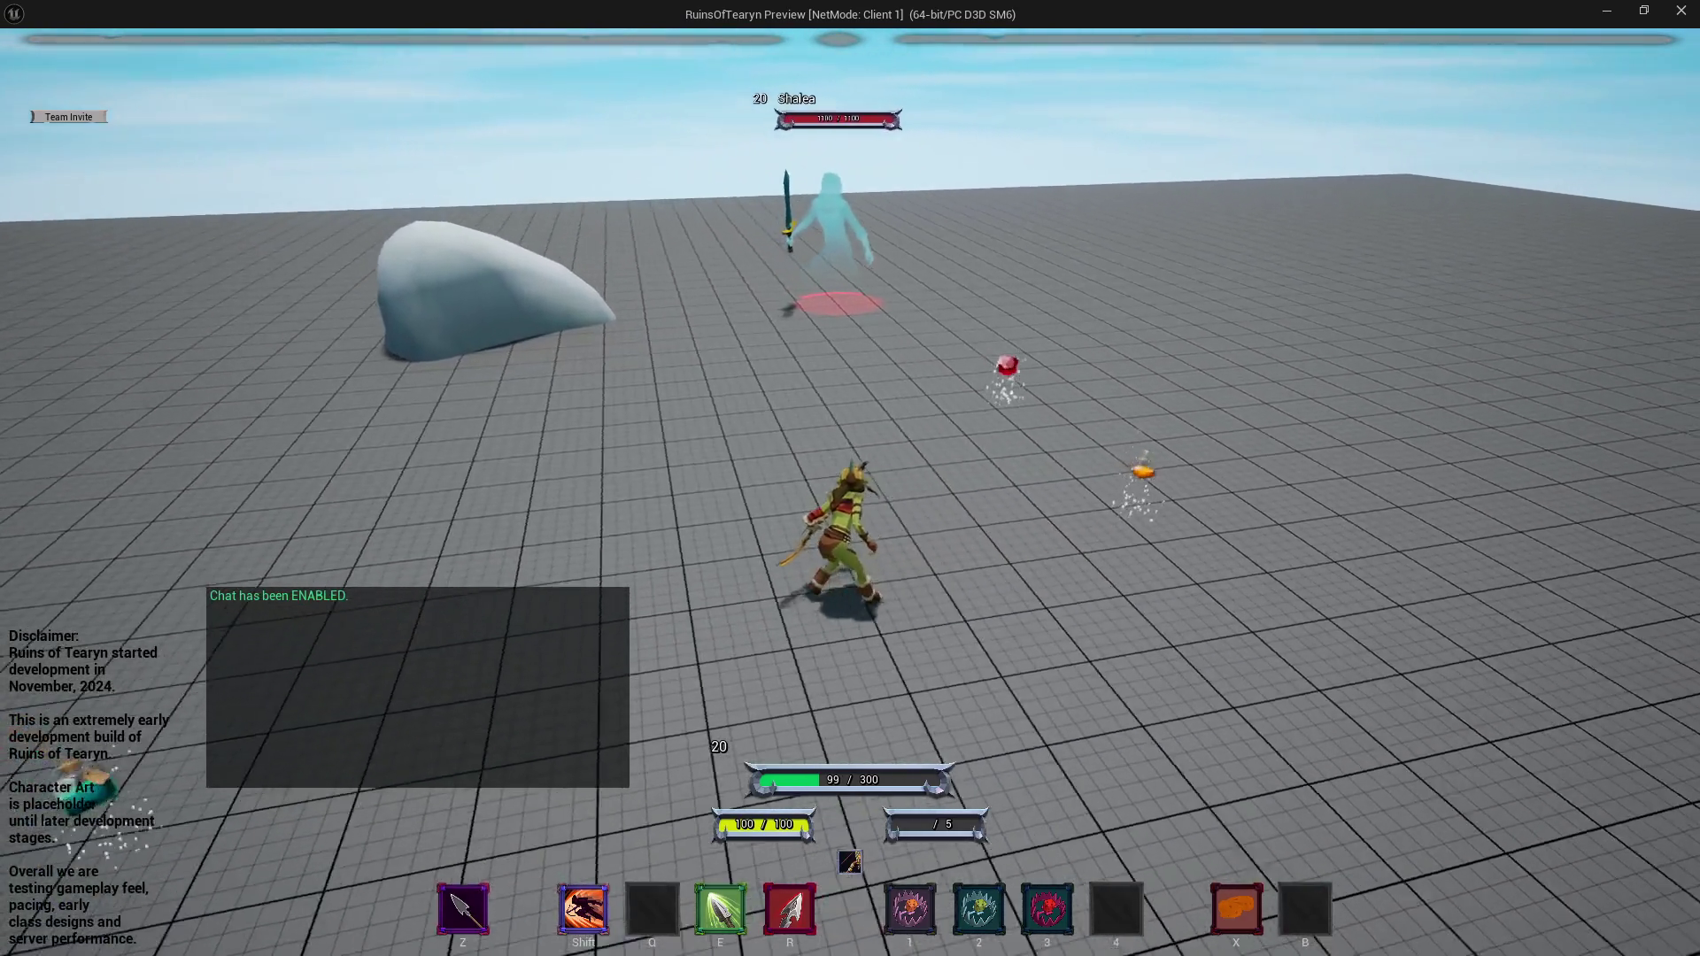
key("w")
key("w")
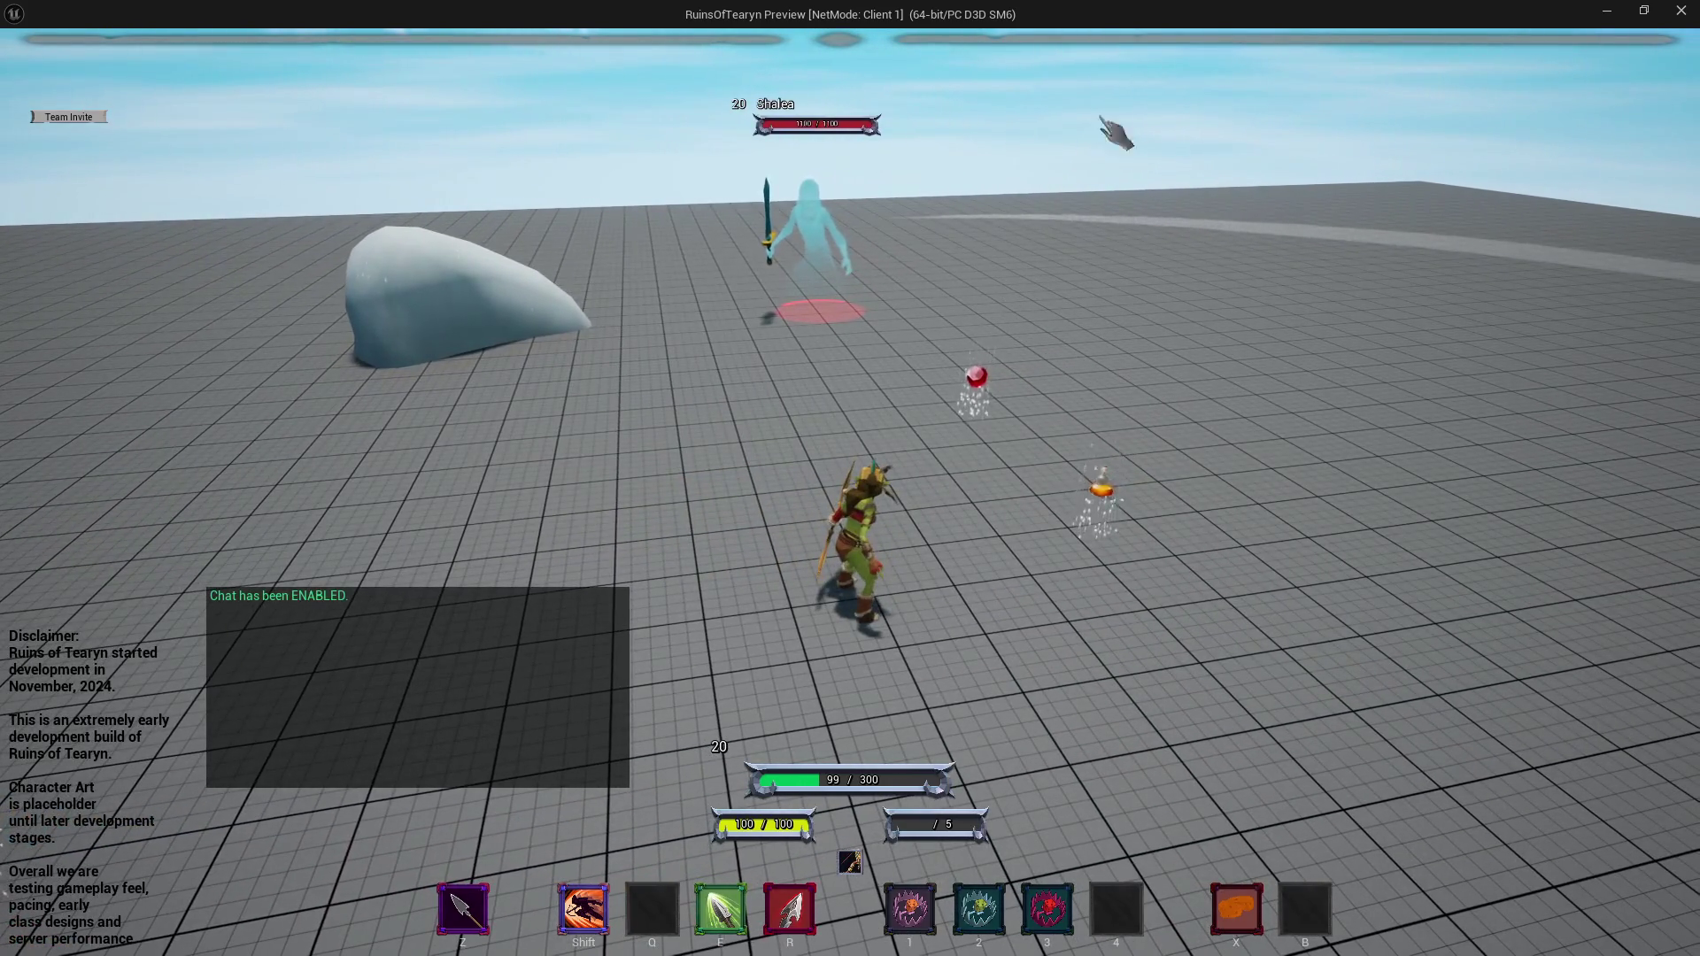
key("Escape")
left_click(186, 38)
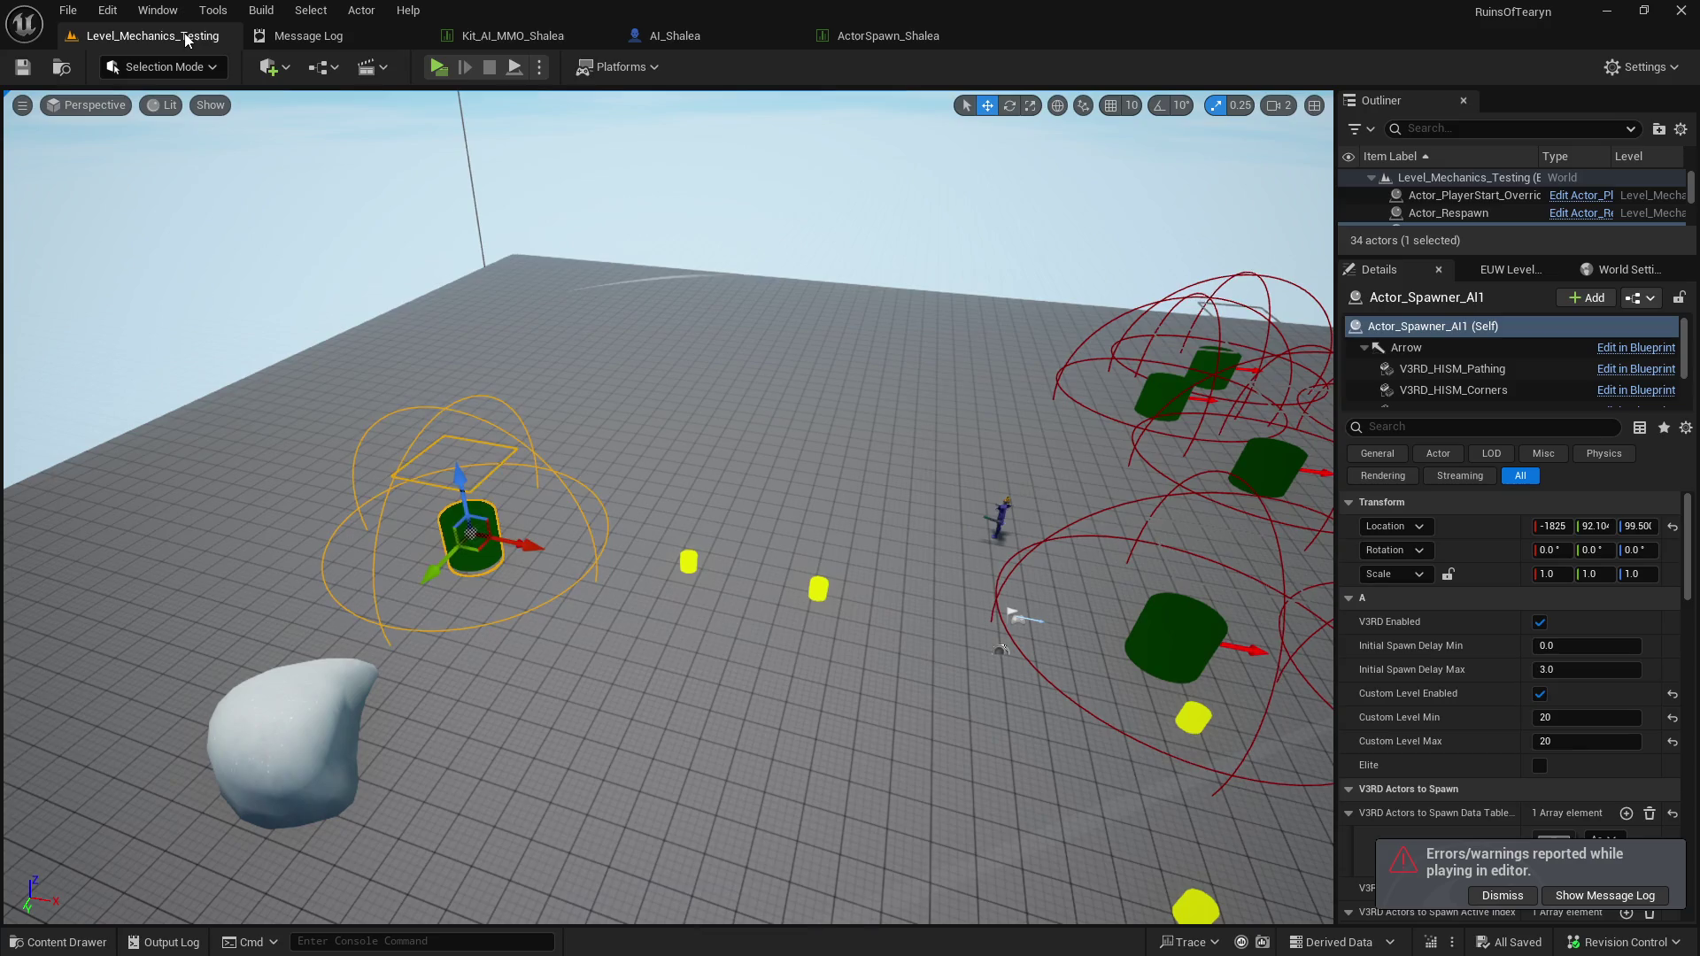
Set the StaticMesh sword's Scale to 0.5 on X, Y and Z in AI_Shalea's Viewport.
left_click(703, 37)
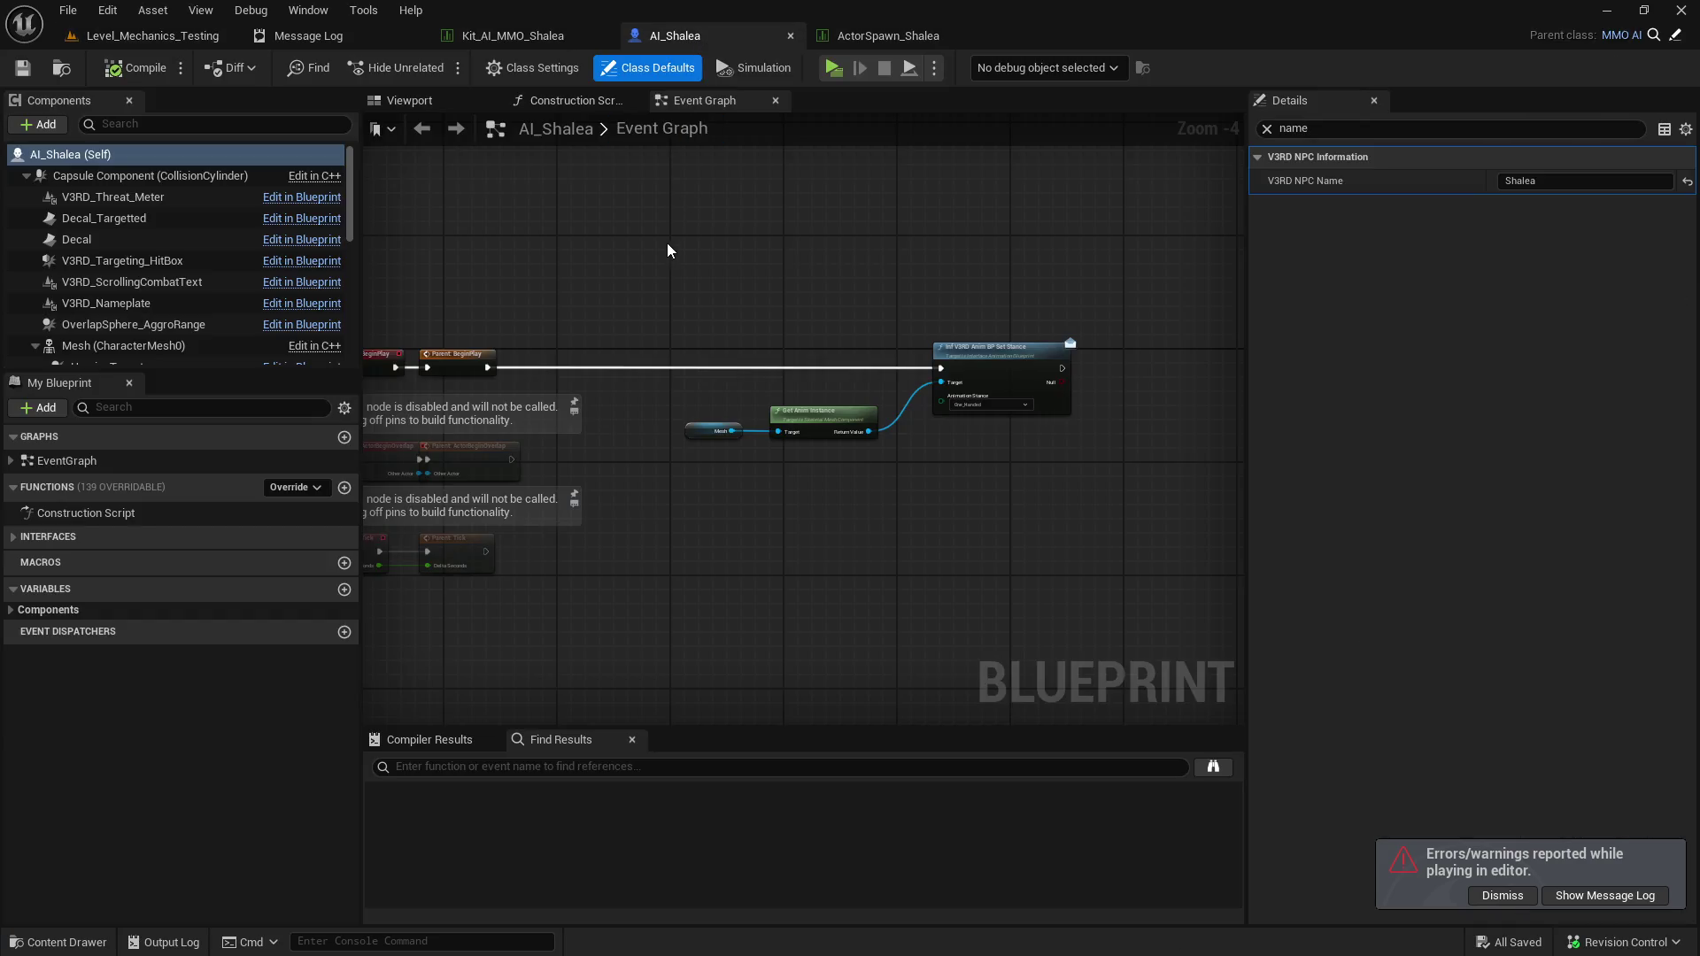
left_click(416, 101)
left_click(592, 536)
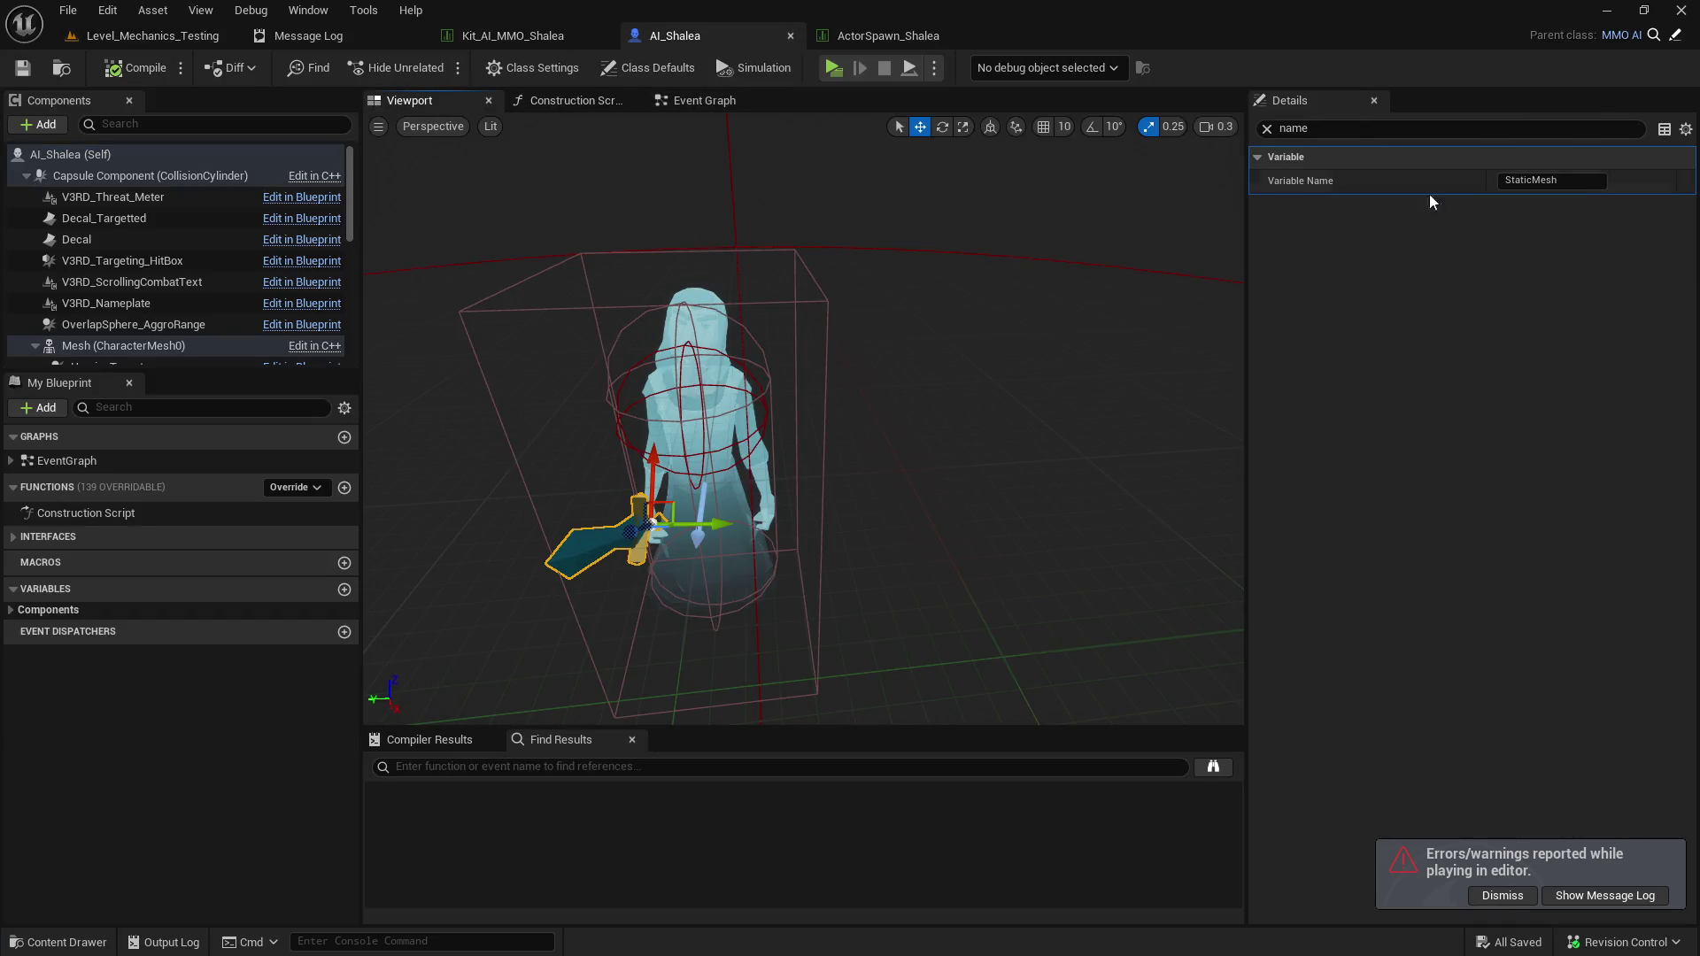
left_click(1267, 129)
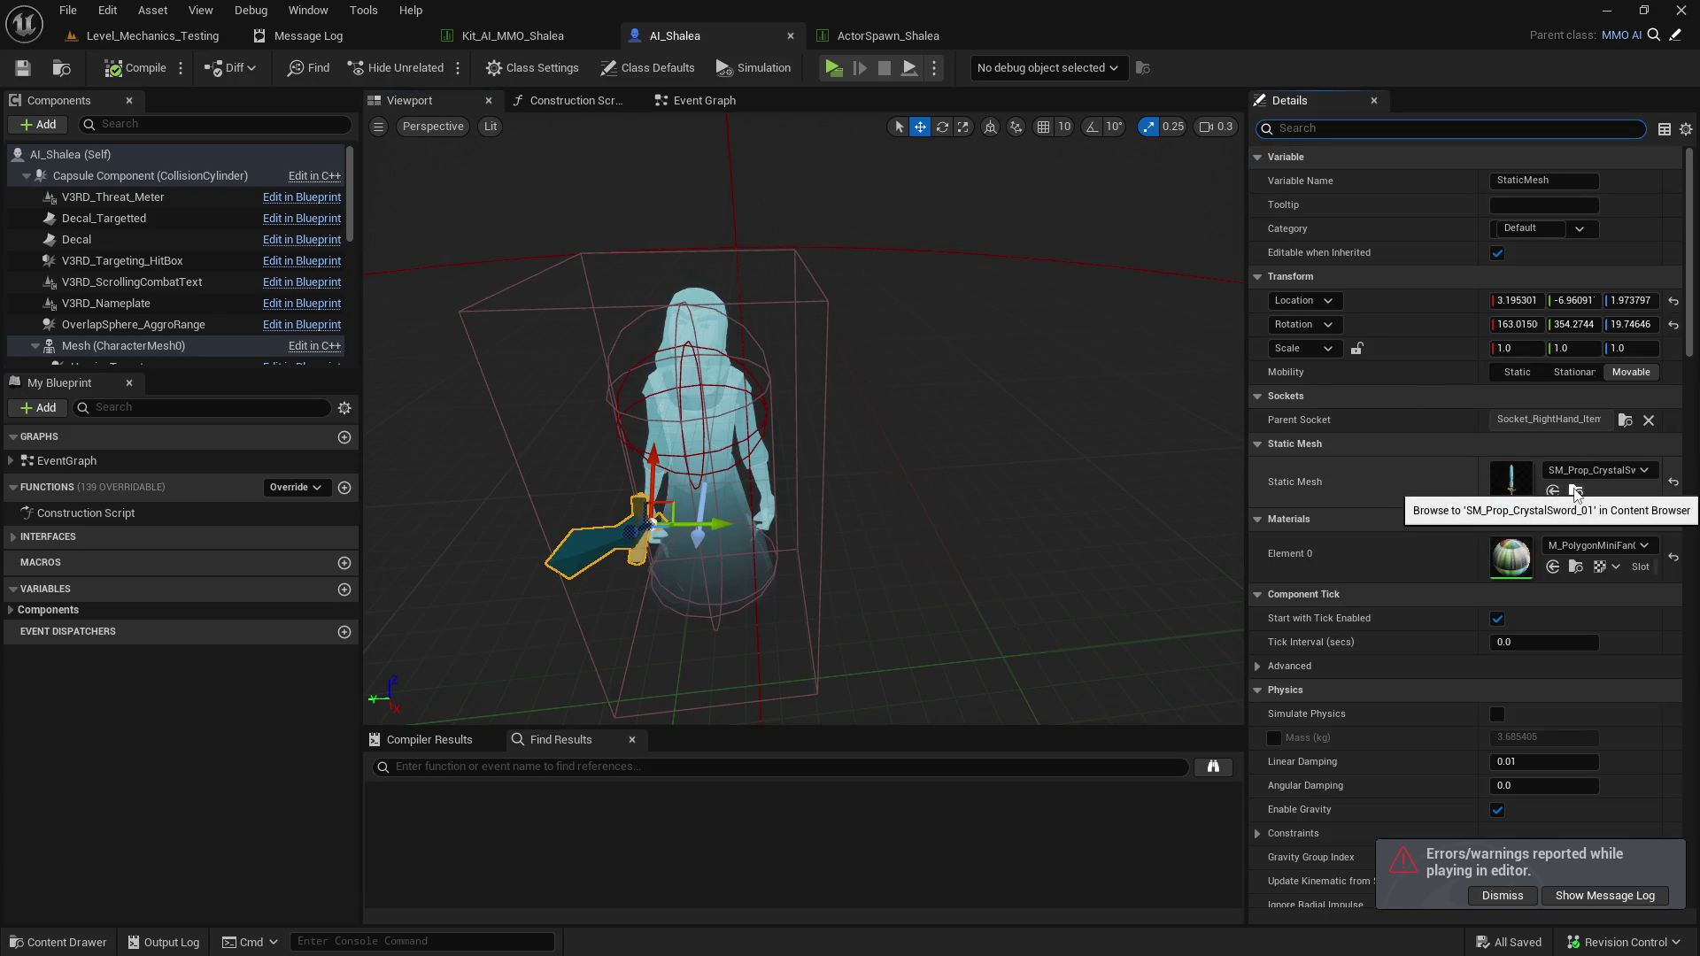
left_click_drag(1037, 461, 885, 478)
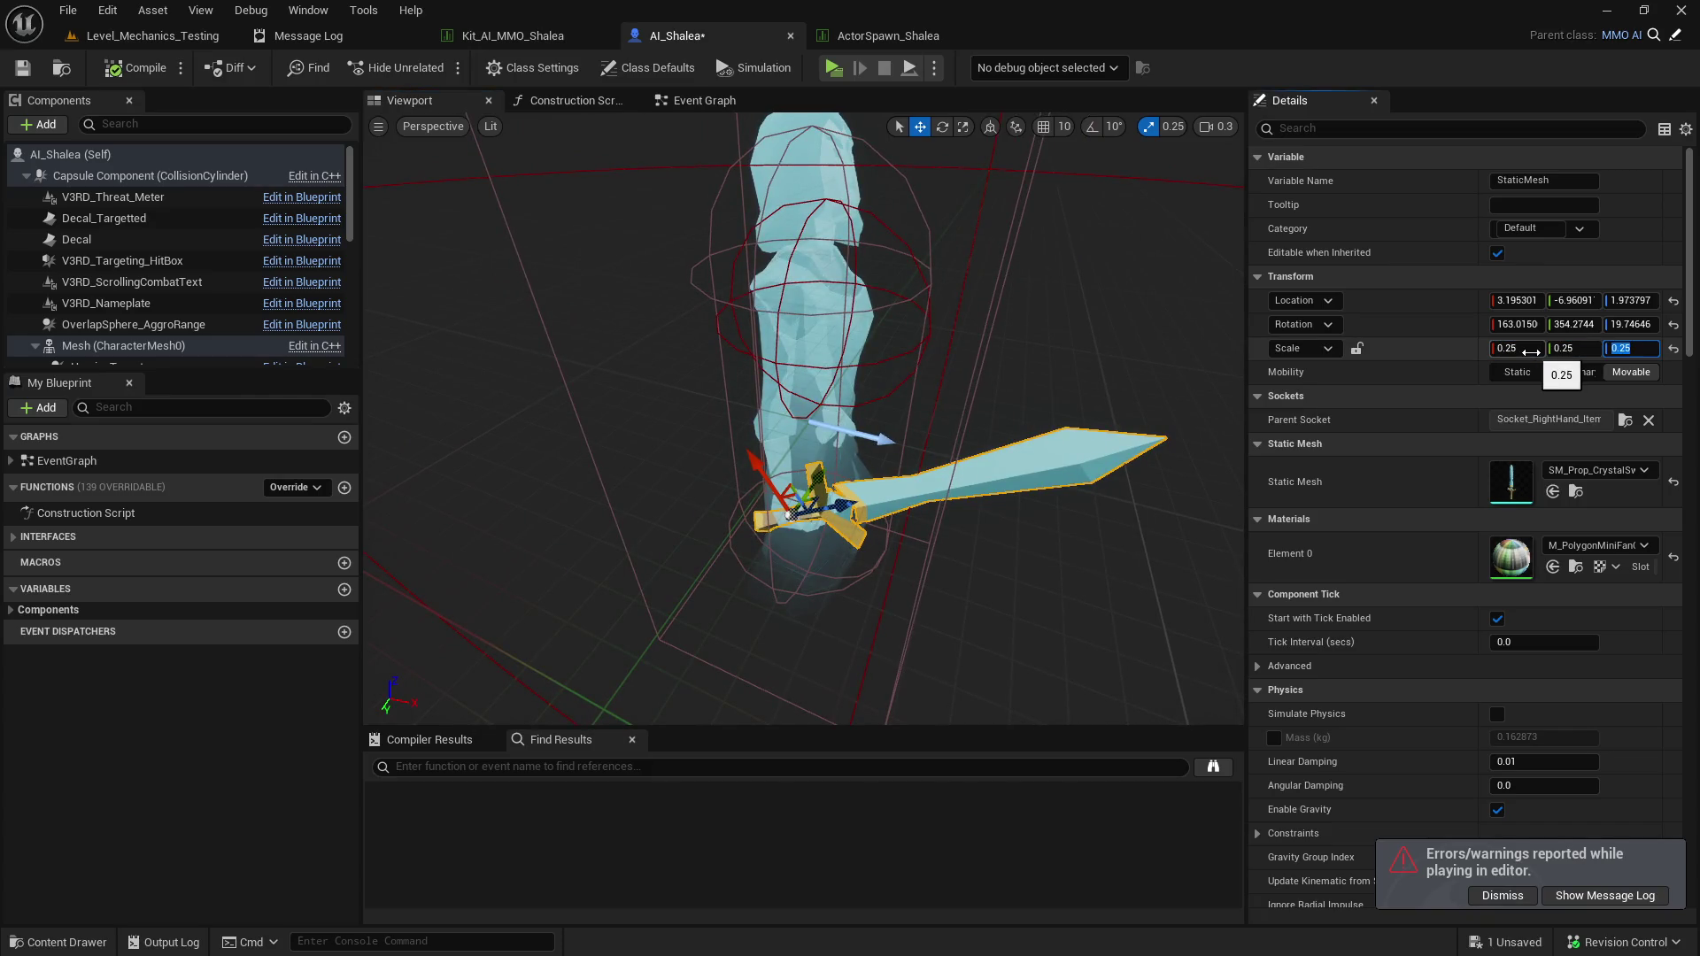
key("Return")
left_click_drag(1050, 425, 965, 399)
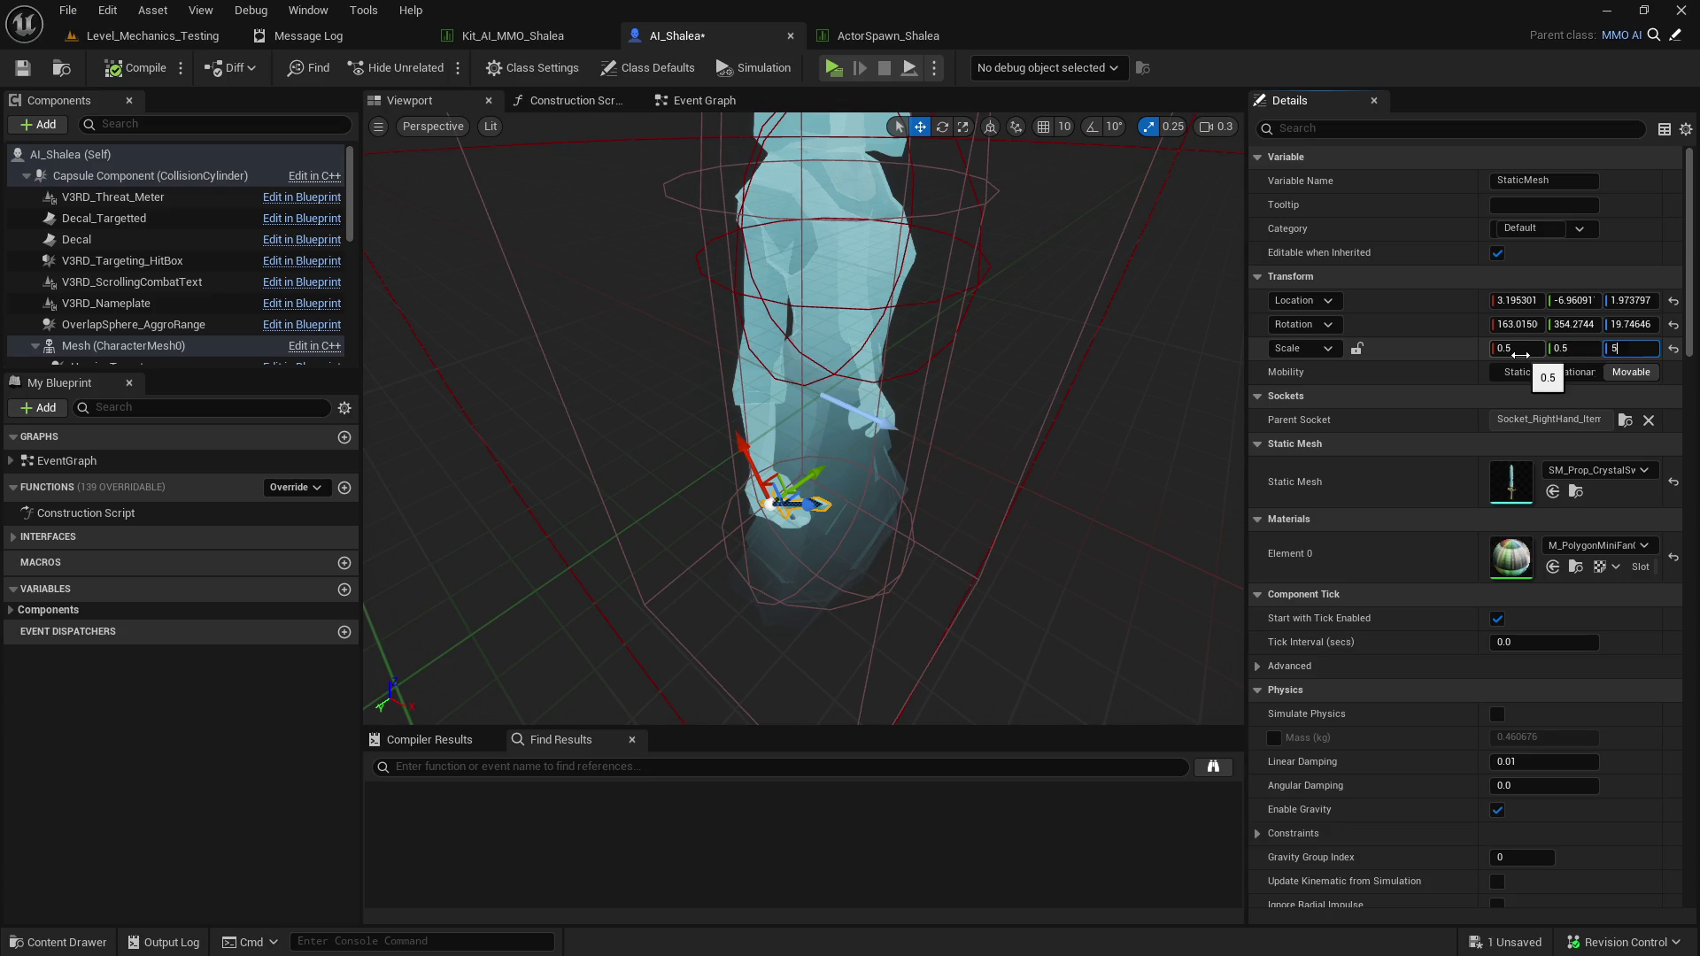
left_click_drag(974, 399, 823, 372)
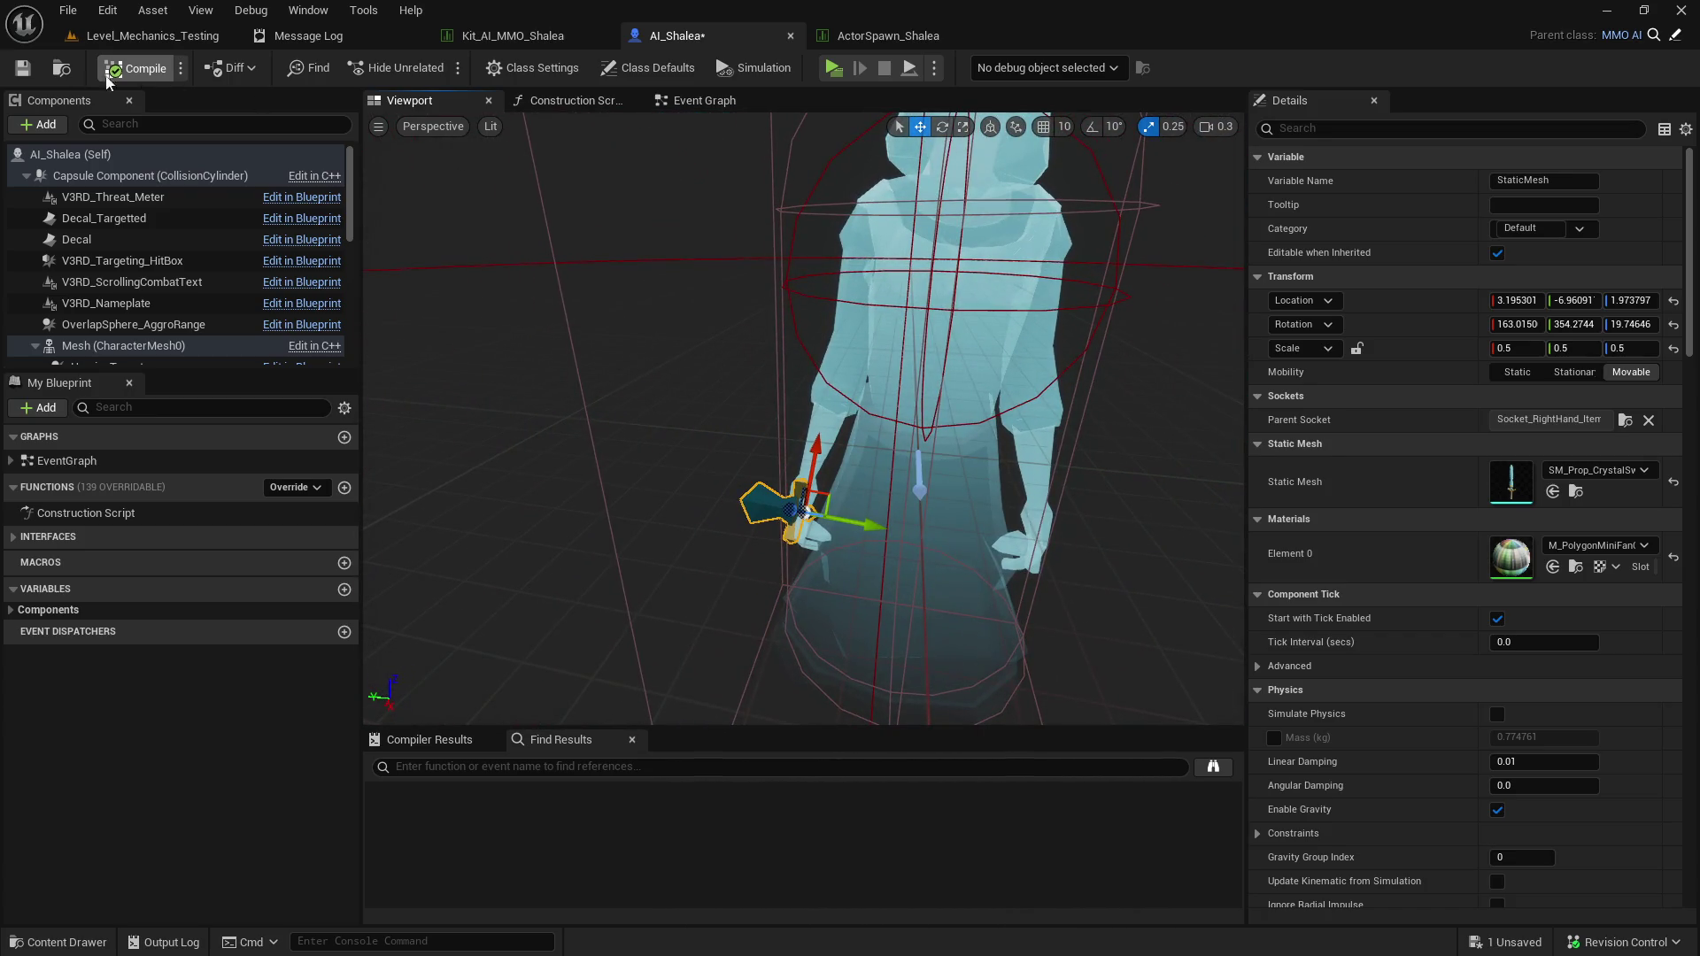
scroll(187, 285, "down", 4)
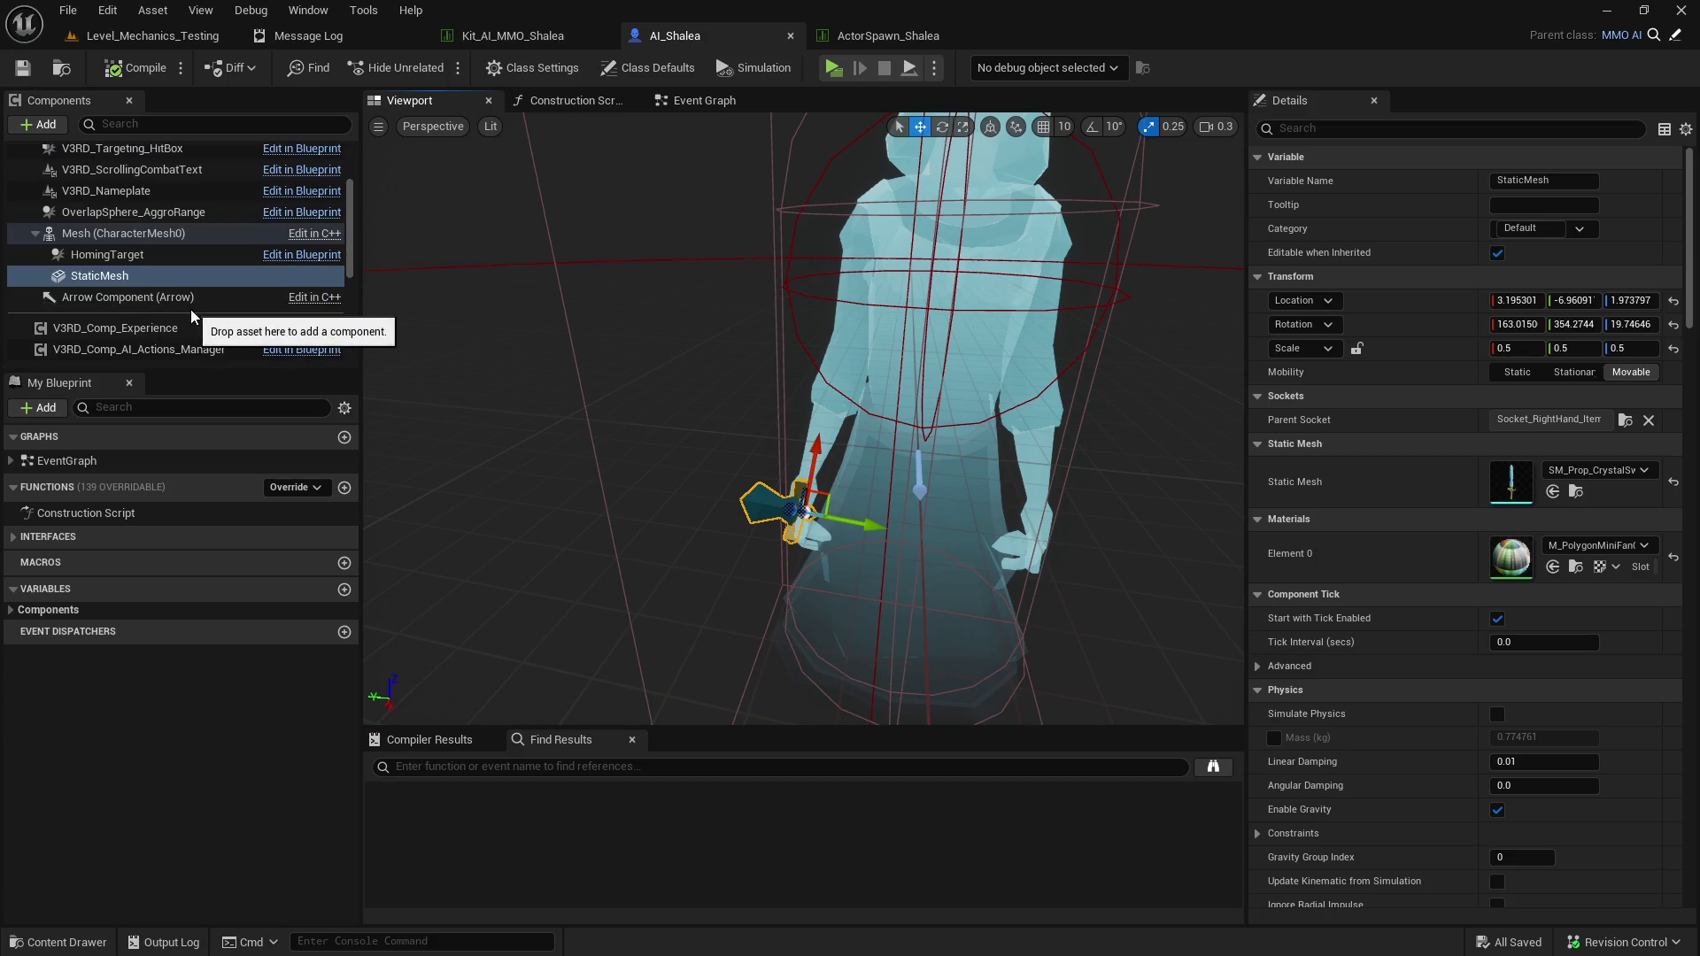
Duplicate the sword component and attach StaticMesh1 to Socket_LeftHand_Item.
right_click(105, 219)
left_click(195, 382)
left_click(105, 218)
key("ctrl+d")
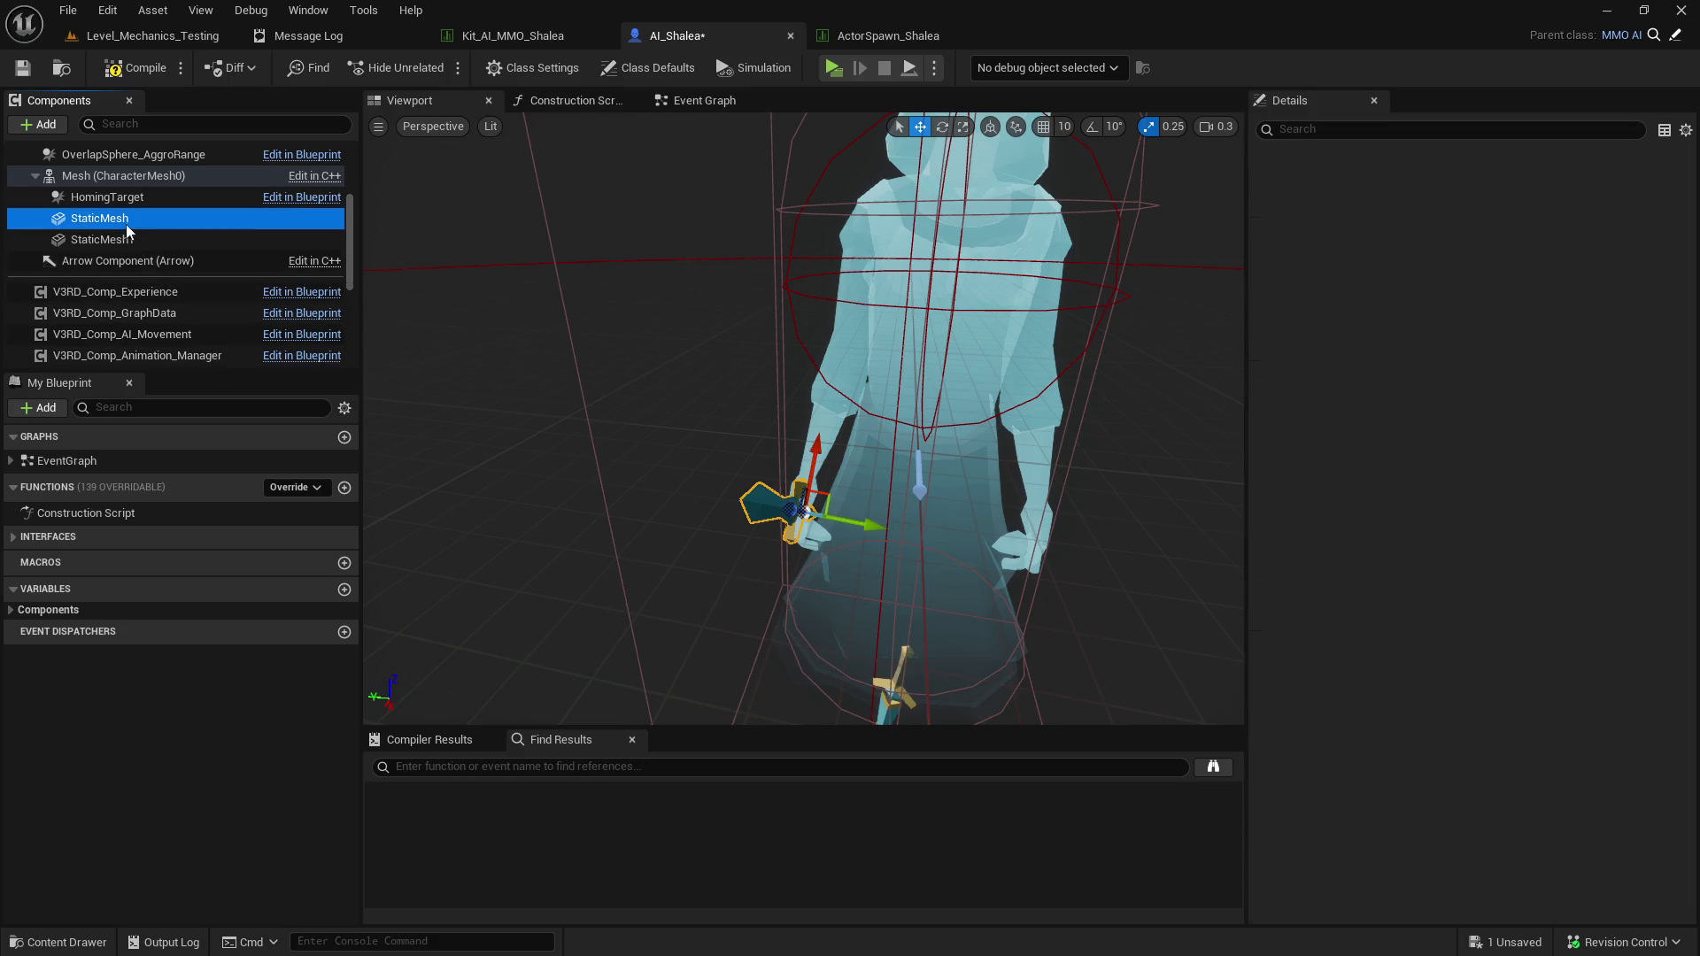
left_click(142, 243)
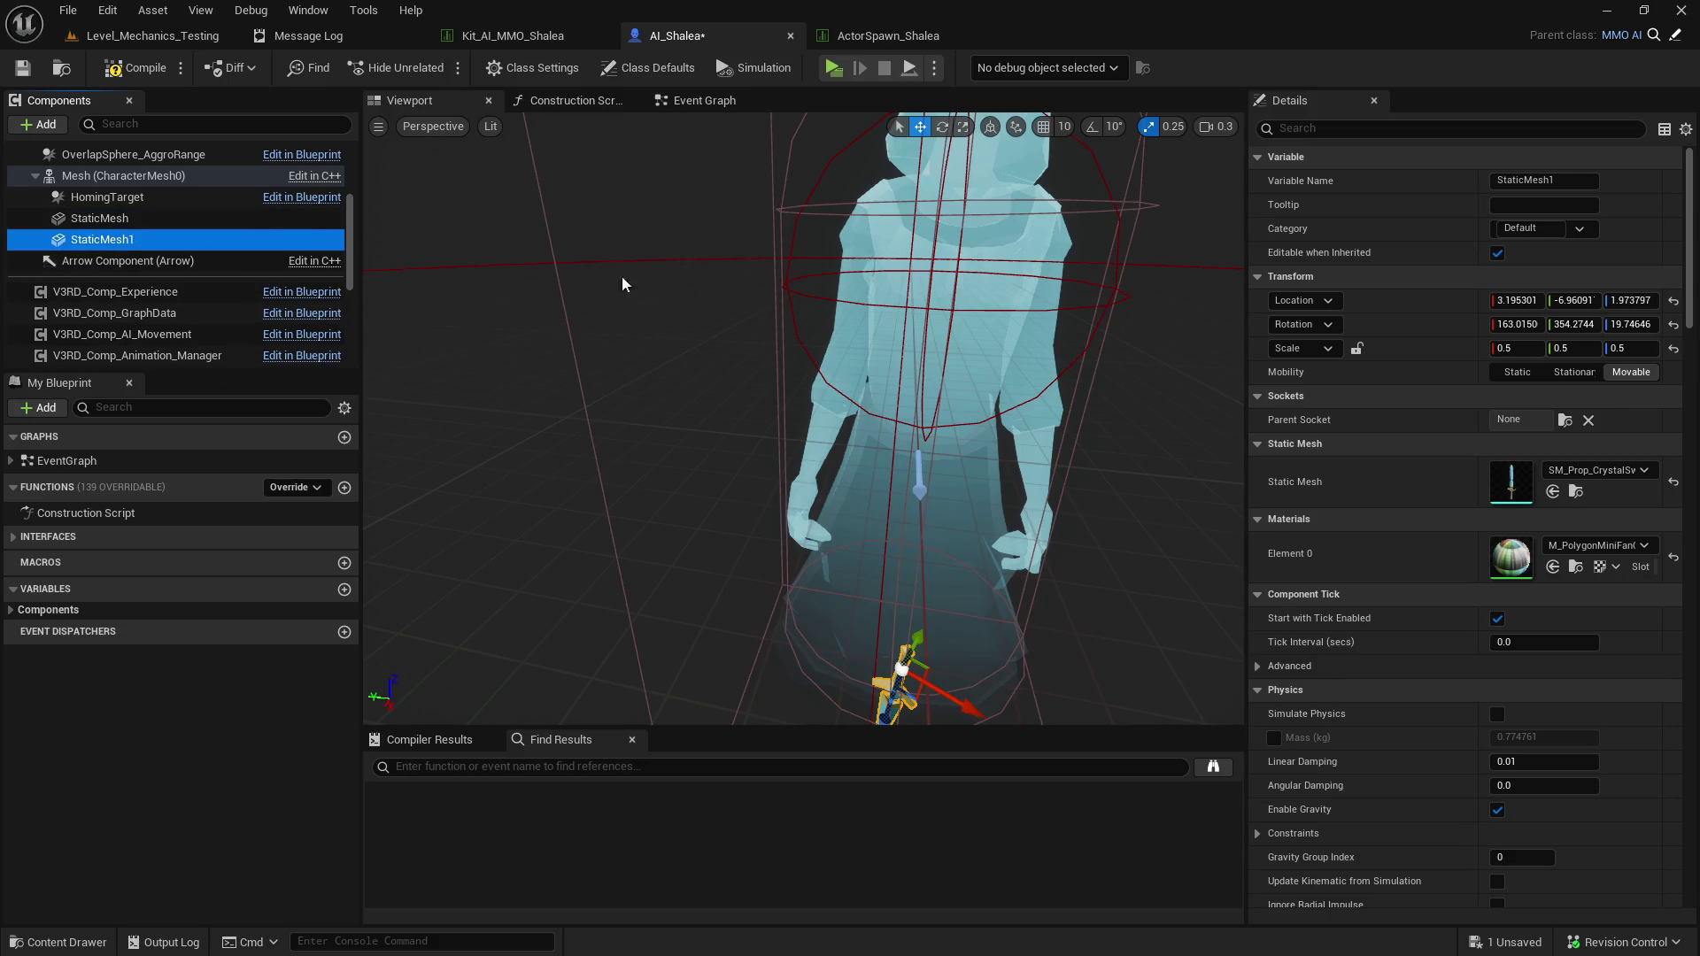
left_click(1565, 420)
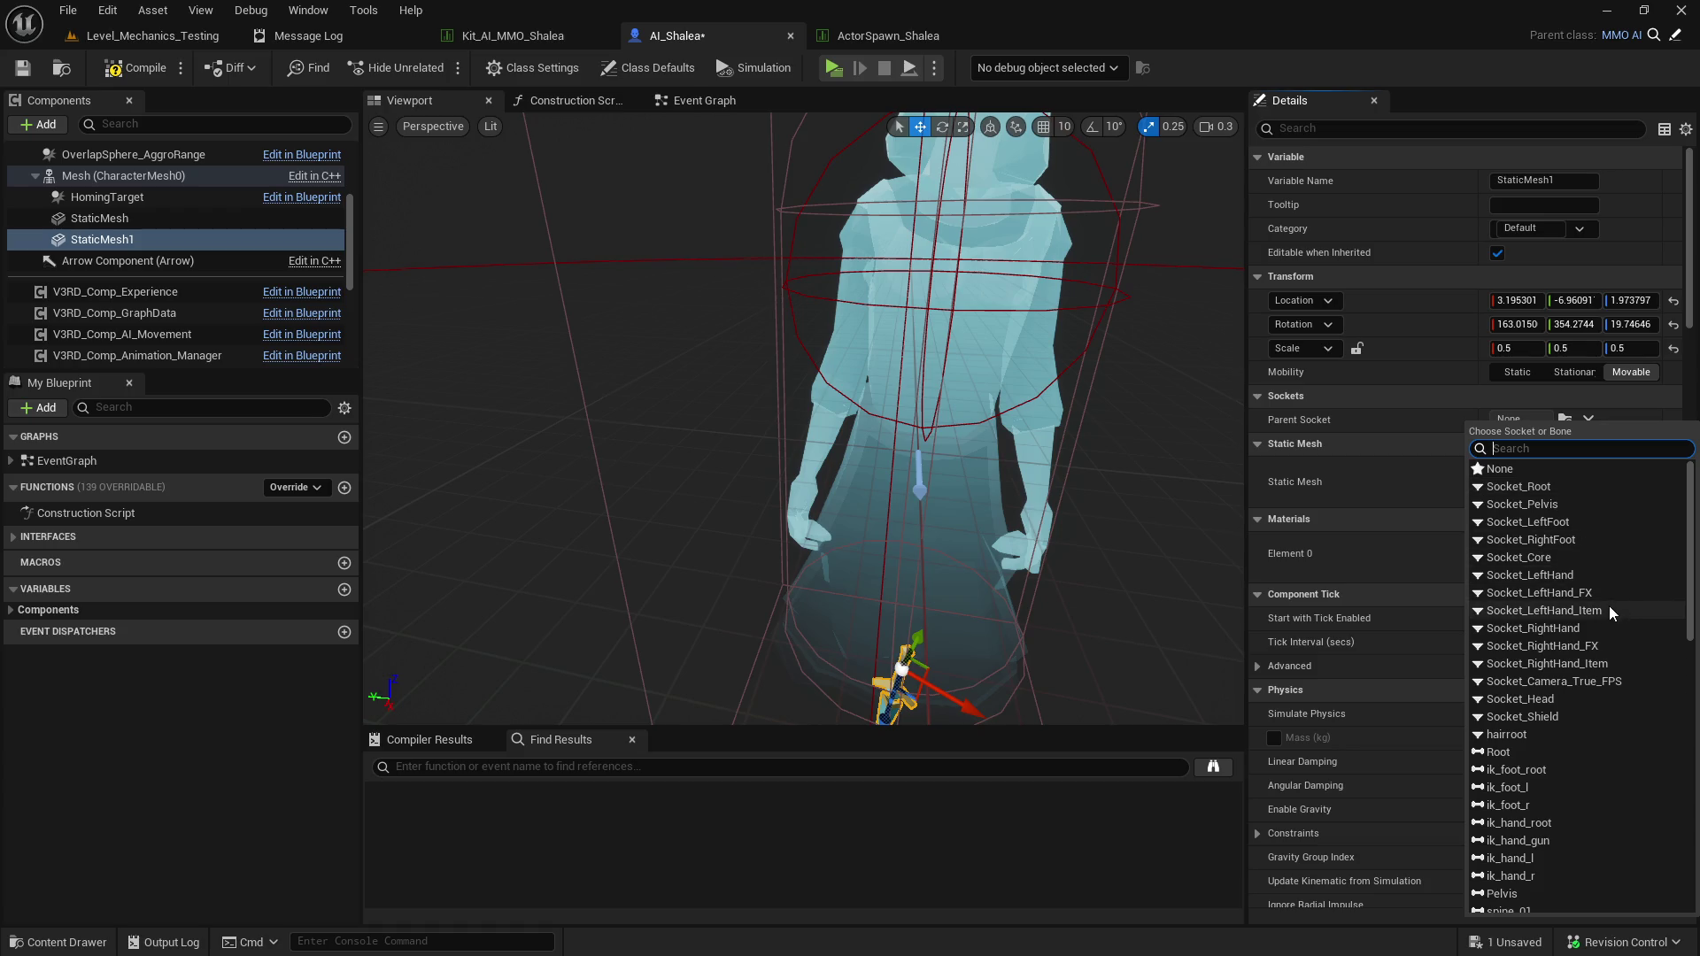
left_click(1633, 610)
Rotate and move the second sword into Shalea's left-hand grip.
key("f")
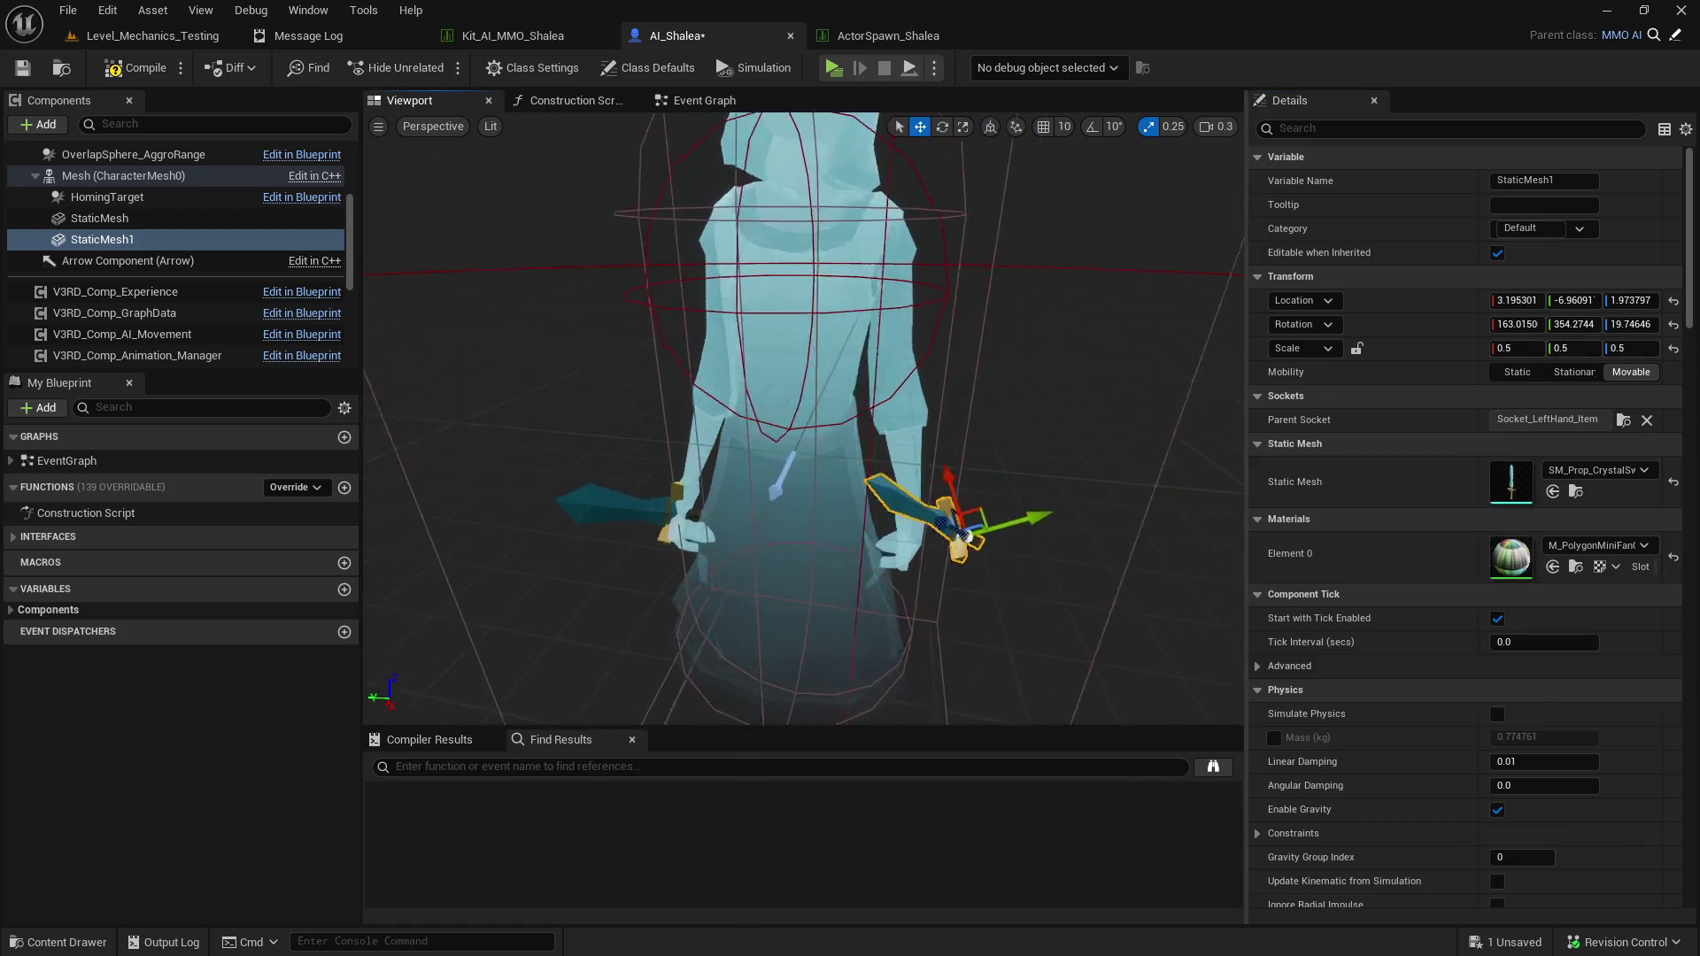
left_click_drag(1088, 427, 980, 383)
key("e")
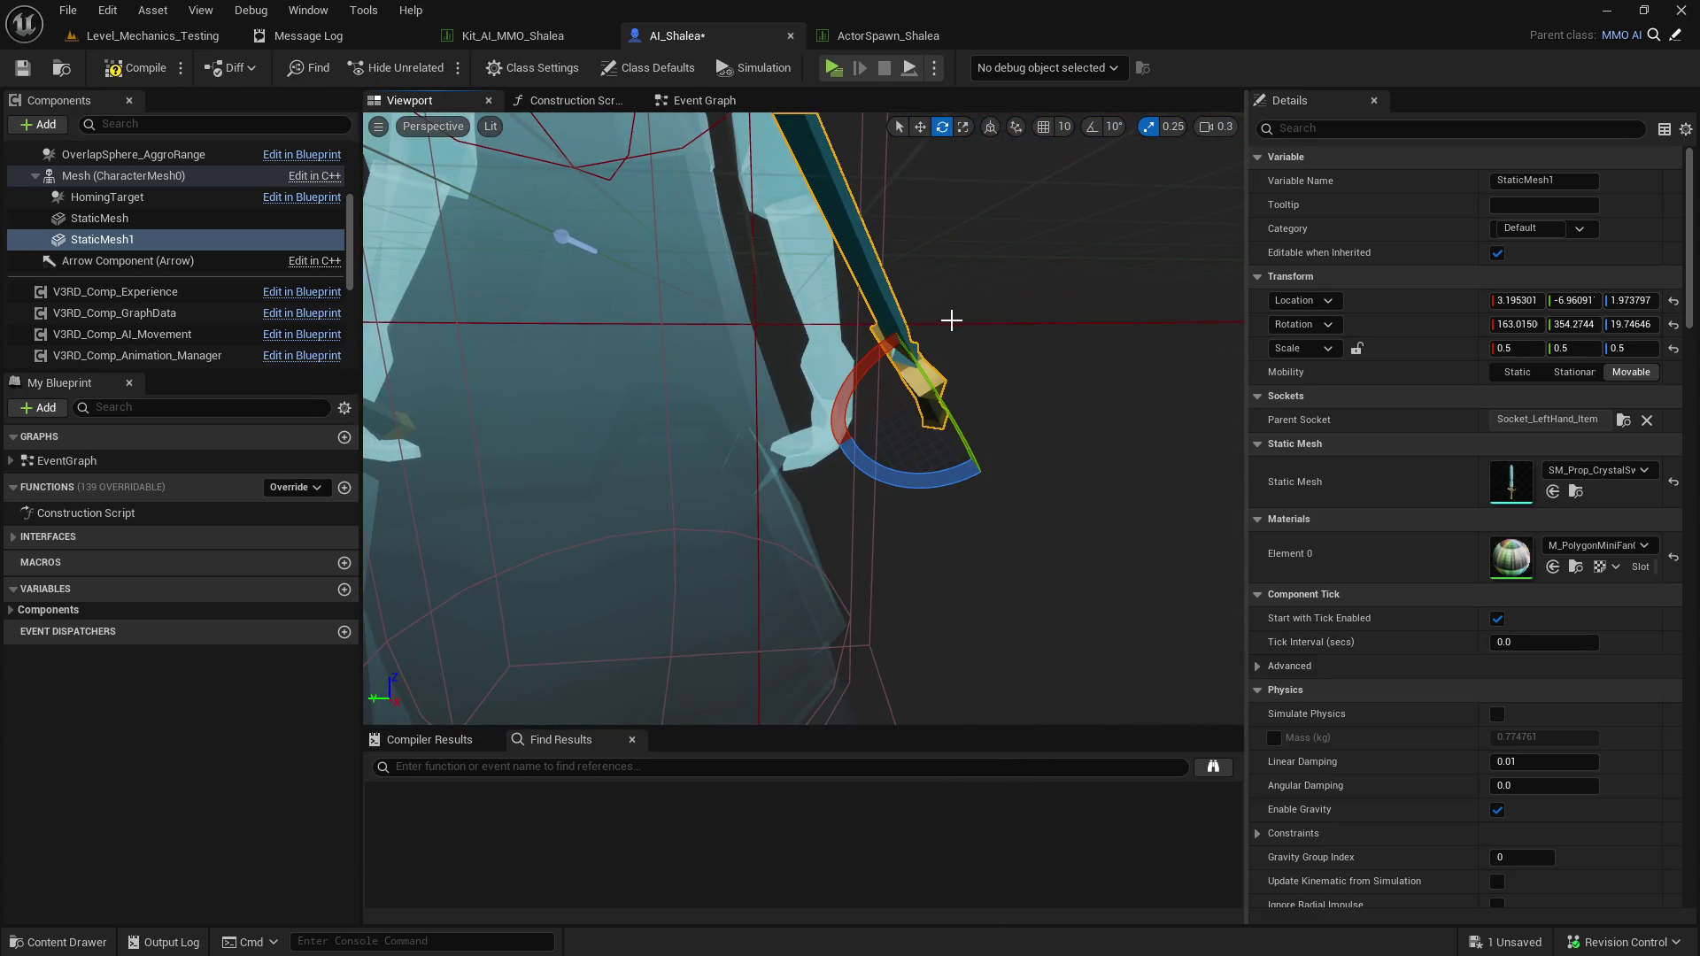
mouse_move(849, 375)
left_mouse_down()
mouse_move(953, 400)
mouse_move(940, 425)
mouse_move(921, 398)
mouse_move(796, 491)
left_mouse_up()
key("f")
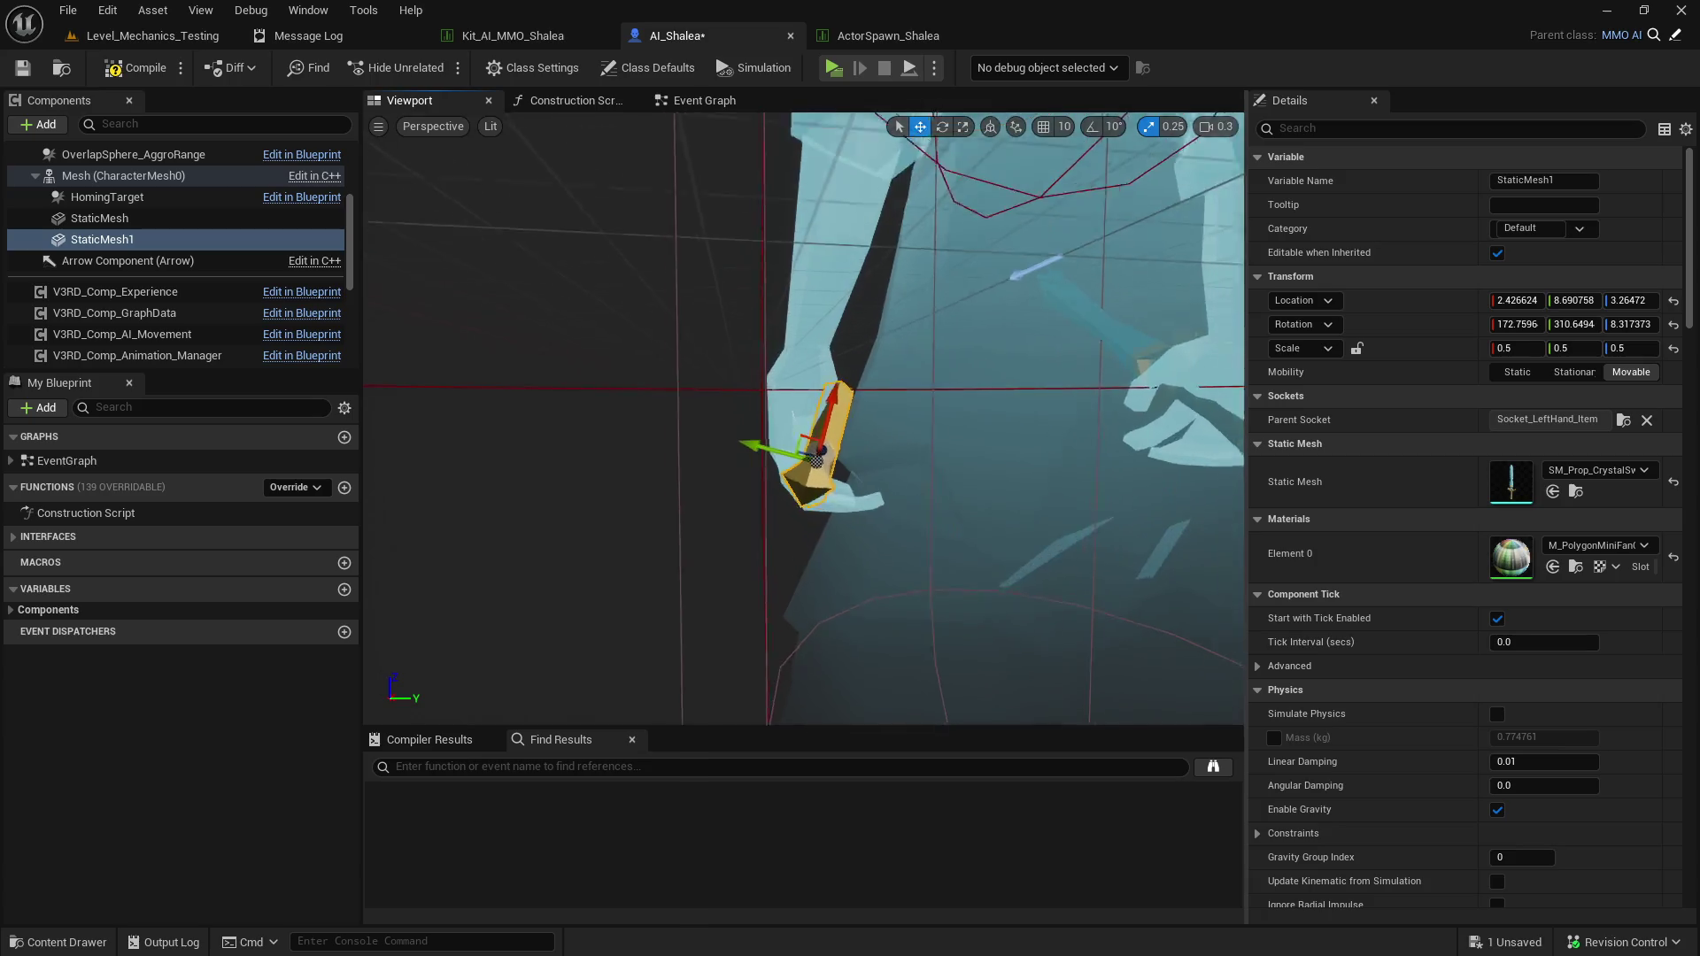
left_click_drag(832, 390, 831, 371)
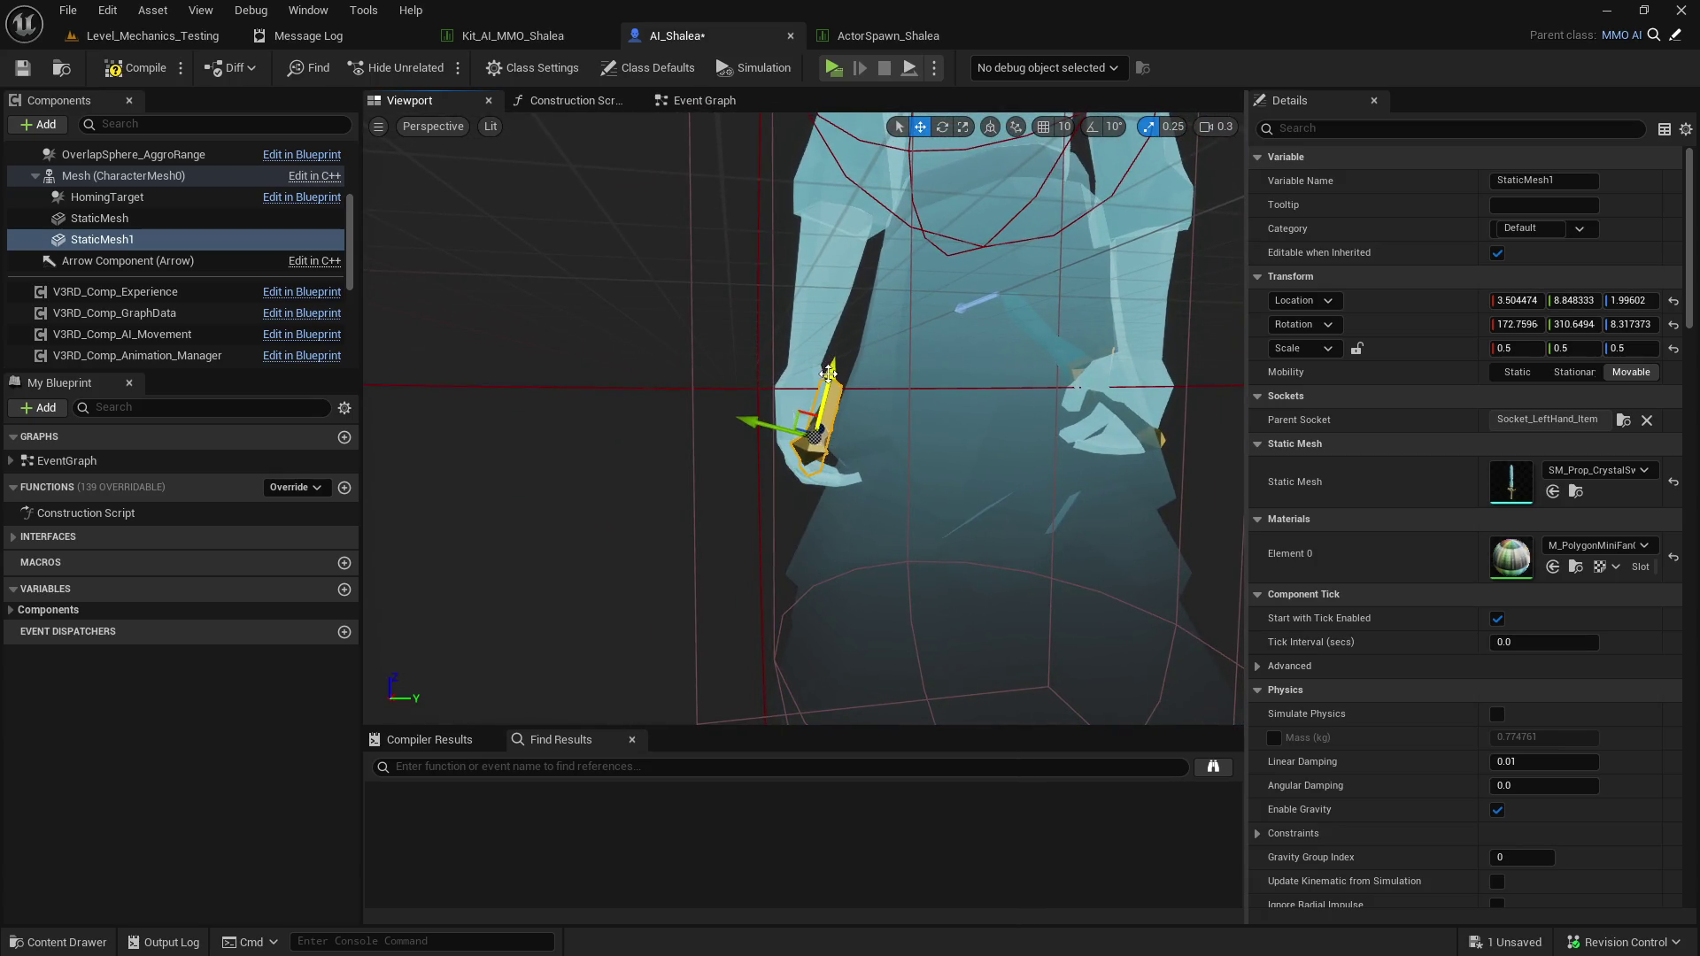
left_click(877, 361)
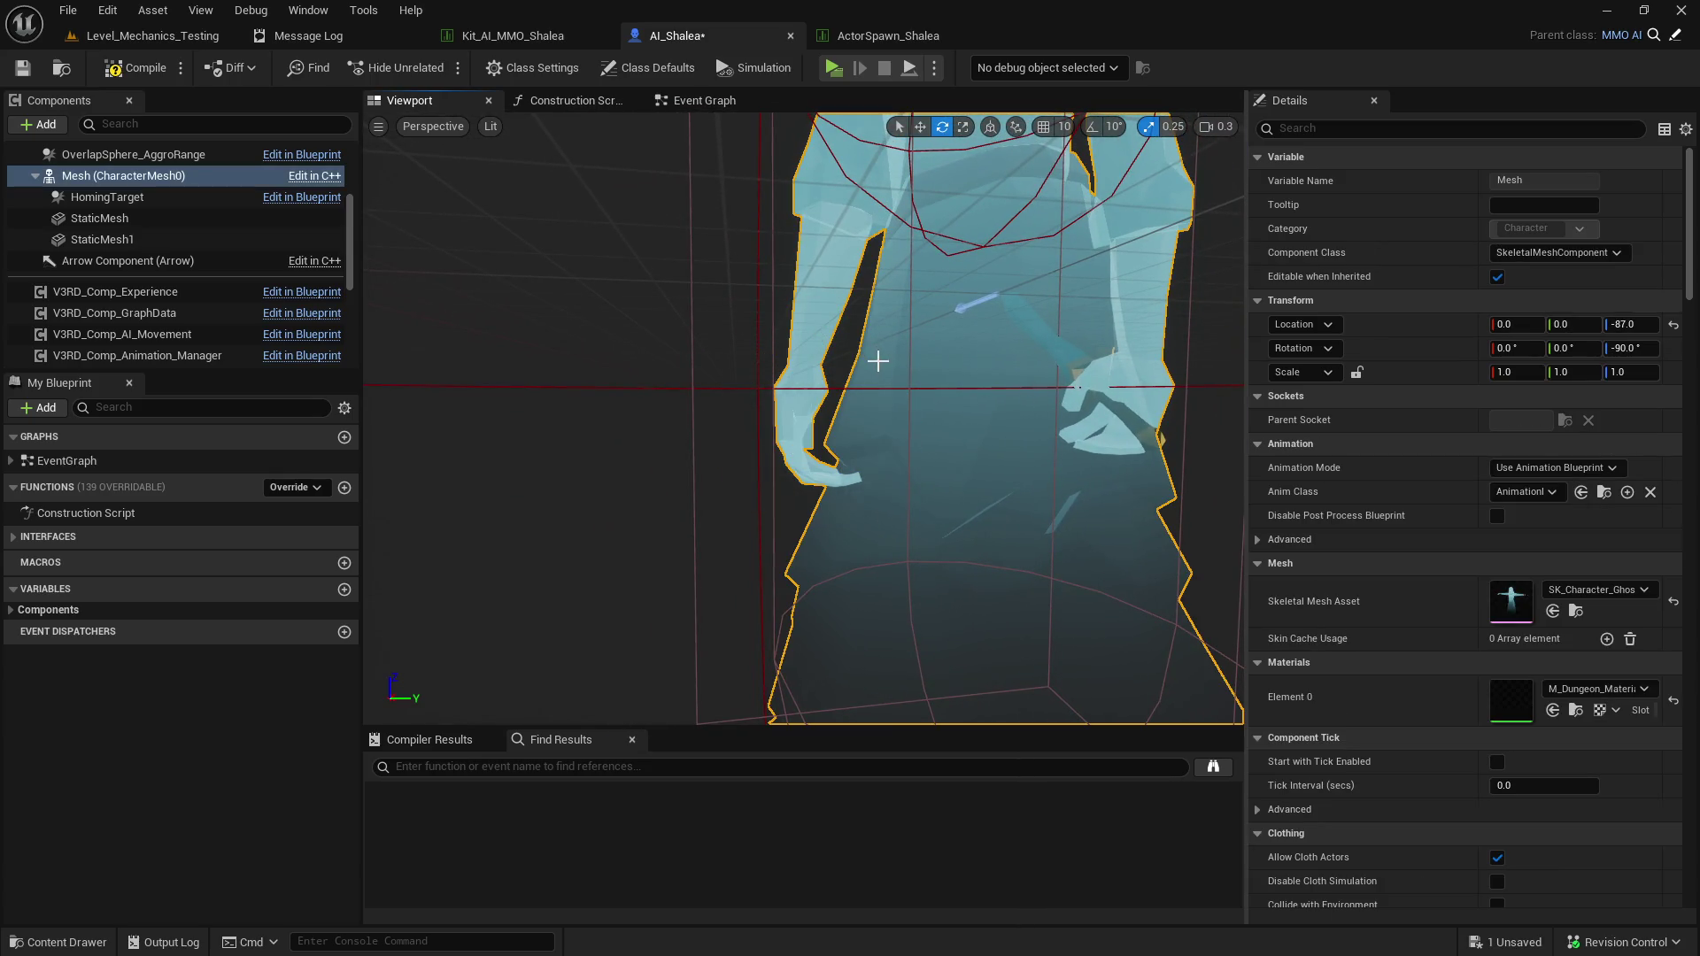
left_click(160, 239)
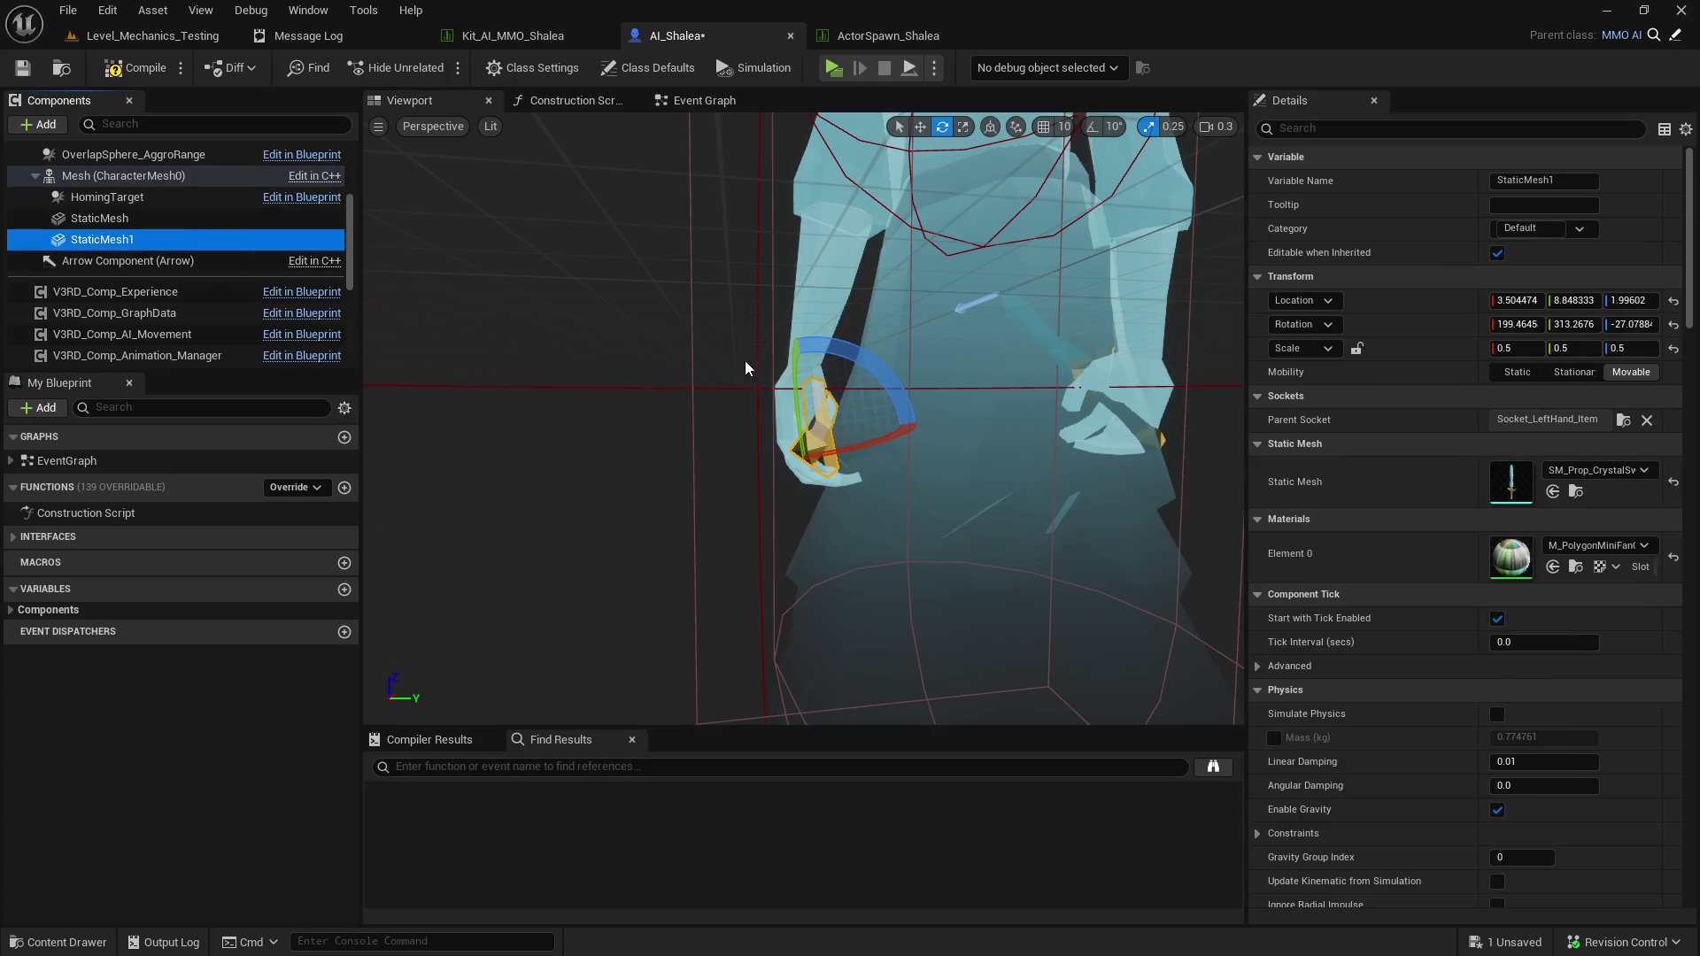
left_click_drag(863, 357, 828, 357)
mouse_move(814, 432)
left_mouse_down()
mouse_move(675, 381)
mouse_move(740, 379)
mouse_move(759, 398)
mouse_move(683, 381)
left_mouse_up()
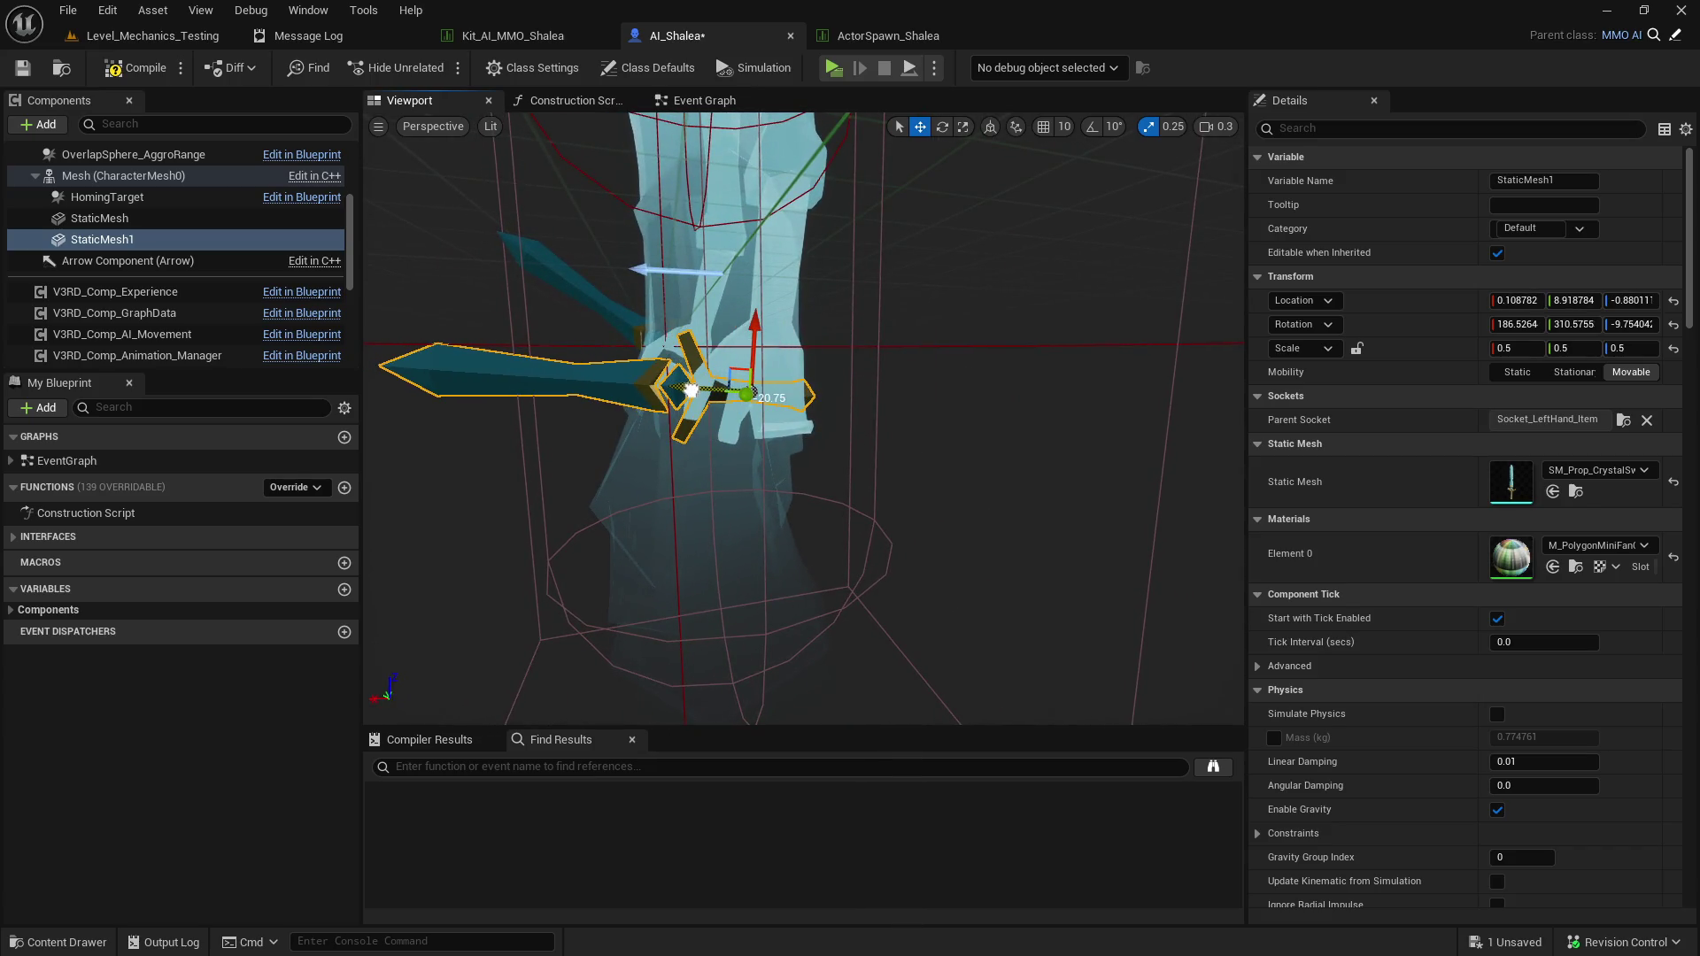
key("f")
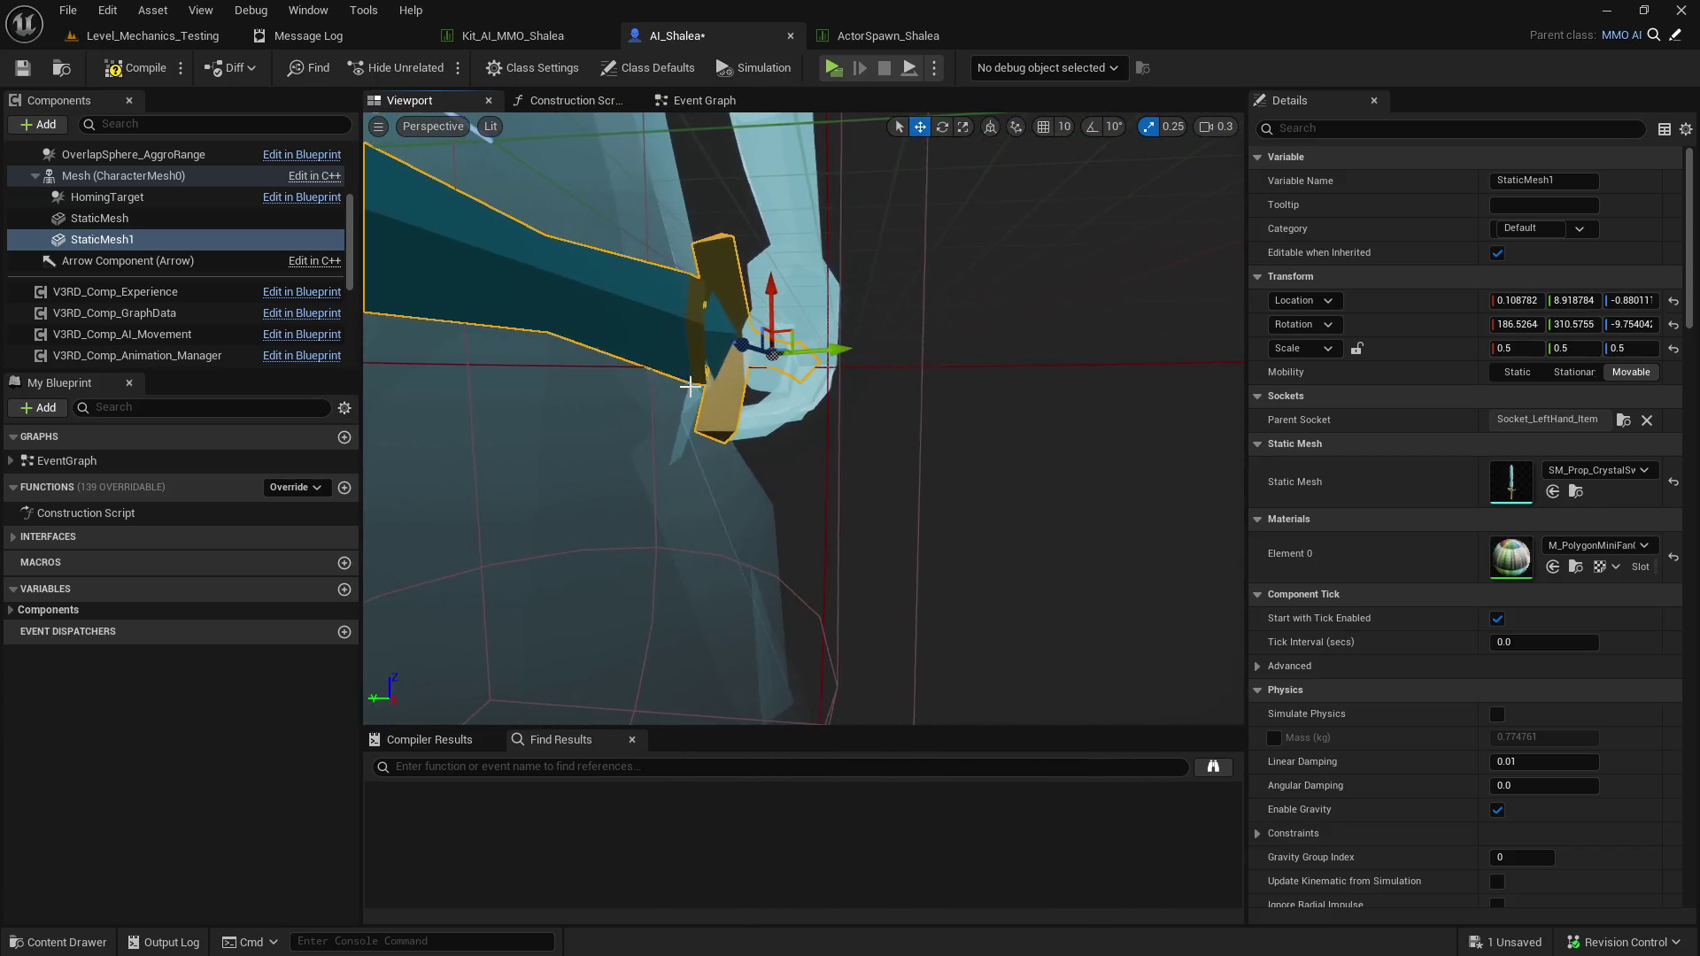
left_click_drag(823, 352, 841, 352)
mouse_move(730, 355)
left_mouse_down()
mouse_move(708, 447)
mouse_move(737, 447)
left_mouse_up()
Fine-tune the second sword's placement, then compile and save AI_Shalea.
key("w")
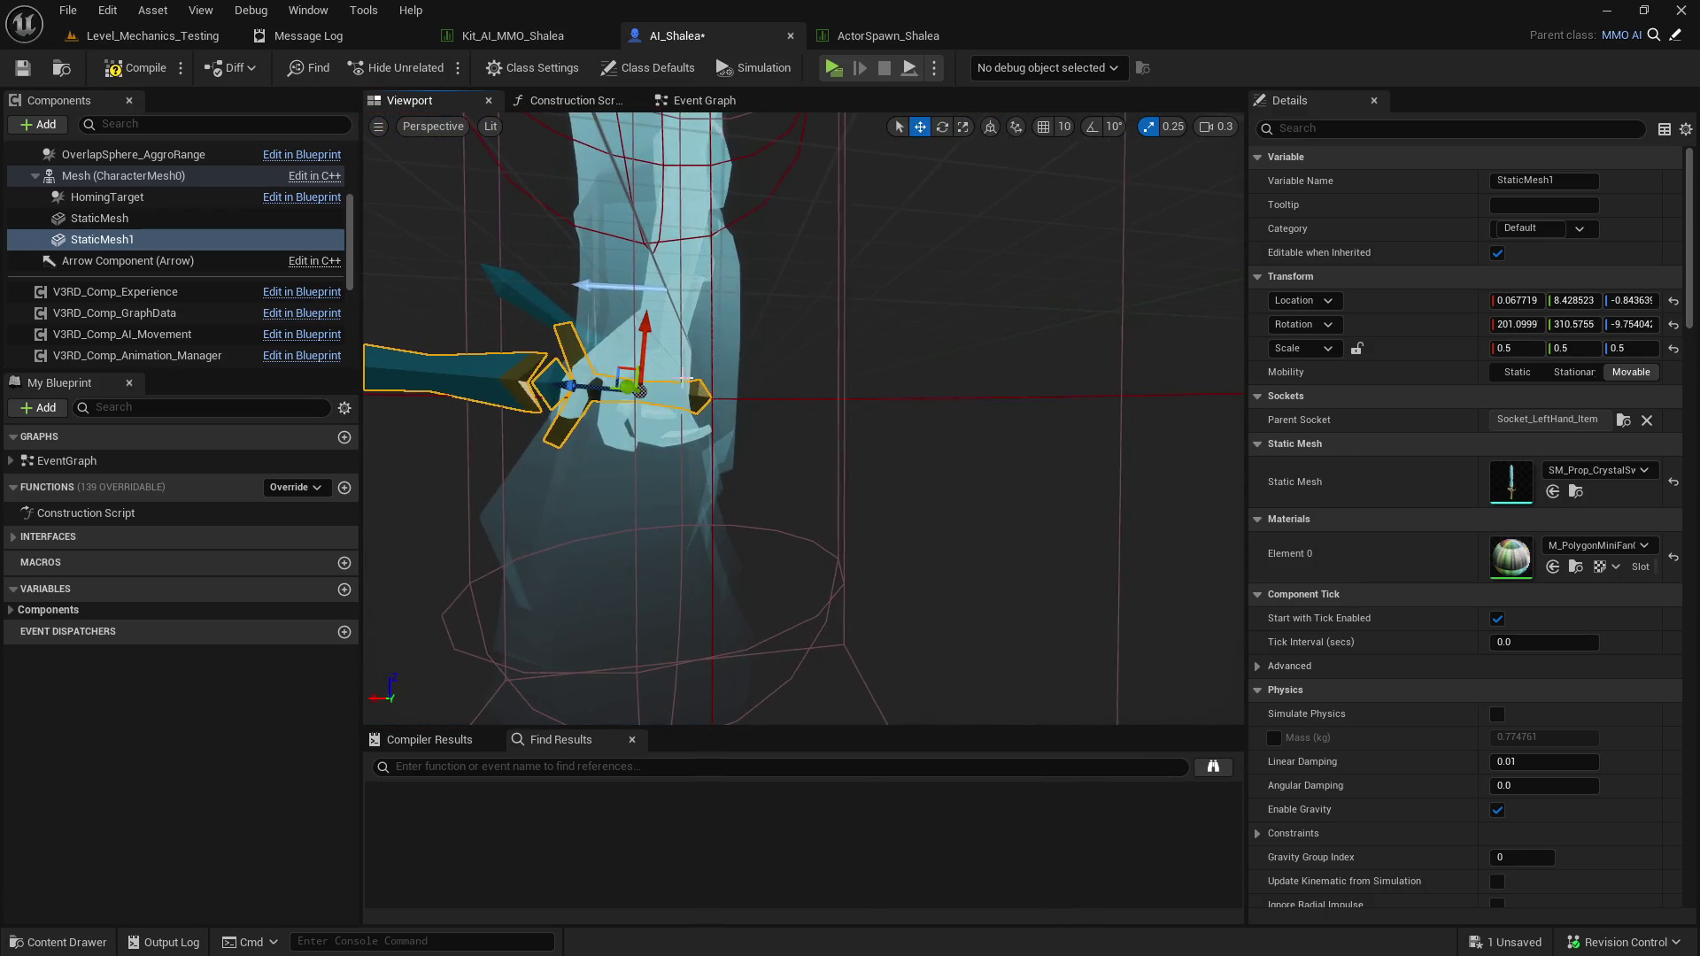
left_click_drag(576, 387, 585, 391)
key("f")
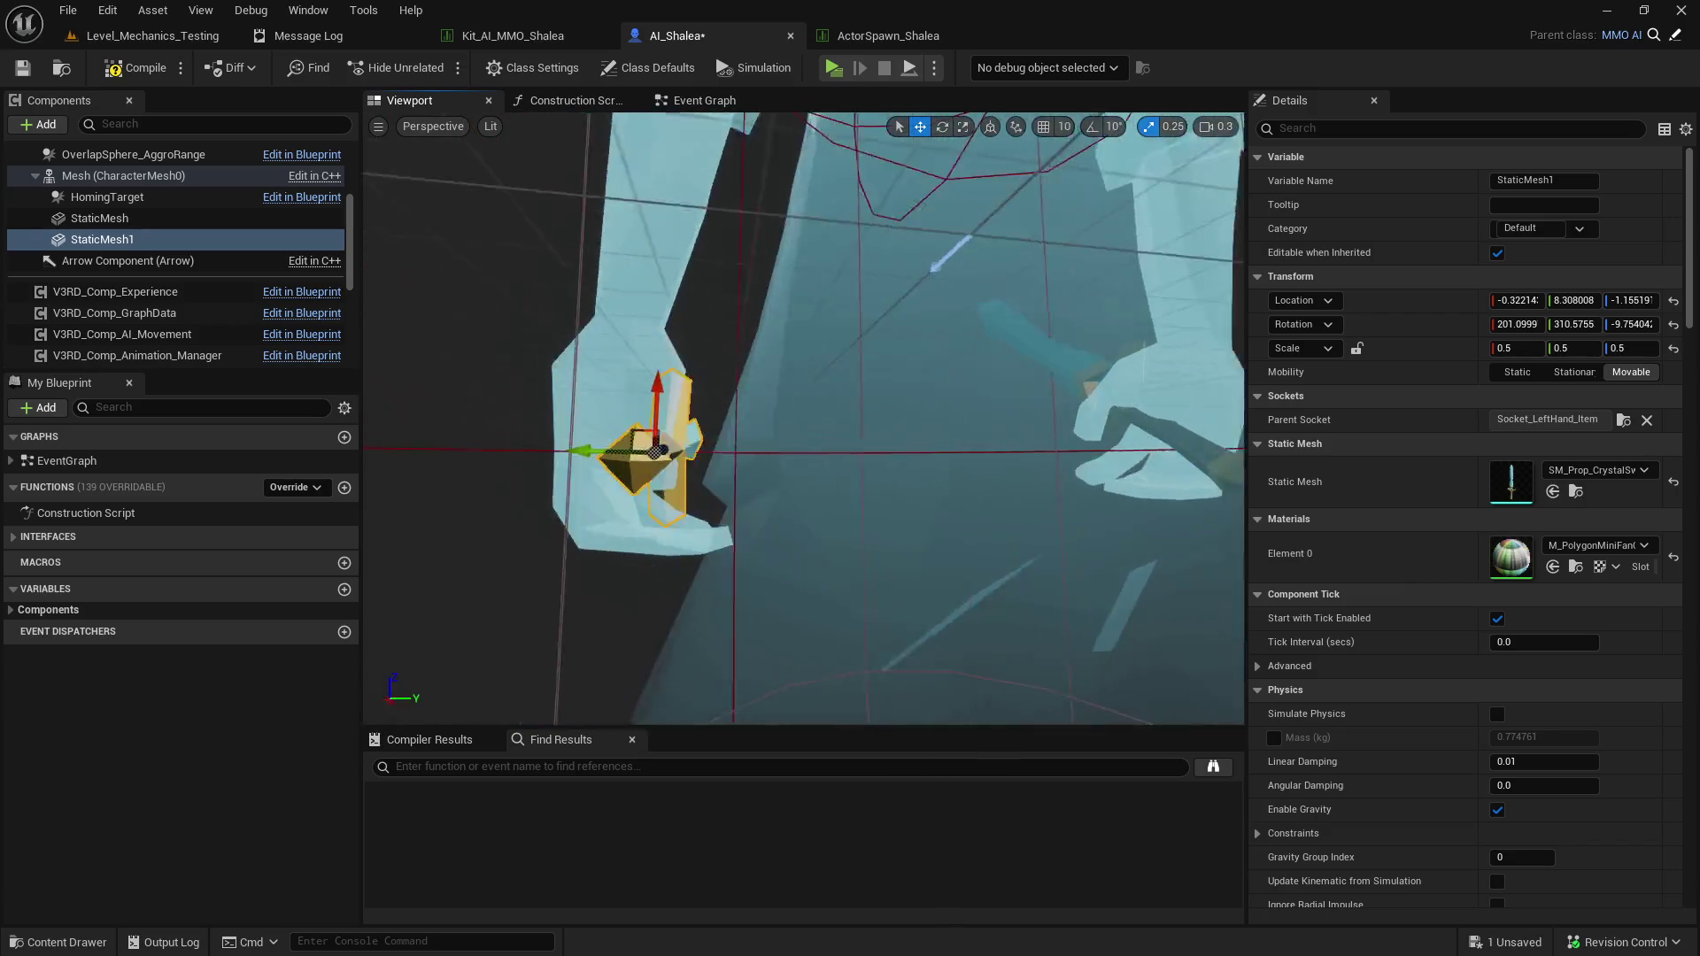
mouse_move(708, 447)
left_mouse_down()
mouse_move(807, 248)
mouse_move(707, 438)
left_mouse_up()
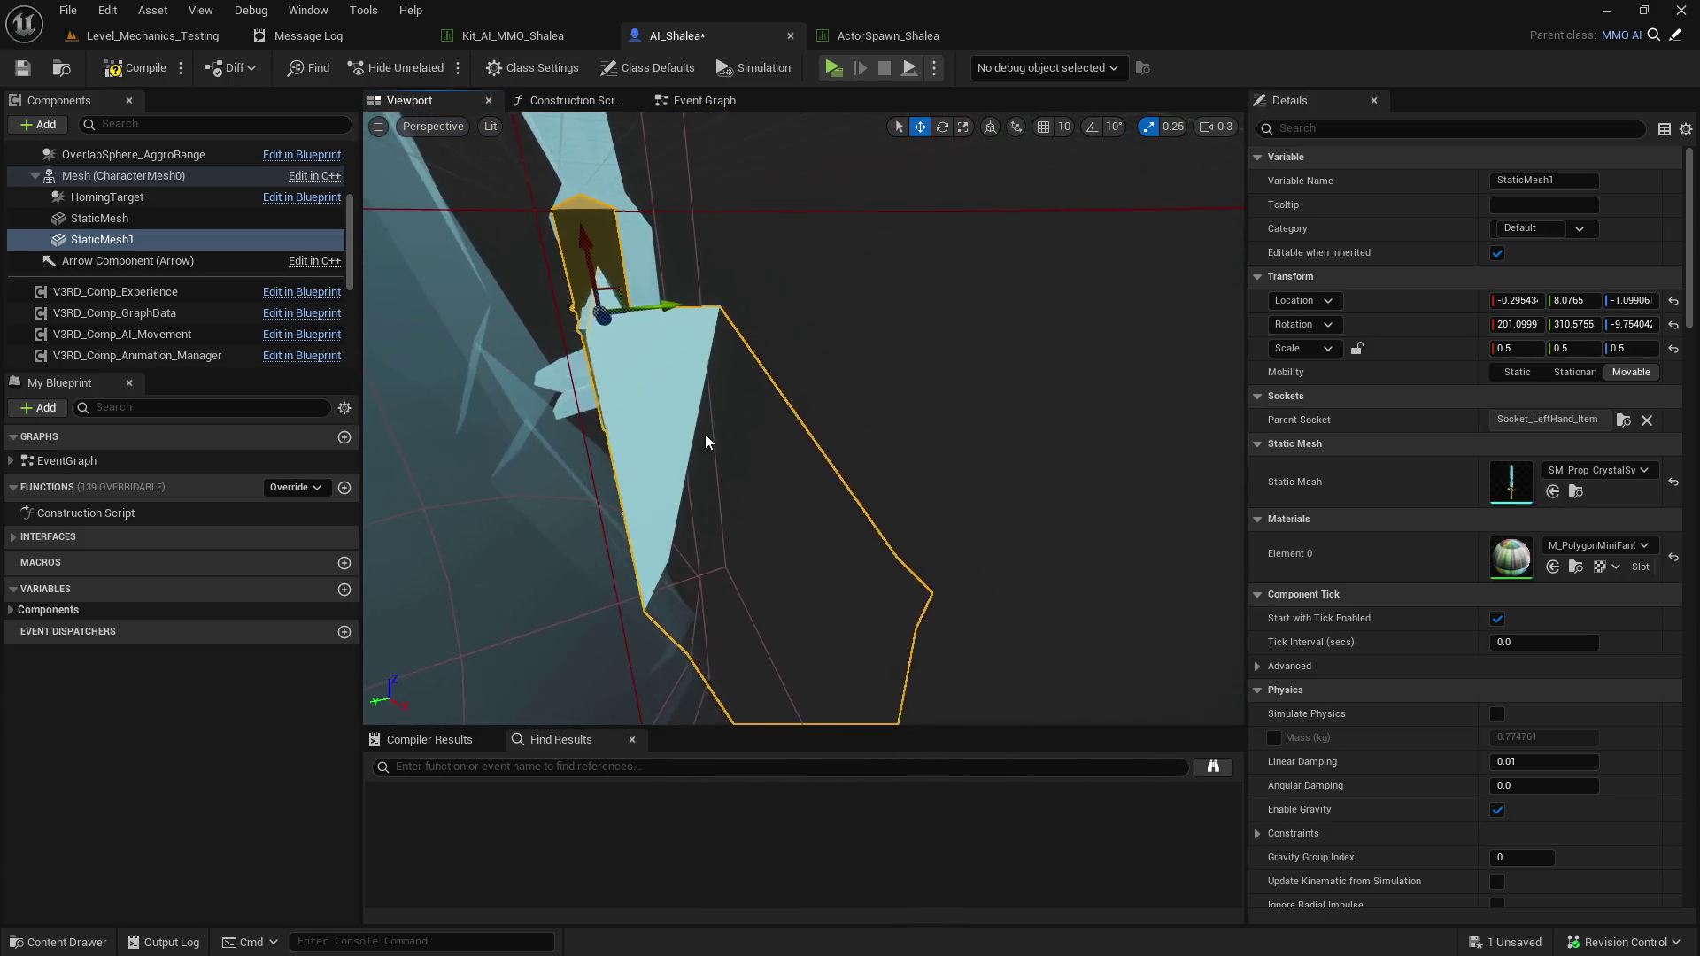
mouse_move(576, 258)
left_mouse_down()
mouse_move(630, 308)
mouse_move(761, 233)
left_mouse_up()
left_click(912, 268)
scroll(896, 291, "down", 5)
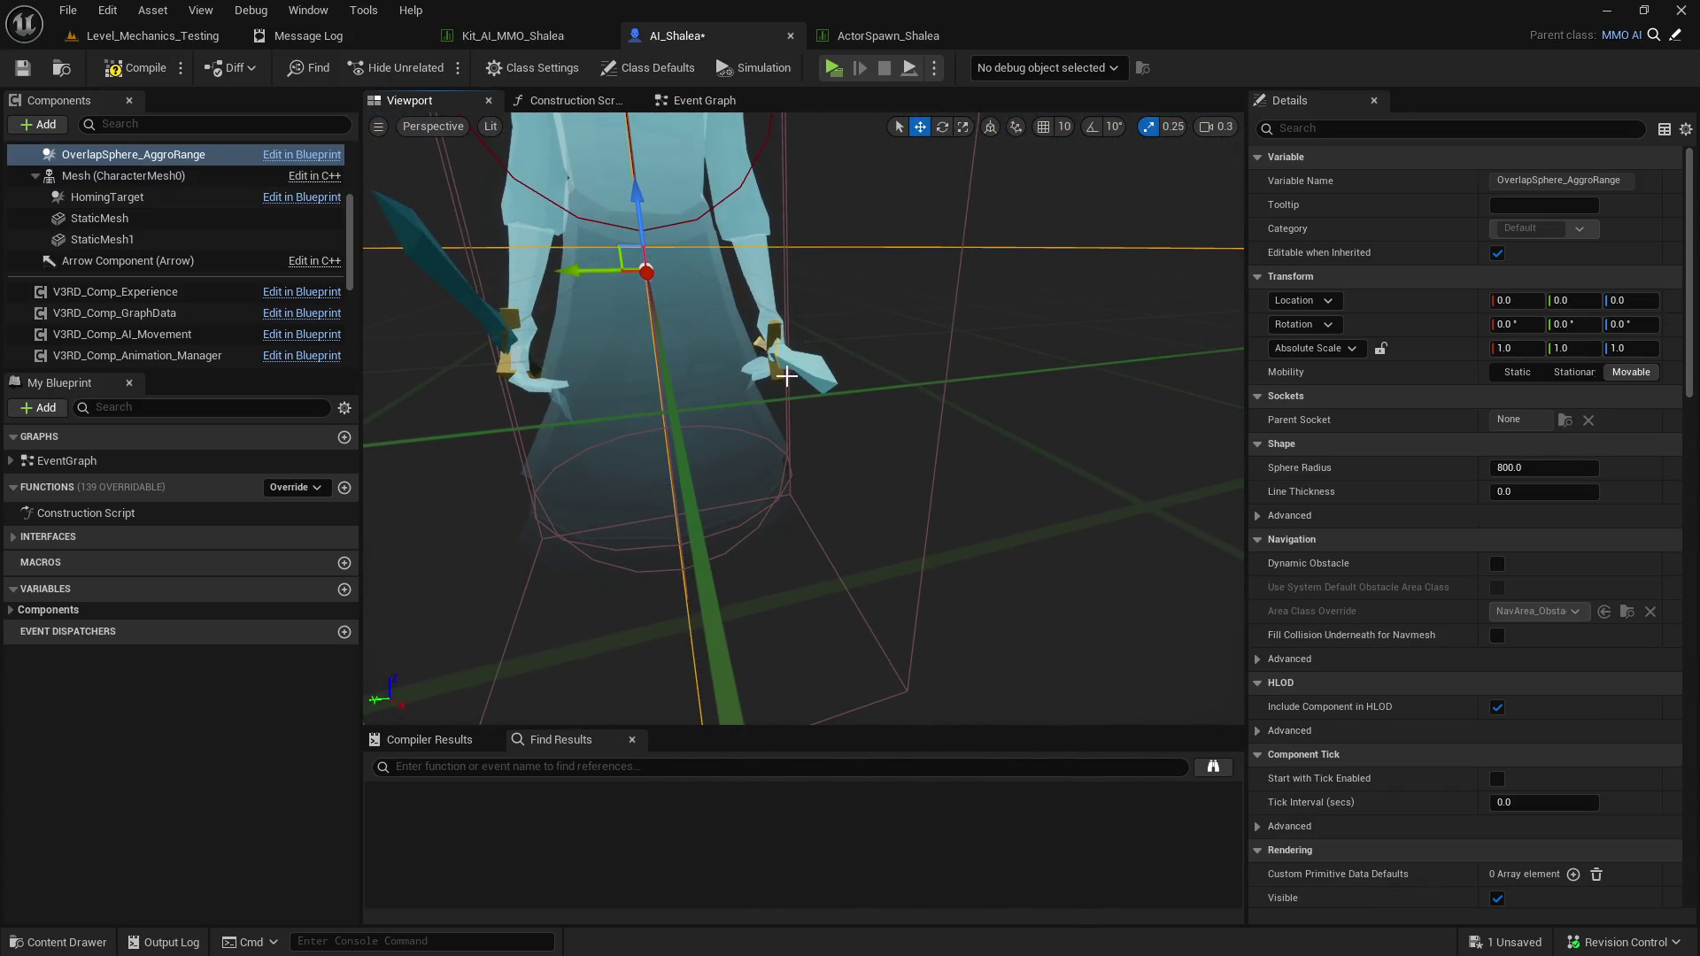
left_click(823, 363)
key("f")
mouse_move(477, 284)
left_mouse_down()
mouse_move(478, 257)
mouse_move(477, 284)
left_mouse_up()
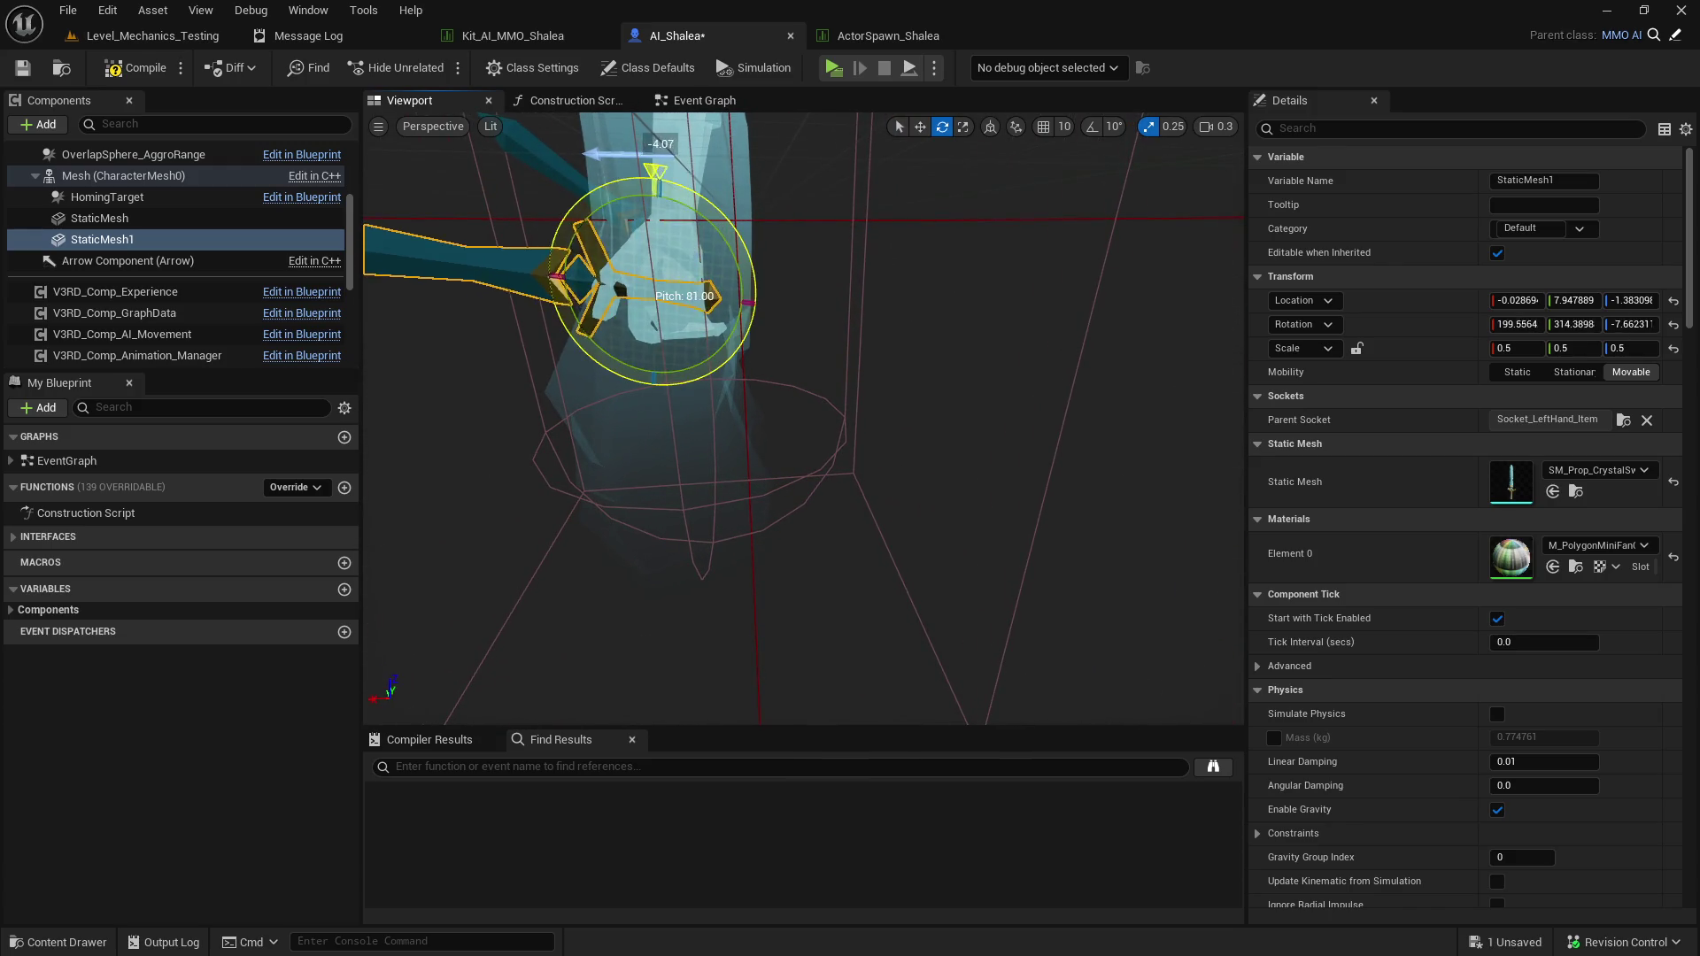
mouse_move(767, 281)
left_mouse_down()
mouse_move(836, 338)
mouse_move(682, 323)
mouse_move(948, 413)
left_mouse_up()
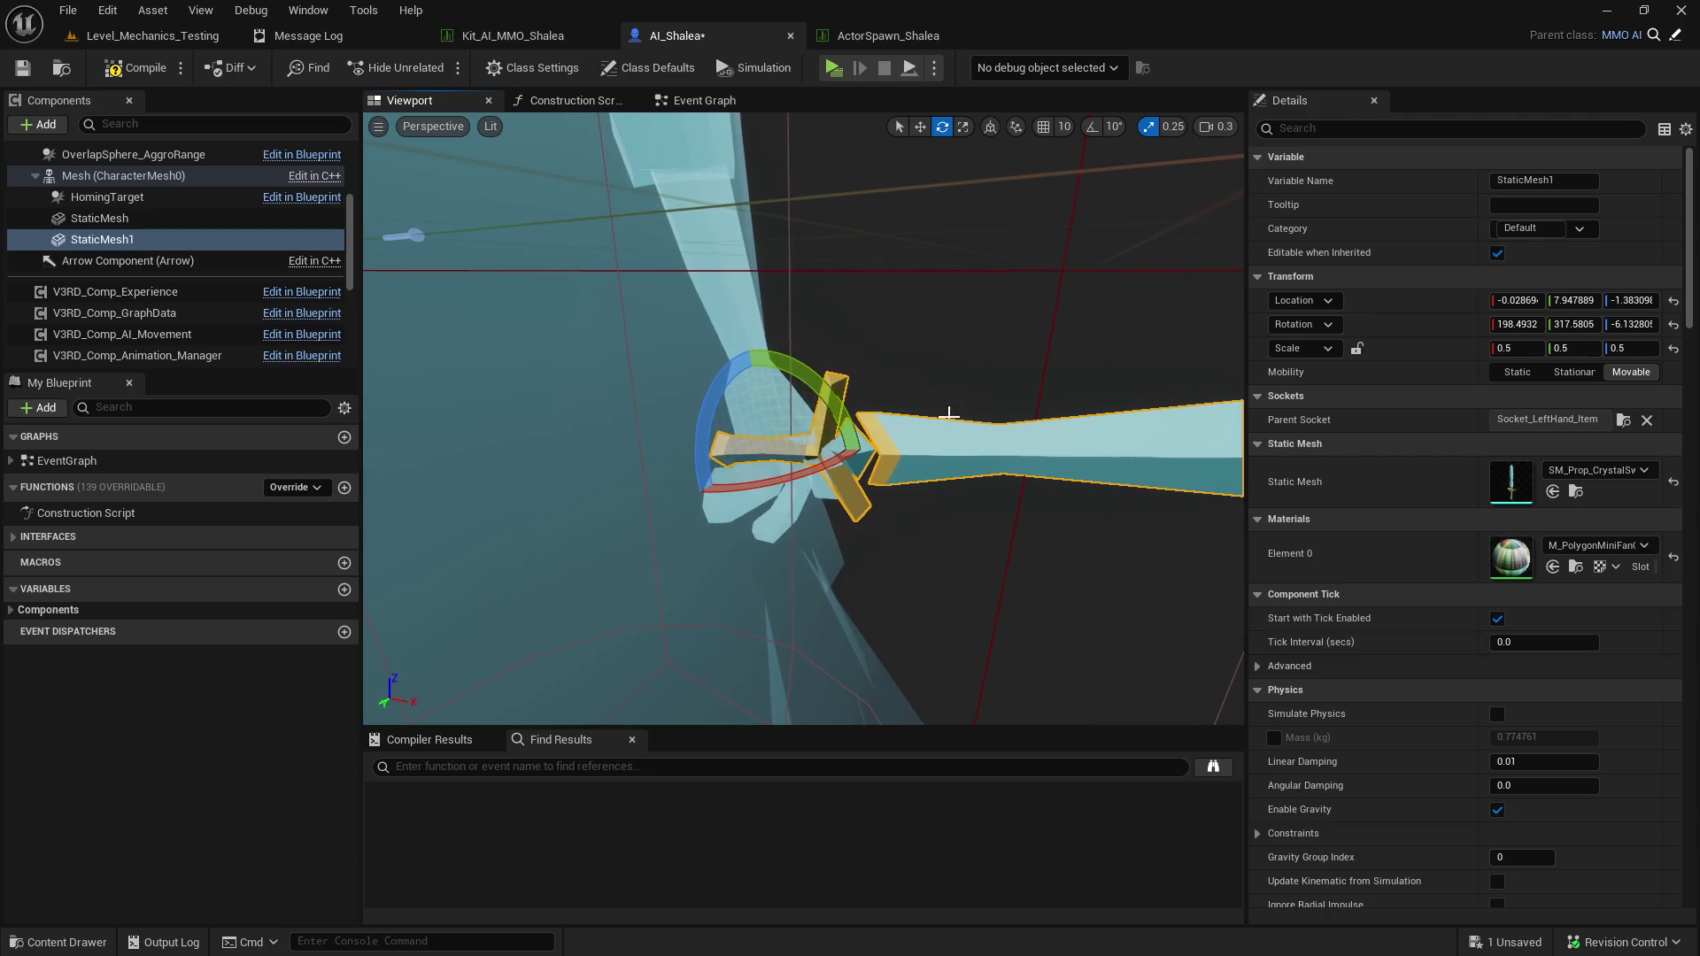
left_click_drag(825, 447, 837, 440)
scroll(850, 425, "down", 10)
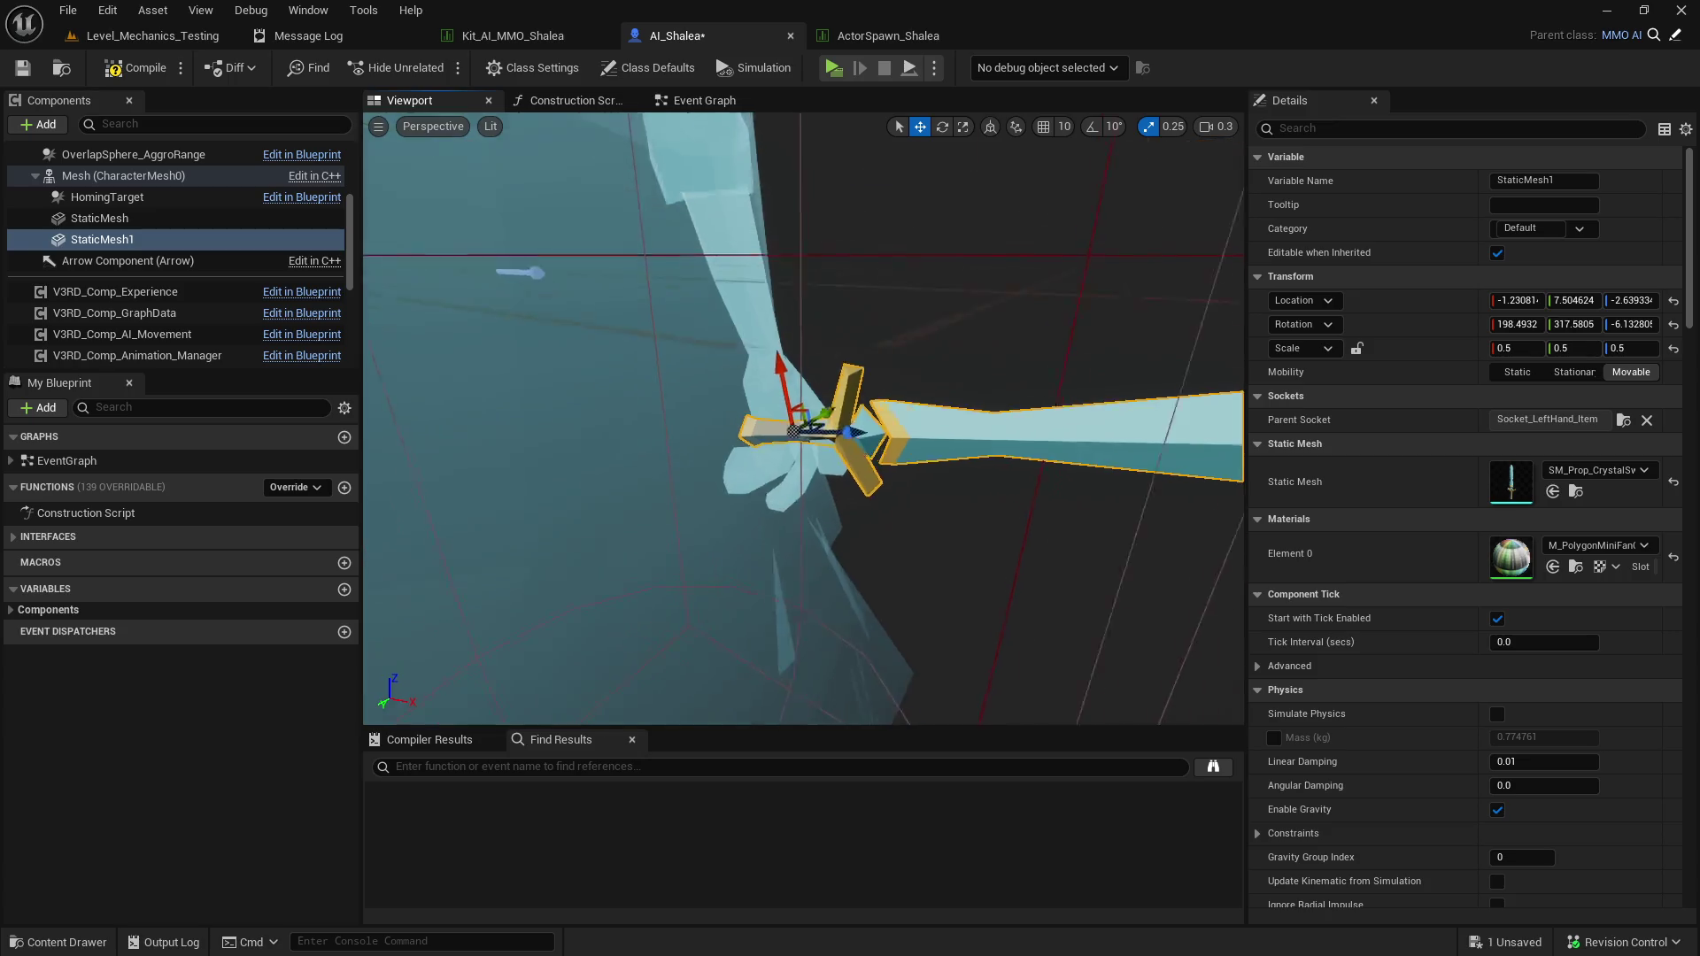
left_click(124, 69)
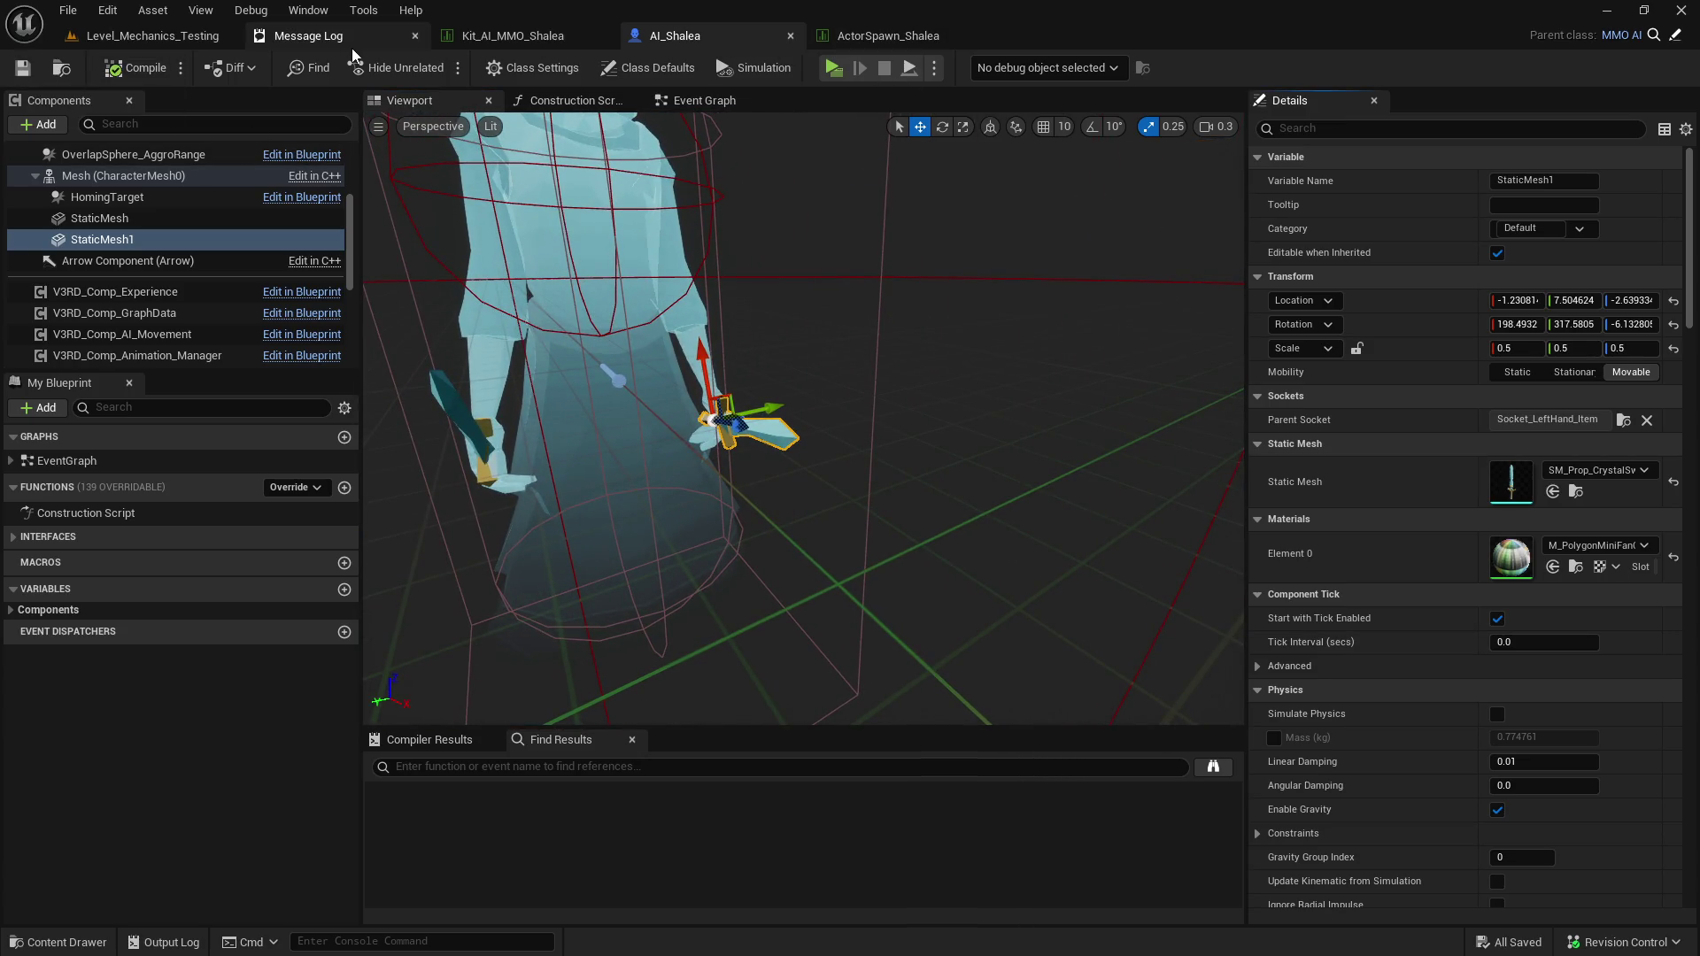
left_click(482, 39)
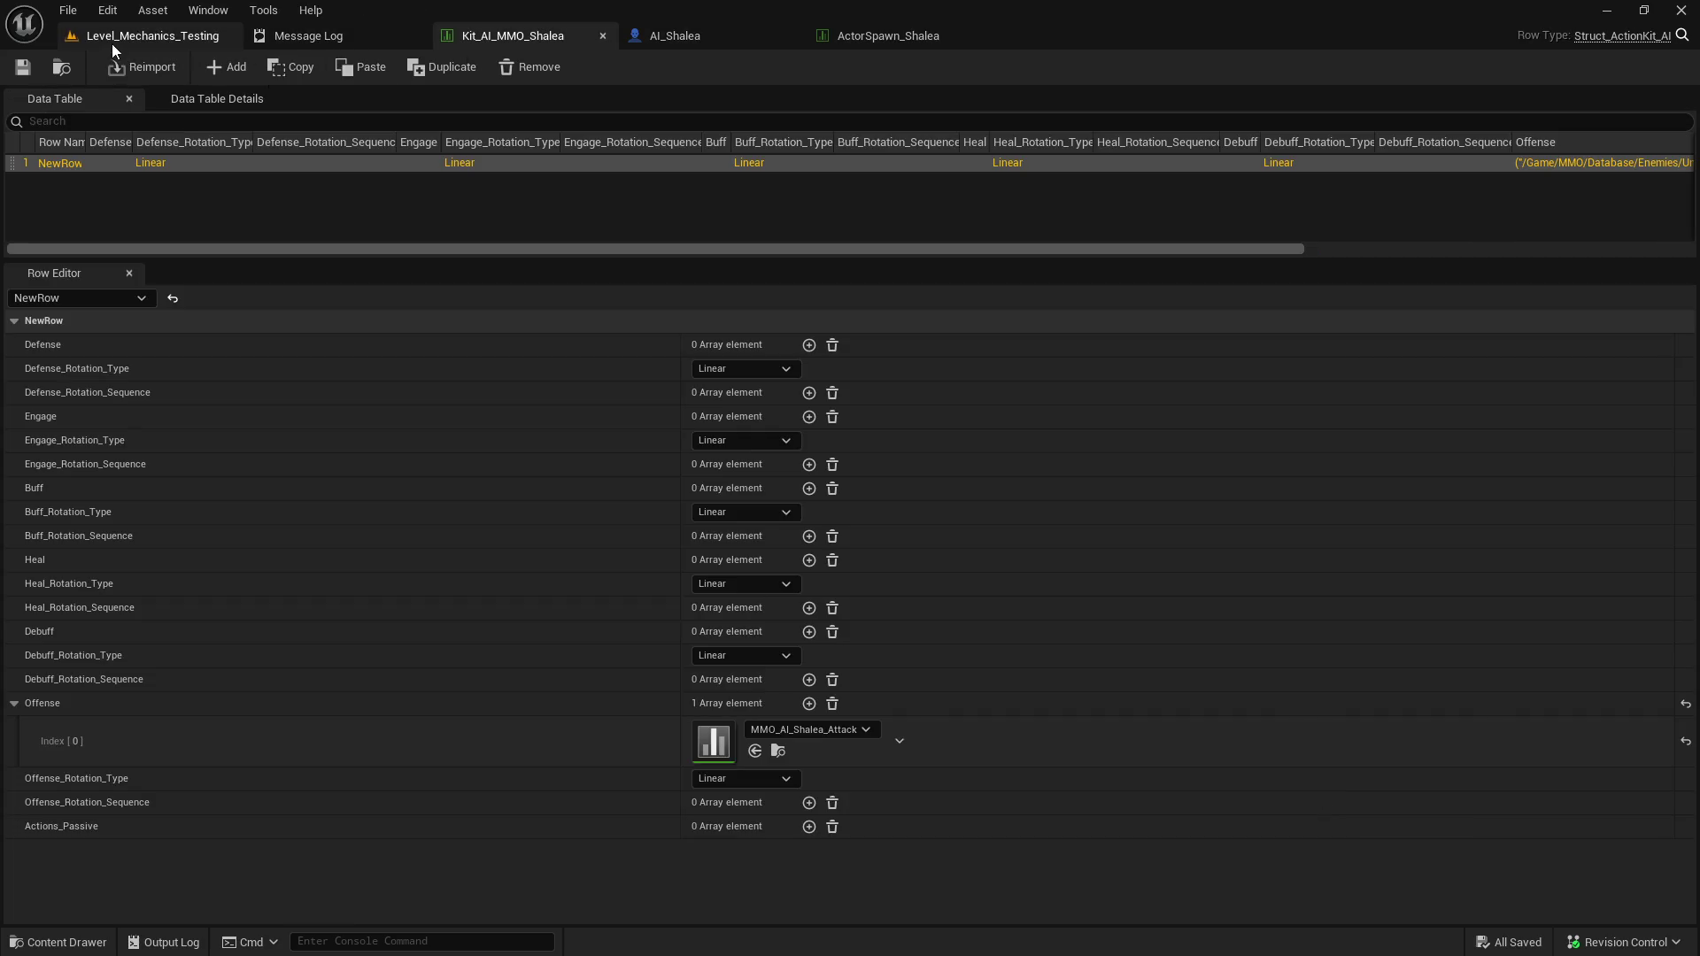
Browse the Content Drawer to the Players > Rogue folder.
left_click(127, 39)
key("ctrl+space")
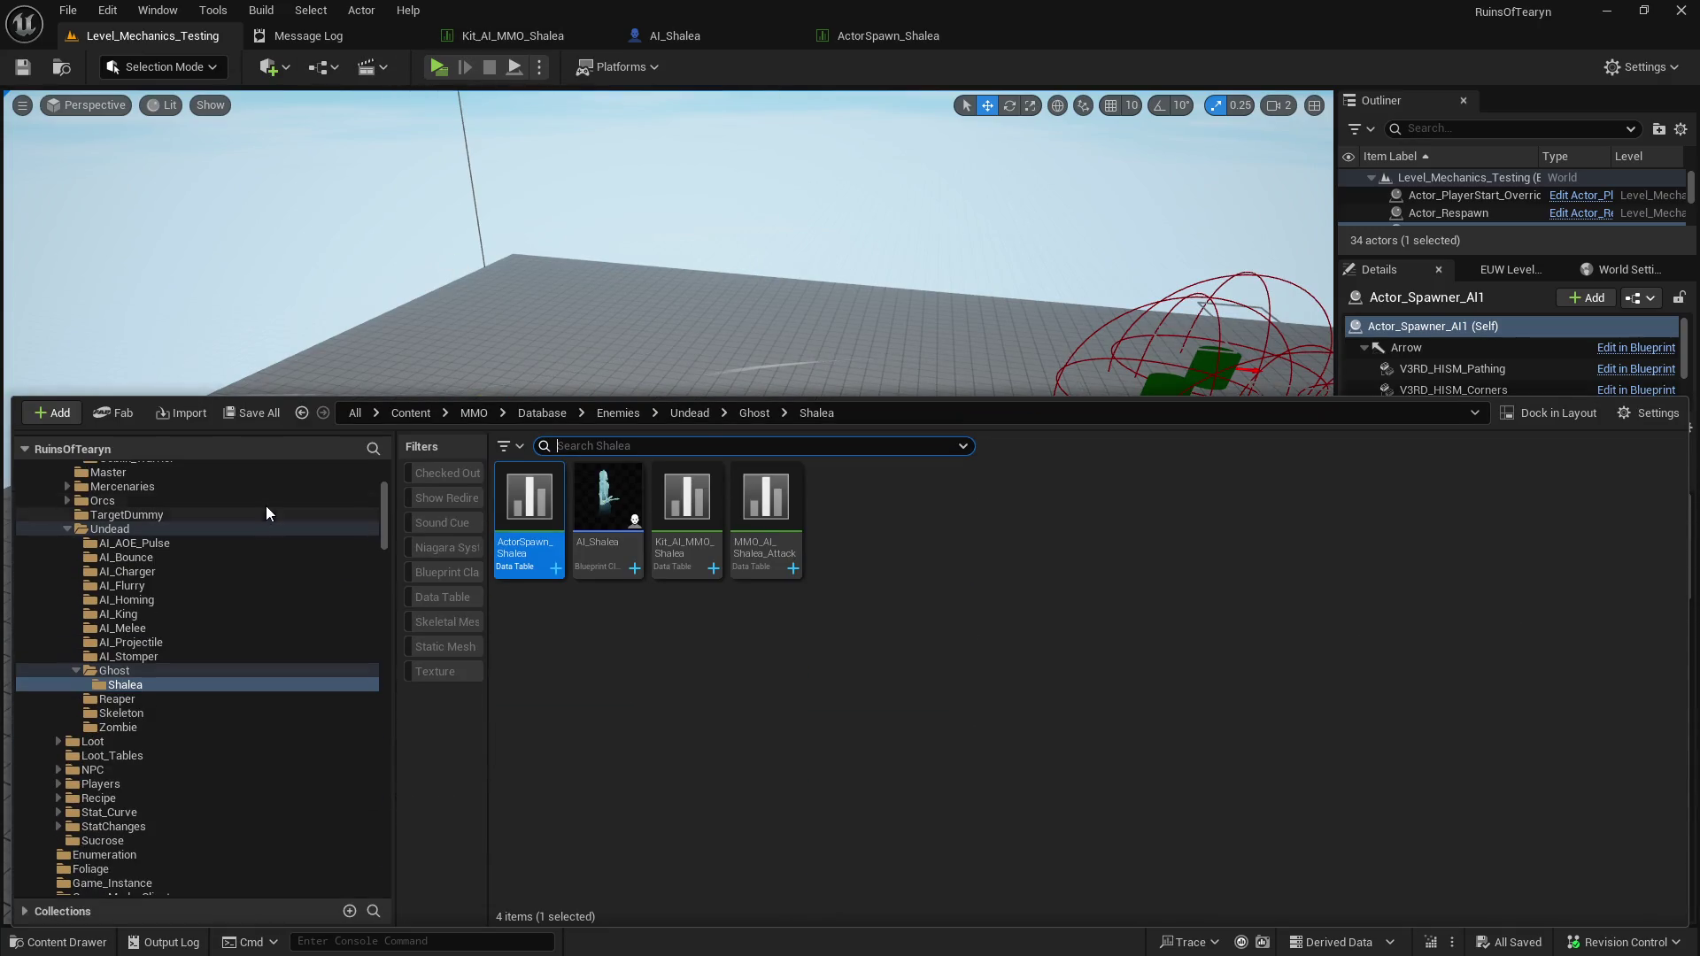
scroll(269, 598, "up", 5)
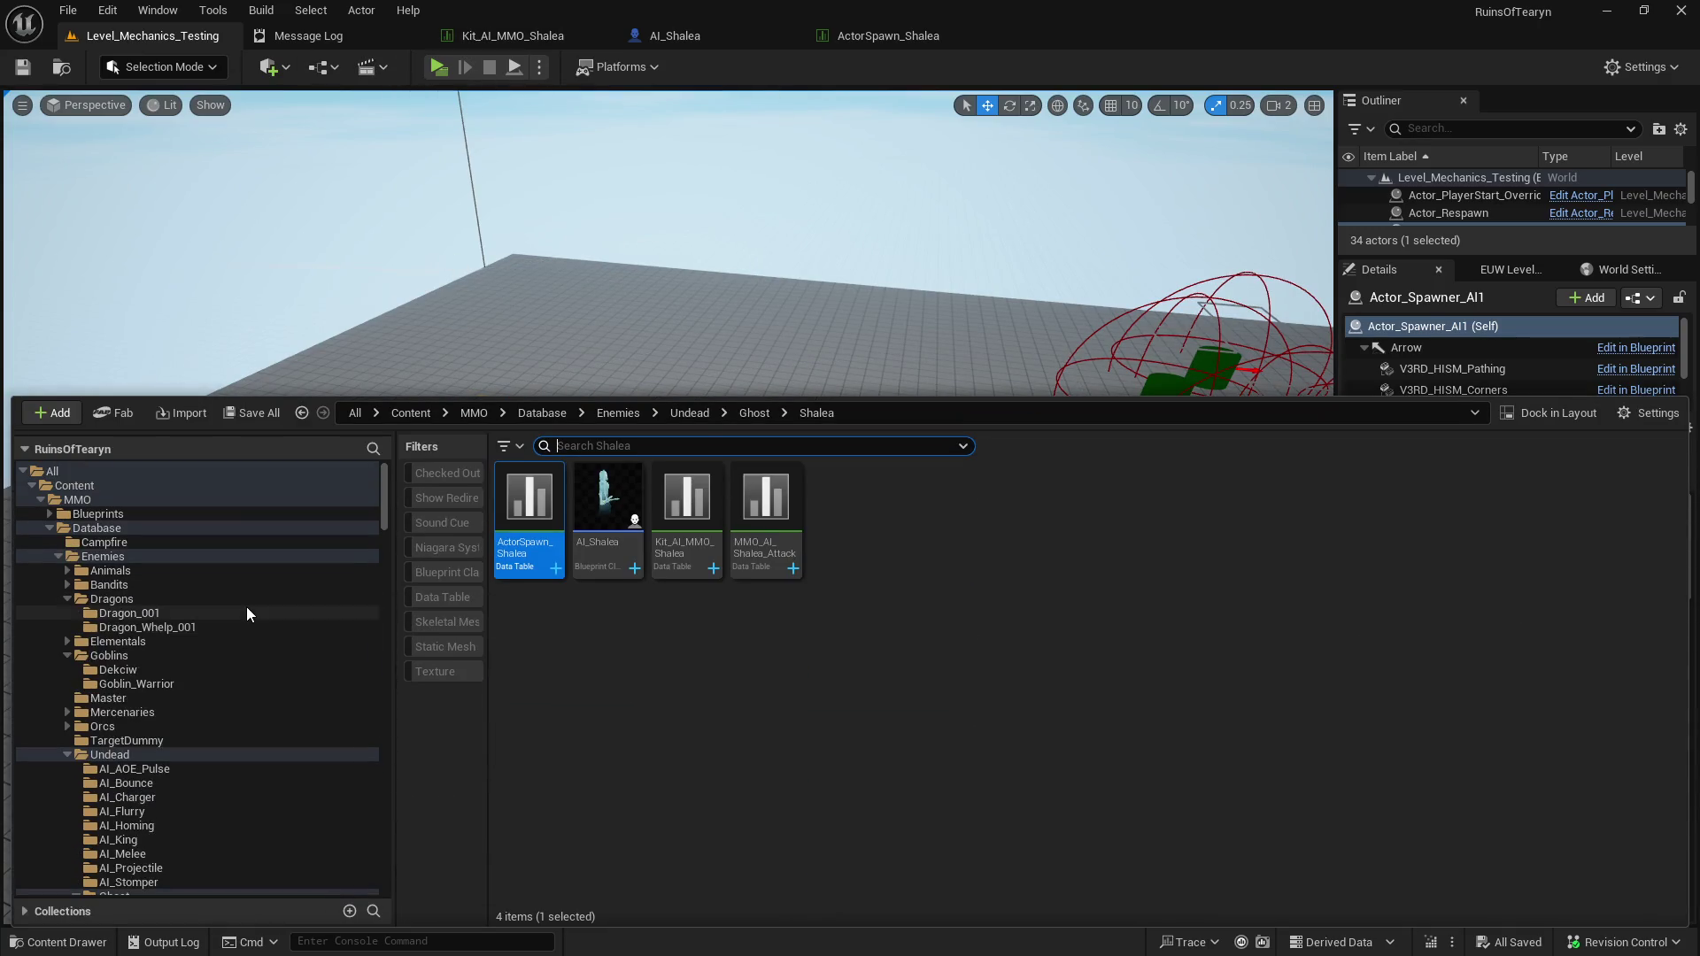
left_click(68, 599)
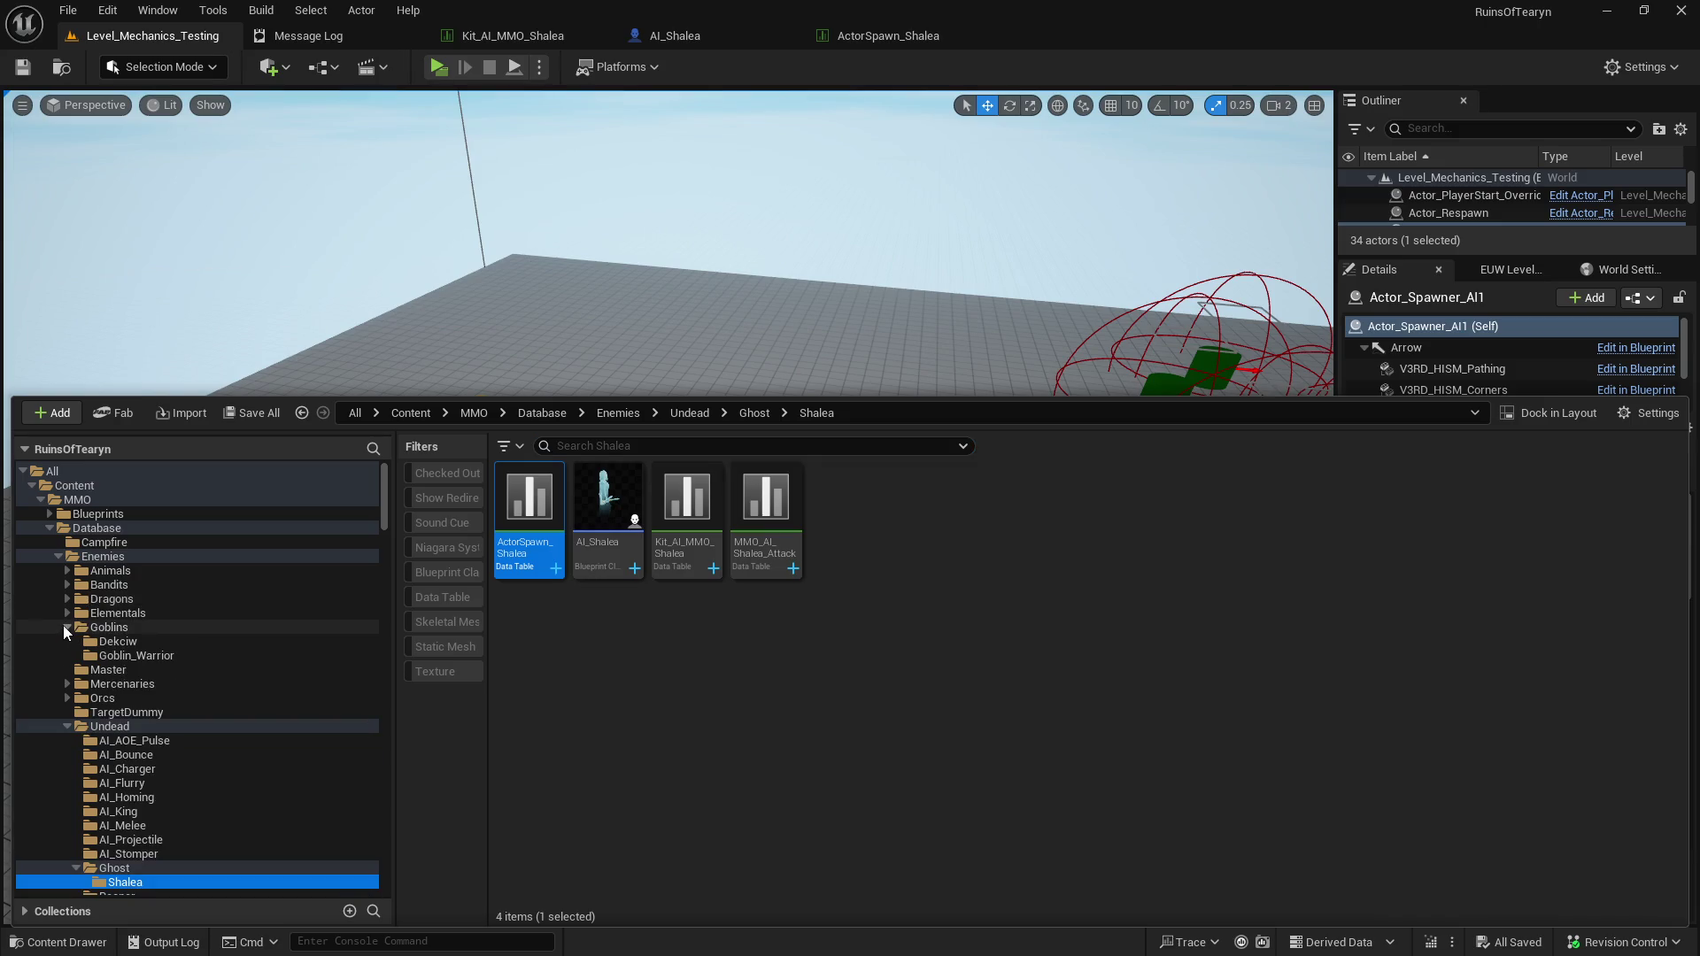
left_click(67, 627)
left_click(68, 698)
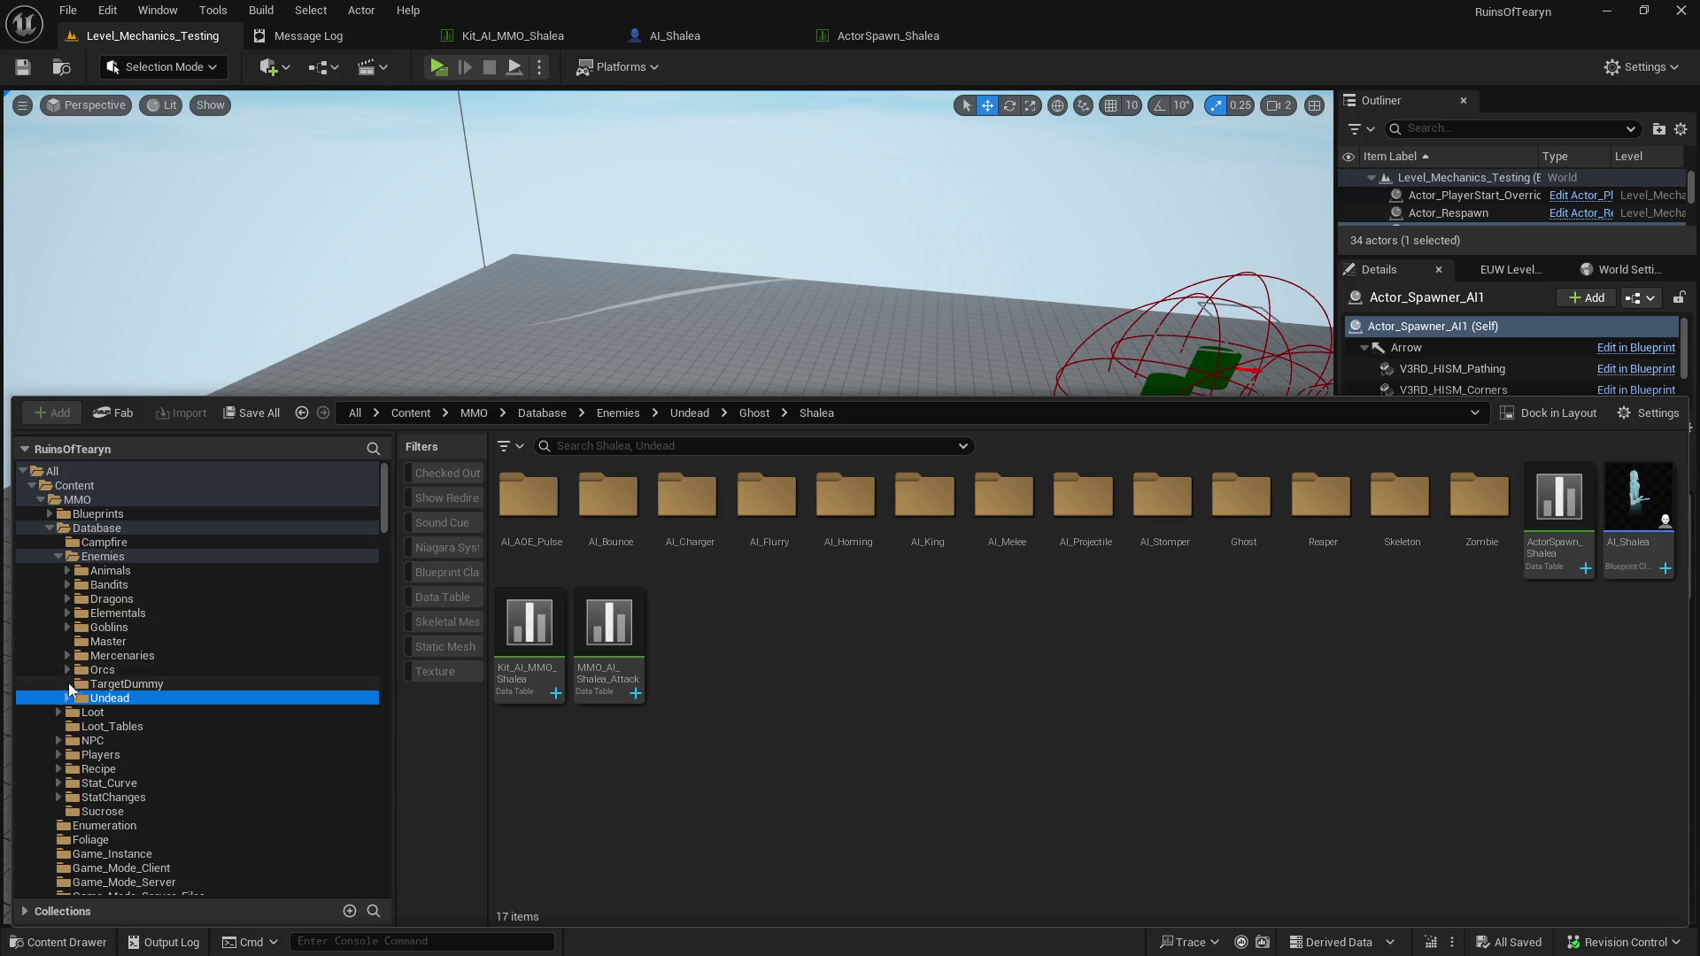
scroll(62, 756, "down", 2)
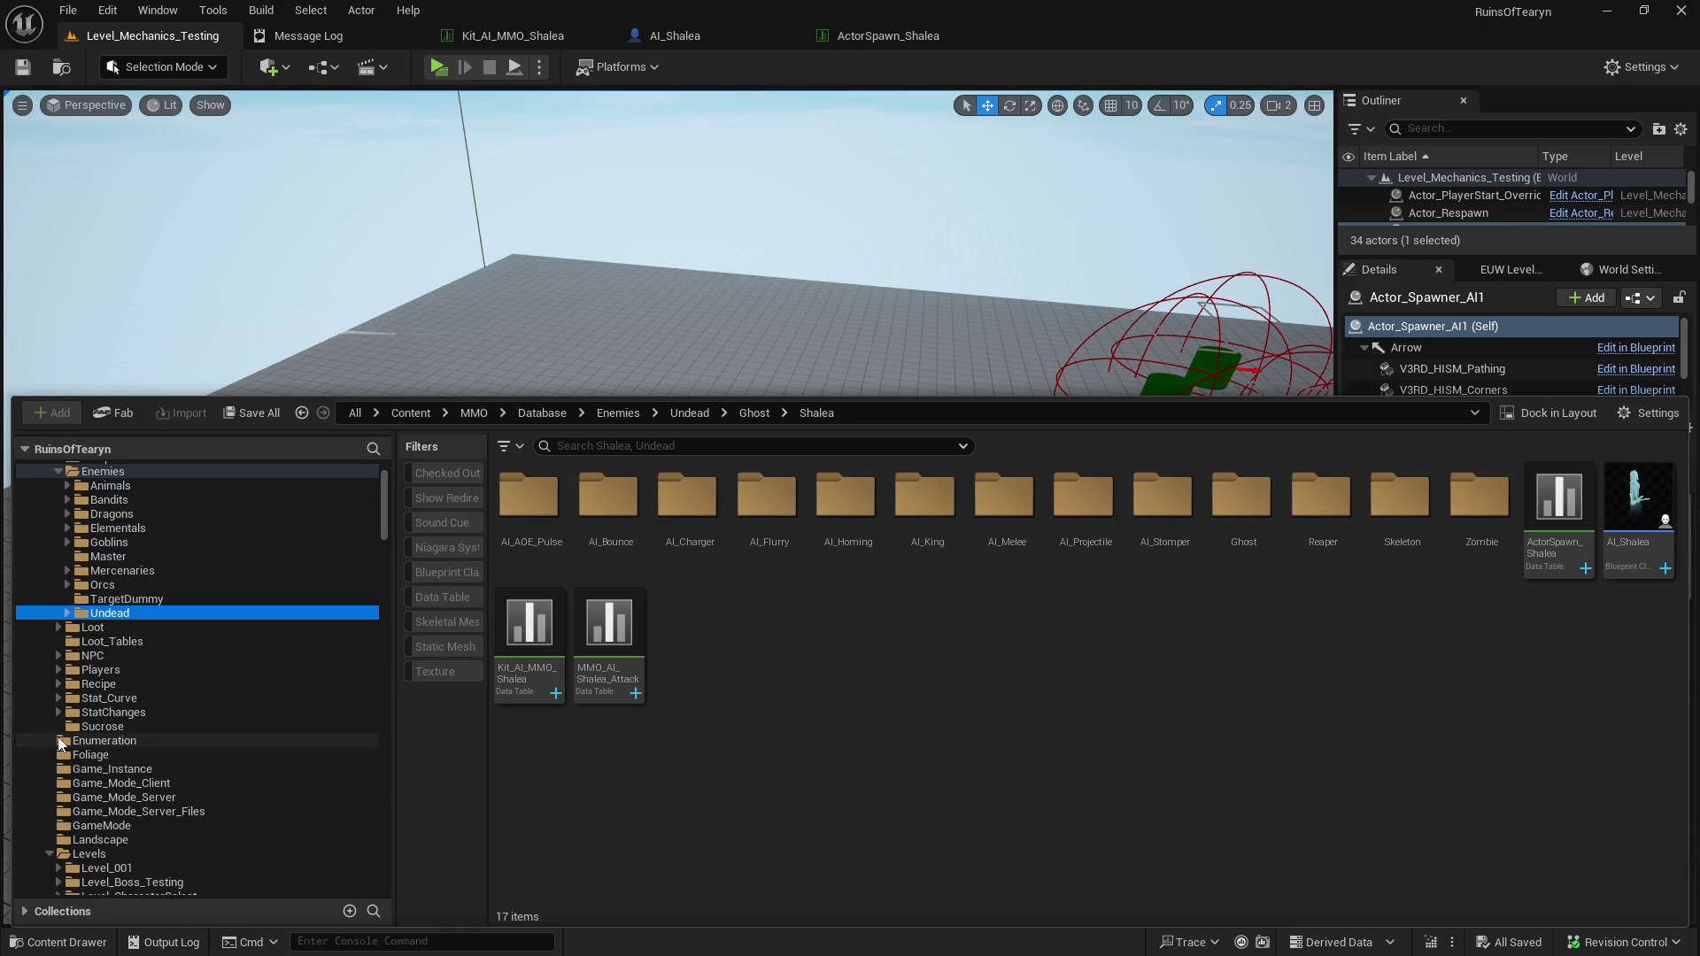
left_click(57, 670)
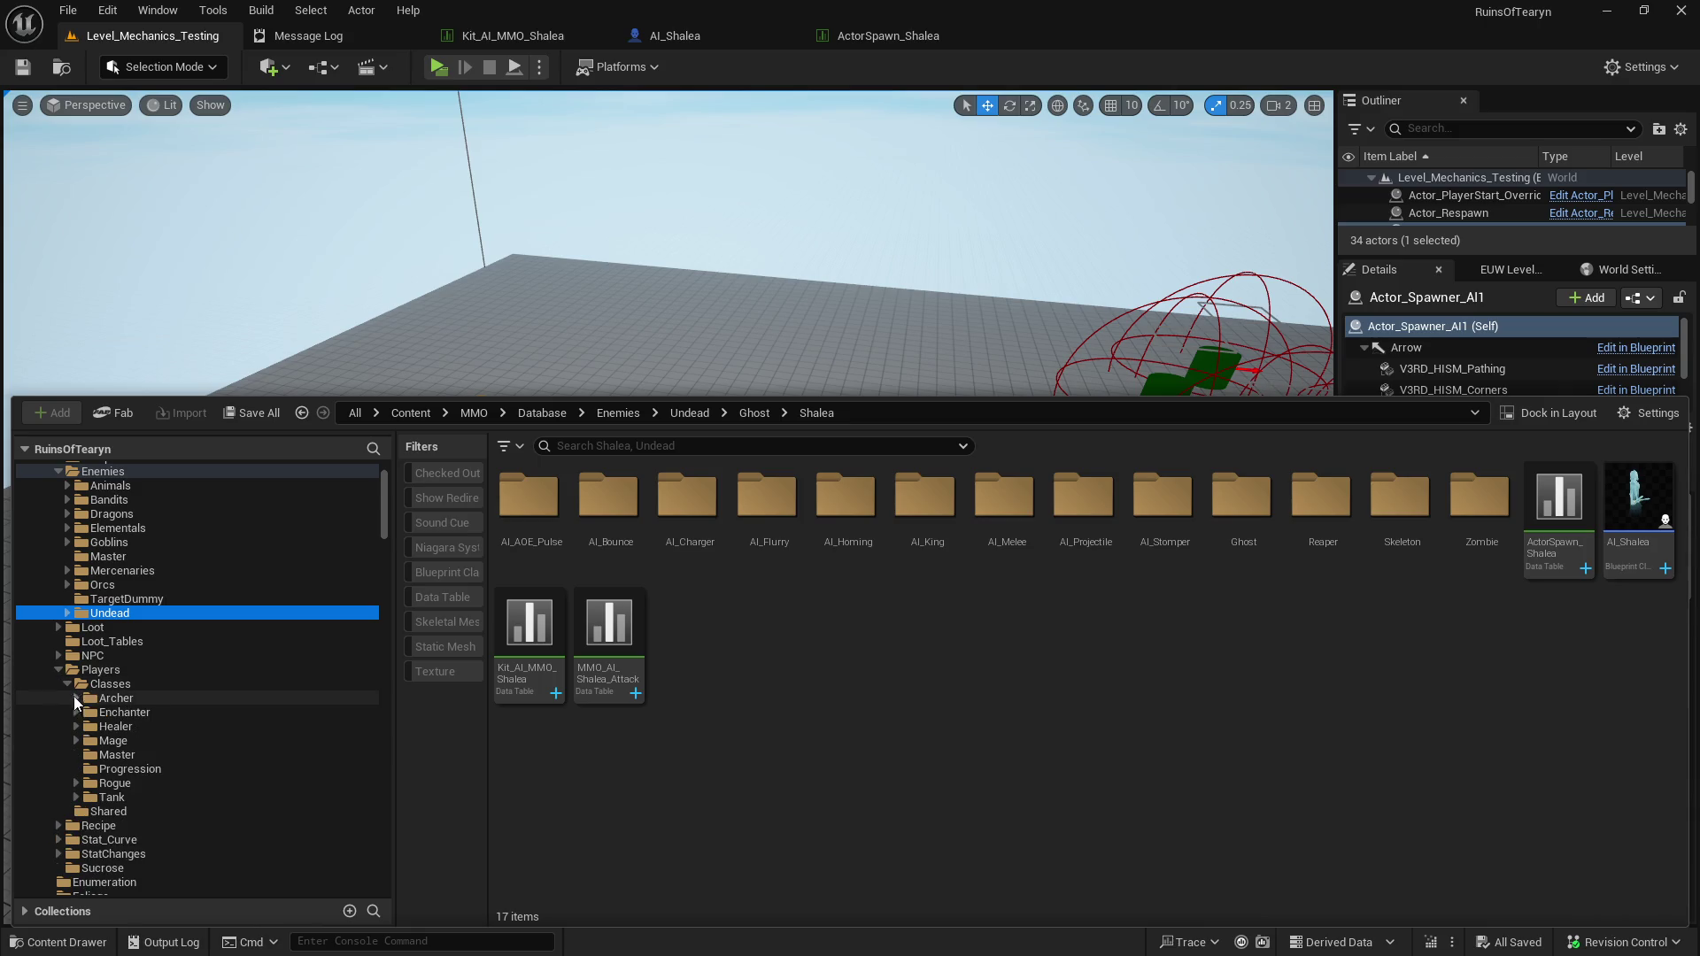
left_click(87, 785)
left_click(76, 784)
Copy both MMO_Auto_Attack_Rogue tables into Shalea's folder.
left_click(699, 709)
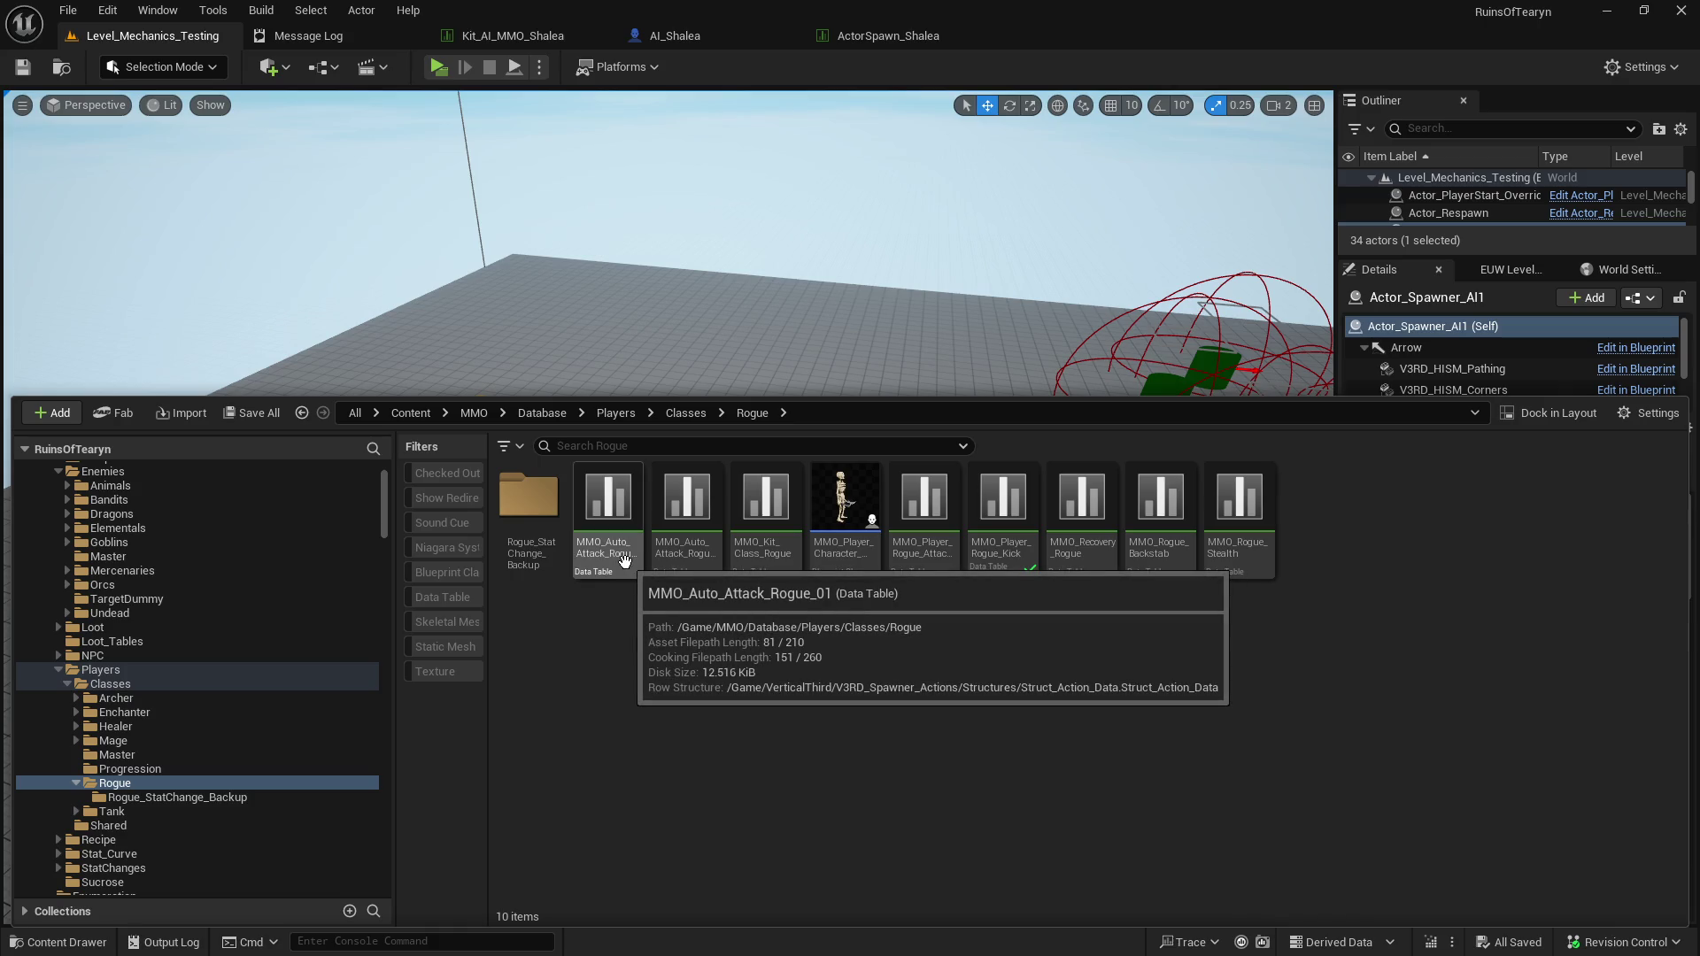
left_click(687, 522)
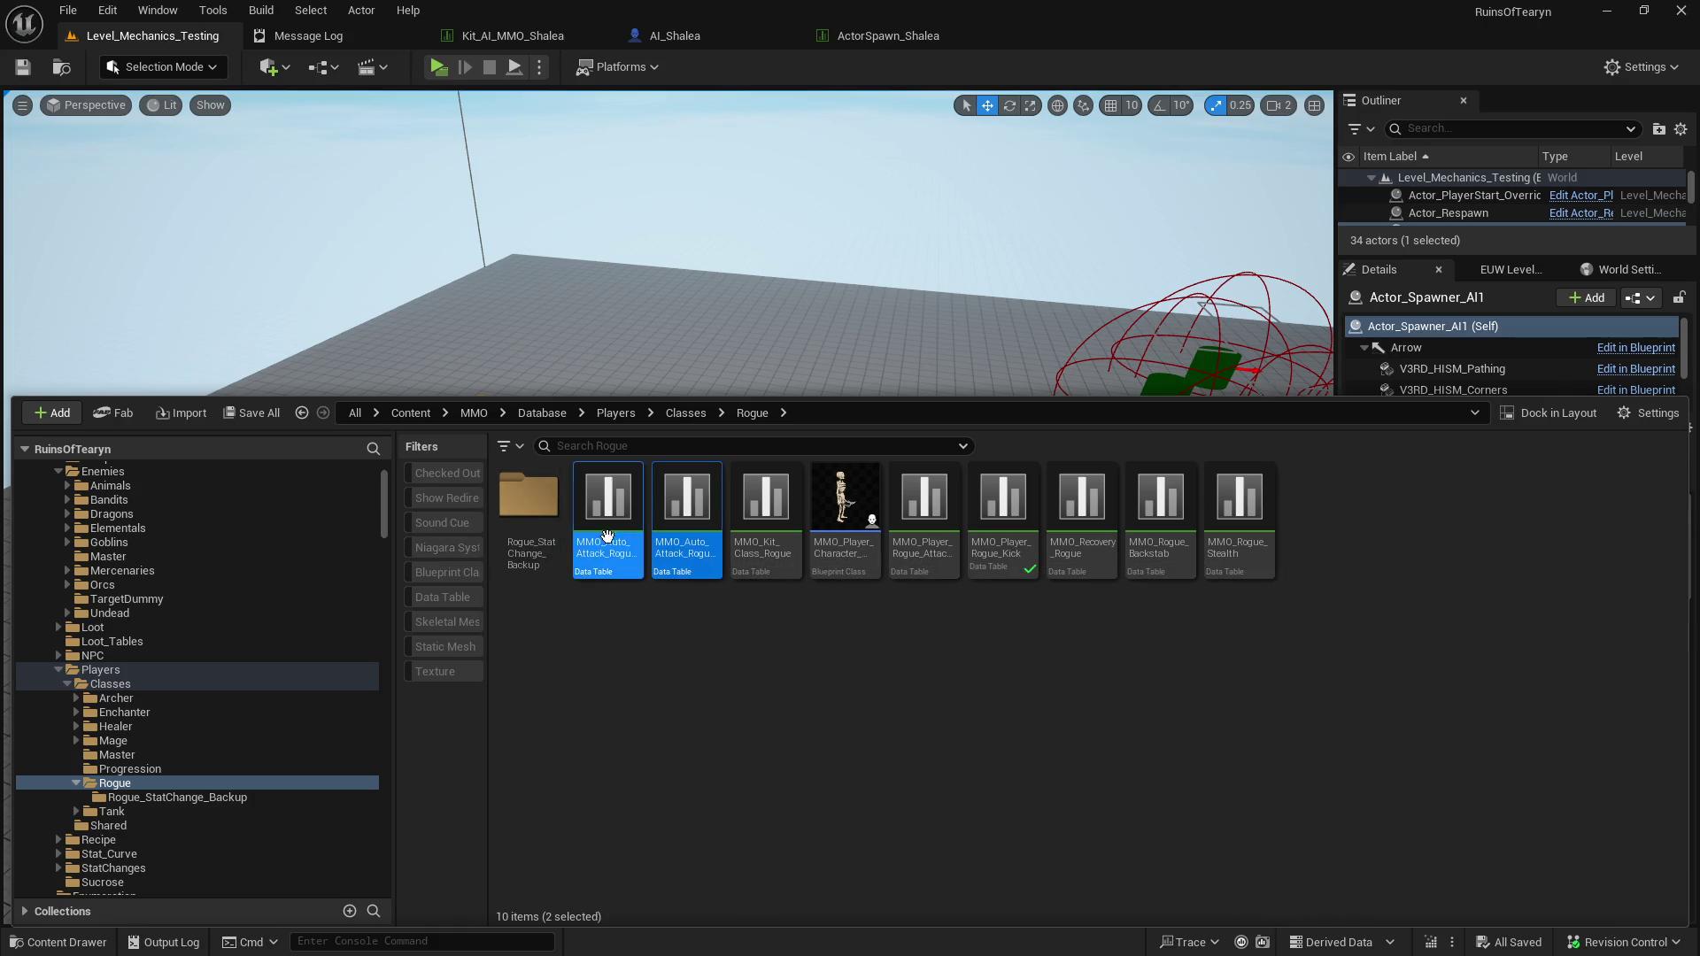
left_click_drag(382, 517, 386, 503)
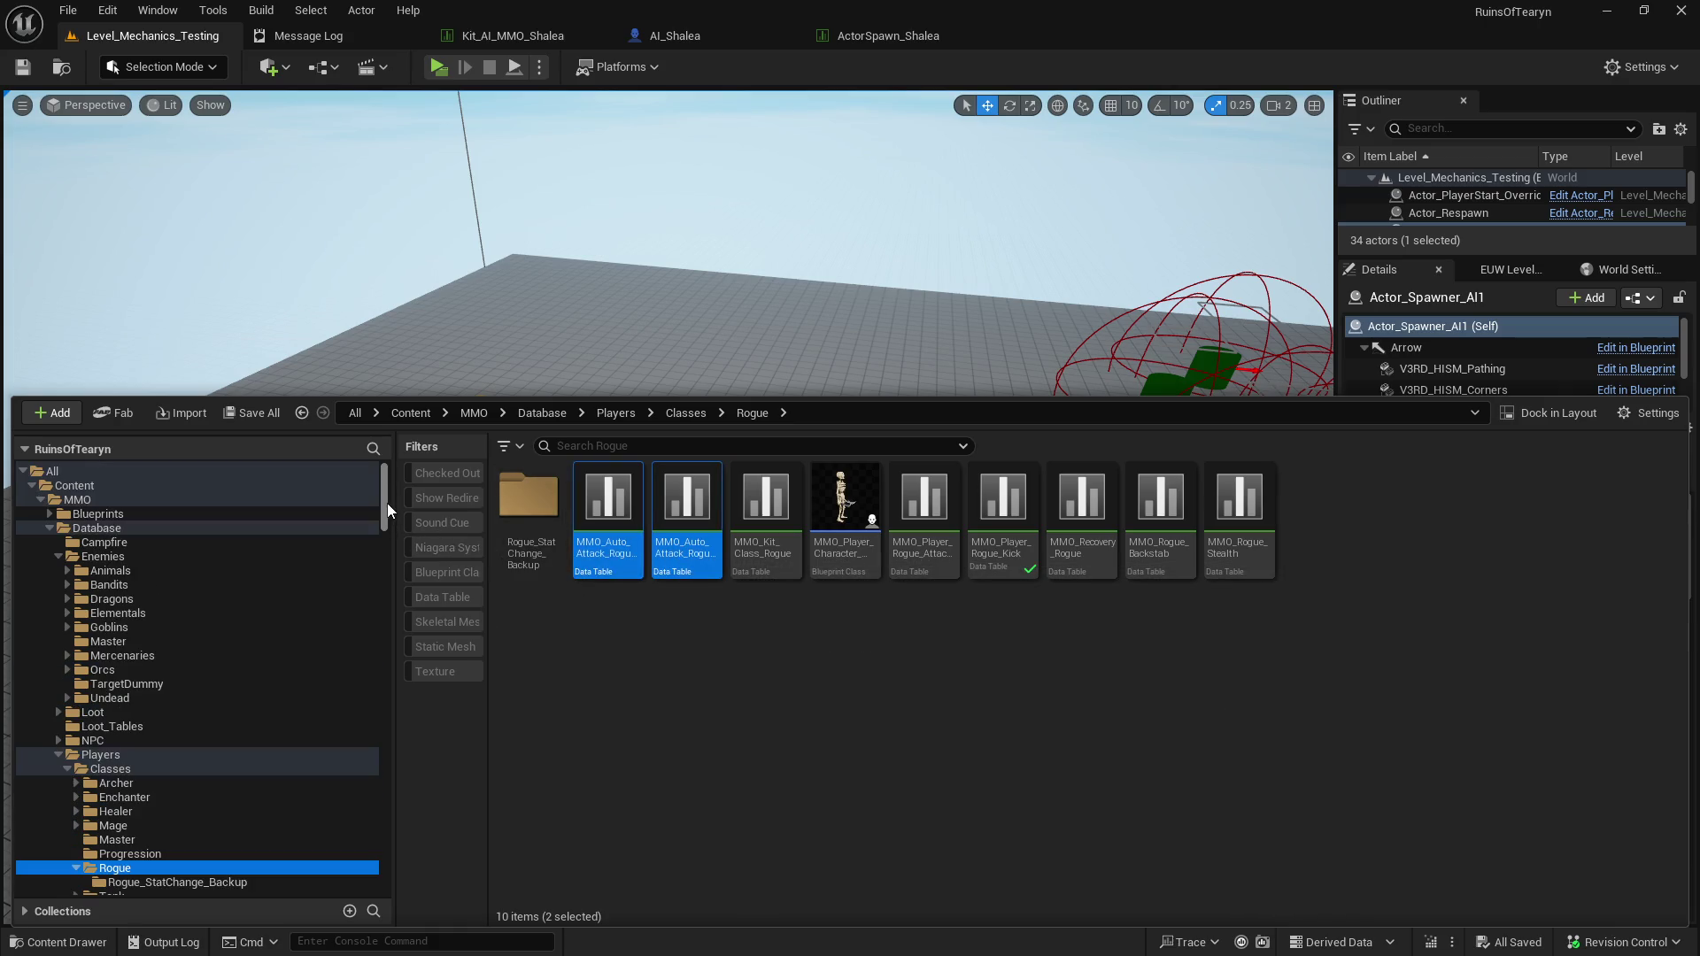
left_click(64, 703)
scroll(63, 698, "down", 3)
scroll(64, 697, "down", 2)
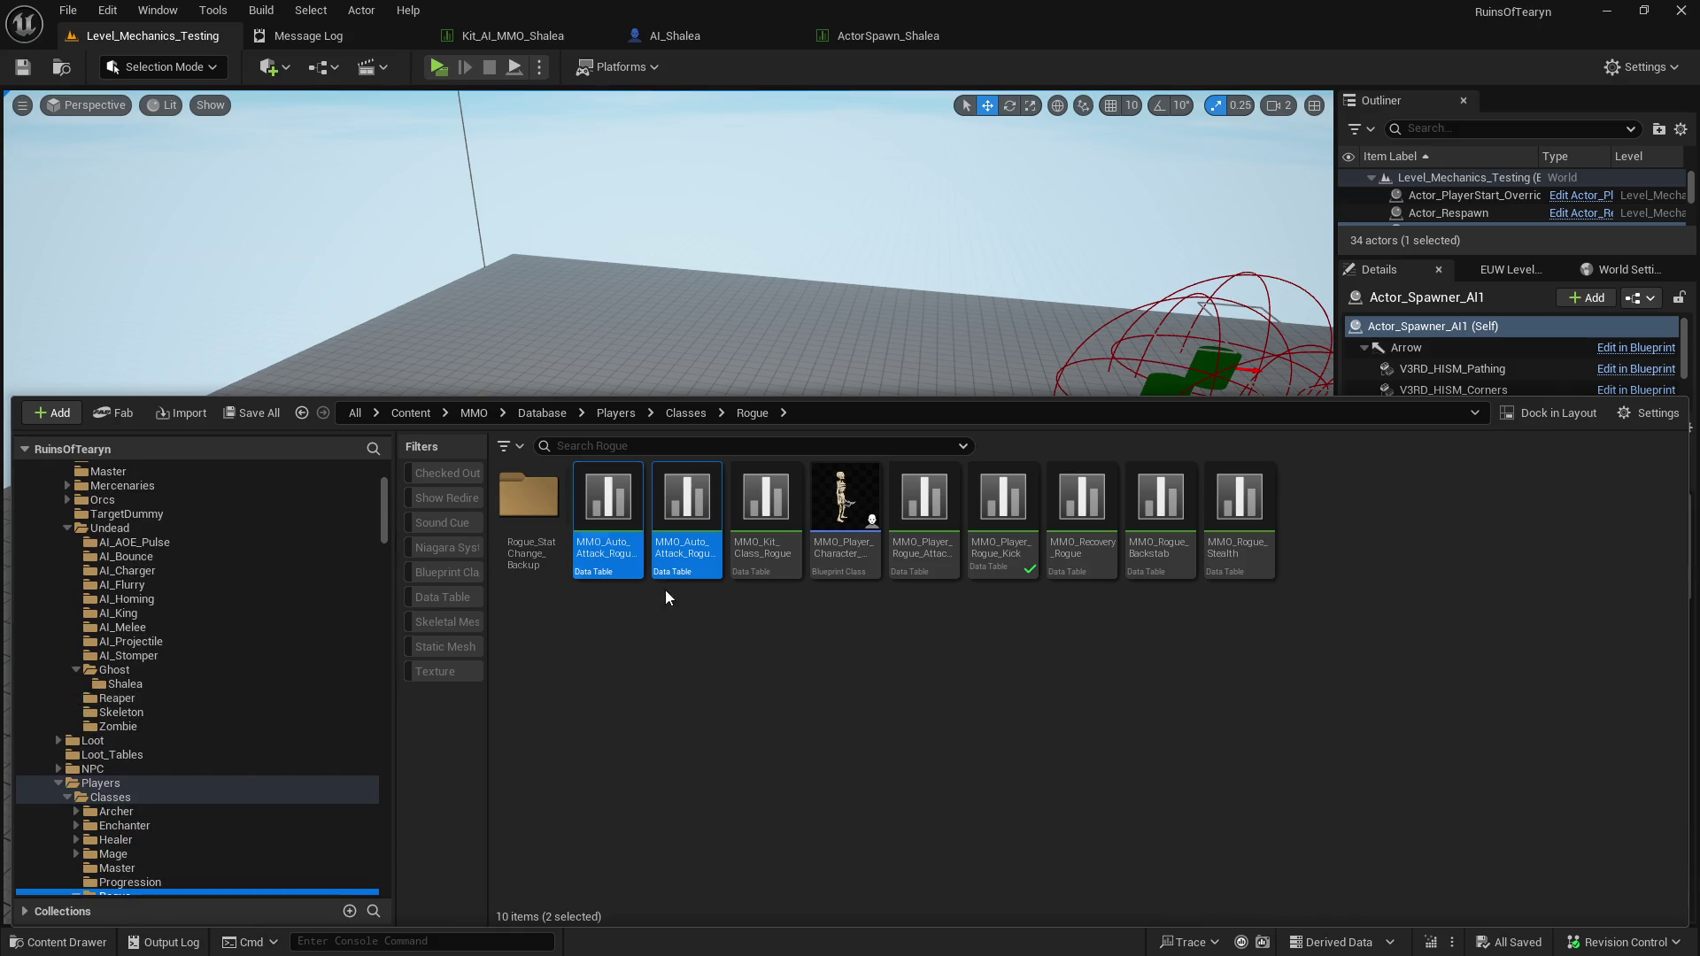
mouse_move(606, 569)
left_mouse_down()
mouse_move(208, 722)
mouse_move(158, 686)
left_mouse_up()
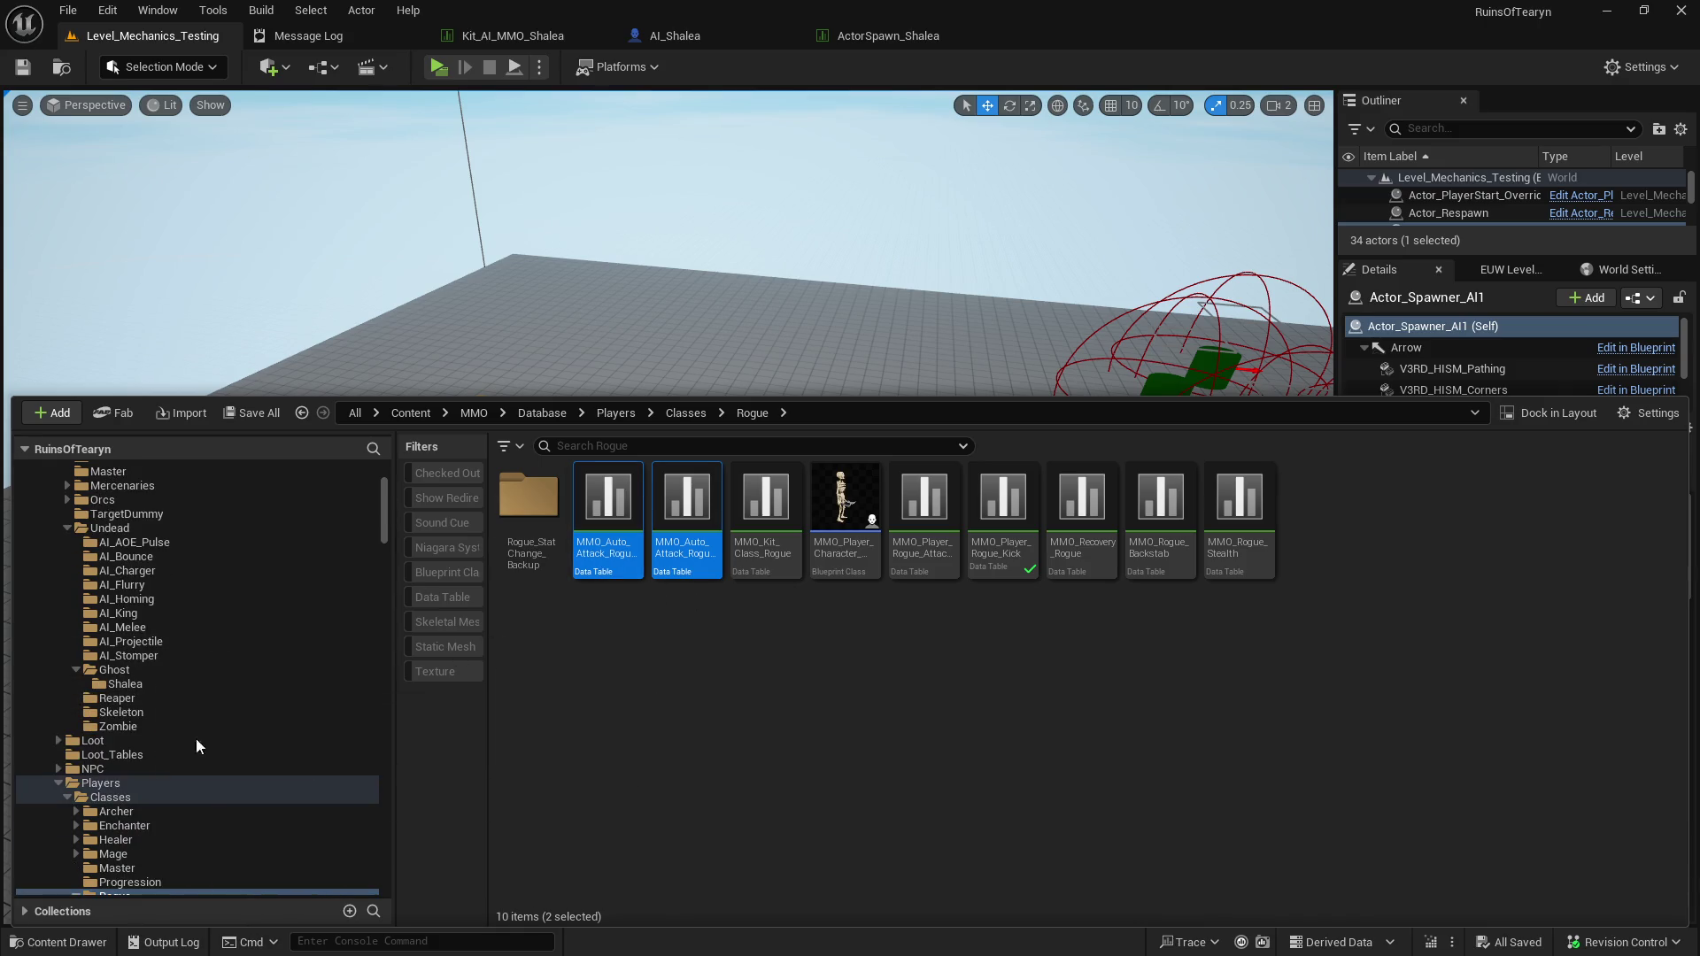
left_click(125, 686)
Batch-rename the copies from Rogue to Shalea, then open Kit_AI_MMO_Shalea.
left_click_drag(855, 595, 912, 553)
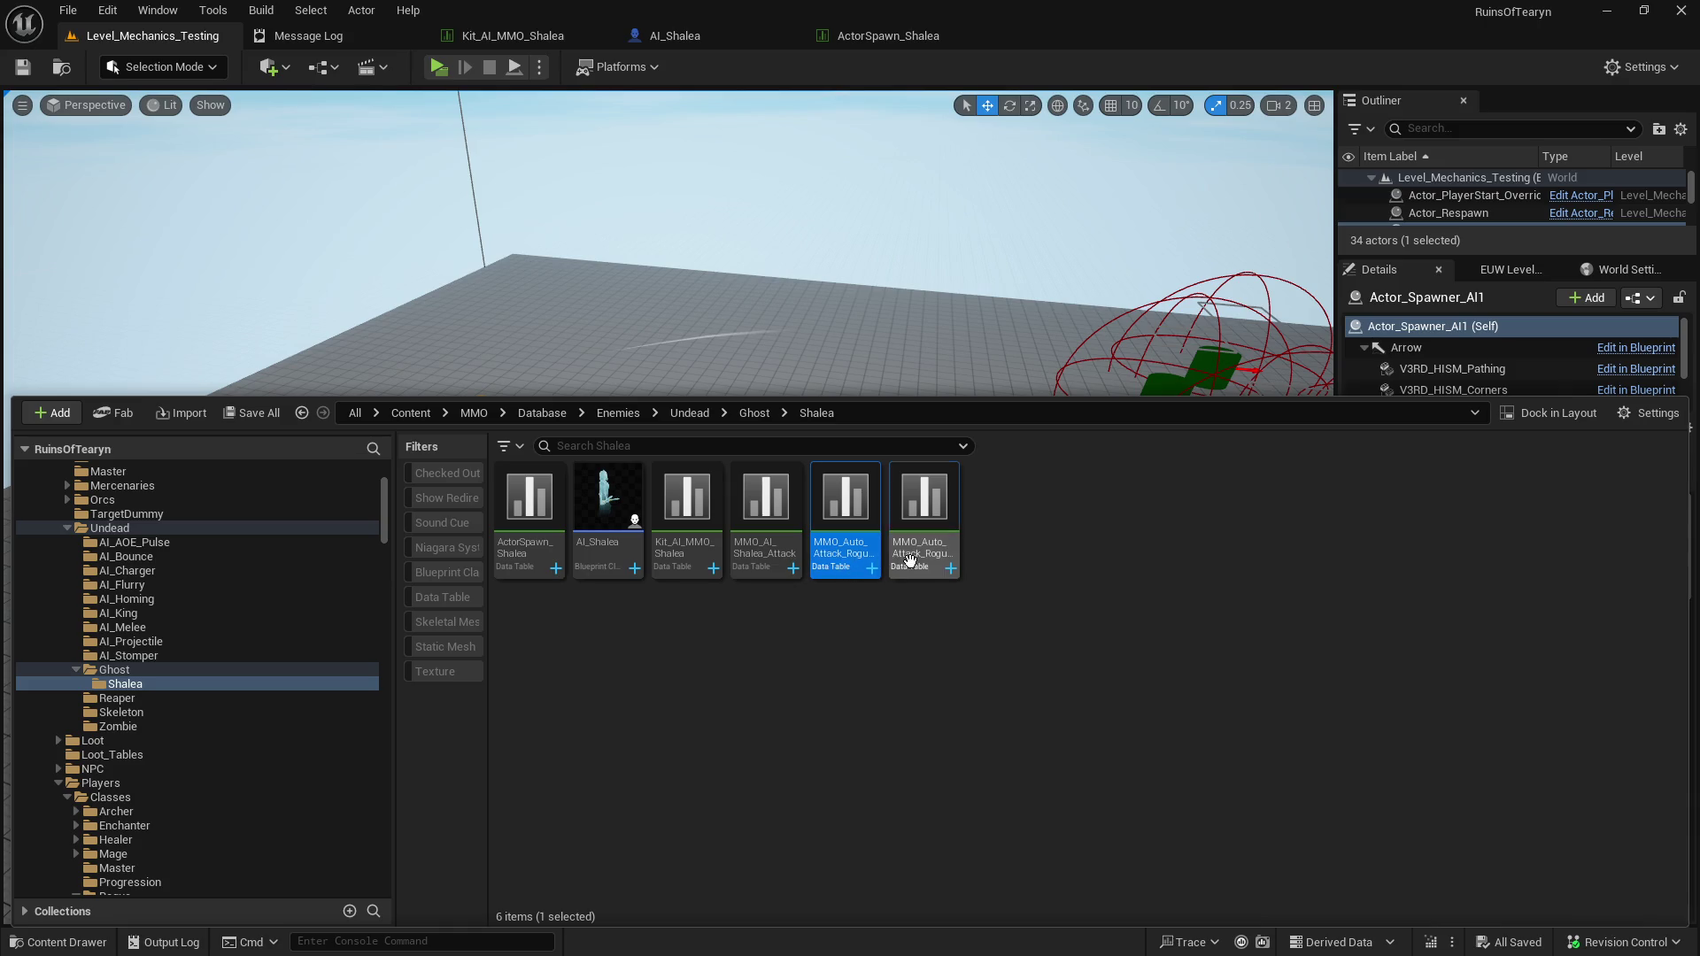
right_click(911, 553)
left_click(1001, 558)
type("Shalea")
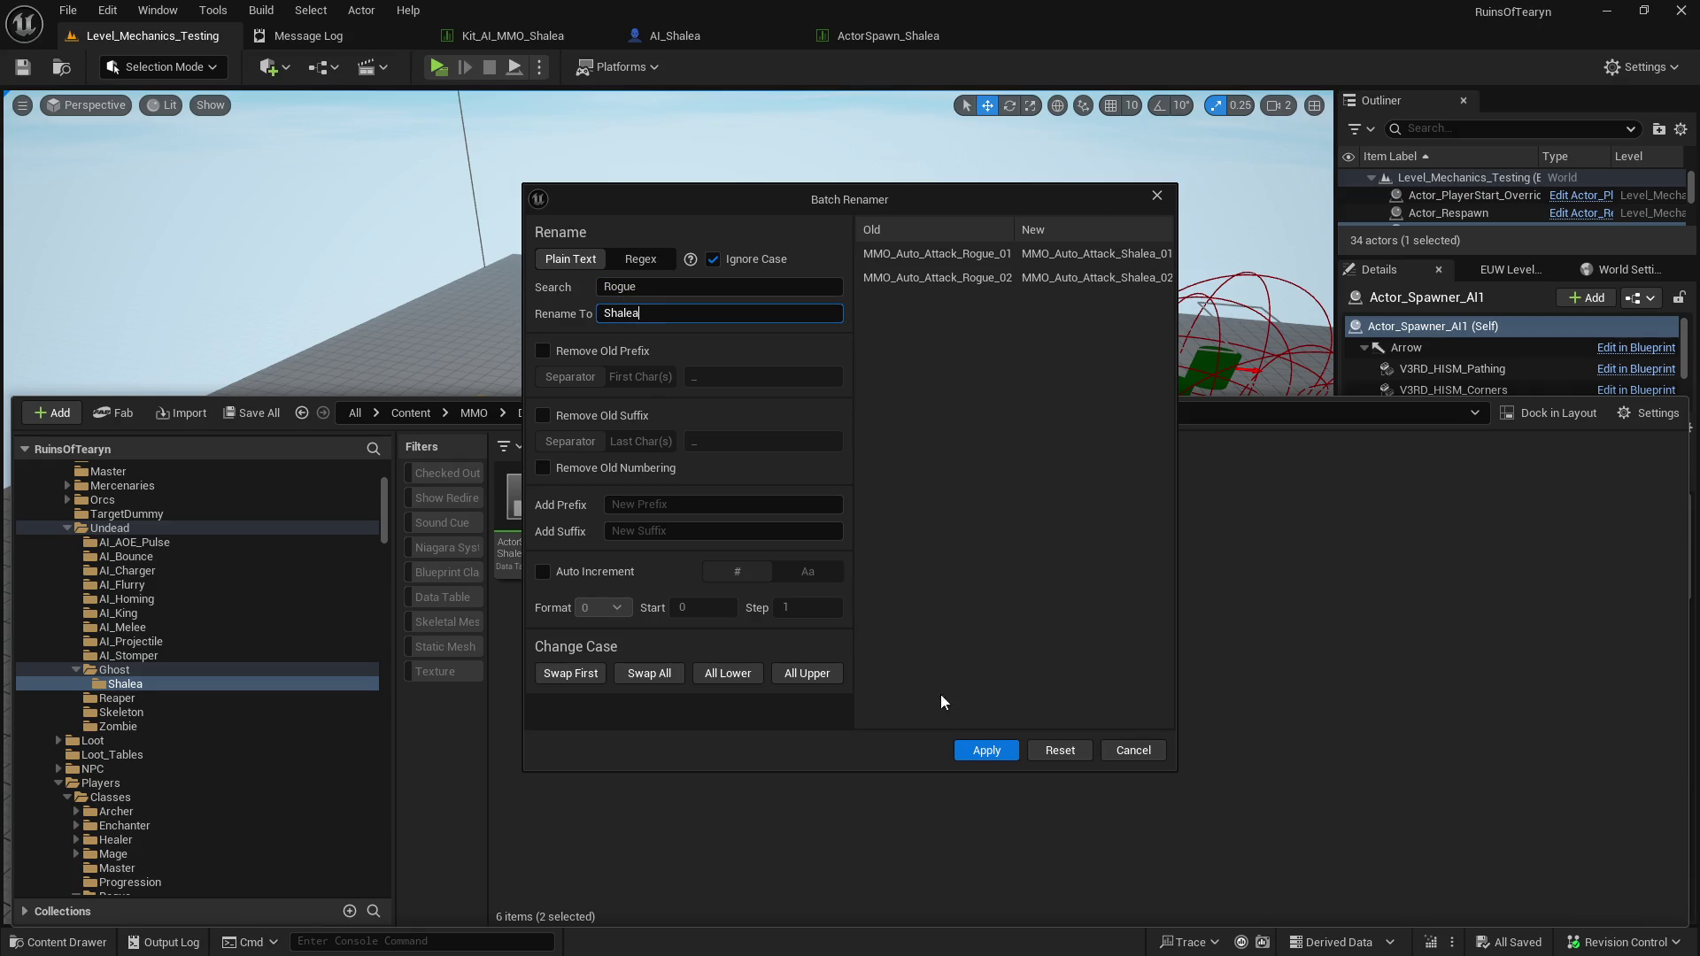
left_click(986, 751)
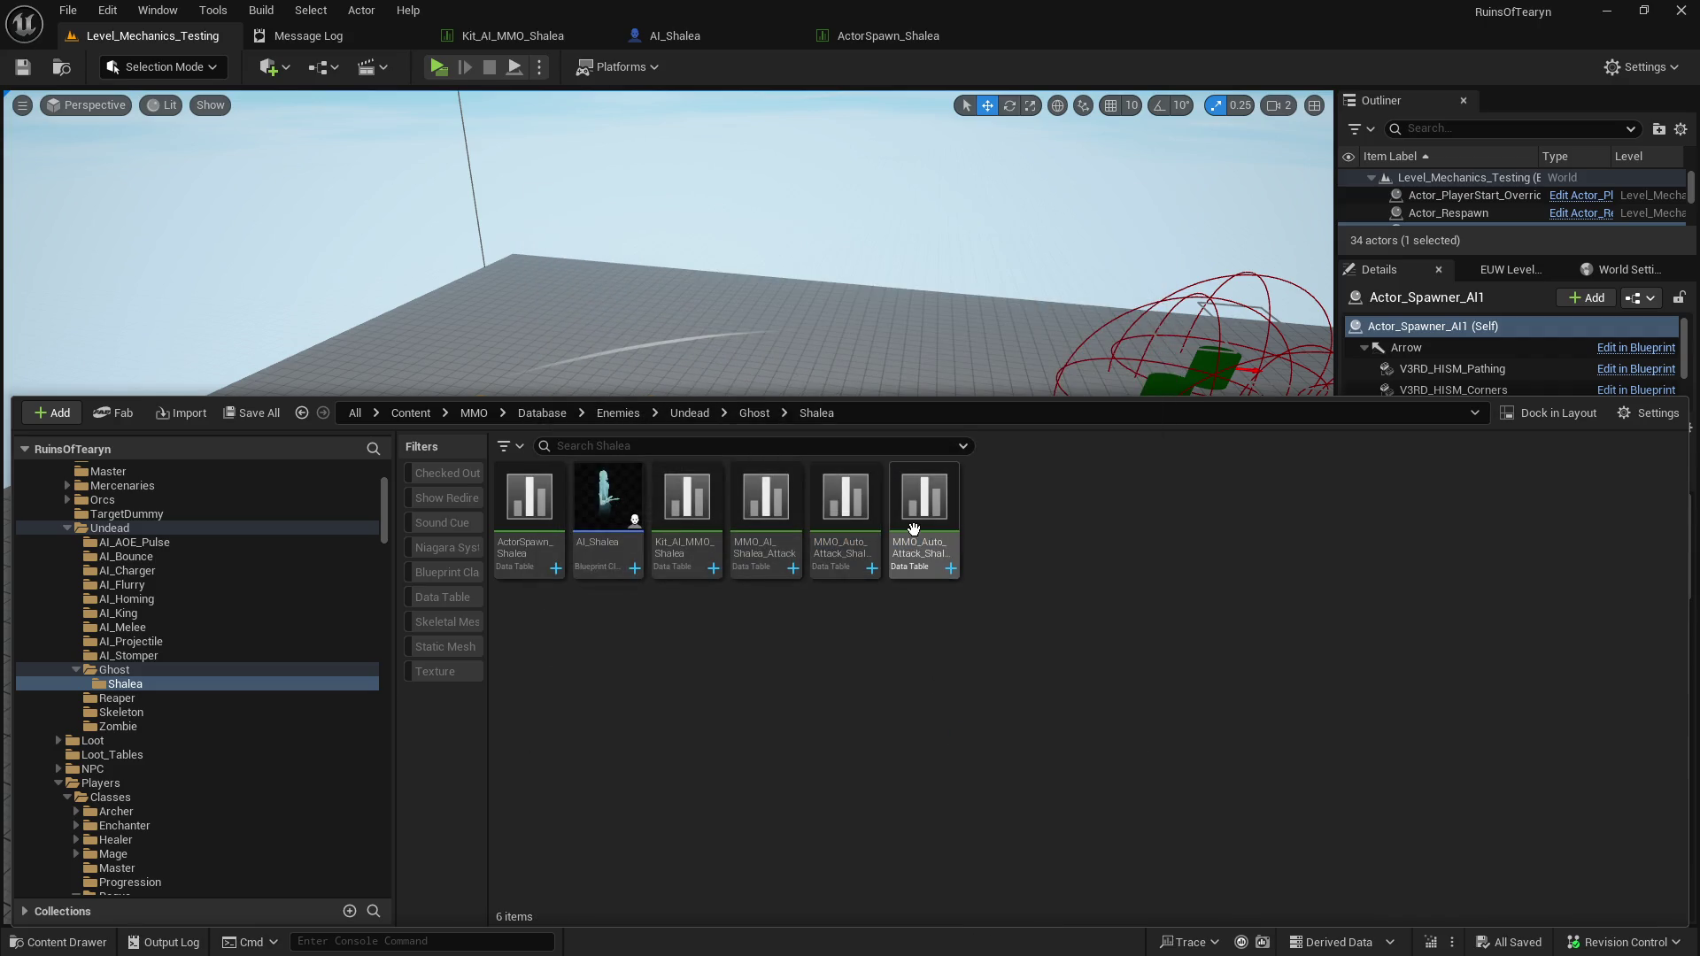
left_click(684, 544)
double_click(684, 545)
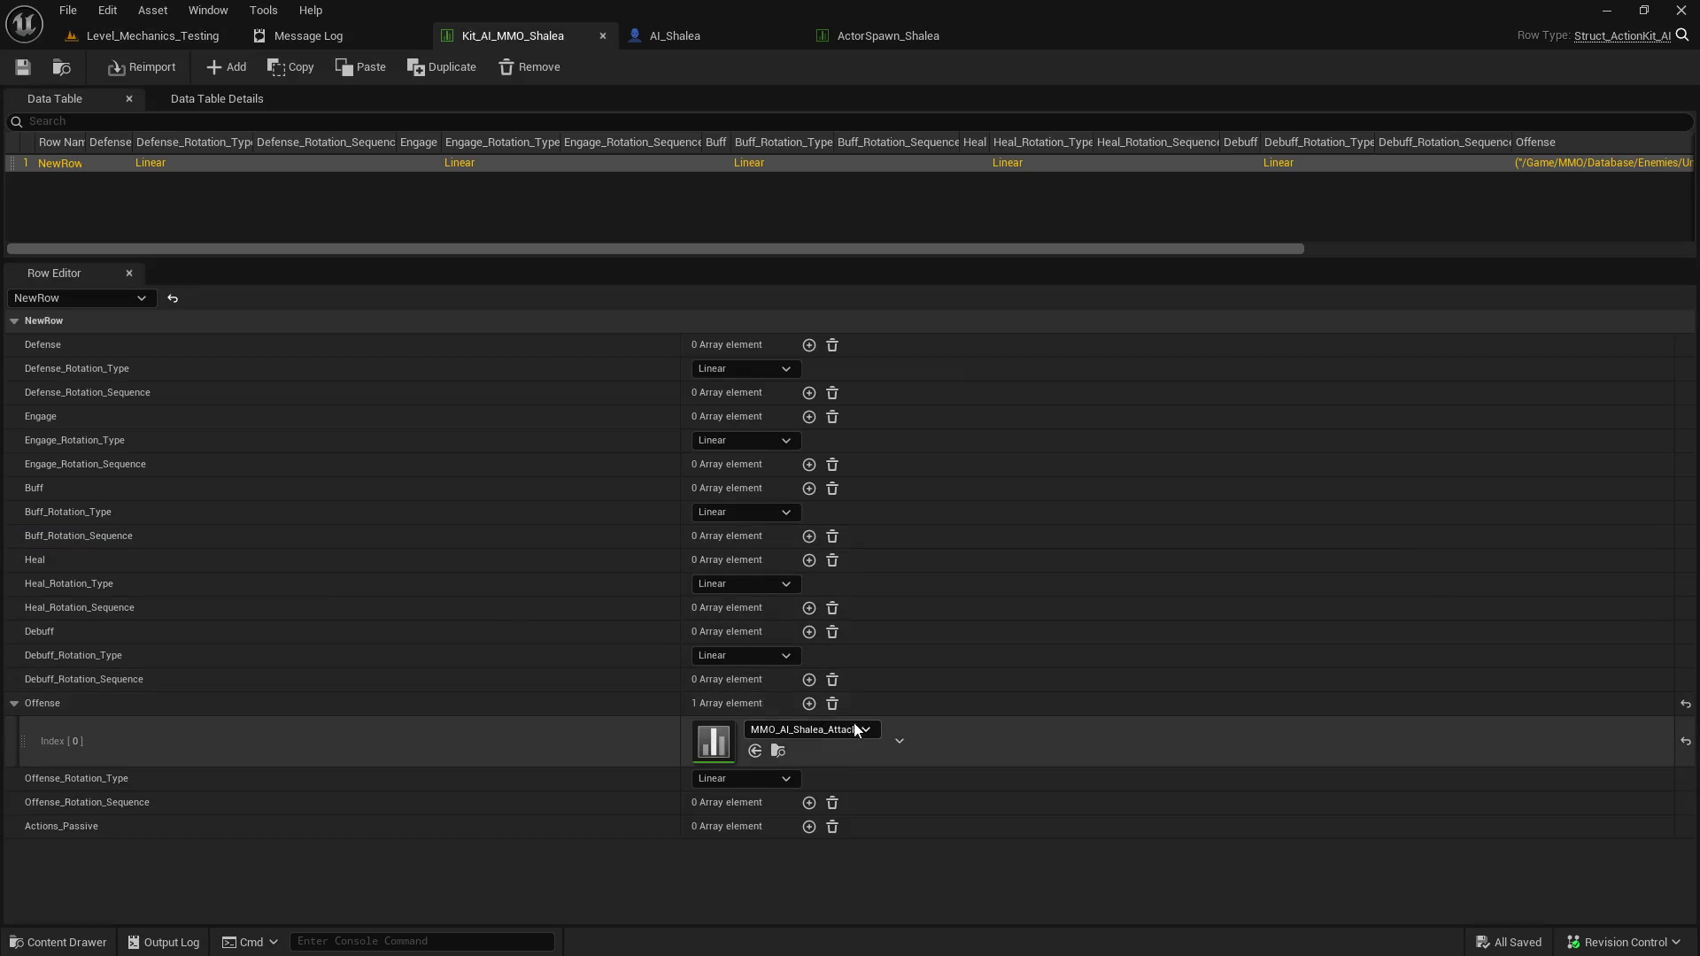
Replace Kit_AI_MMO_Shalea's Offense entries with MMO_Auto_Attack_Shalea_01 and _02.
left_click(832, 704)
left_click(809, 706)
key("ctrl+space")
left_click_drag(850, 538, 779, 748)
left_click(778, 751)
mouse_move(925, 531)
left_mouse_down()
mouse_move(930, 573)
mouse_move(783, 782)
left_mouse_up()
left_click(758, 802)
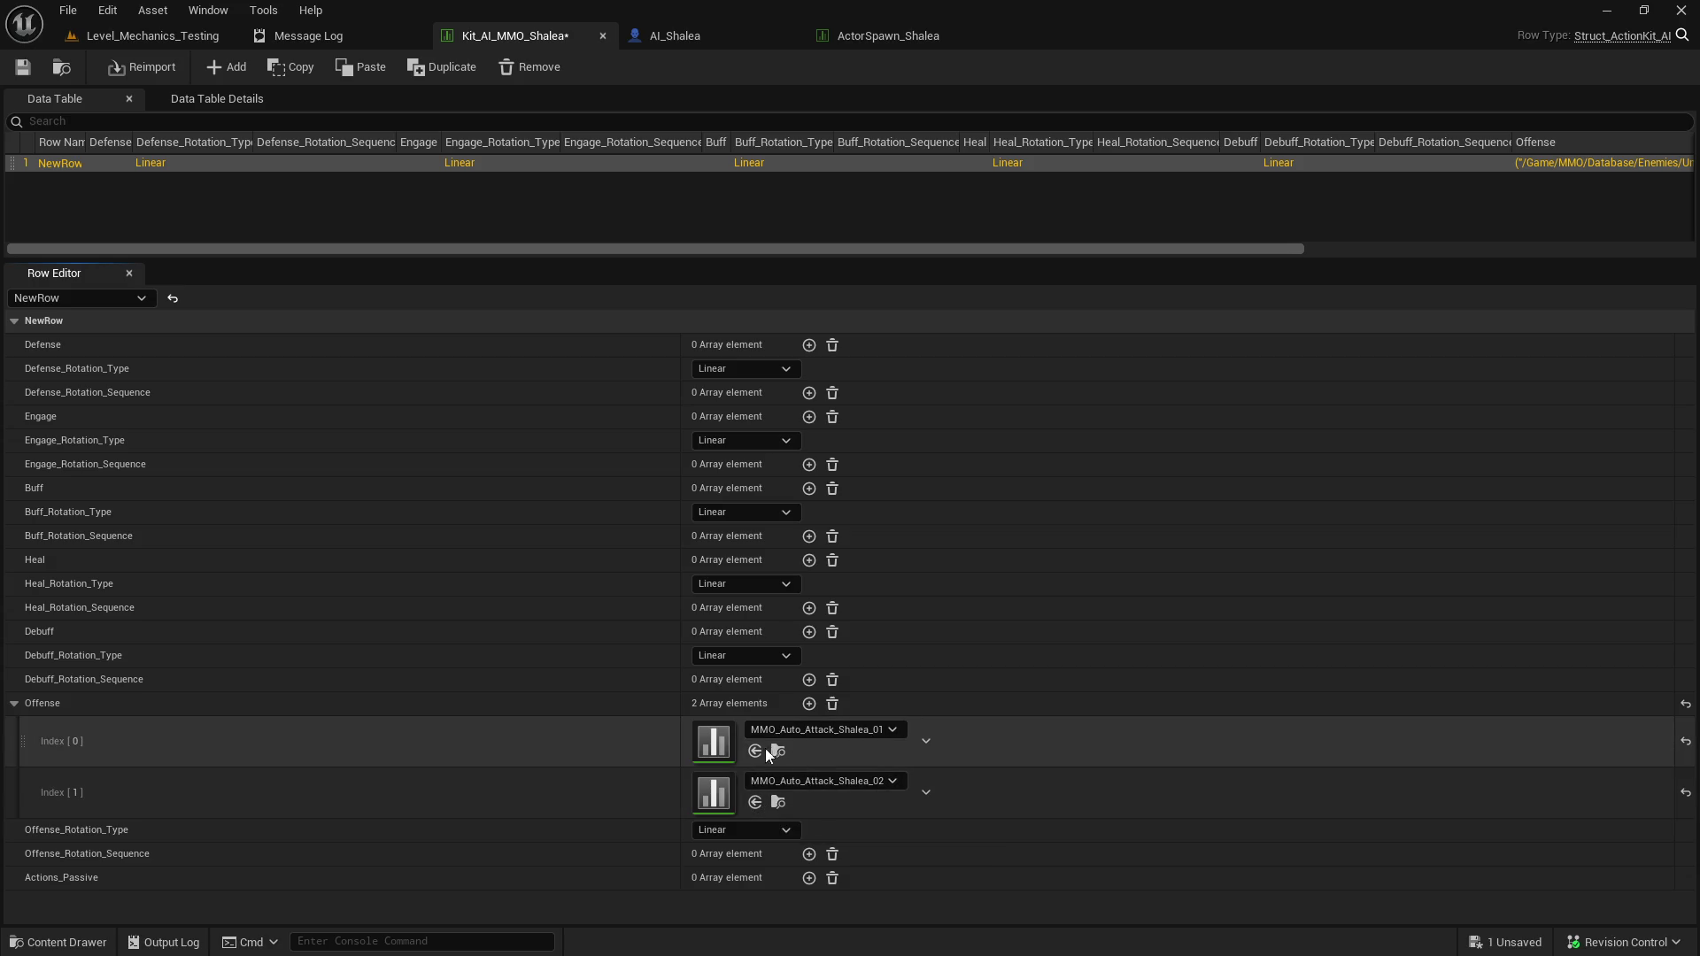
left_click(778, 751)
Set Cooldown to 3.0 in both Shalea attack tables and save.
double_click(832, 524)
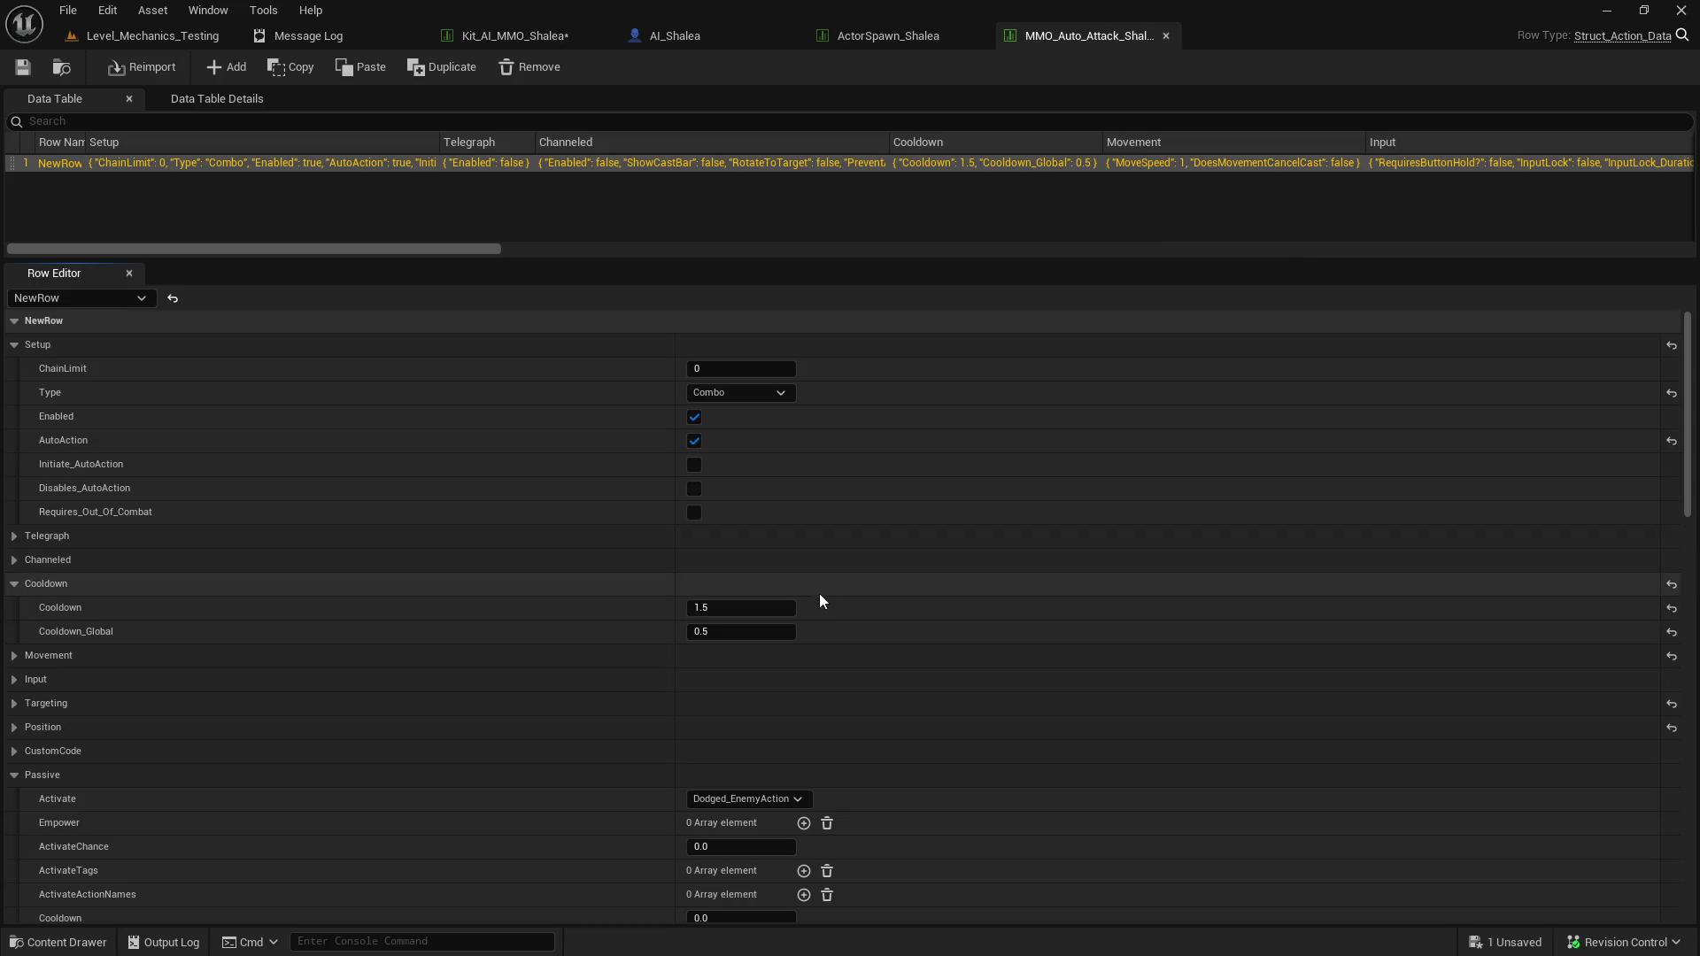
key("ctrl+space")
left_click(932, 525)
double_click(932, 525)
left_click(1107, 41)
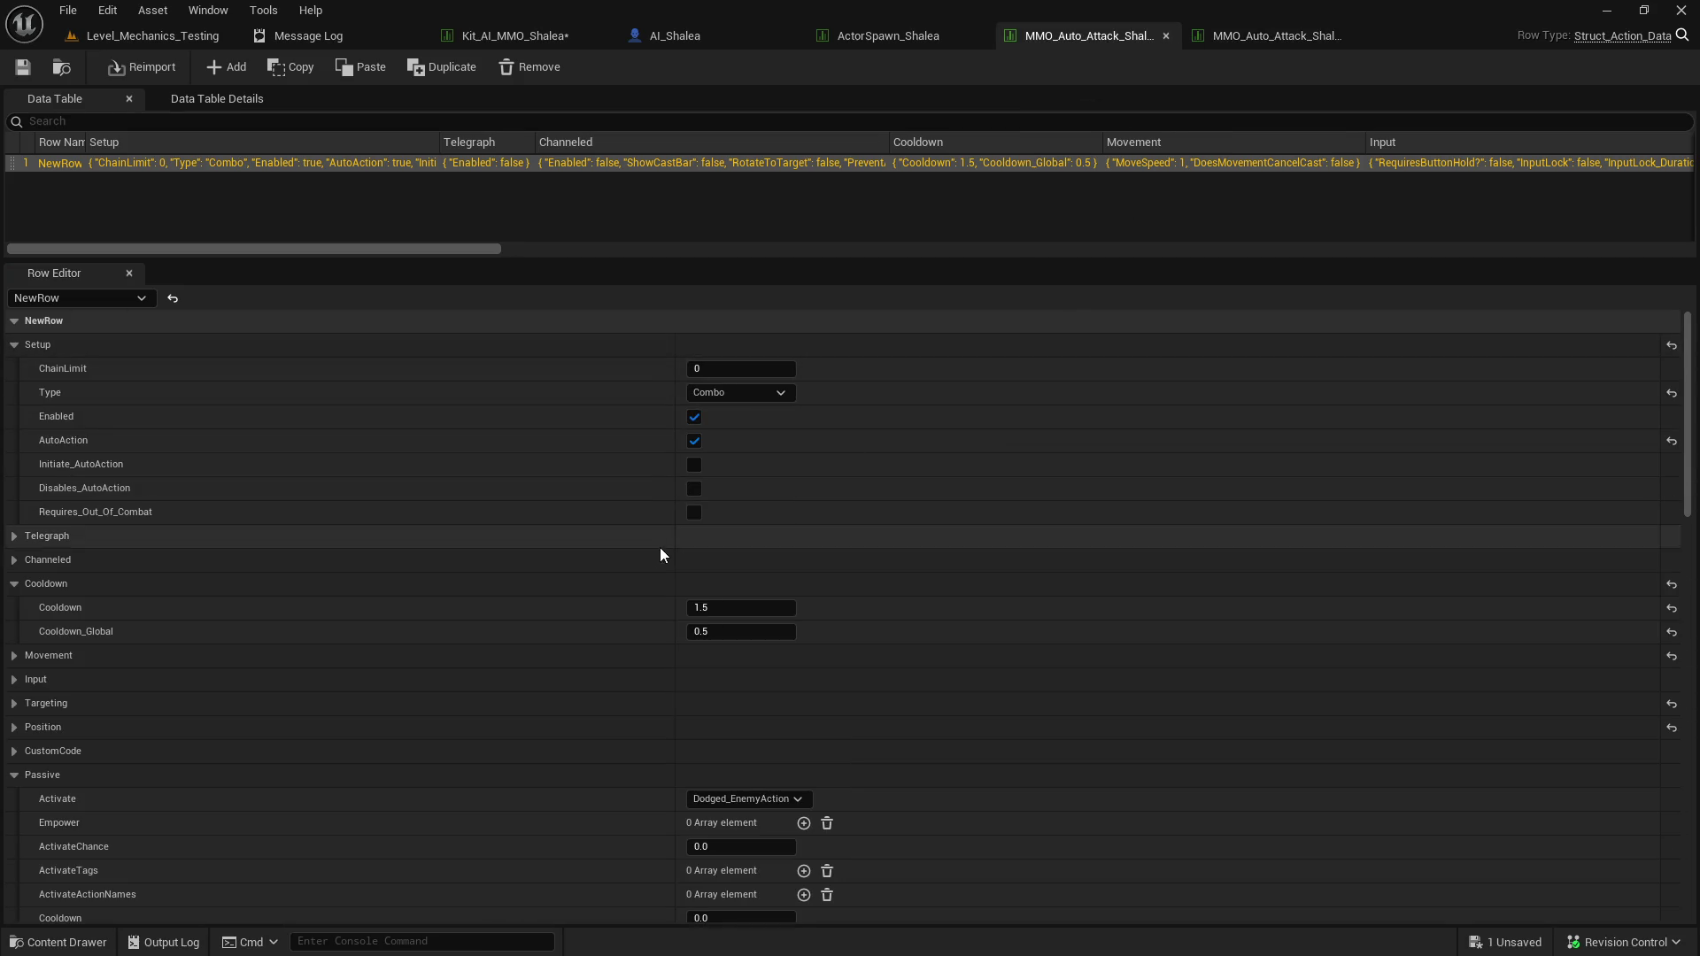
scroll(633, 625, "down", 3)
scroll(624, 621, "up", 3)
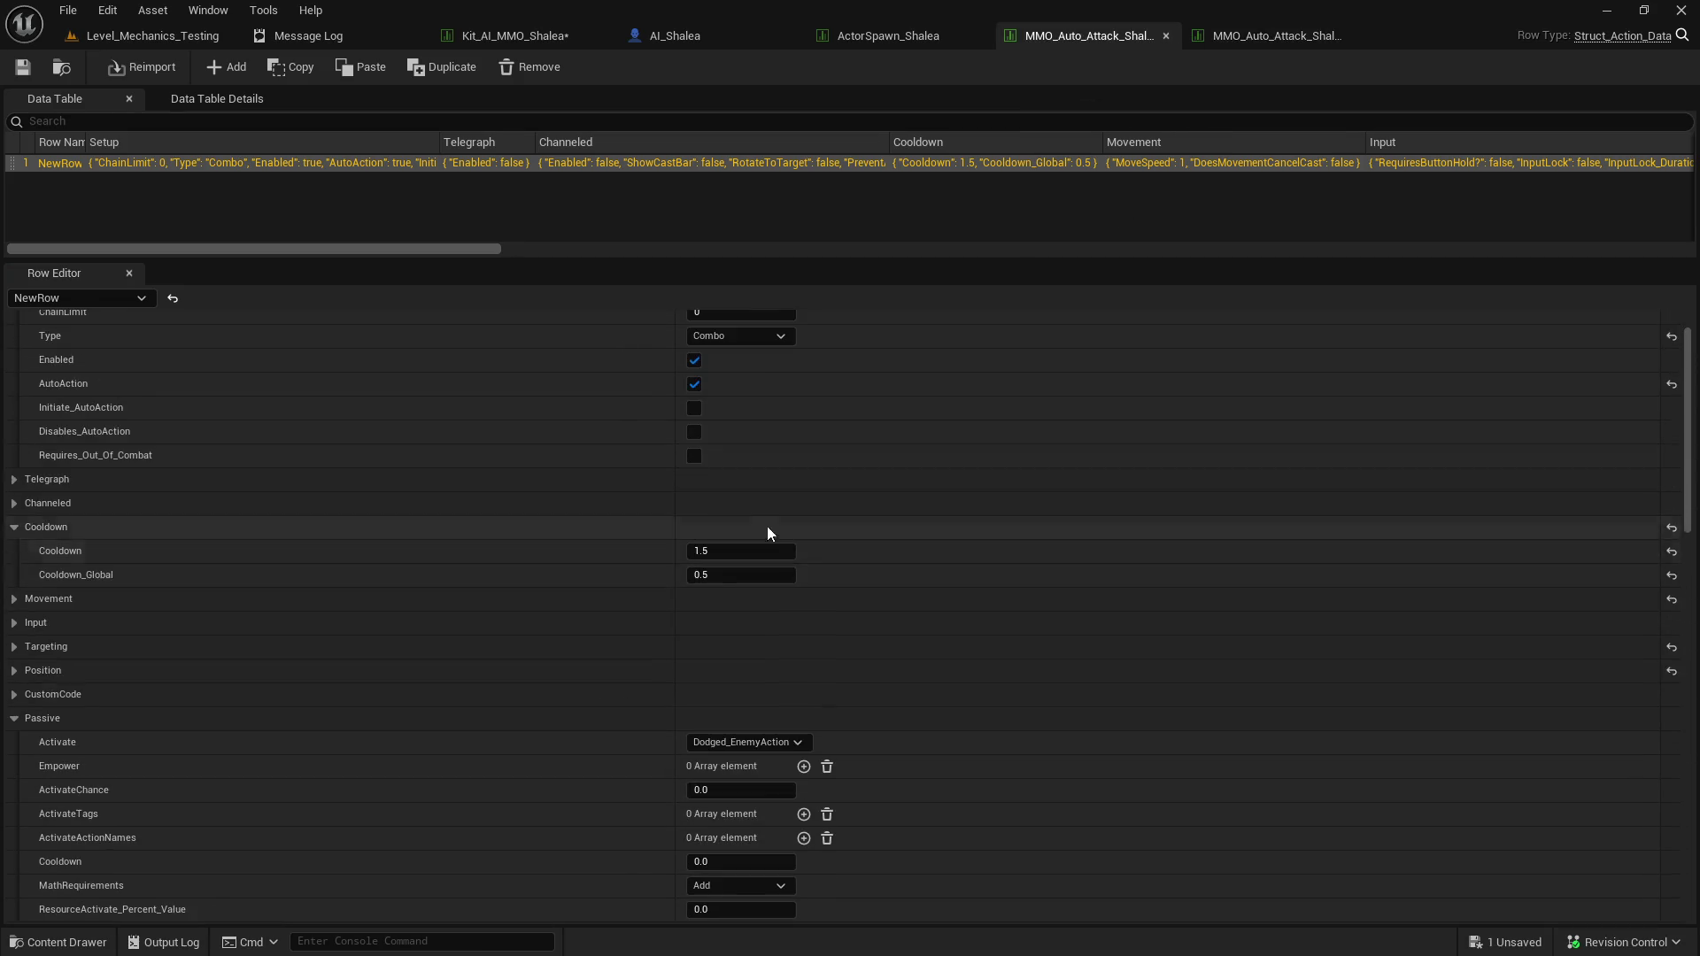
left_click(742, 608)
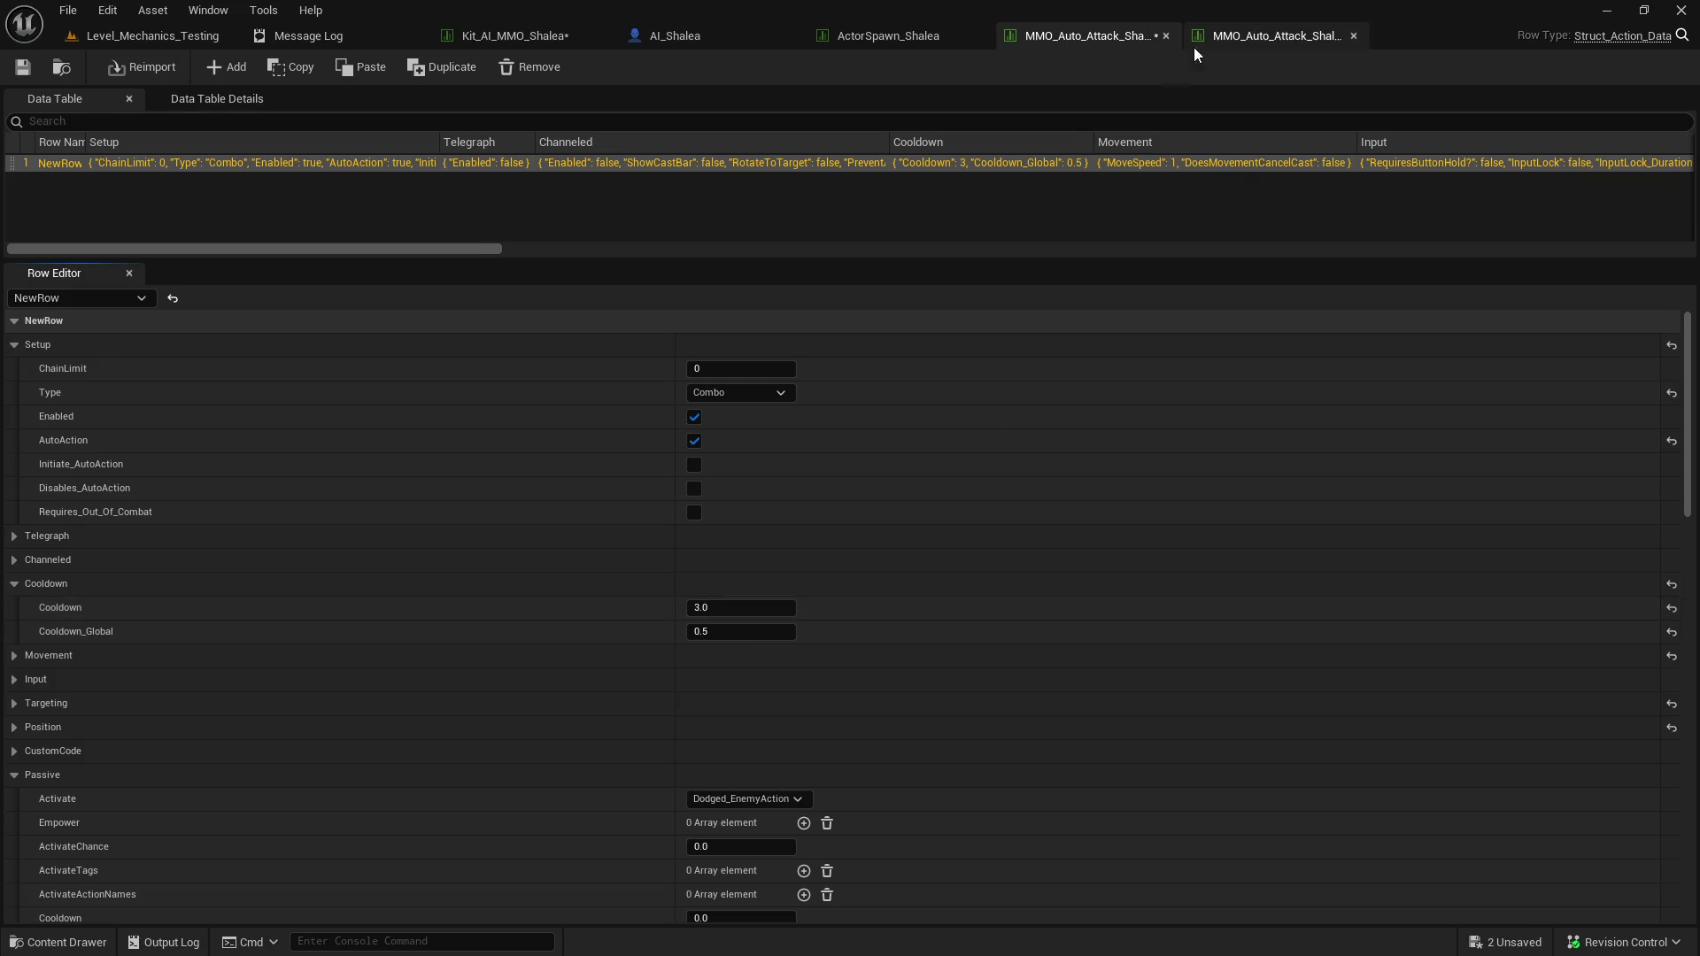
left_click(1187, 48)
left_click(743, 607, "shift")
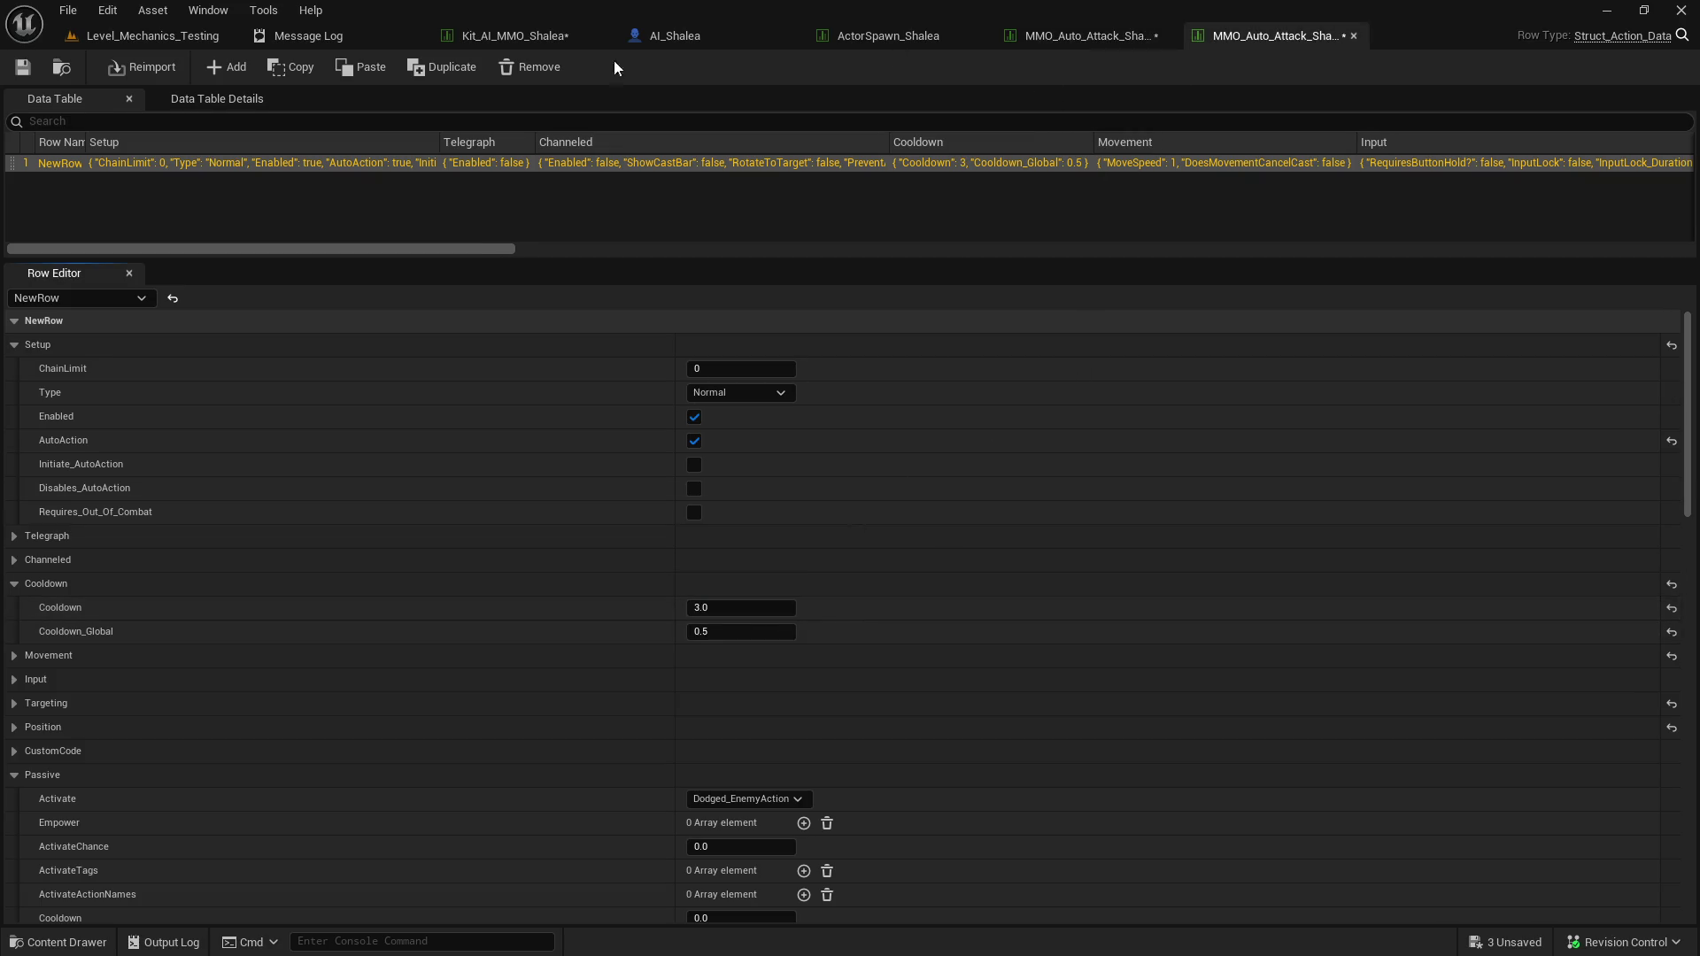
left_click(1044, 34)
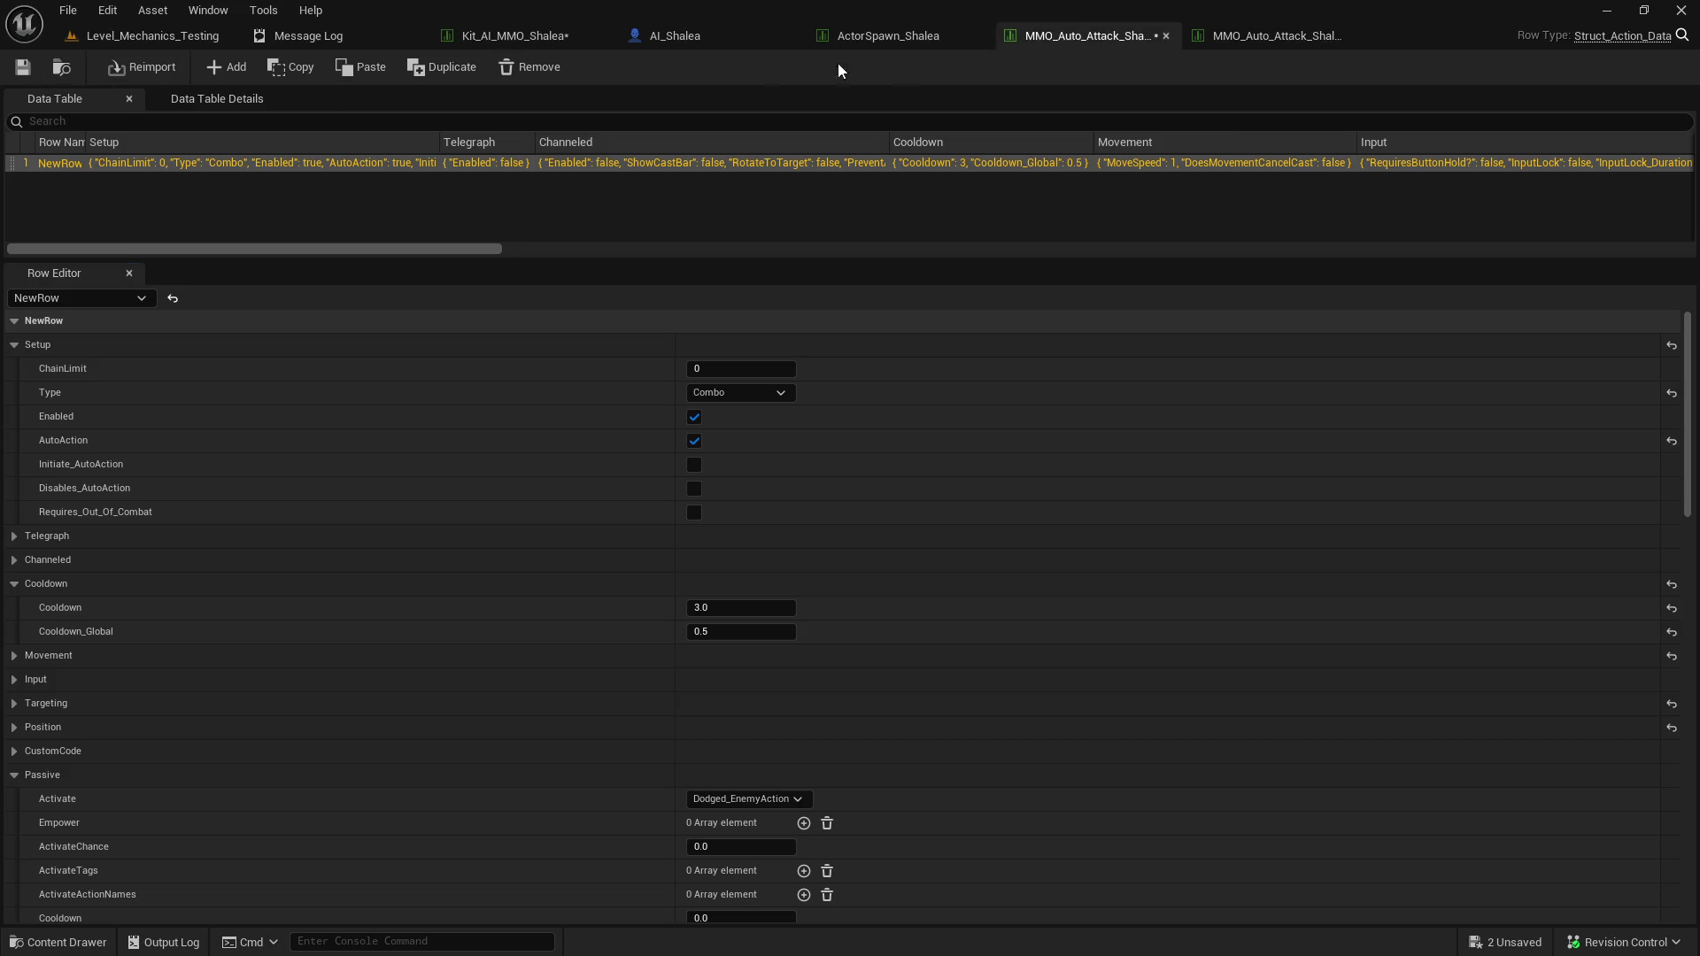
left_click(28, 74)
scroll(978, 427, "down", 5)
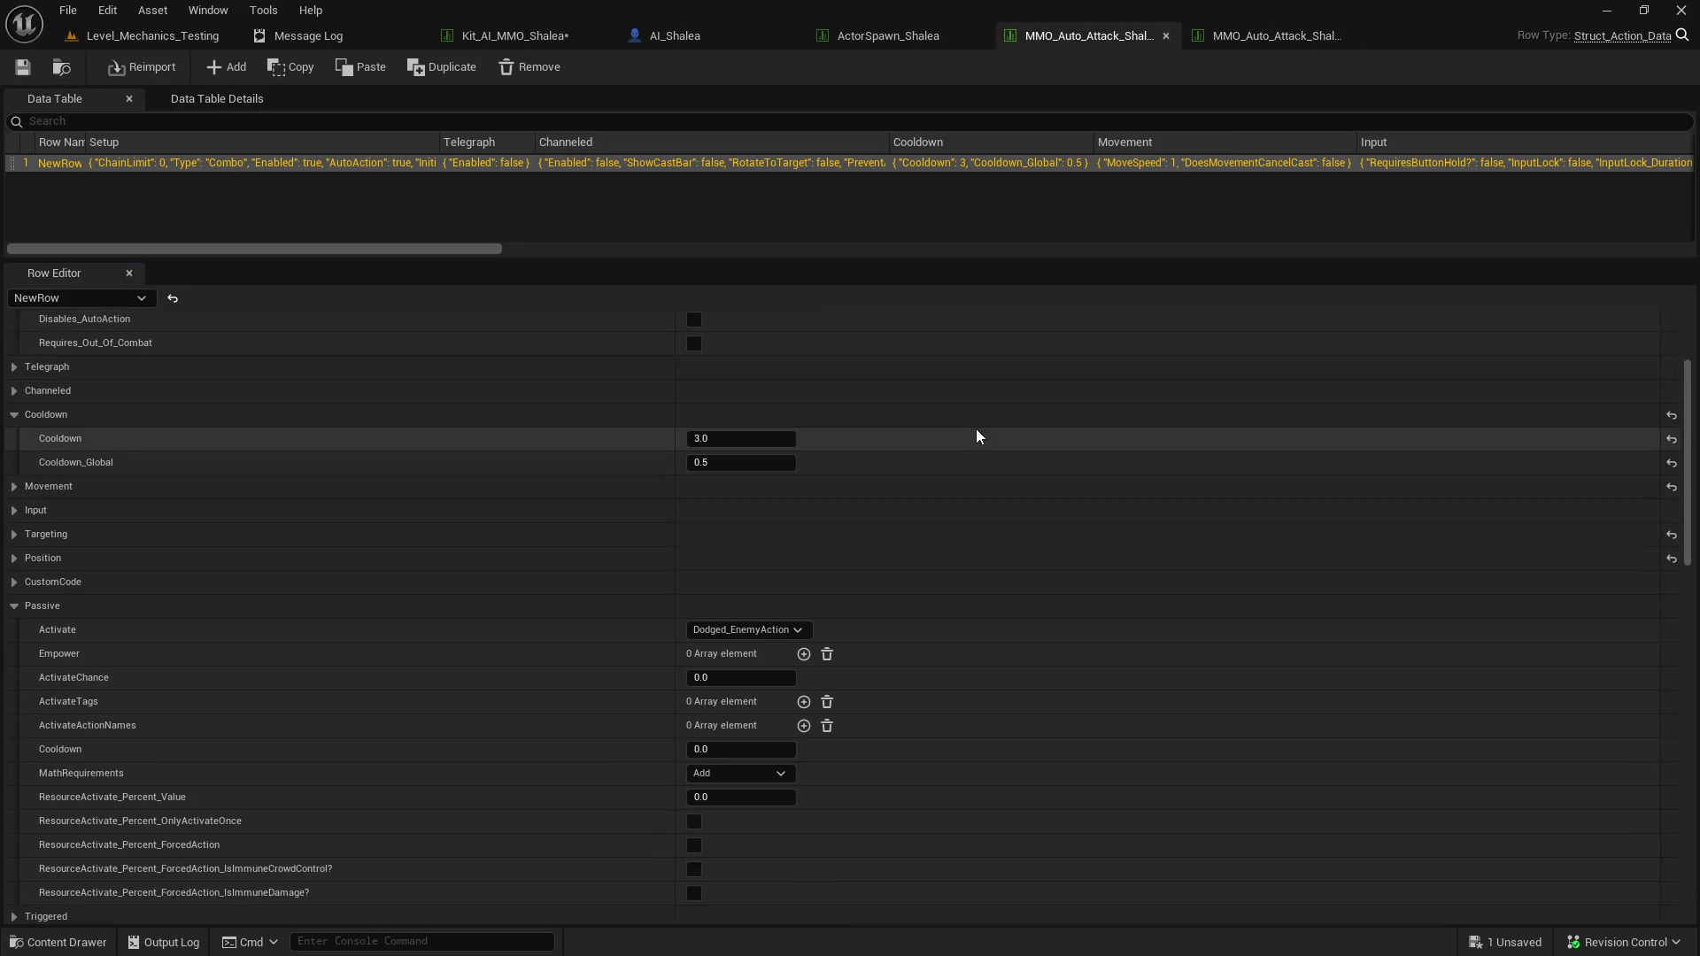
left_click(539, 37)
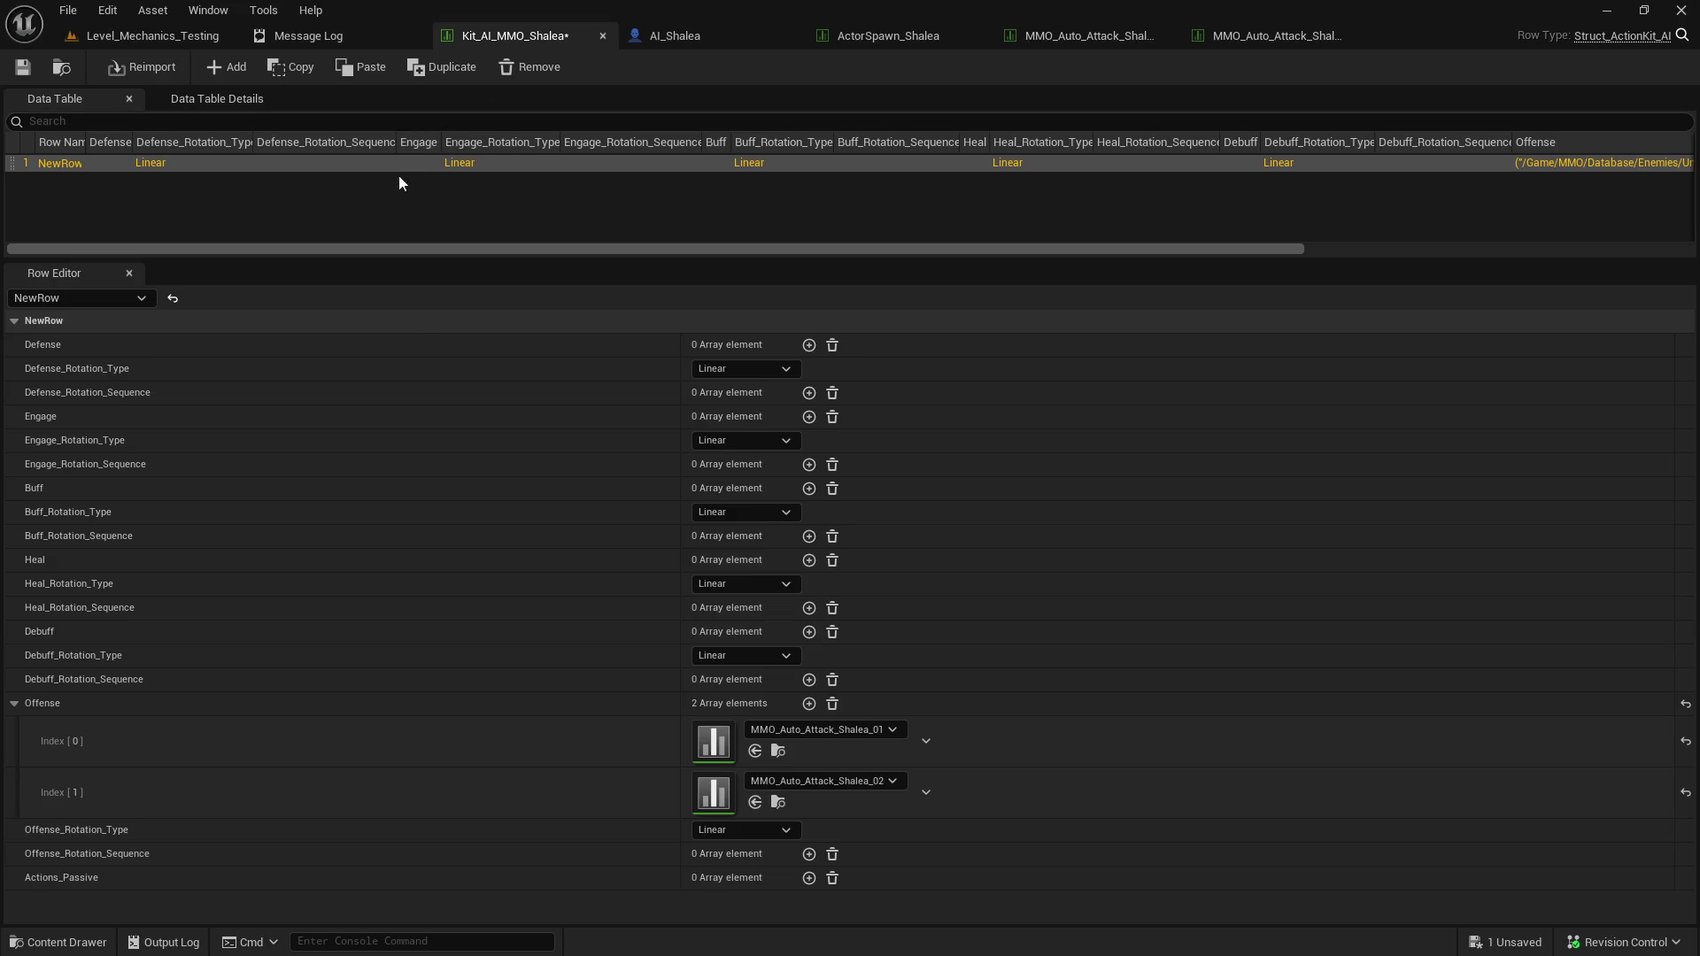
Rename the first Shalea attack table's display name to 'Shalea: Main-Hand Attack'.
left_click(1064, 44)
scroll(754, 511, "down", 8)
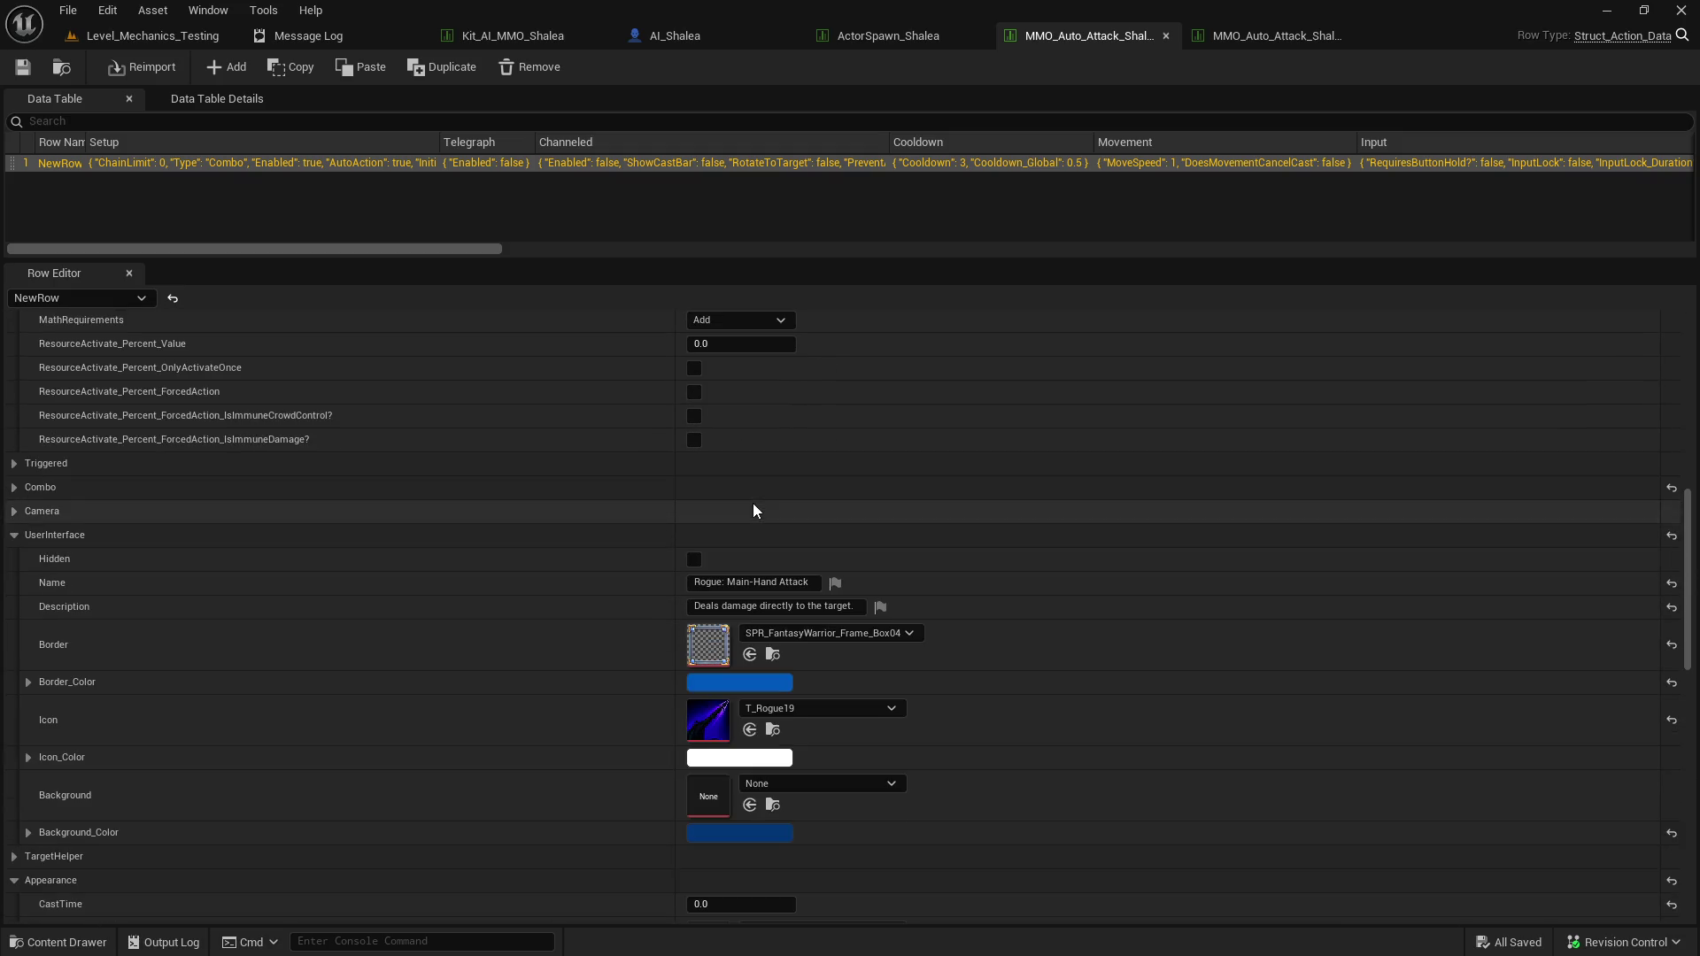
type("Shalea")
key("Return")
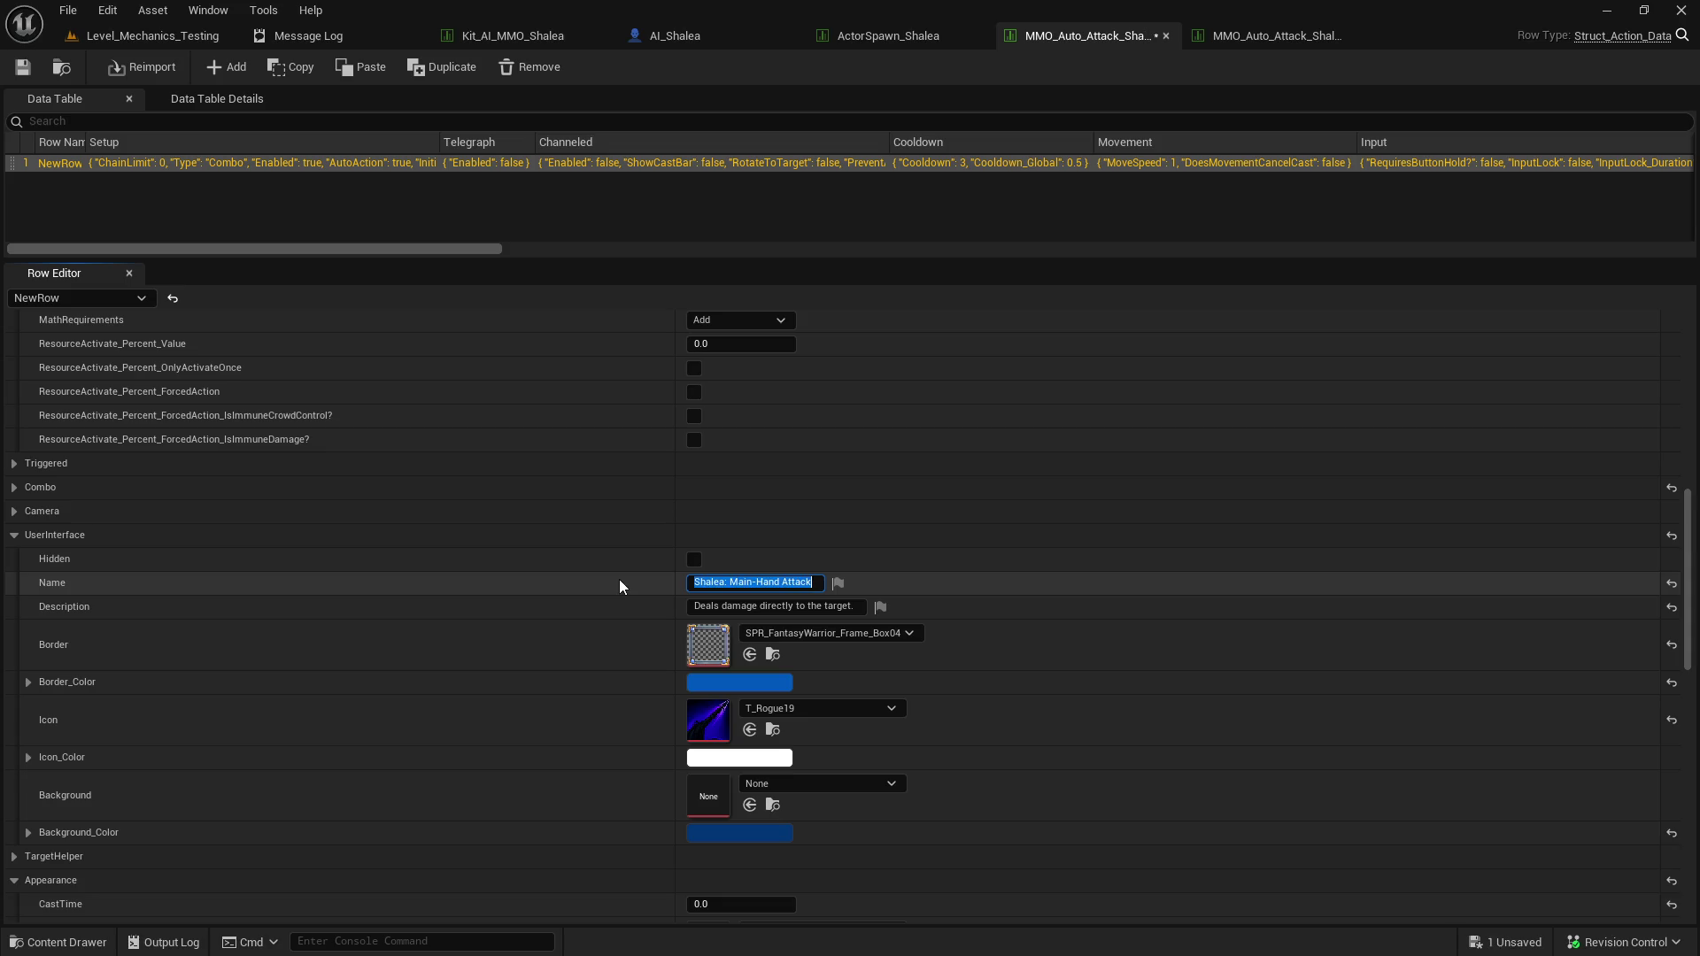
left_click(726, 585)
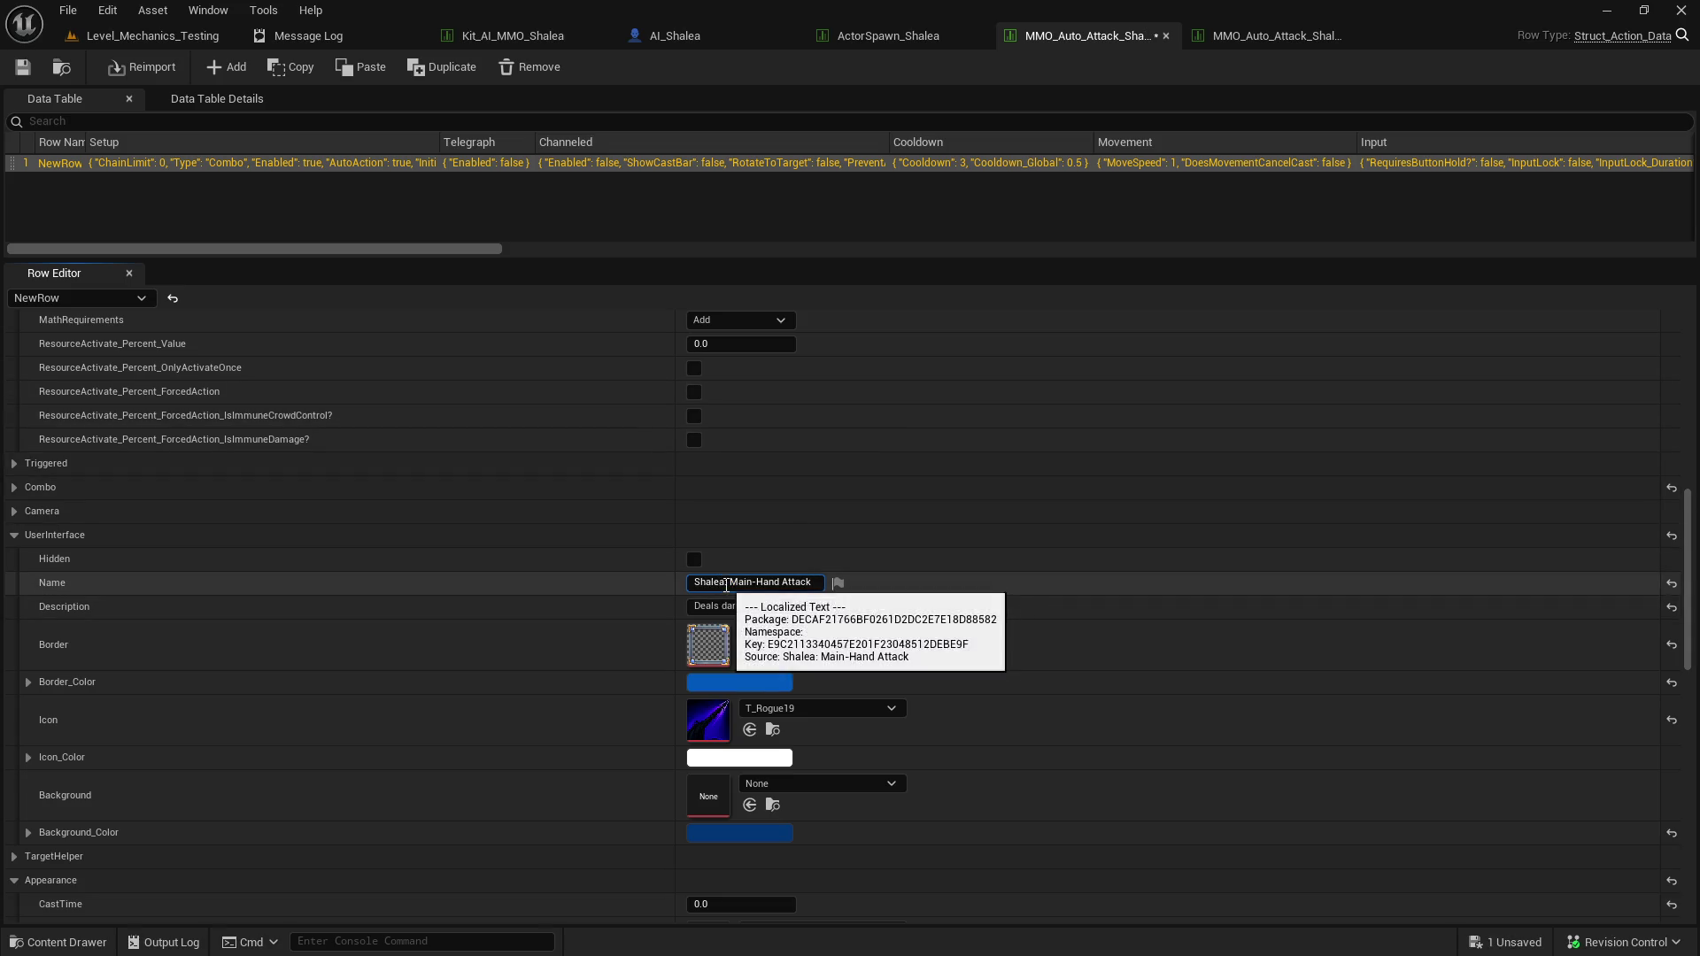
Rename the off-hand table's display name to 'Shalea: Off-Hand Attack'.
left_click(1265, 37)
scroll(796, 602, "down", 5)
double_click(707, 638)
type("Shalea")
key("Return")
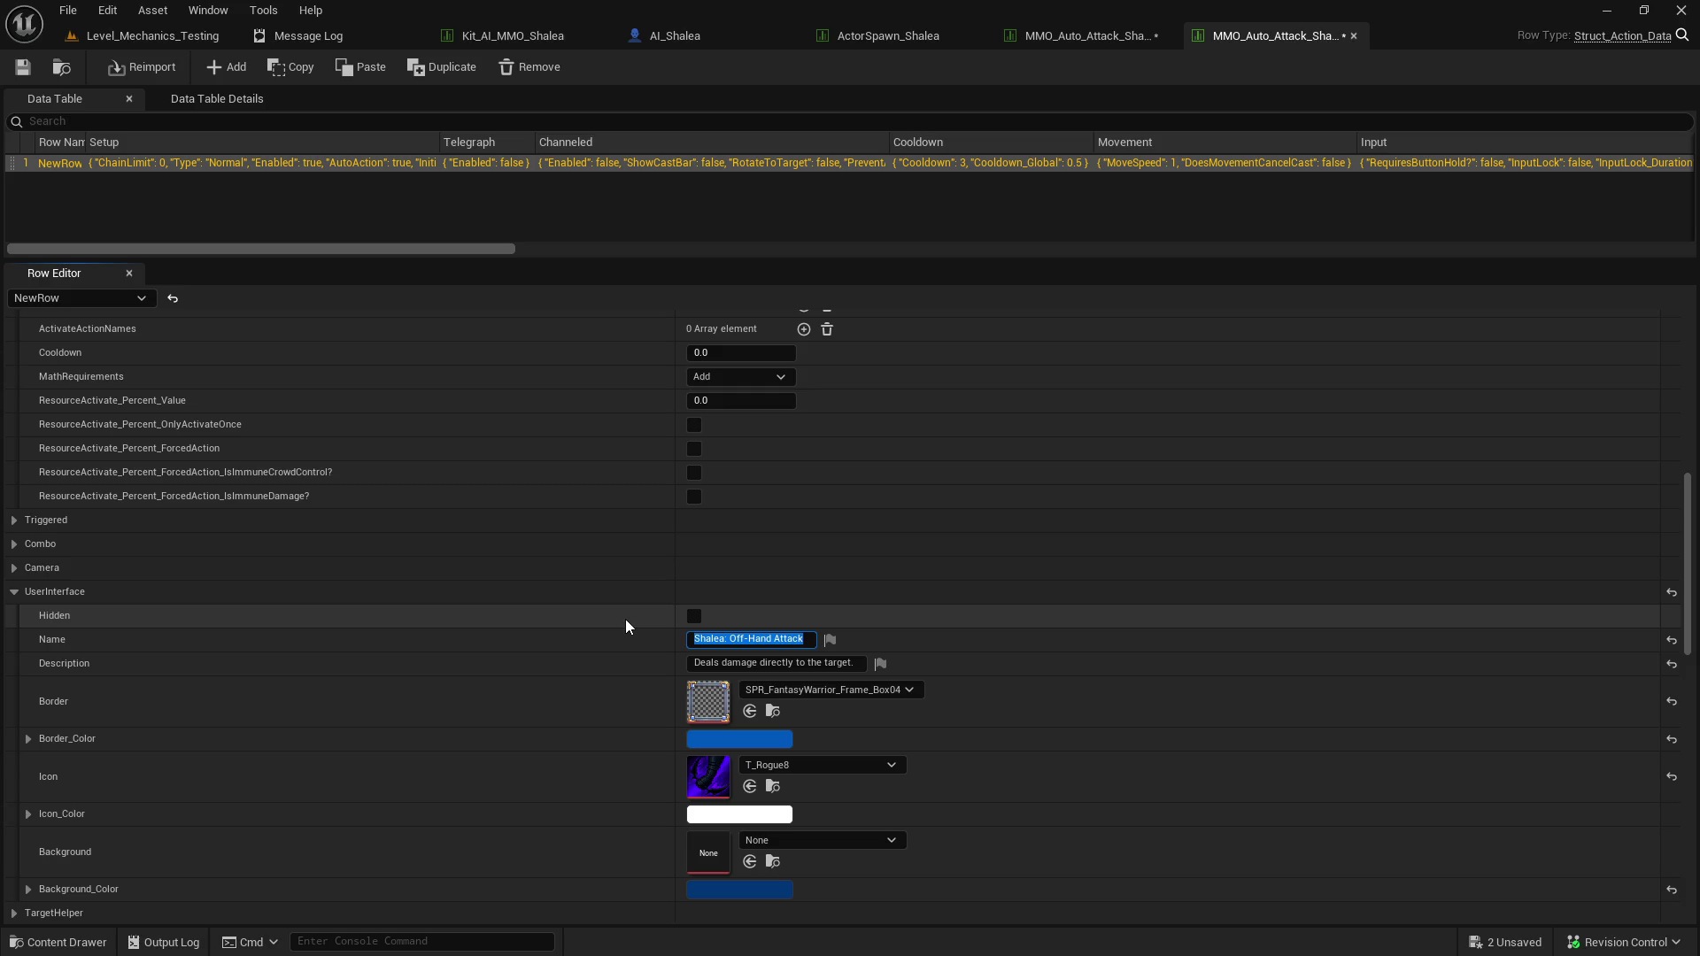
scroll(568, 533, "up", 8)
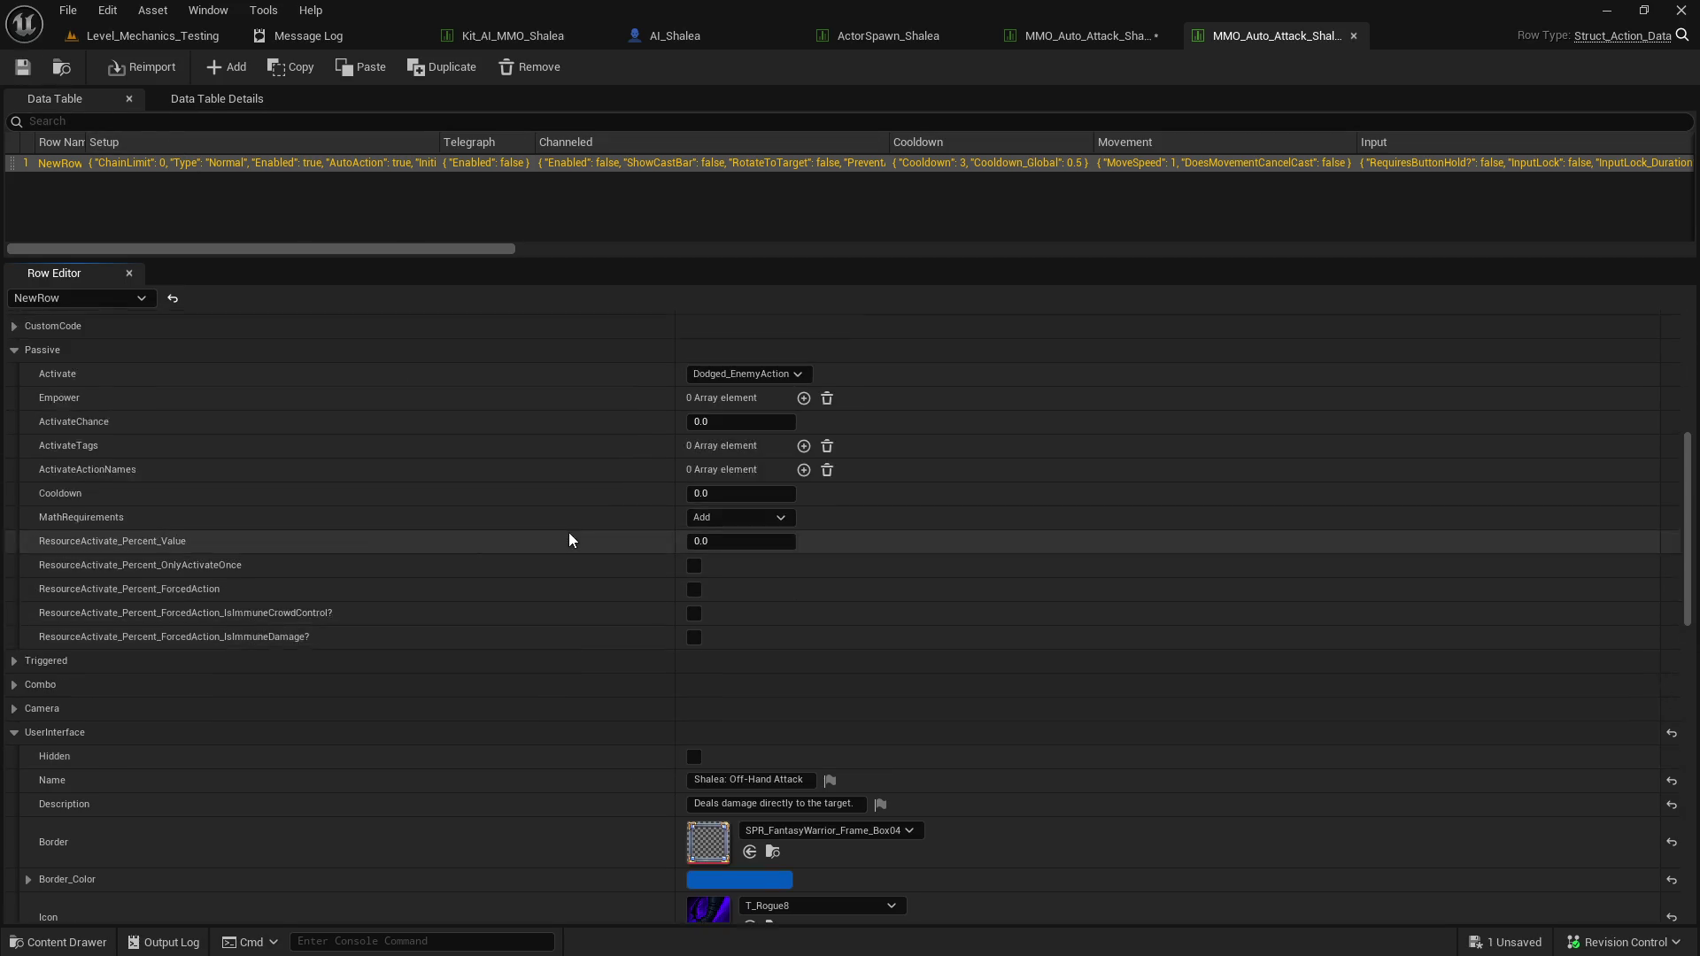
left_click(1044, 45)
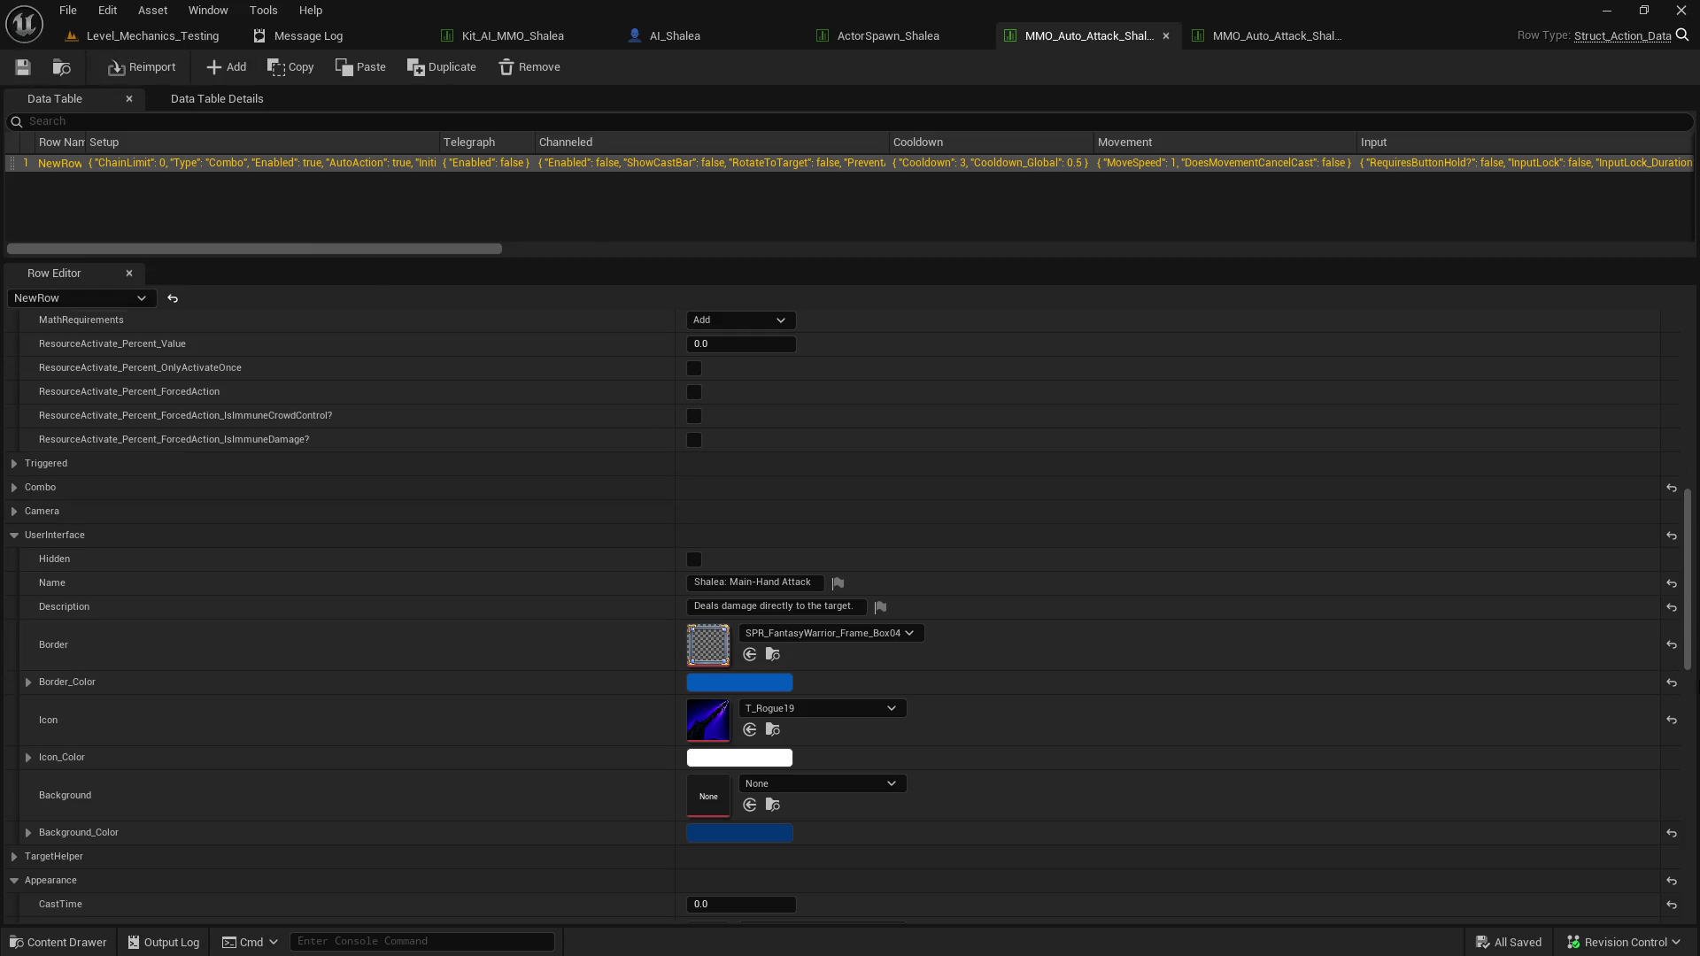
mouse_move(1688, 662)
left_mouse_down()
mouse_move(1669, 880)
mouse_move(1673, 744)
mouse_move(1660, 823)
left_mouse_up()
Find StatChange_Rogue_Auto, the table linked in the main-hand attack's StatisticChanges, in the Content Browser.
left_click(178, 595)
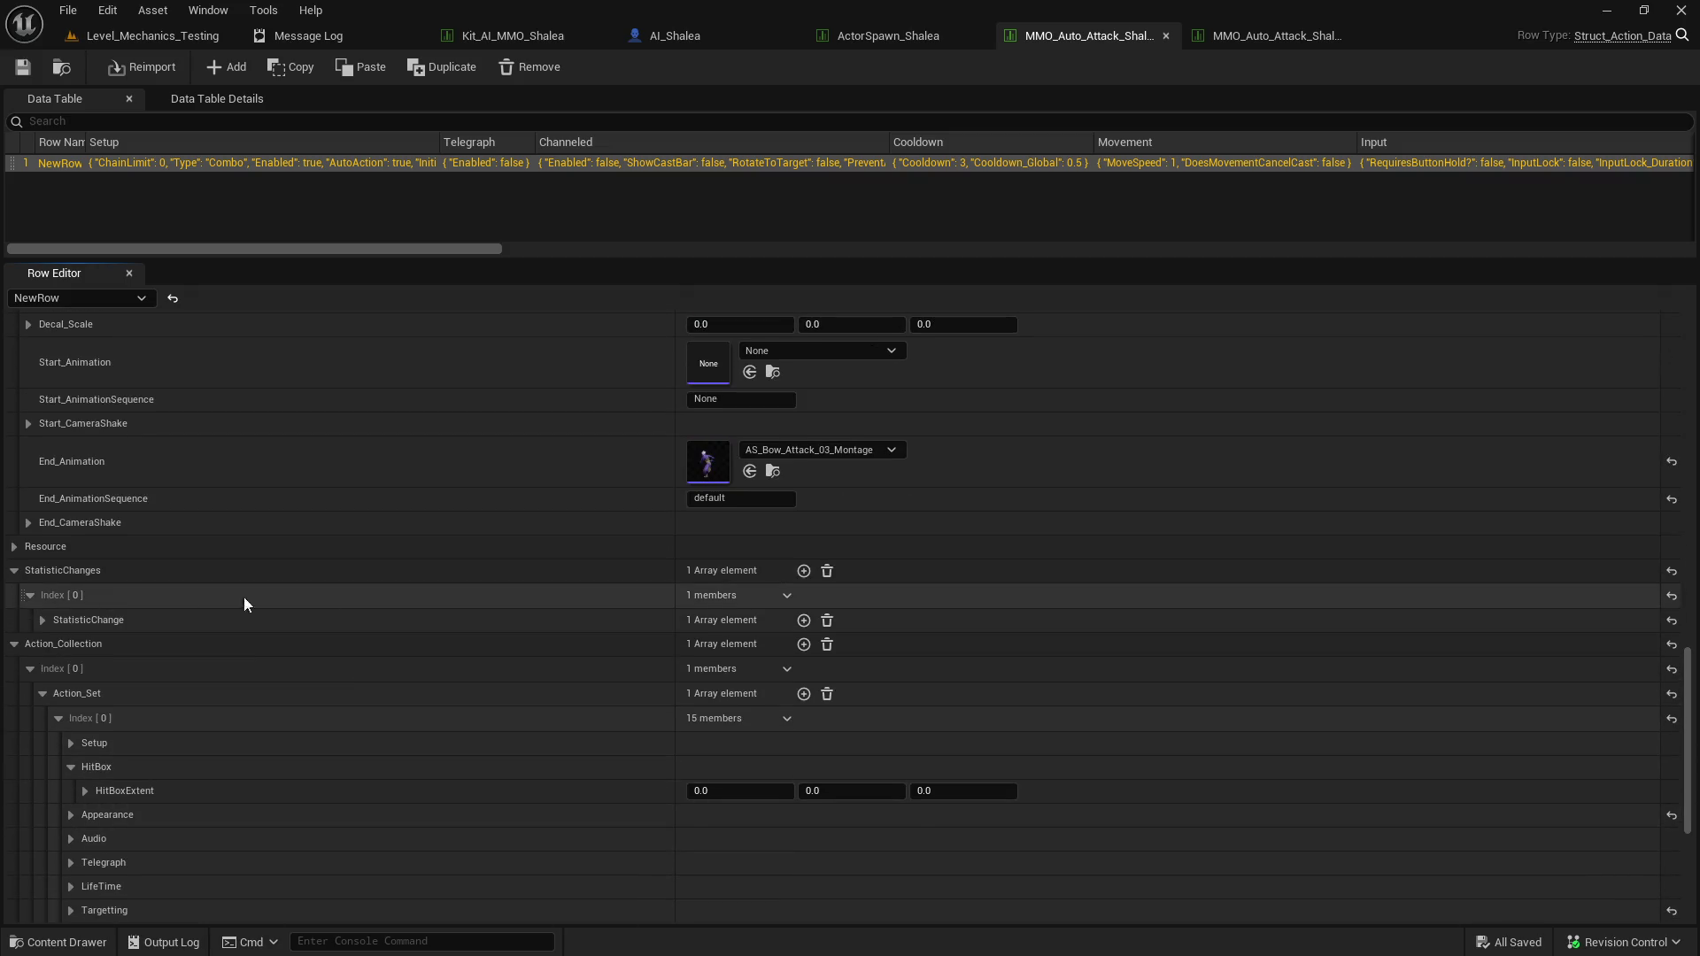
left_click(42, 619)
scroll(400, 643, "down", 1)
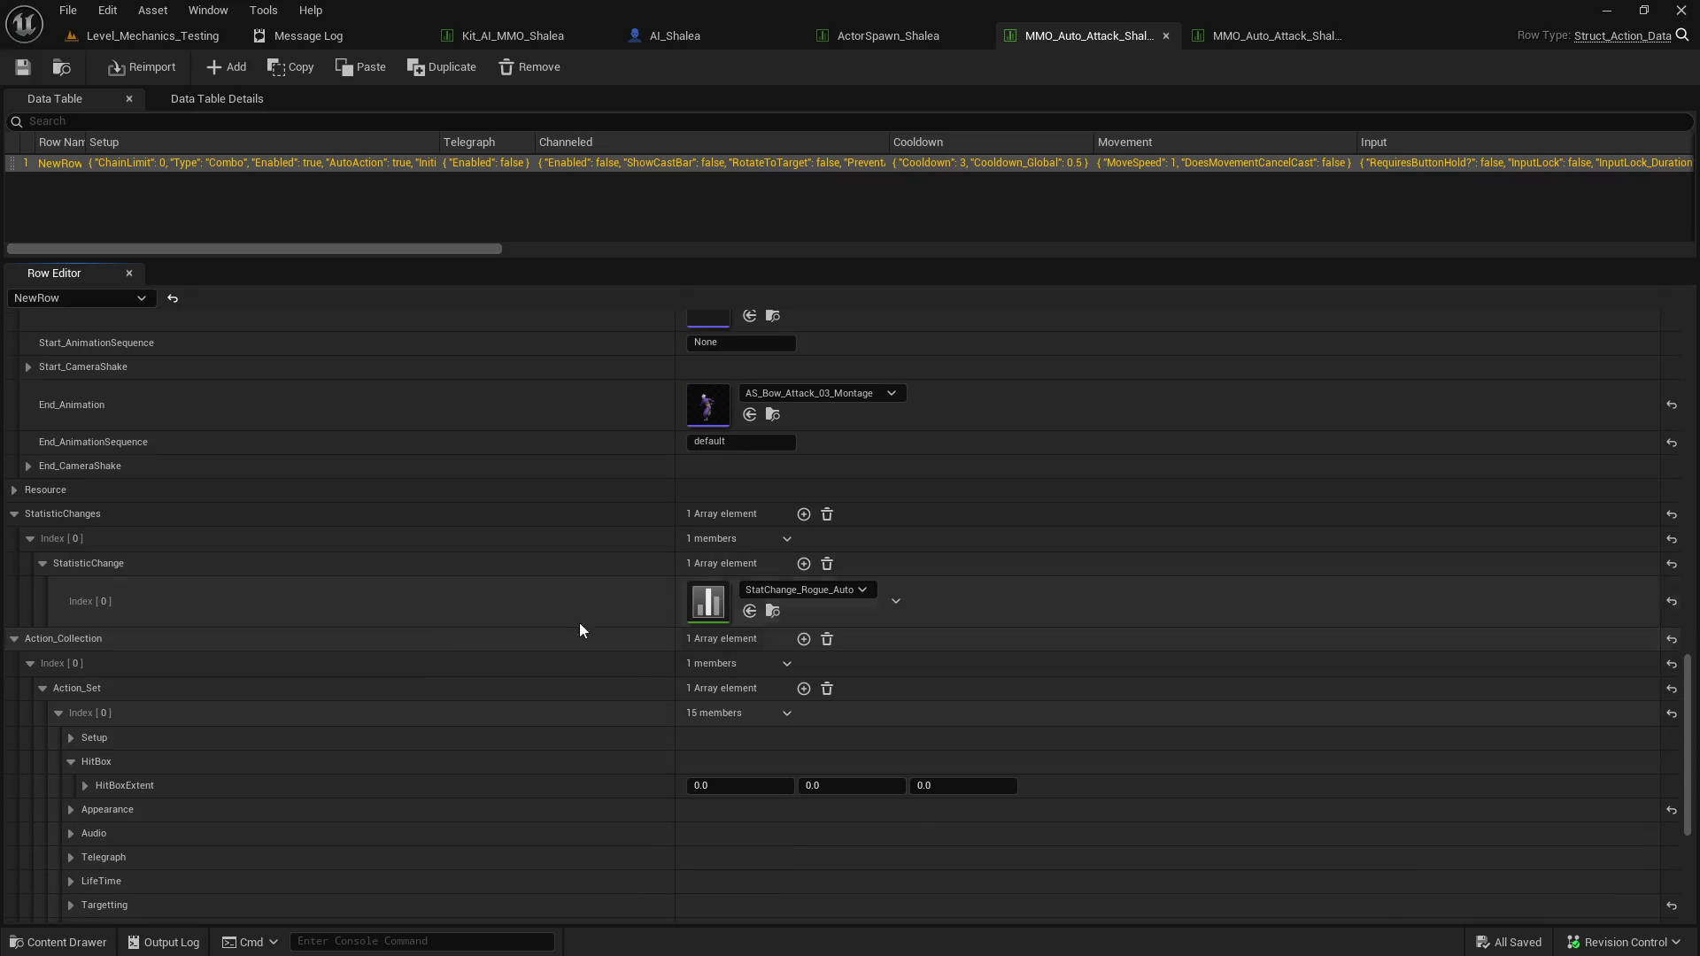
left_click(773, 611)
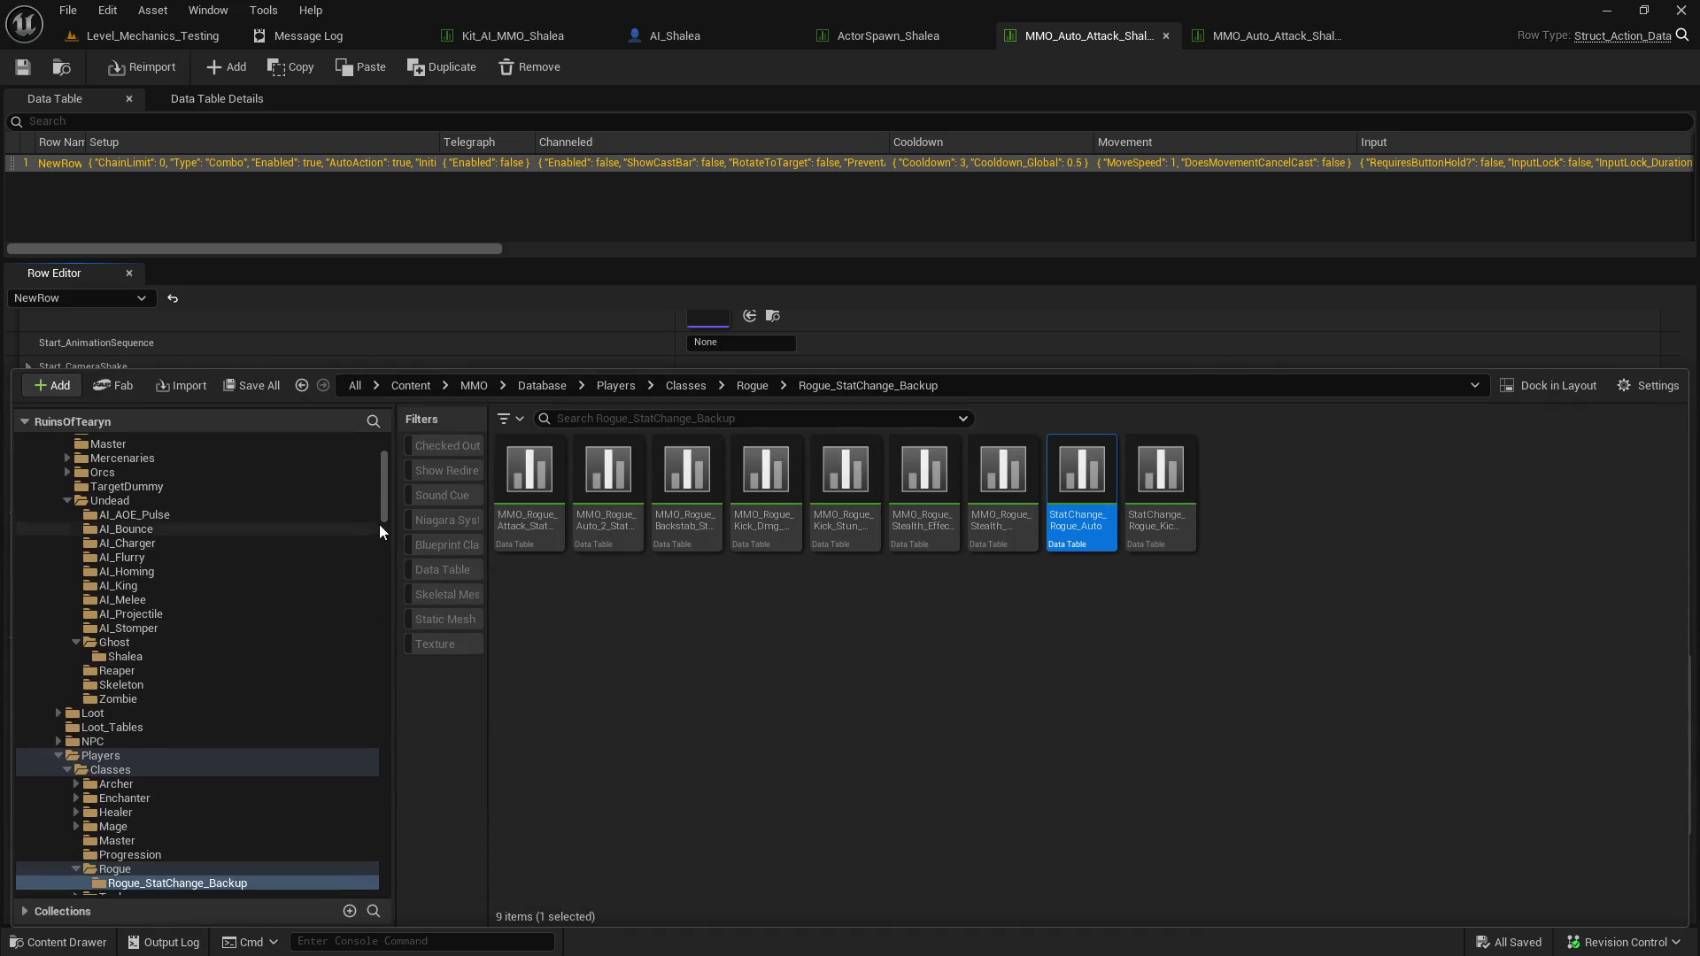
scroll(378, 527, "up", 5)
scroll(182, 648, "down", 5)
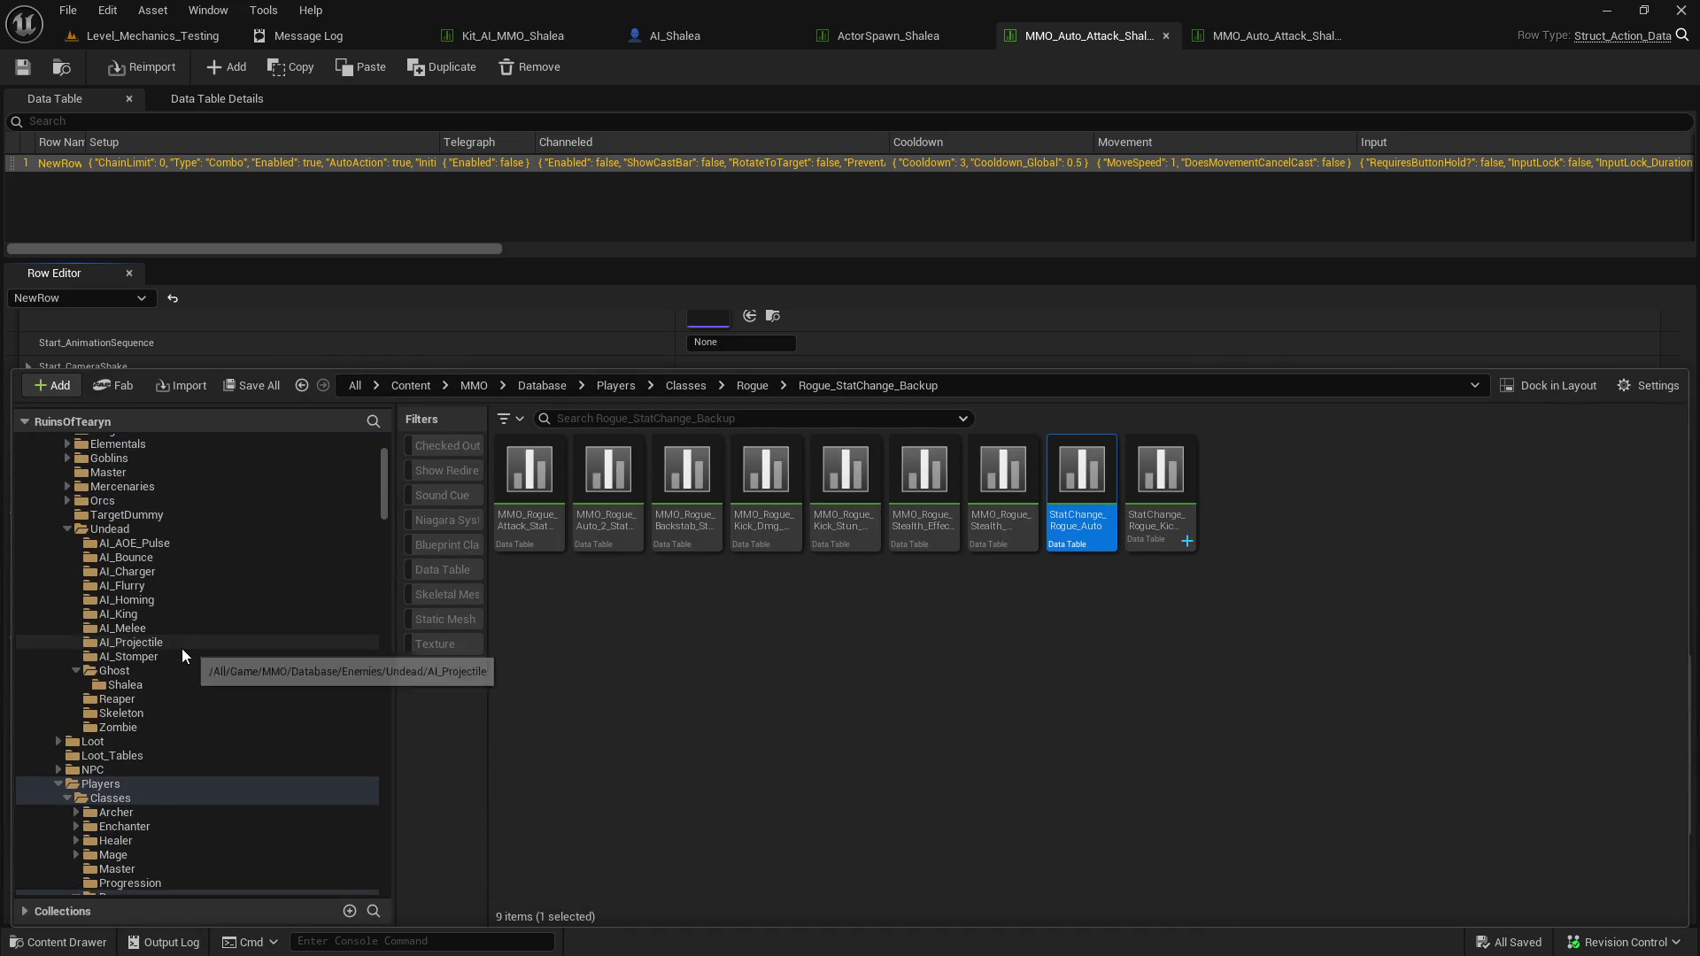
Copy StatChange_Rogue_Auto into the Undead/Ghost/Shalea folder and select the copy.
left_click_drag(1081, 531, 195, 689)
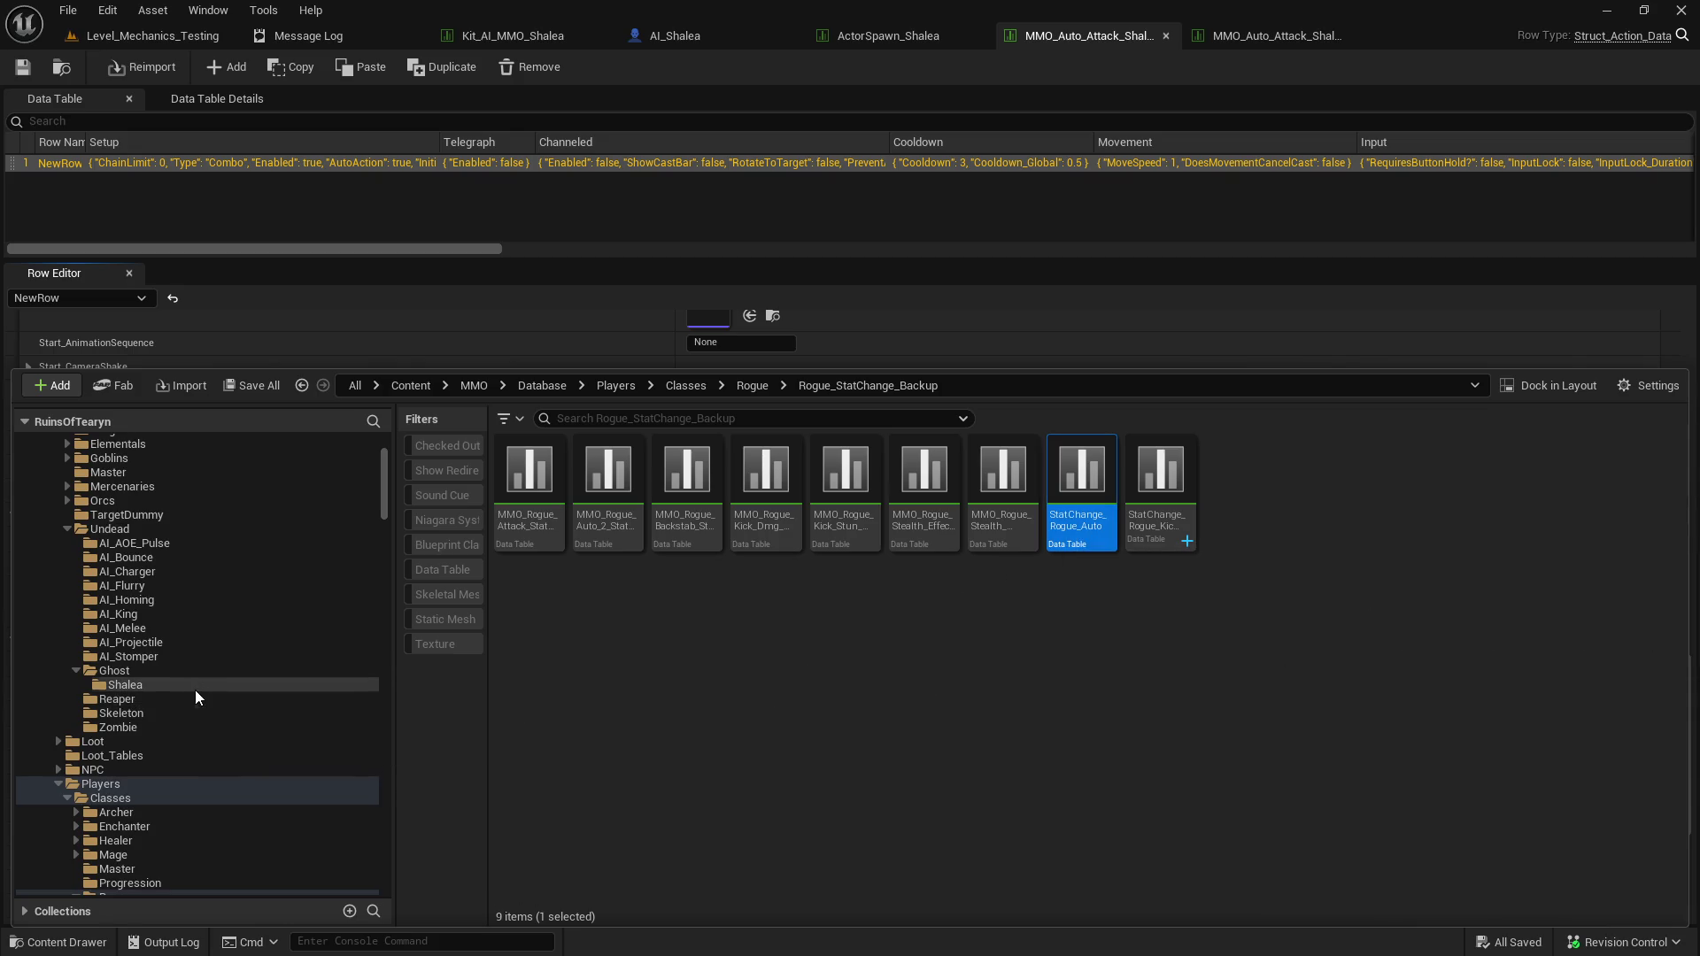
left_click(232, 747)
left_click(140, 685)
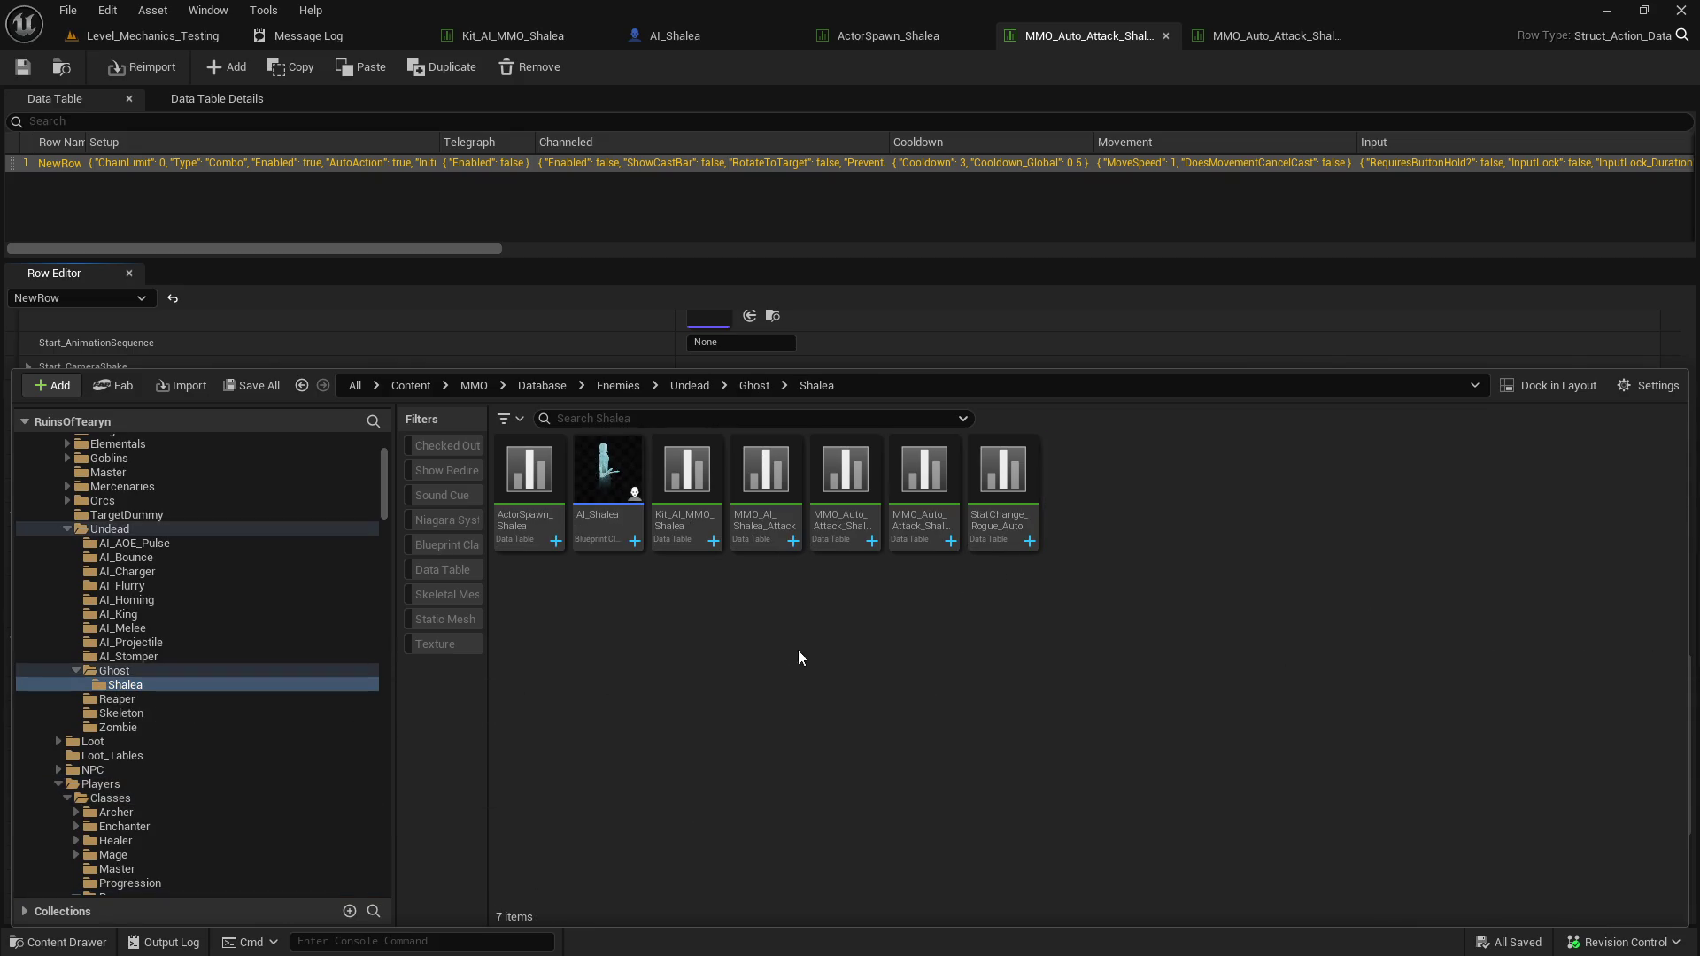
left_click(1023, 539)
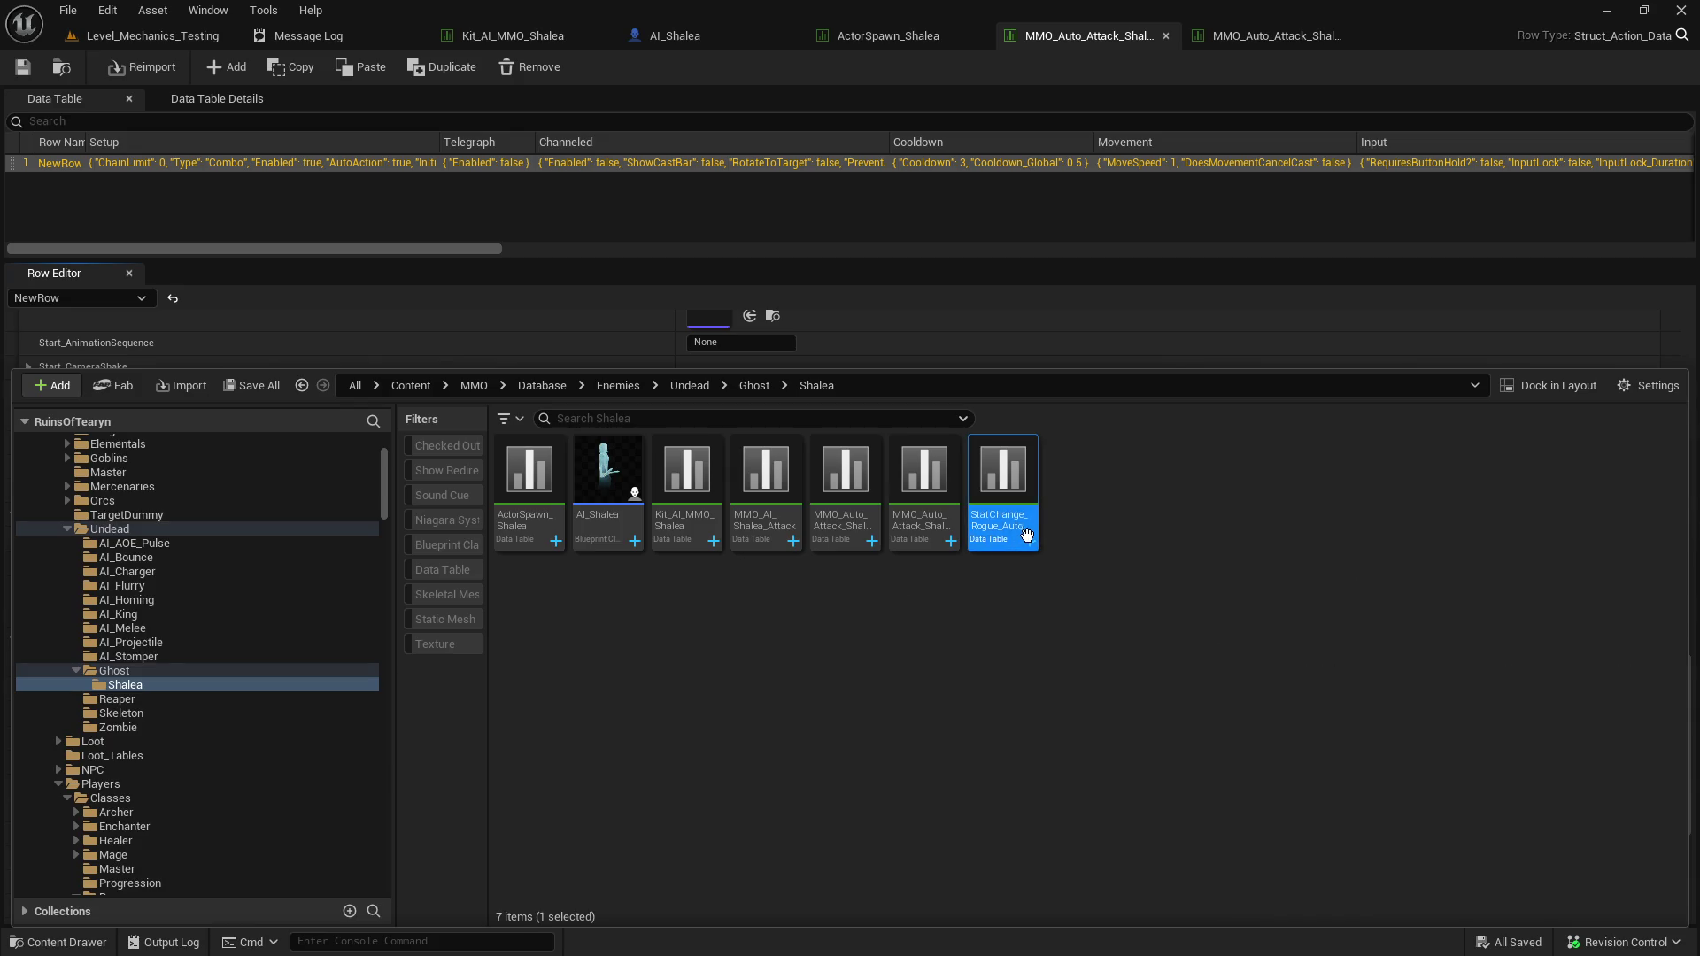
right_click(1026, 536)
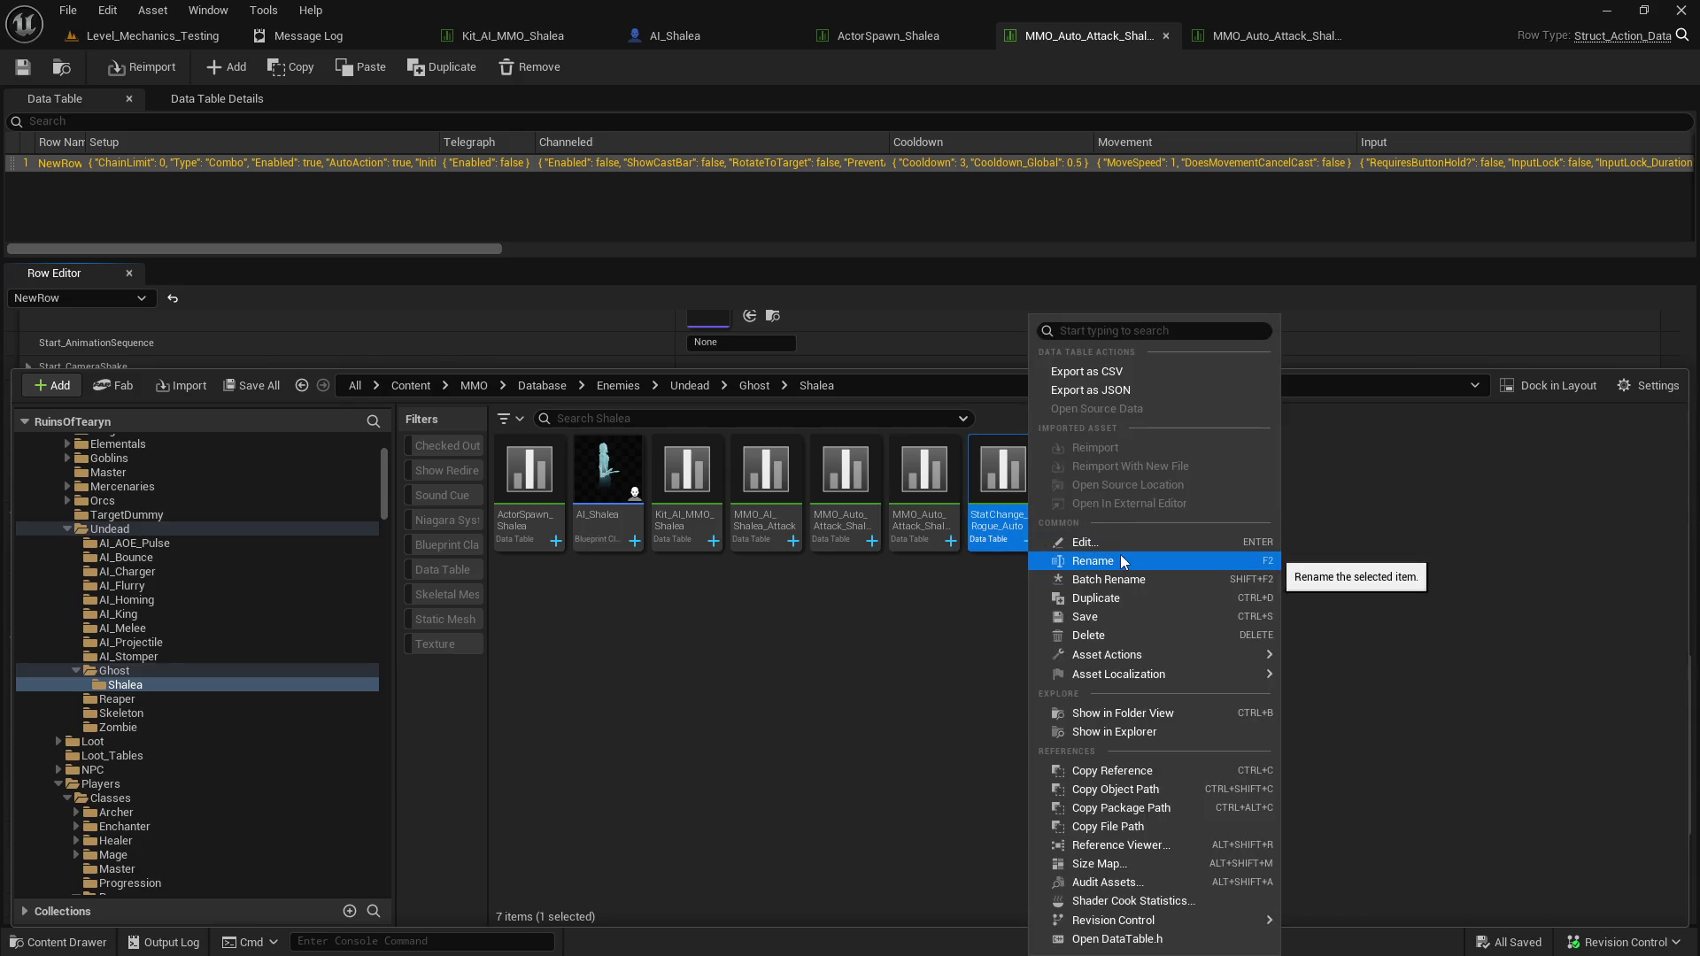
Rename the copy to StatChange_Shalea_Auto and link it to the main-hand StatisticChange Index[0].
left_click(1119, 554)
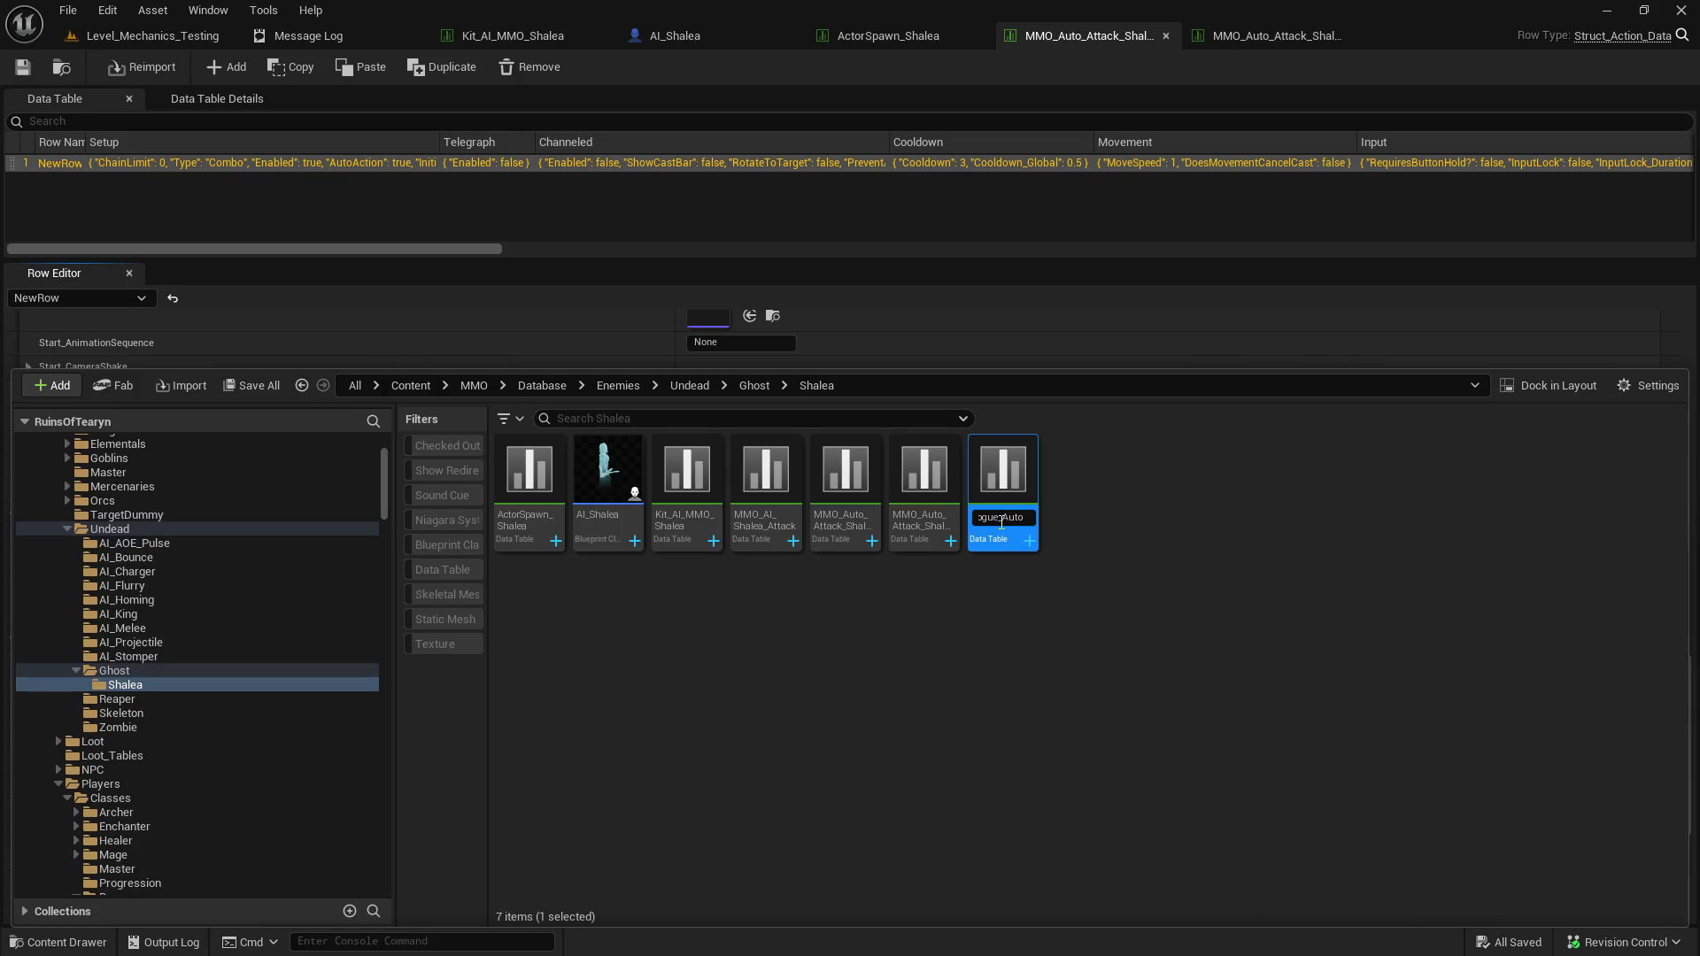
key("BackSpace")
key("BackSpace")
key("BackSpace")
key("Return")
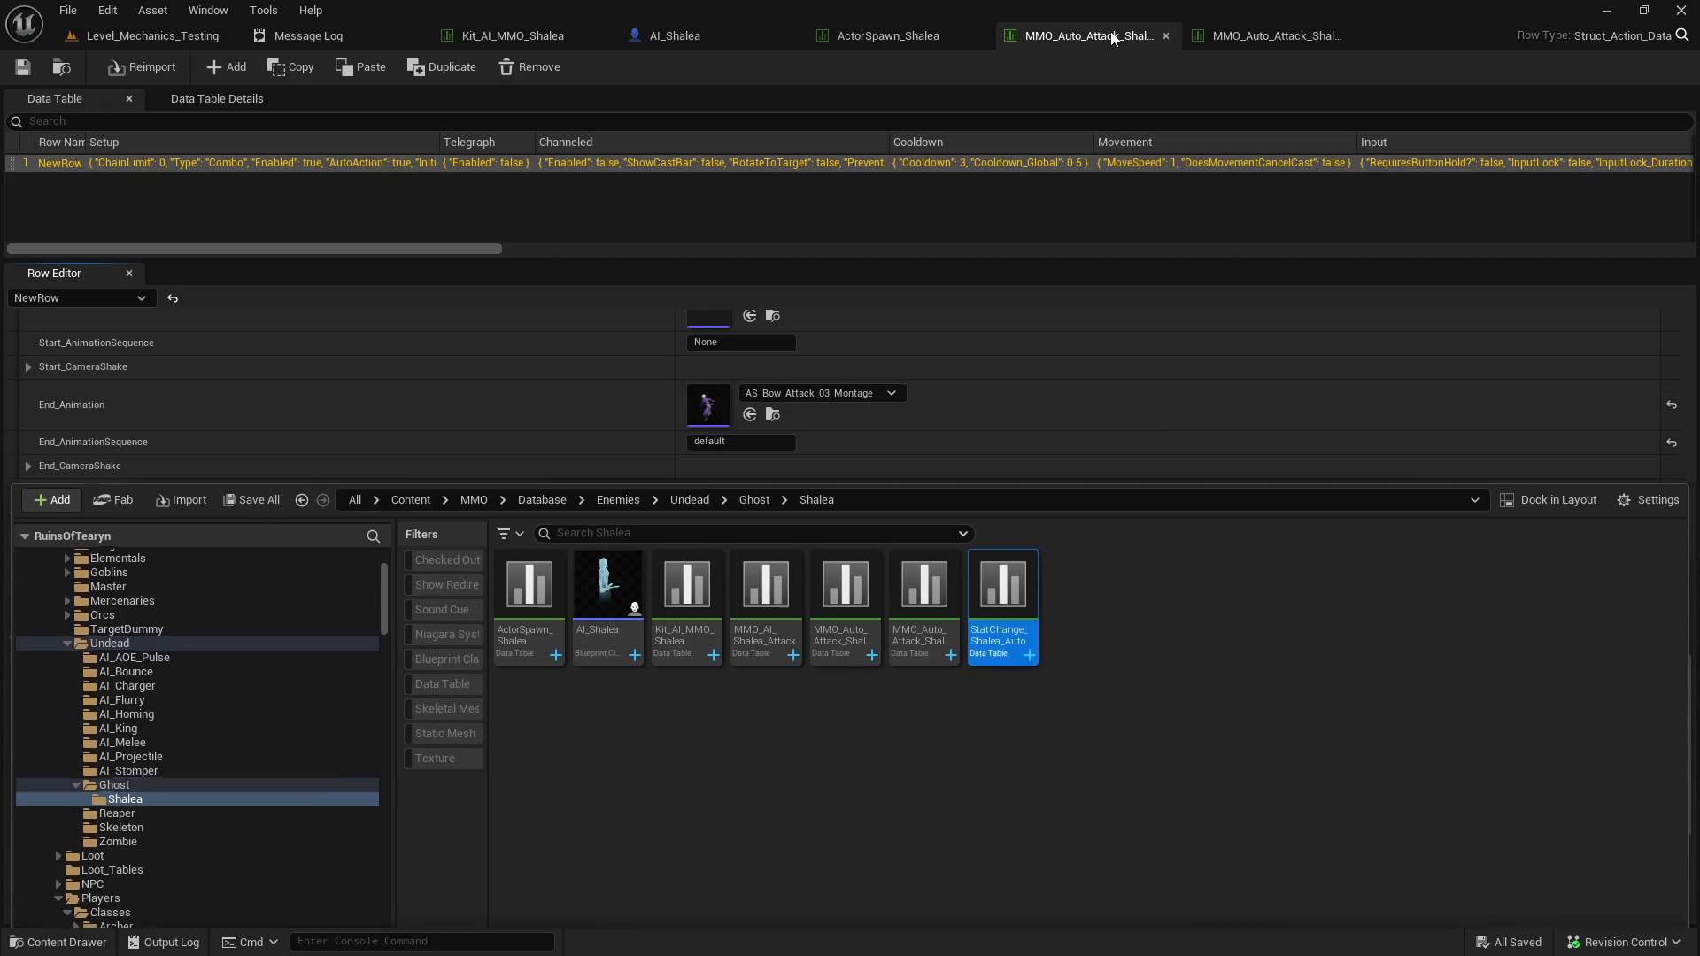
left_click(750, 611)
Link StatChange_Shalea_Auto to the off-hand table's stat change, save all, and return to Level_Mechanics_Testing.
left_click(1283, 43)
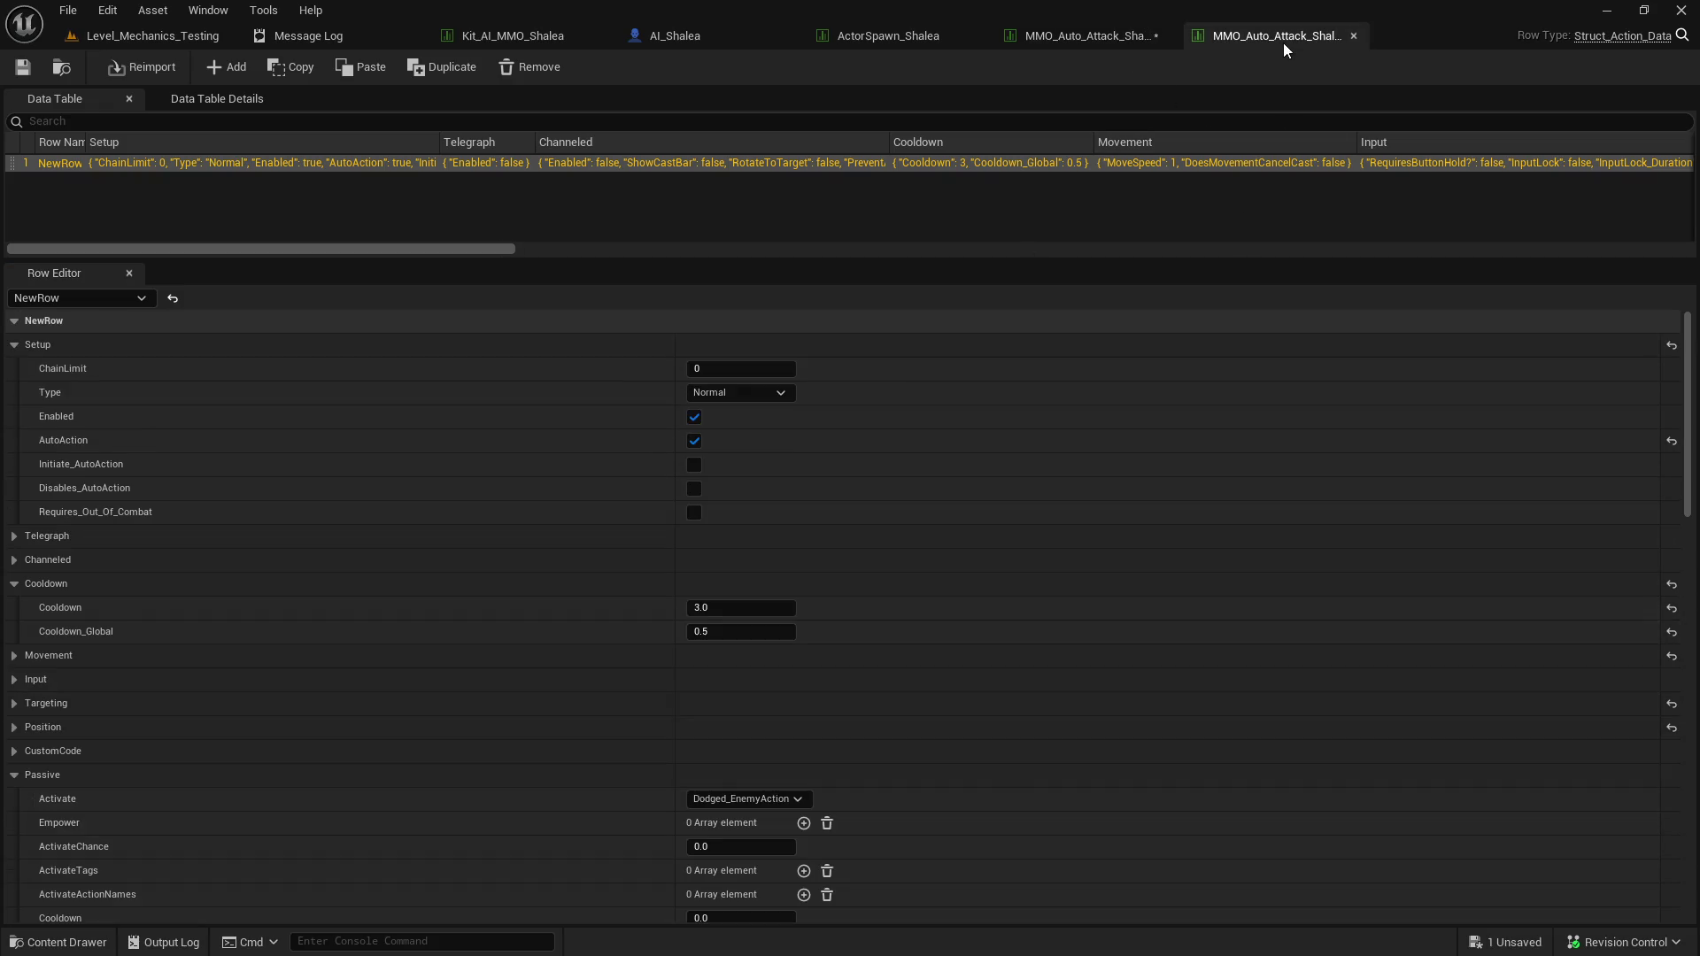
mouse_move(1691, 398)
left_mouse_down()
mouse_move(1691, 519)
mouse_move(1606, 698)
left_mouse_up()
scroll(1115, 740, "down", 5)
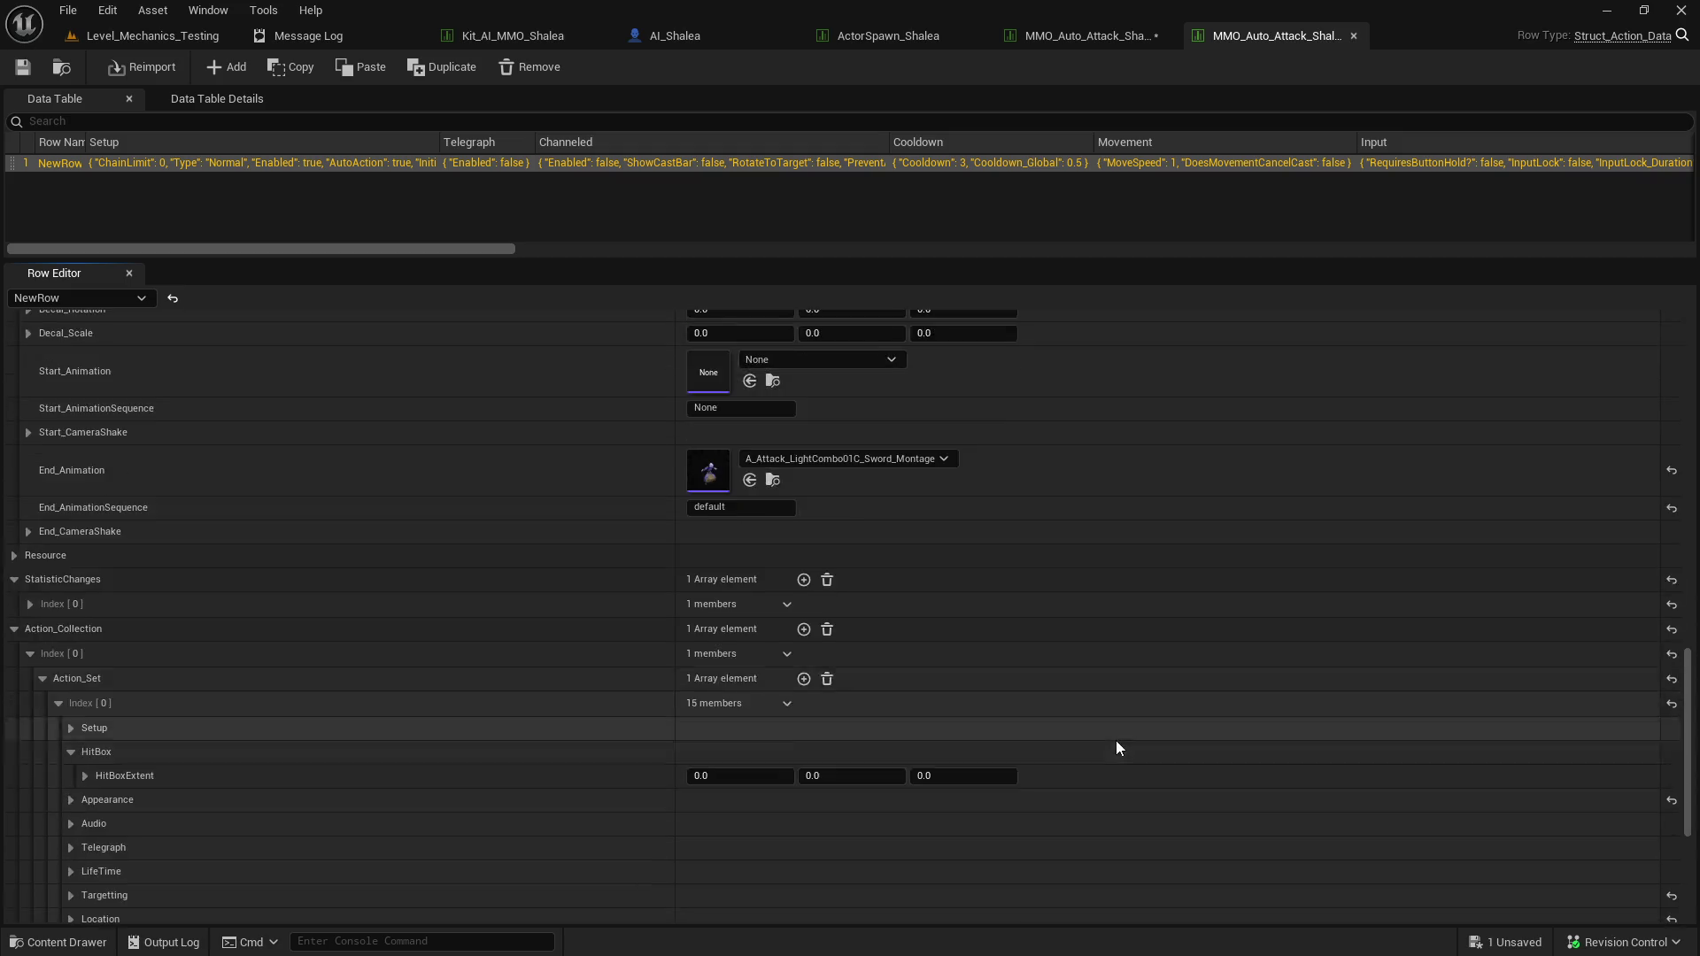
scroll(953, 723, "up", 5)
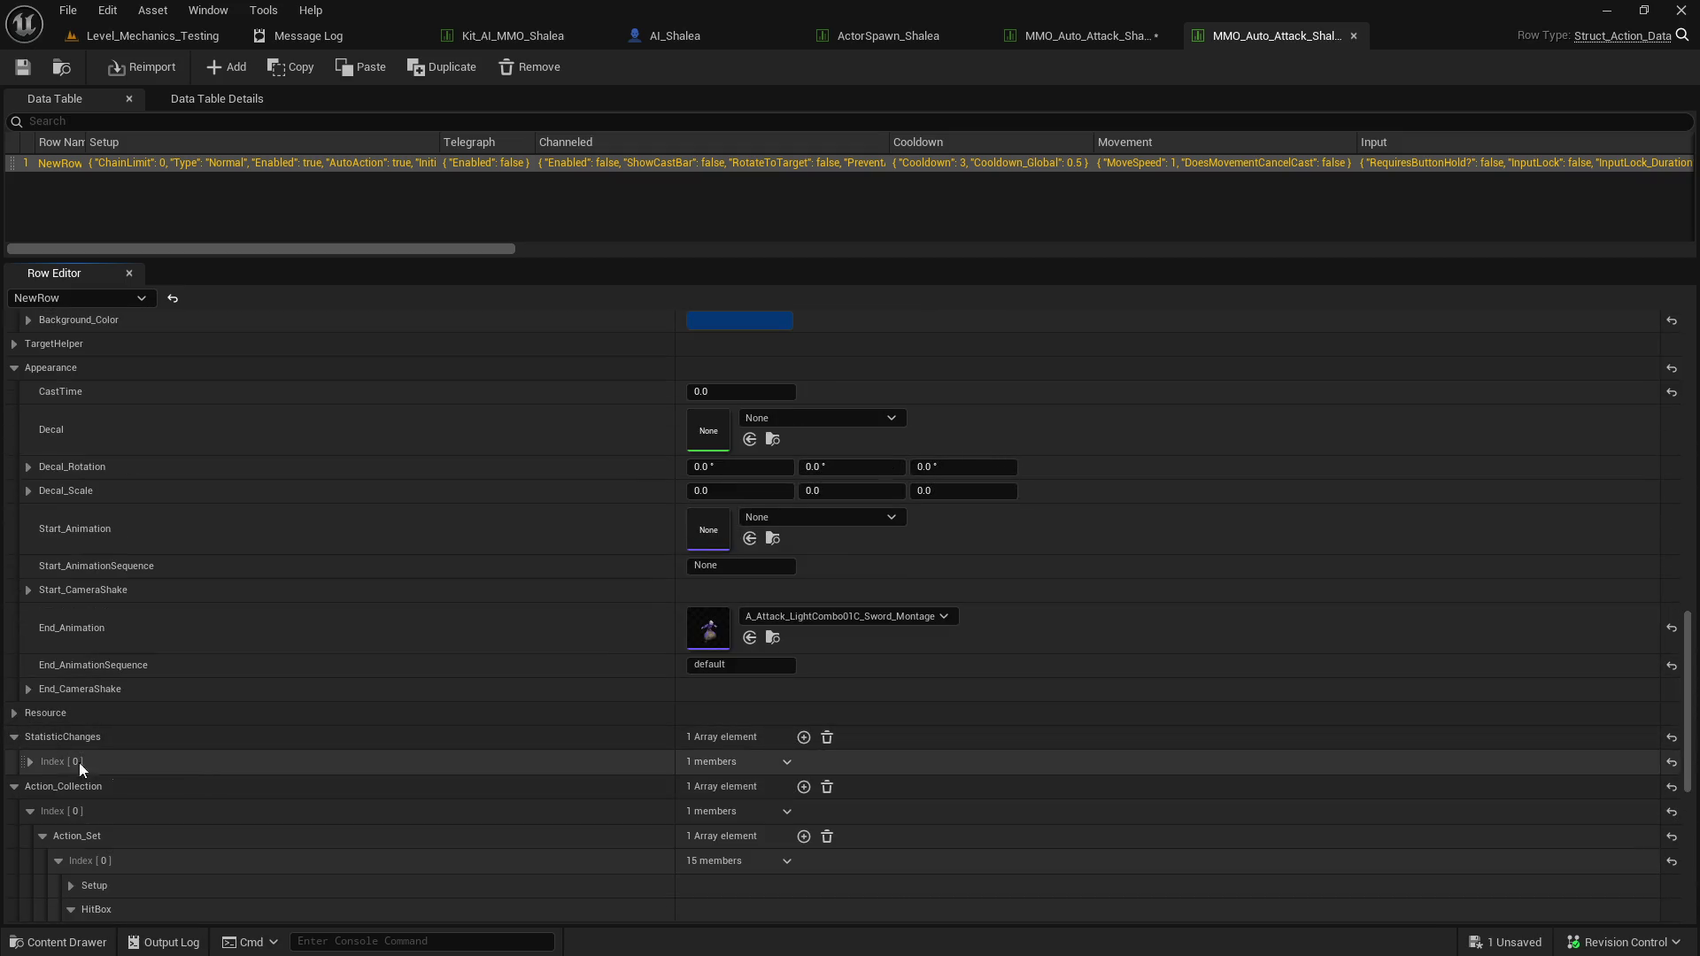
left_click(30, 762)
scroll(62, 763, "down", 2)
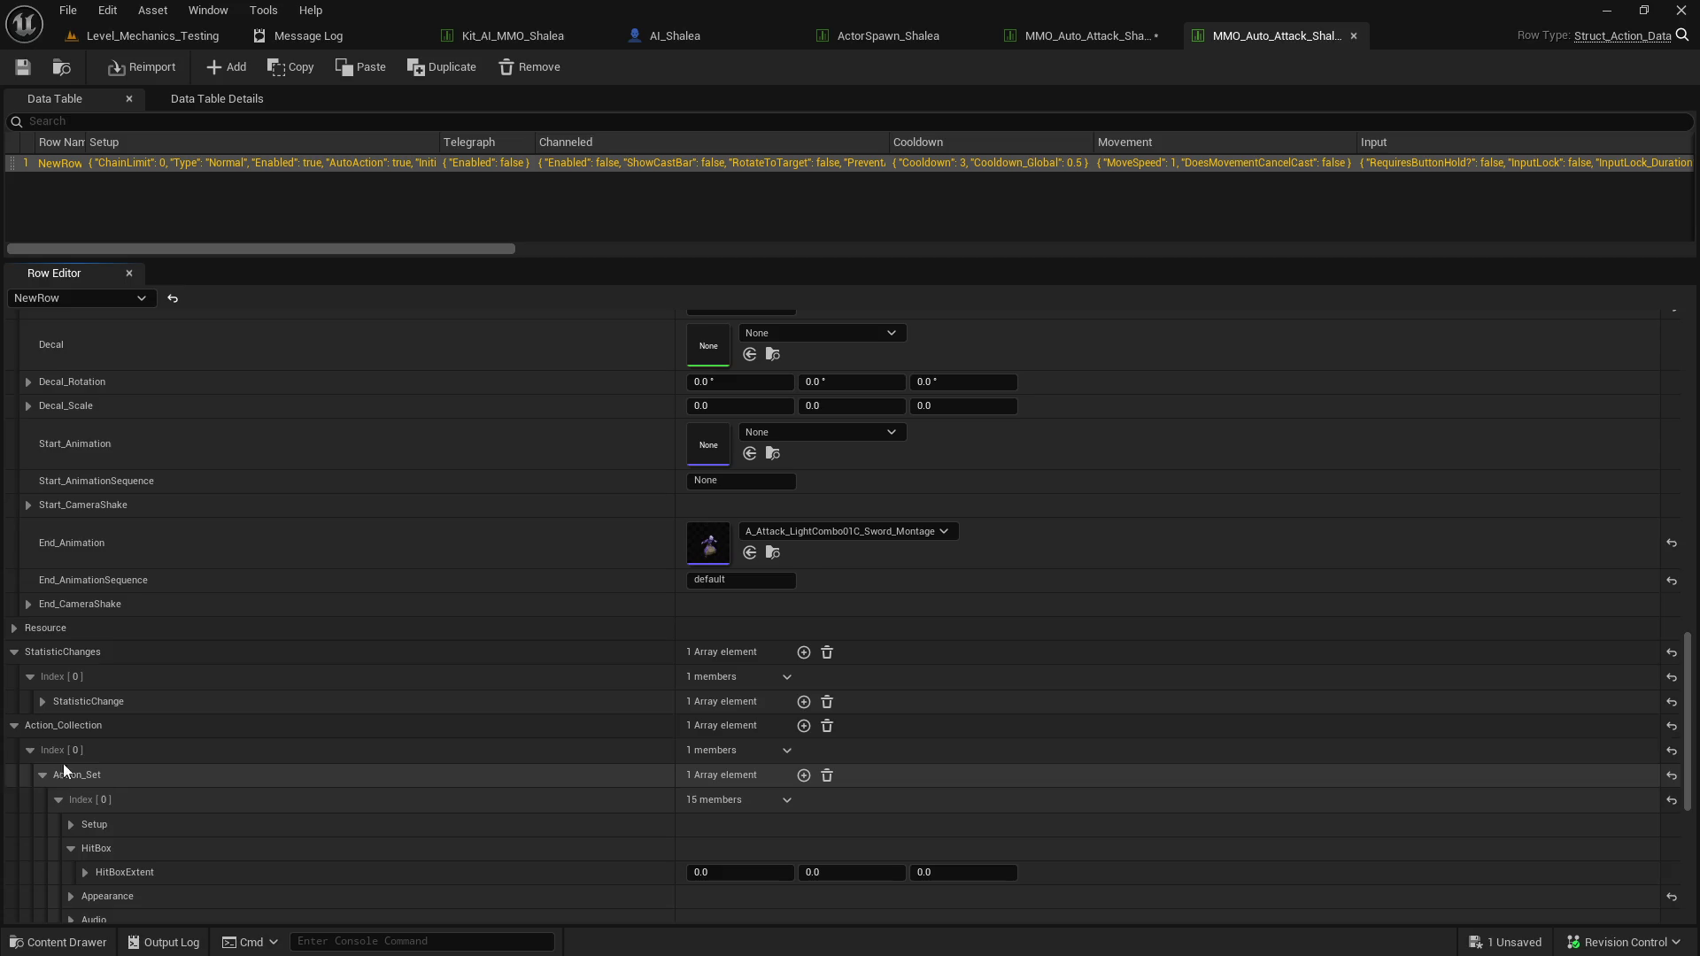
left_click(44, 703)
key("ctrl+space")
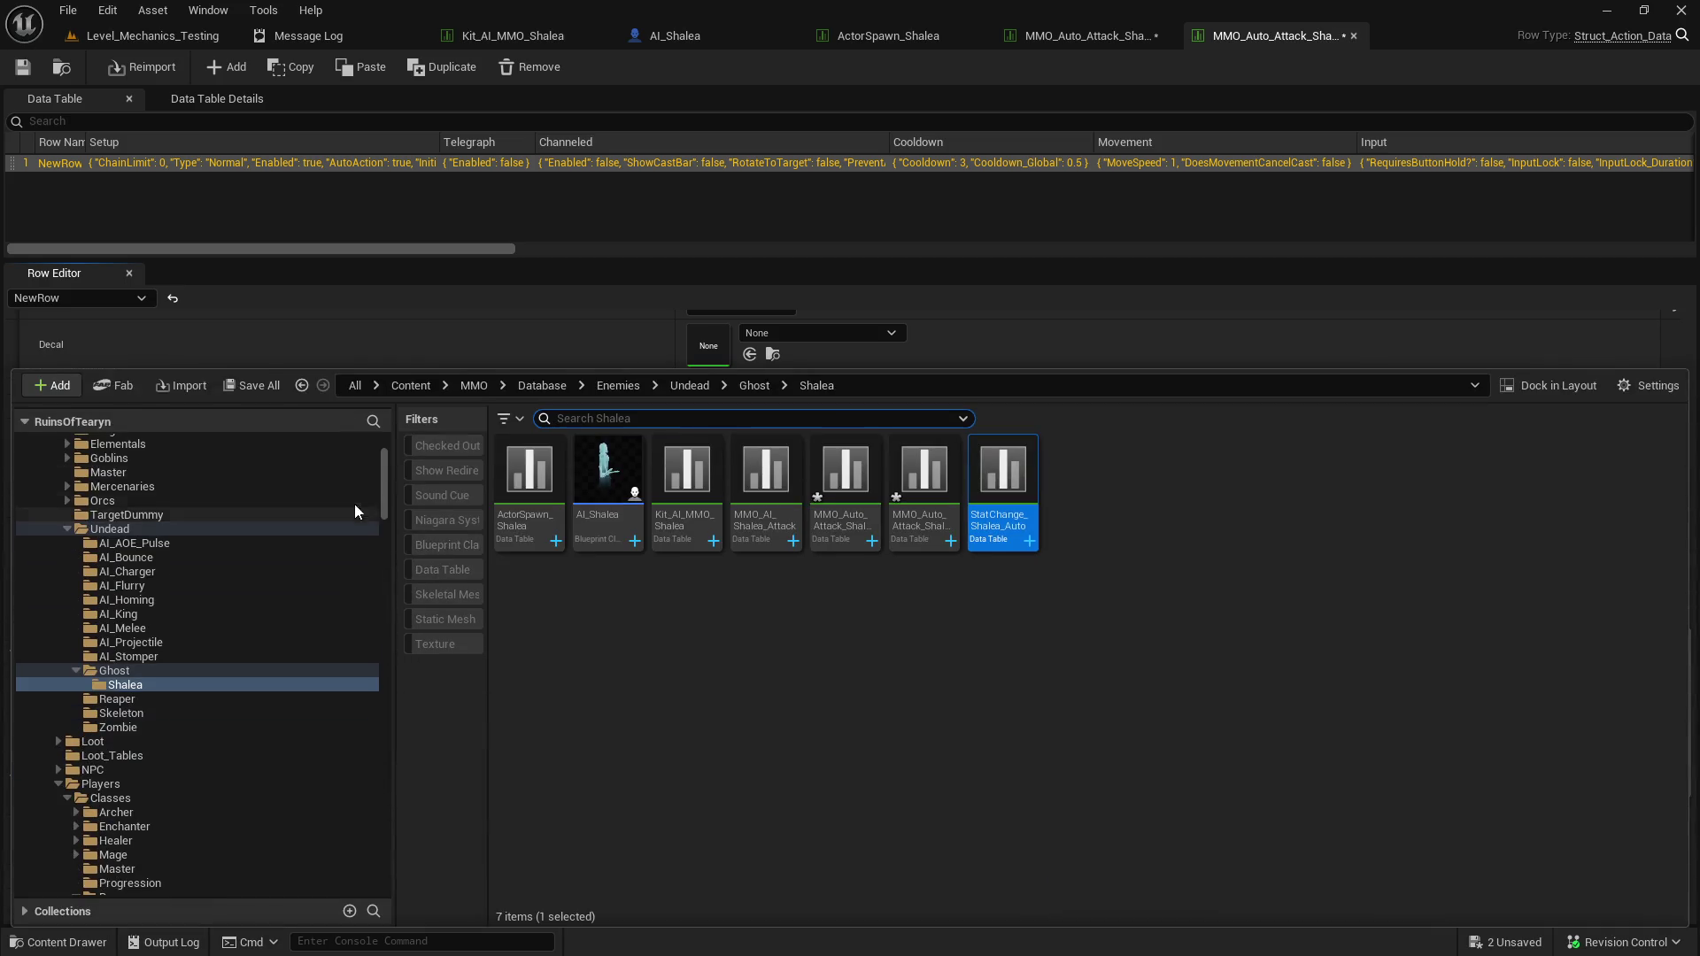
left_click(255, 385)
left_click(1003, 688)
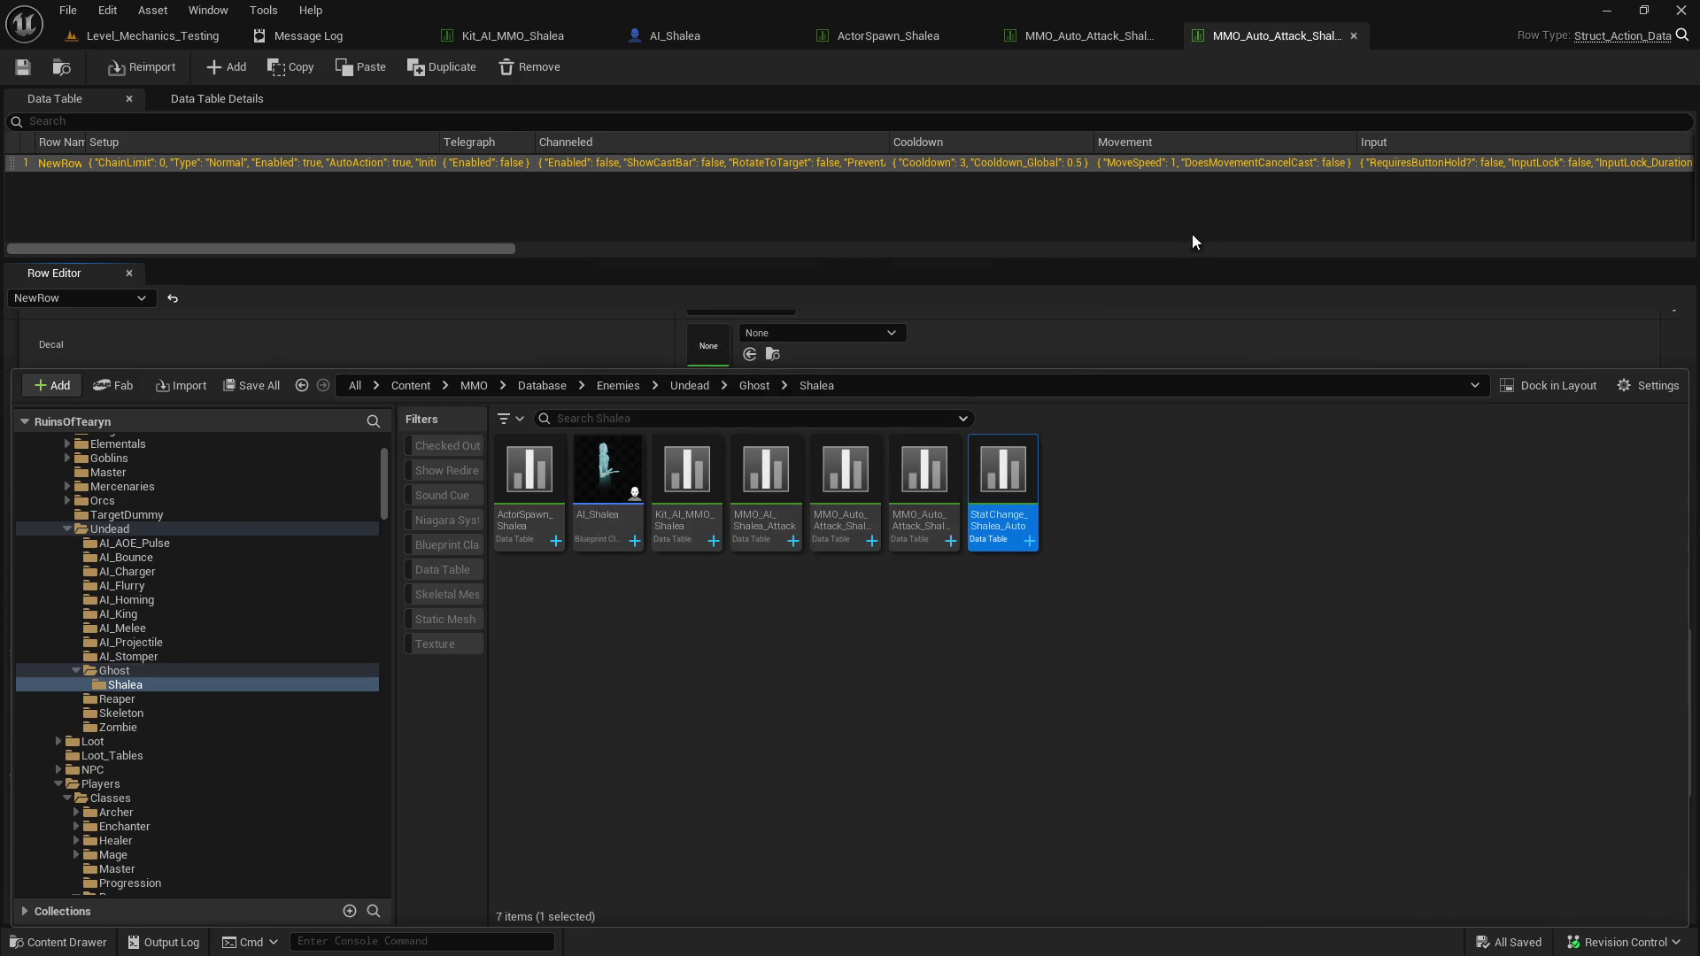
left_click(1252, 72)
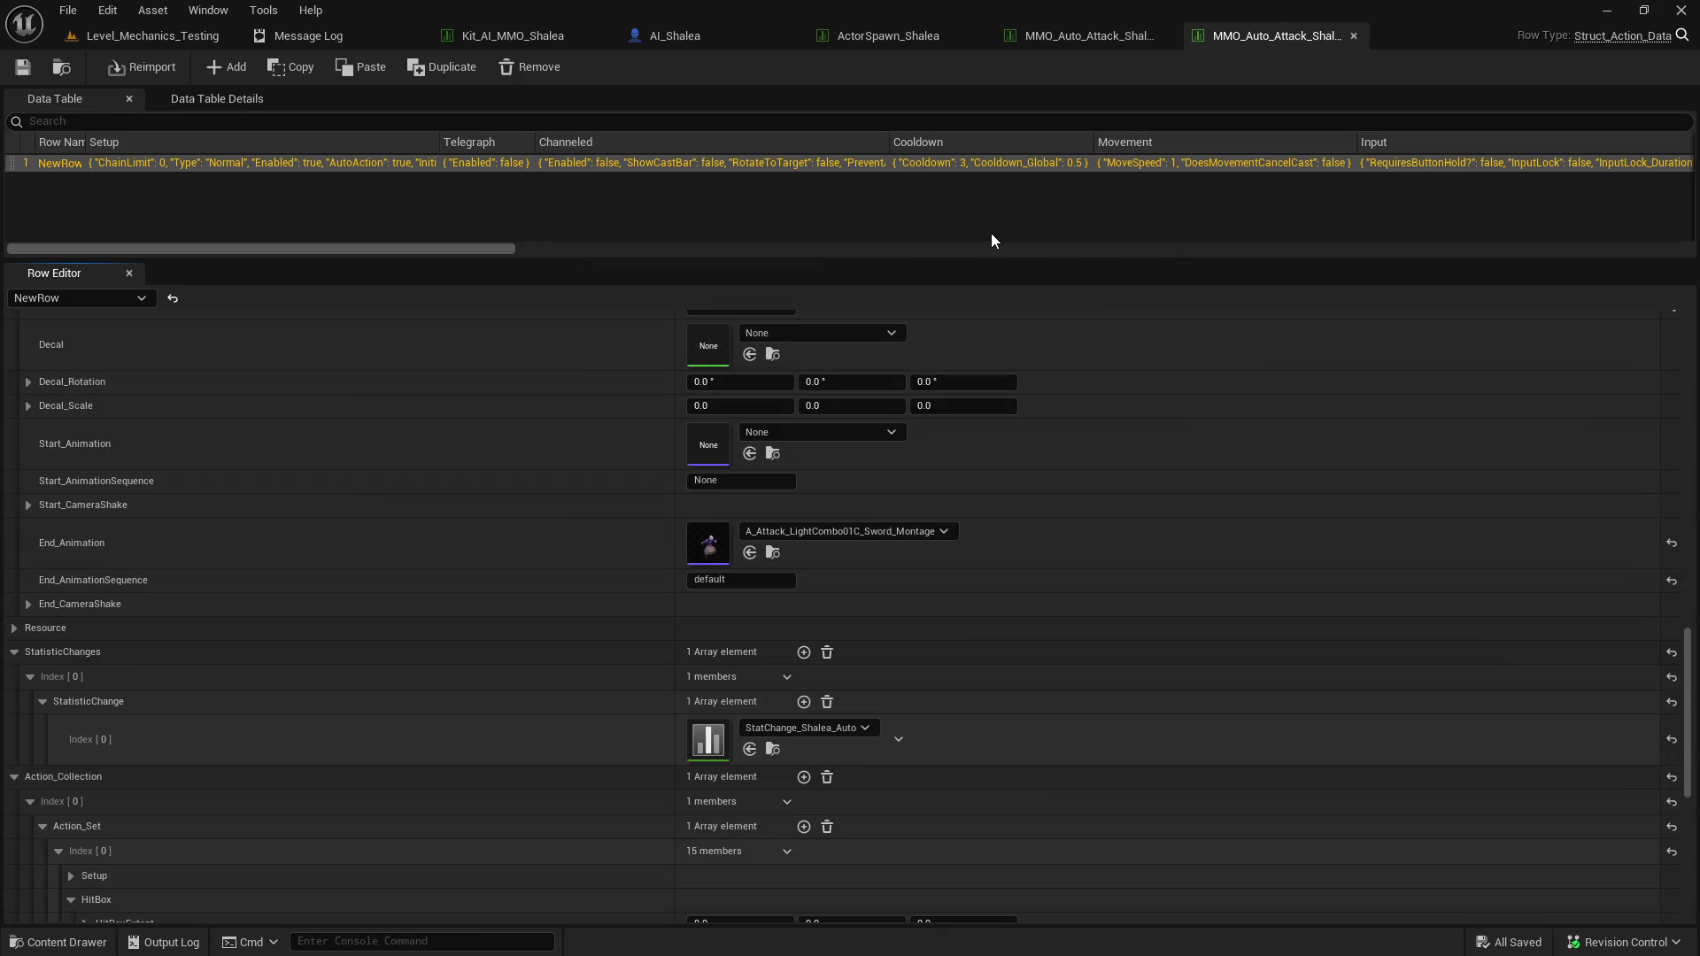
left_click(152, 35)
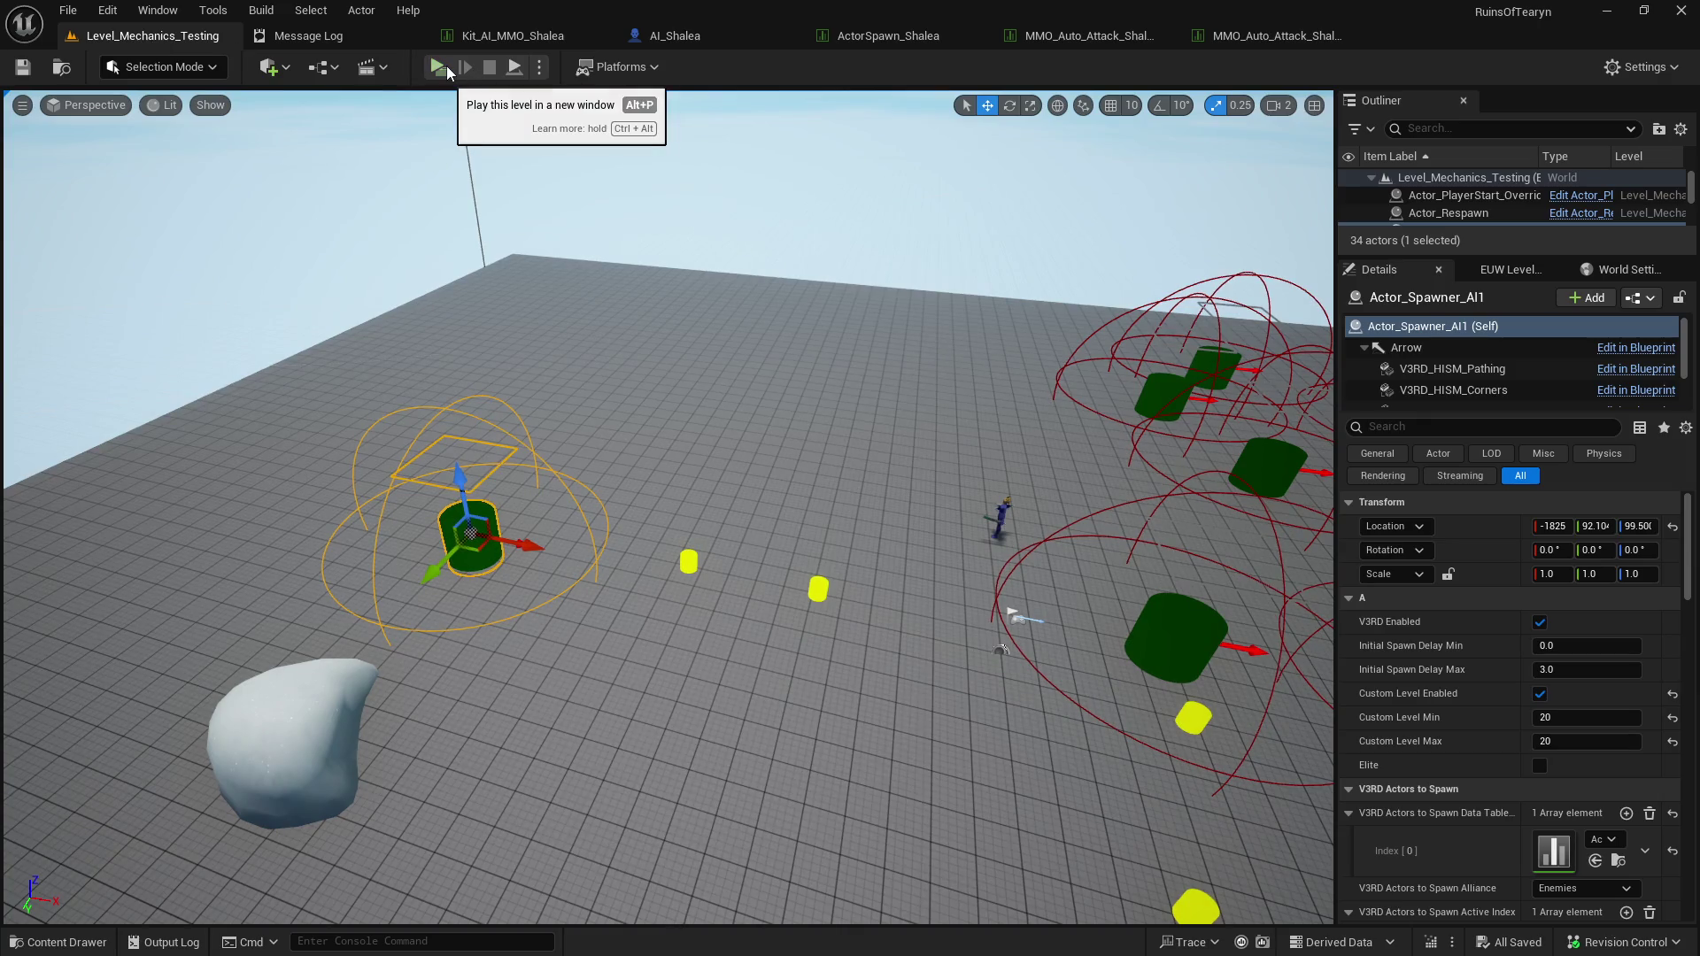
Play-test the level by running up to Shalea to fight her, then stop the session.
left_click(446, 65)
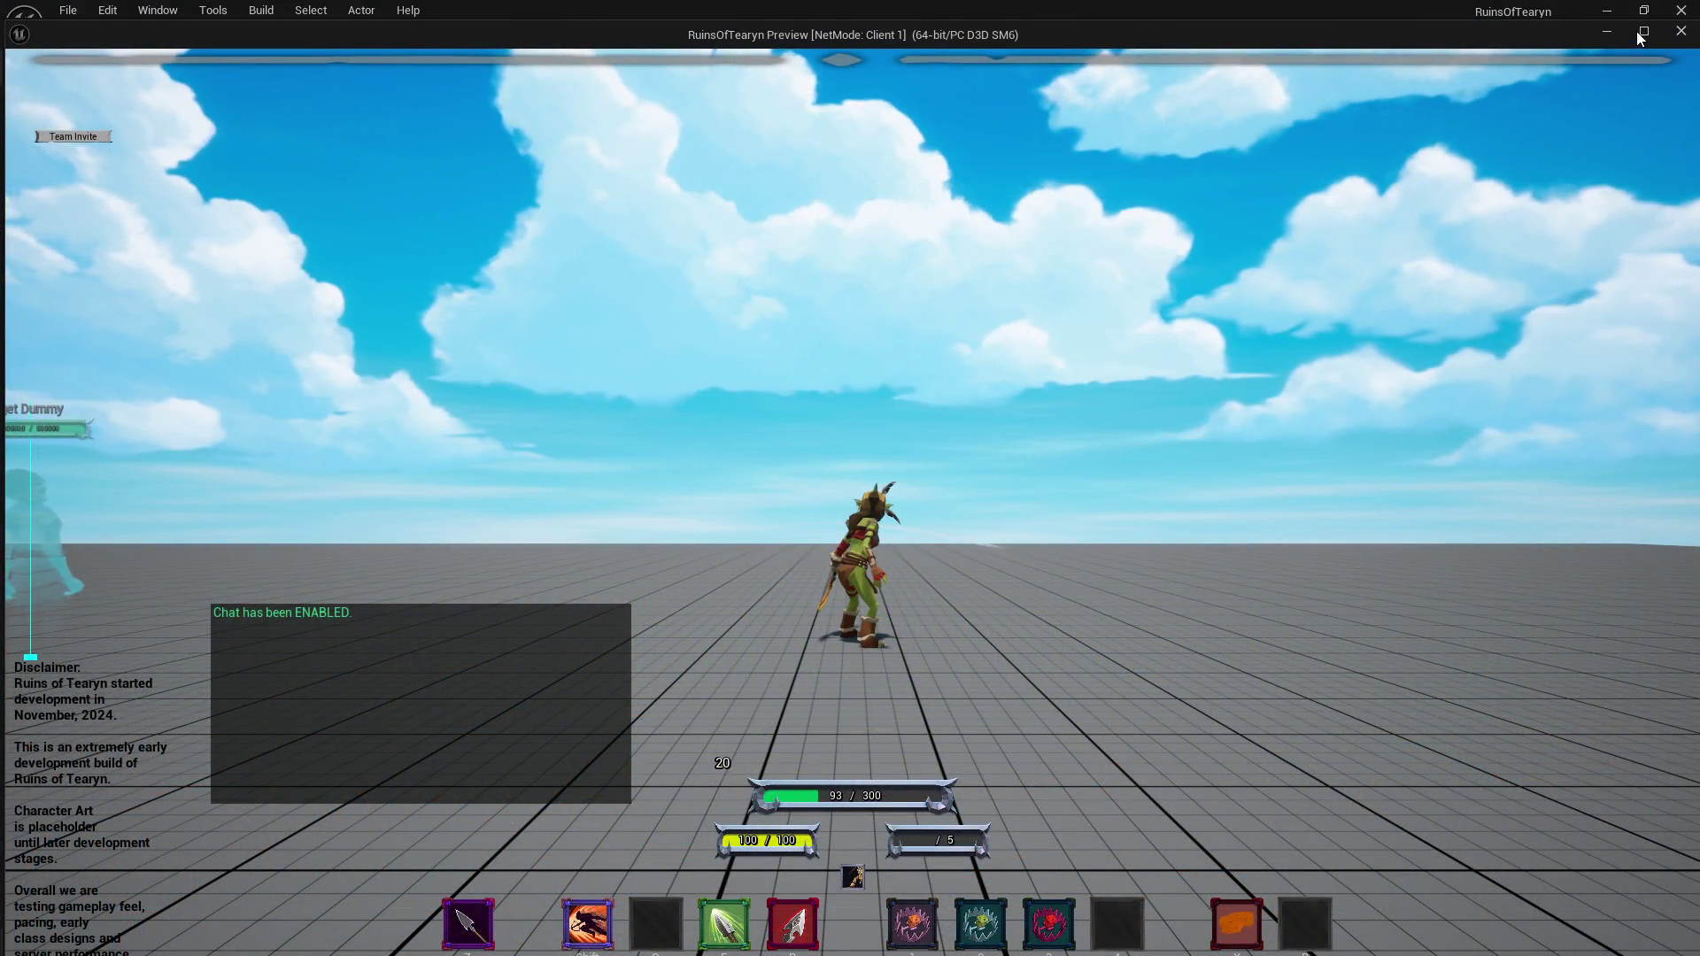
key("w")
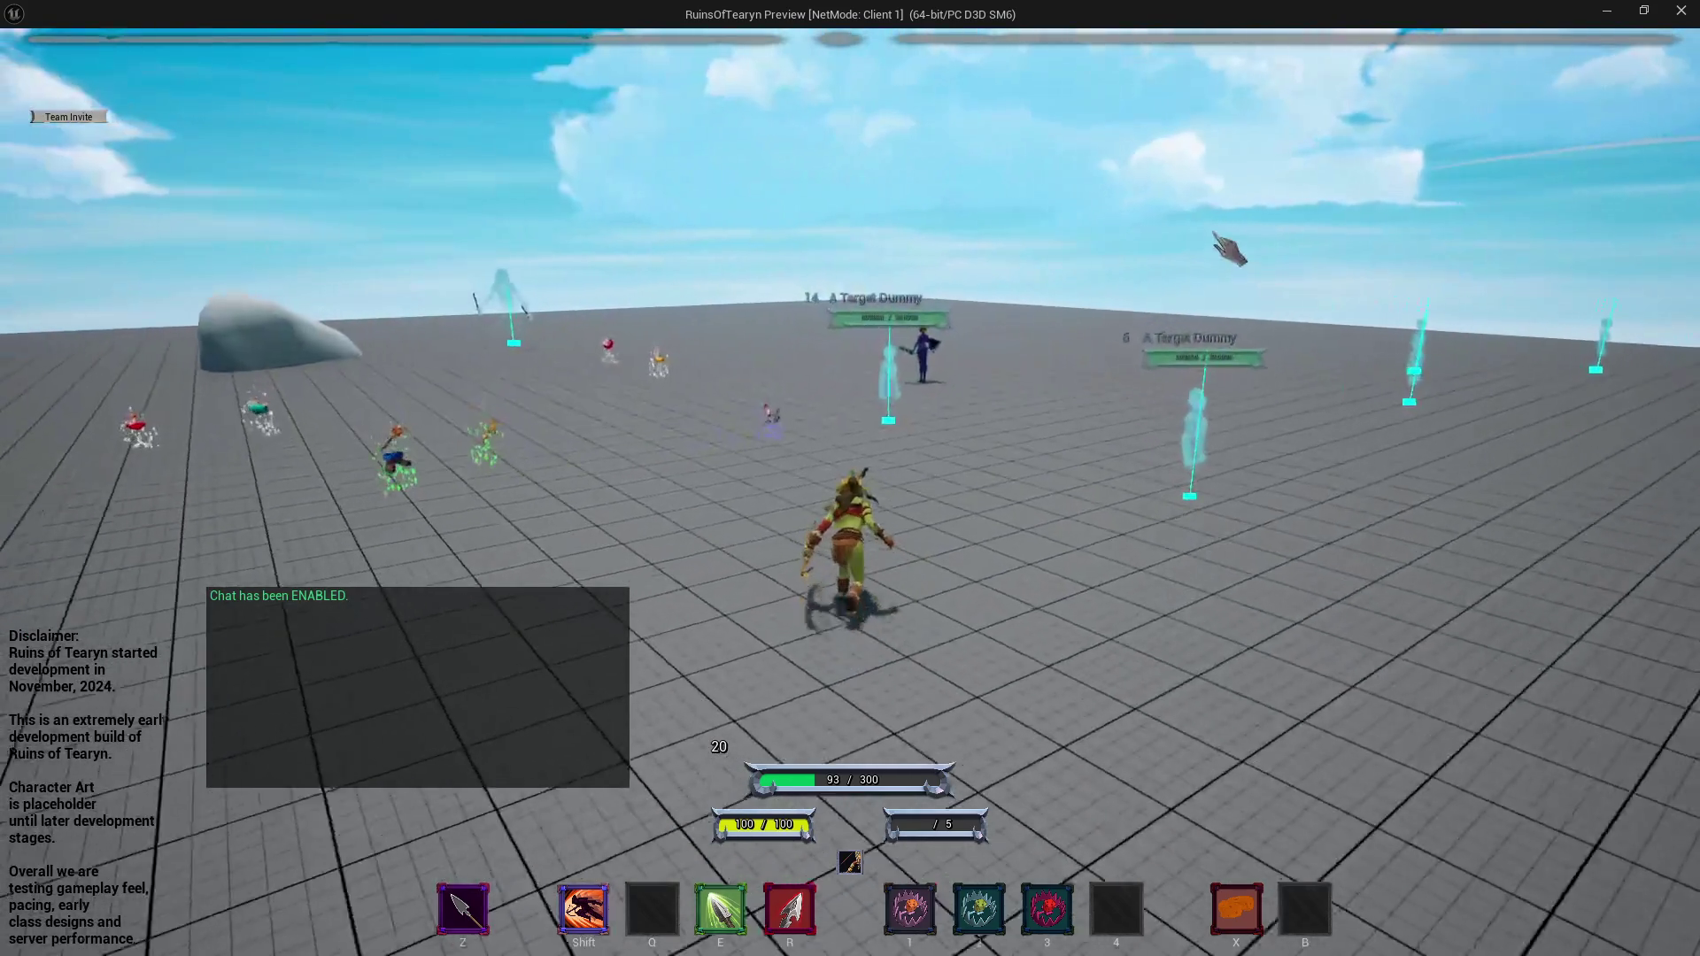
key("w")
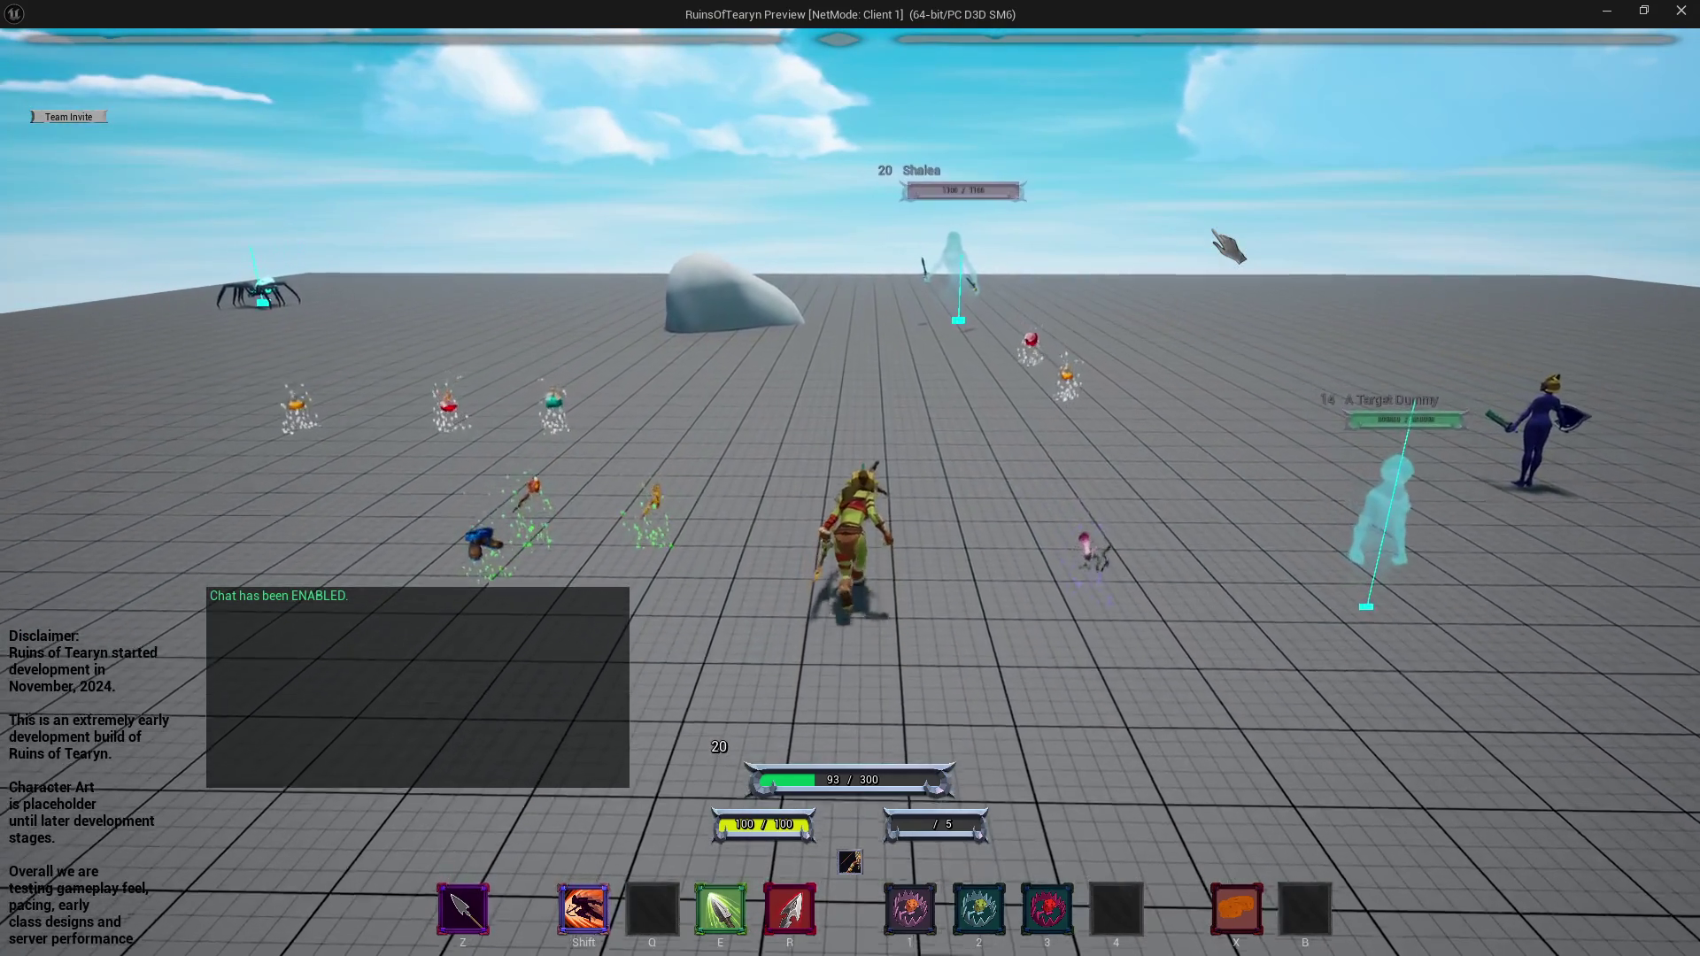
key("w")
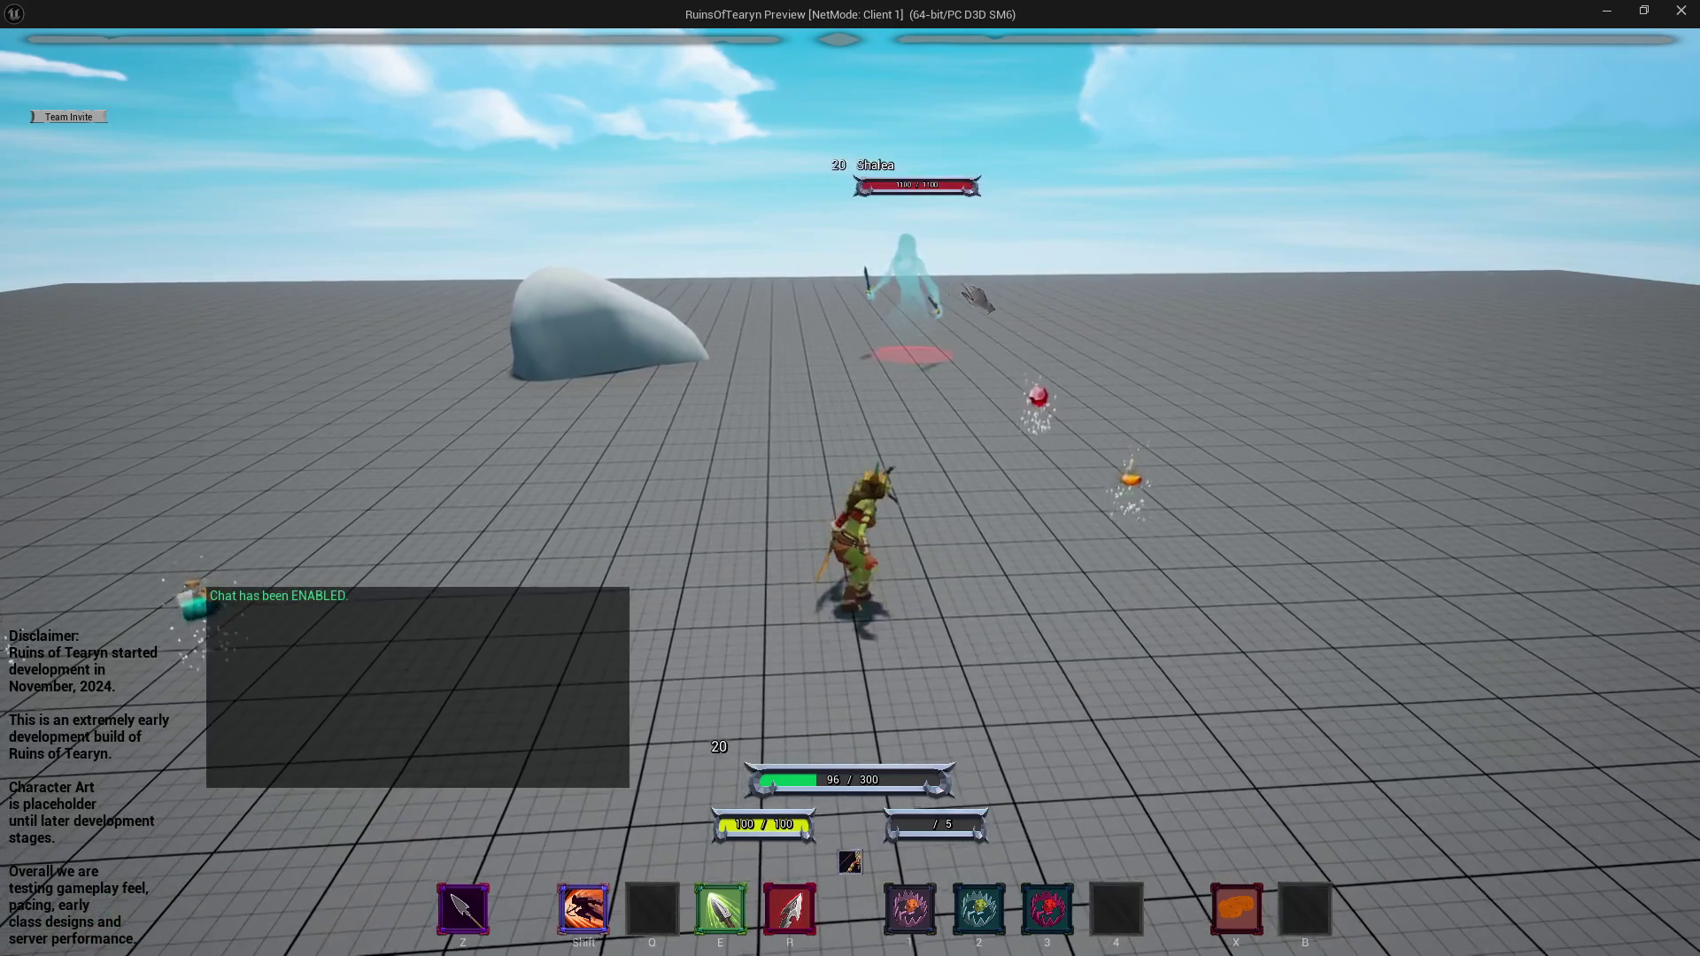
key("w")
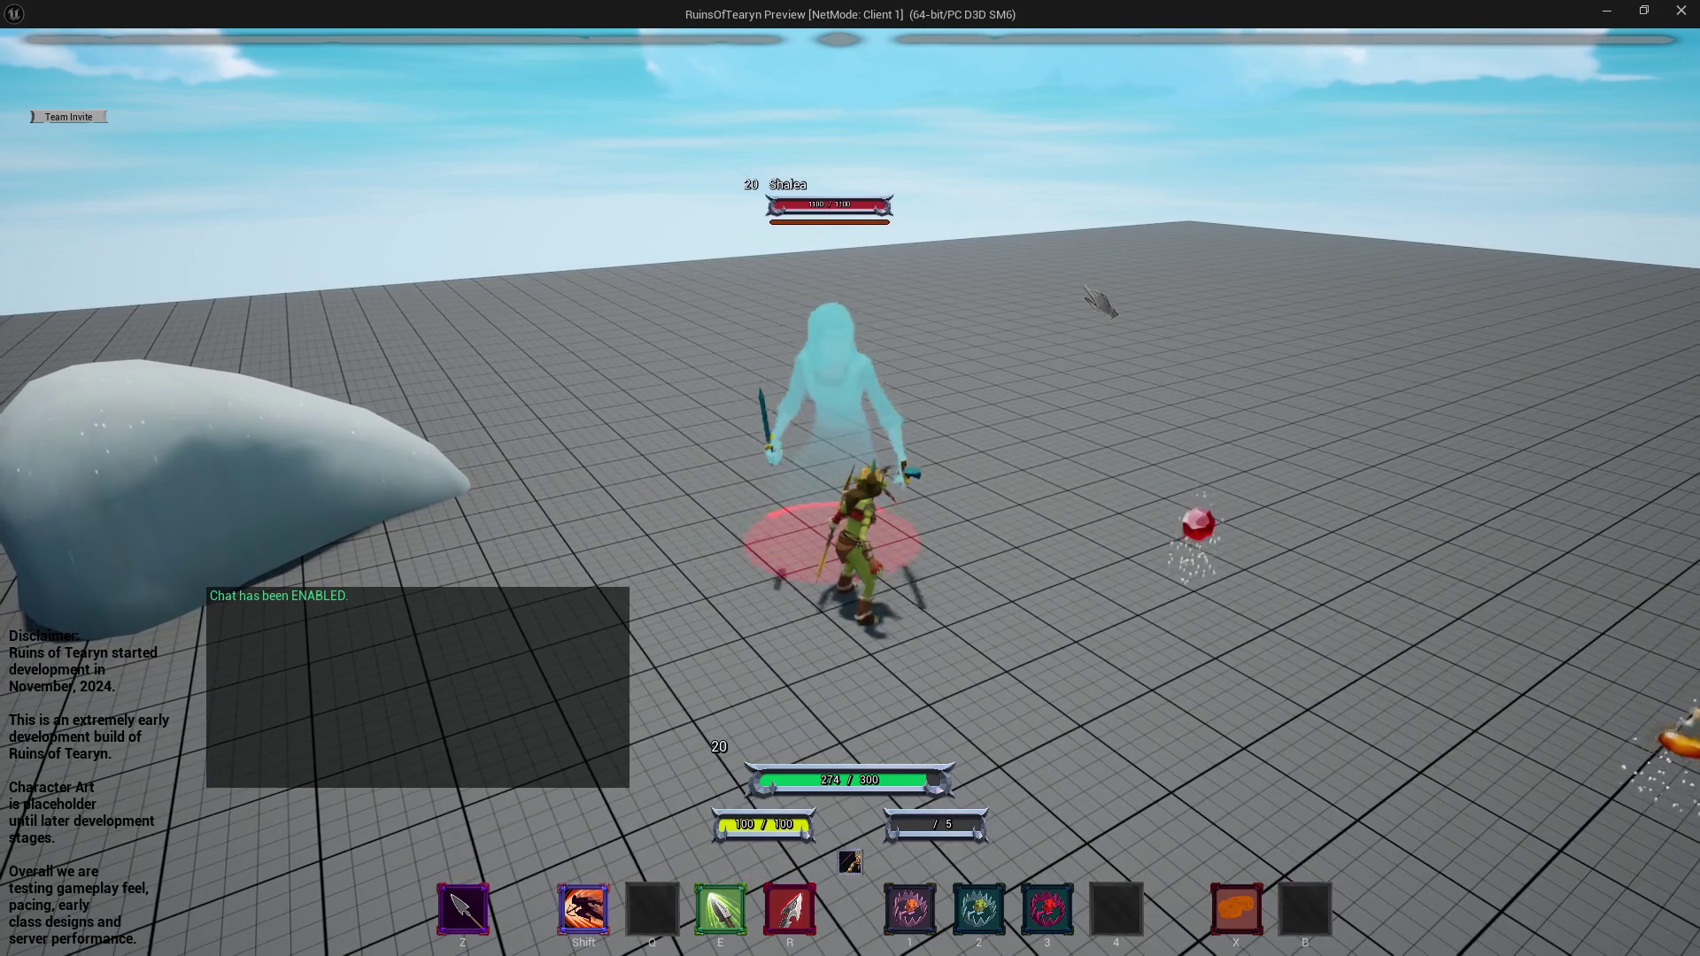
mouse_move(1157, 311)
left_mouse_down()
mouse_move(841, 310)
mouse_move(1155, 319)
mouse_move(1009, 296)
mouse_move(1155, 290)
mouse_move(1168, 323)
left_mouse_up()
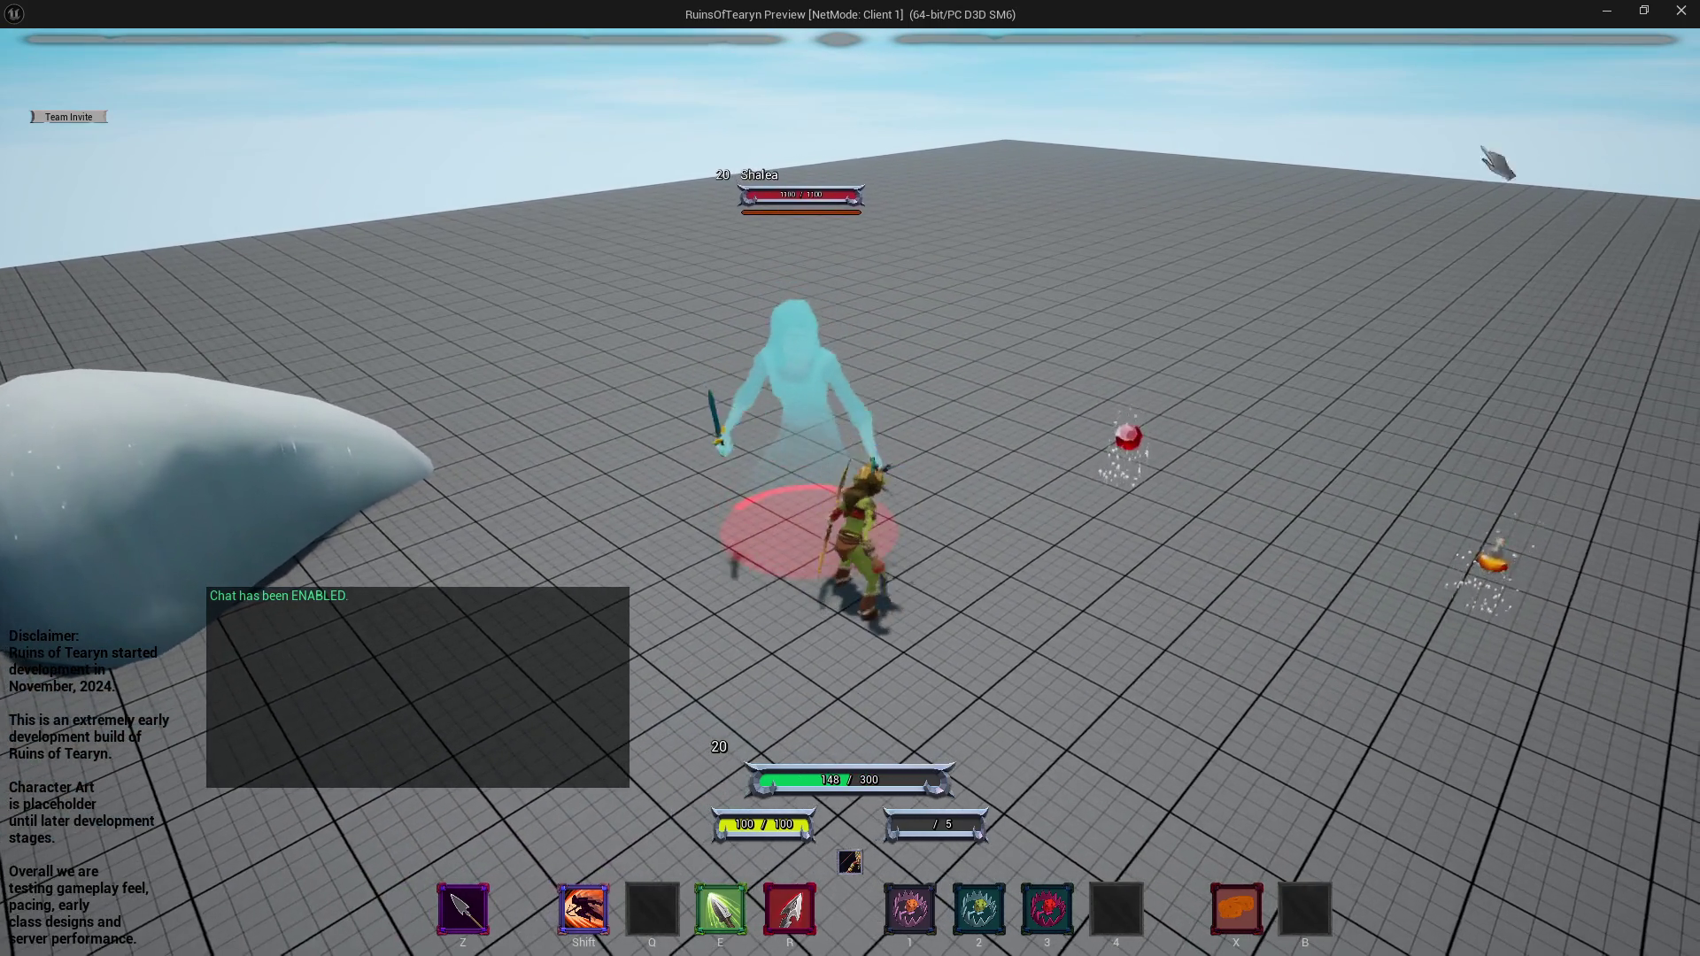
key("Escape")
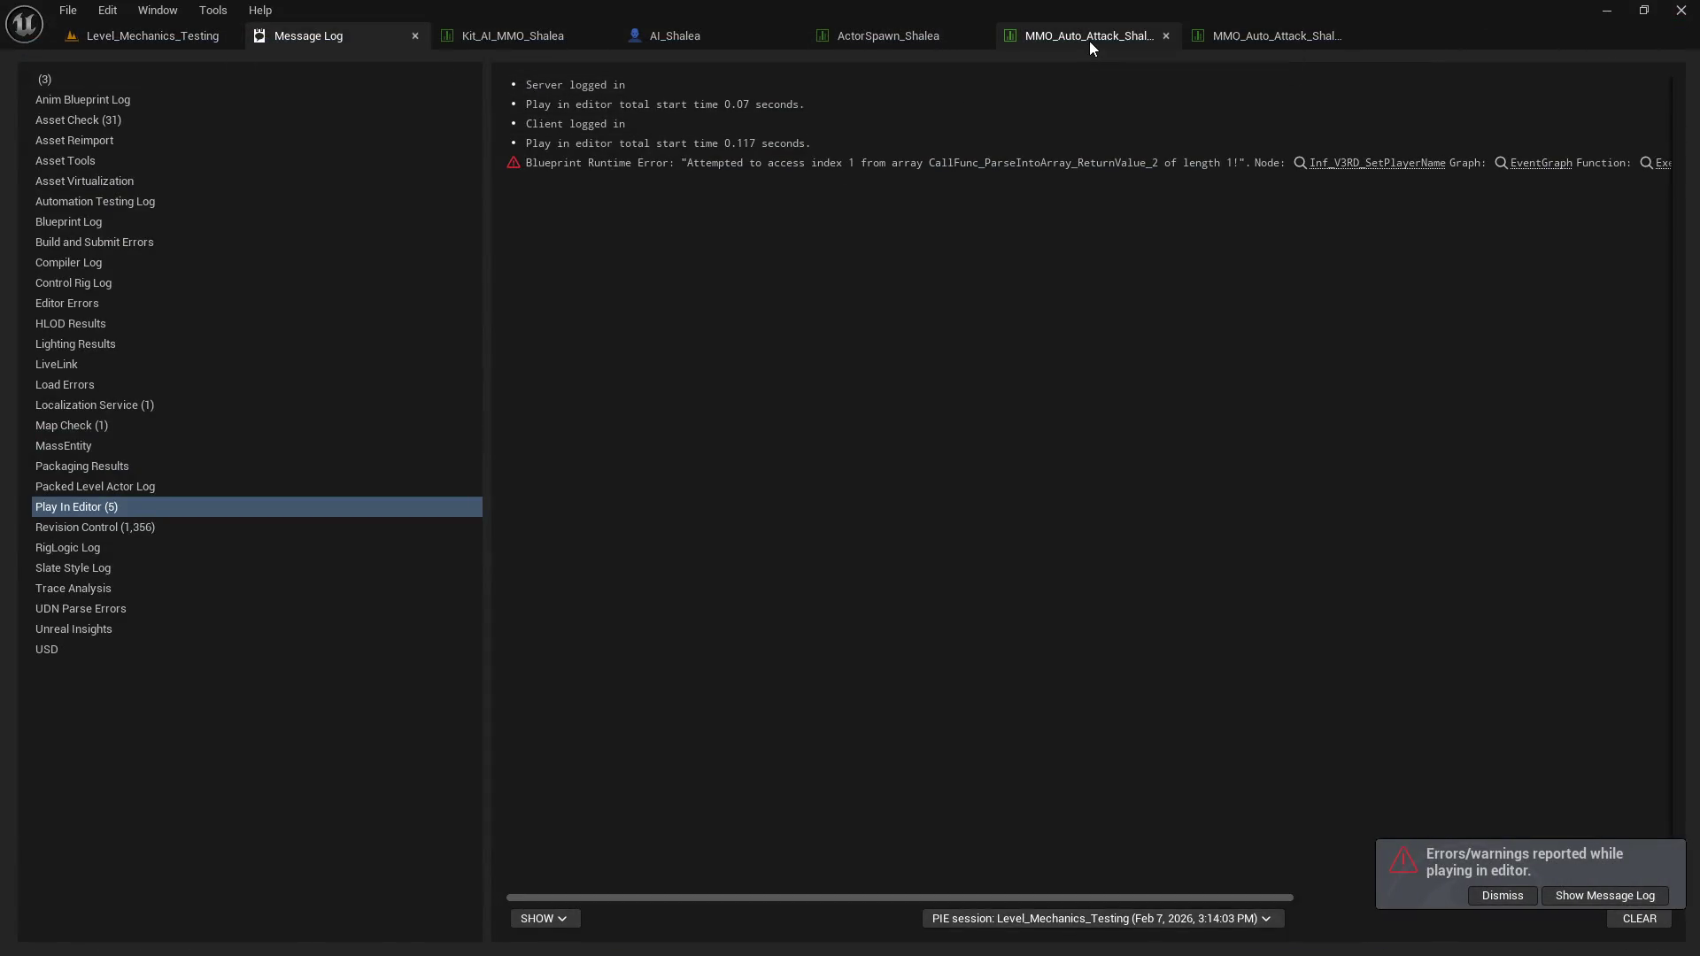
Set both auto-attack tables' Cooldown to 2.0 and launch a new play test.
left_click(1089, 41)
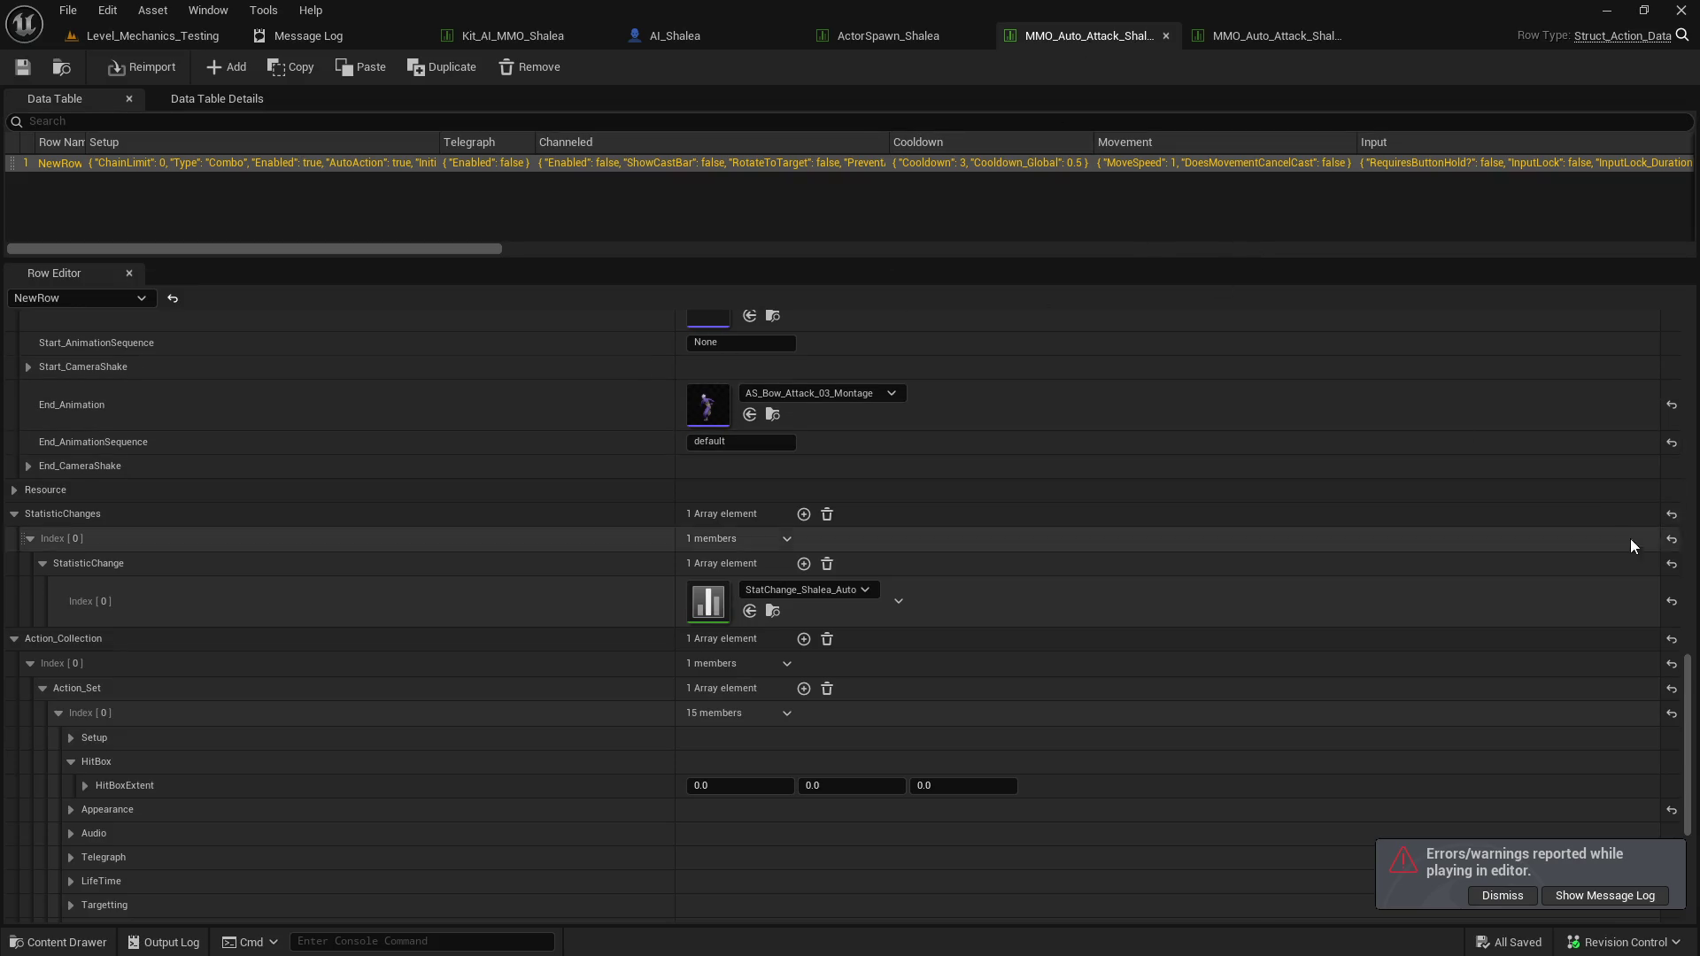
left_click_drag(1686, 677, 1692, 305)
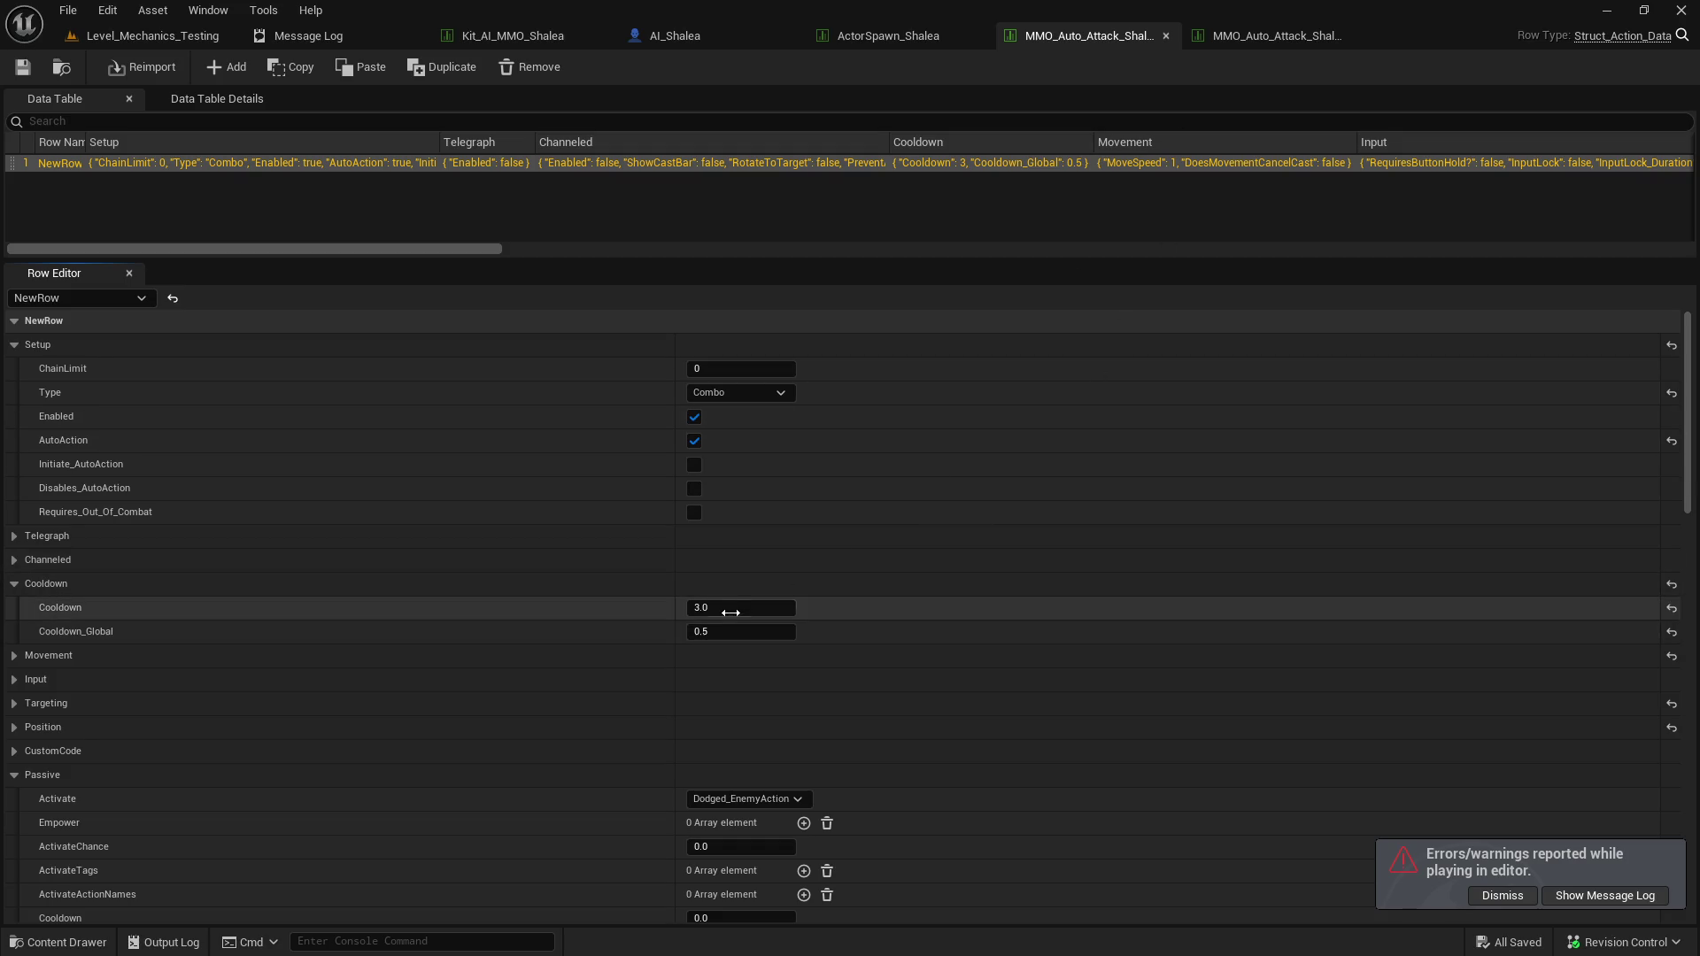
left_click(1236, 46)
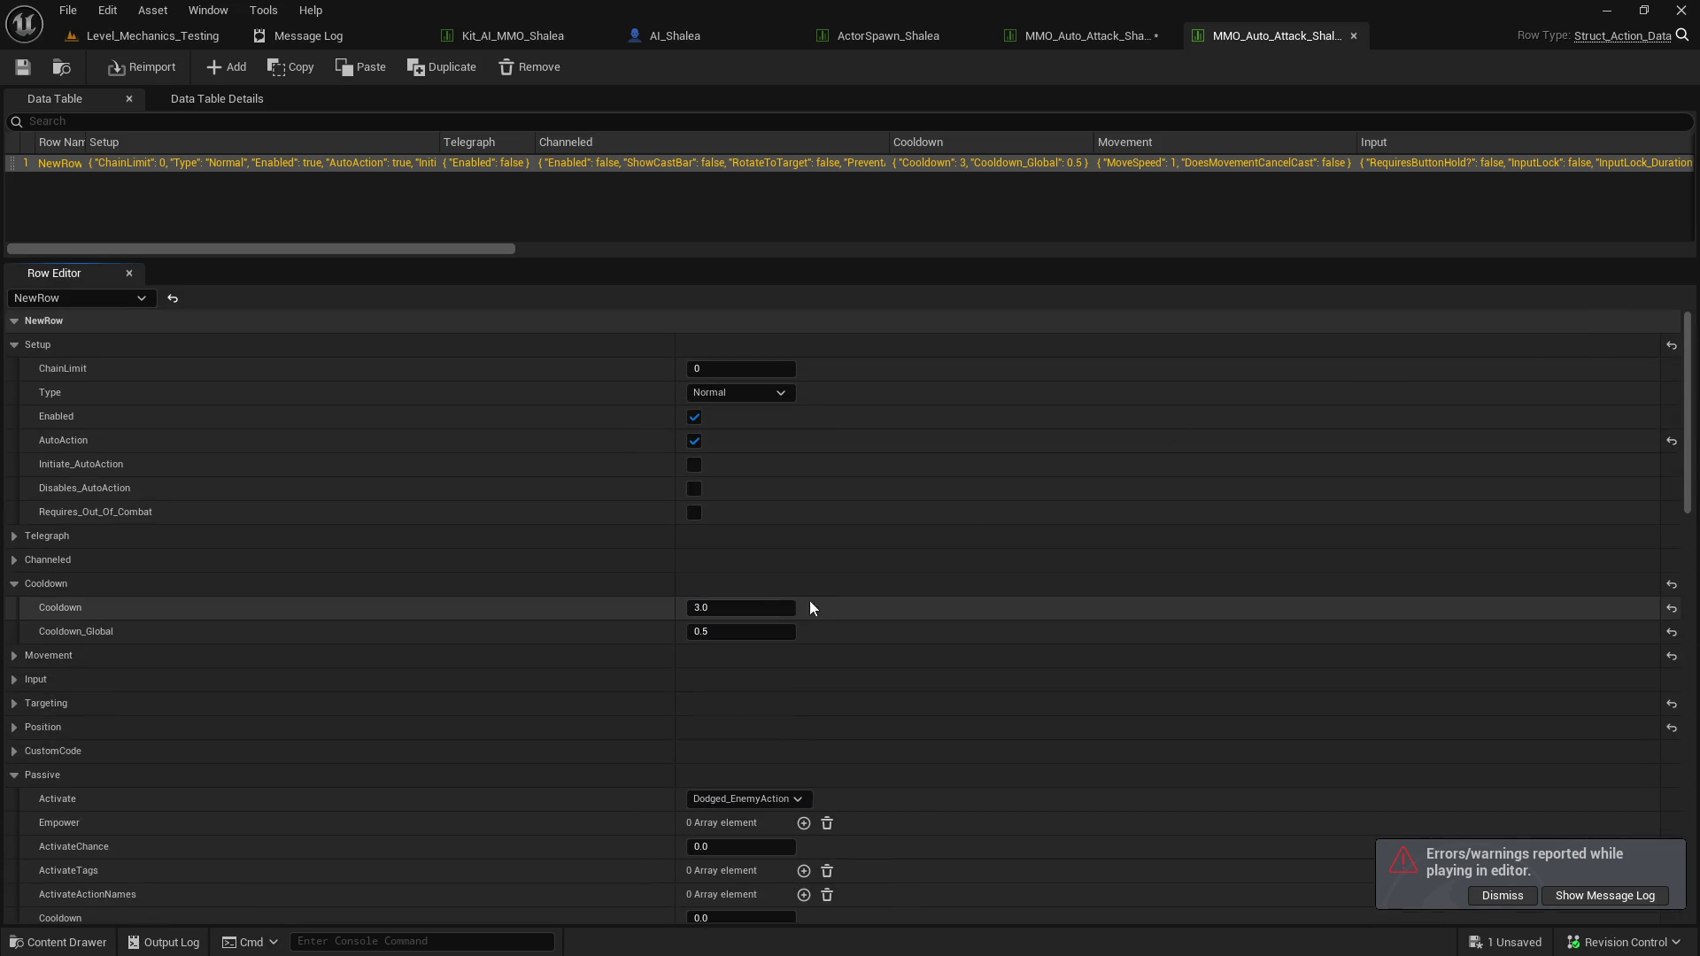
type("2")
key("Return")
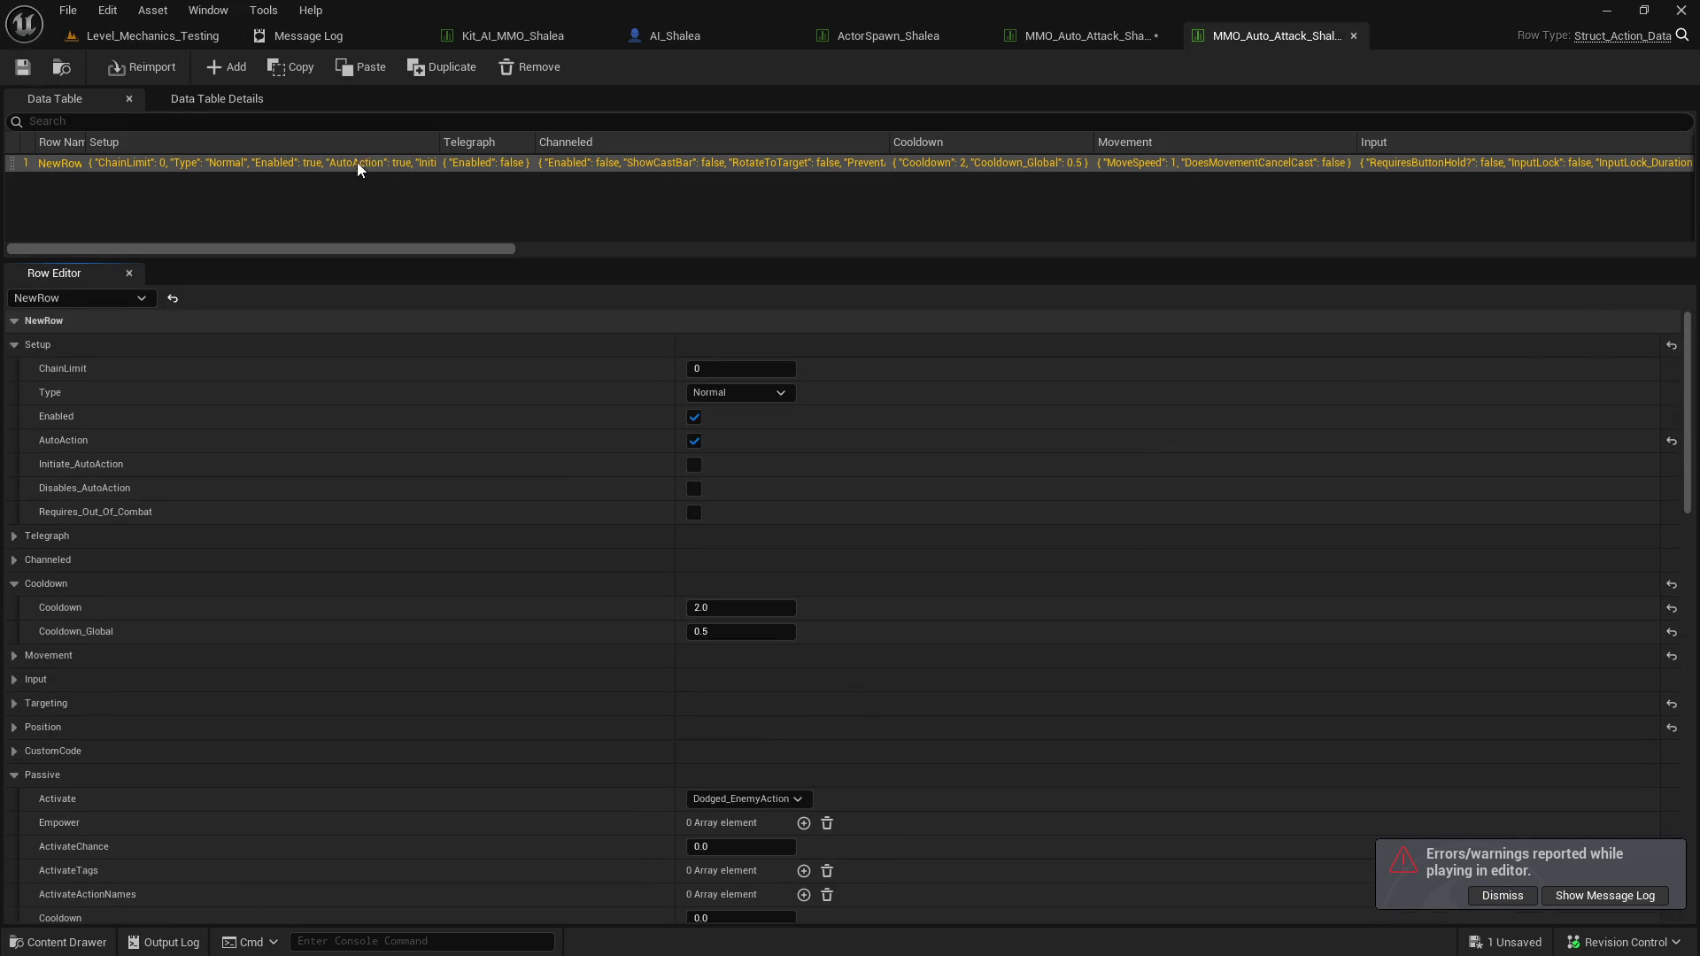
left_click(153, 36)
key("alt+p")
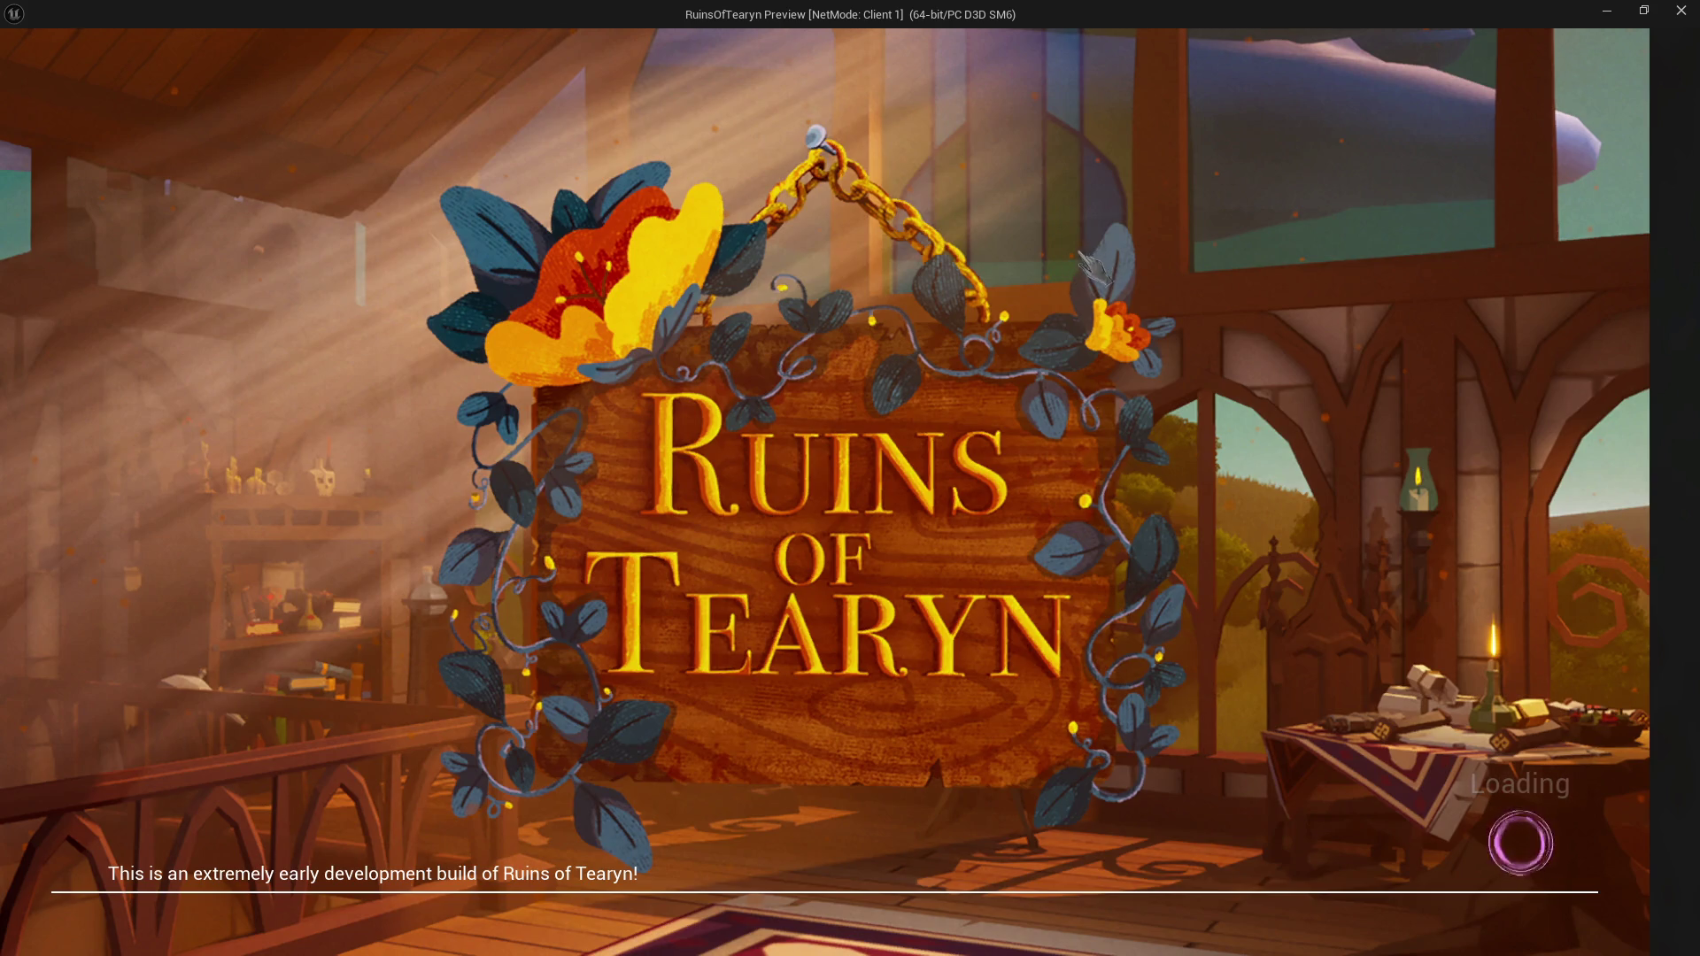
Run across the arena into Shalea's attack range, then close the preview window.
key("w")
key("w")
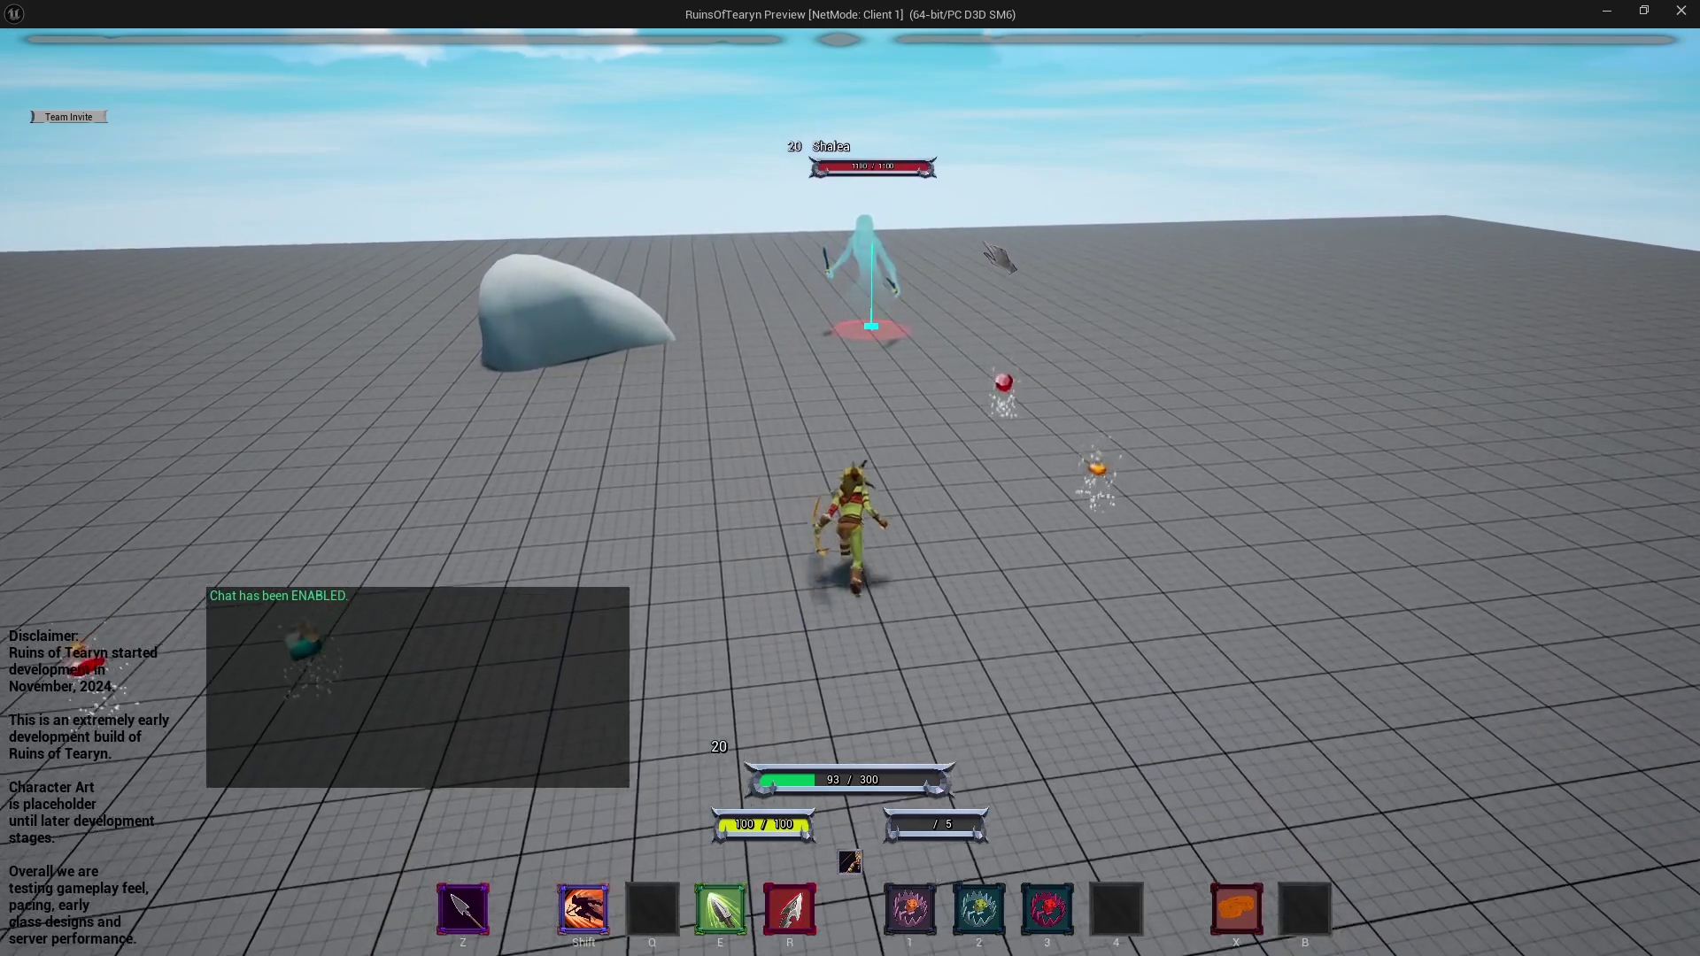
key("w")
key("a")
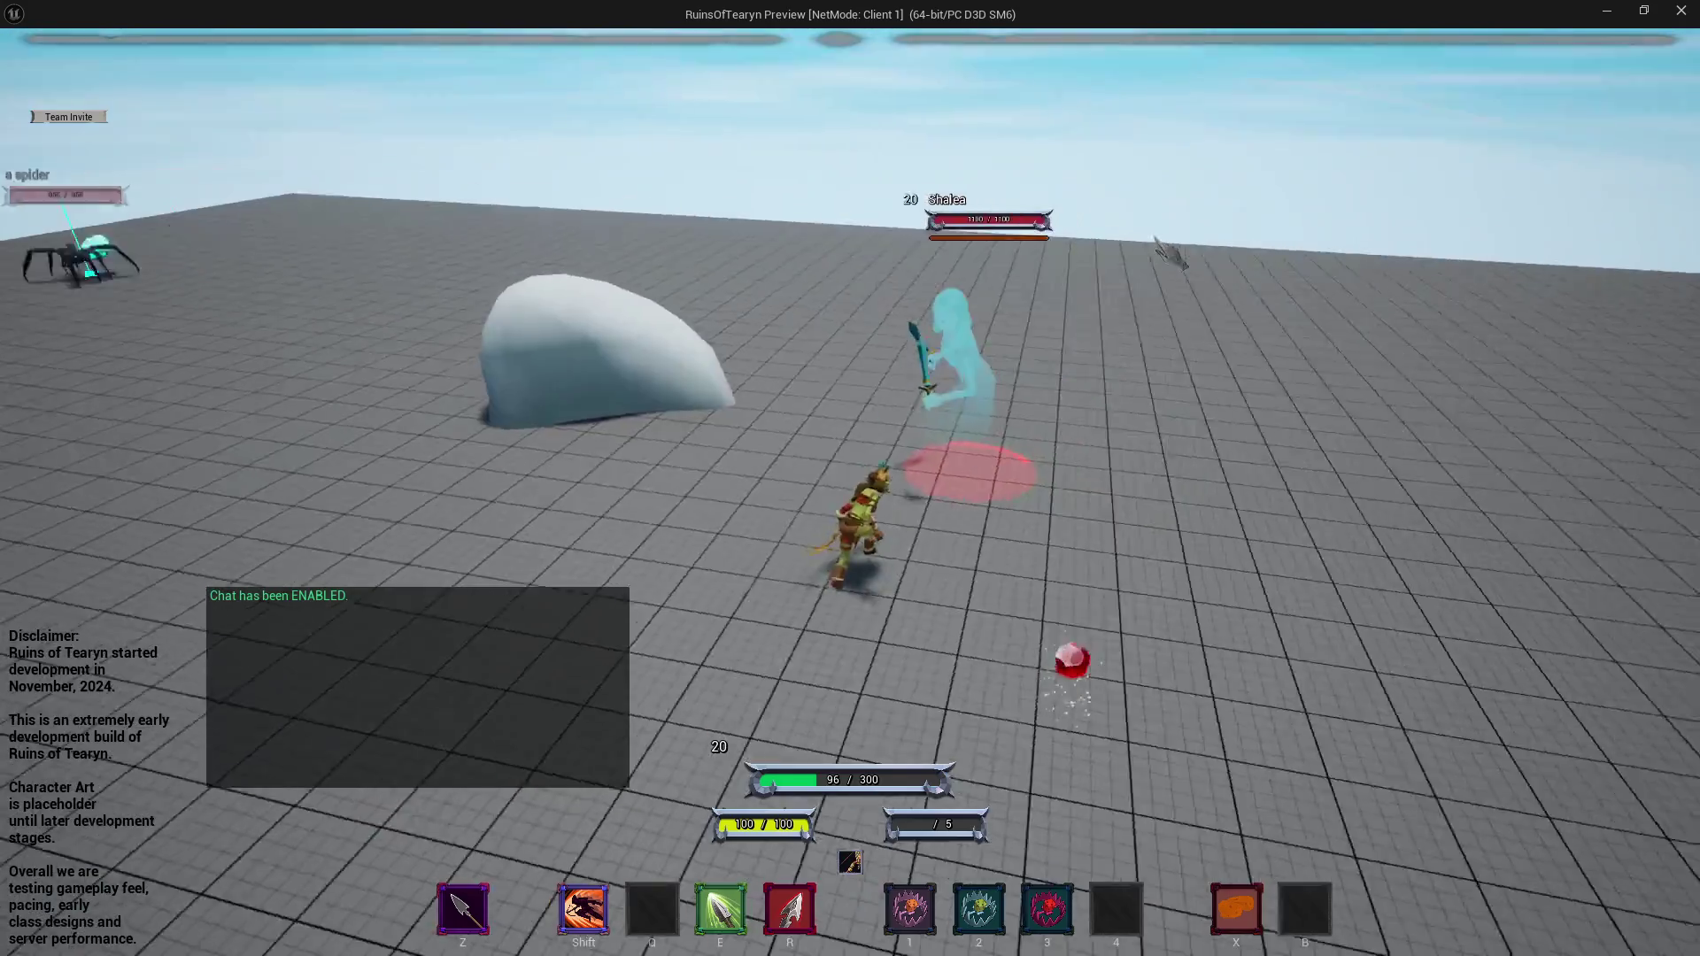
key("w")
key("d")
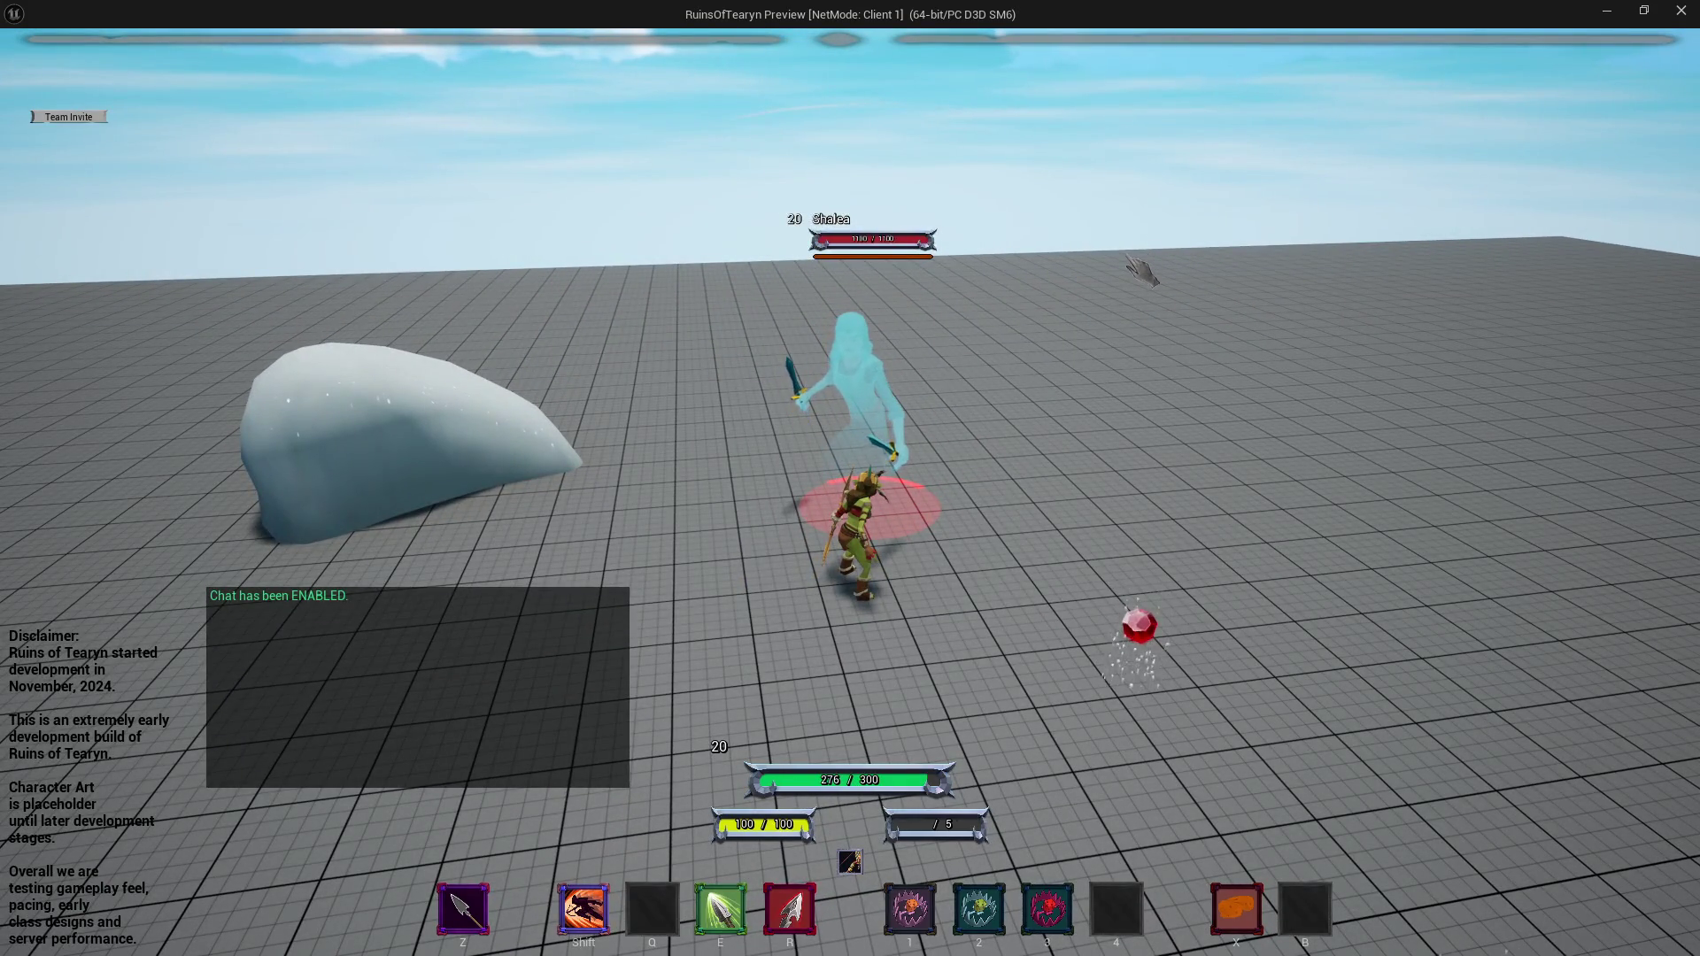
left_click(1690, 16)
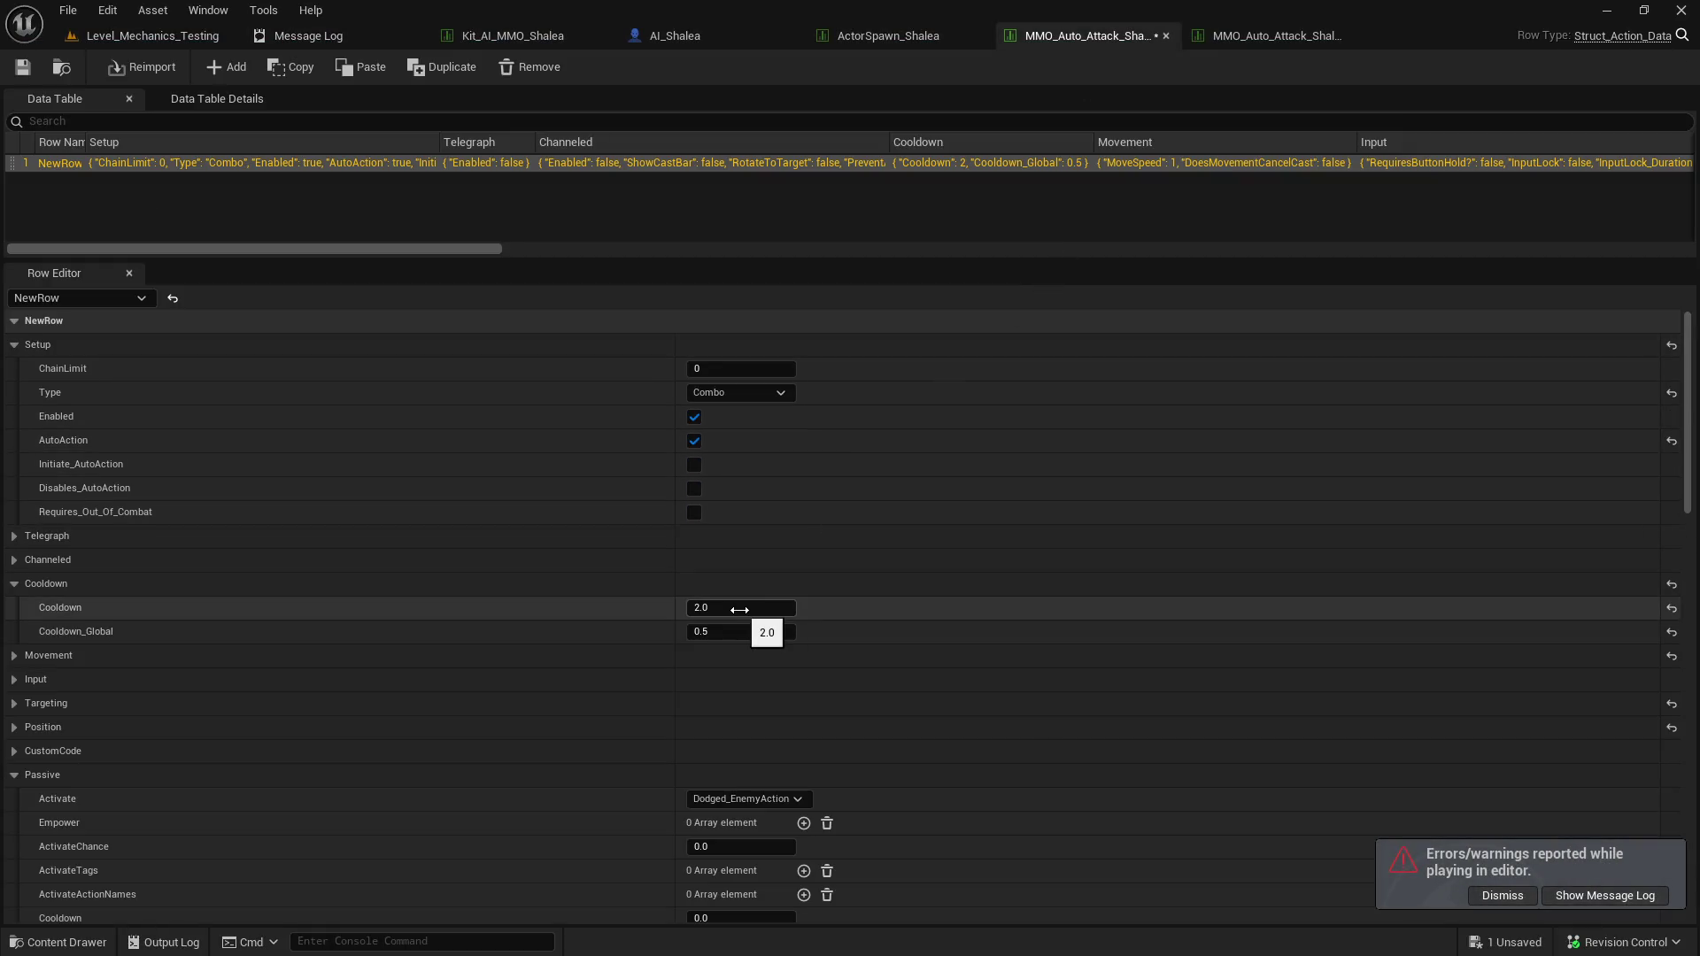
type("2.5")
Set Cooldown to 2.5 in both the Combo and Normal auto-attack tables.
key("Return")
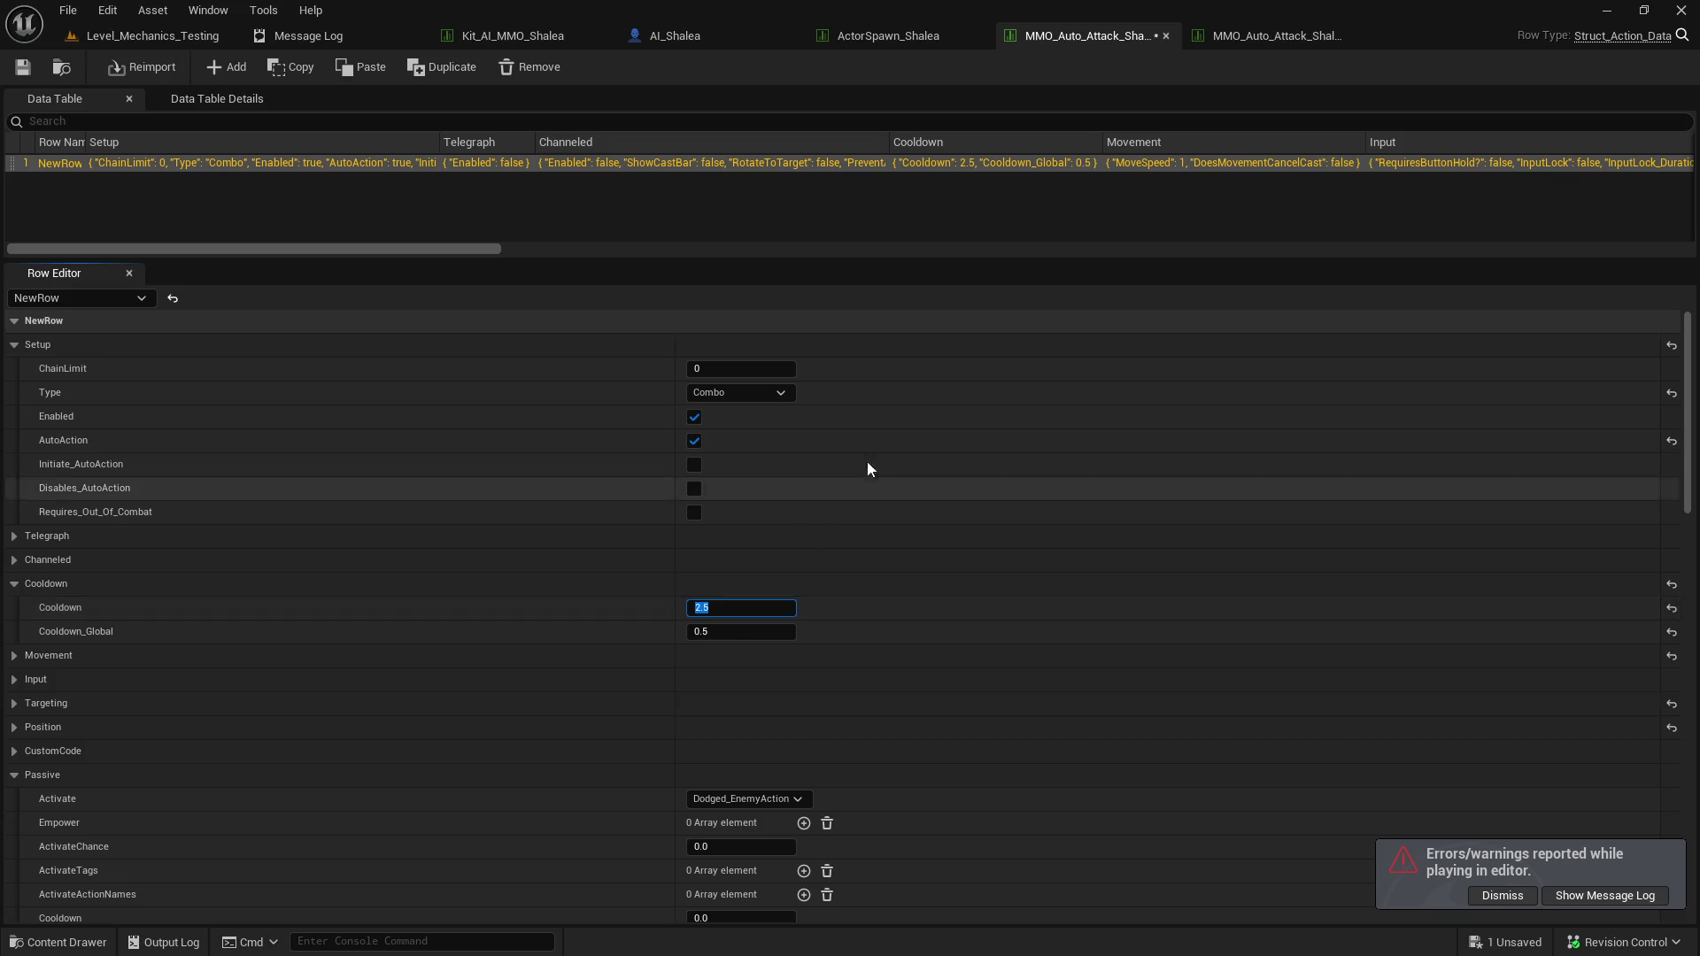
left_click(1275, 35)
left_click(781, 608)
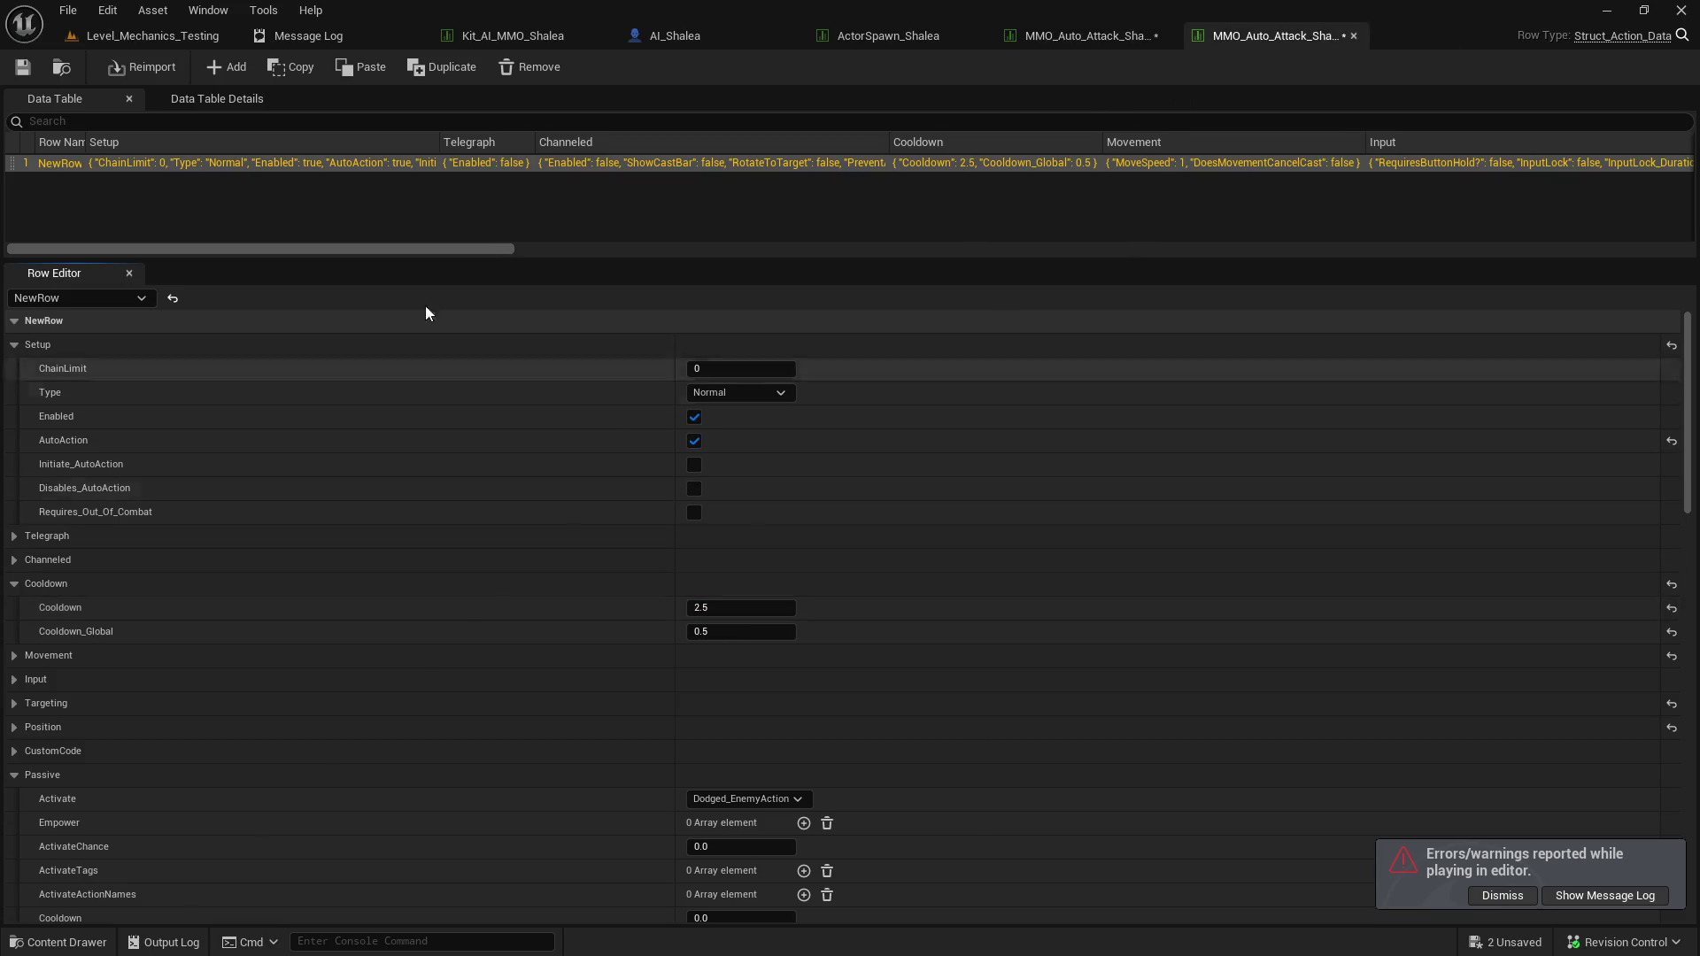
left_click(1085, 35)
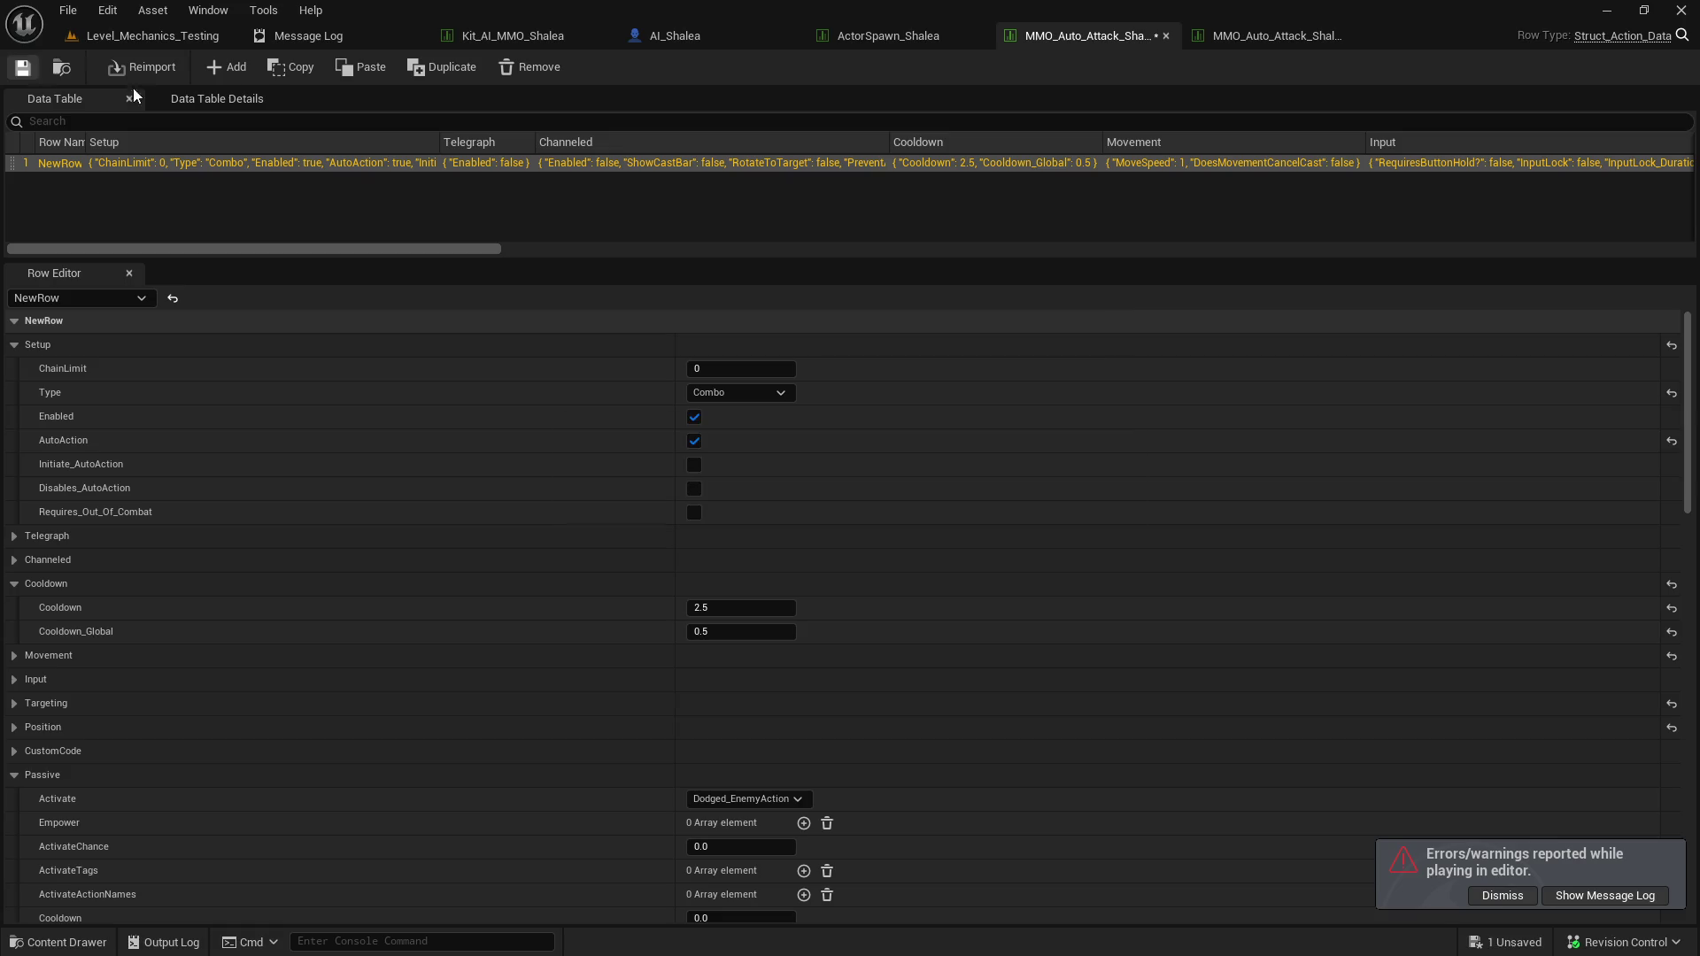
Open AI_Shalea's blueprint and select its V3RD_Comp_AI_Combat component.
left_click(697, 45)
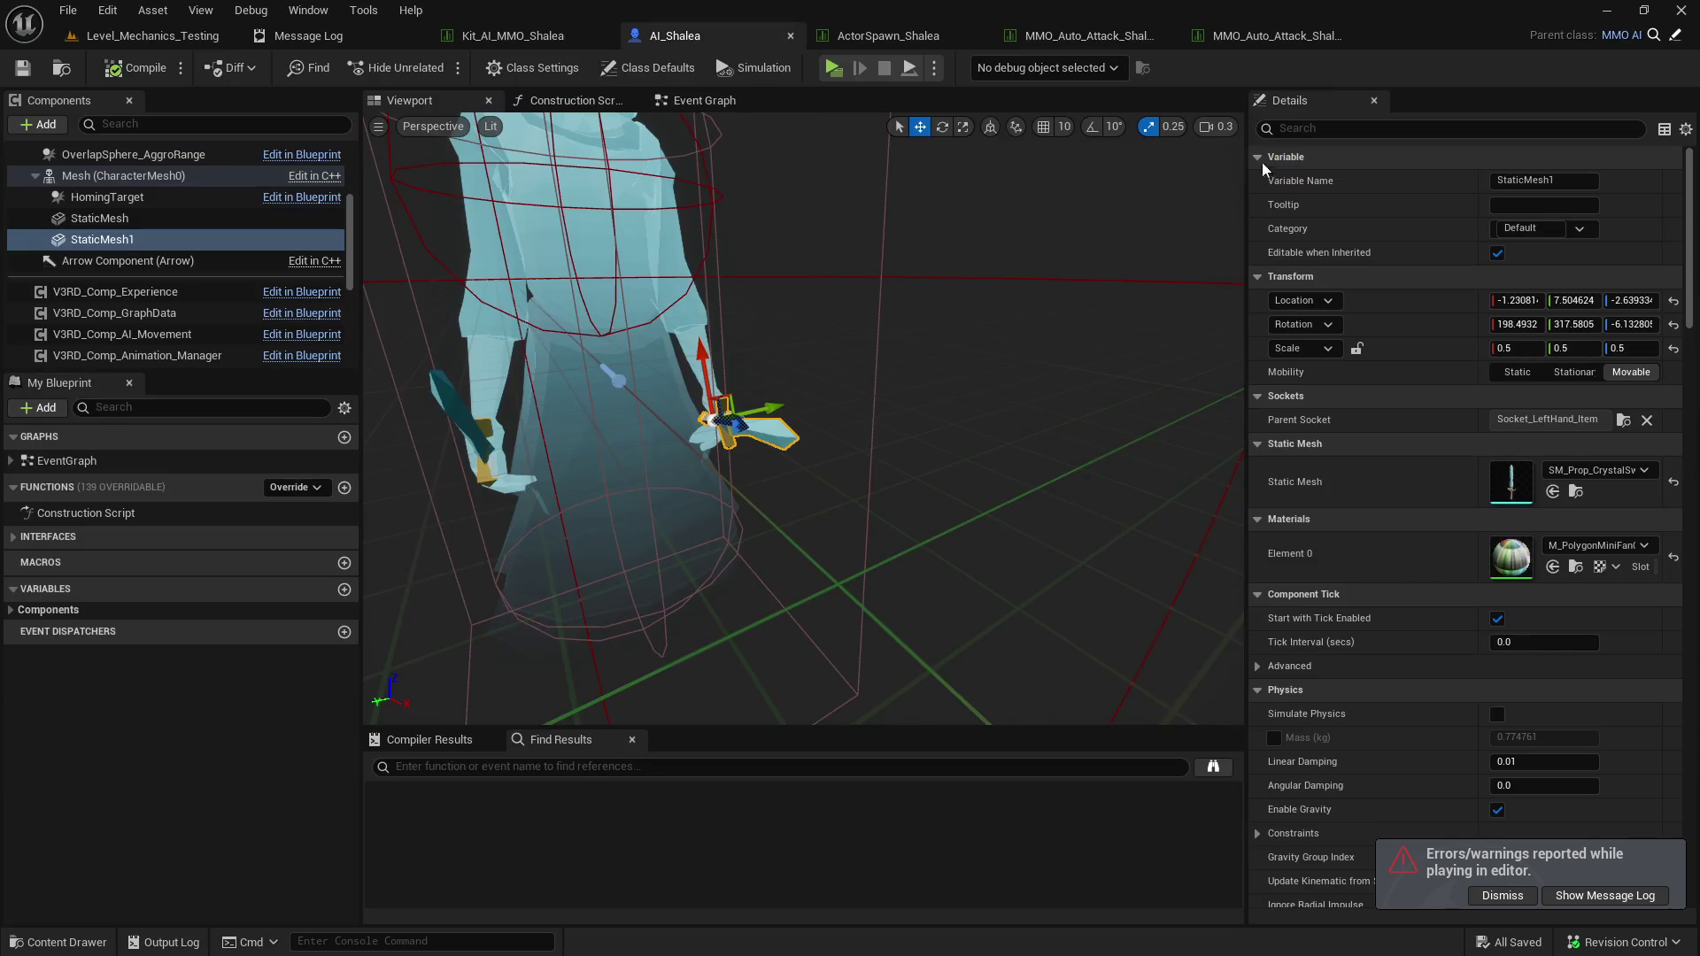
scroll(220, 295, "down", 2)
left_click(216, 299)
left_click(203, 280)
left_click(1330, 128)
scroll(147, 285, "down", 2)
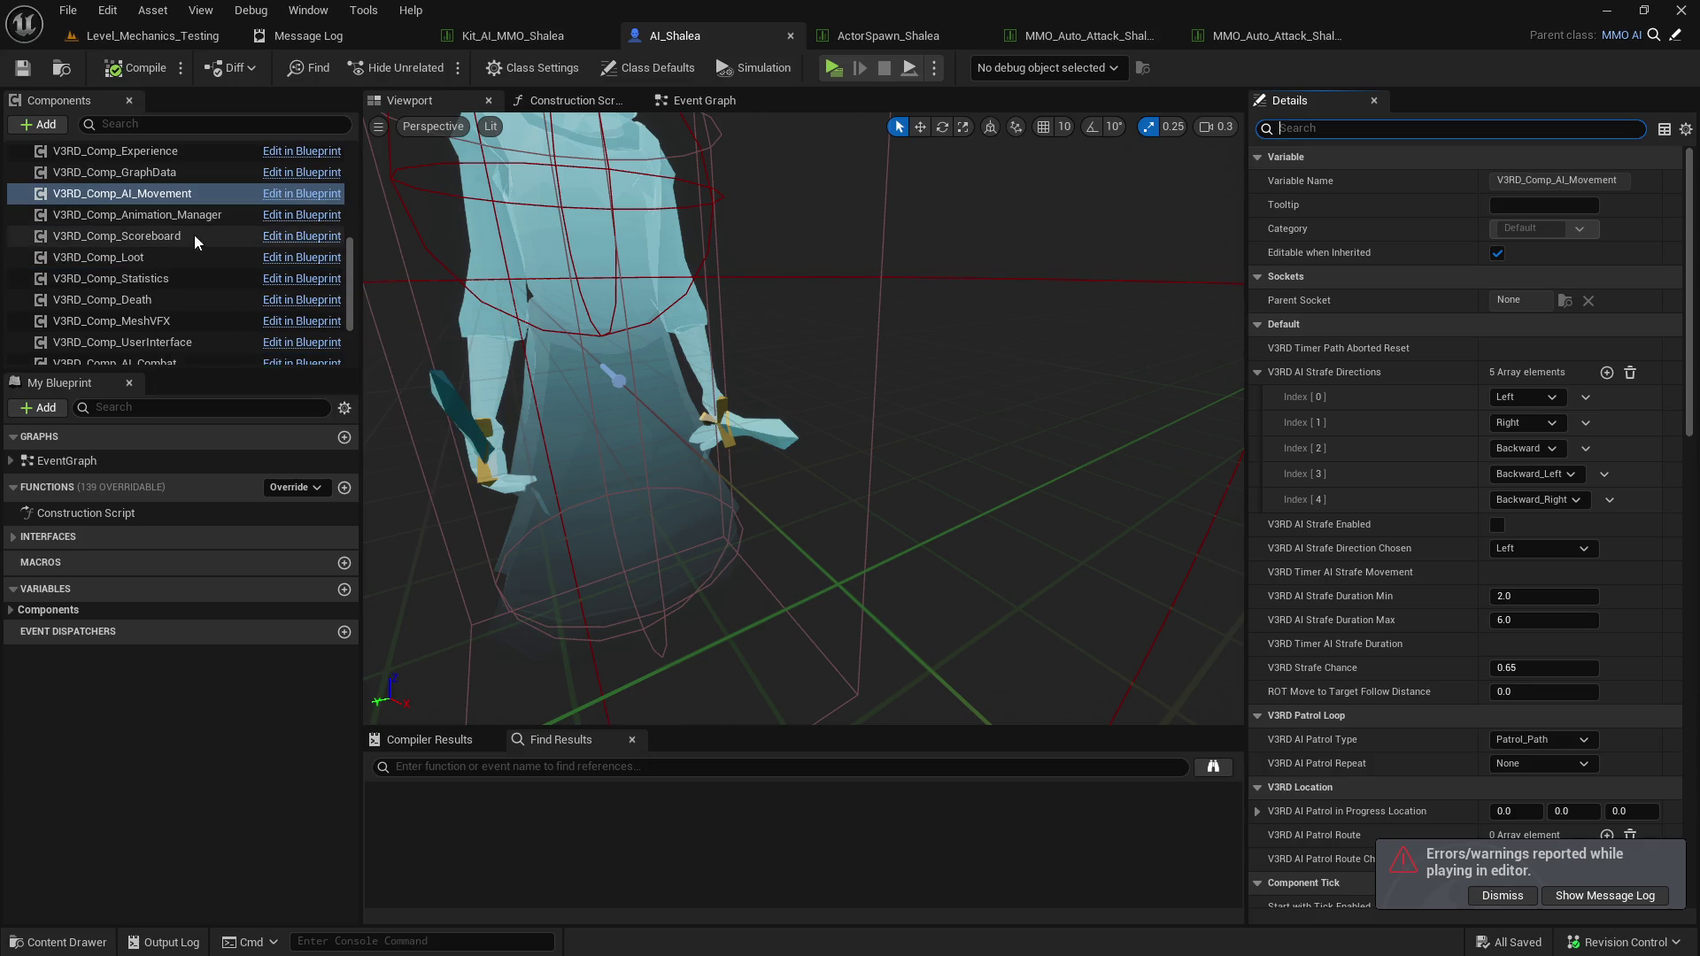
scroll(196, 294, "down", 2)
left_click(177, 277)
left_click(1333, 126)
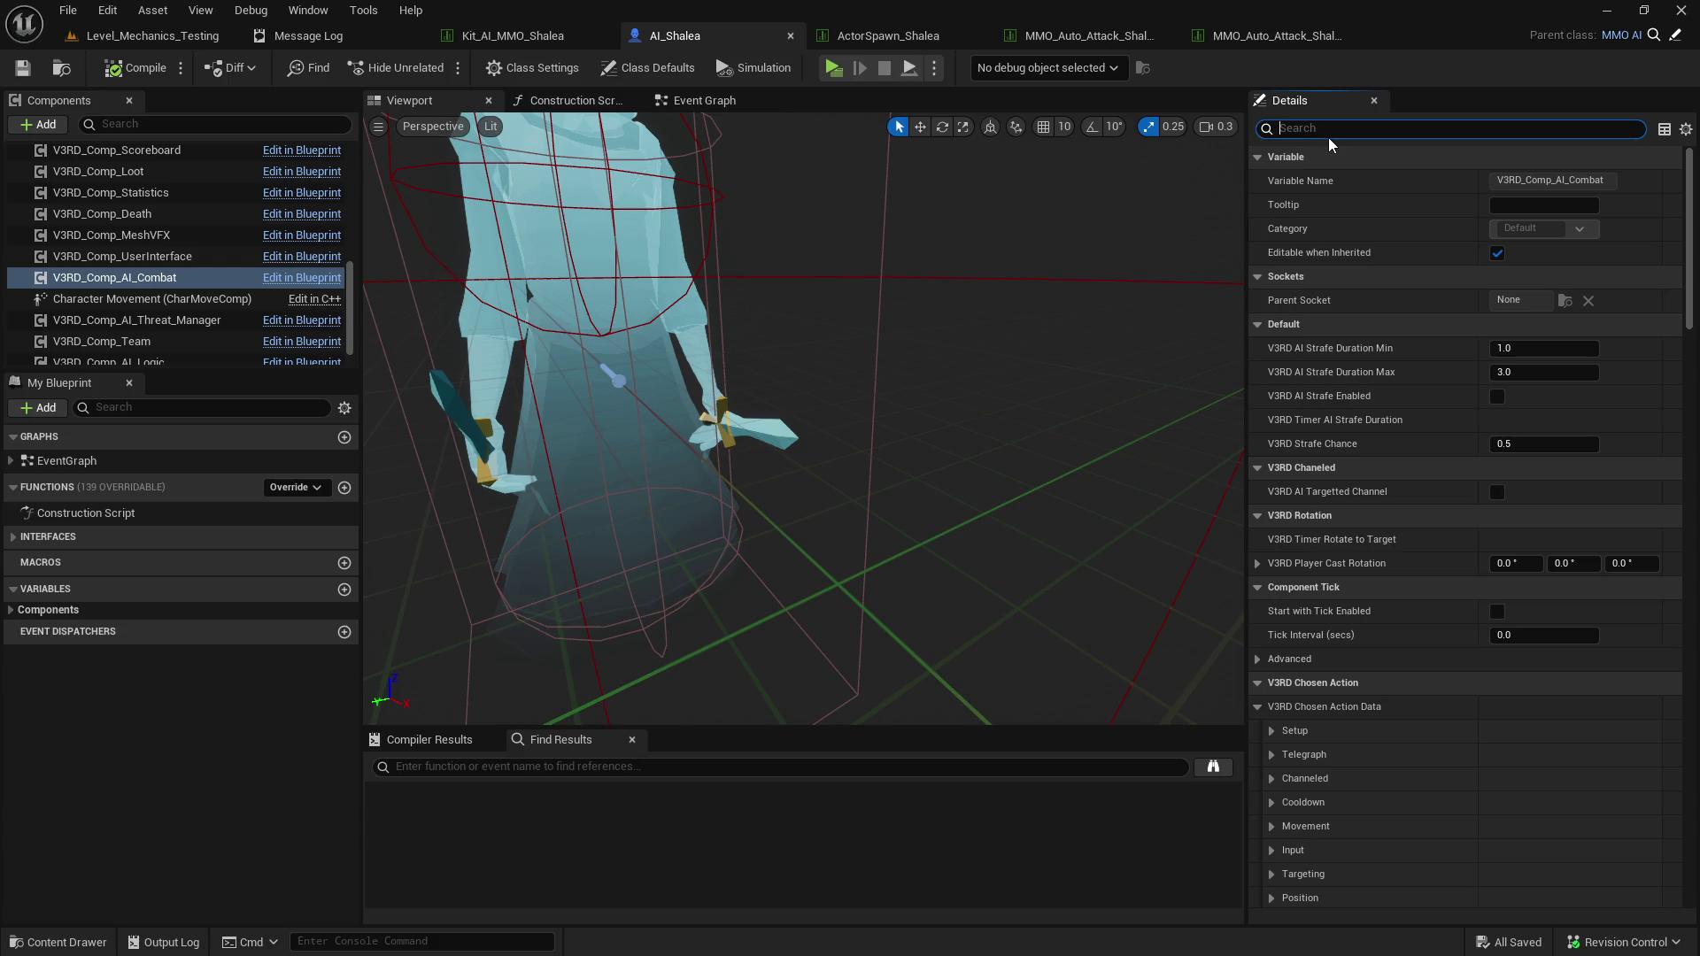
Search the details for 'del' and set Delay Between Actions to 1.0.
type("del")
left_click(1549, 638)
type("1")
key("Return")
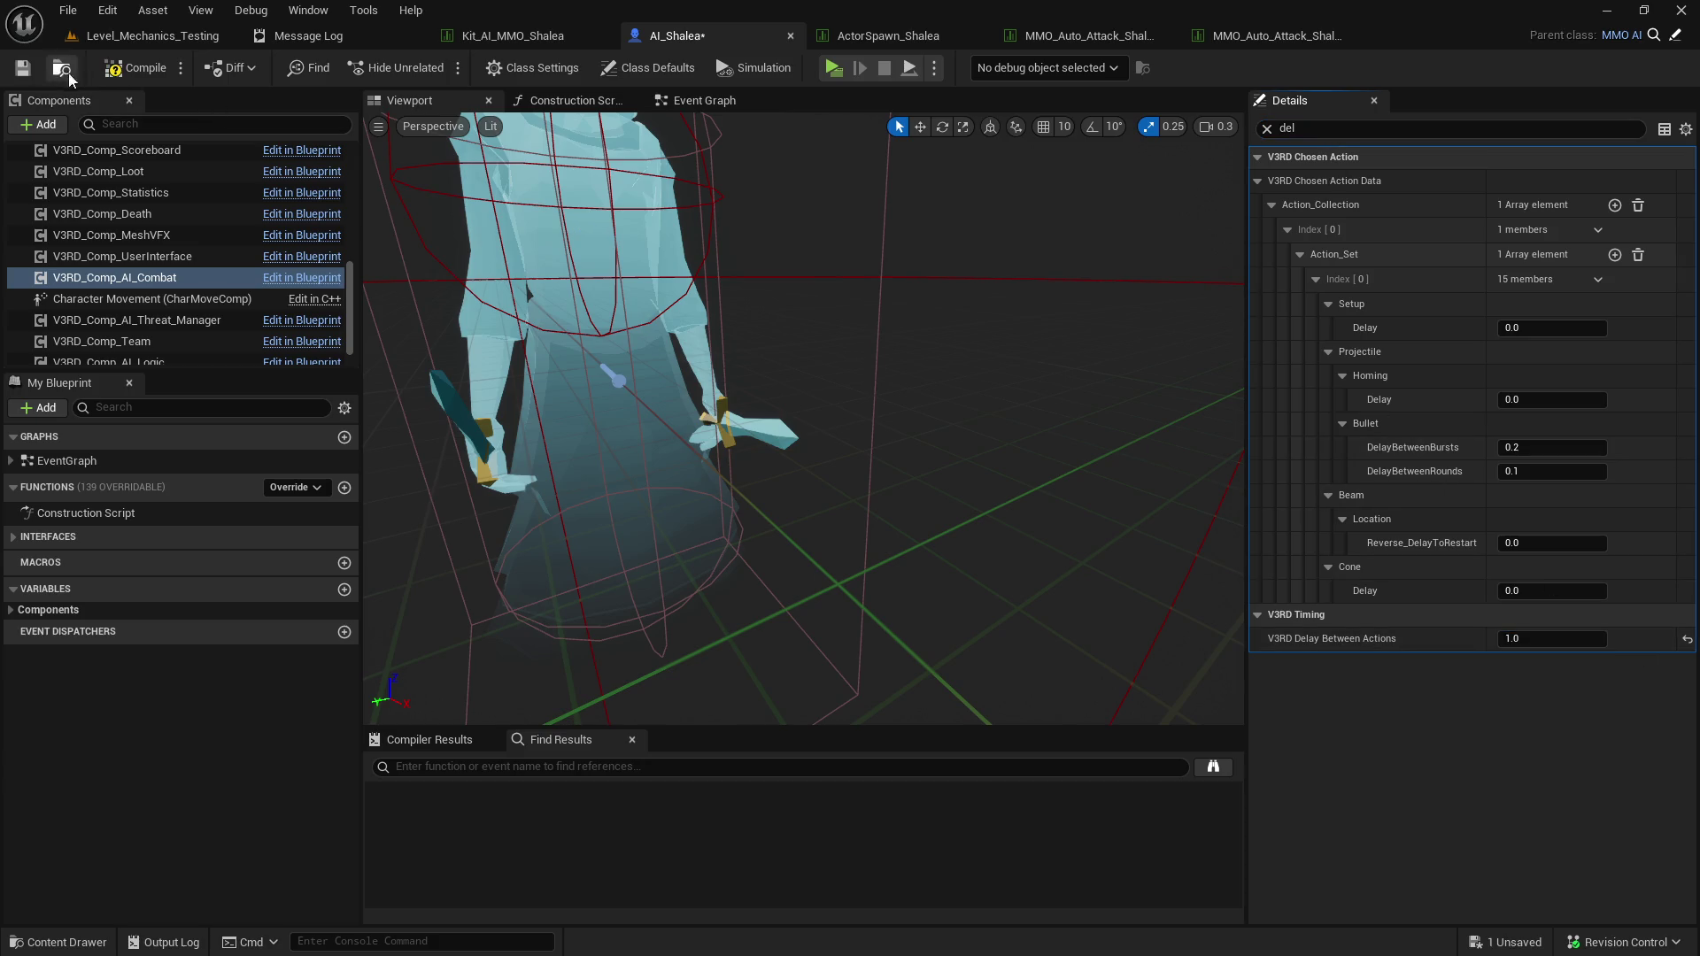
Save AI_Shalea and start a play test from Level_Mechanics_Testing.
left_click(23, 68)
left_click(152, 36)
left_click(450, 73)
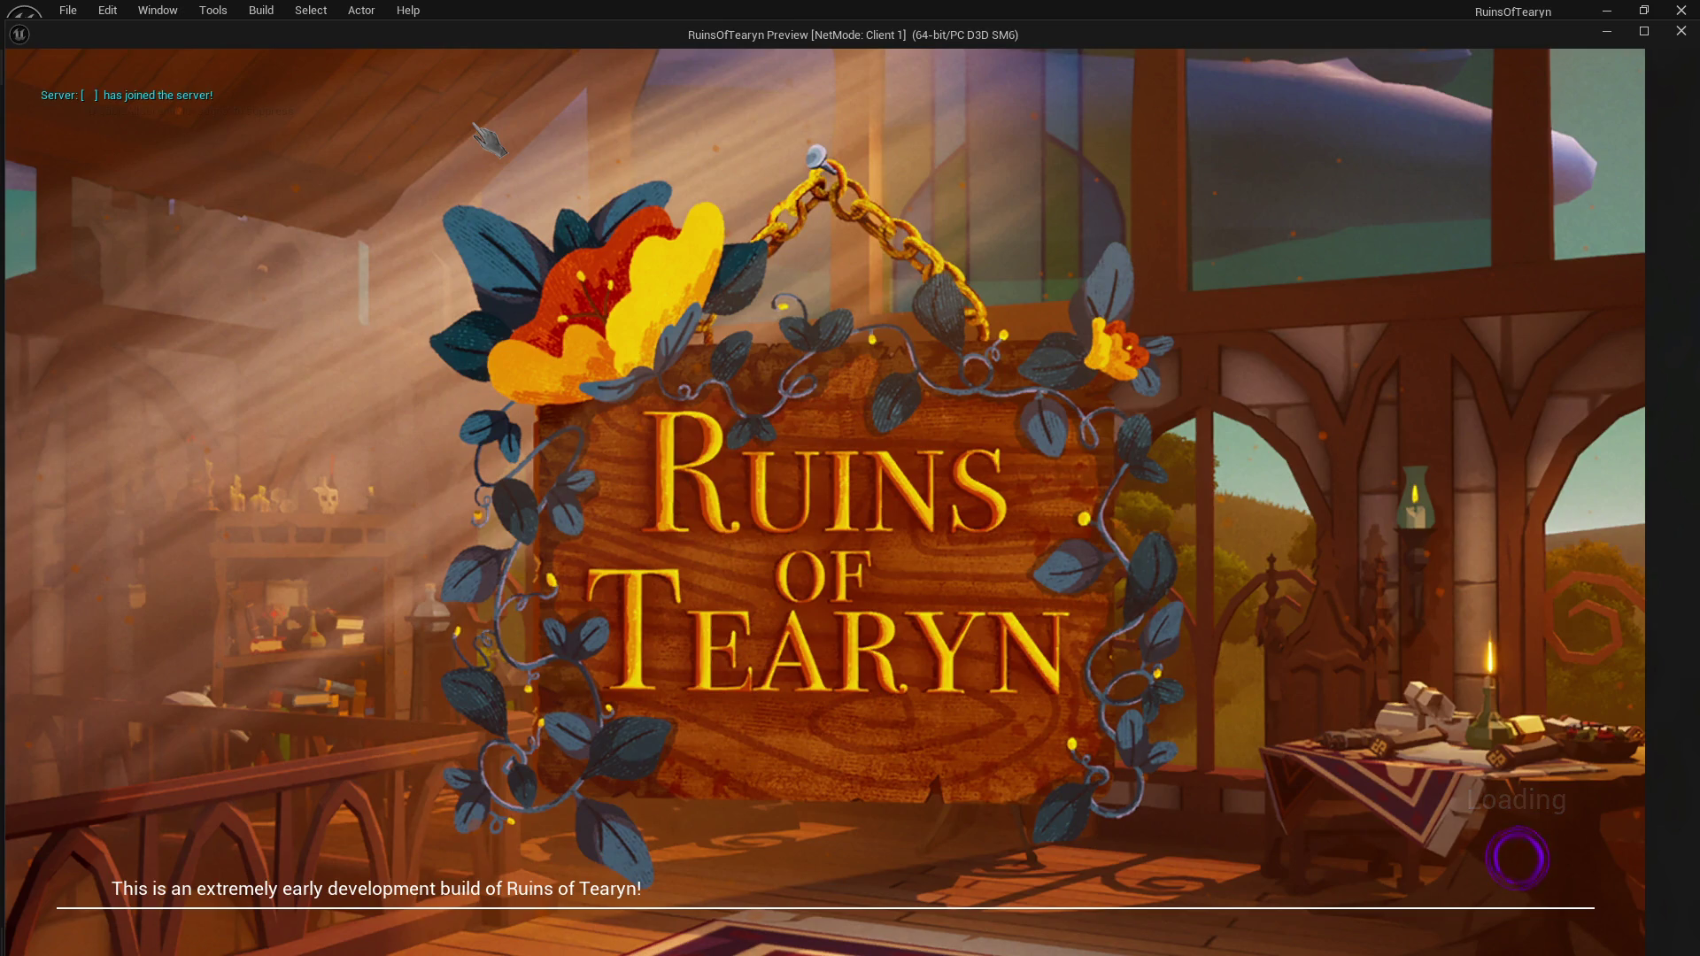
Fight Shalea in the maximized preview, shooting an arrow and closing in on her.
left_click(1658, 37)
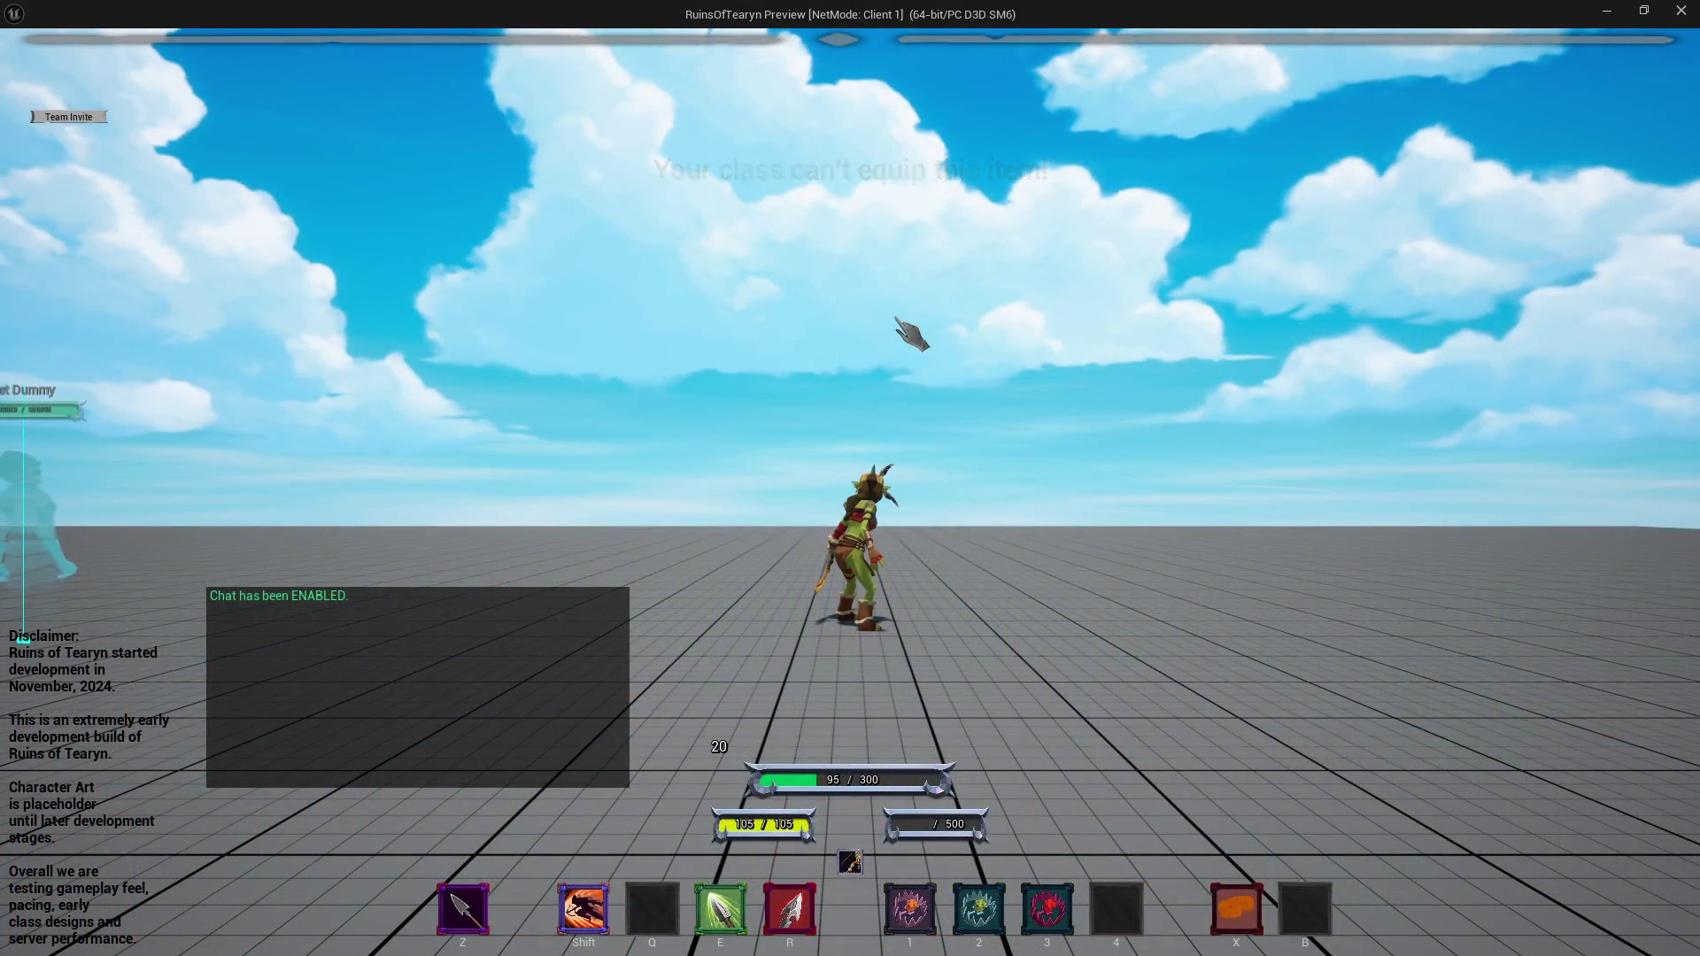
left_click_drag(912, 335, 911, 513)
key("w")
key("w")
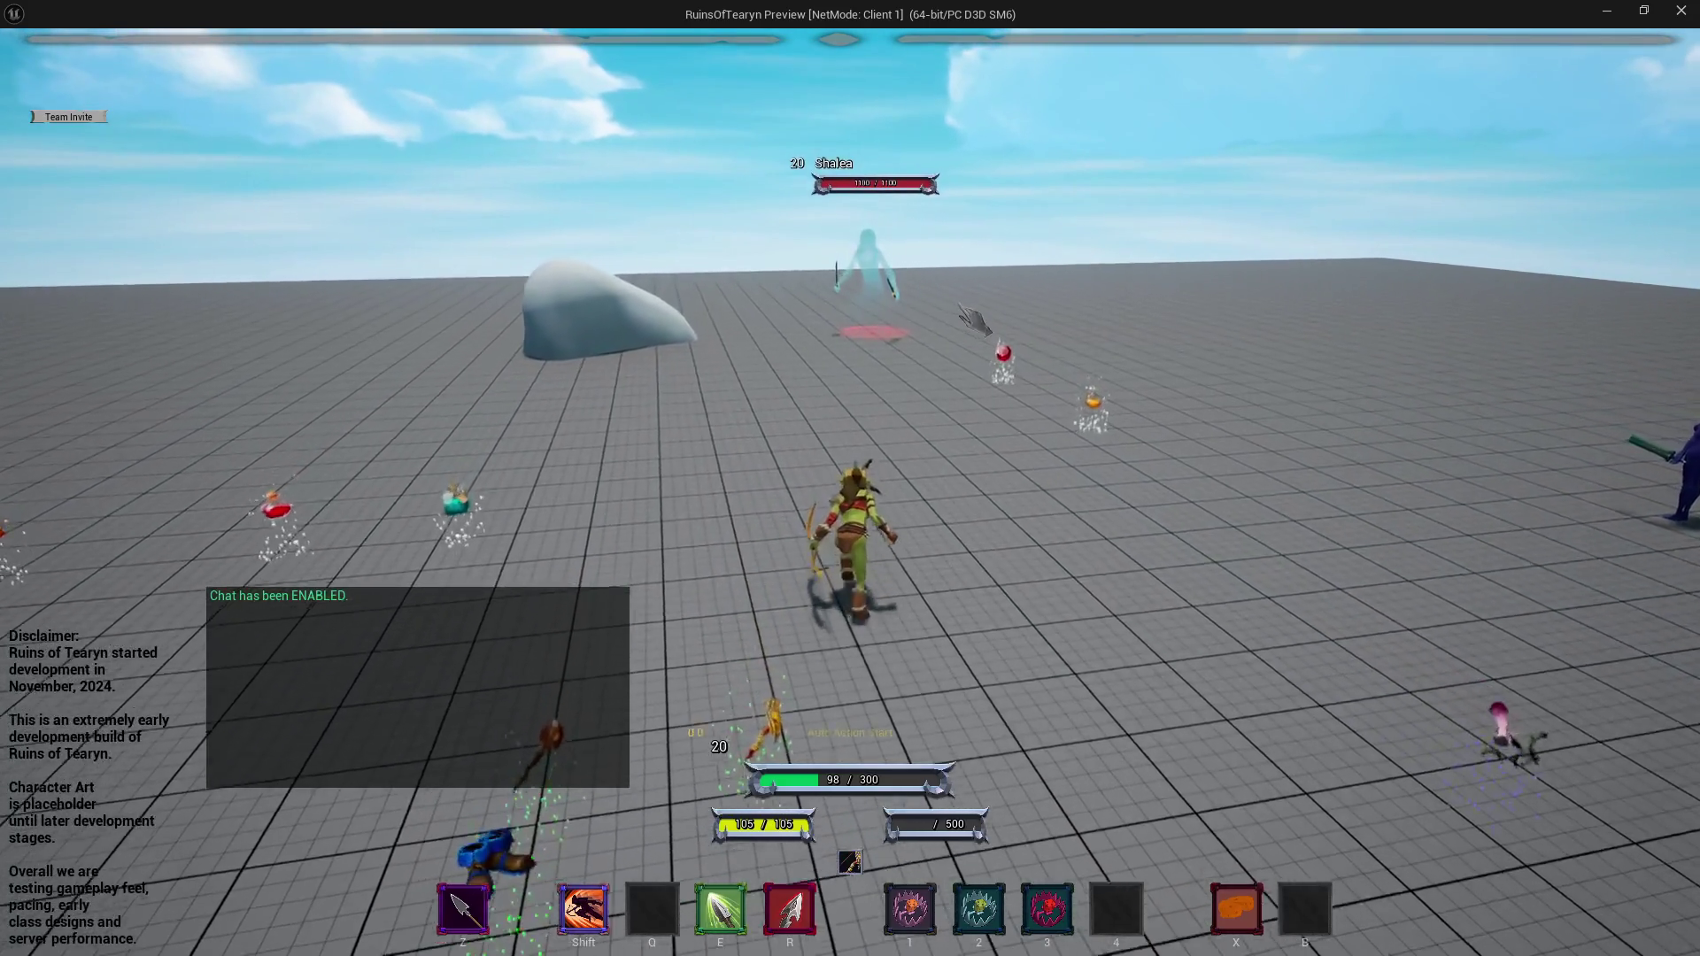
left_click(978, 310)
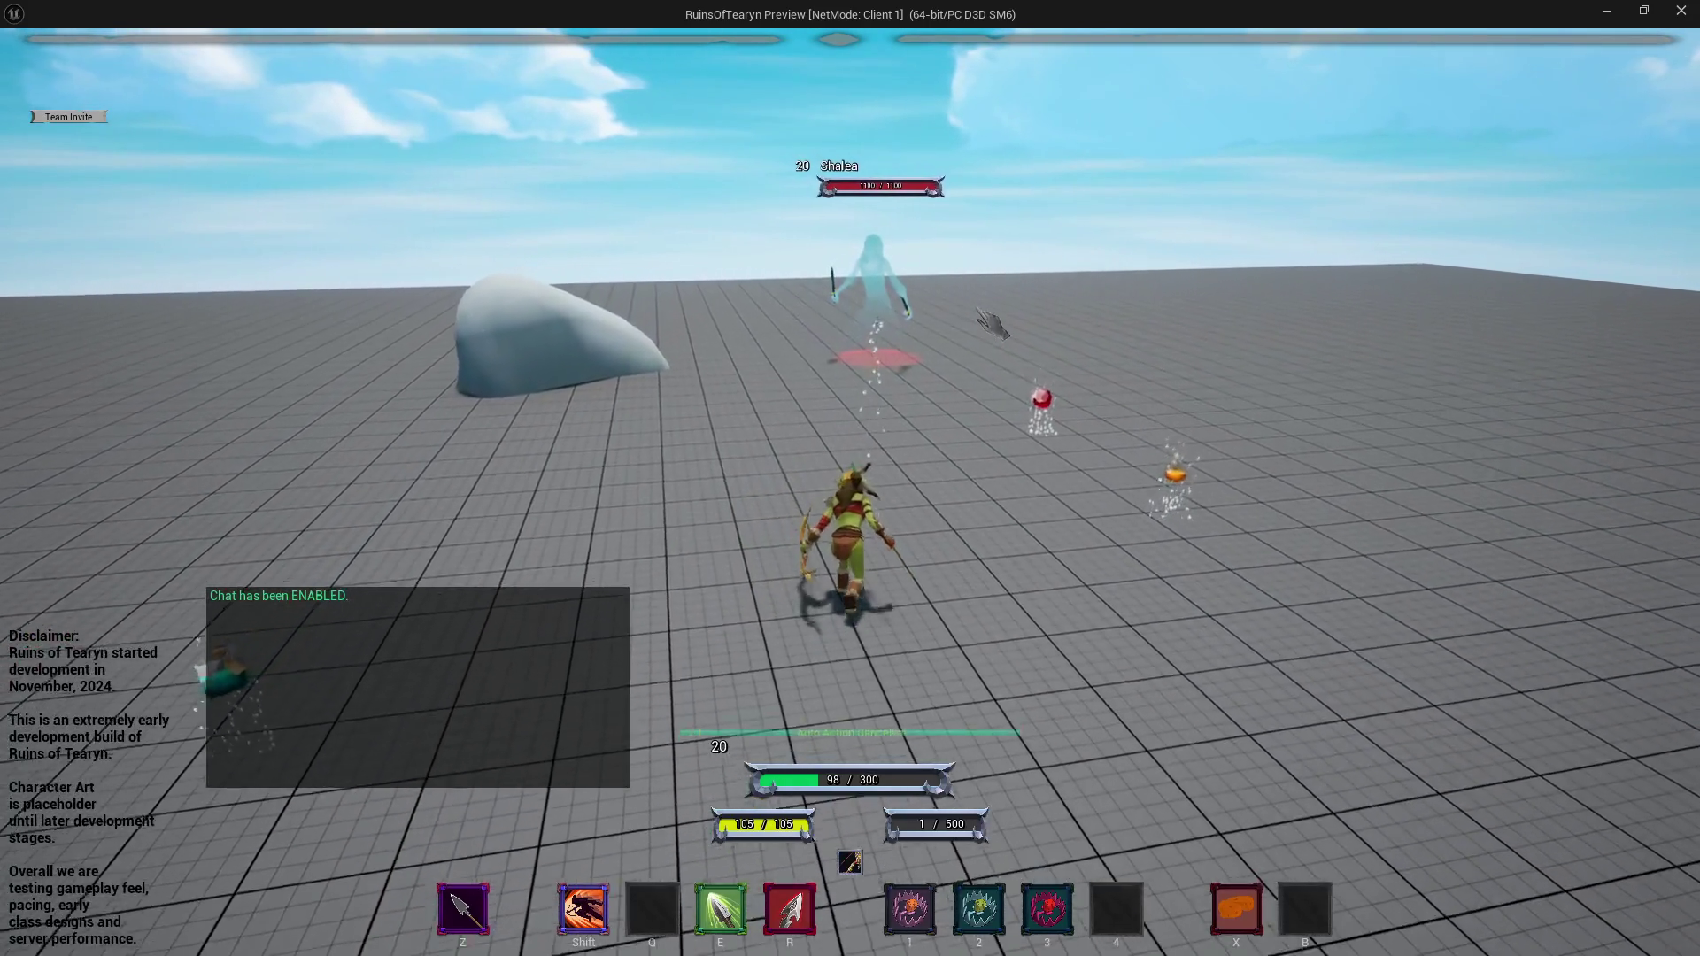
key("w")
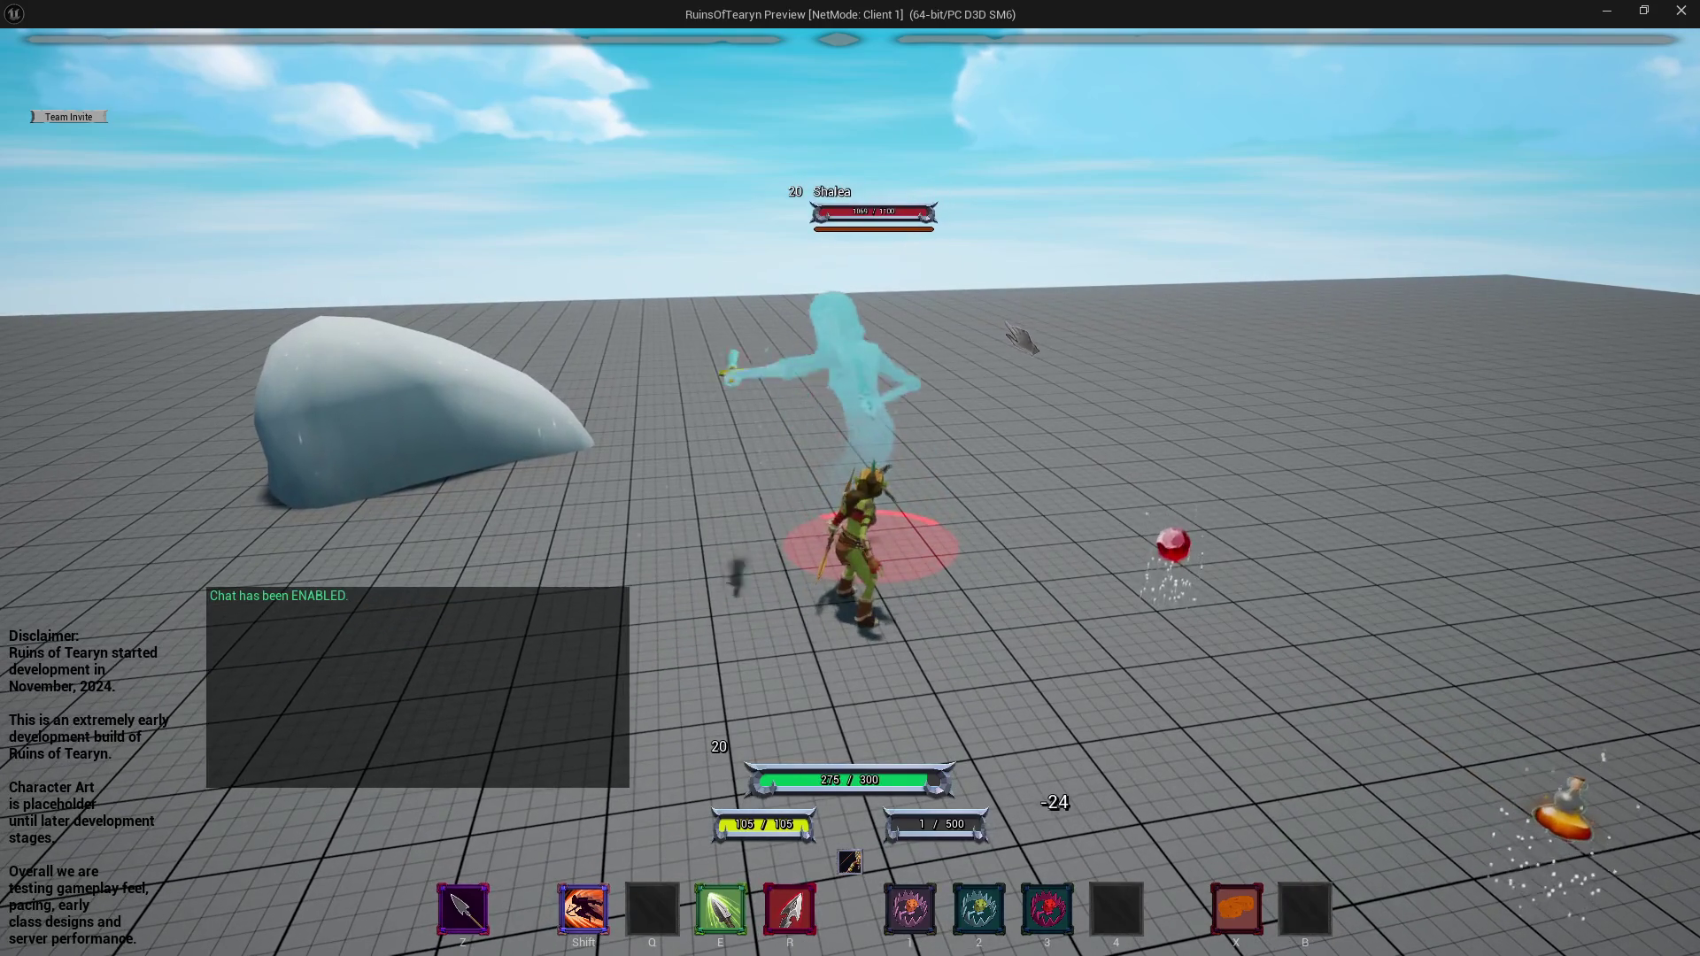
left_click_drag(1007, 324, 894, 336)
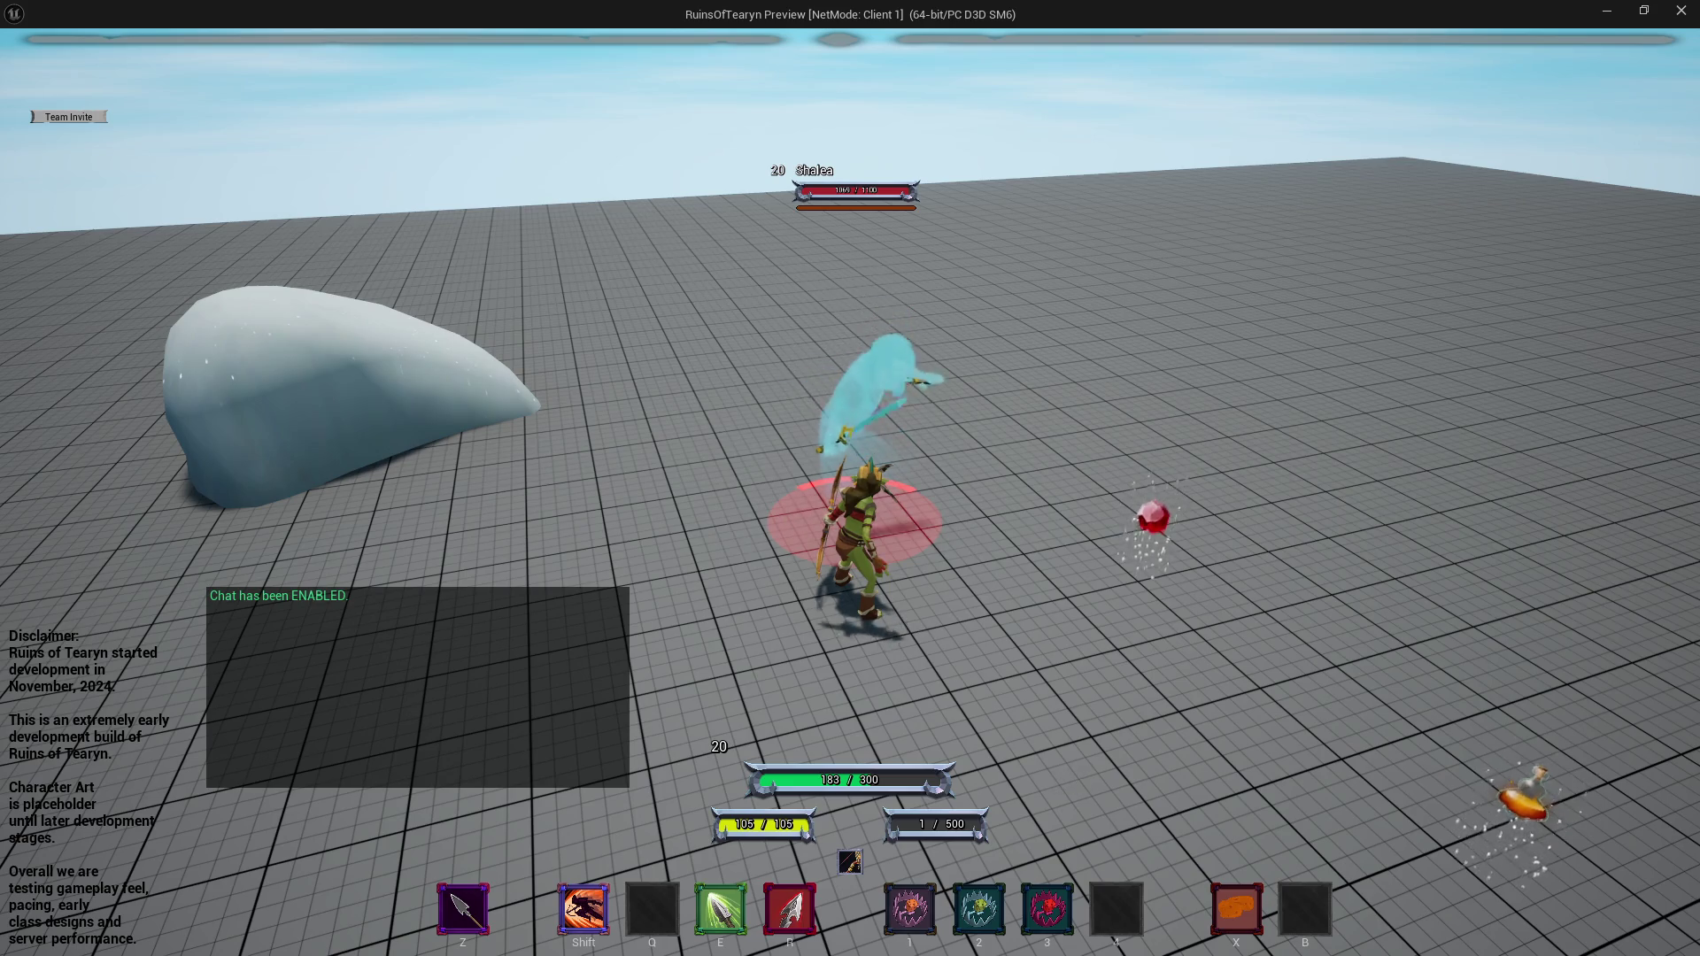
left_click_drag(939, 336, 1089, 343)
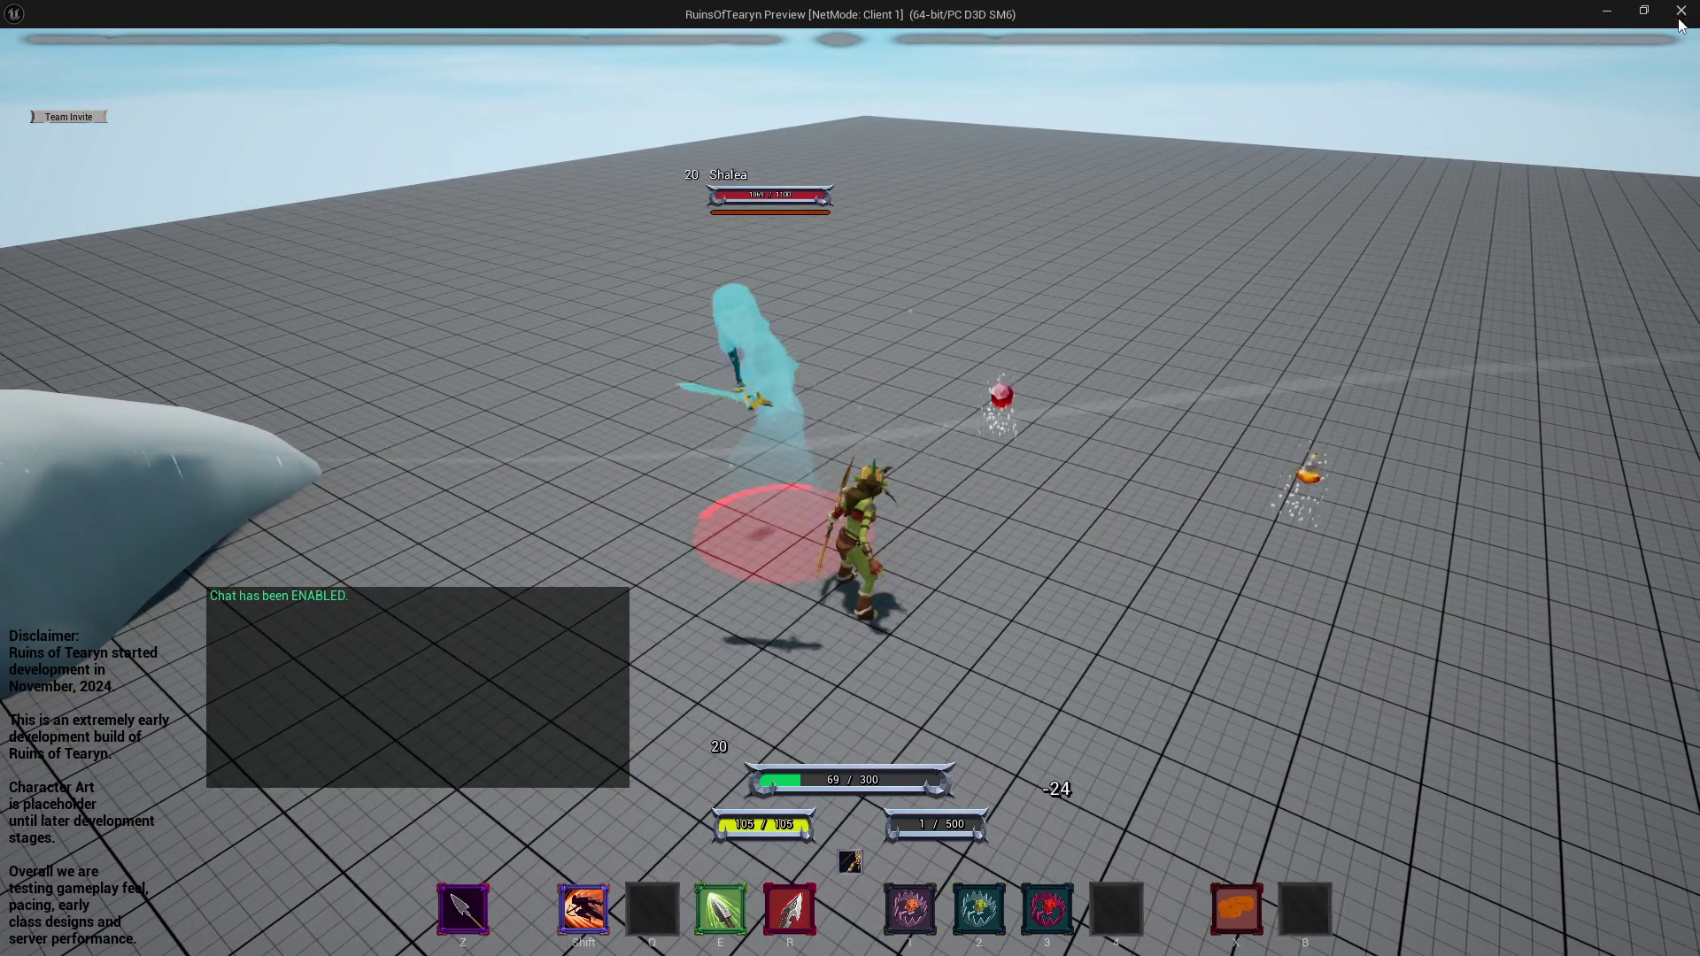
Close the preview and open the Content Drawer on Shalea's folder.
left_click(1679, 17)
left_click(177, 37)
key("ctrl+space")
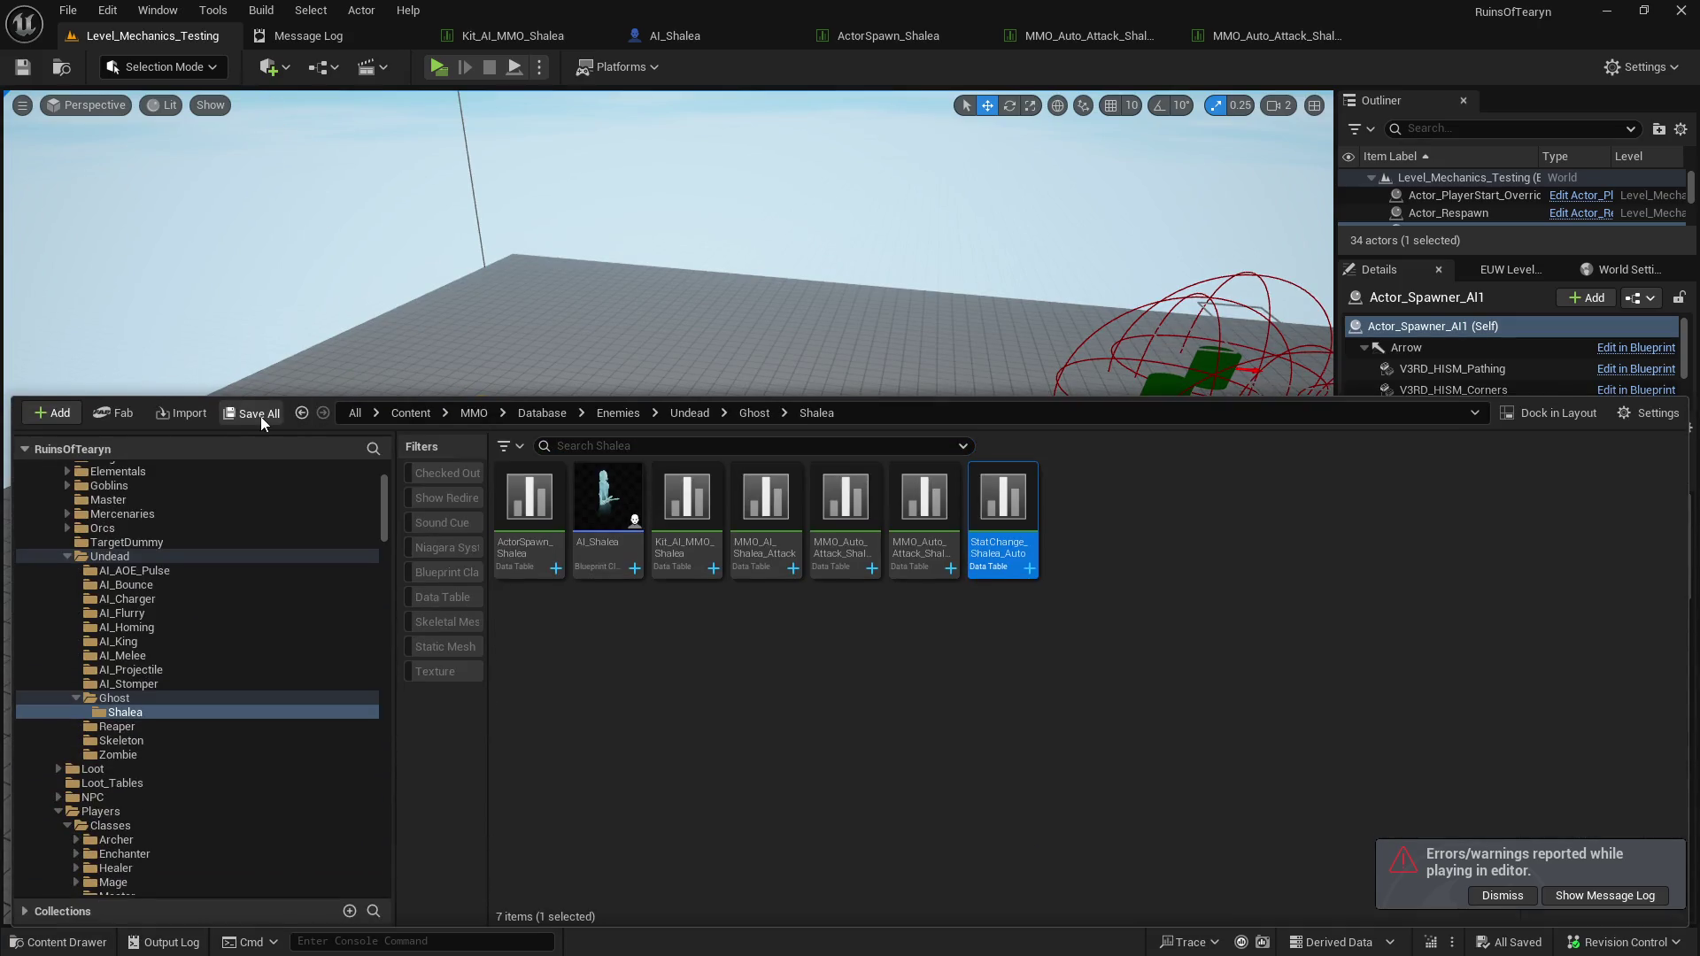
Close the Content Drawer and dismiss the errors/warnings notification.
left_click(1123, 55)
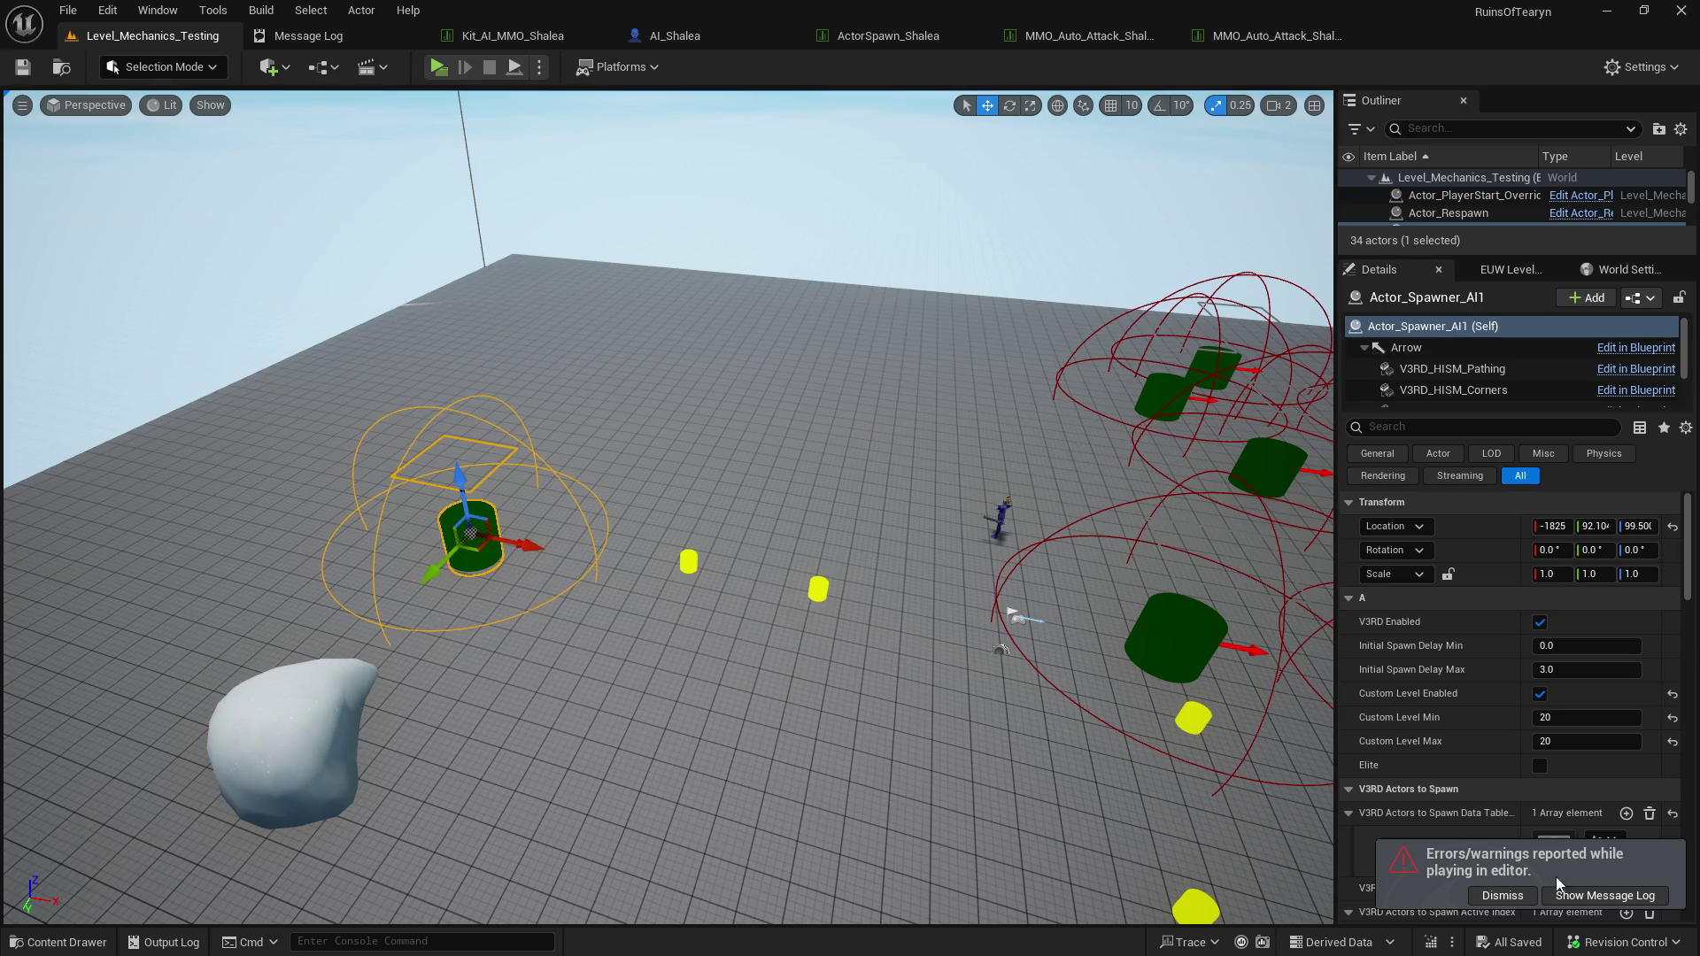
left_click(1502, 895)
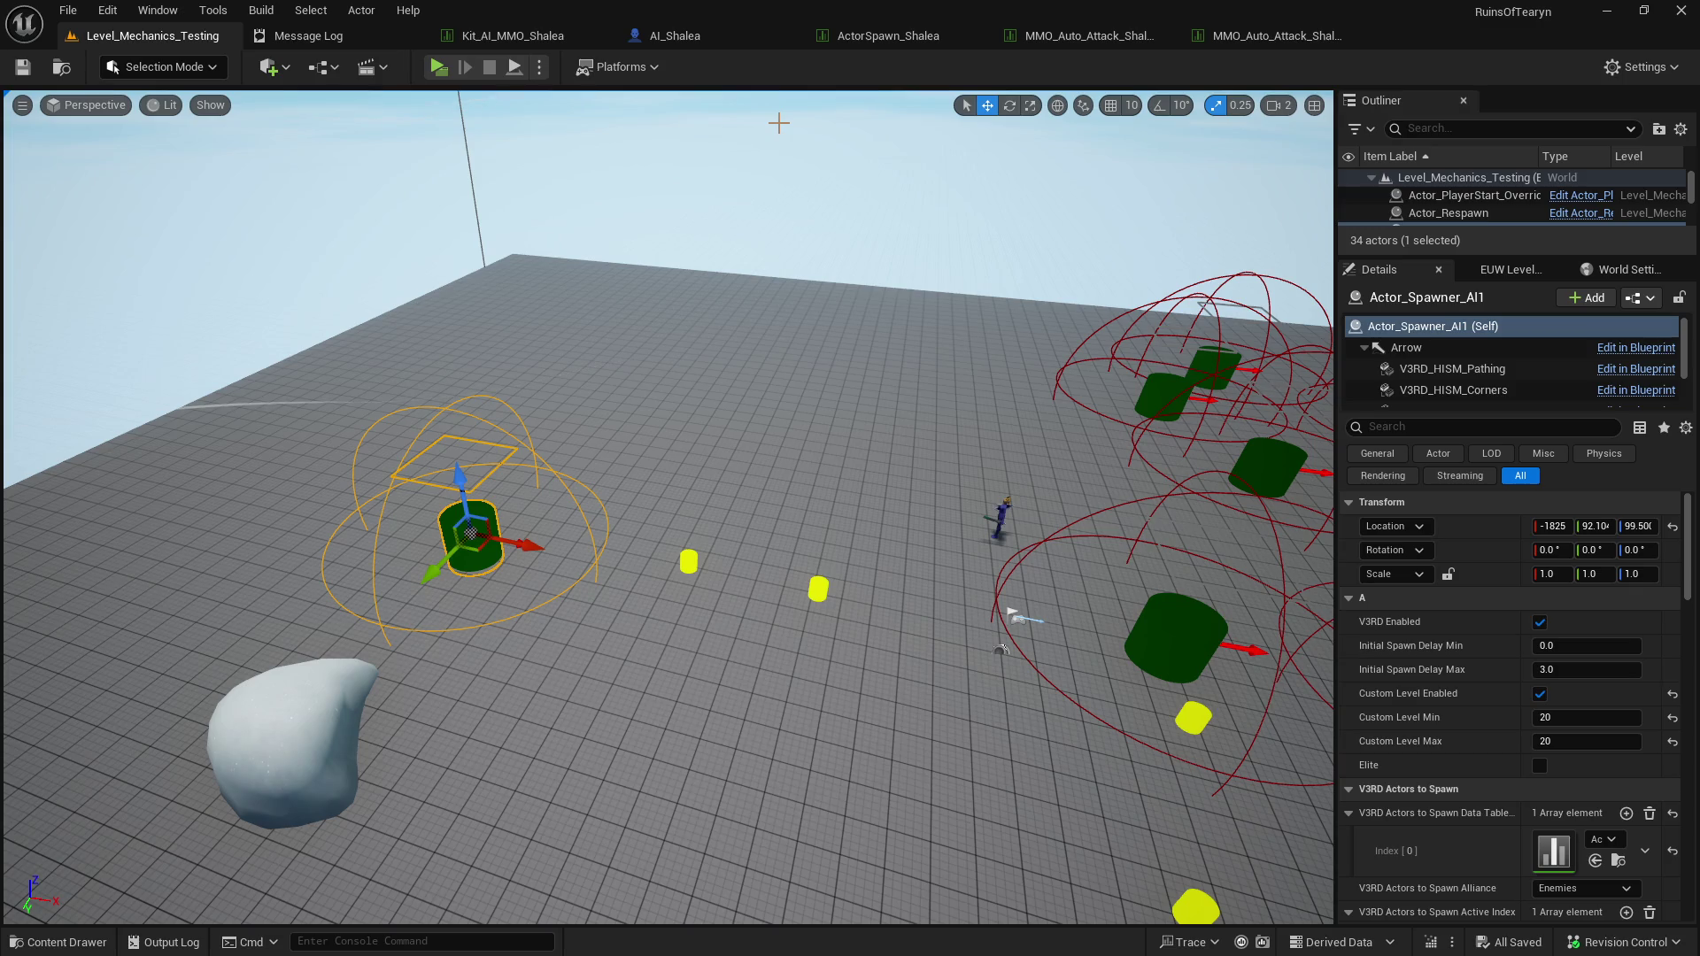
In AI_Shalea, select the Mesh component and open SK_Character_Ghost_02 and its animation blueprint.
left_click(660, 40)
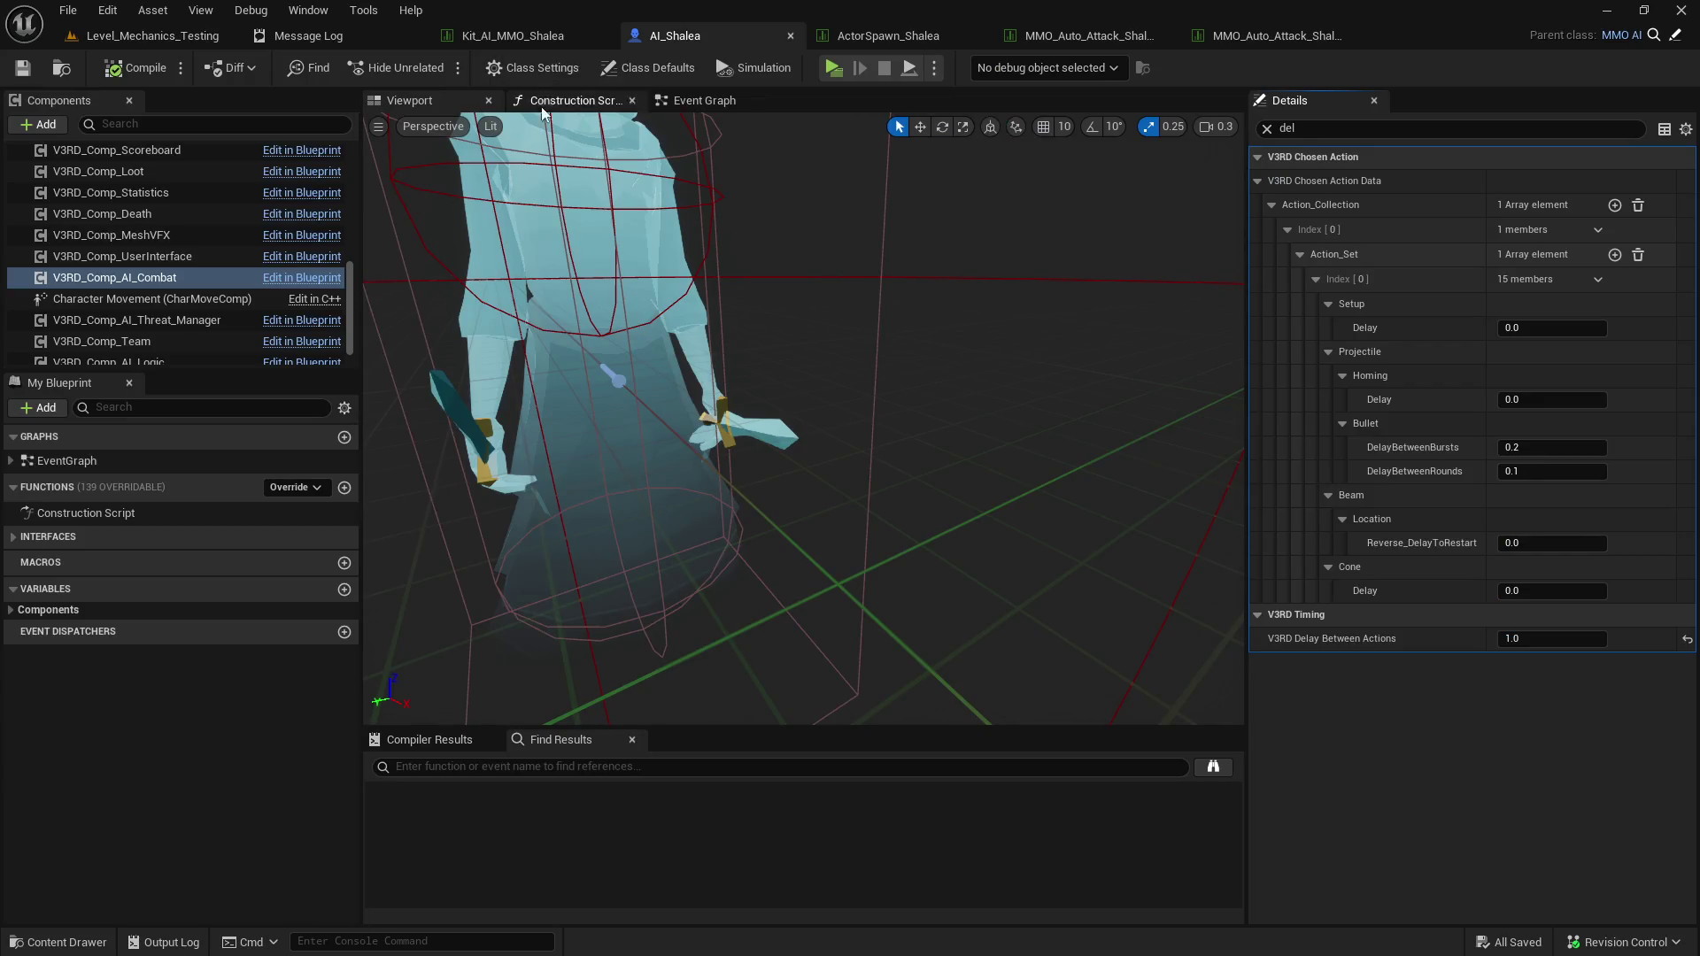
left_click(1267, 128)
scroll(283, 314, "up", 5)
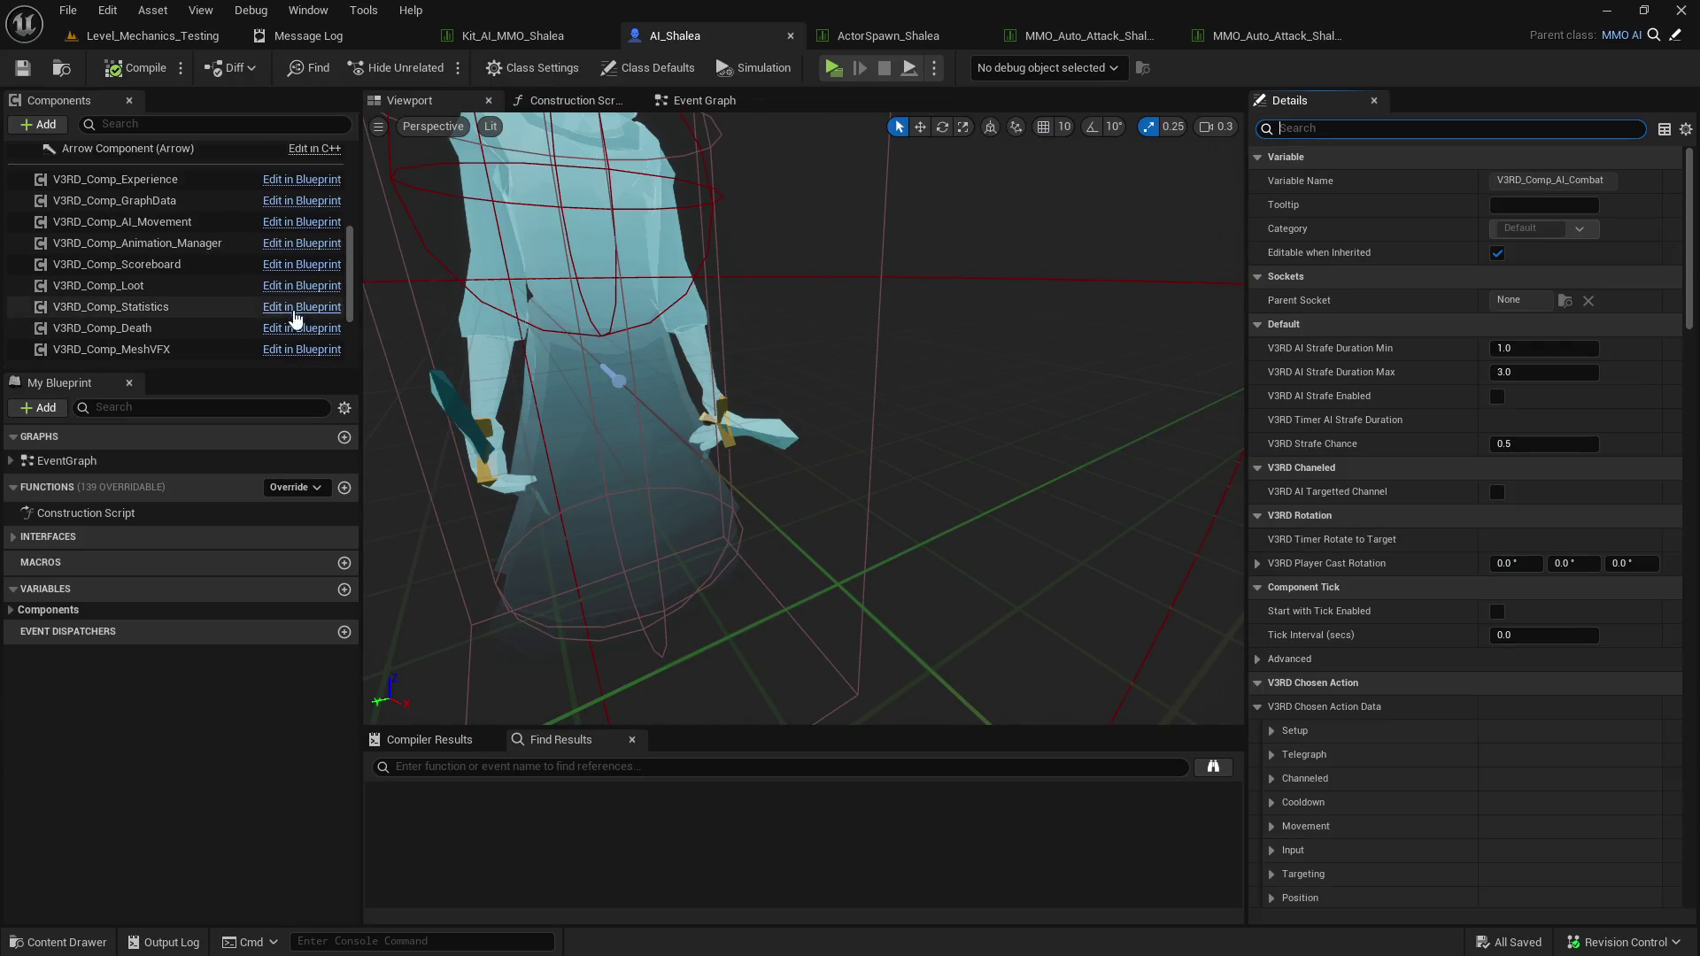
scroll(221, 284, "down", 2)
left_click(177, 261)
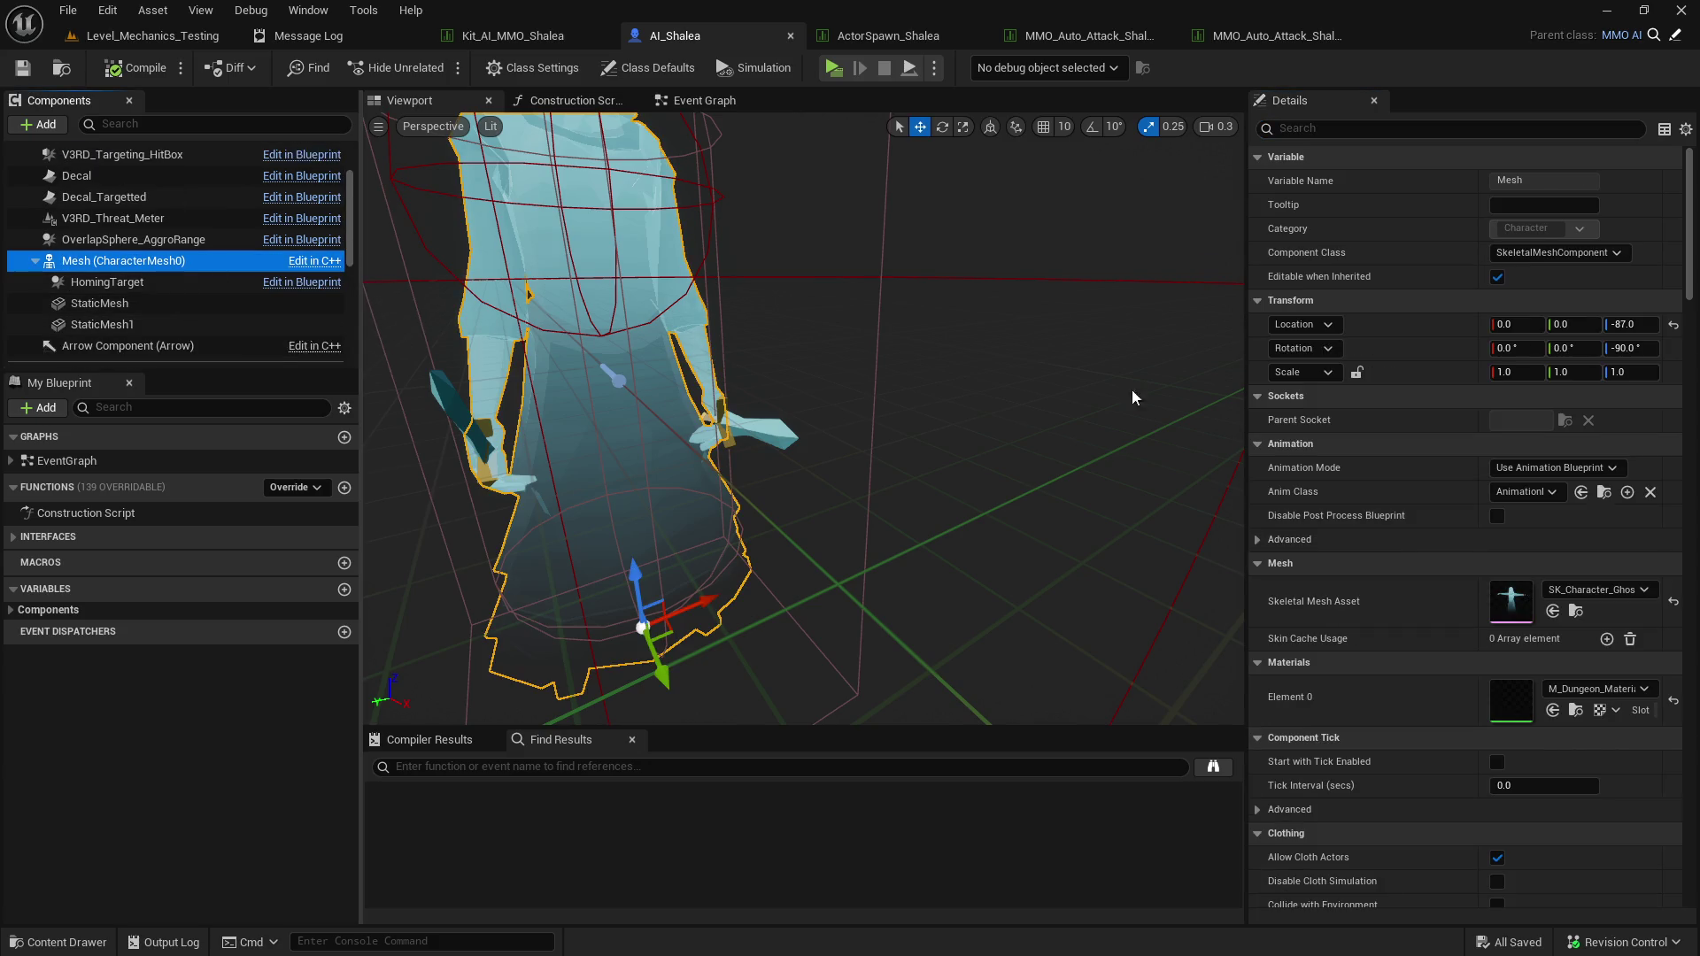
left_click(1577, 611)
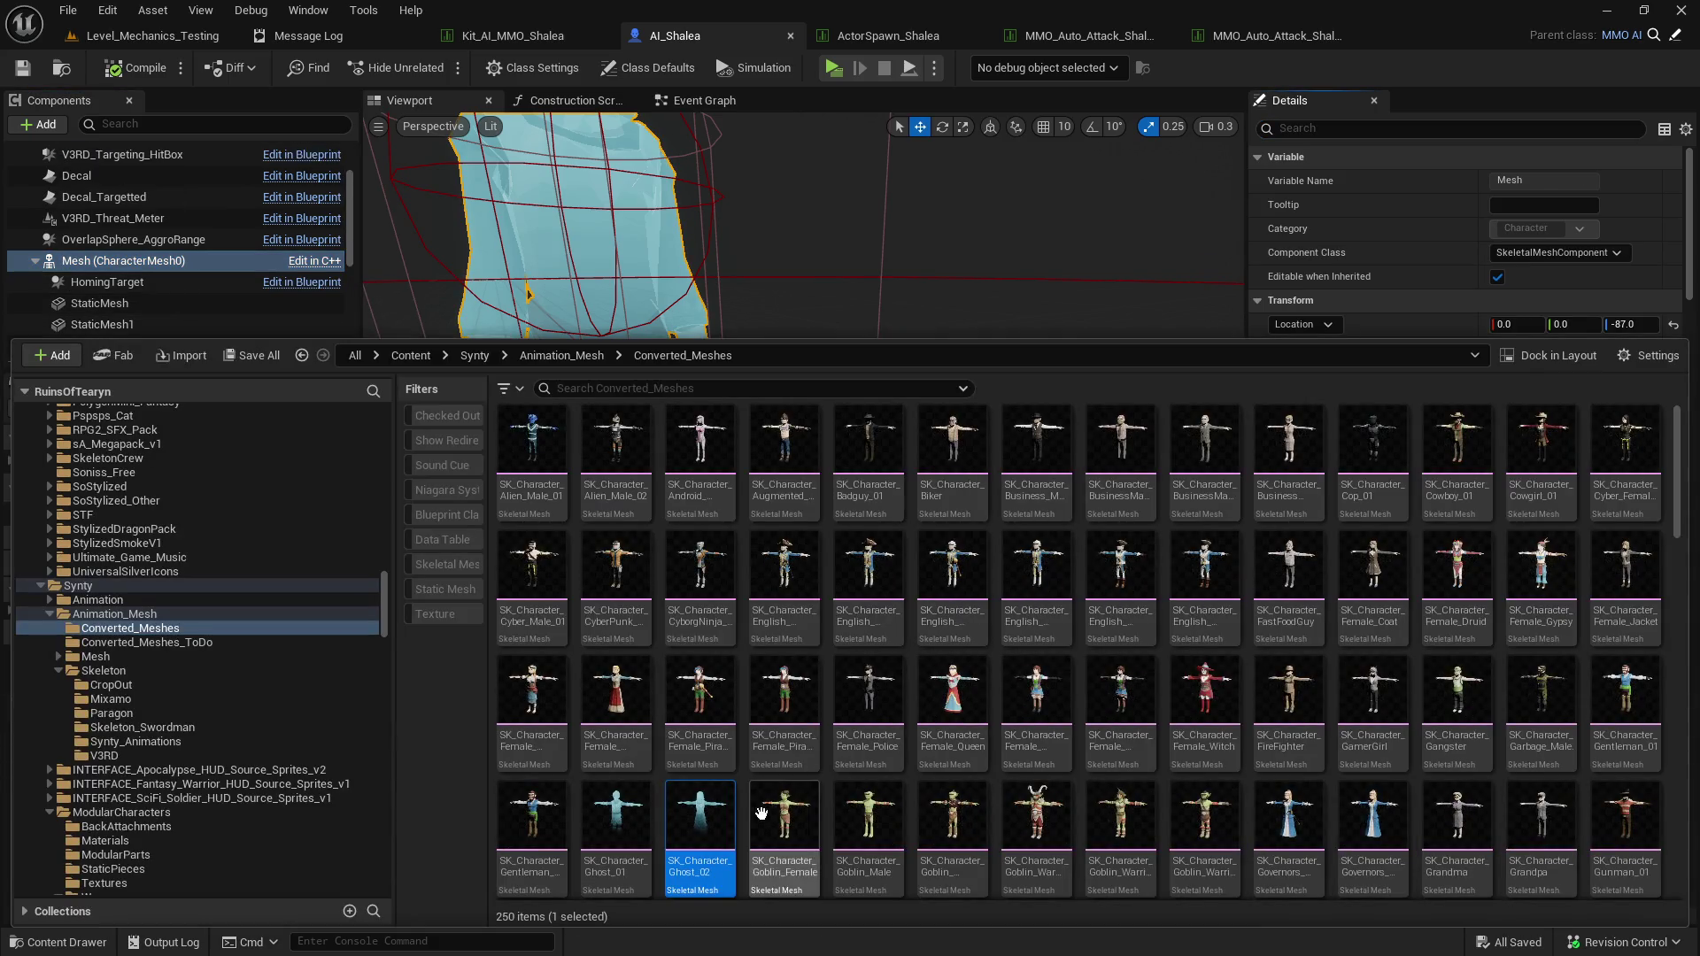
key("Return")
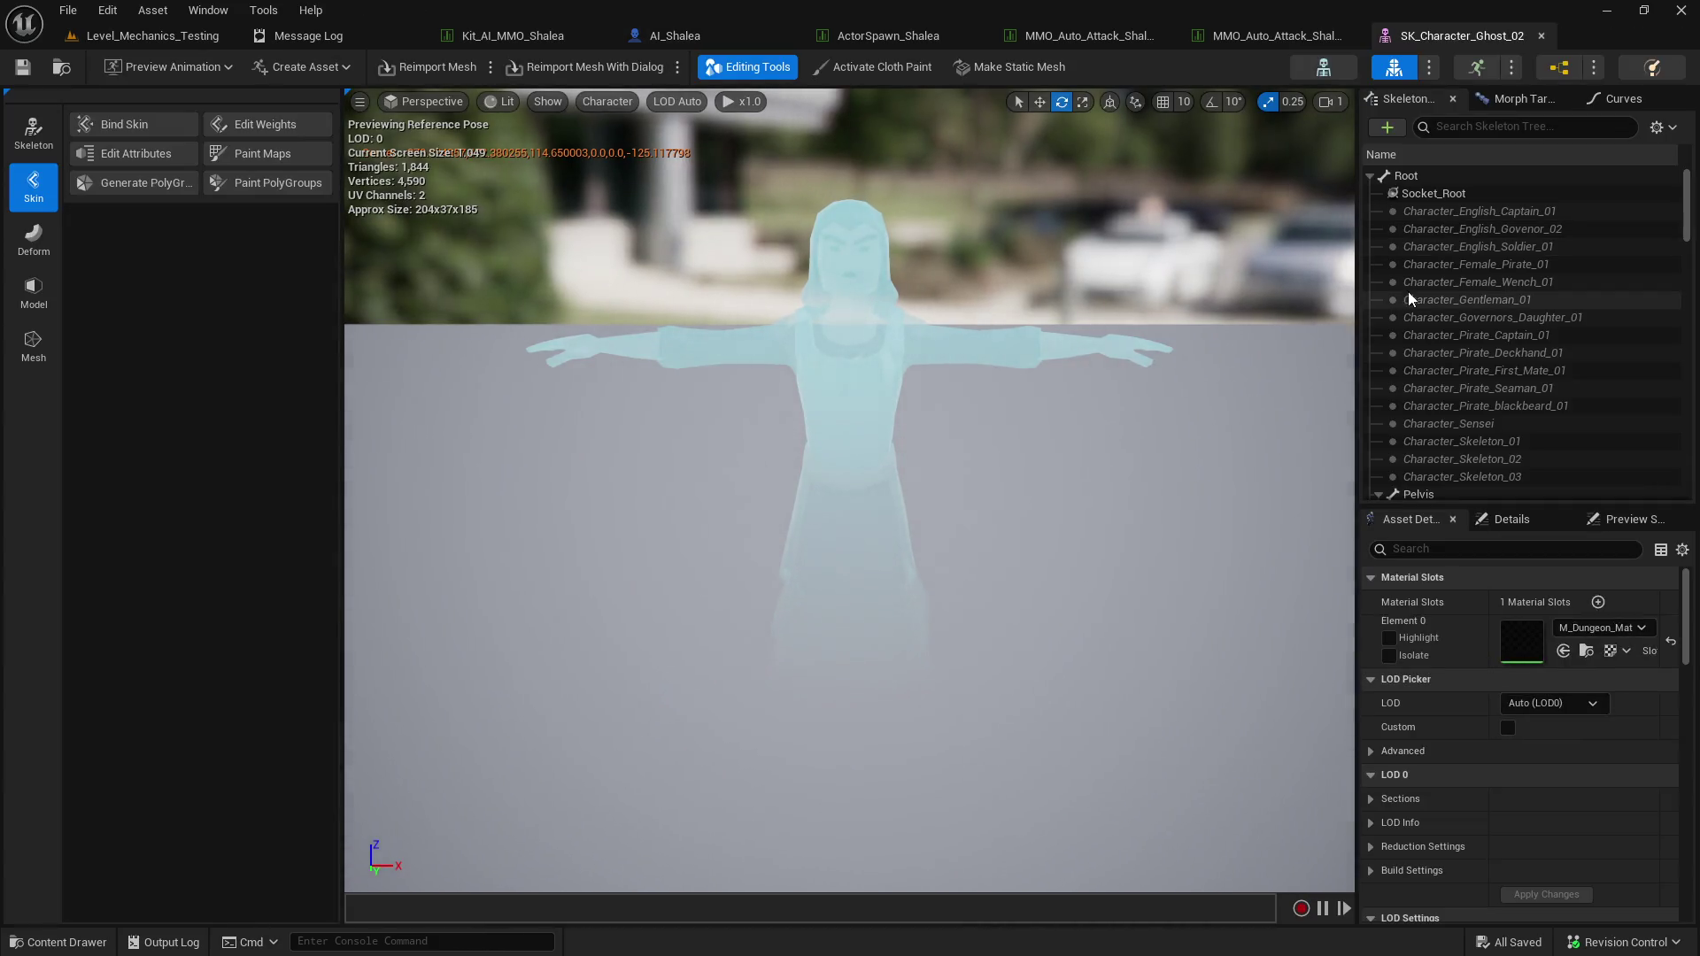
left_click(1559, 66)
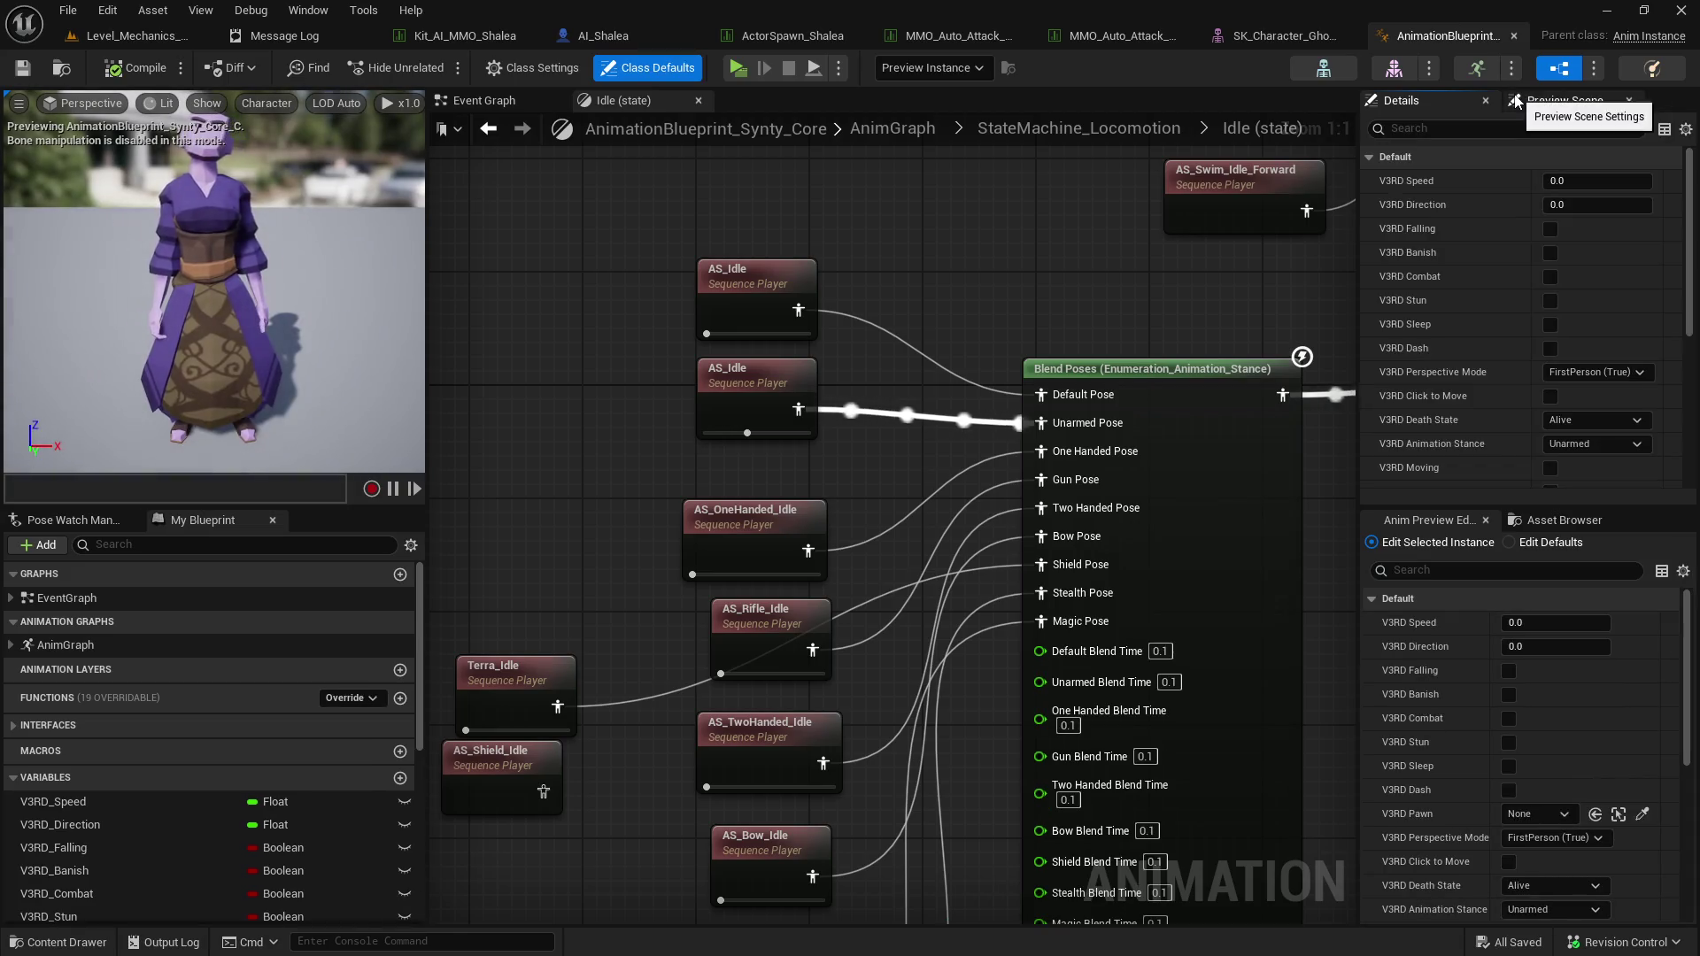
Filter the animation Asset Browser by 'atta' to list the attack animations.
left_click(1477, 67)
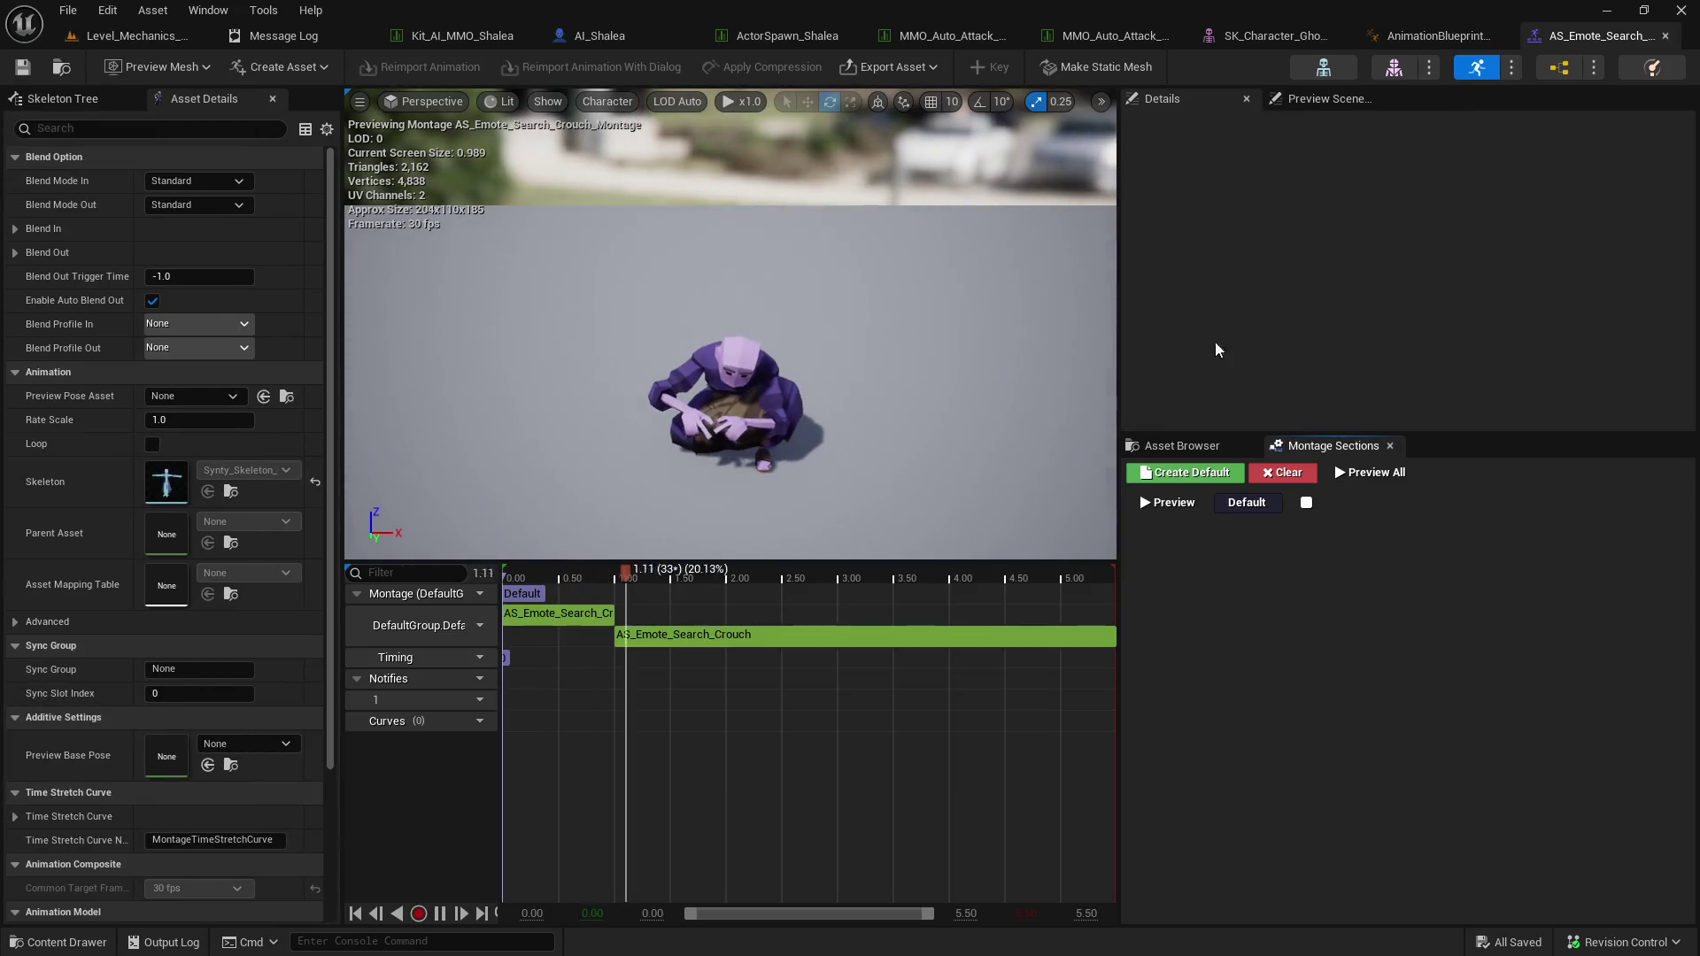
left_click(1184, 445)
scroll(1271, 638, "up", 10)
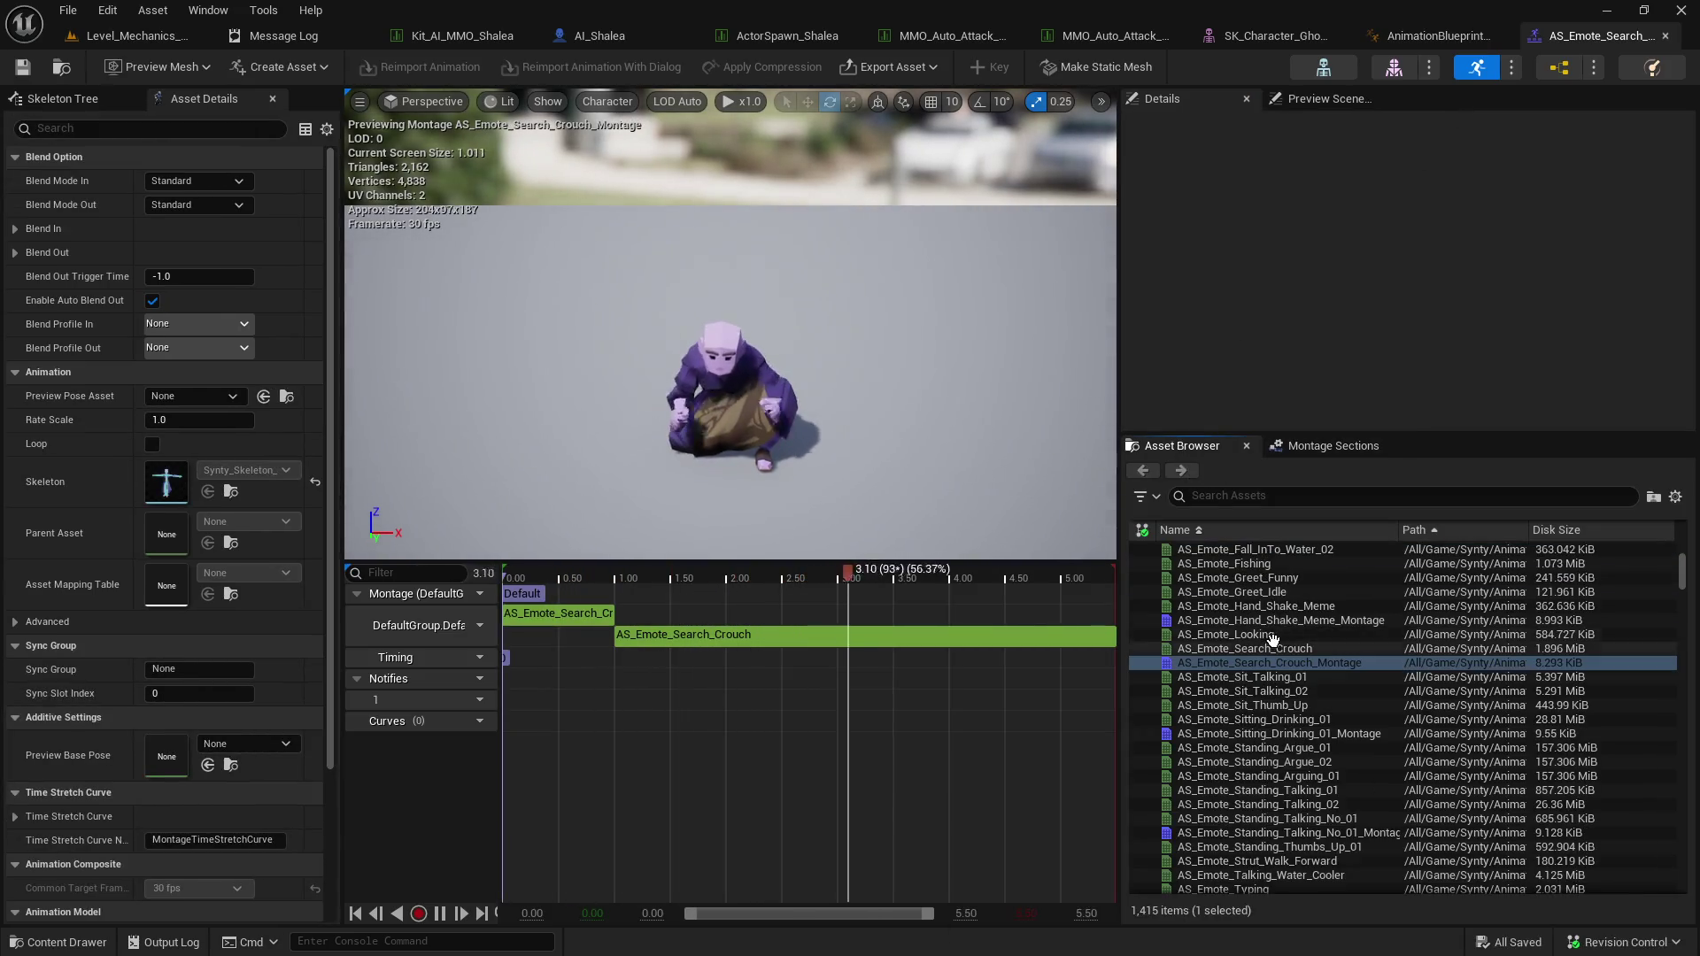
left_click(1249, 496)
type("atta")
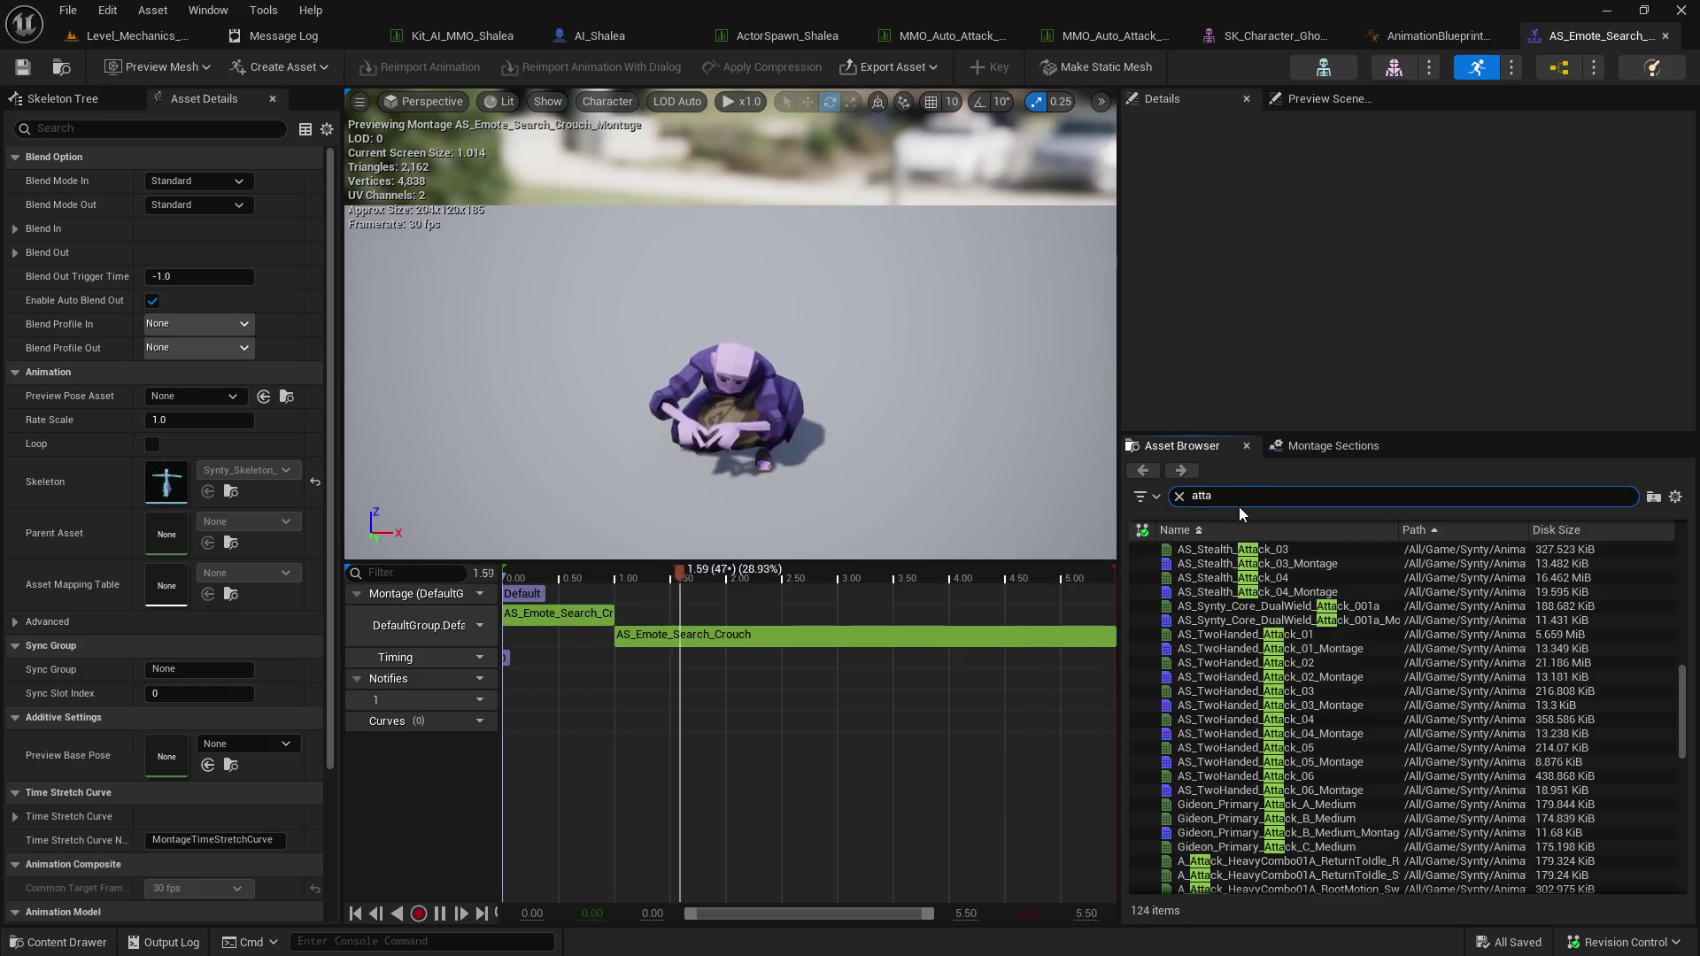
scroll(1402, 729, "down", 5)
scroll(1402, 730, "up", 2)
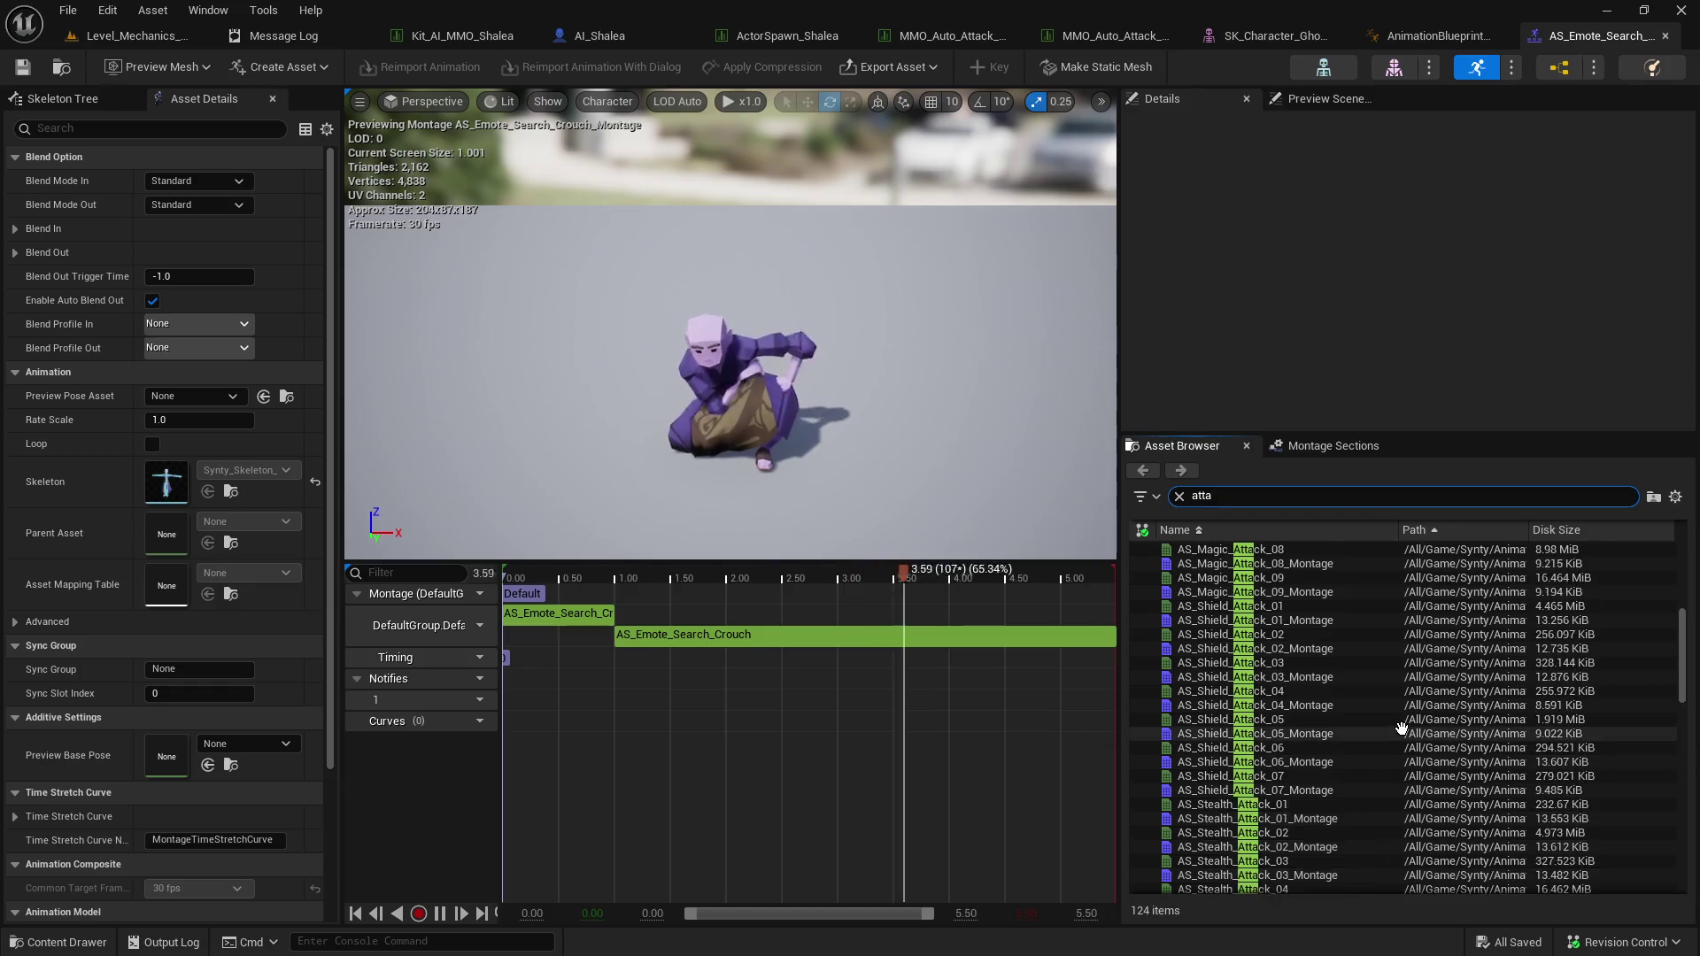
scroll(1372, 690, "up", 2)
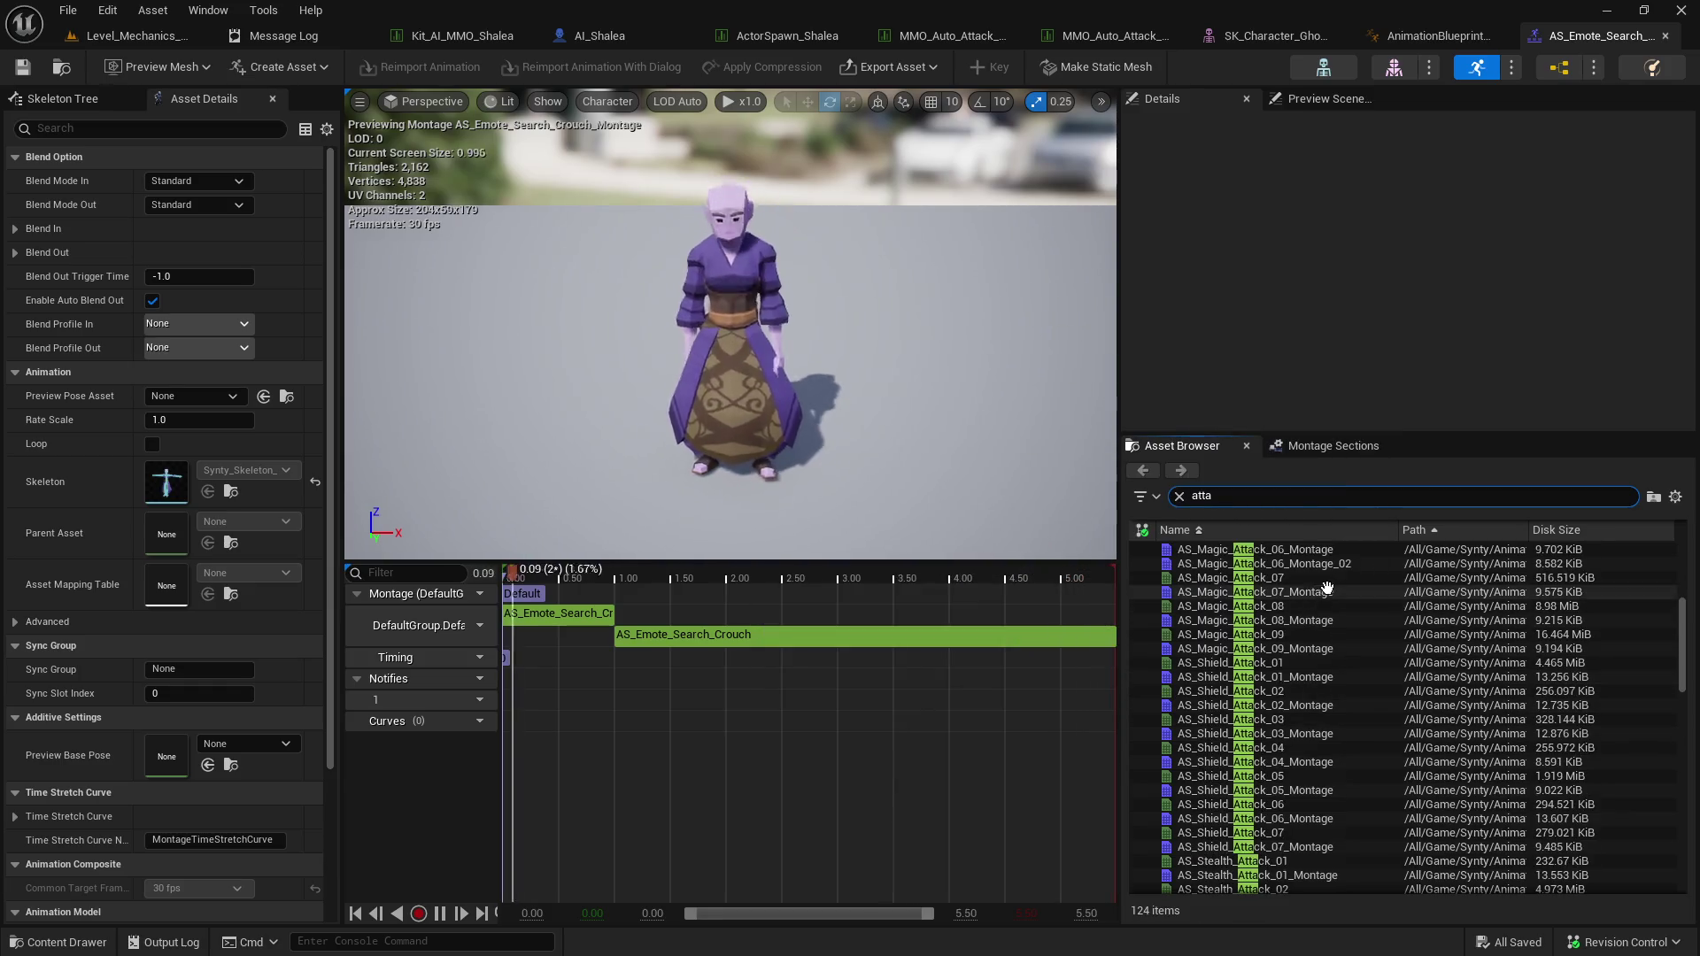
scroll(1345, 673, "down", 2)
Preview the shield attacks AS_Shield_Attack_04 through AS_Shield_Attack_07.
double_click(1311, 663)
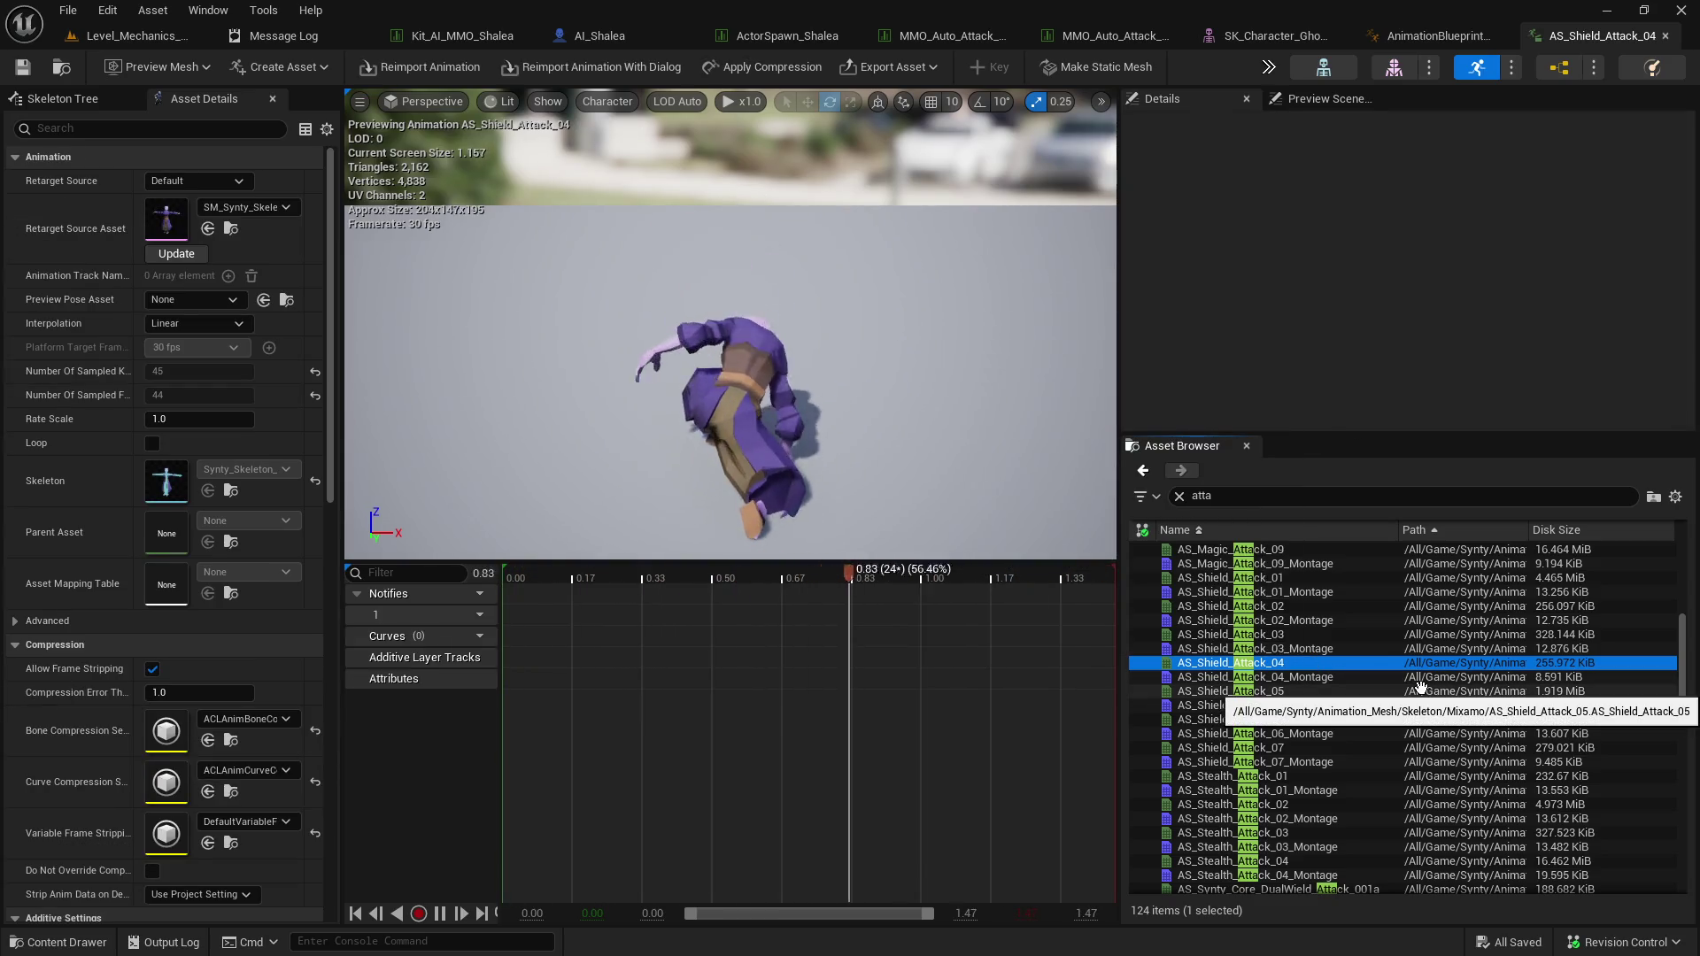
double_click(1340, 688)
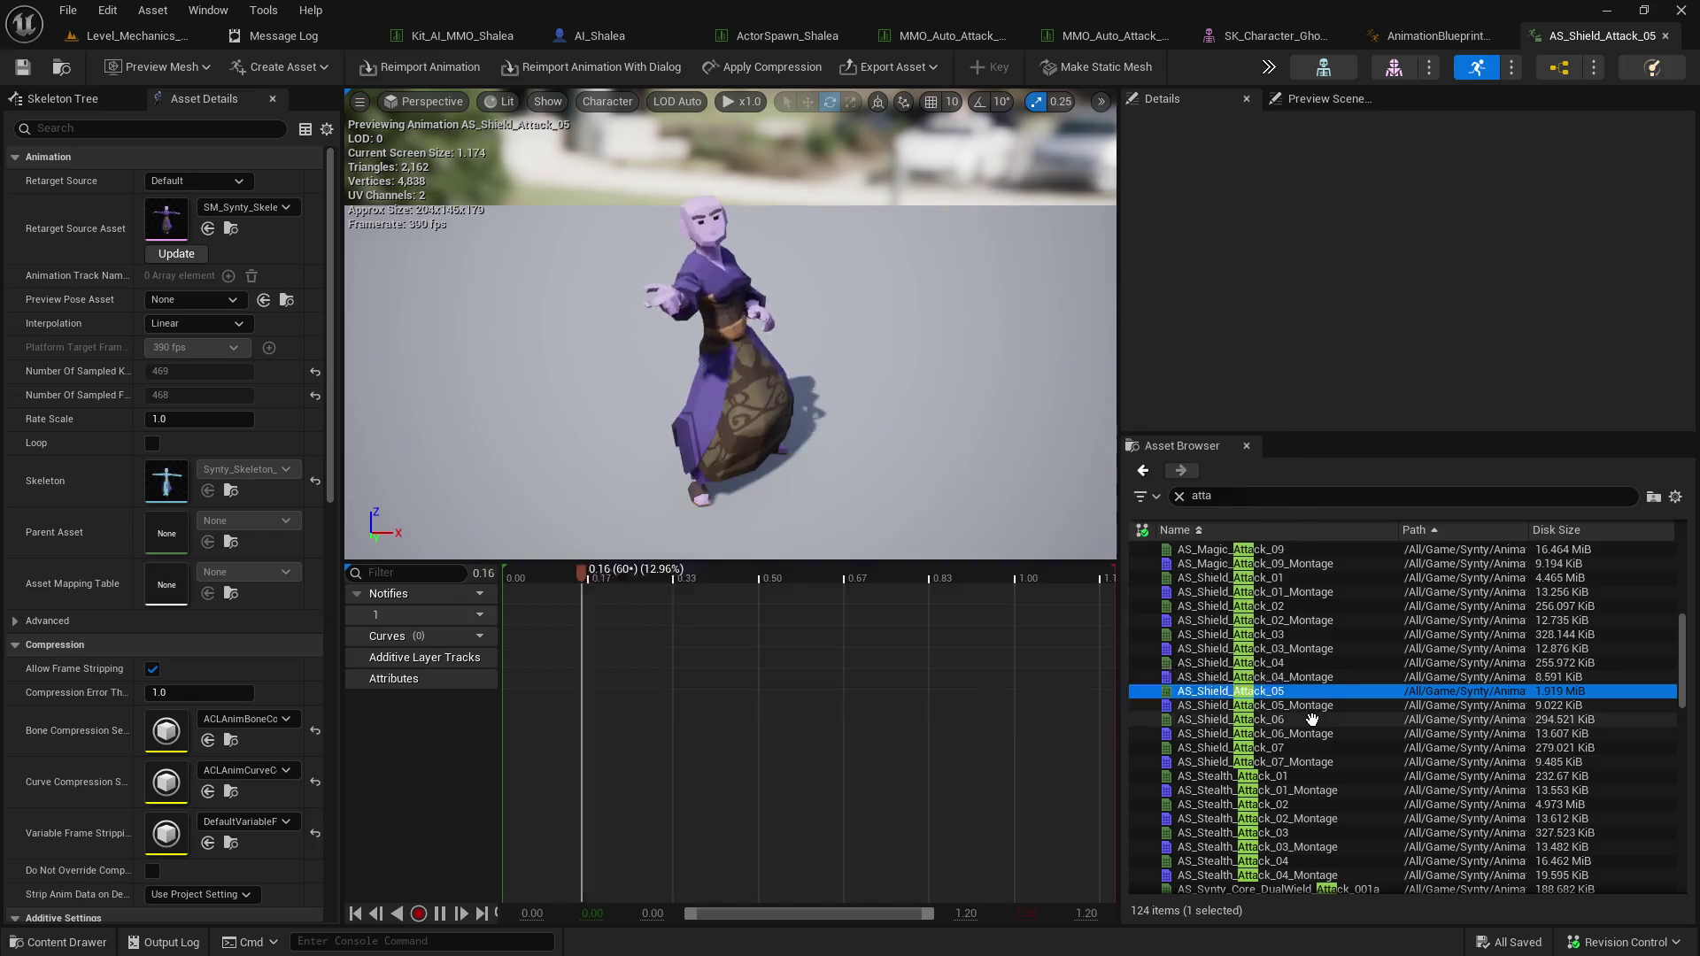
double_click(1318, 723)
mouse_move(1320, 725)
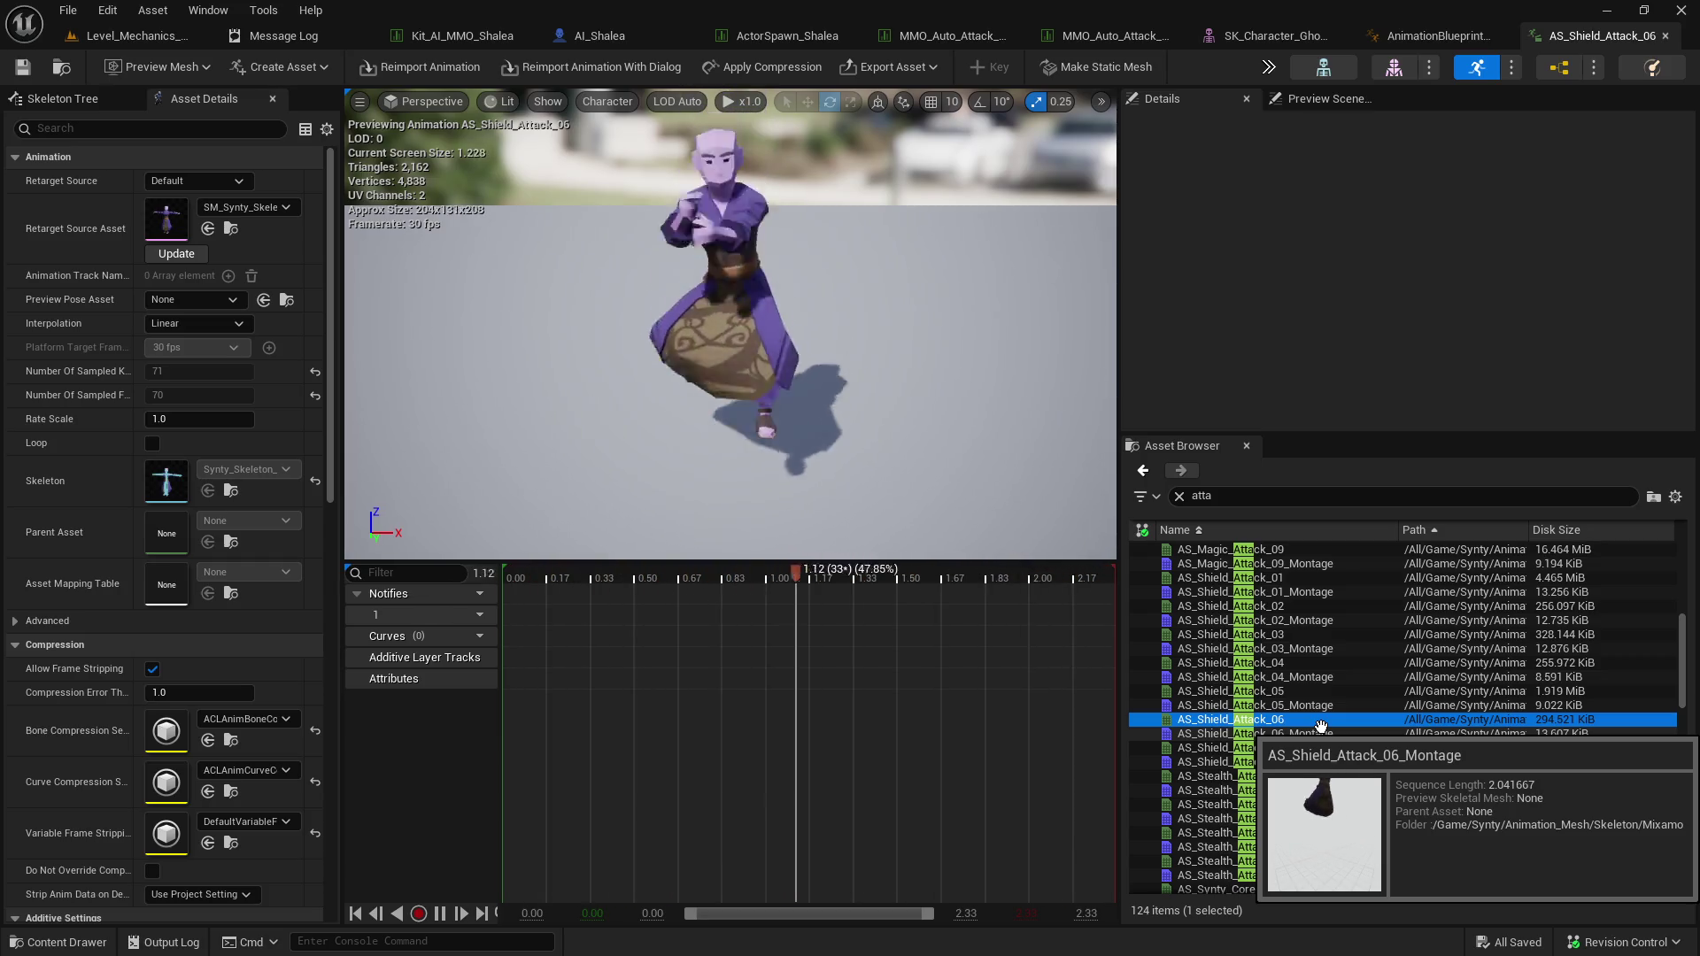
left_click(1332, 745)
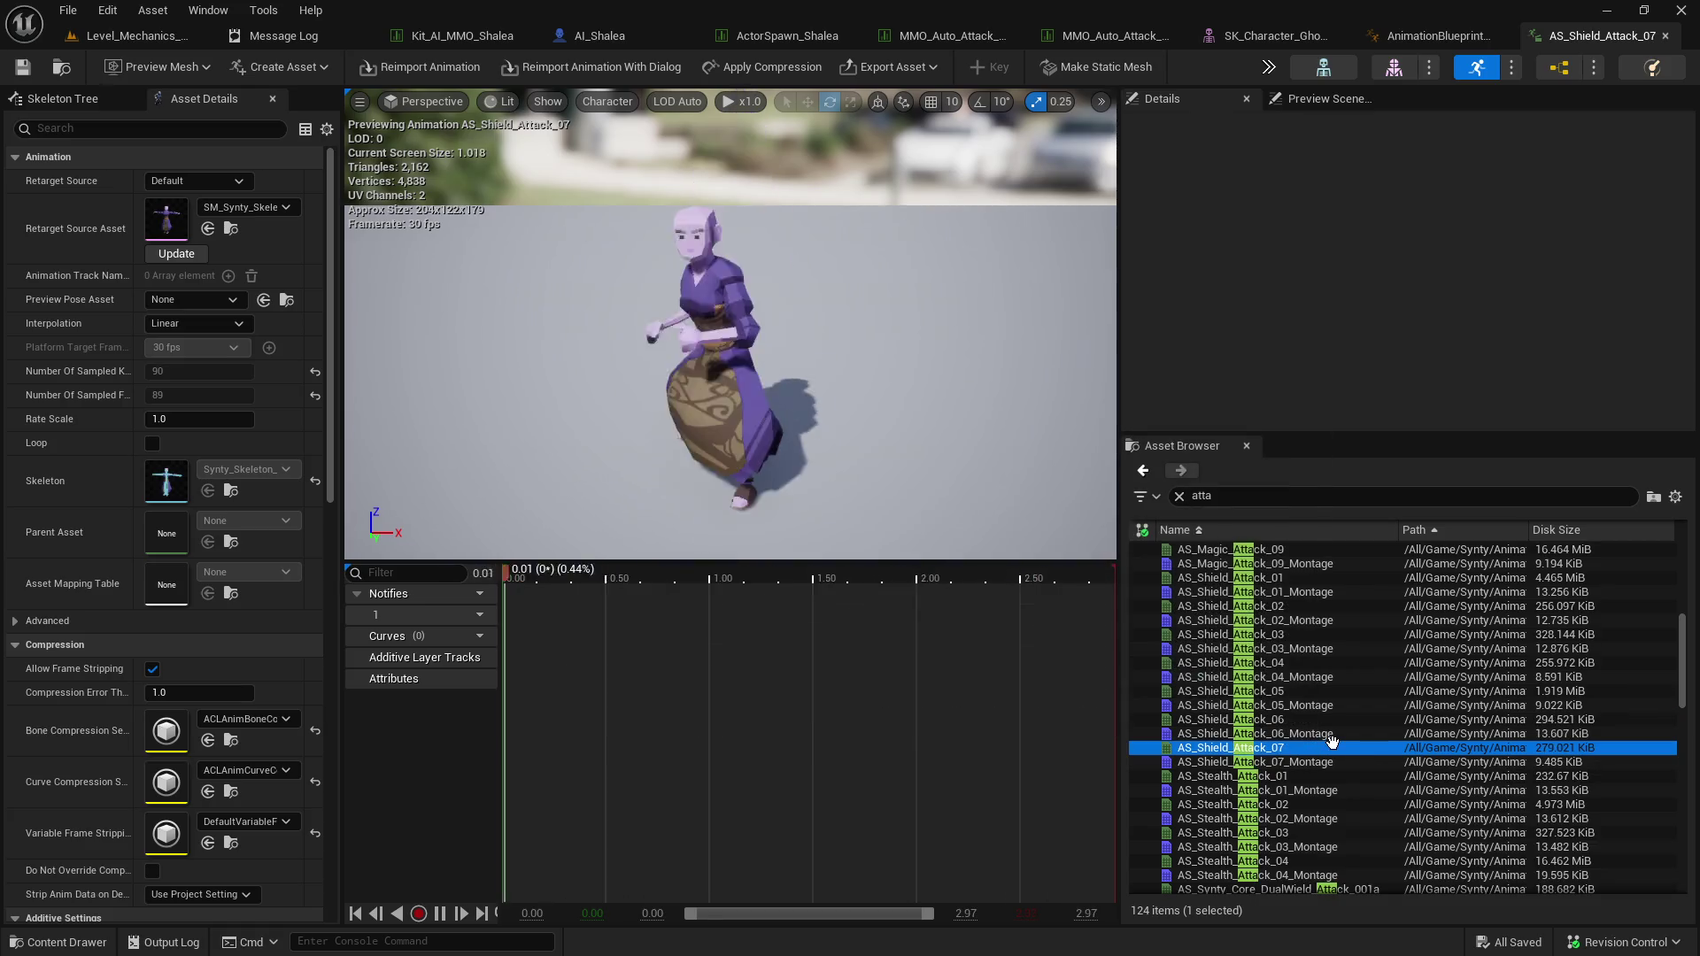
mouse_move(1332, 746)
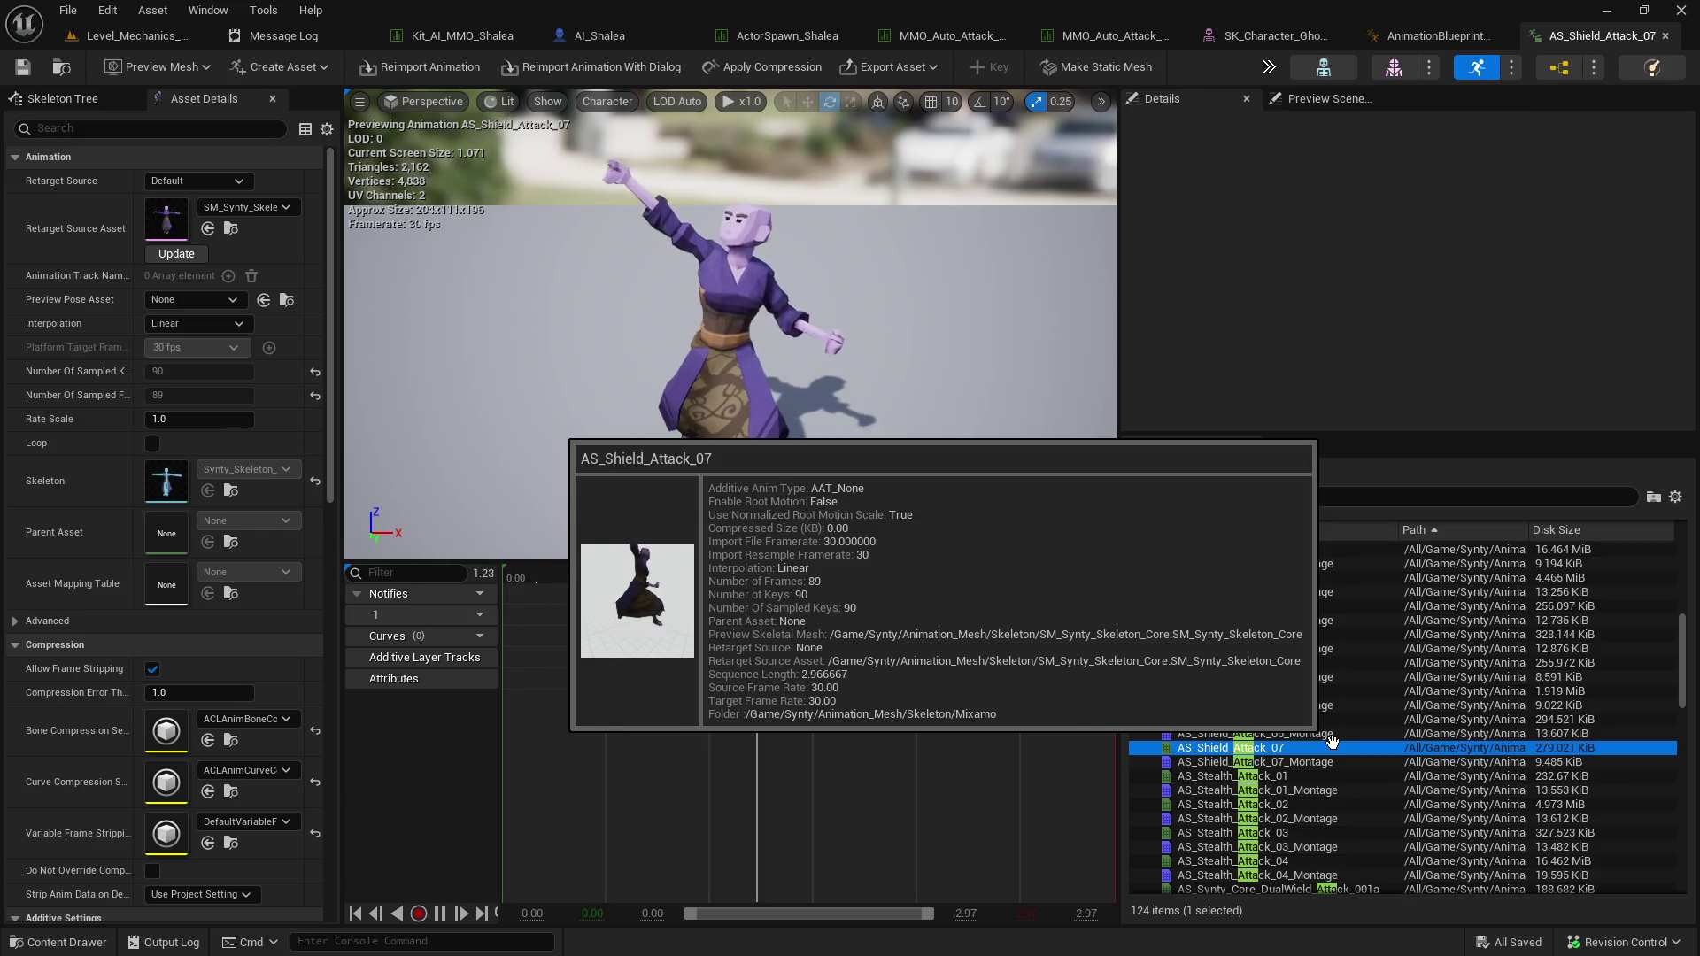
Preview AS_Stealth_Attack_01 and 02, then open AS_Stealth_Attack_02_Montage.
scroll(1315, 726, "down", 2)
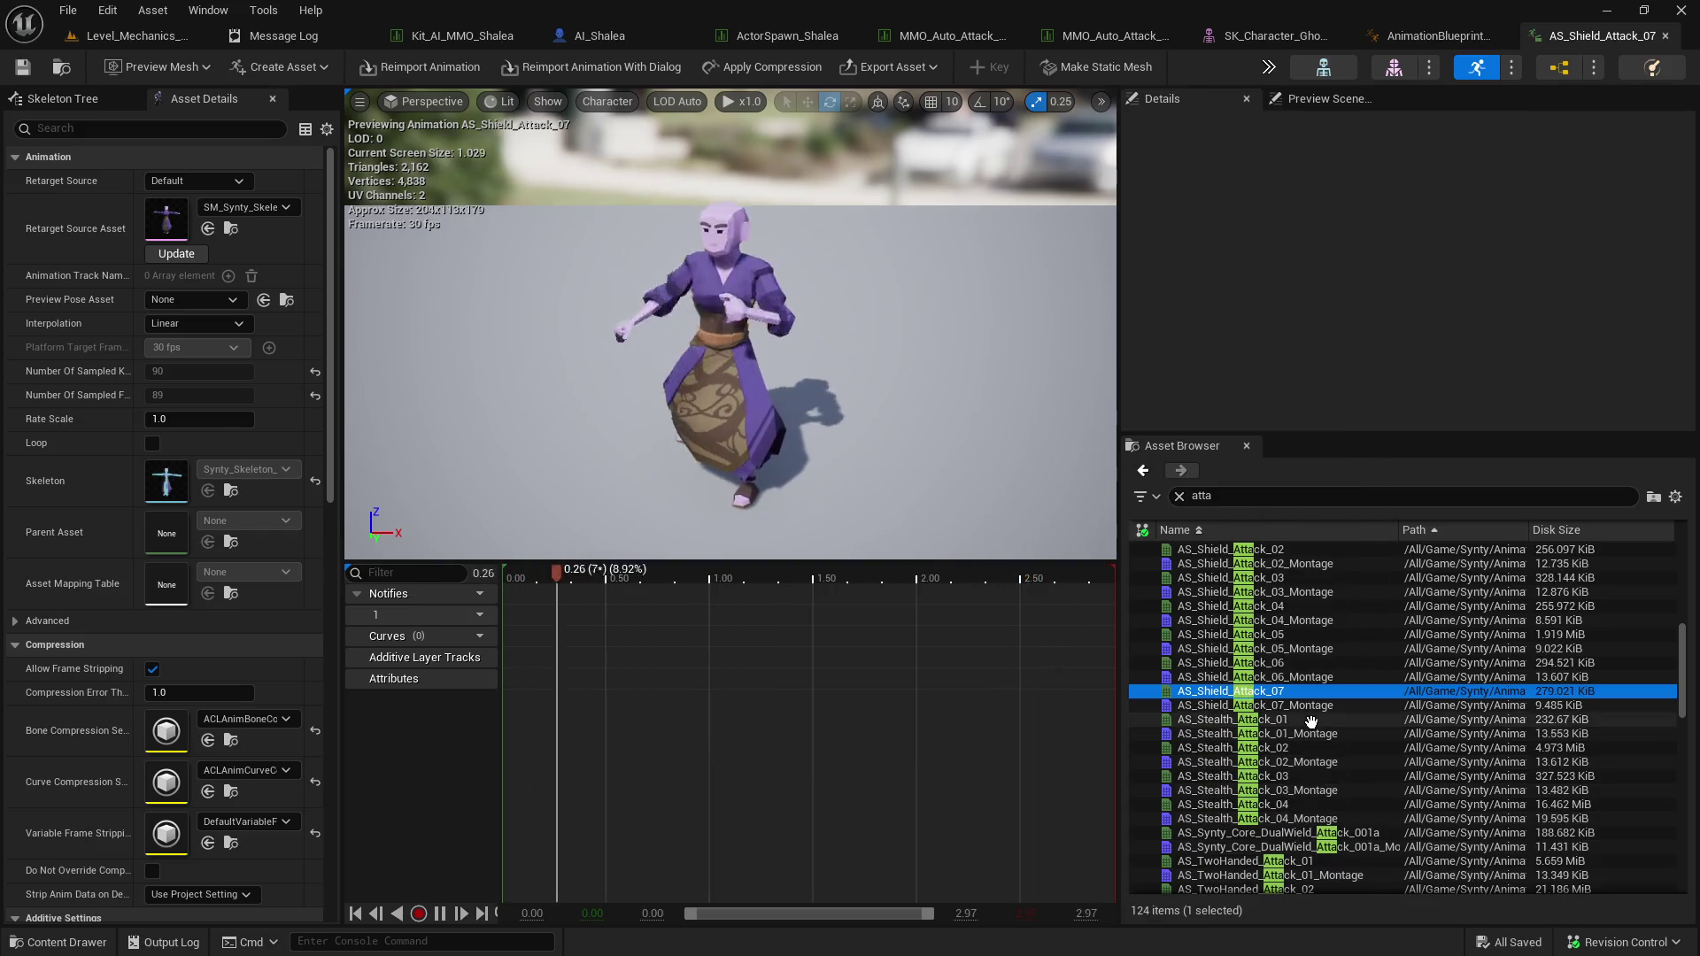
left_click(1311, 719)
mouse_move(1311, 748)
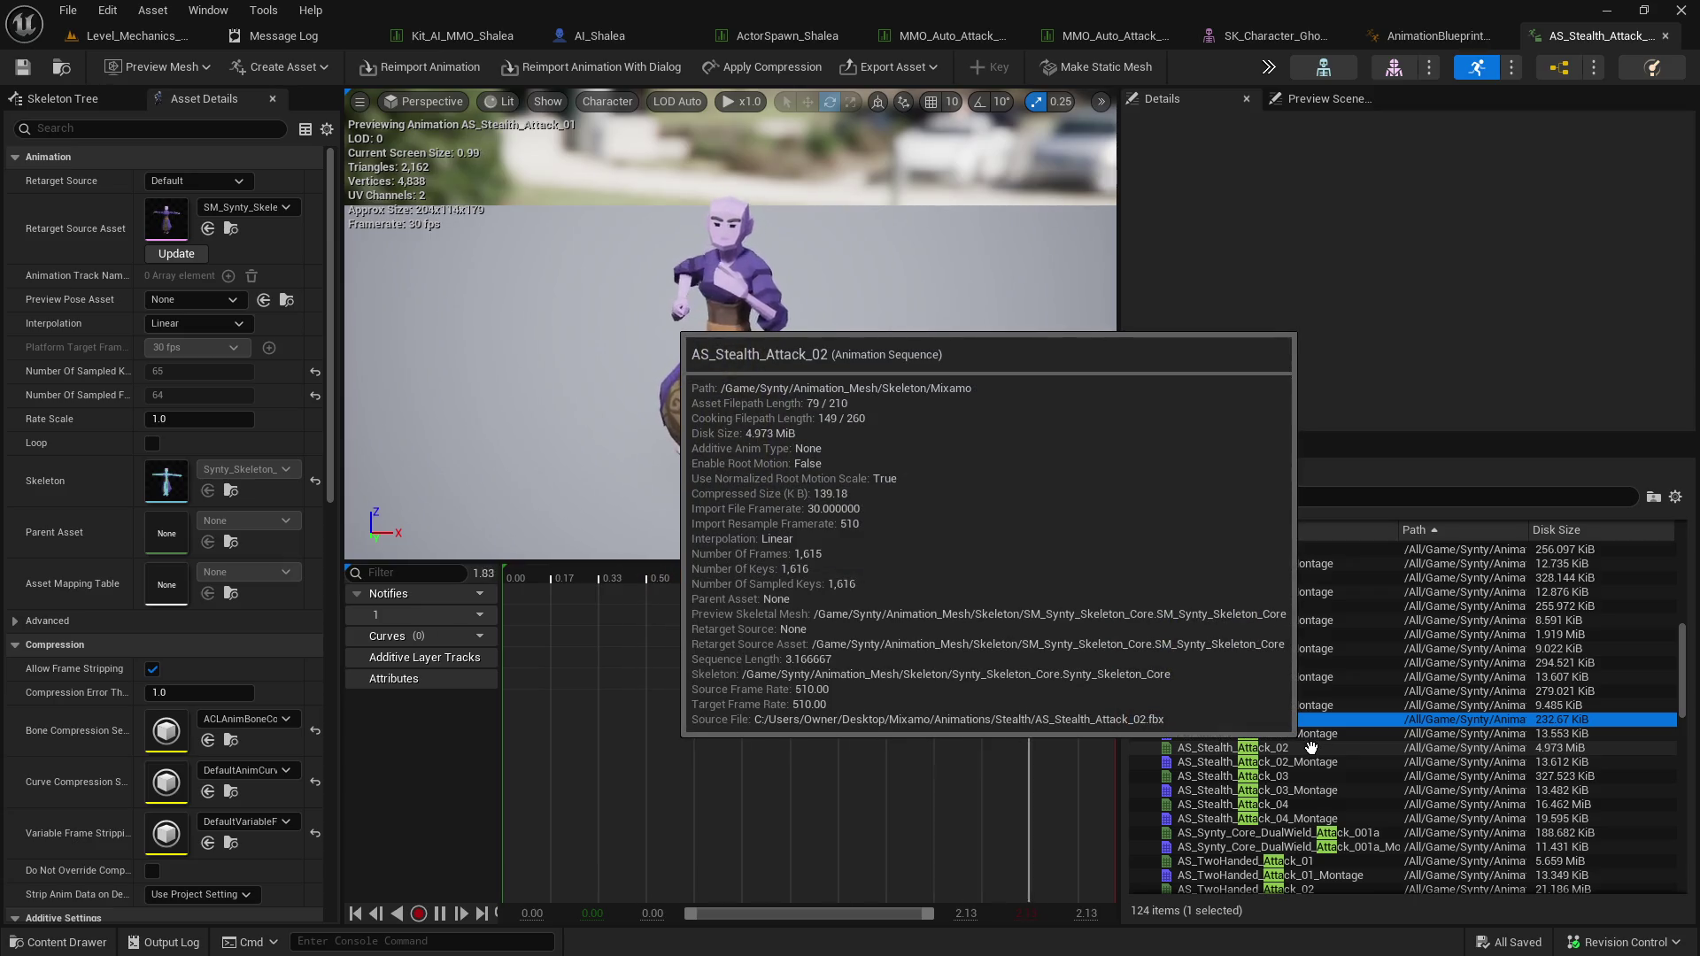
left_click(1311, 748)
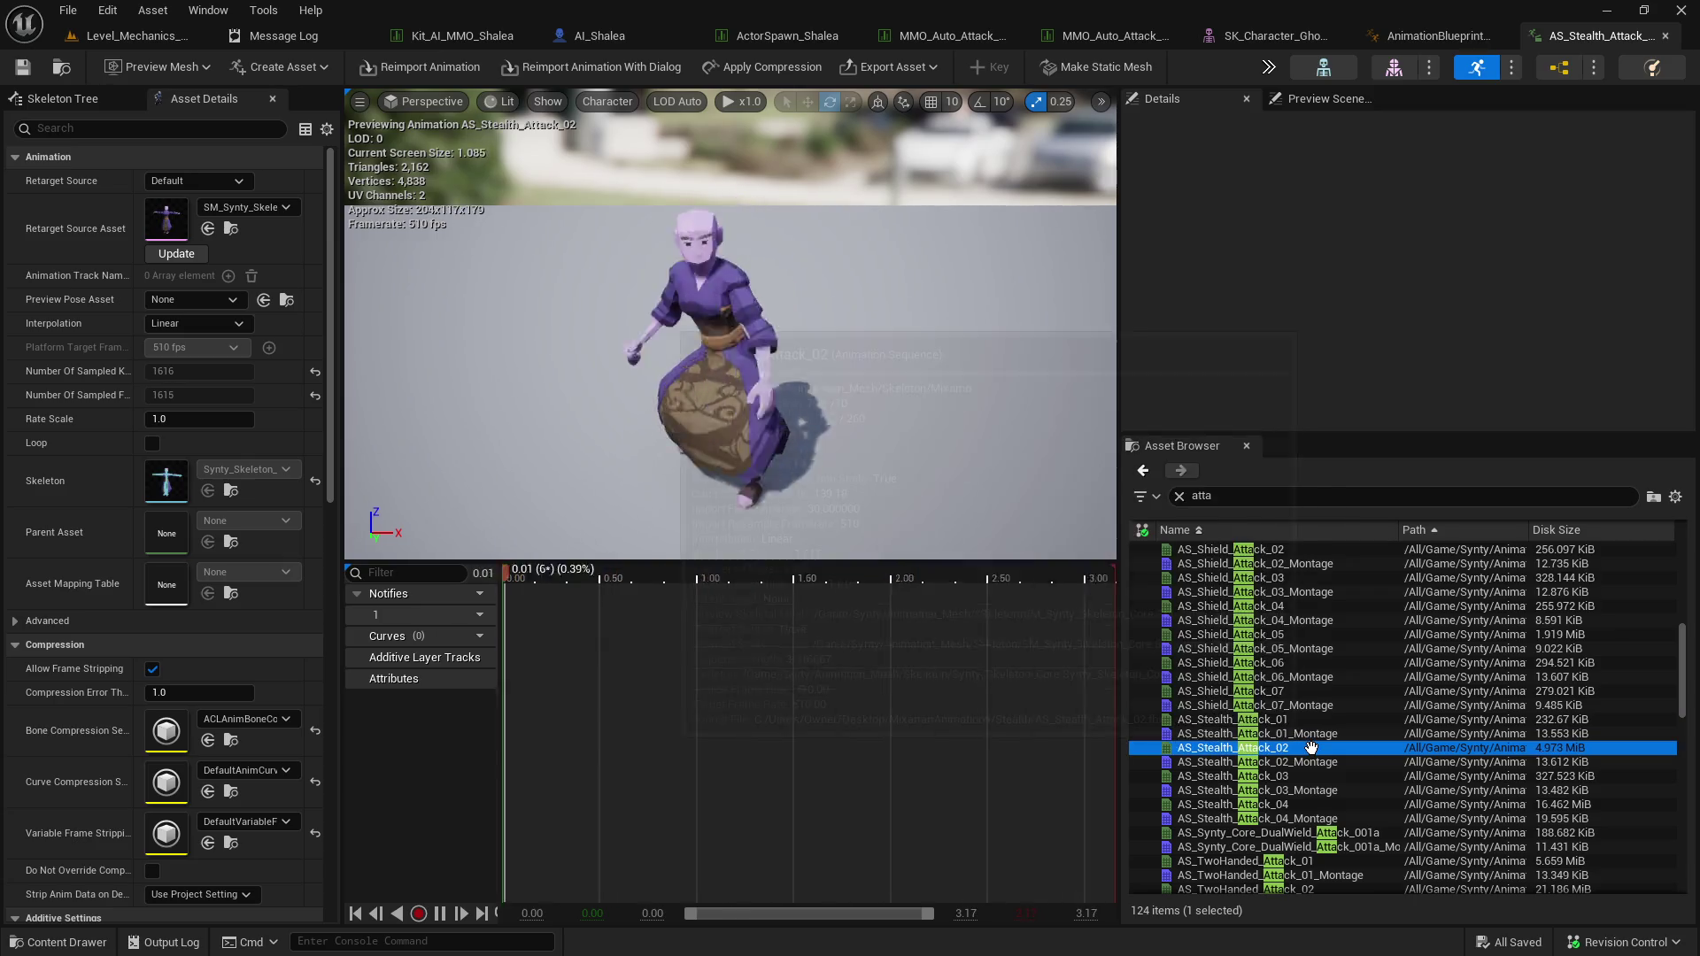
mouse_move(1305, 773)
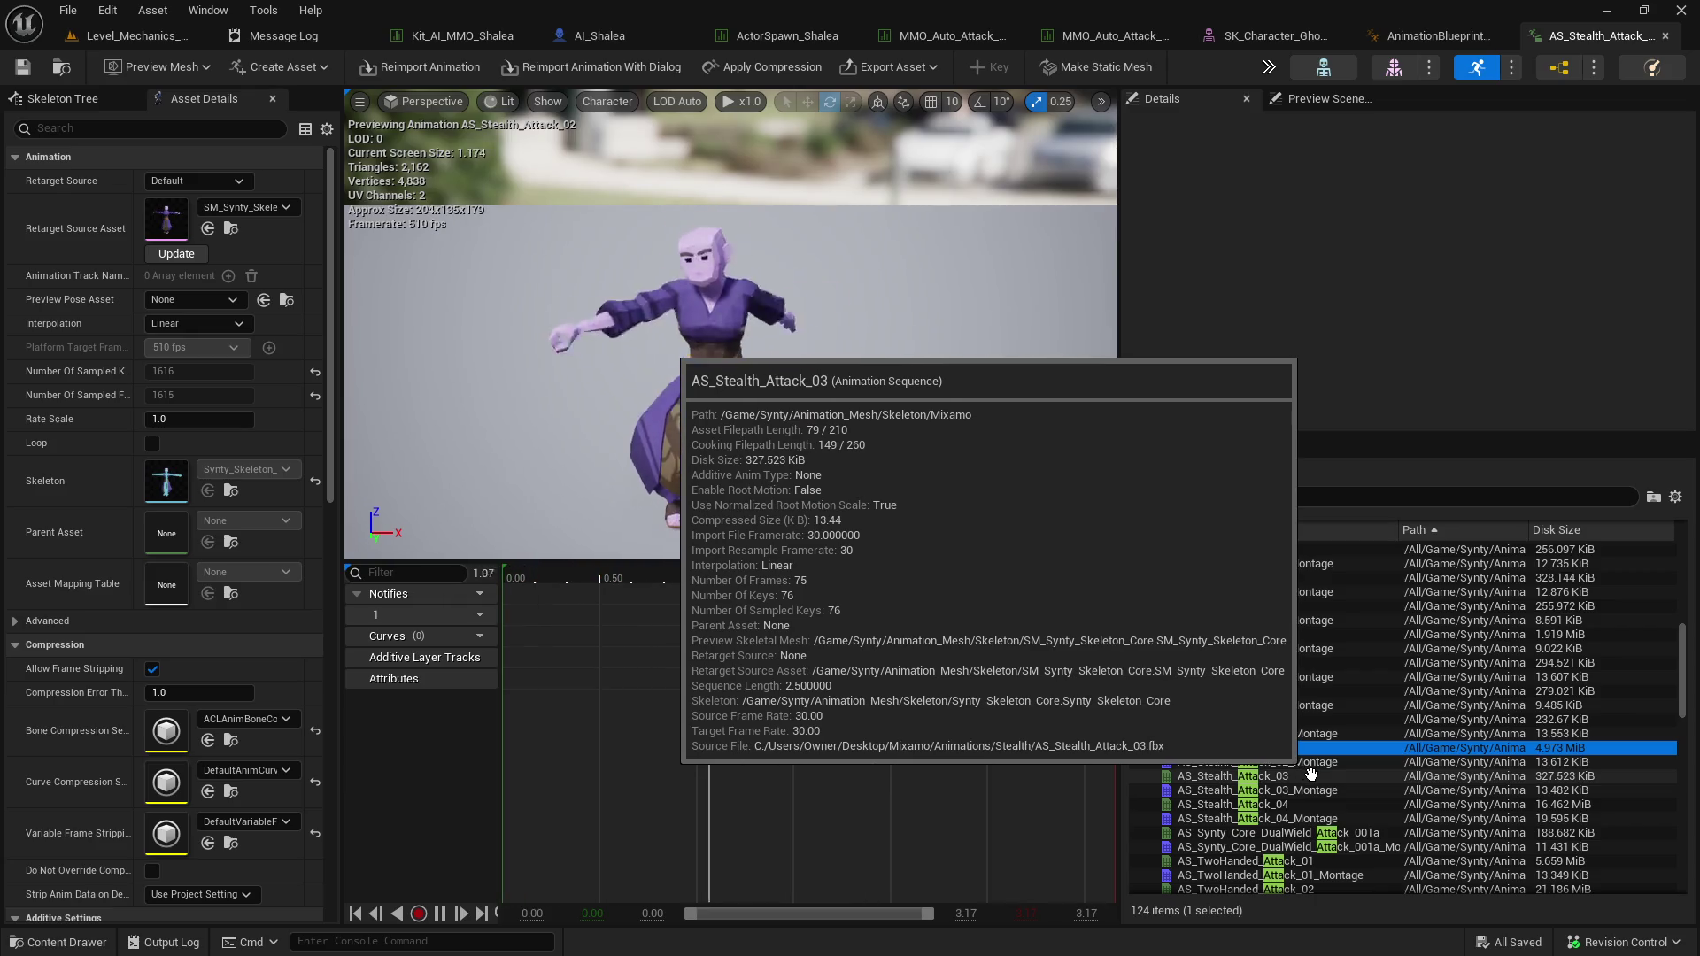
left_click(1335, 761)
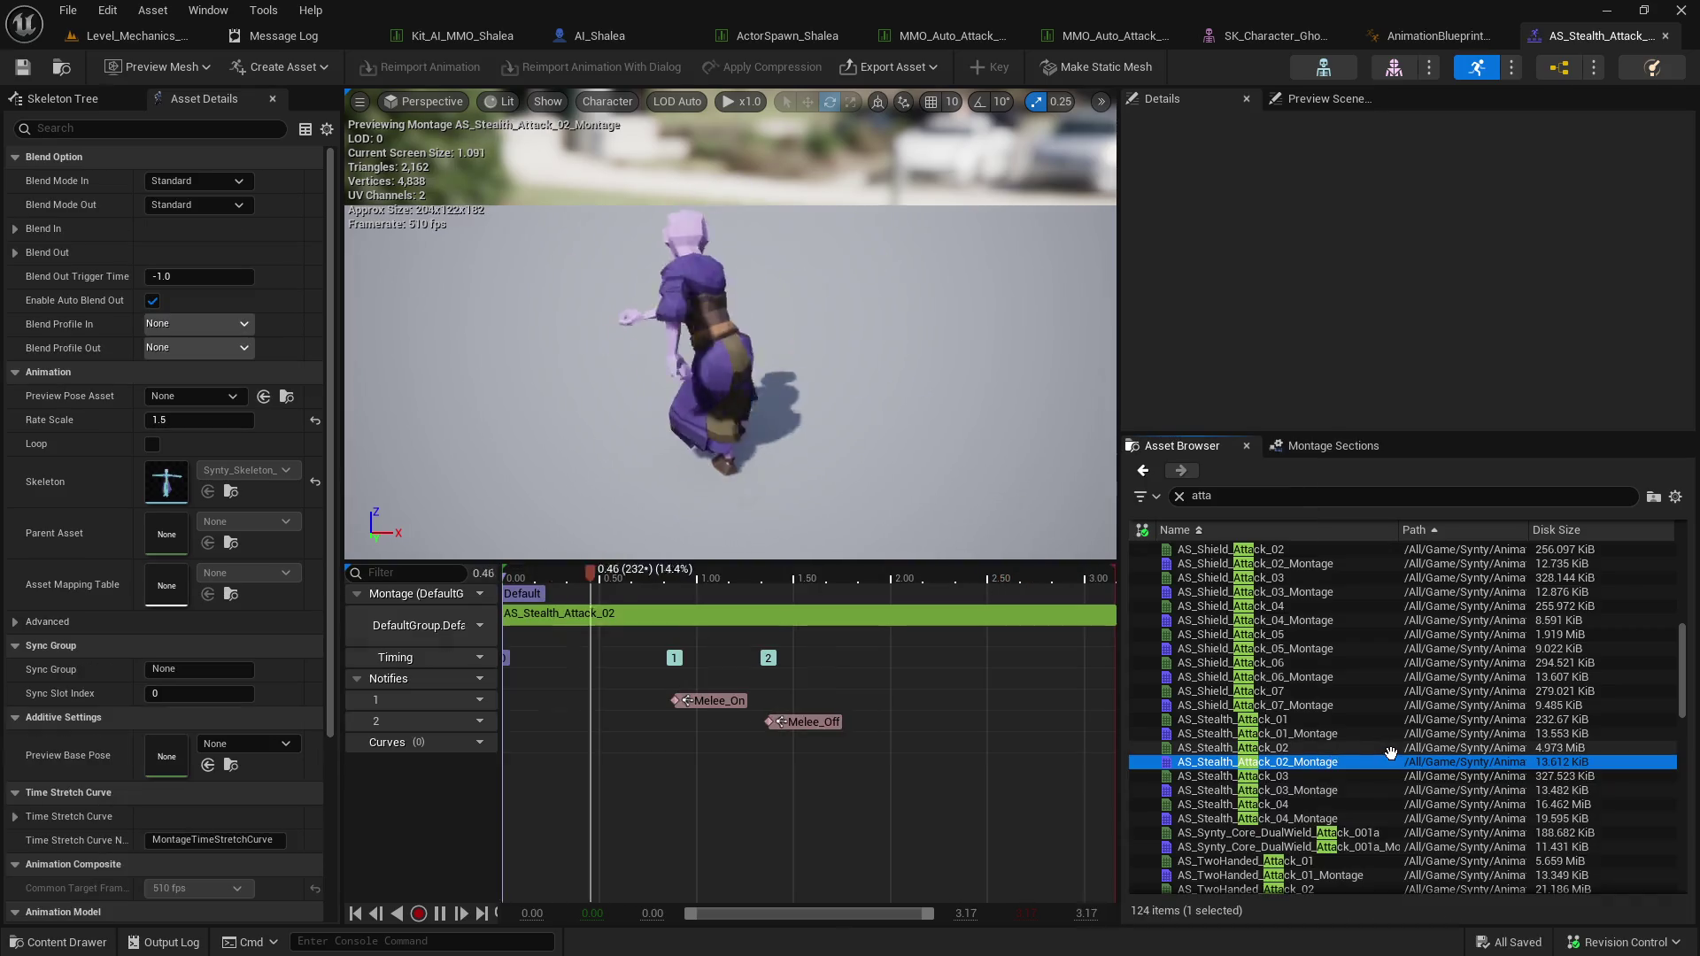
Delete the Melee_Off and Melee_On notifies from the montage and save it.
mouse_move(1378, 754)
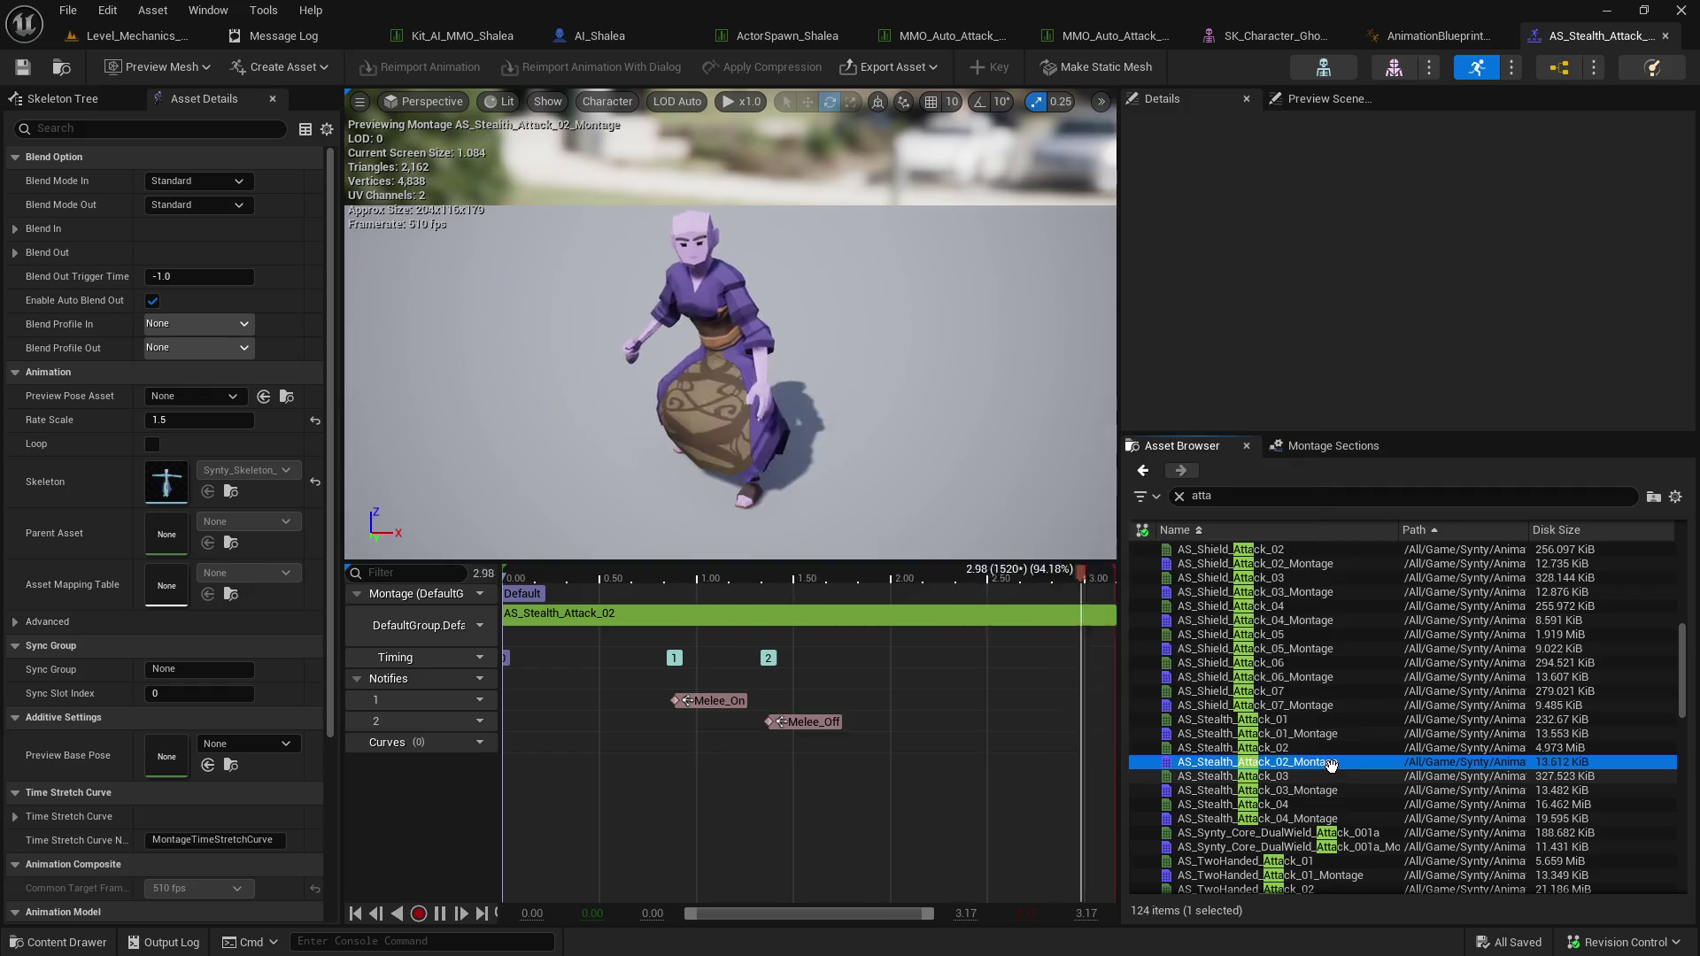
mouse_move(1332, 763)
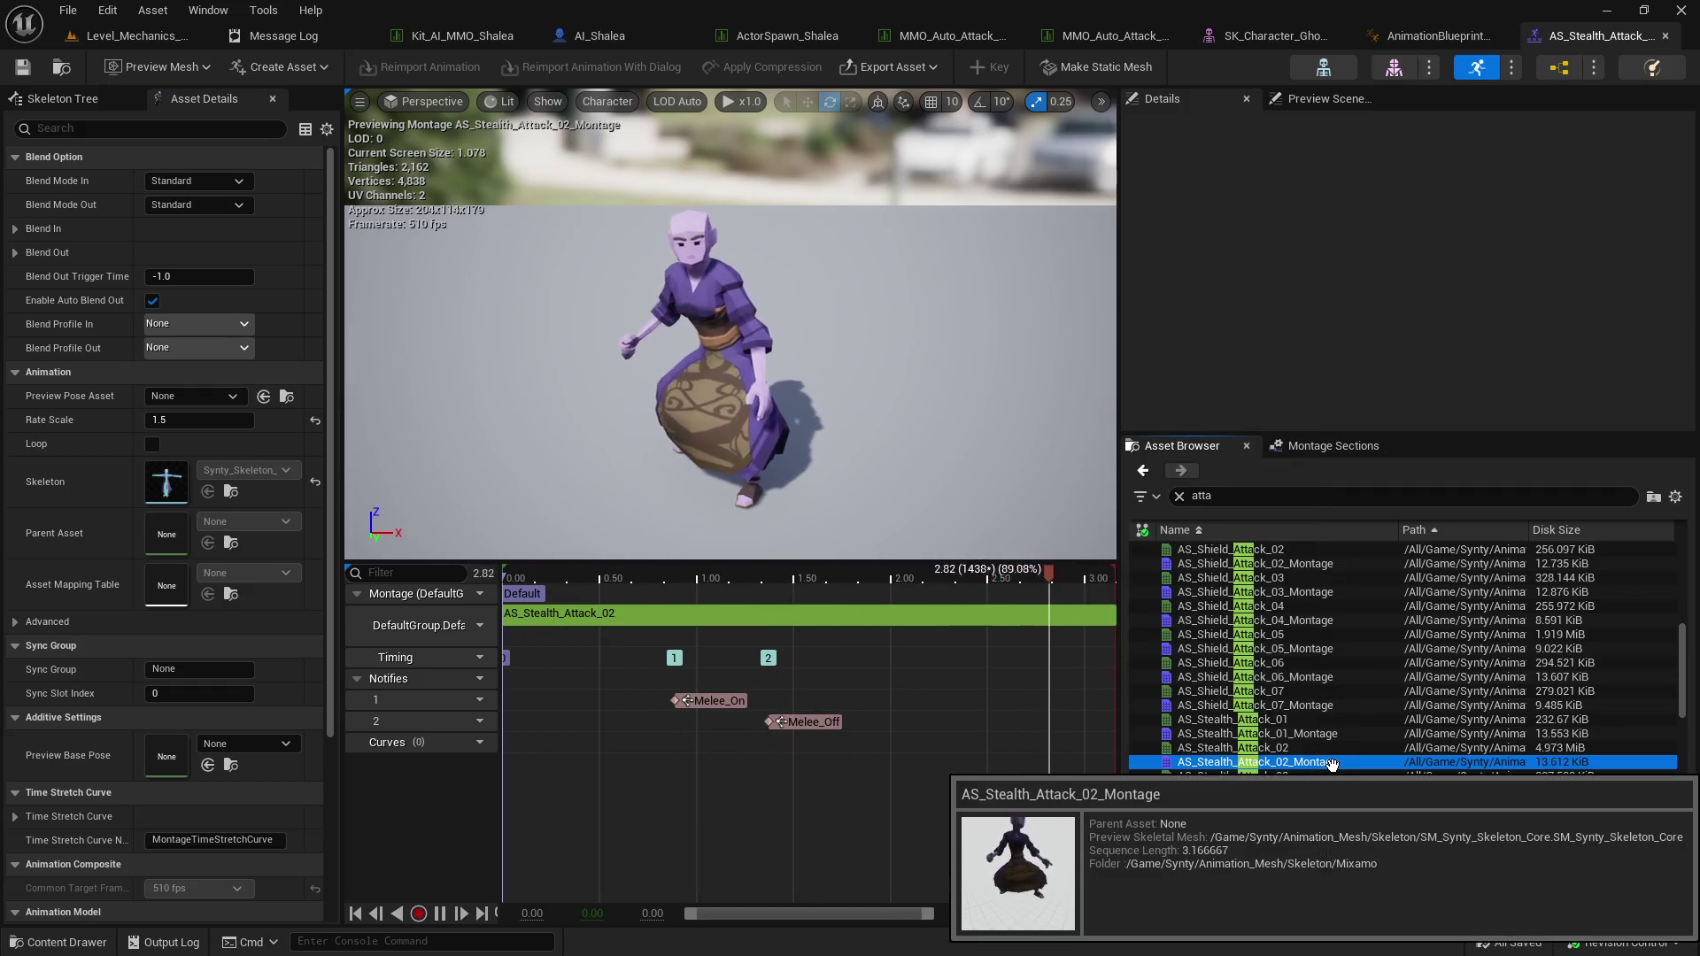
left_click(808, 721)
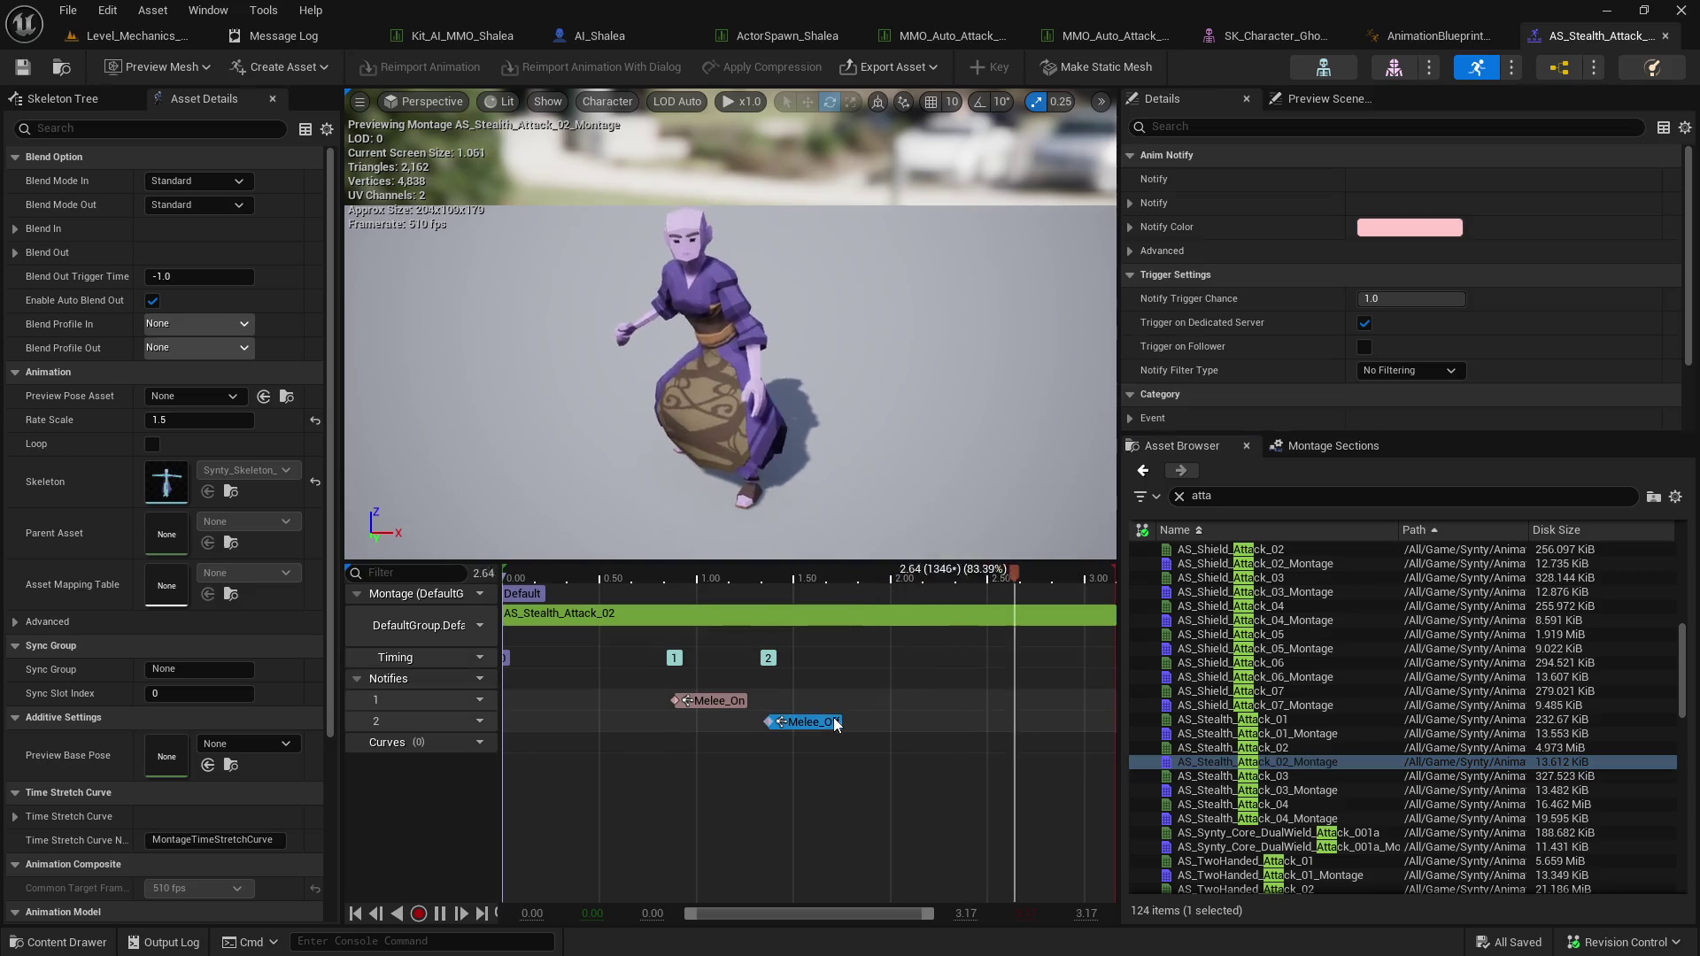
key("Delete")
left_click(709, 700)
key("Delete")
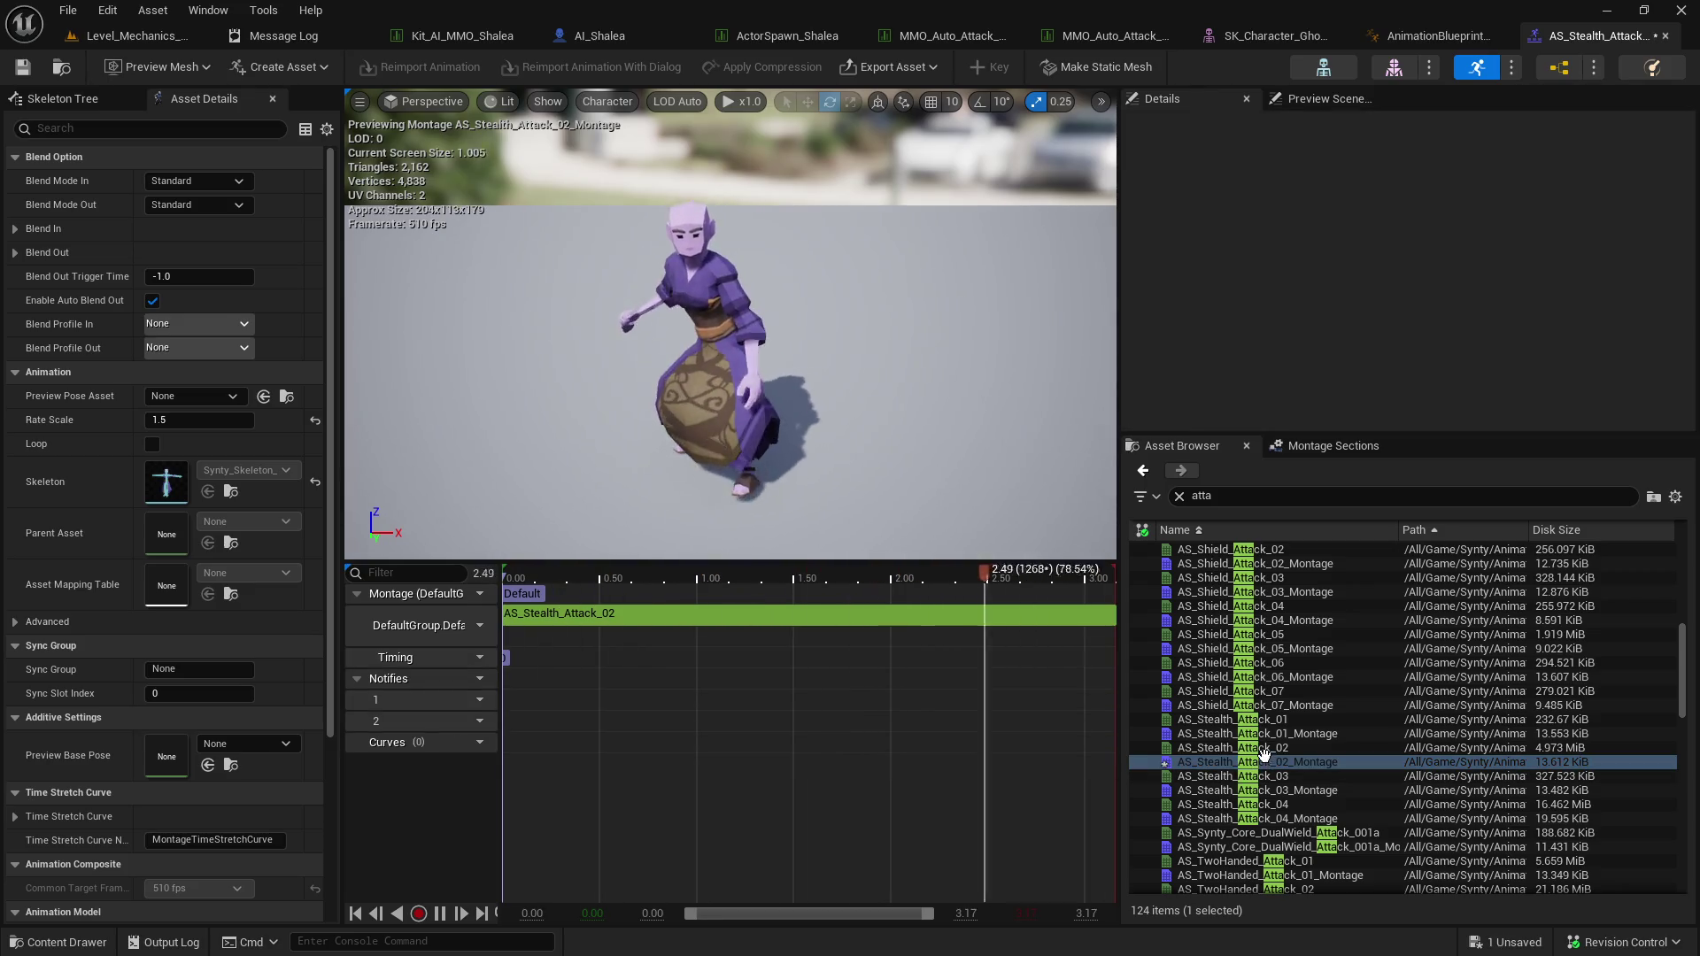
left_click(22, 68)
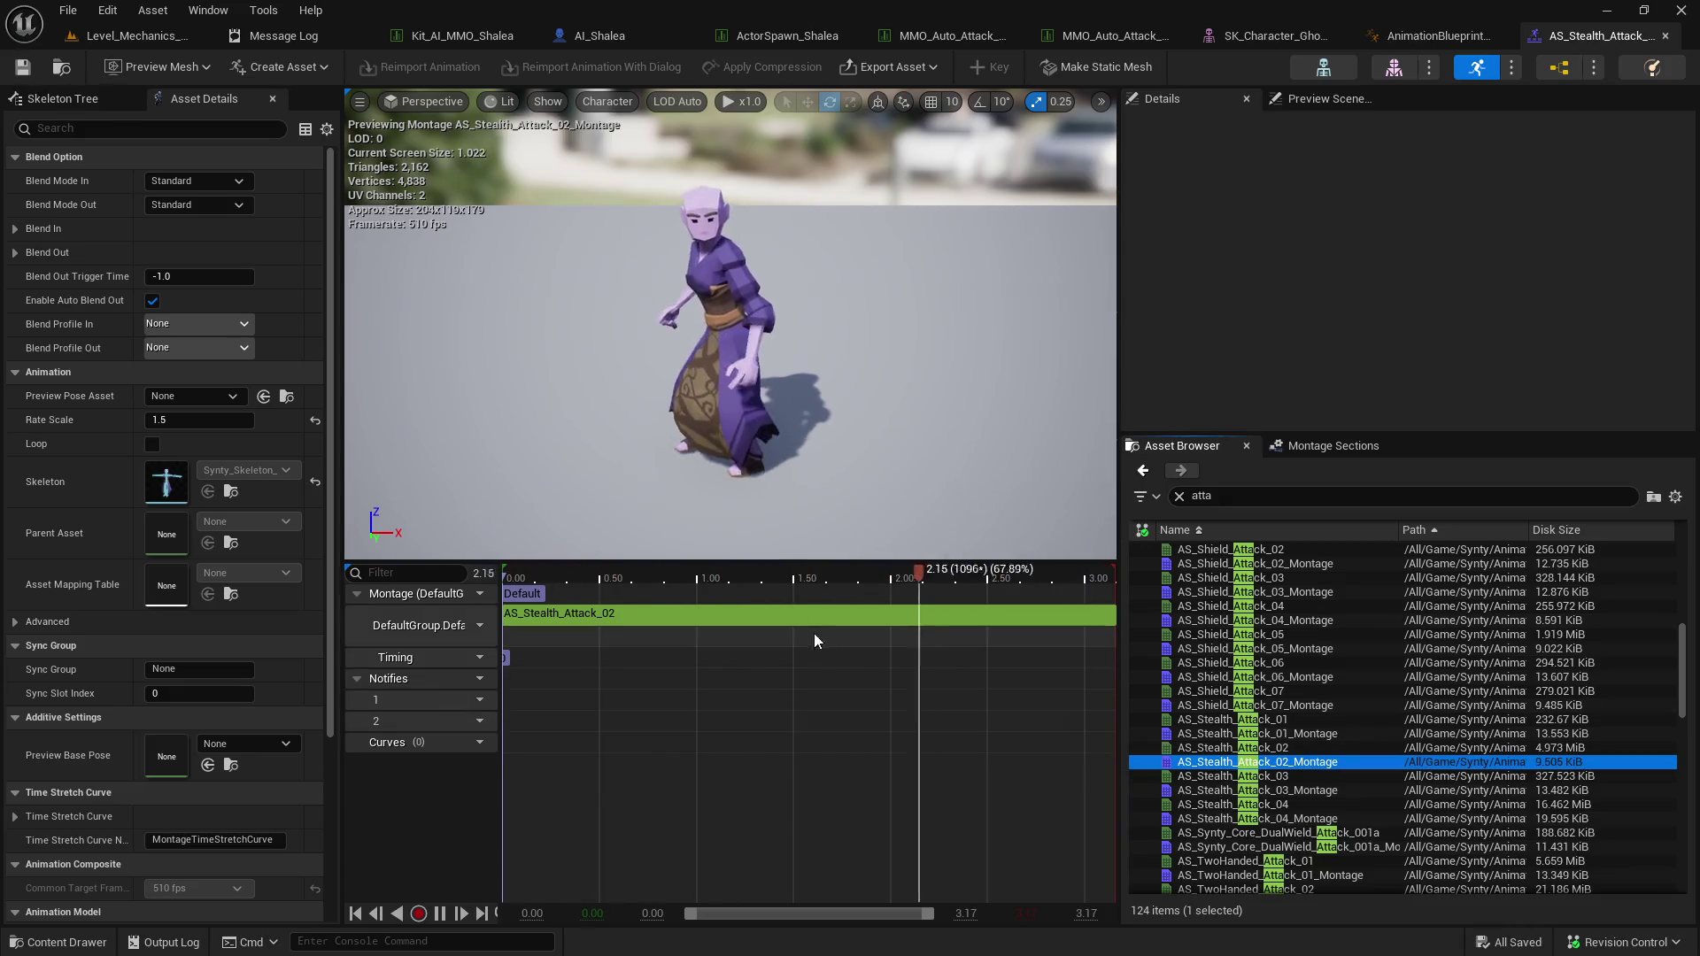
Try Play Rate 0.5 on the AS_Stealth_Attack_02 segment, restore it to 1.0, and save.
left_click(809, 620)
right_click(809, 619)
left_click(800, 610)
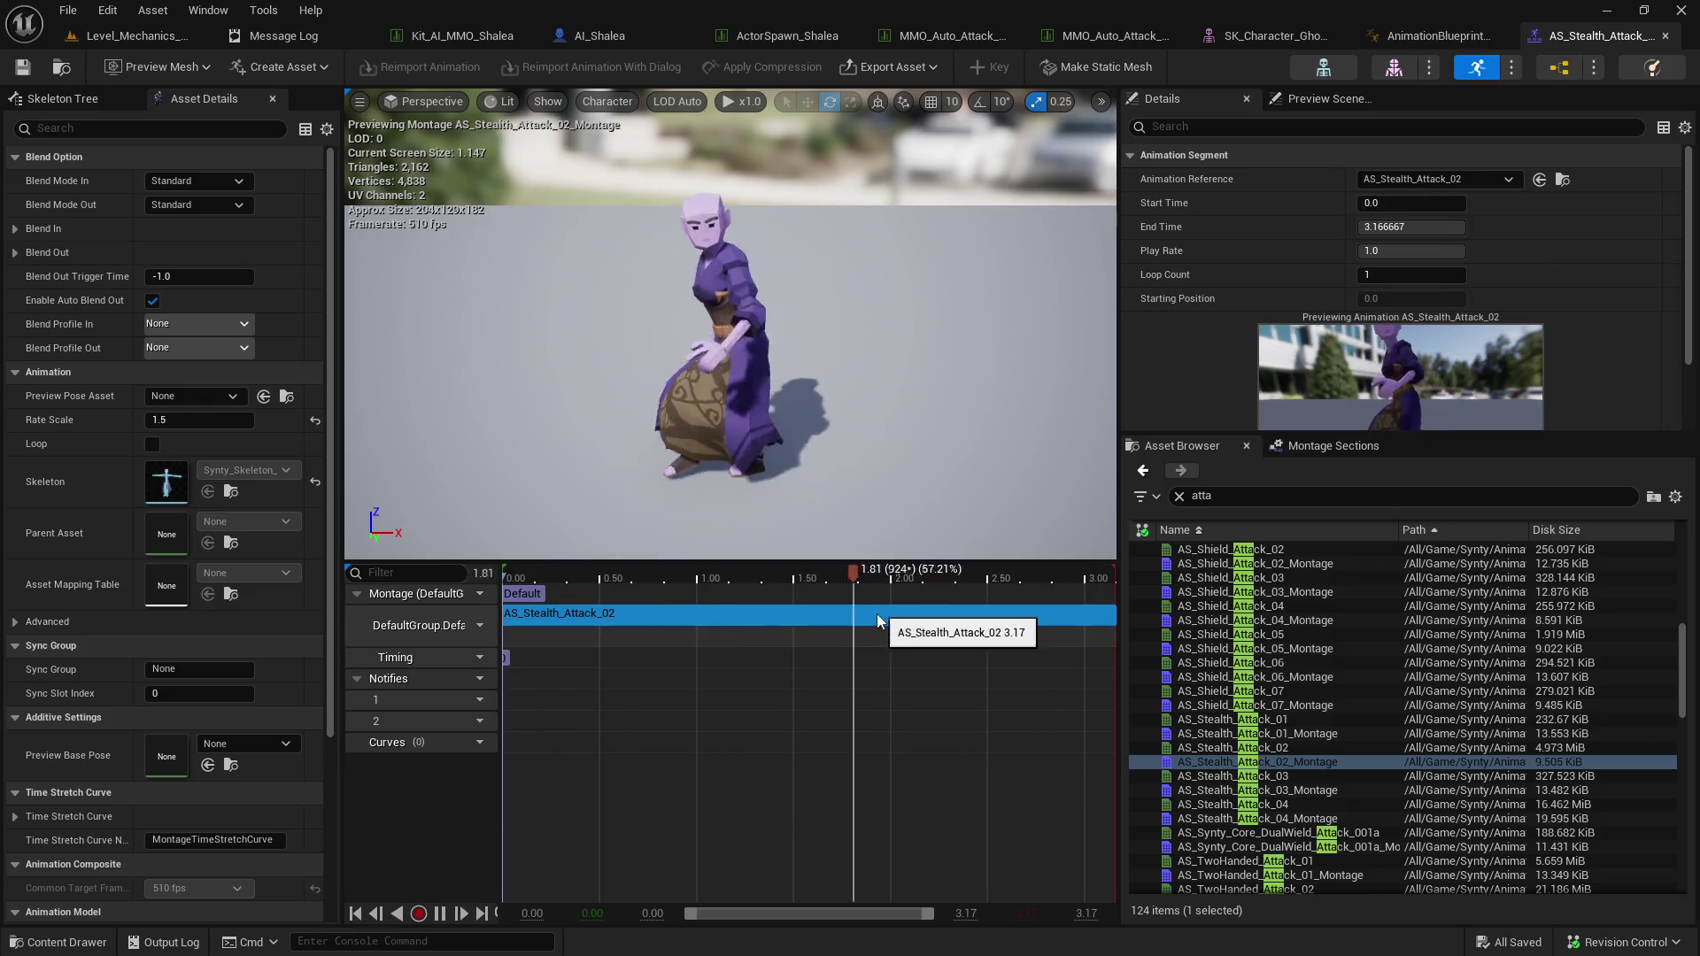
left_click(1391, 252)
type("0.5")
key("Return")
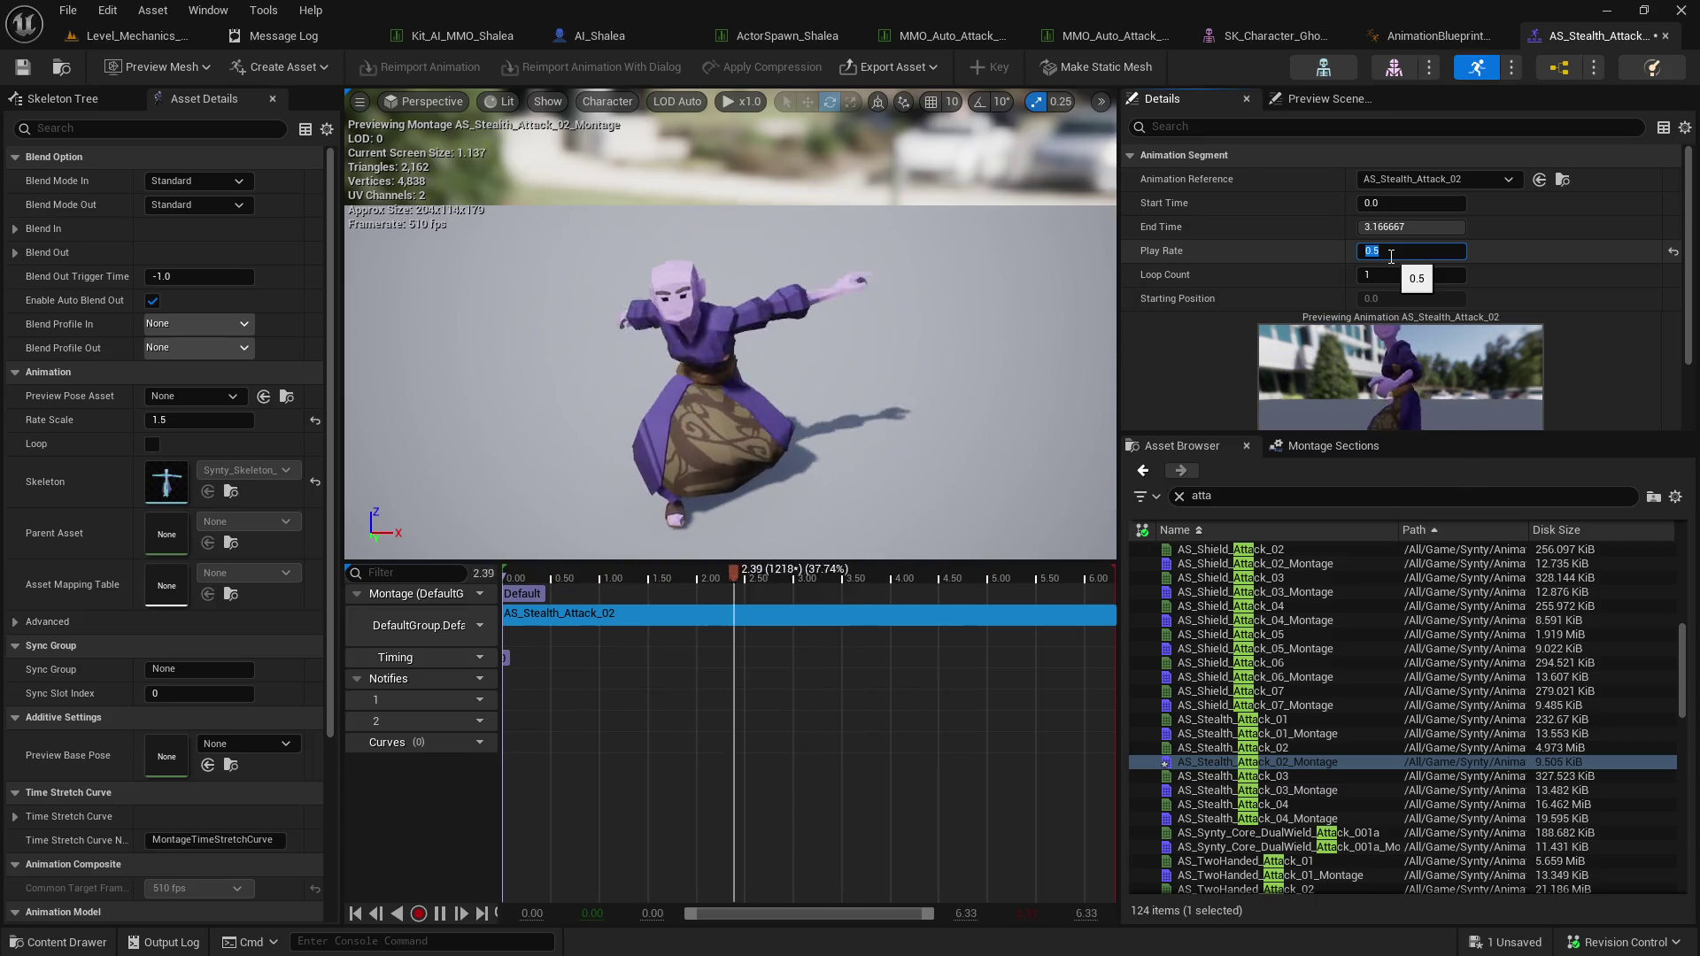
type("1.0")
key("Return")
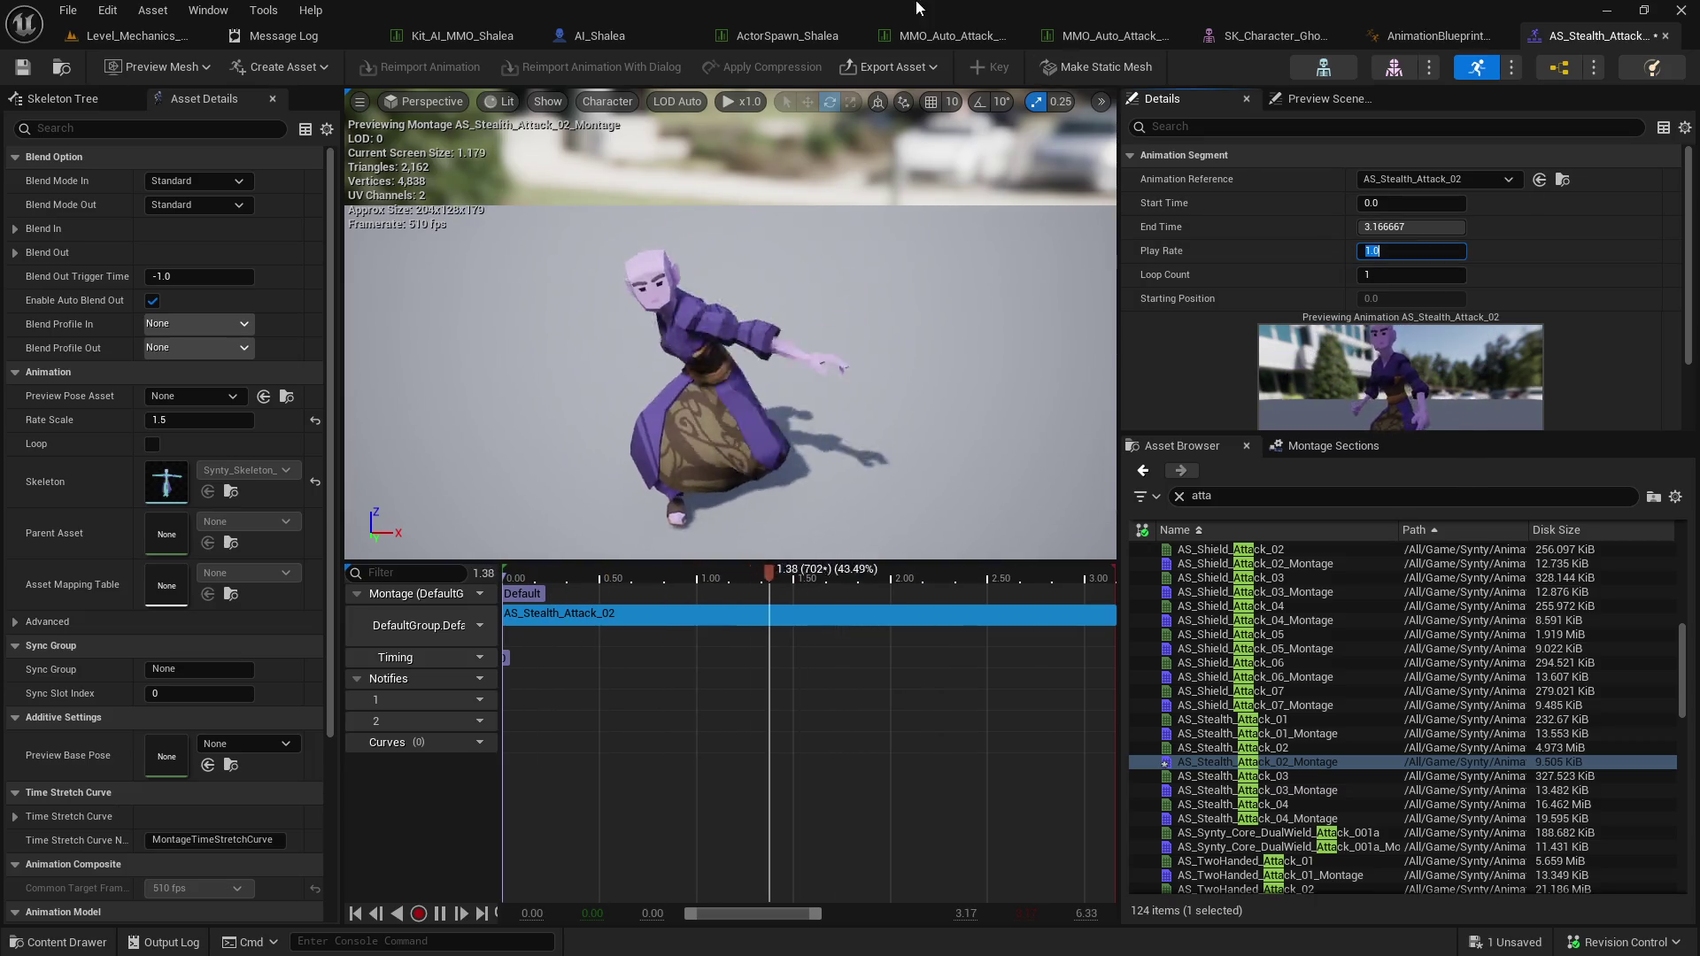
key("ctrl+s")
left_click(81, 69)
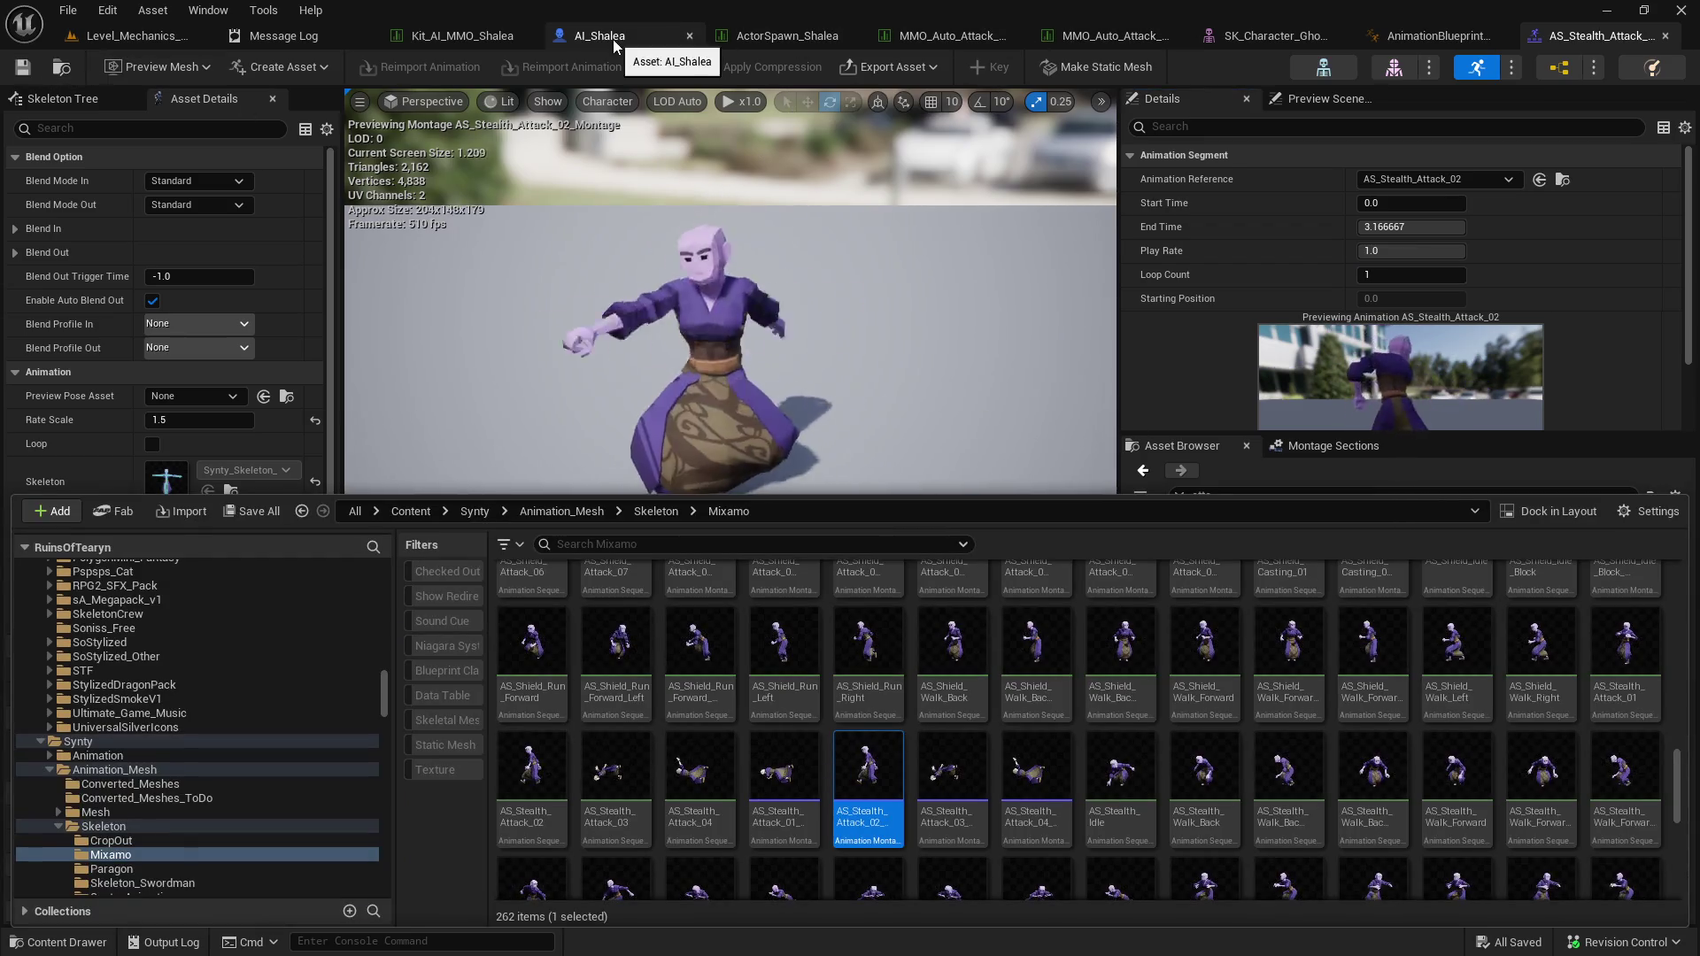
Duplicate the MMO_Auto_Attack table as MMO_Auto_Attack_Shalea_Spin_Attack and open the copy.
left_click(1106, 36)
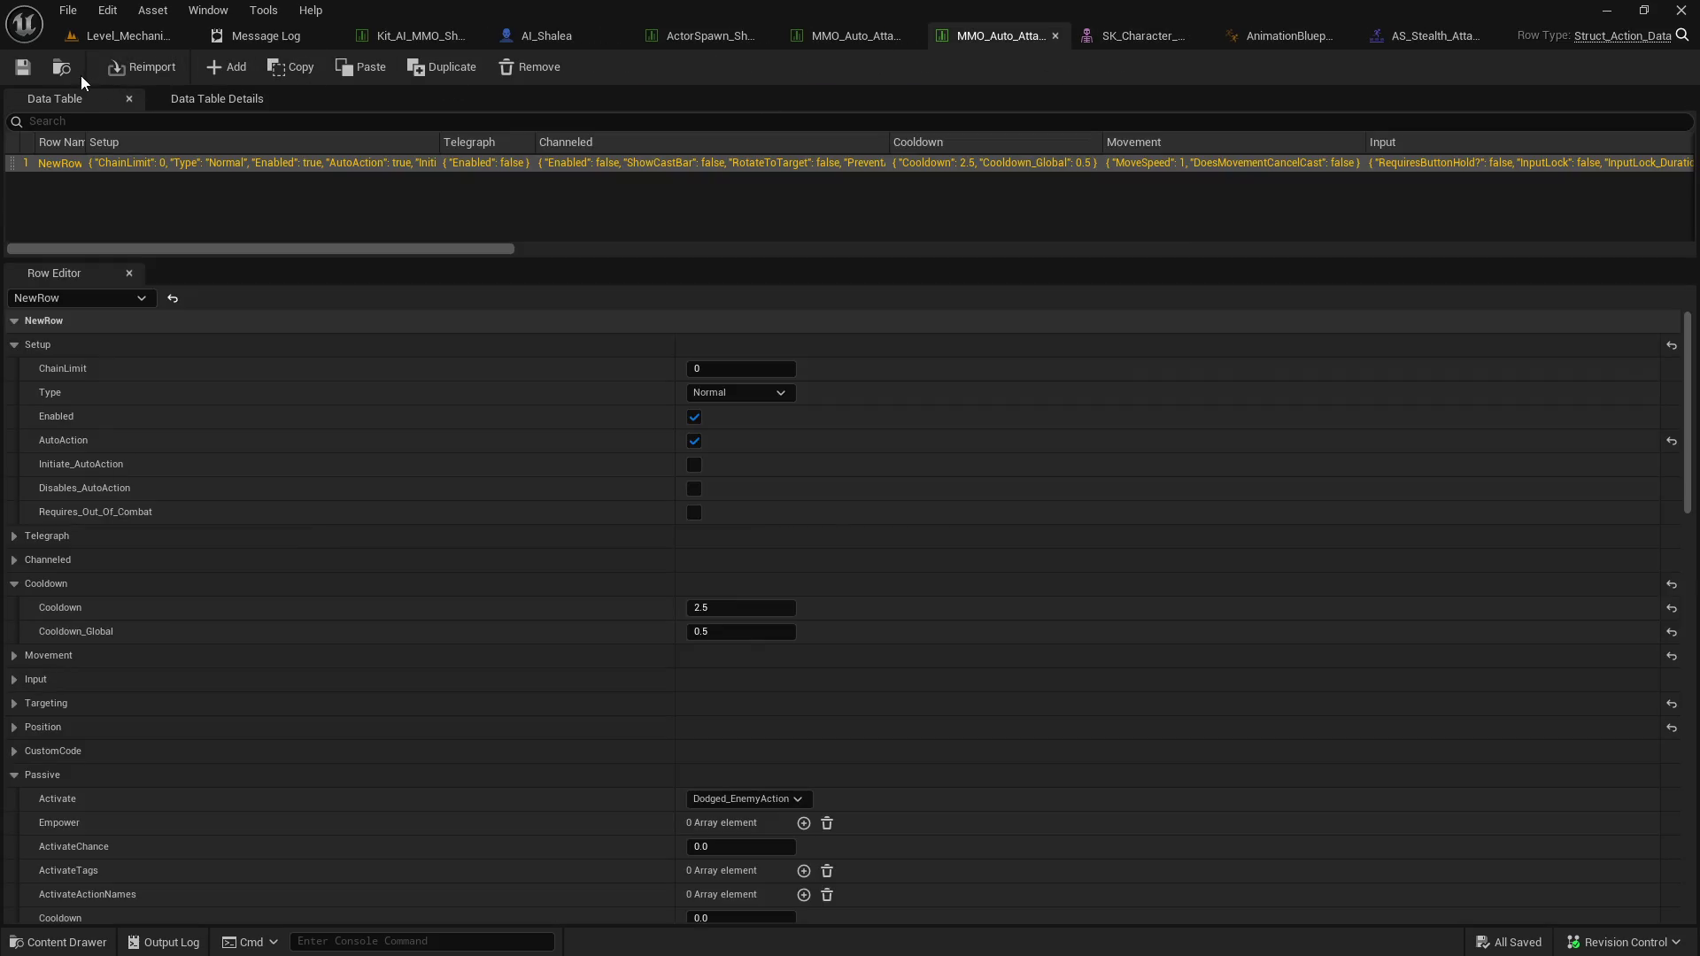
key("ctrl+space")
right_click(925, 500)
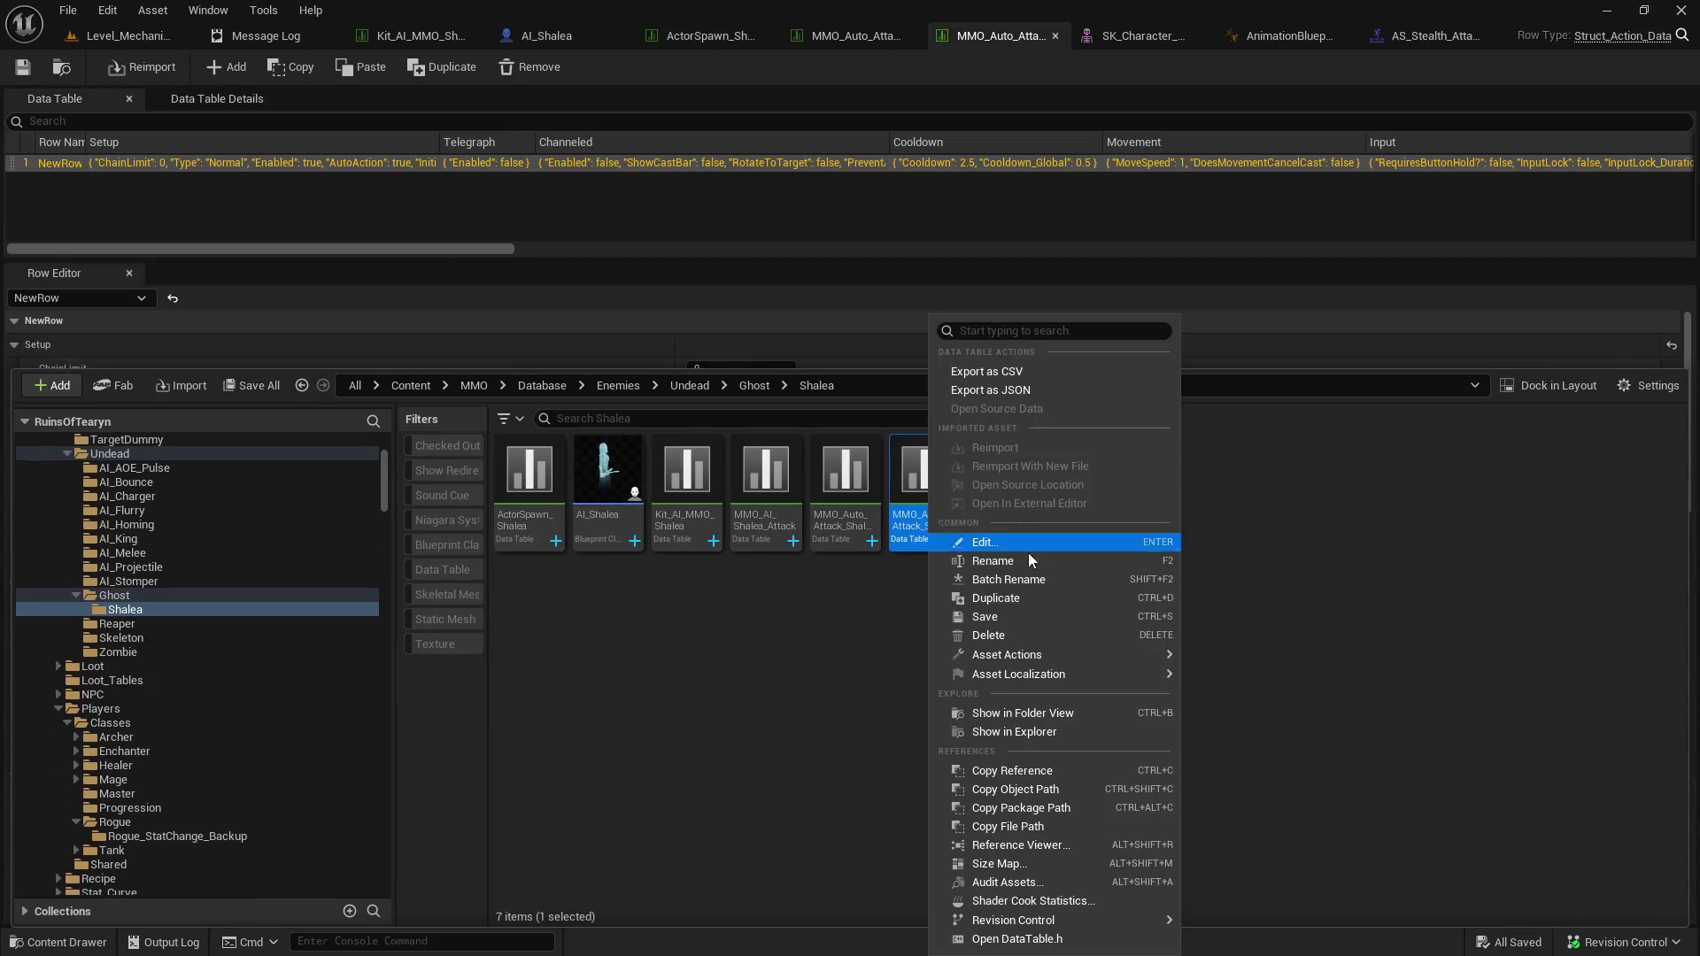
left_click(1030, 599)
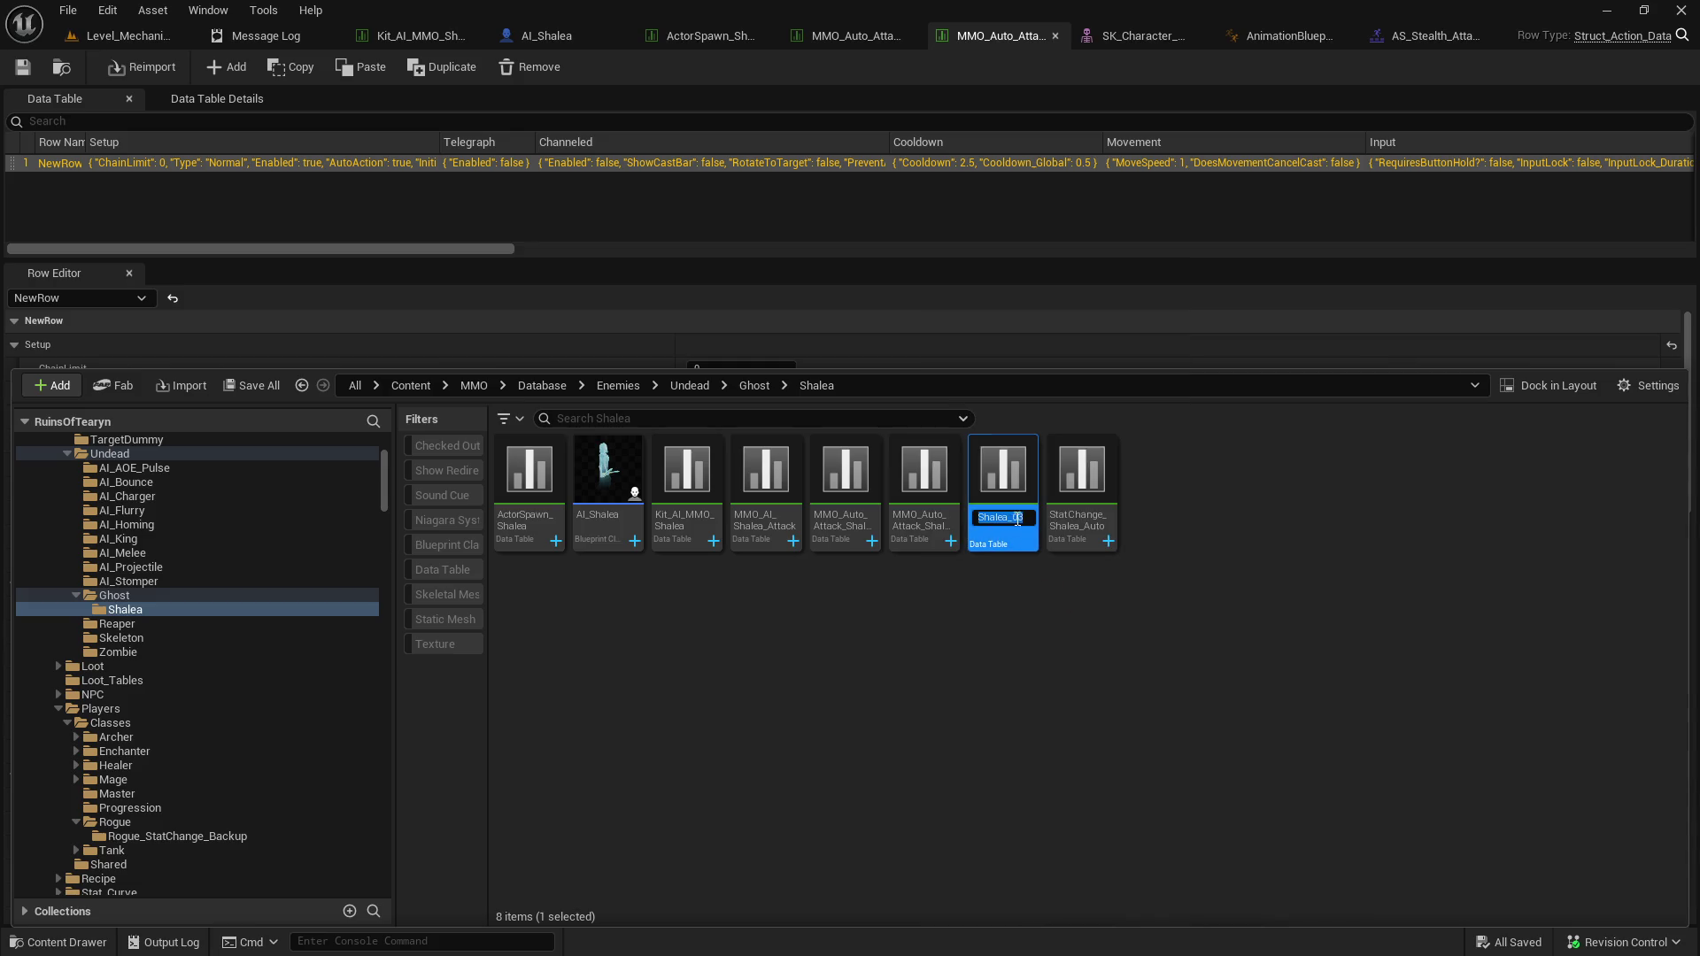
type("Shalea_Spin")
type("_Attack")
key("Return")
double_click(1003, 495)
scroll(921, 742, "down", 15)
left_click(1302, 36)
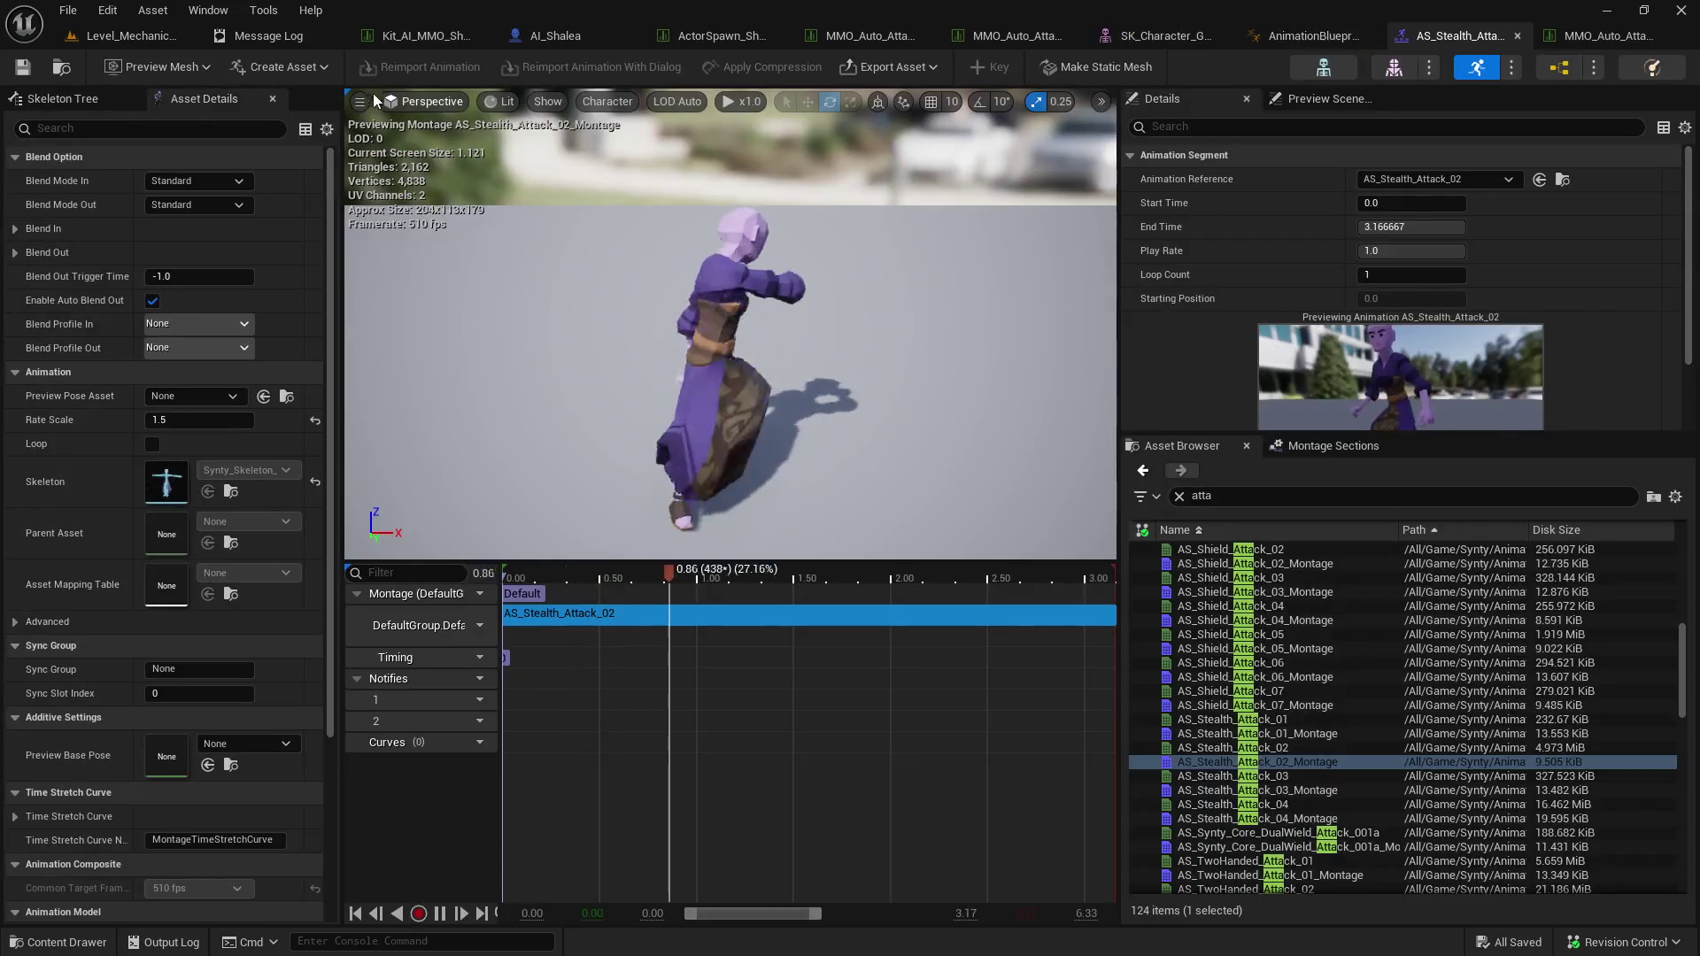
Set End_Animation to AS_Stealth_Attack_02_Montage, rename the ability 'Shalea: Spin Attack', and save.
key("ctrl+space")
left_click(1602, 35)
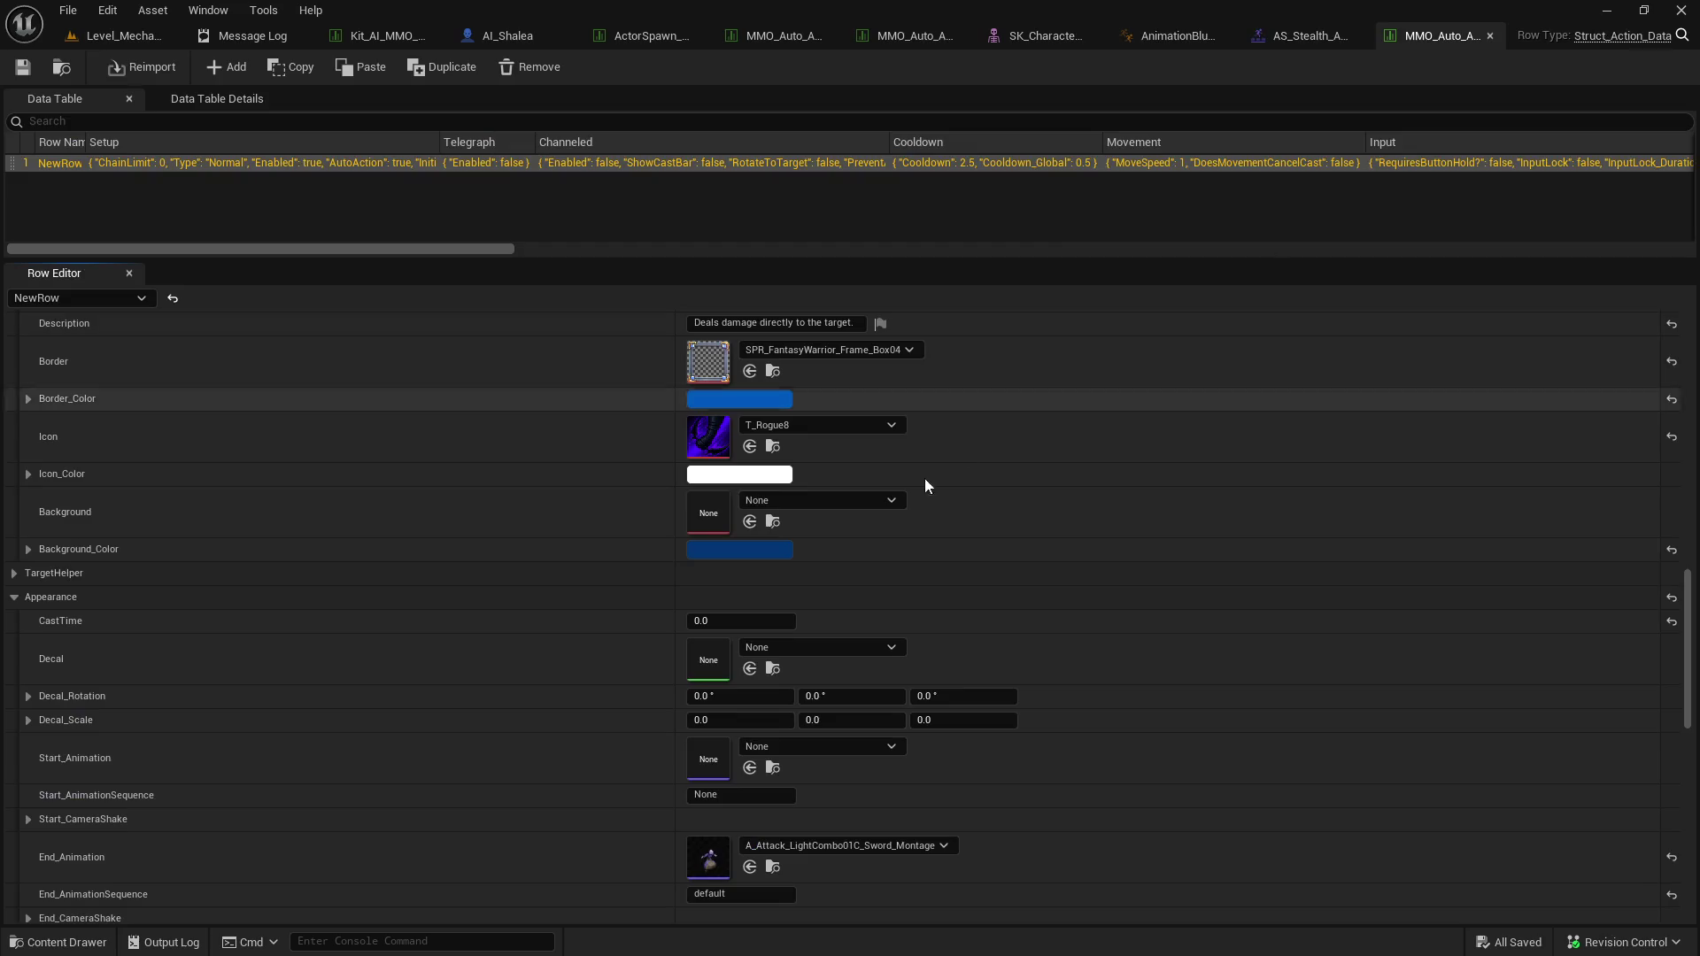
scroll(960, 458, "down", 3)
left_click(750, 697)
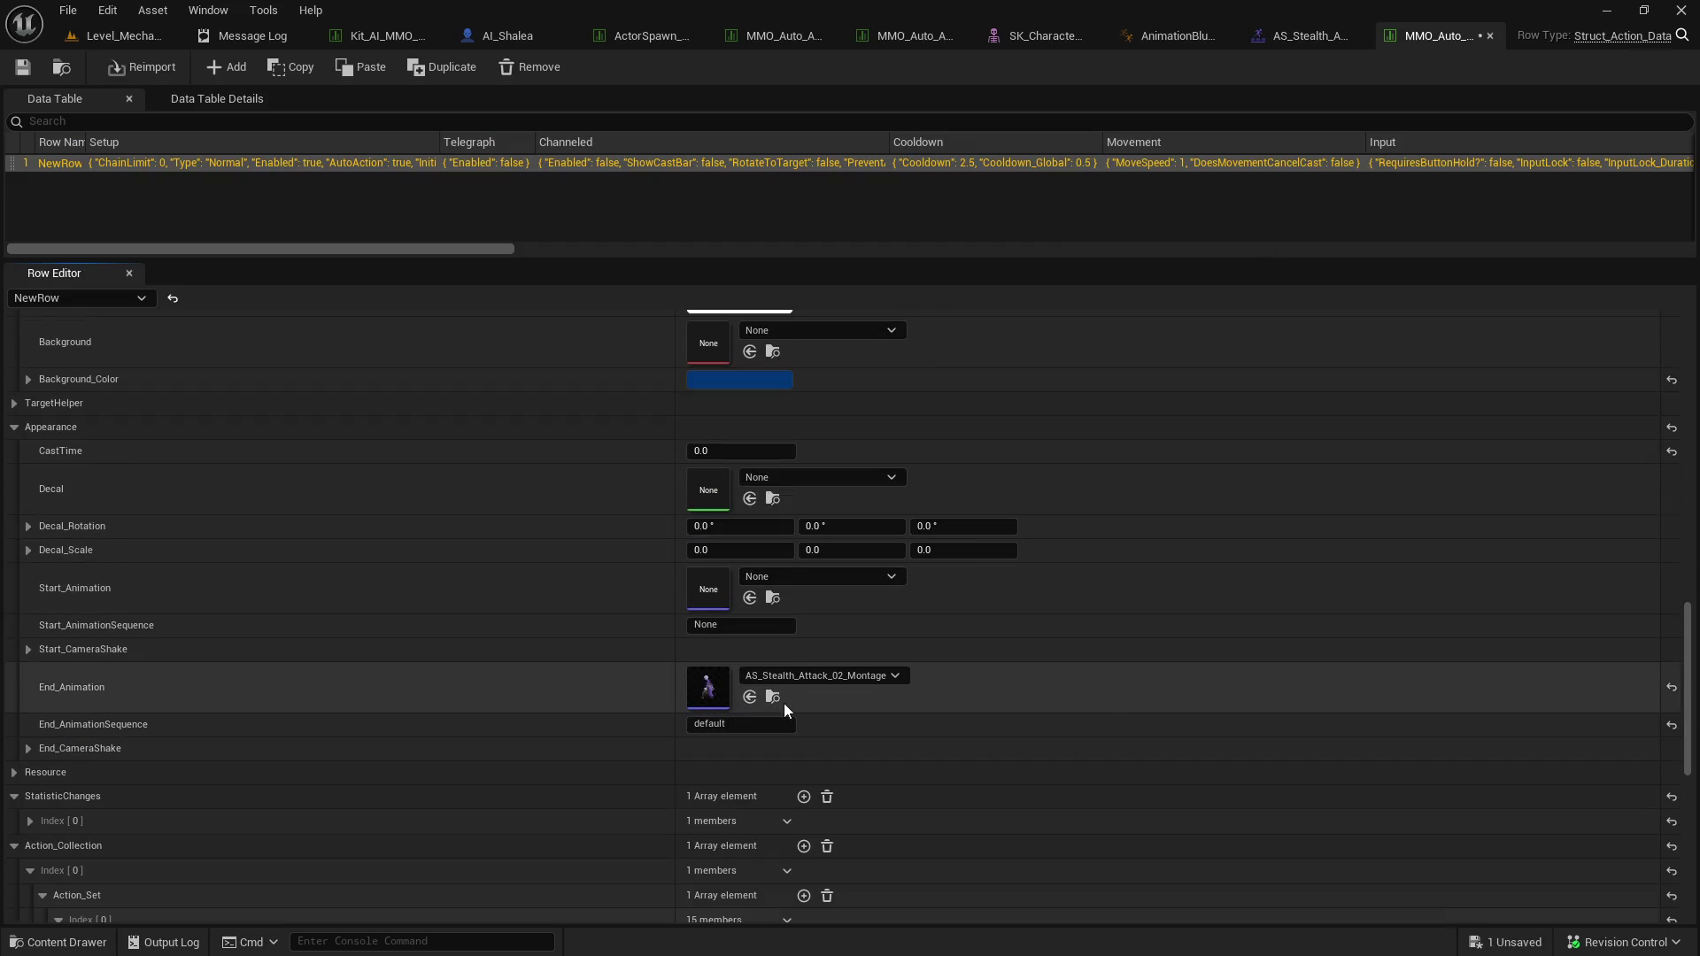
scroll(779, 691, "up", 6)
left_click(732, 468)
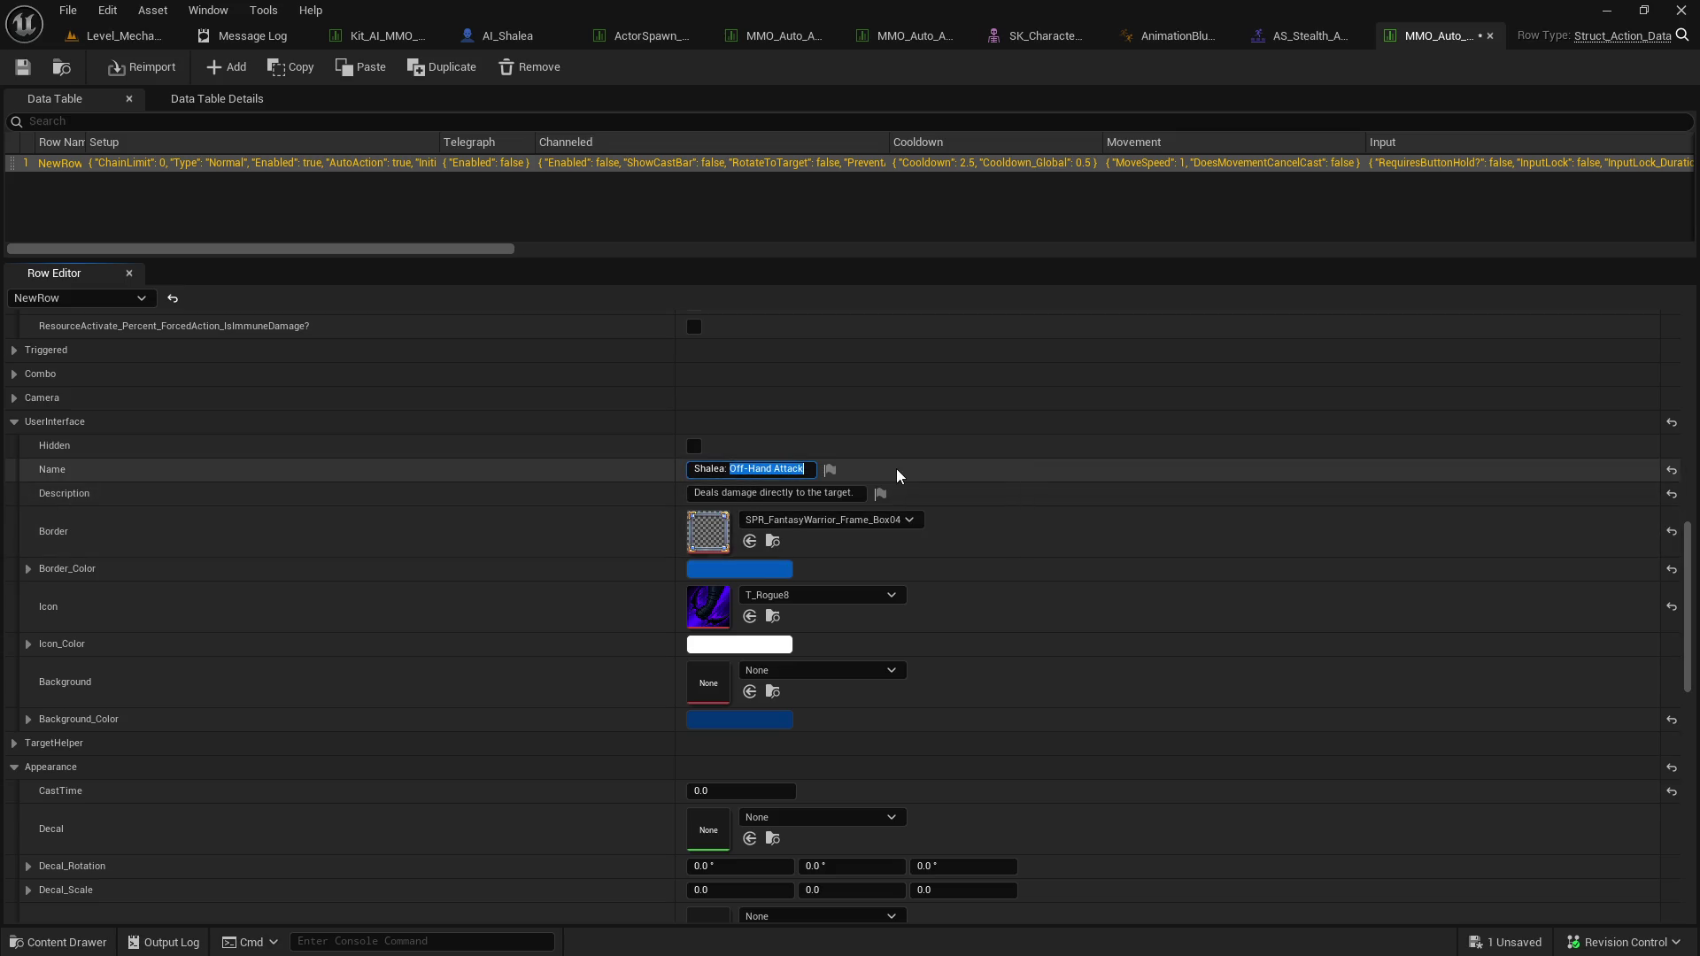
key("Return")
left_click(23, 66)
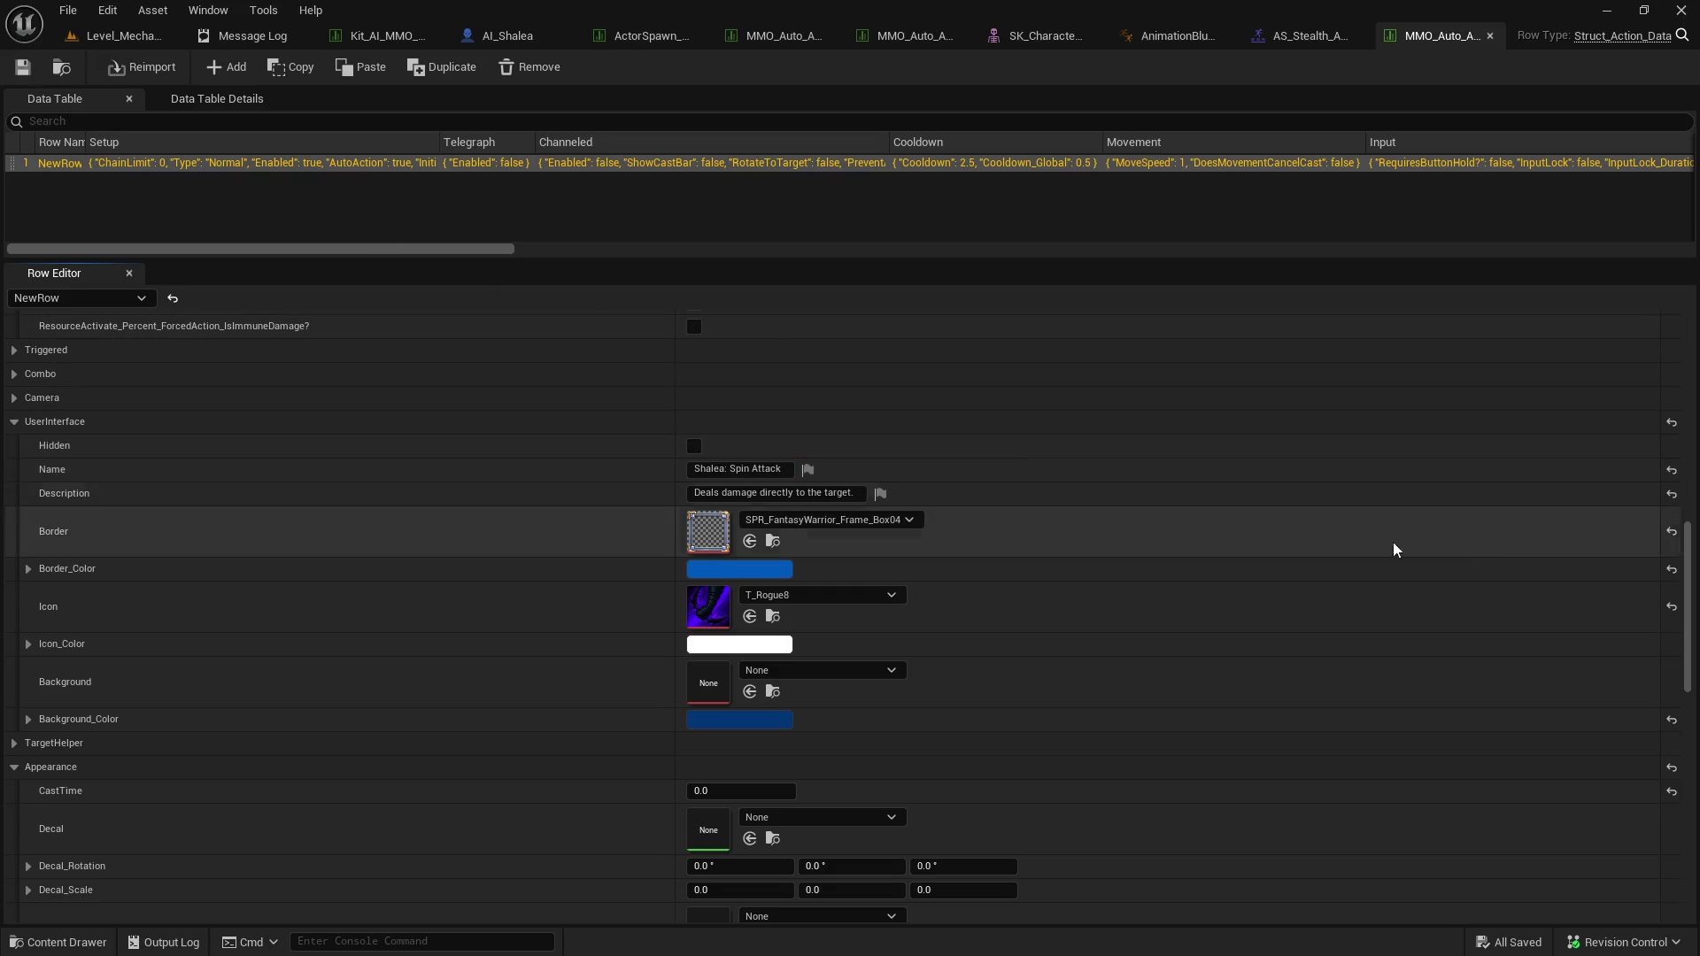
Glance at the test level, then return to the spin-attack table and Shalea folder.
mouse_move(1689, 582)
left_mouse_down()
mouse_move(1691, 385)
mouse_move(1695, 506)
left_mouse_up()
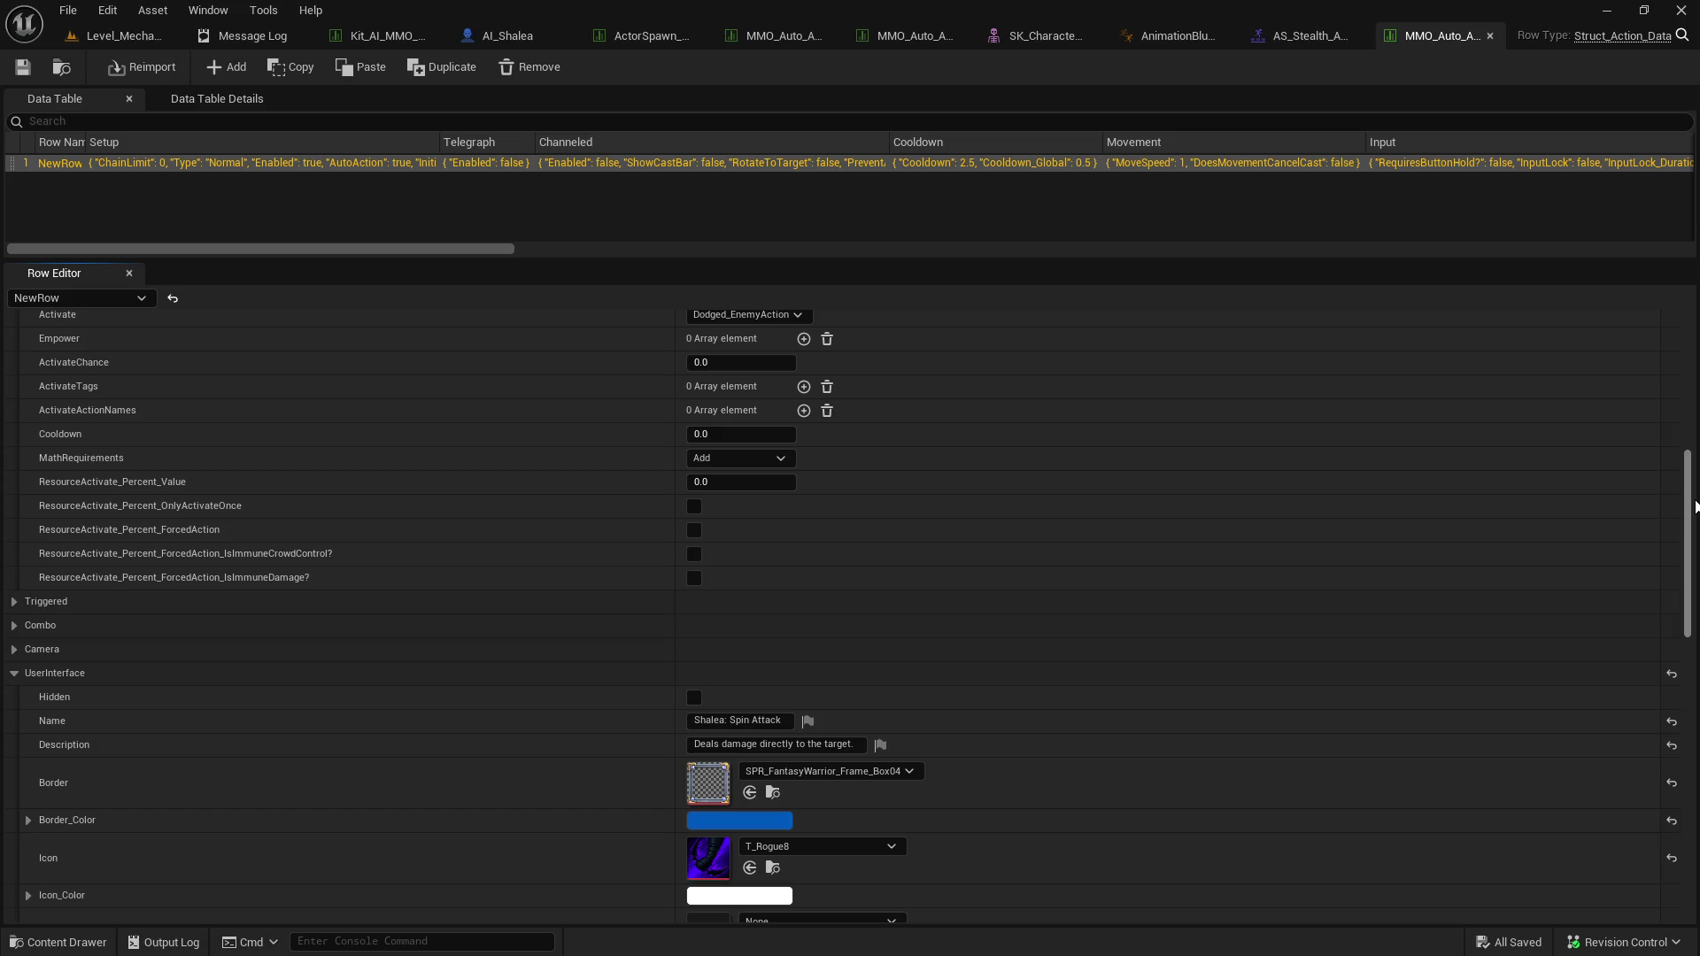
left_click(116, 39)
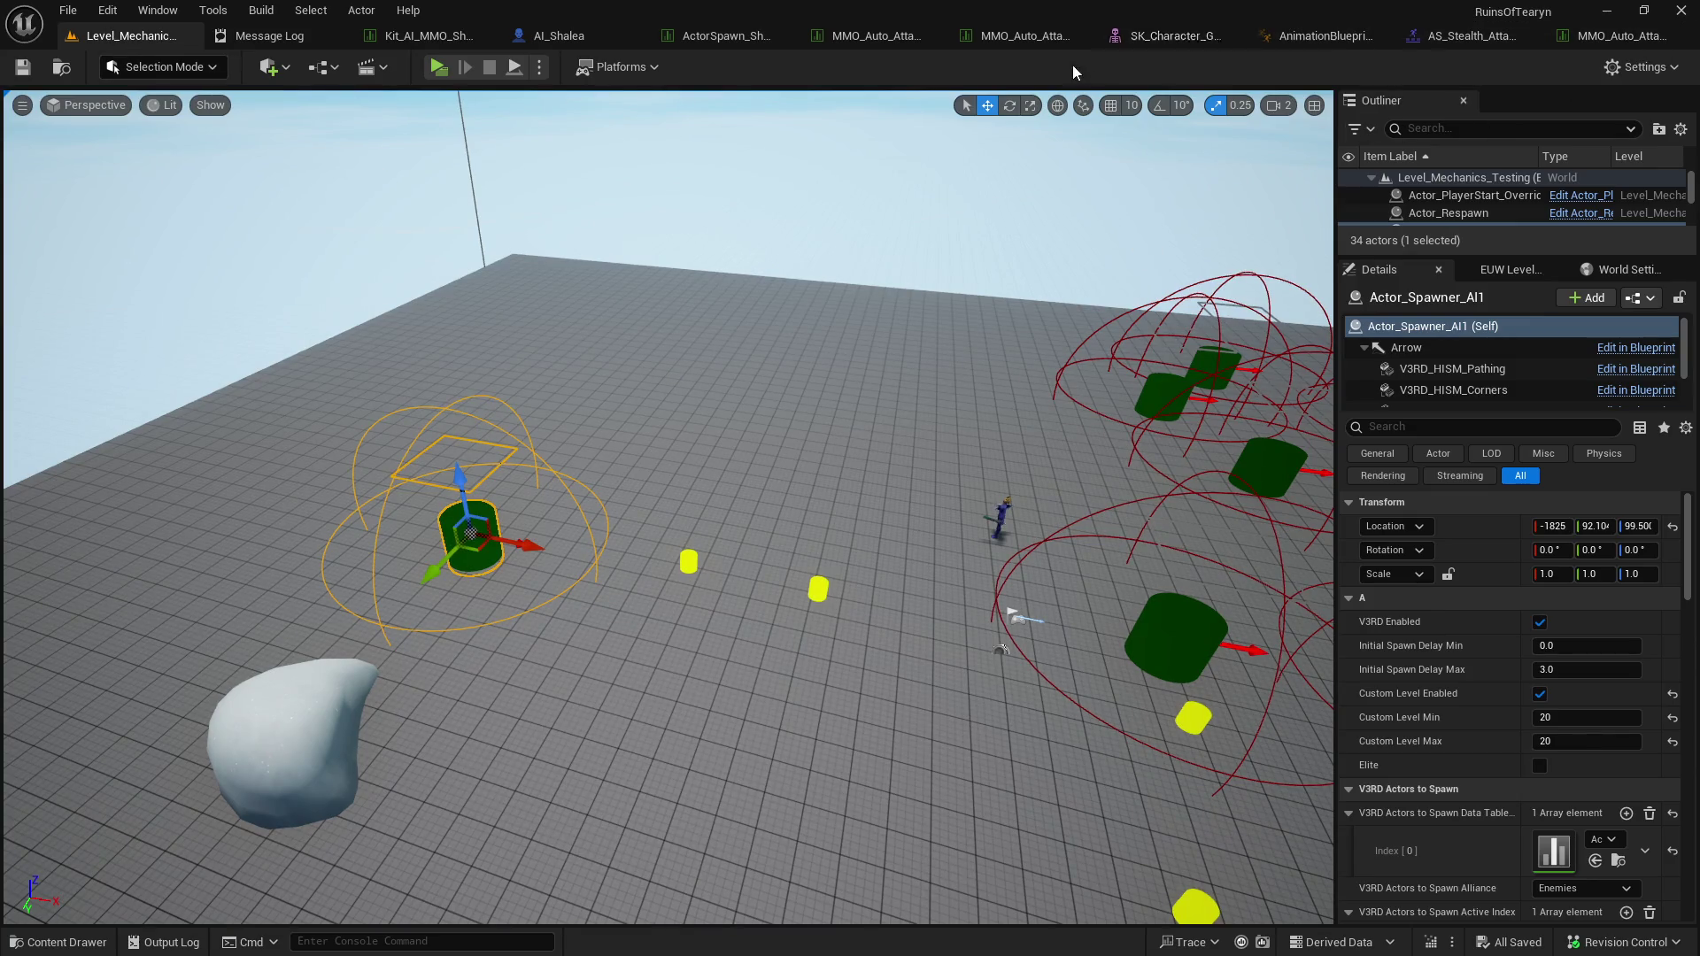
left_click(1618, 51)
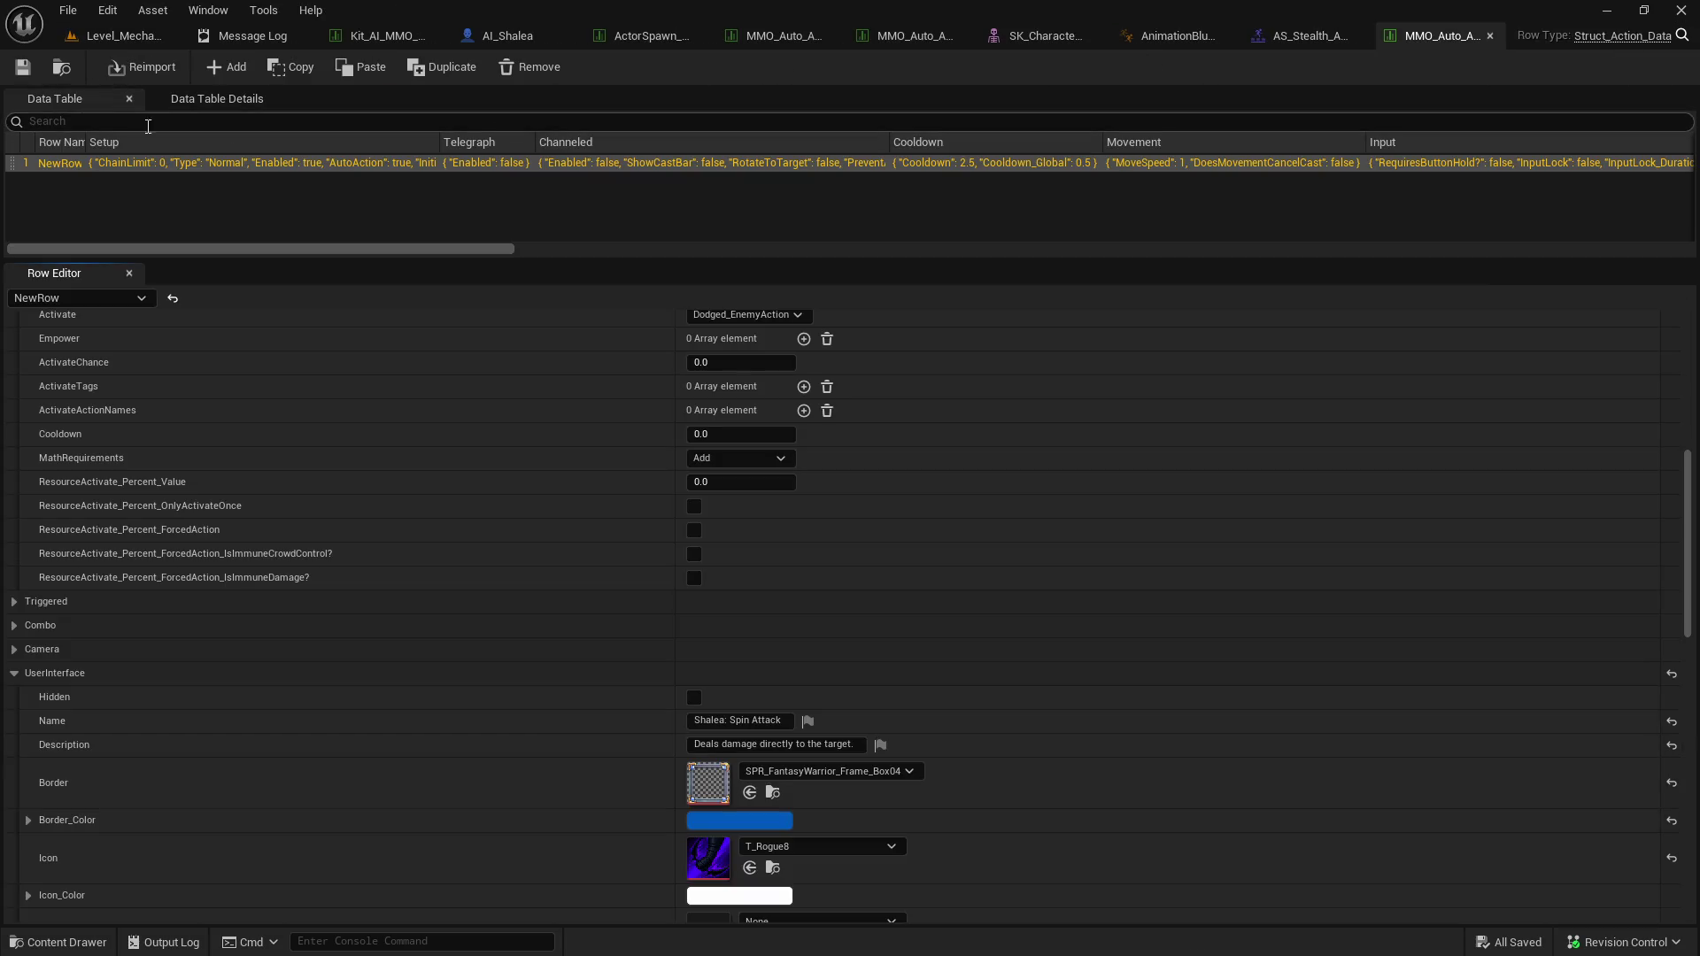
left_click(60, 69)
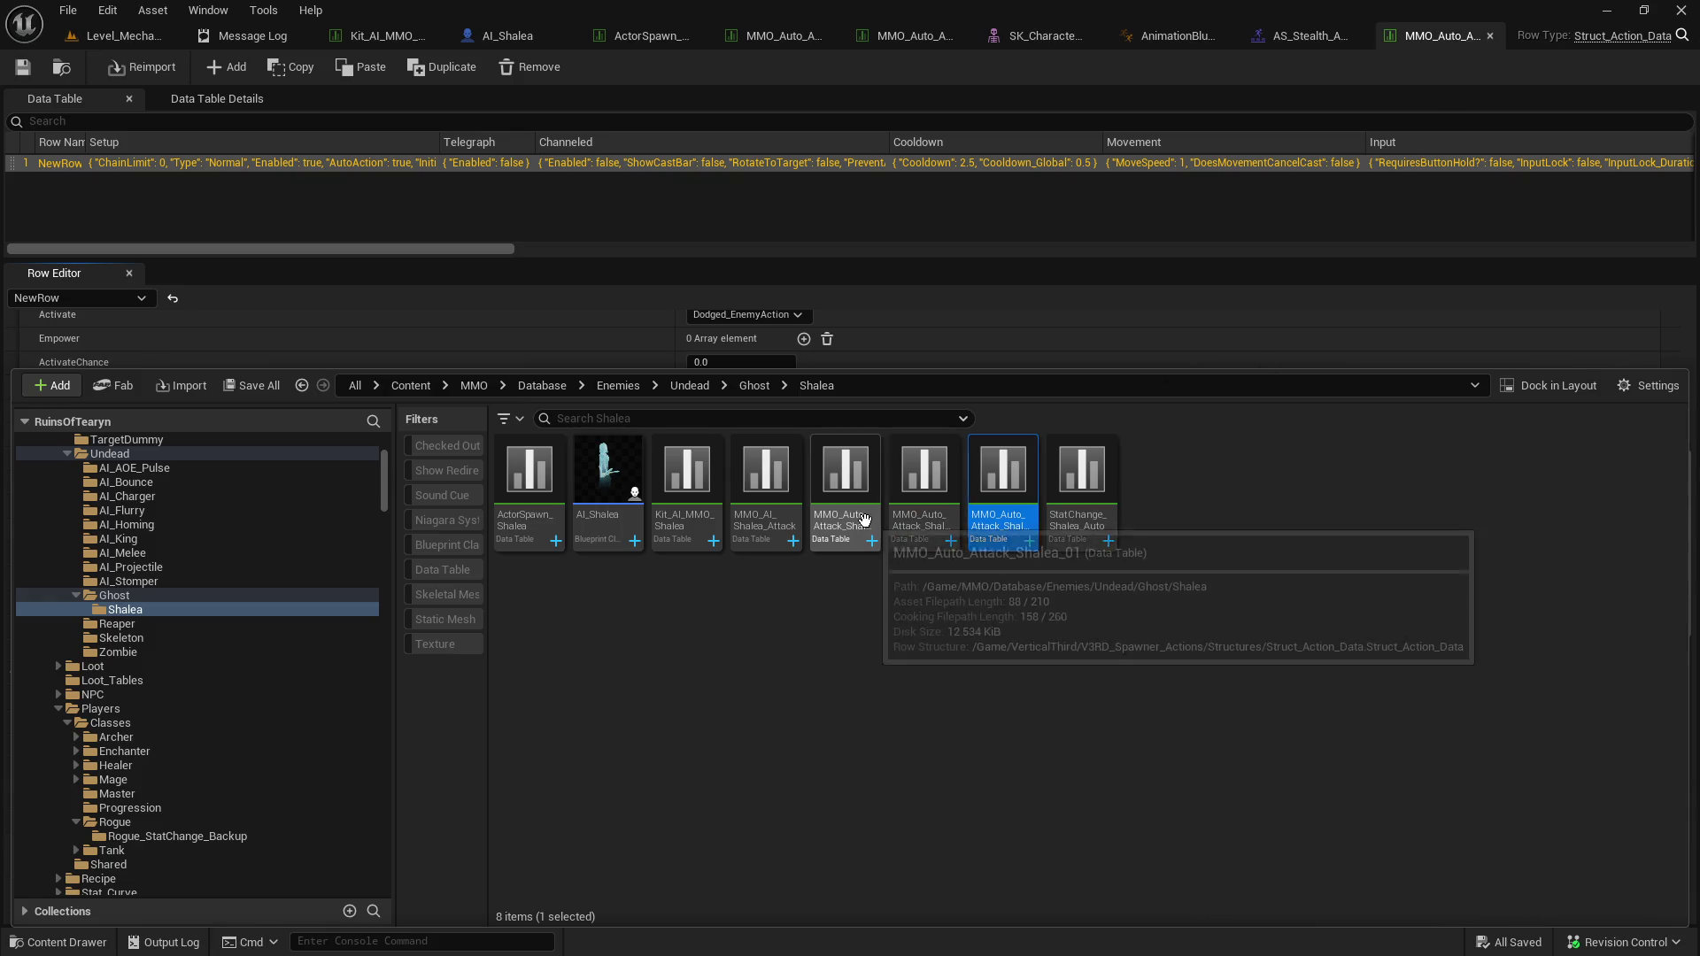
In Kit_AI_MMO_Shalea, add the spin-attack table as an Offense entry and remove the old entries.
left_click(400, 37)
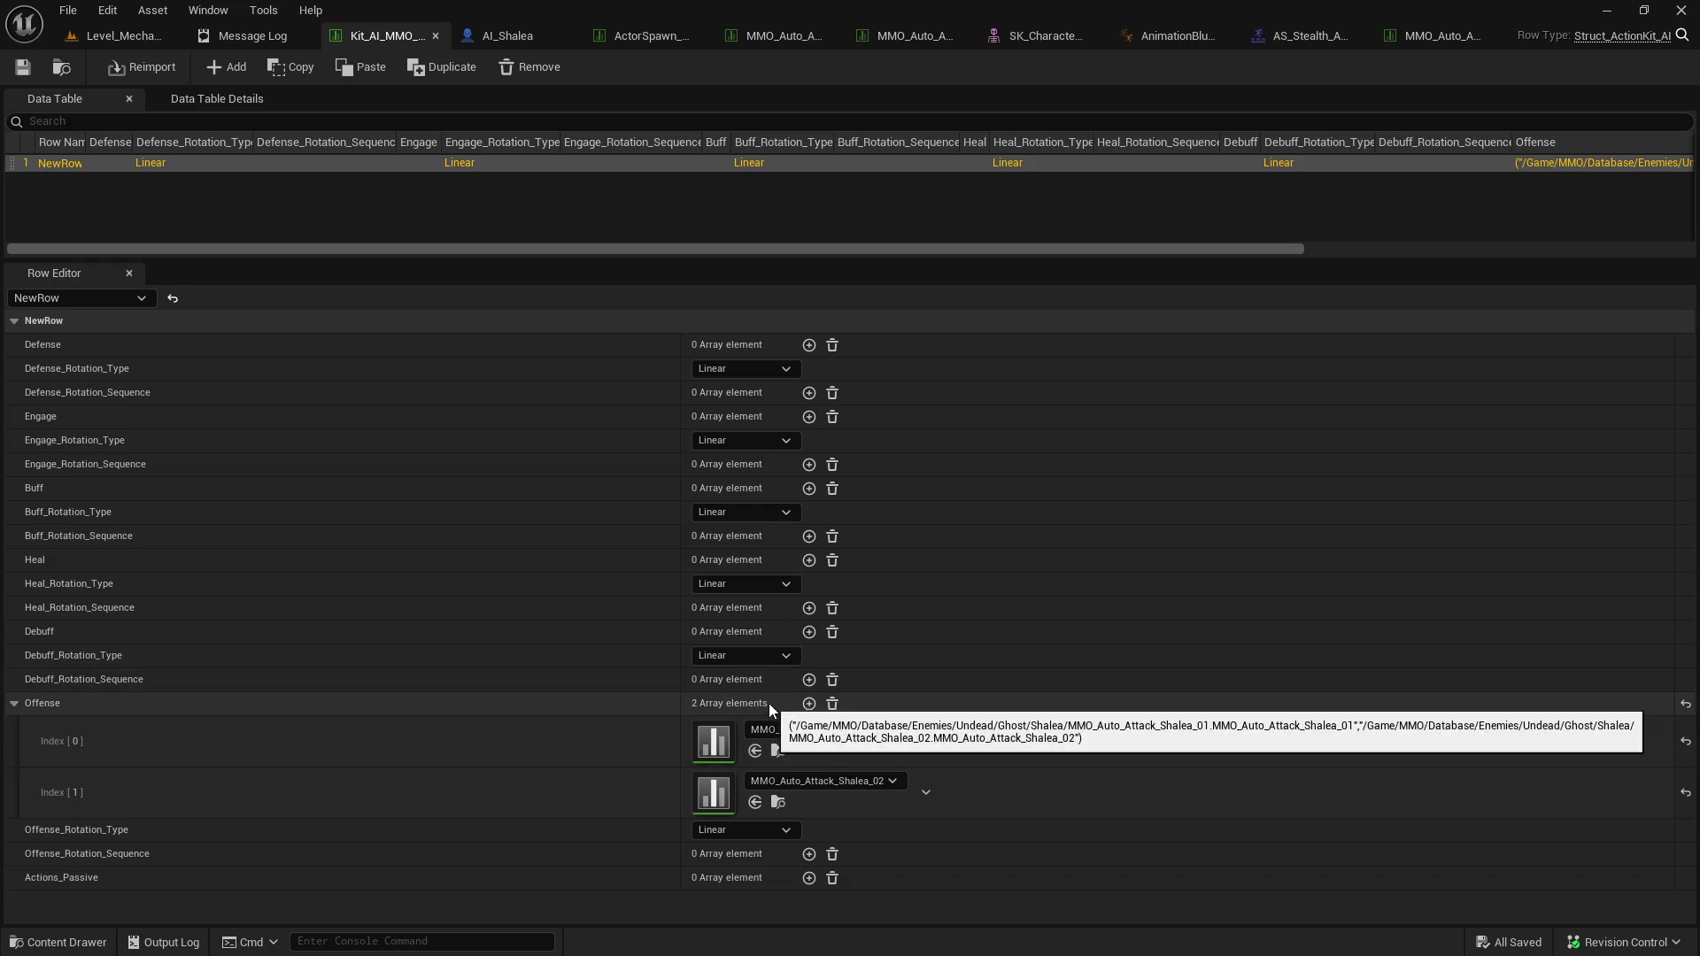
left_click(809, 704)
left_click(752, 855)
left_click(920, 741)
left_click(953, 789)
left_click(930, 743)
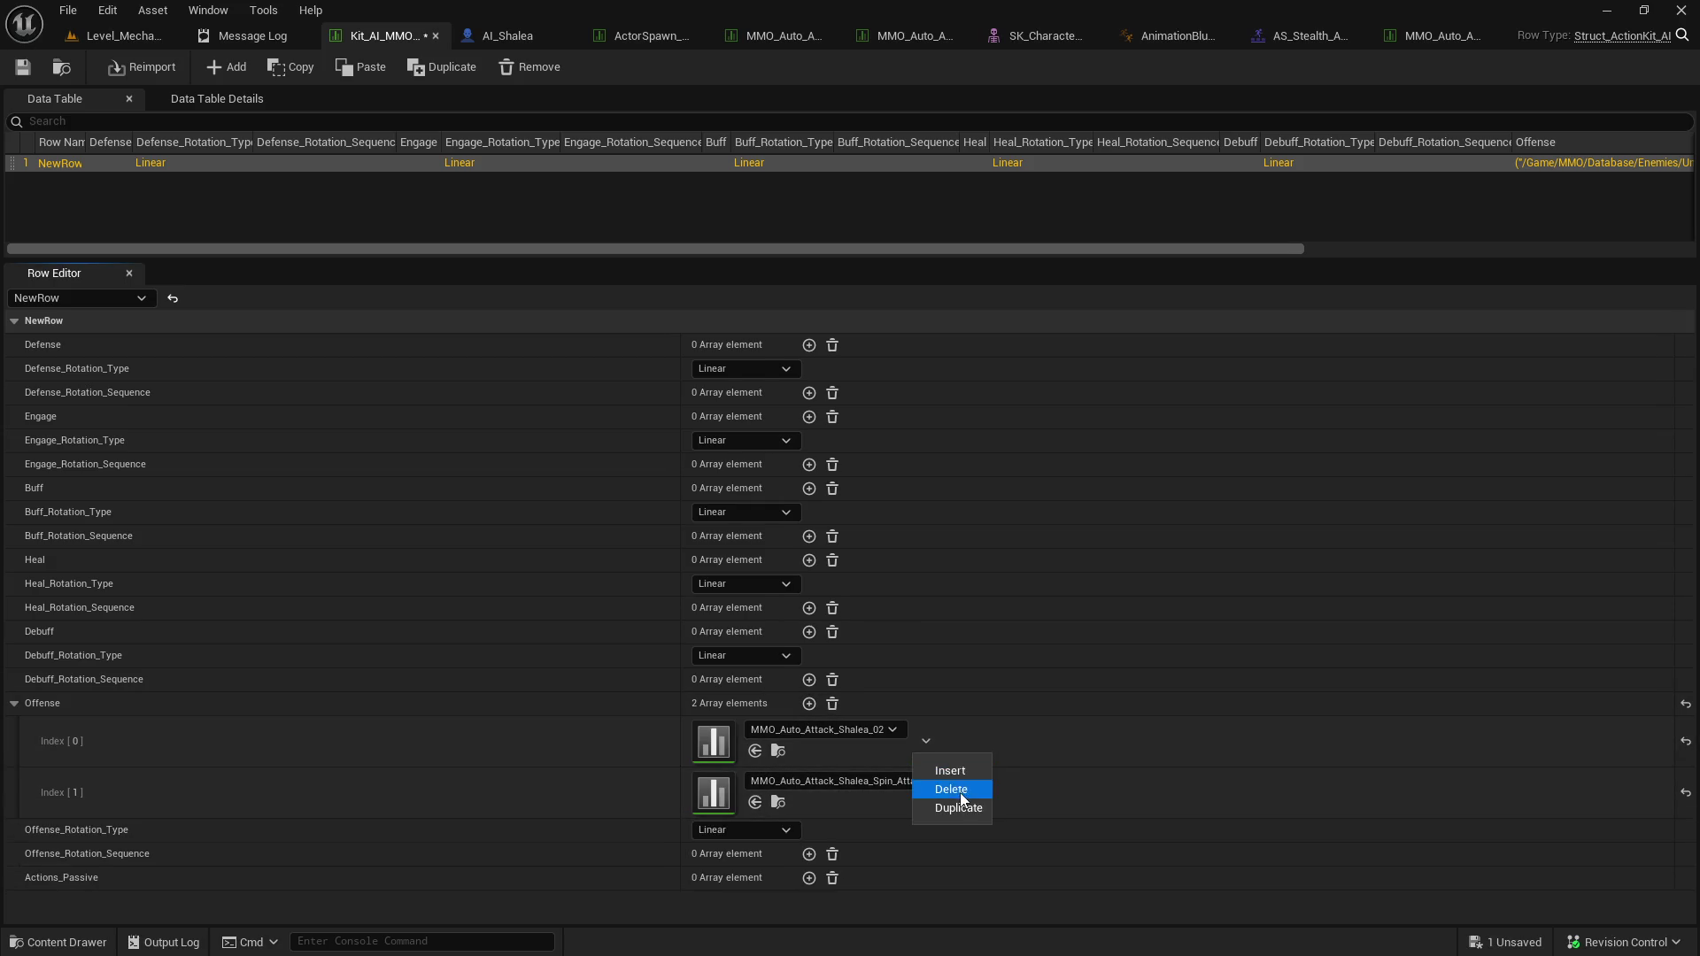
left_click(962, 799)
Rename the spin-attack table to MMO_Shalea_Spin_Attack and save all modified assets.
left_click(779, 753)
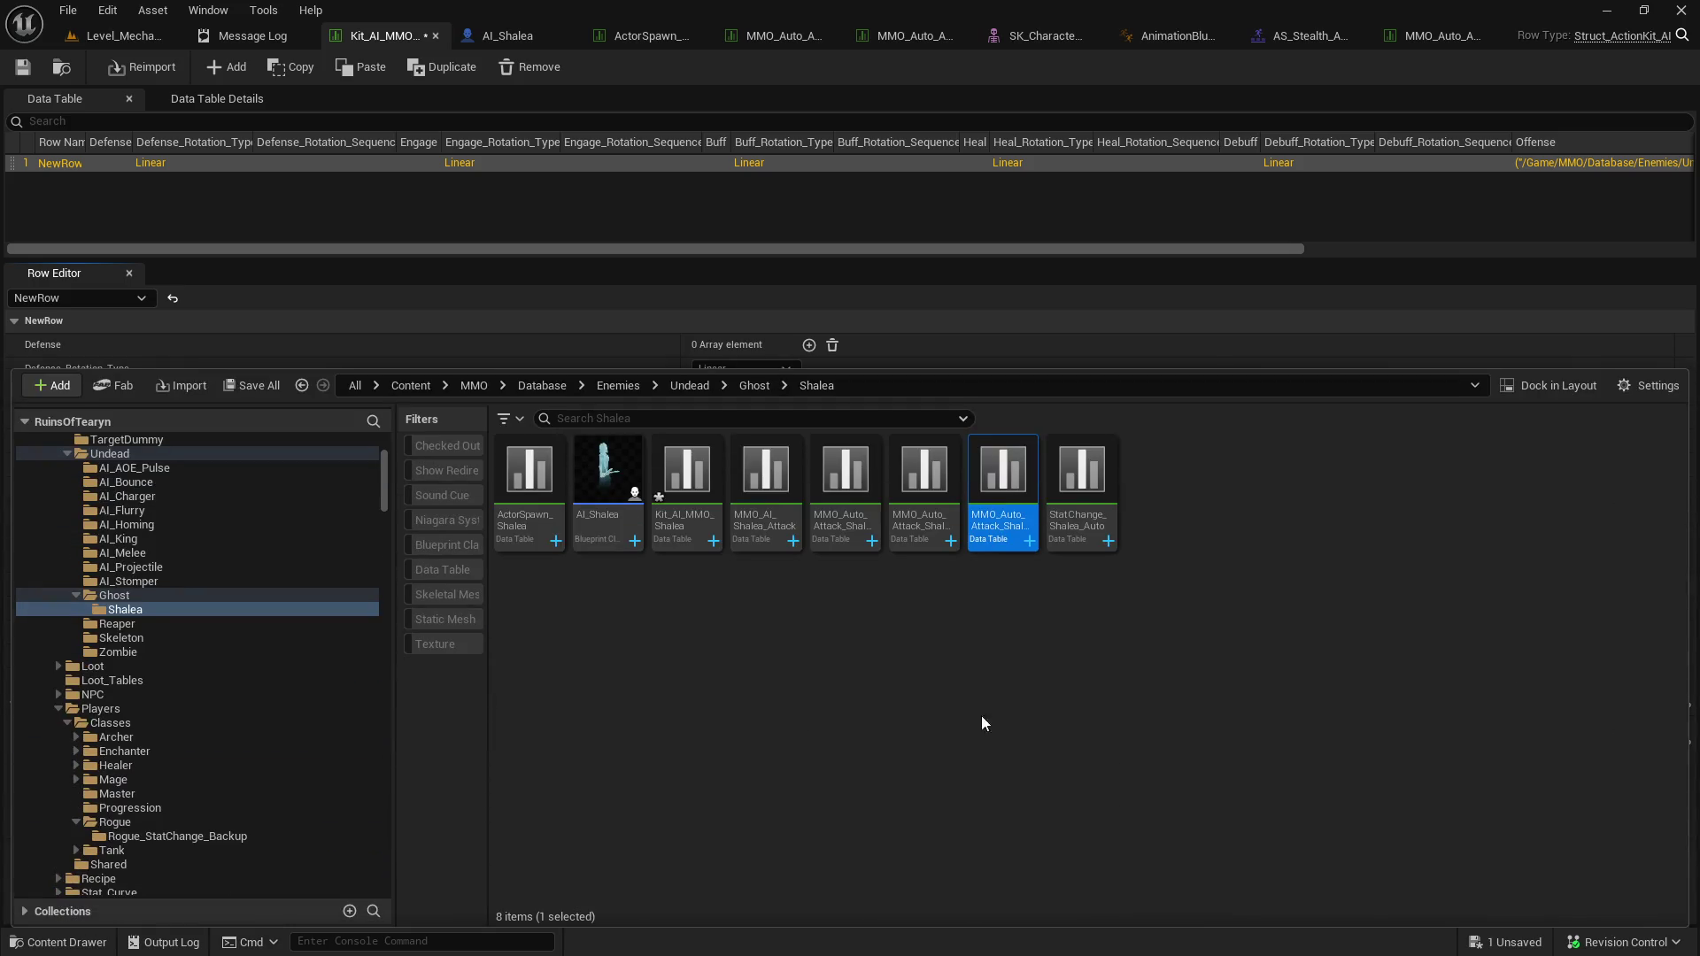
right_click(992, 536)
left_click(1019, 558)
key("shift+Home")
key("Return")
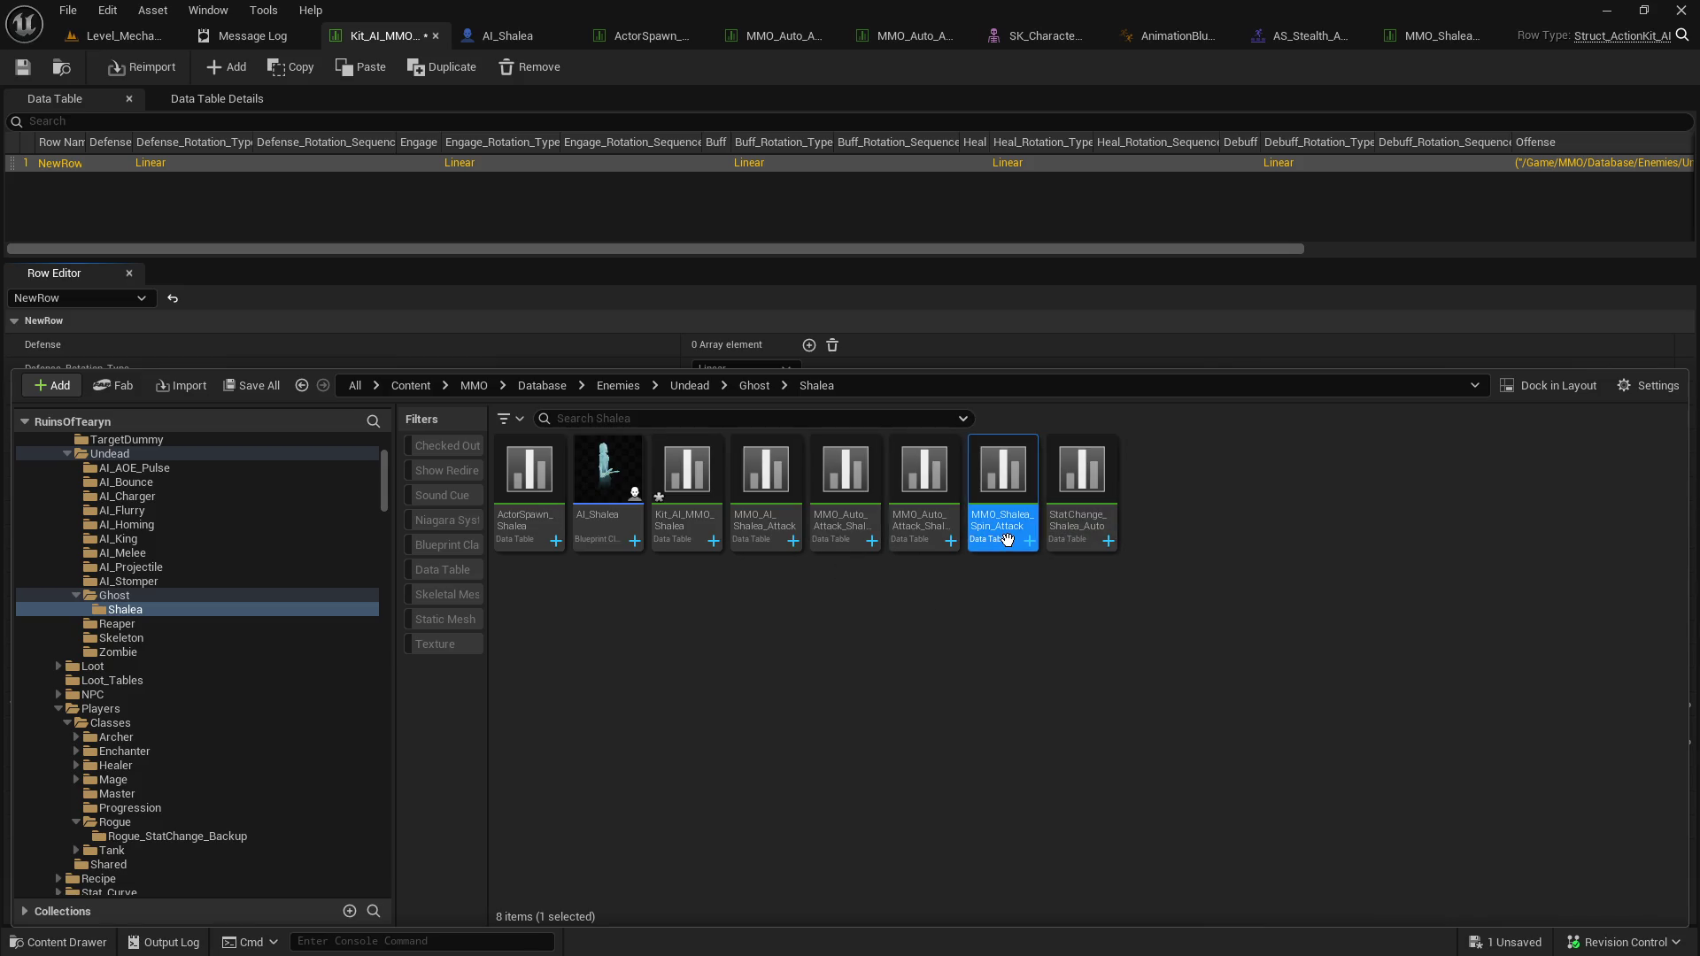
left_click(266, 384)
left_click(996, 686)
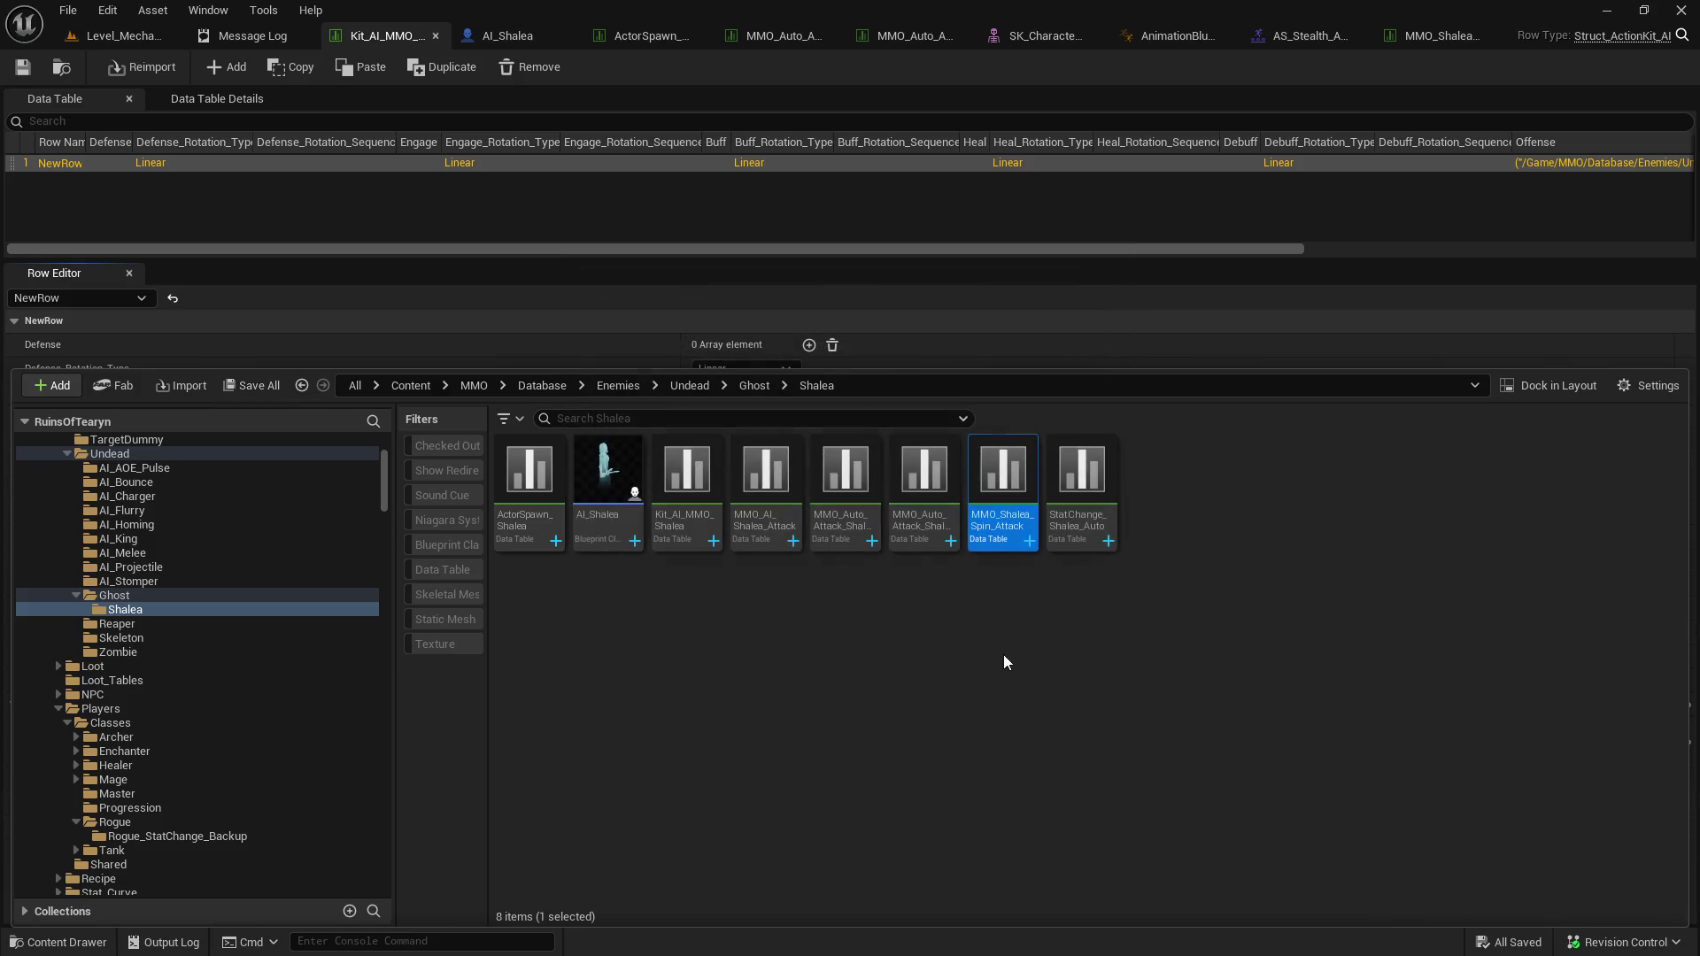
Check the renamed table and Kit_AI_MMO_Shalea in the Shalea folder.
left_click(1011, 529)
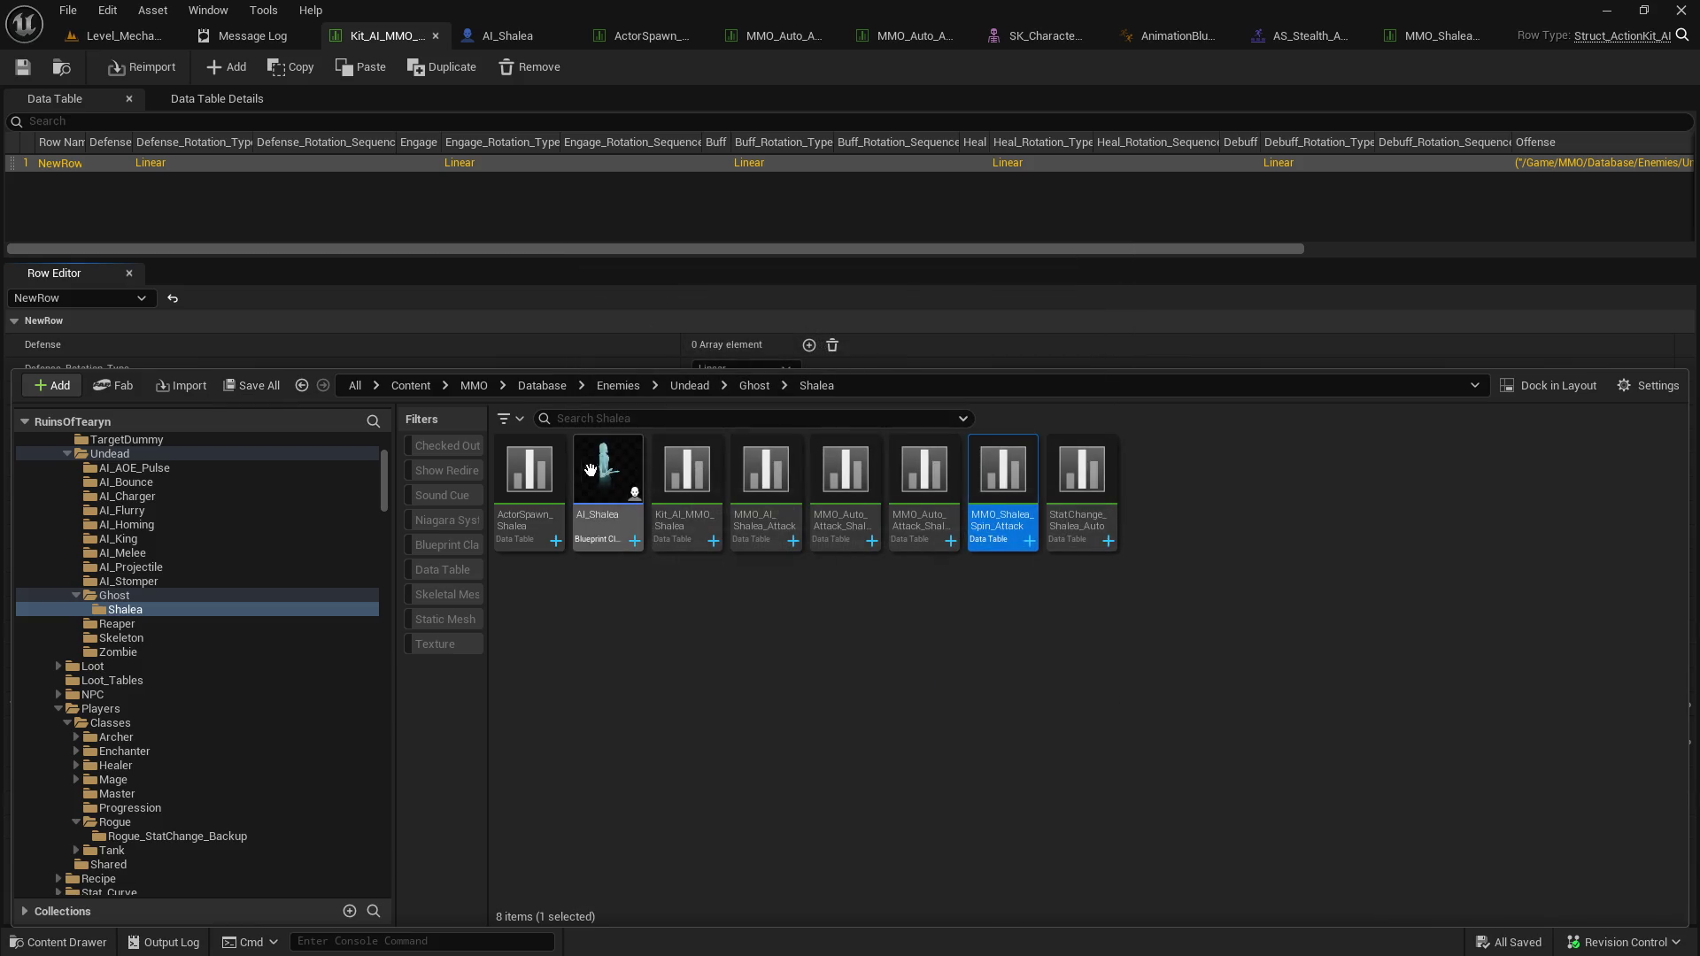
left_click(678, 506)
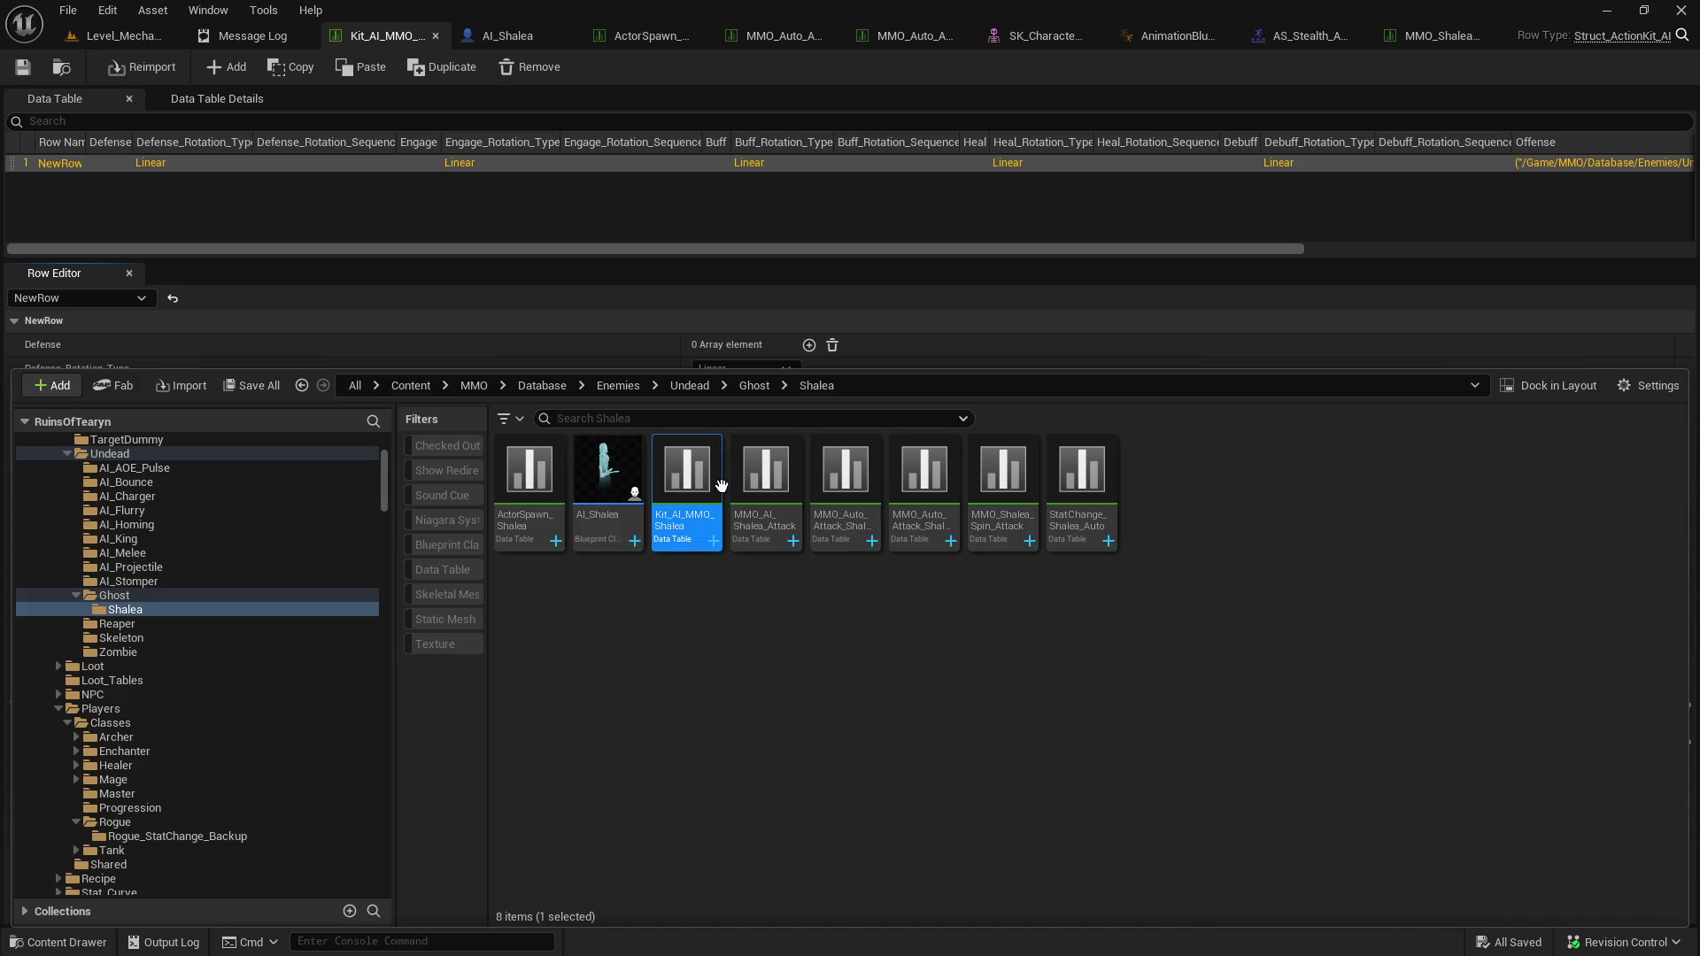
left_click(916, 283)
left_click(779, 751)
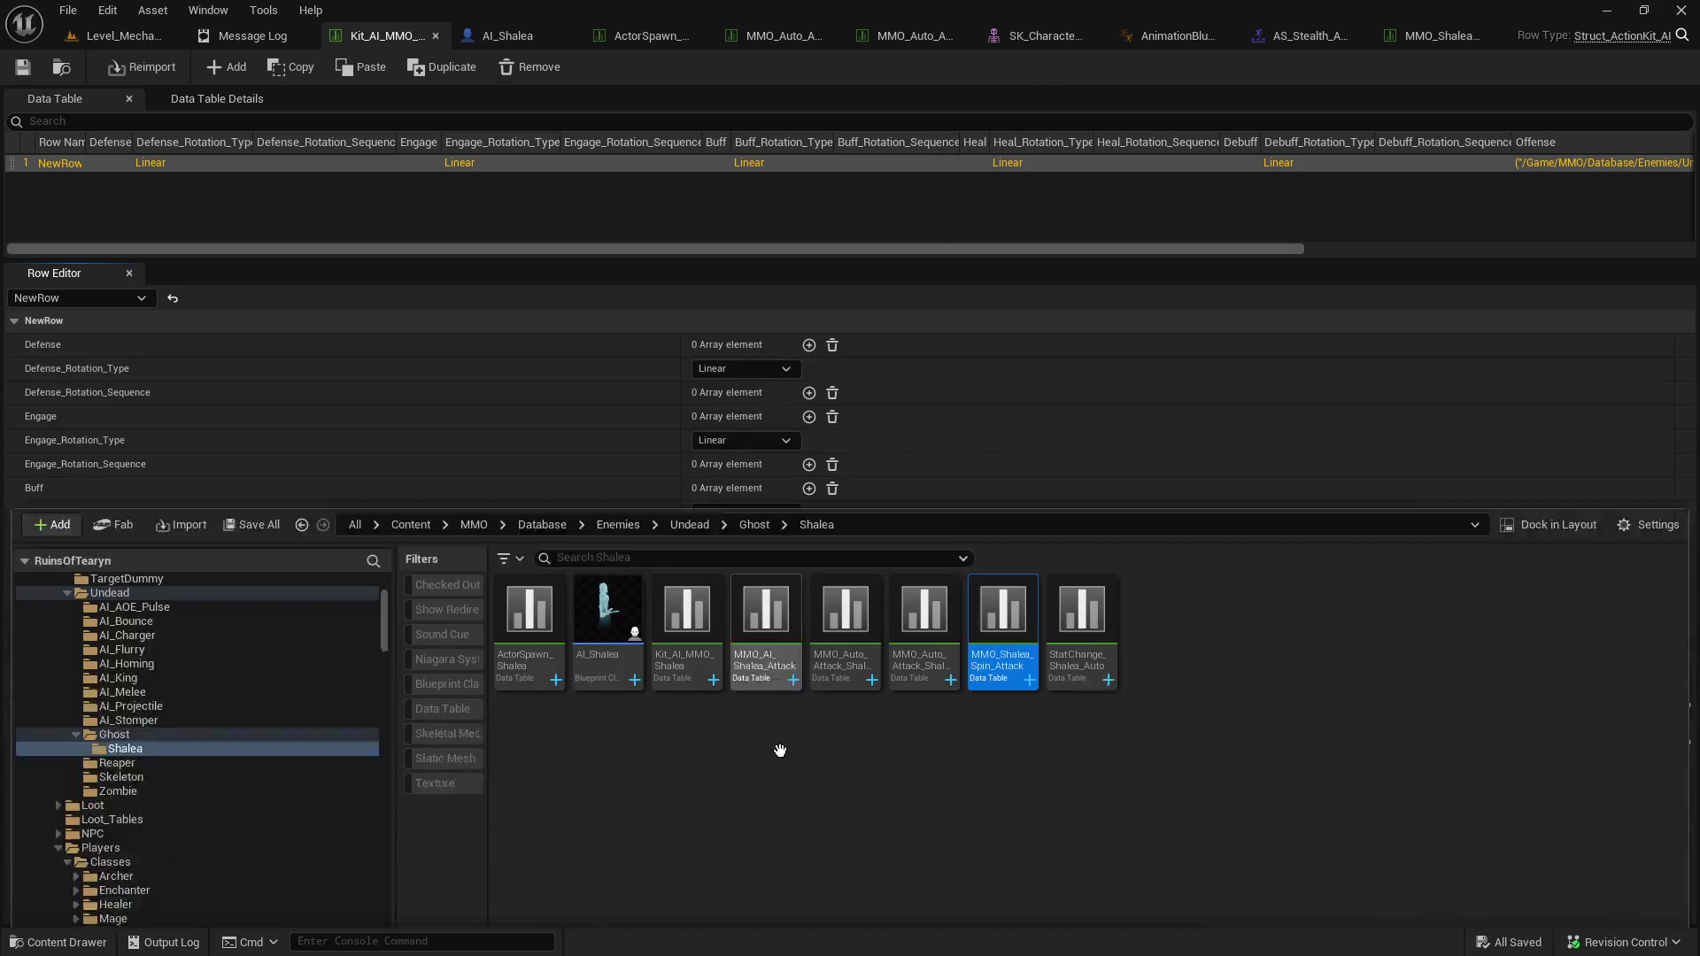
Open MMO_Shalea_Spin_Attack and preview its End_Animation stealth attack montage, then close the montage.
double_click(1012, 529)
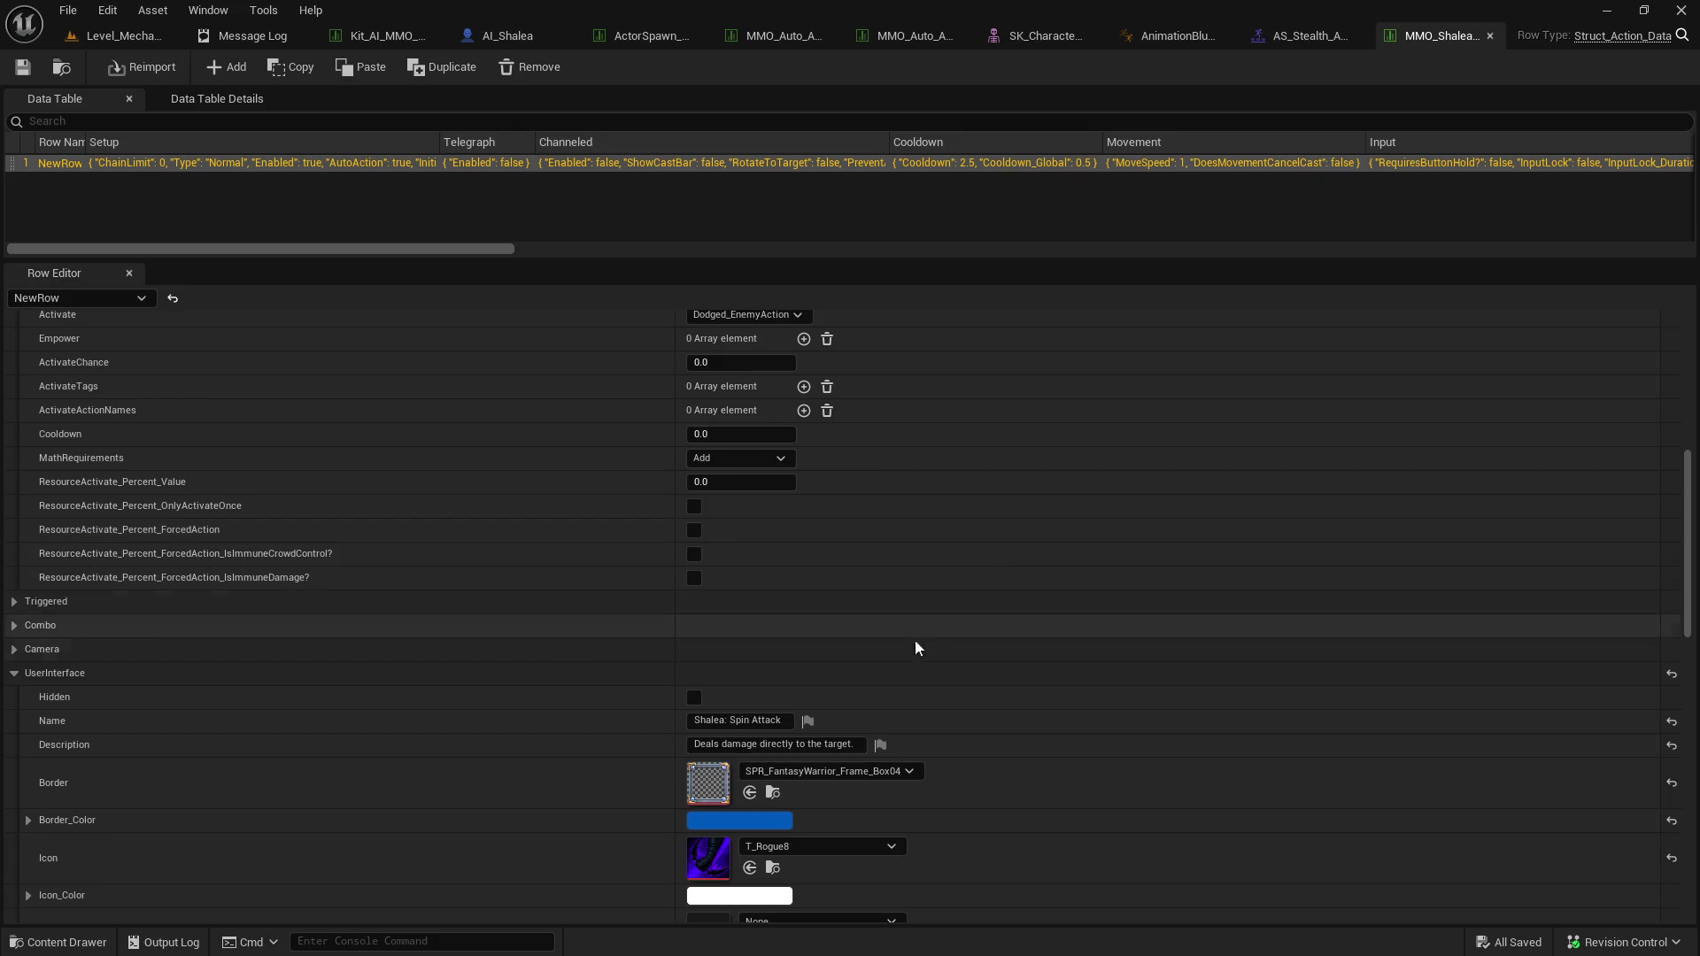
scroll(894, 651, "up", 1)
scroll(888, 661, "up", 5)
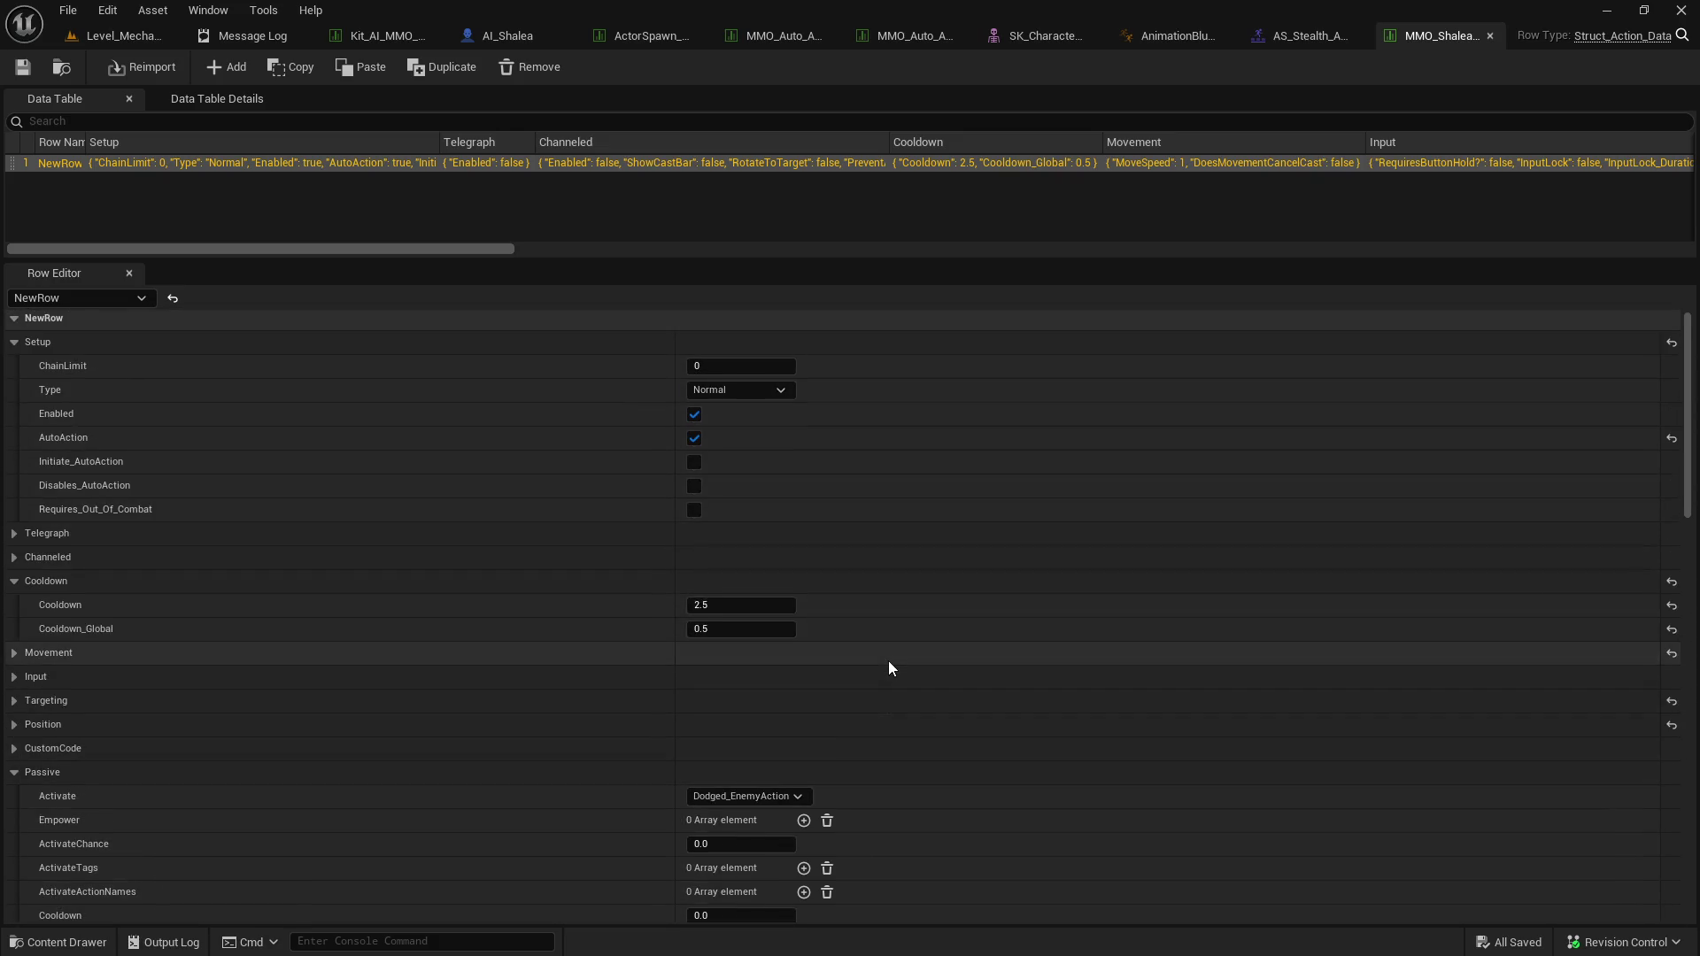
scroll(887, 658, "down", 13)
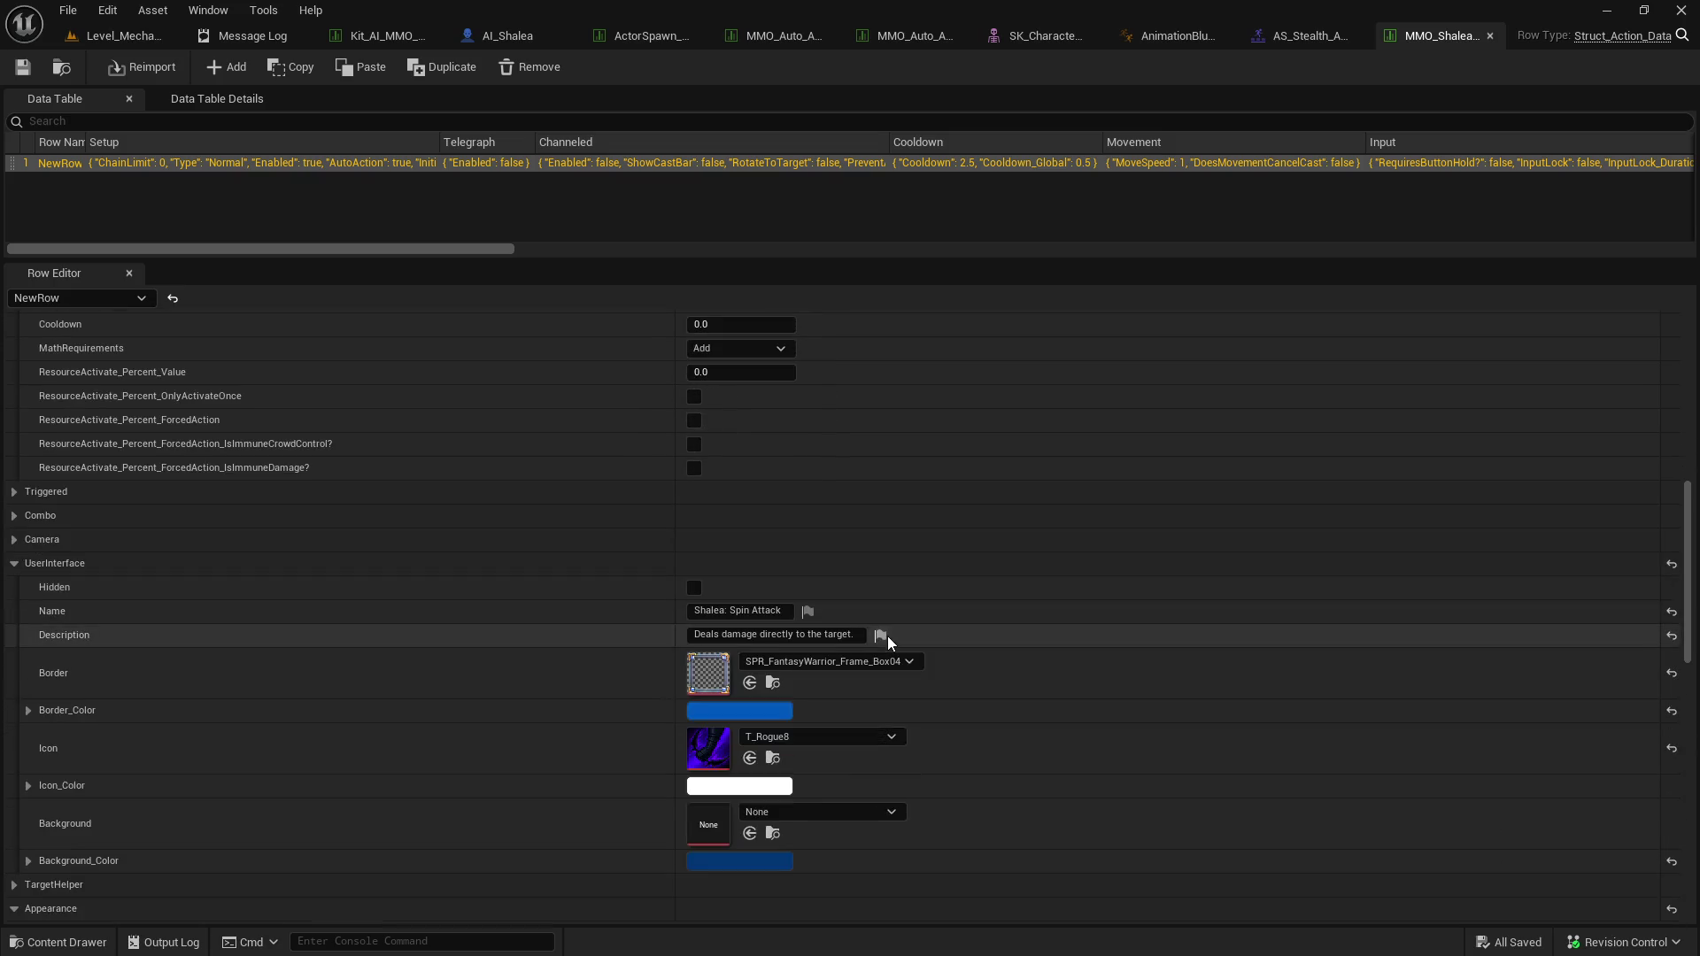
scroll(887, 636, "up", 2)
scroll(884, 631, "down", 8)
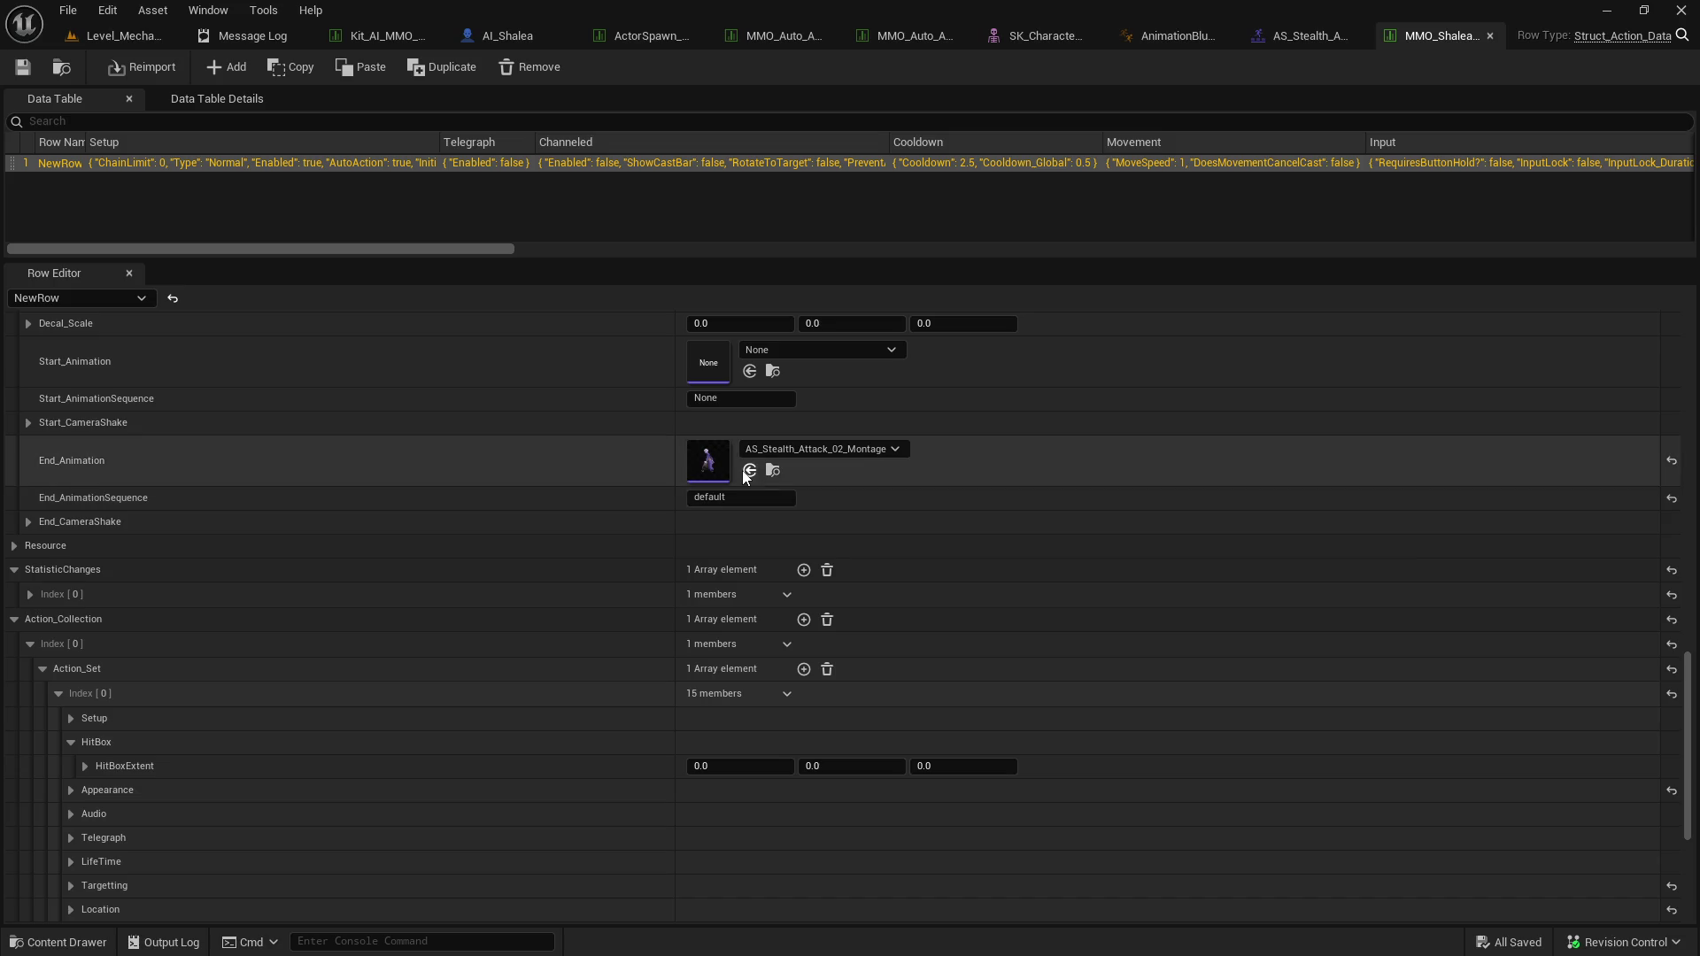
left_click(773, 470)
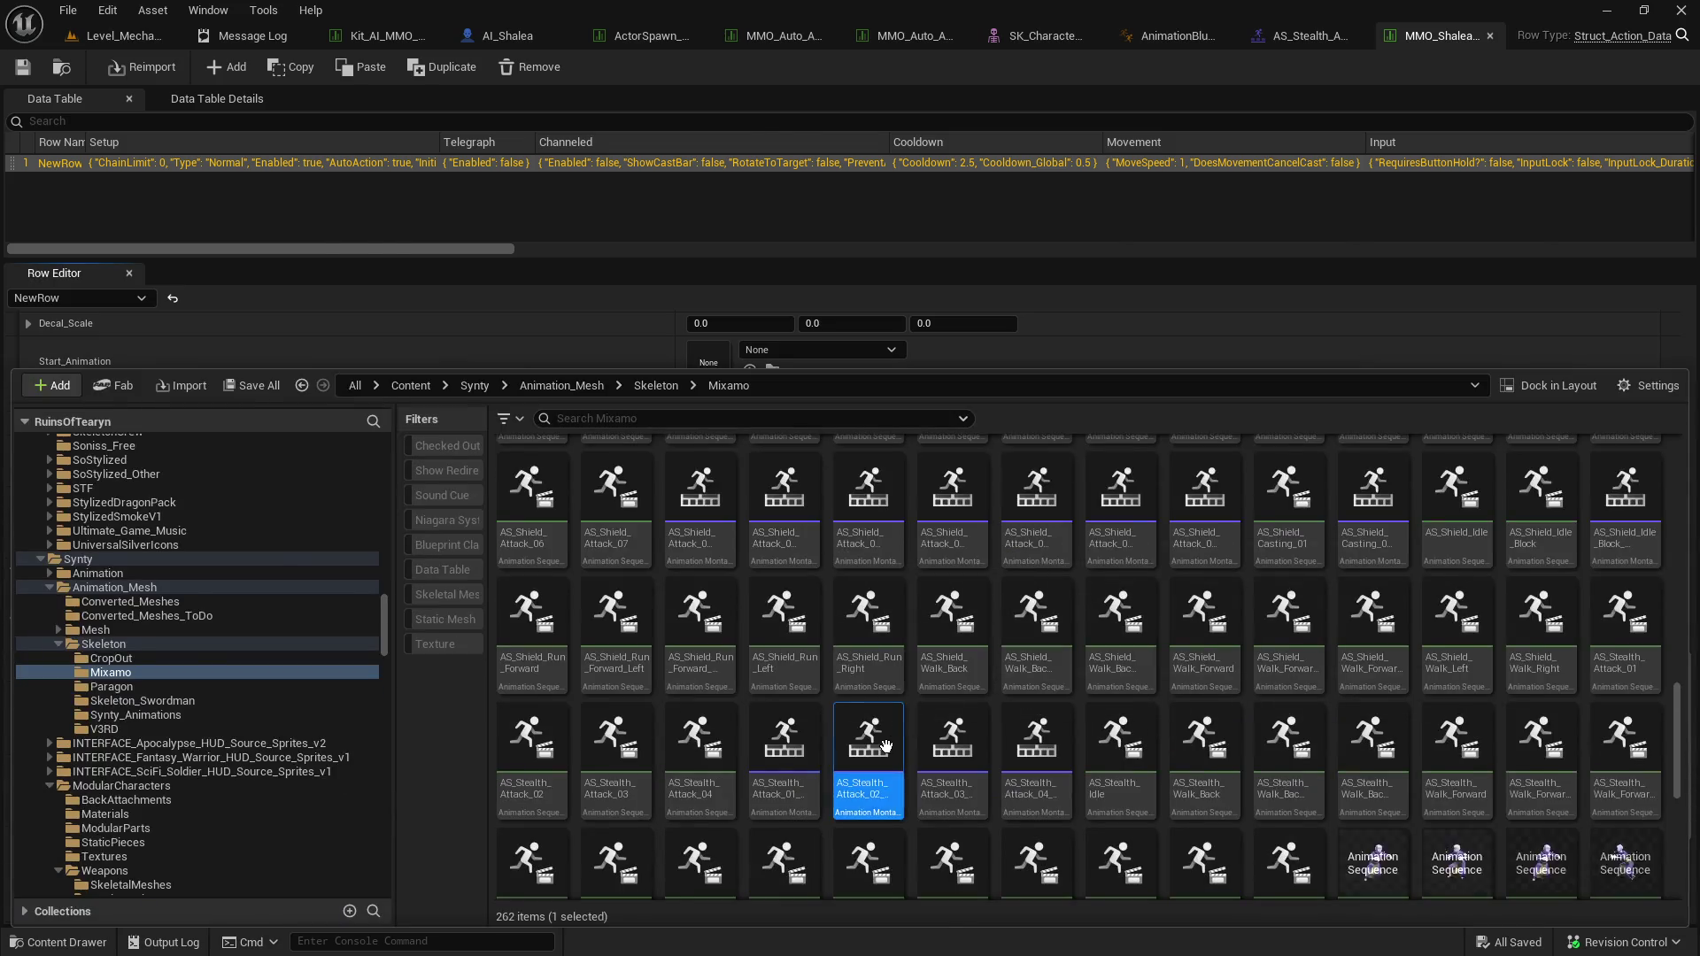
double_click(867, 789)
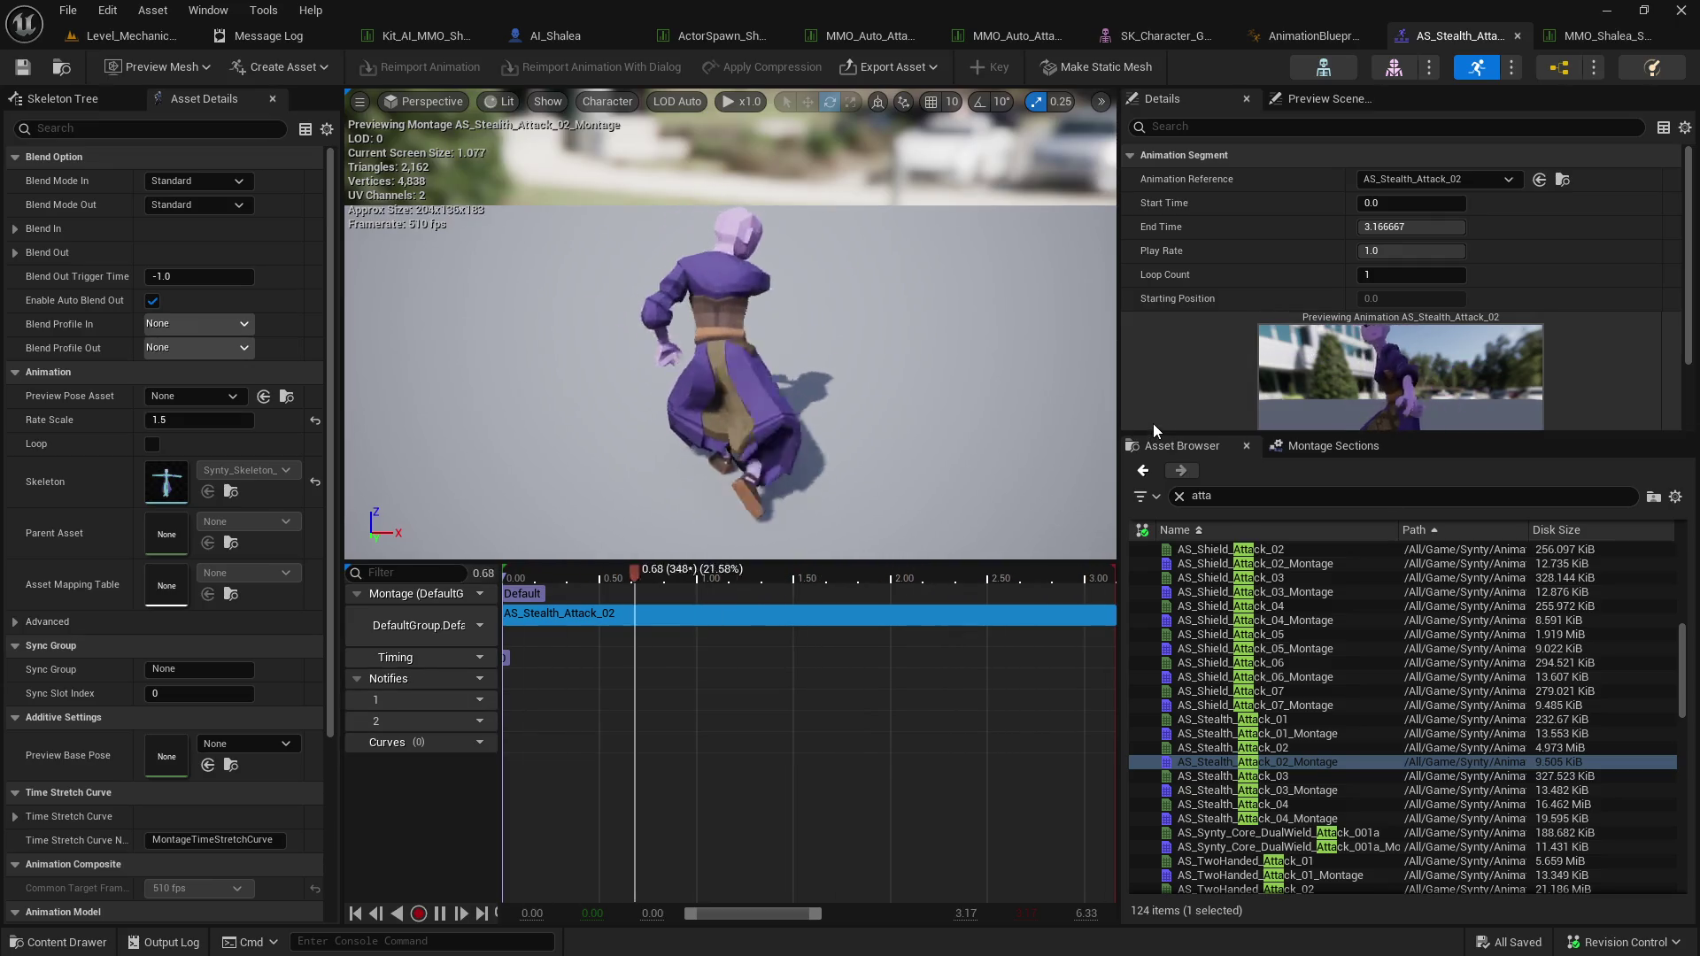
left_click(1515, 35)
left_click(1434, 36)
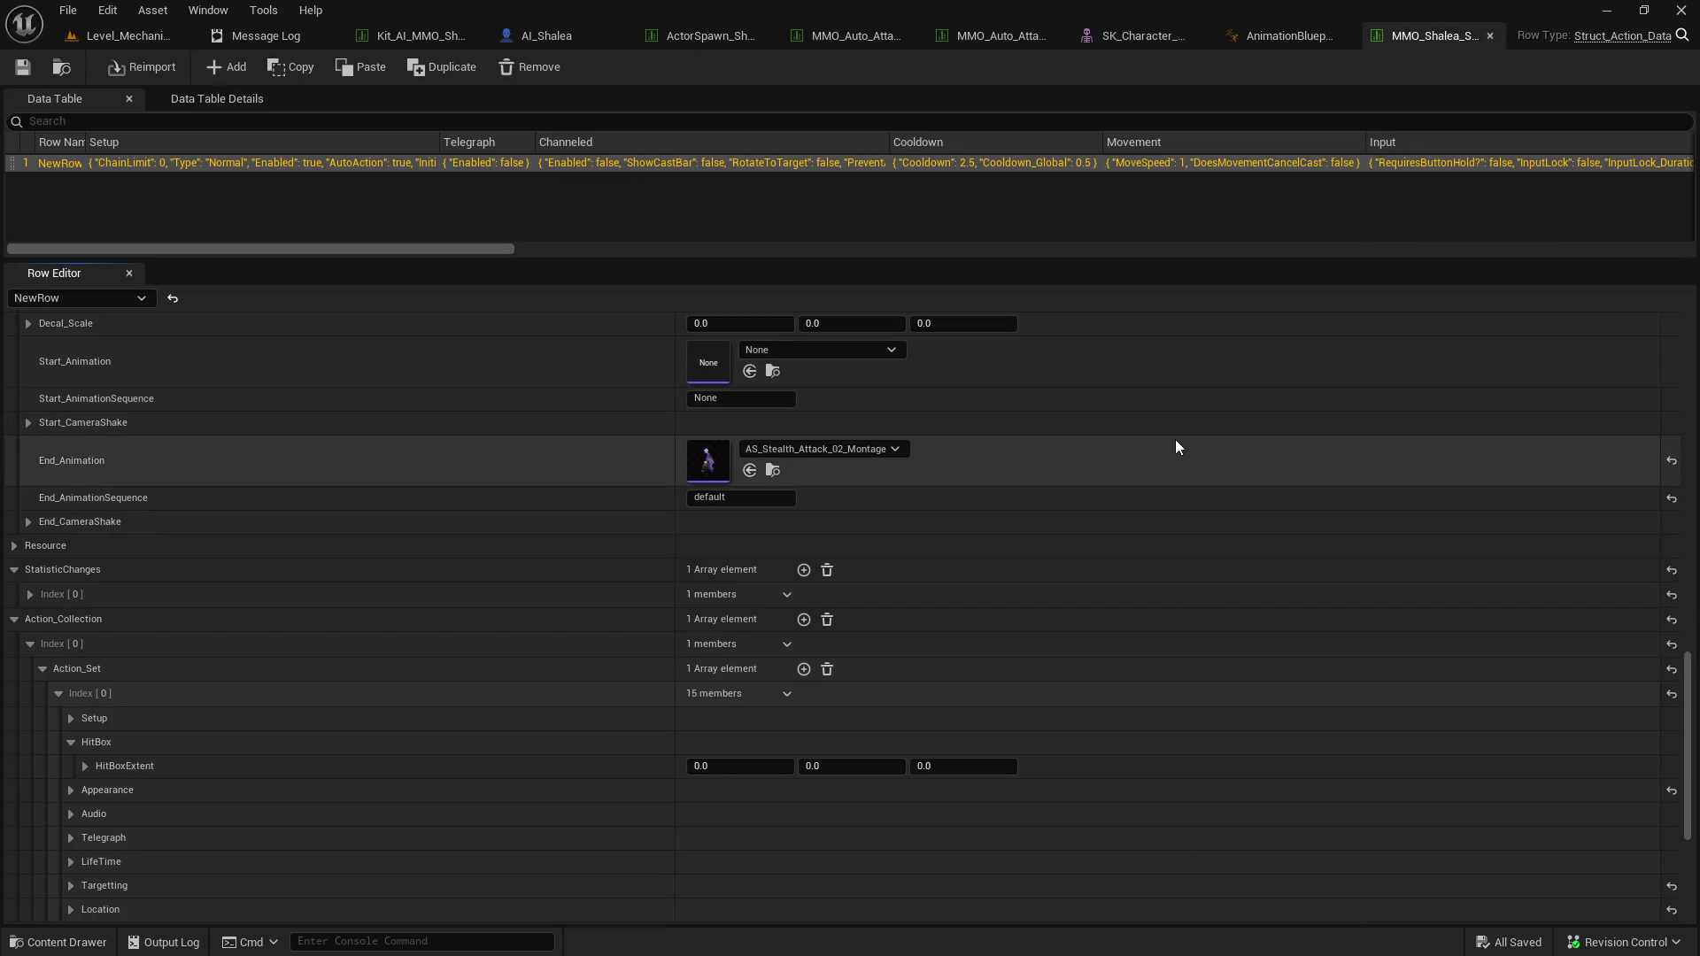
Collapse HitBox and expand the action set's Setup properties in the Row Editor.
scroll(1089, 496, "down", 3)
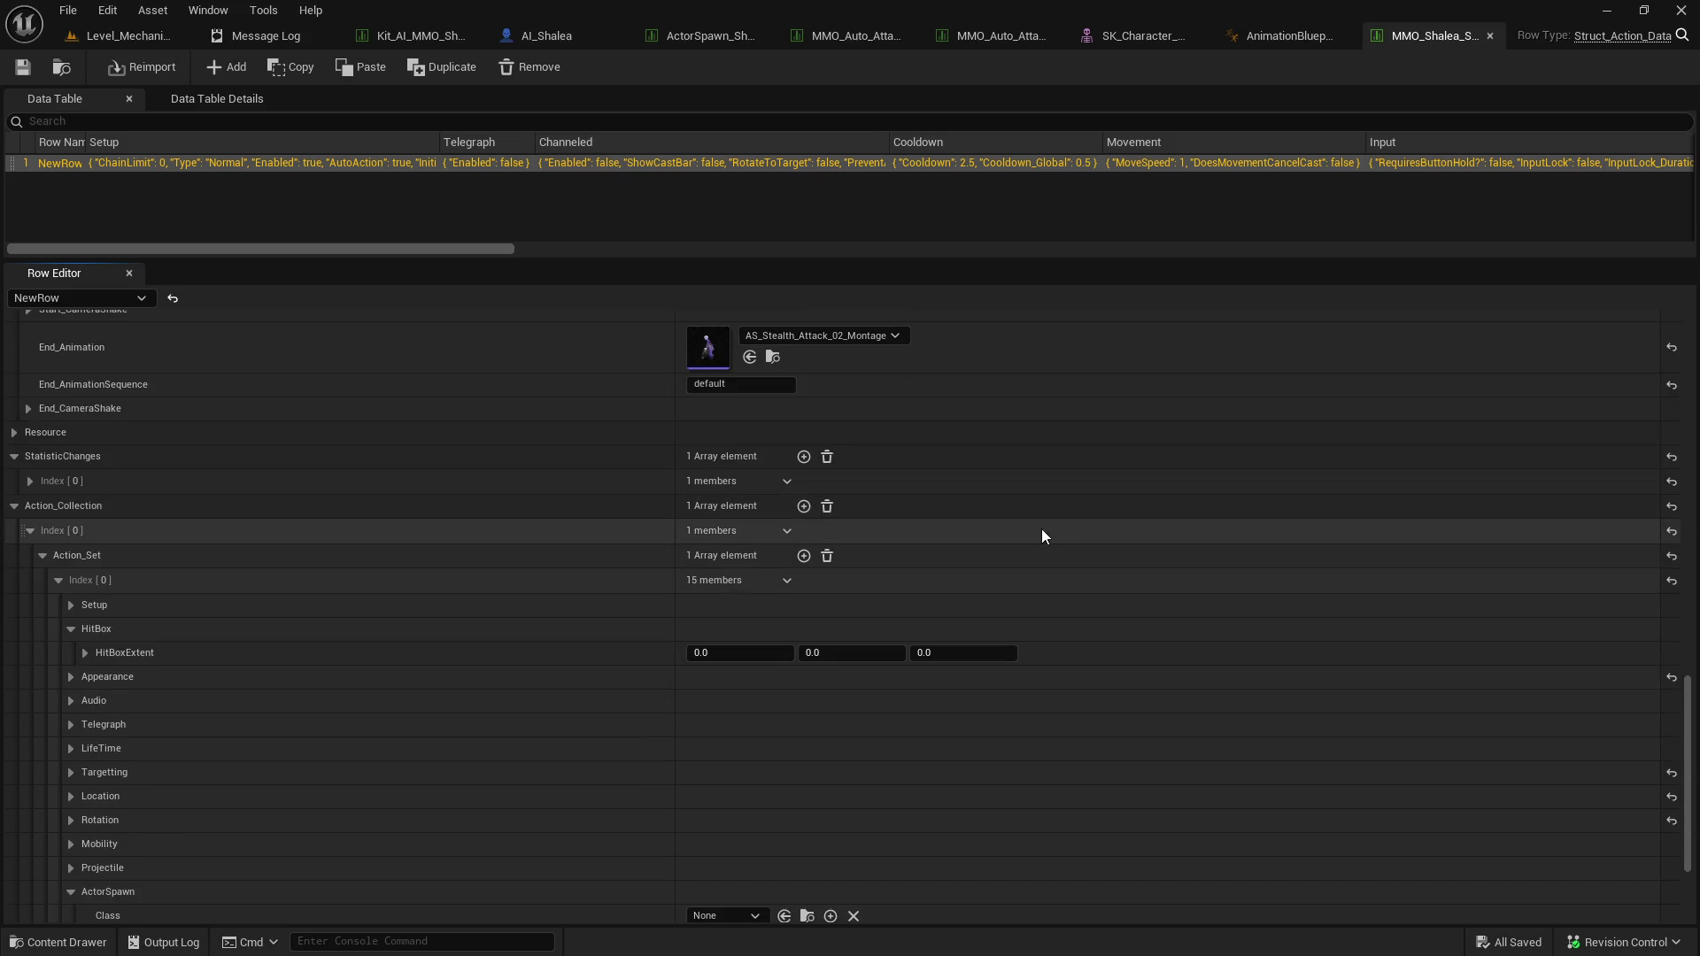
scroll(664, 541, "down", 3)
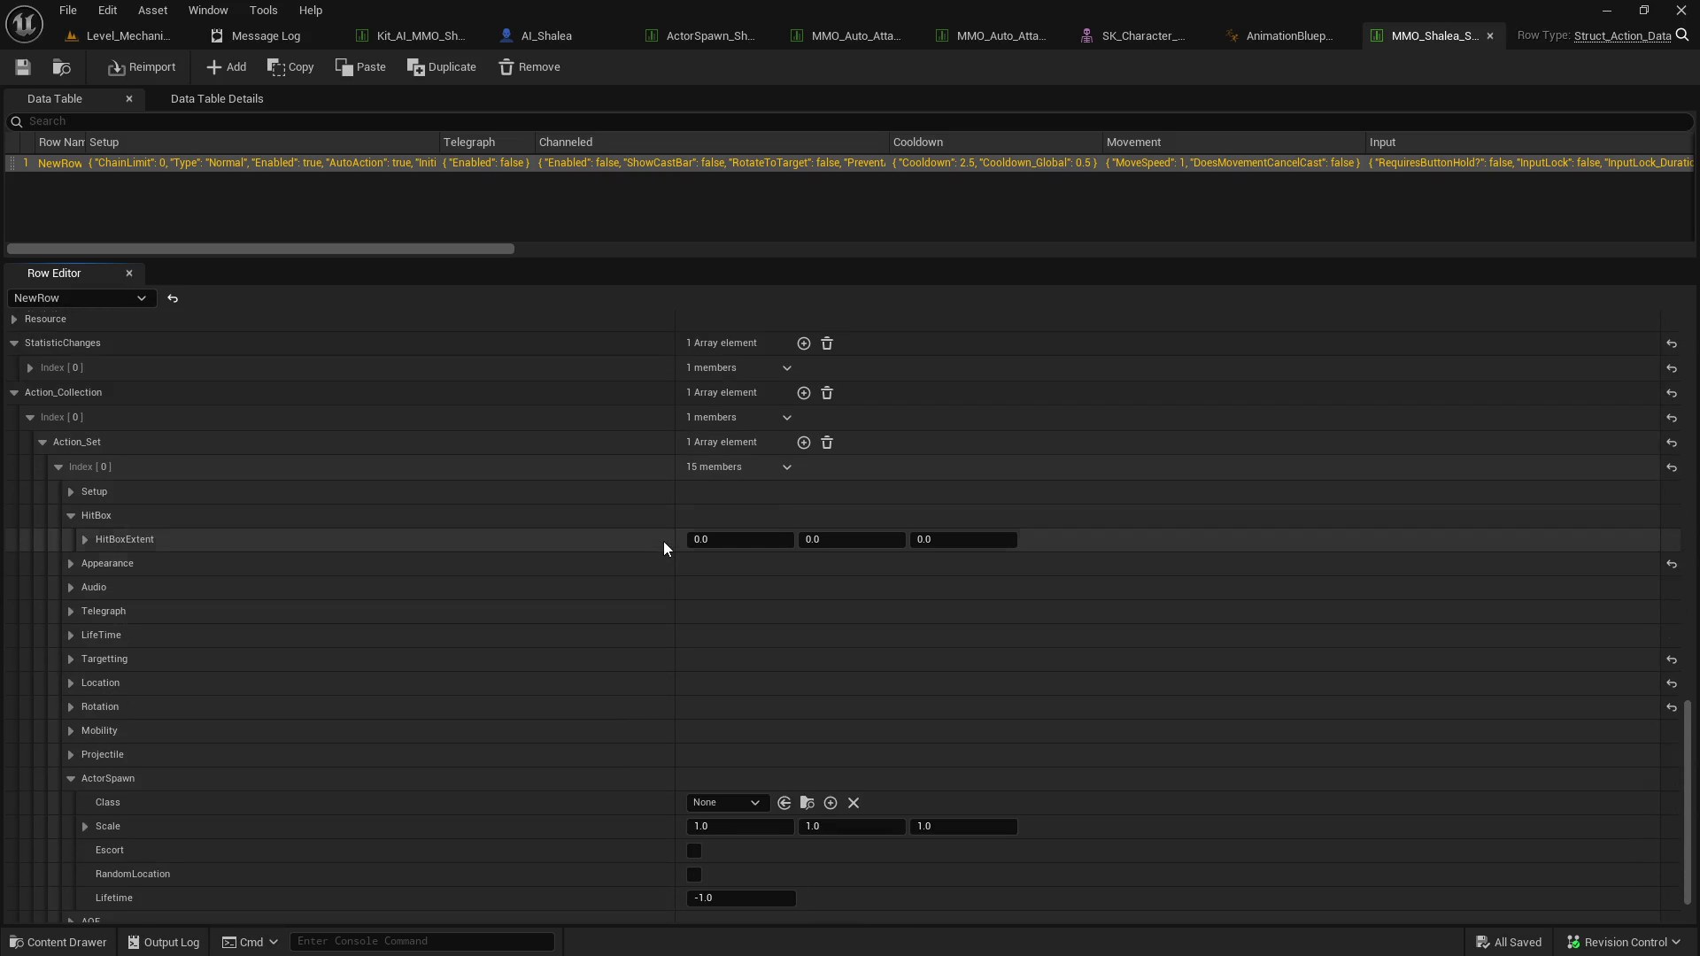
left_click(70, 516)
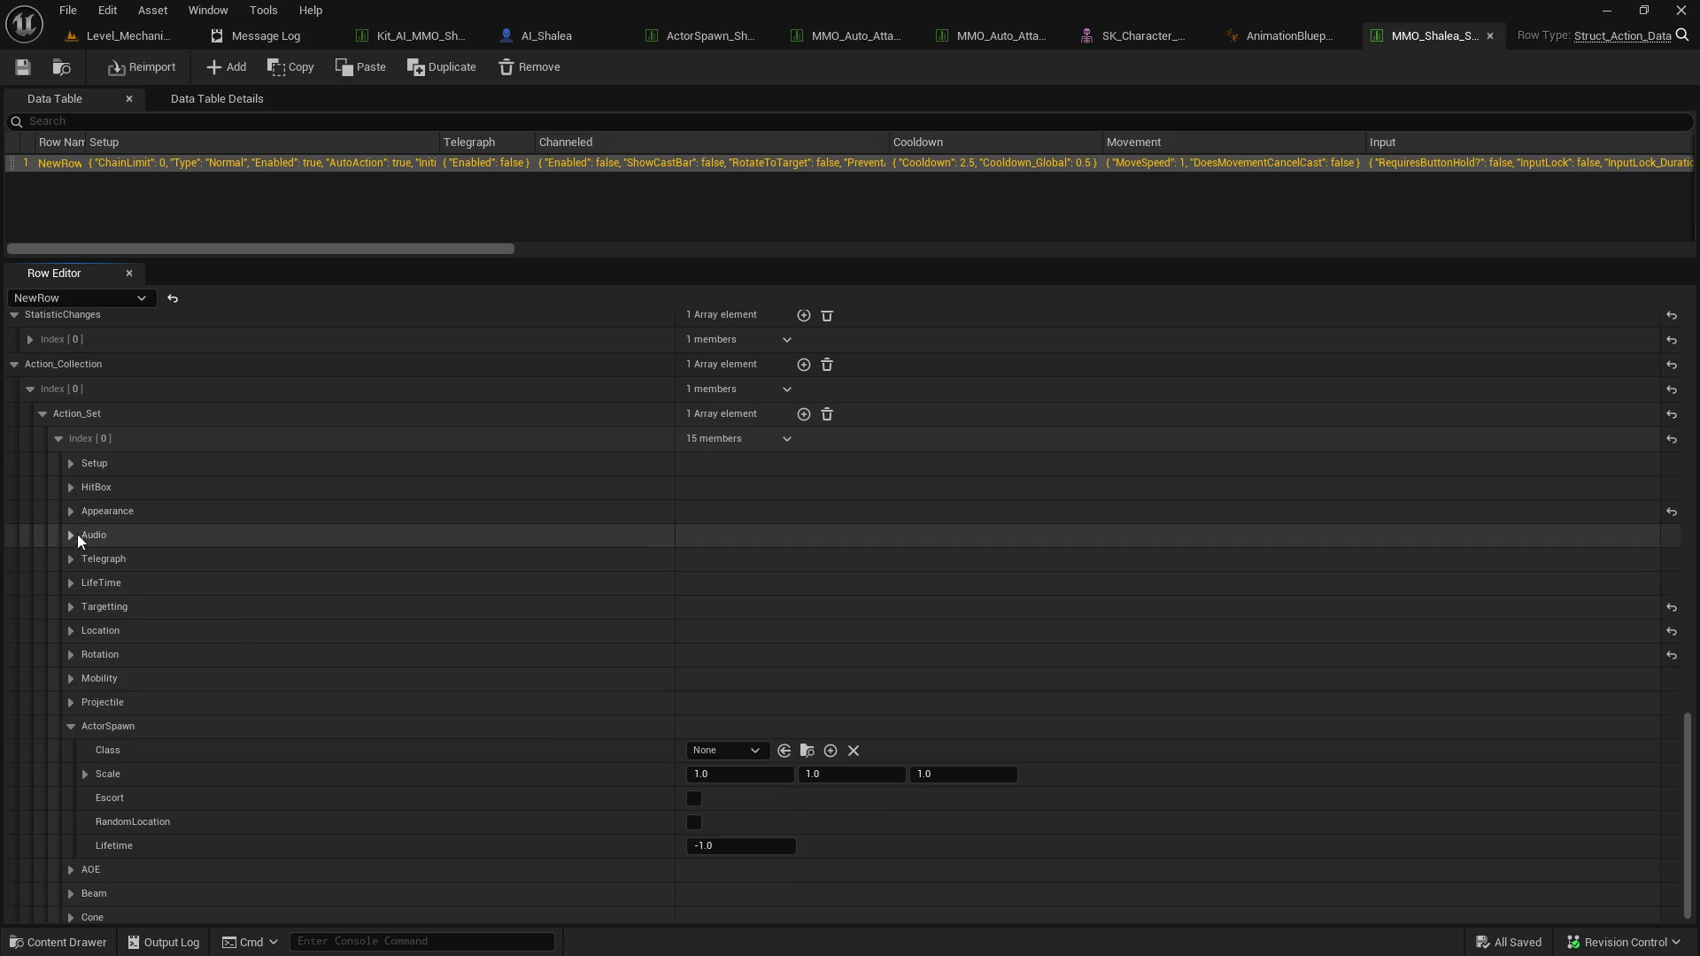
scroll(73, 549, "down", 1)
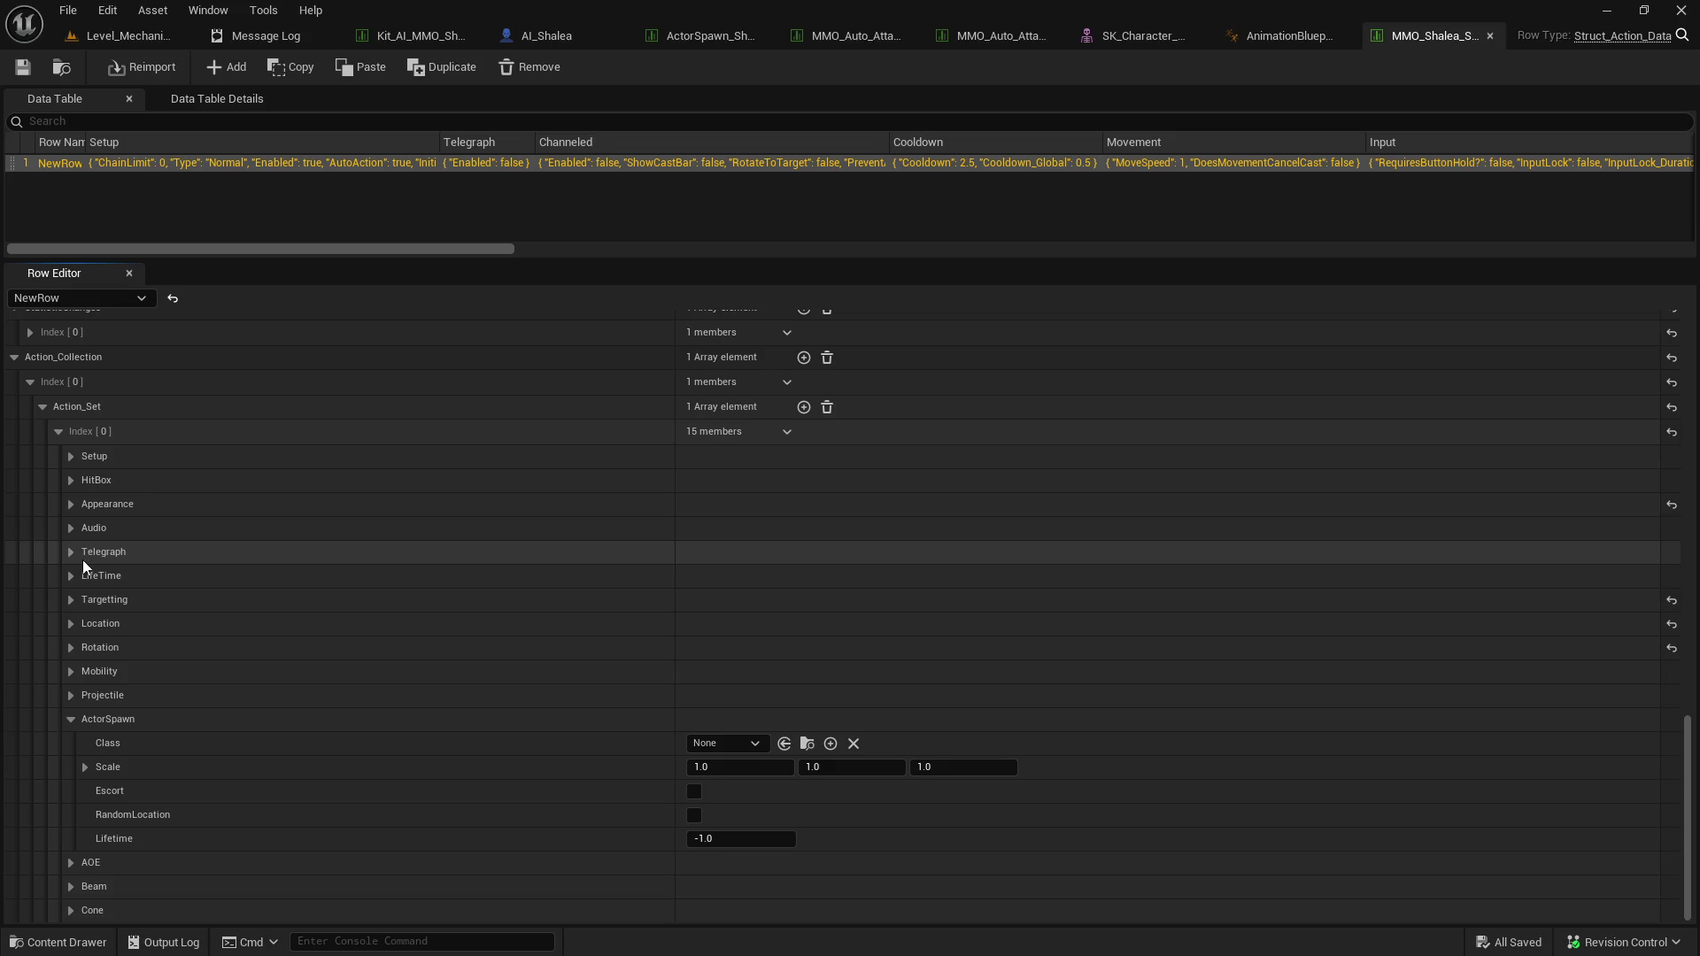
left_click(75, 457)
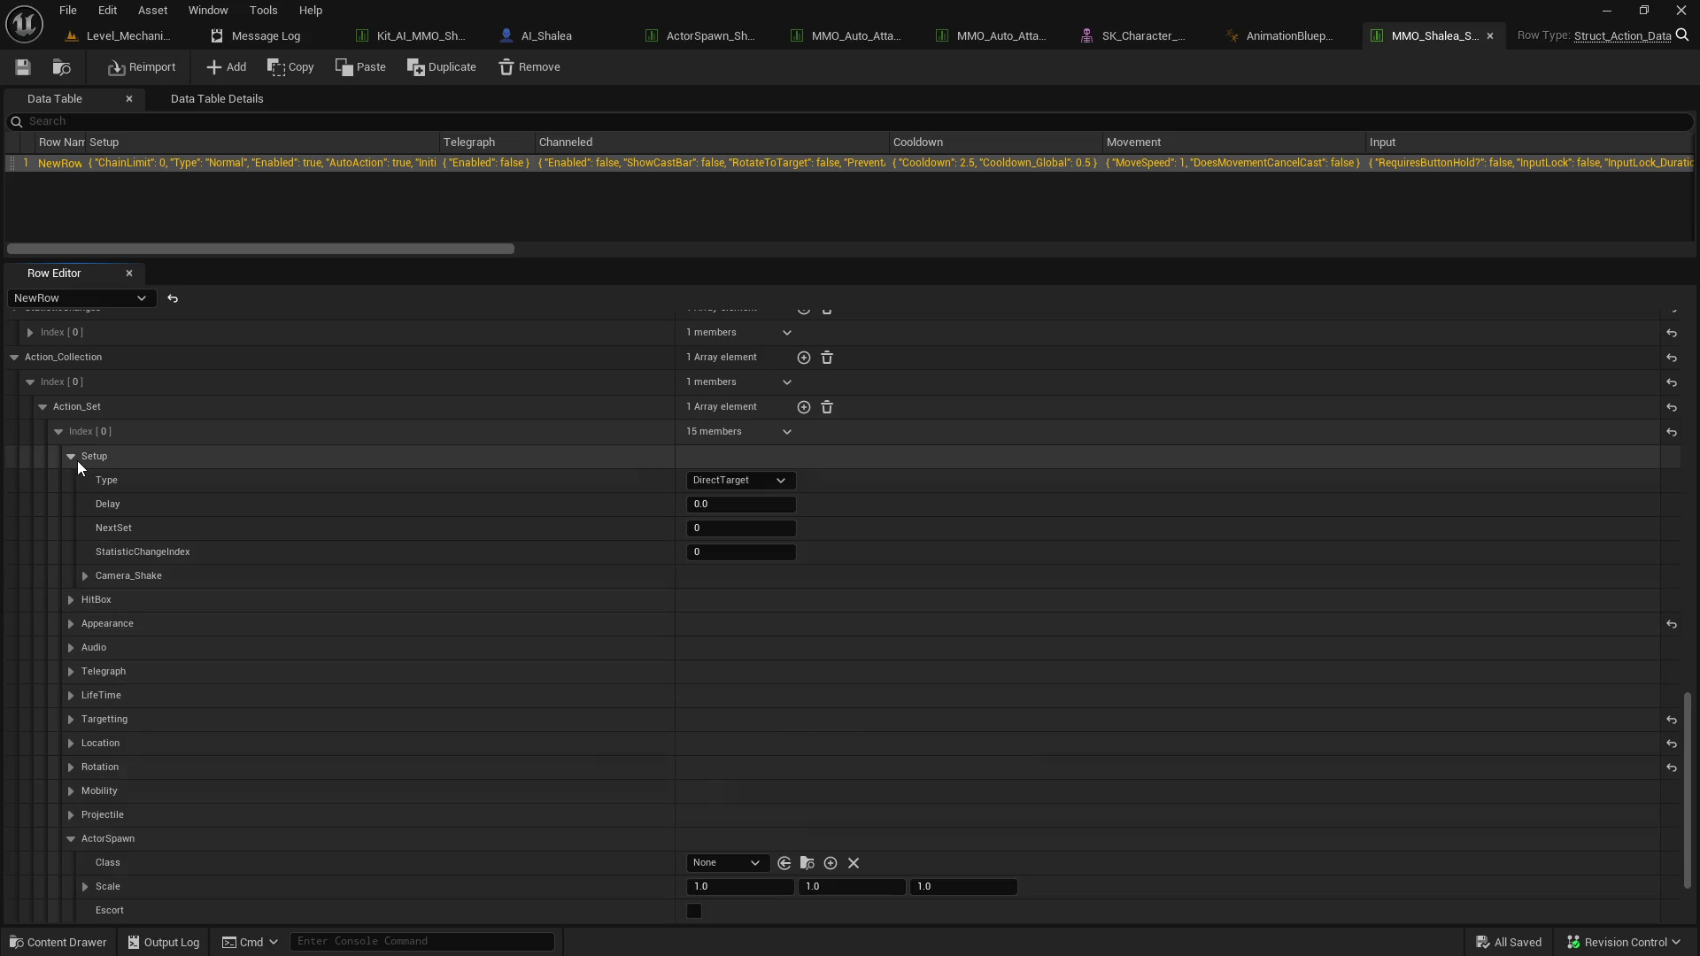
Switch the action set Type to Projectile, then reveal the HitBox and Appearance settings.
left_click(724, 479)
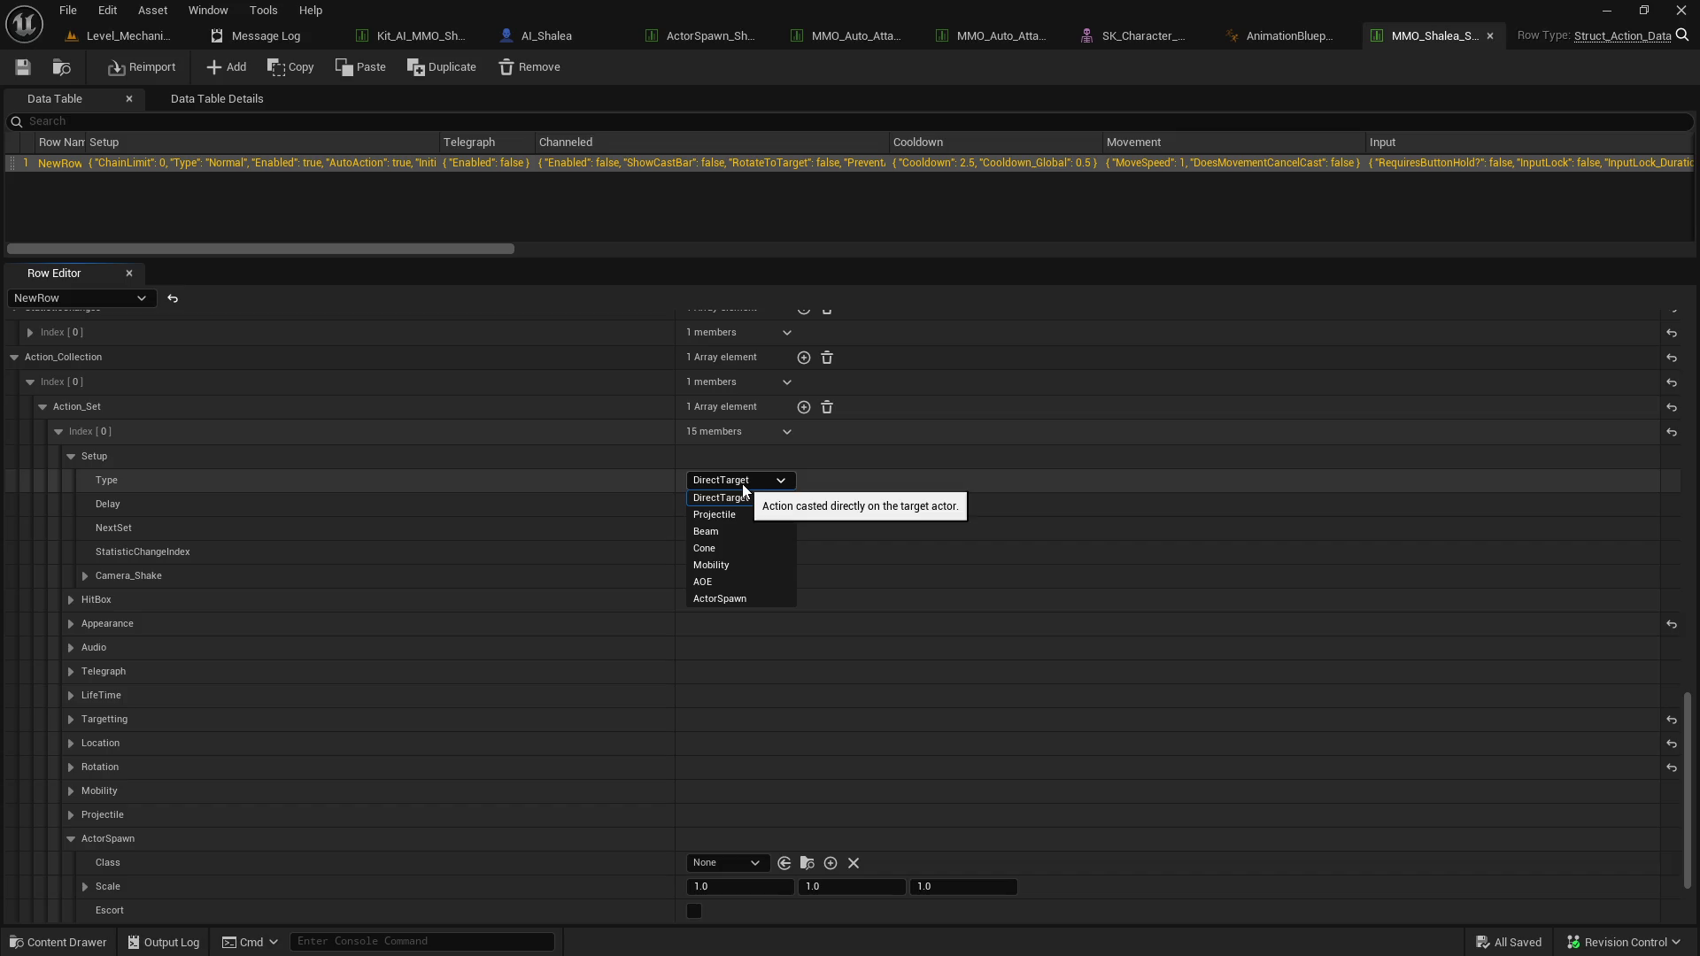
left_click(742, 513)
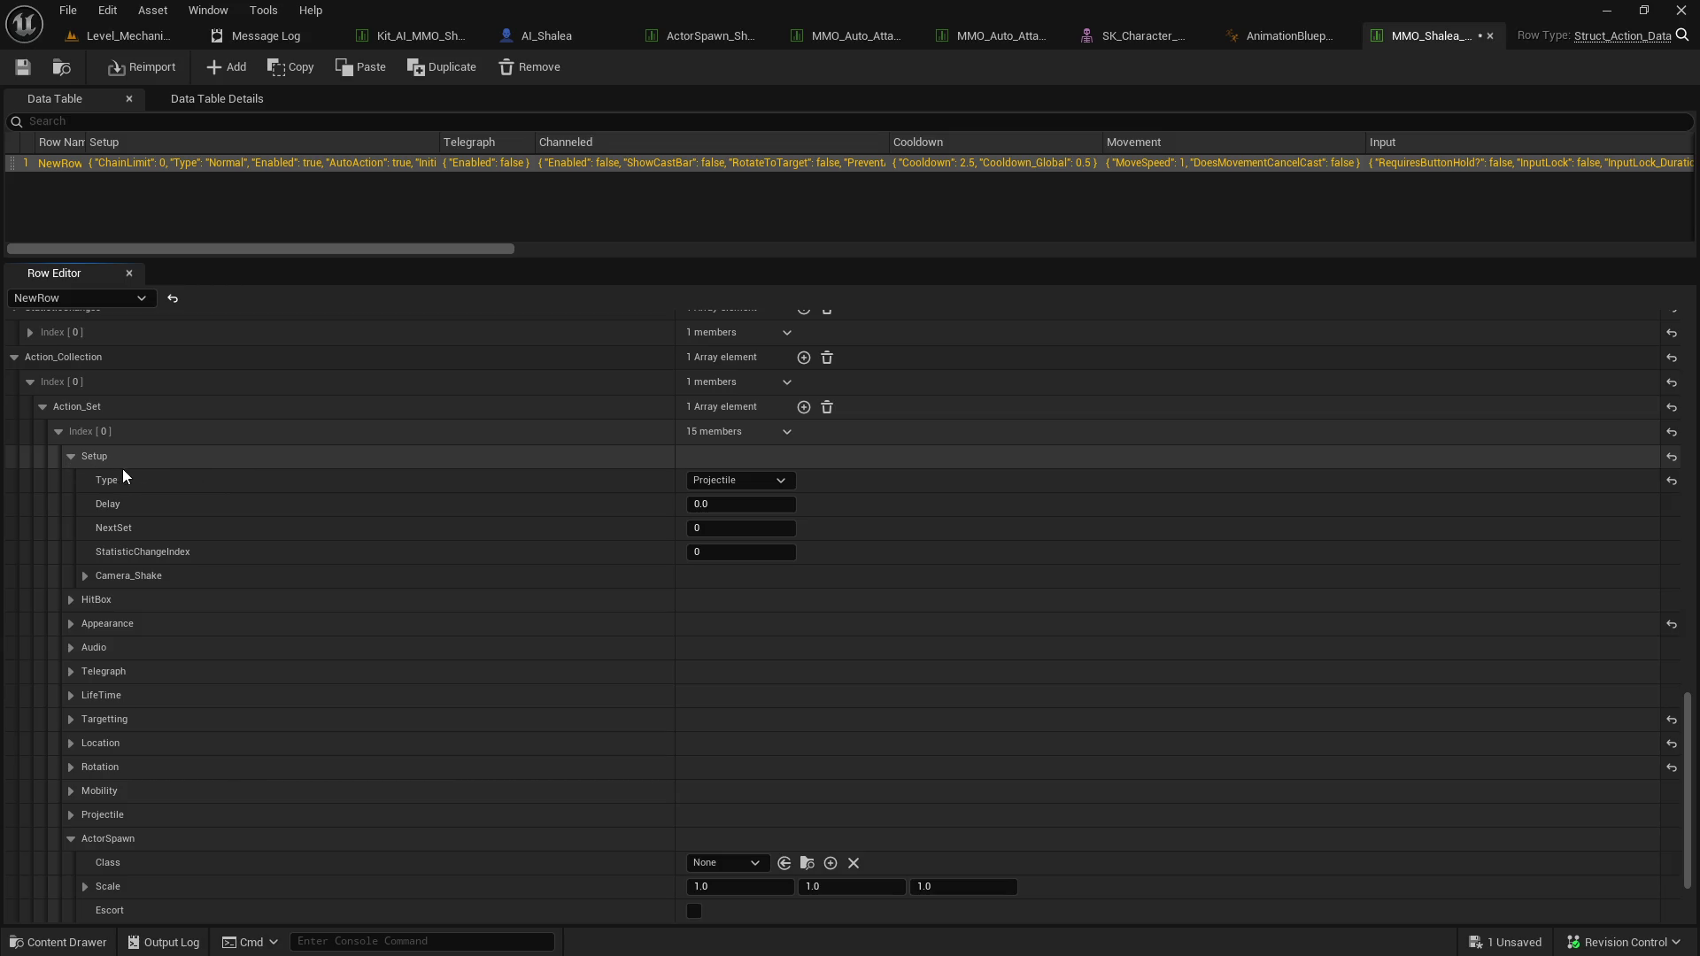
left_click(72, 457)
left_click(70, 480)
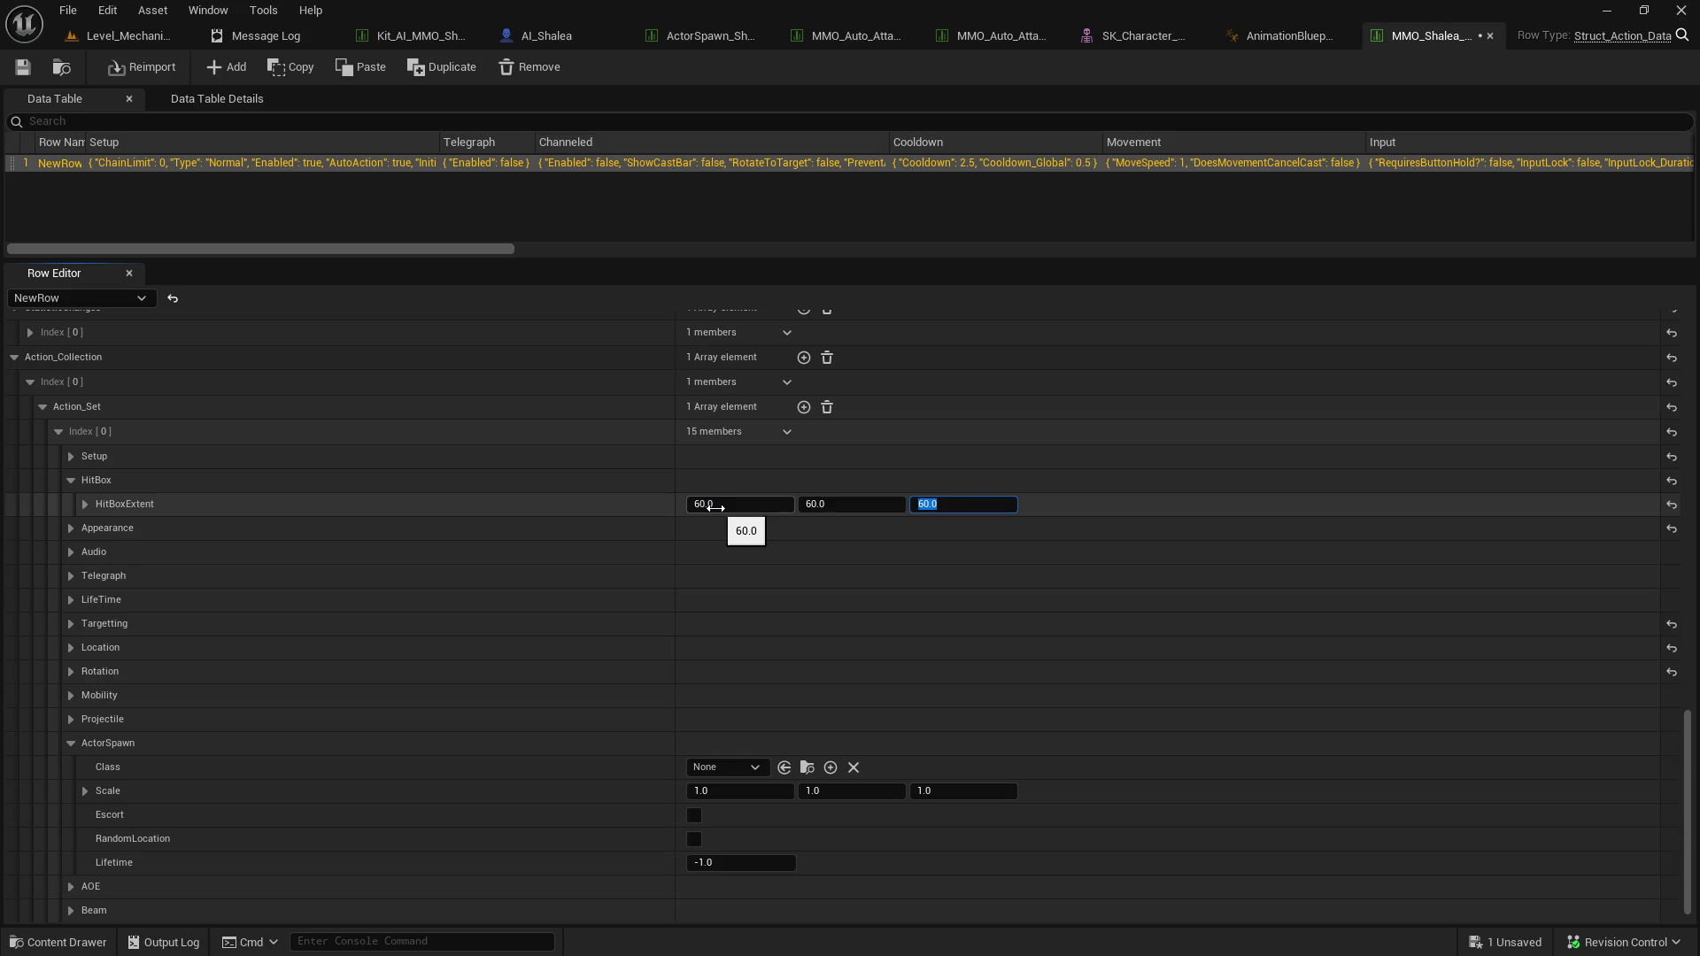
left_click(71, 481)
left_click(71, 505)
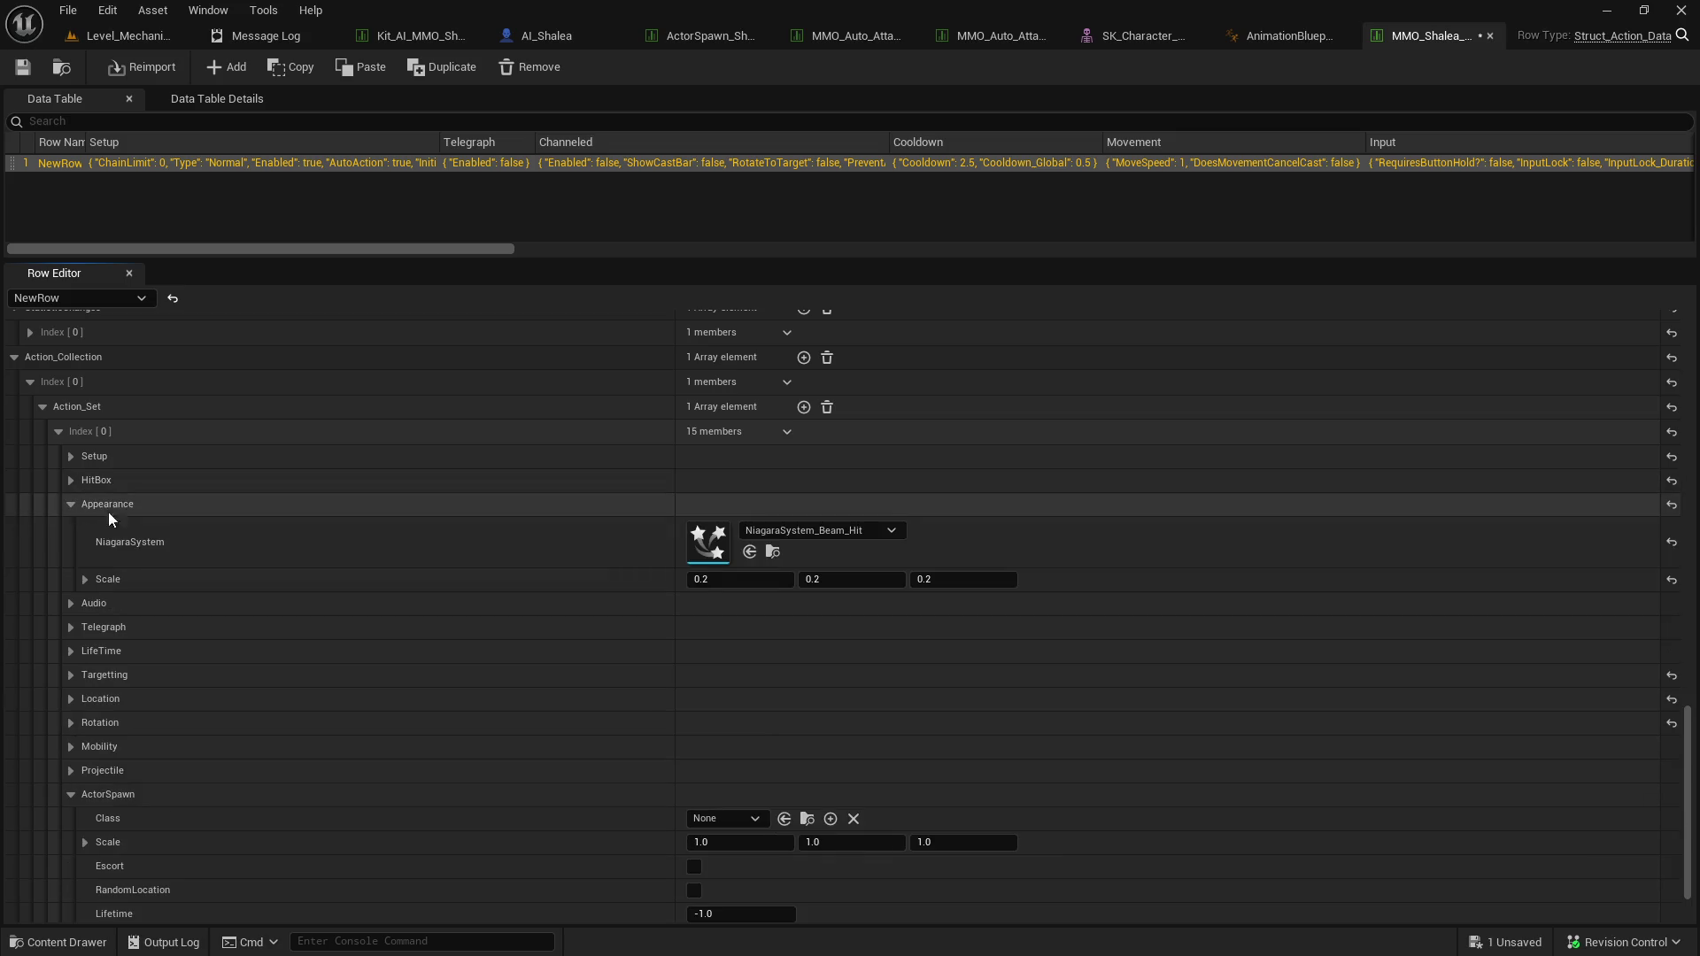
Search the NiagaraSystem picker for 'projec' and close it without choosing.
left_click(830, 531)
type("projec")
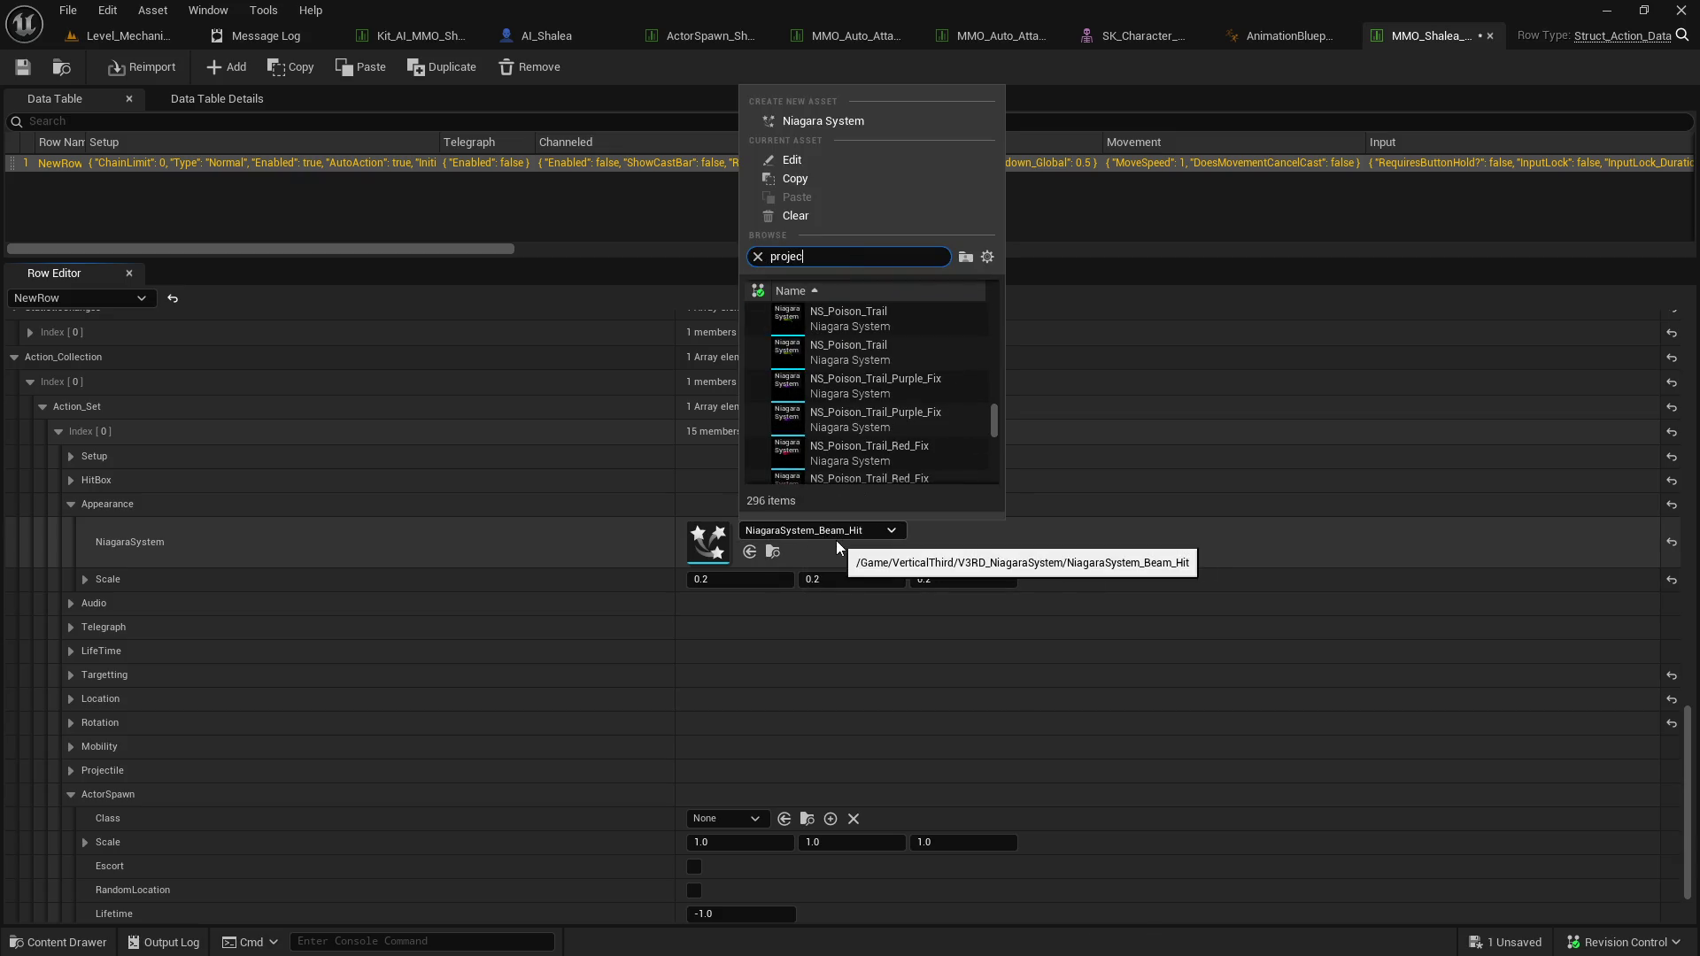
scroll(912, 433, "down", 3)
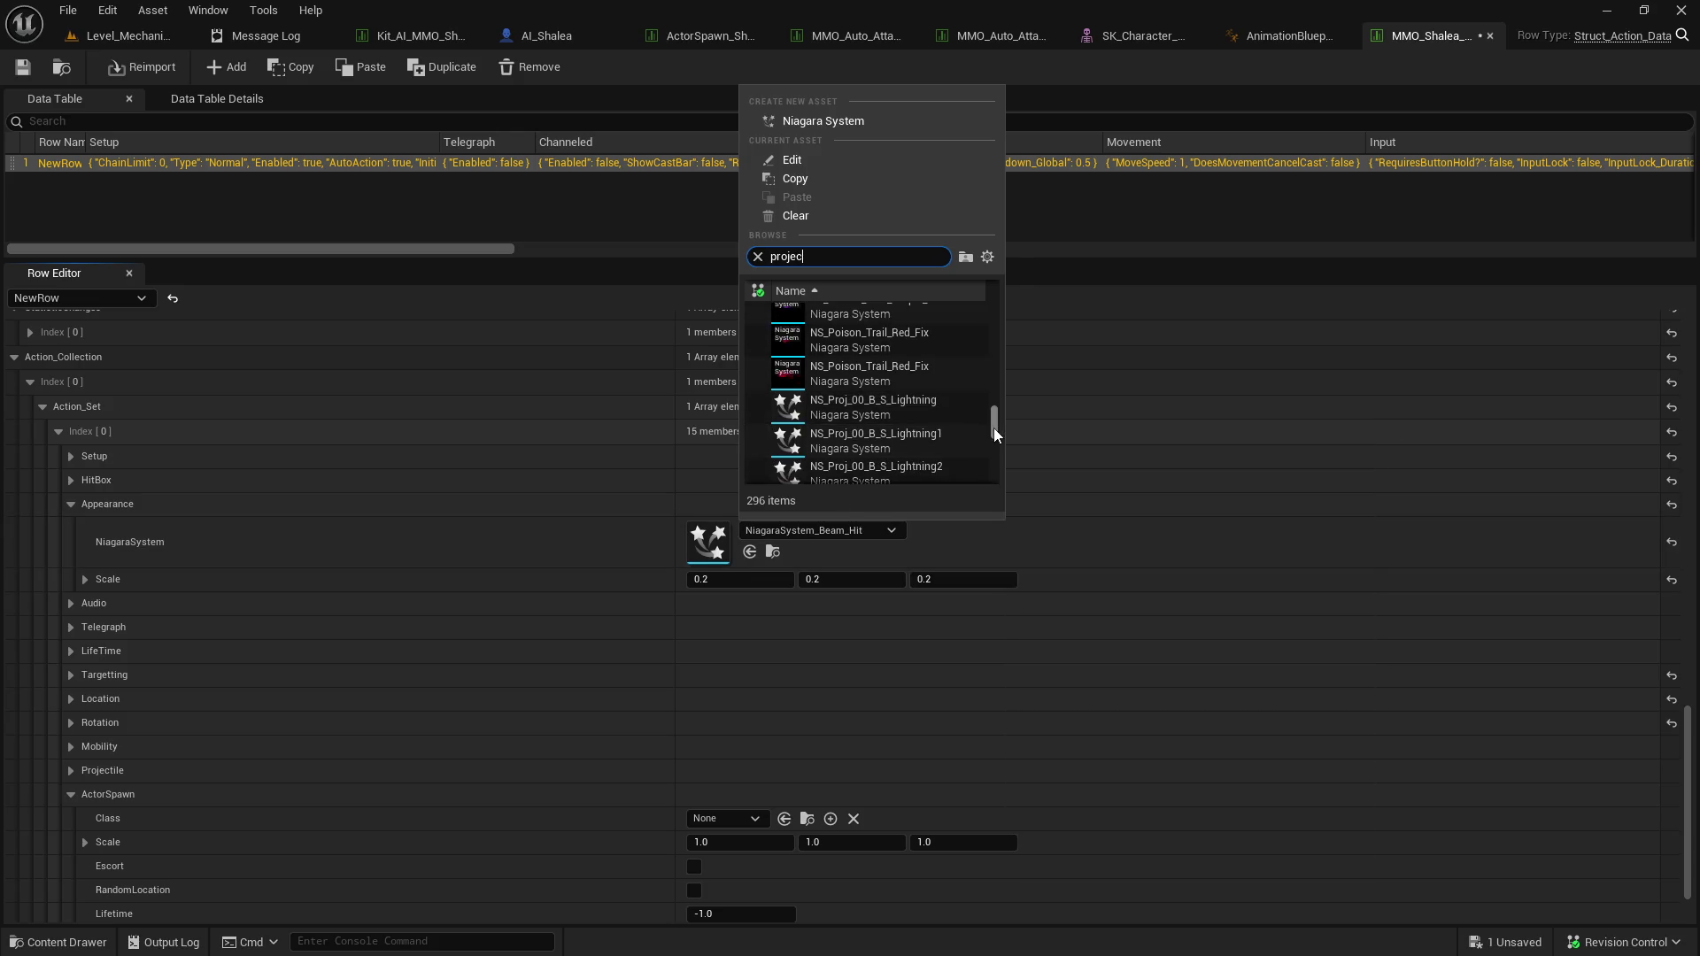
left_click_drag(997, 427, 997, 430)
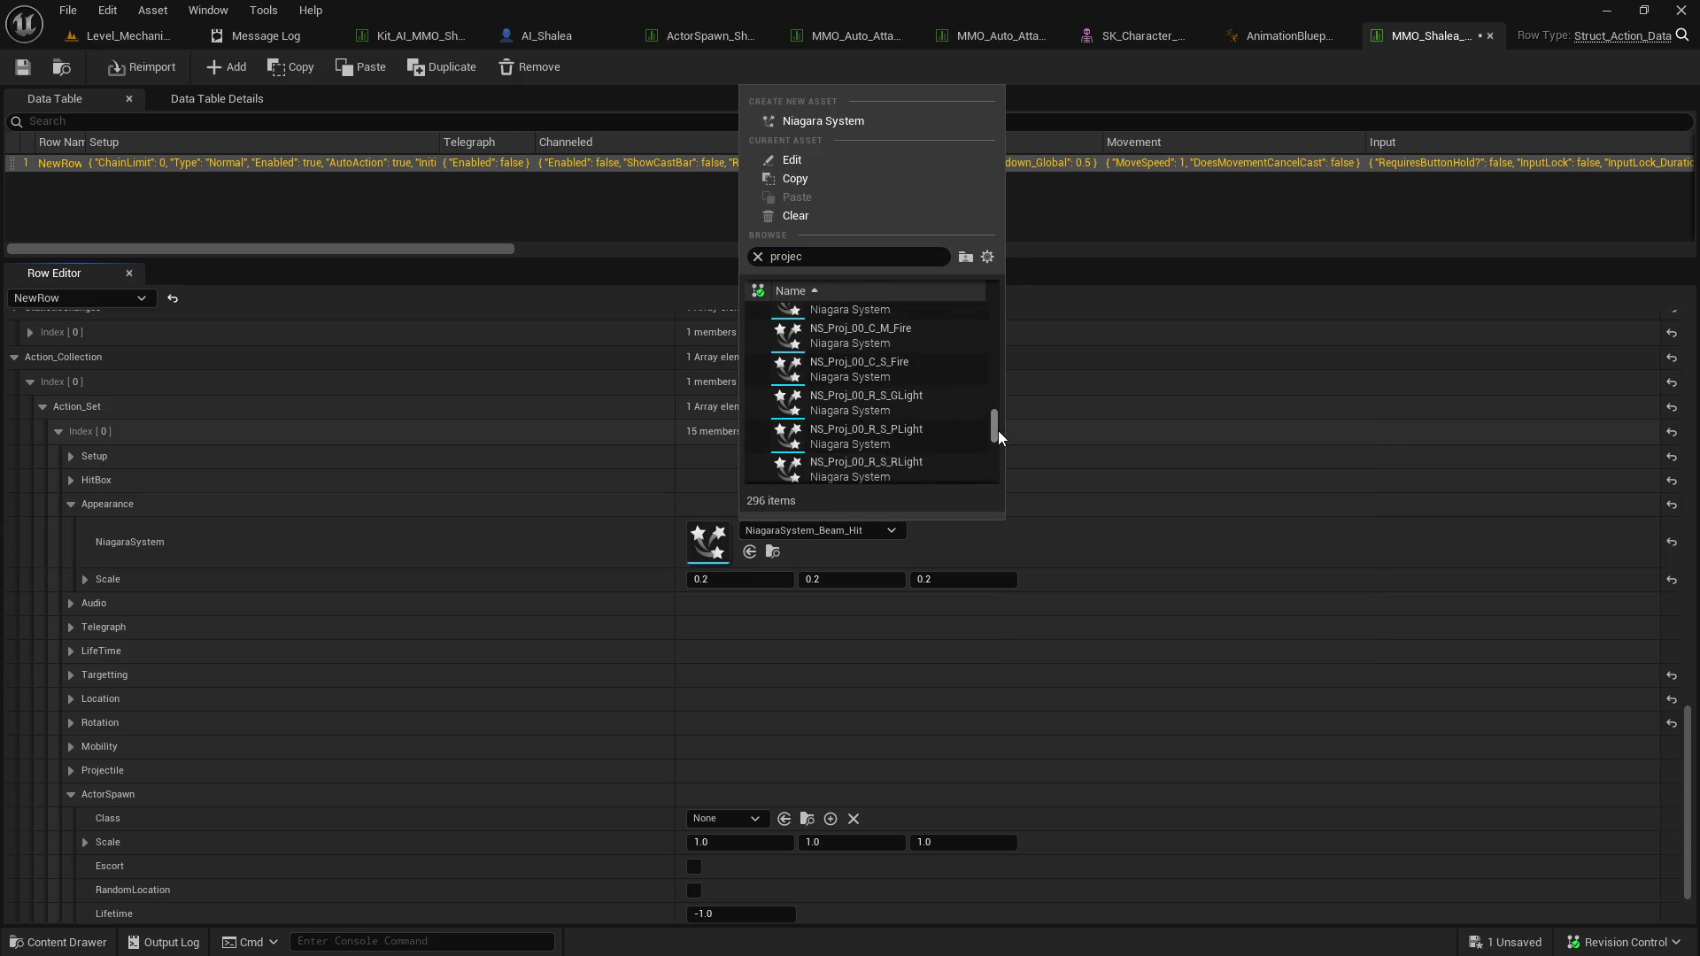
left_click(659, 550)
Select NS_Holy_Trail from the MP folder's Niagara Systems and assign it to the NiagaraSystem field.
key("ctrl+space")
mouse_move(385, 622)
left_mouse_down()
mouse_move(382, 496)
mouse_move(60, 506)
left_mouse_up()
left_click(41, 472)
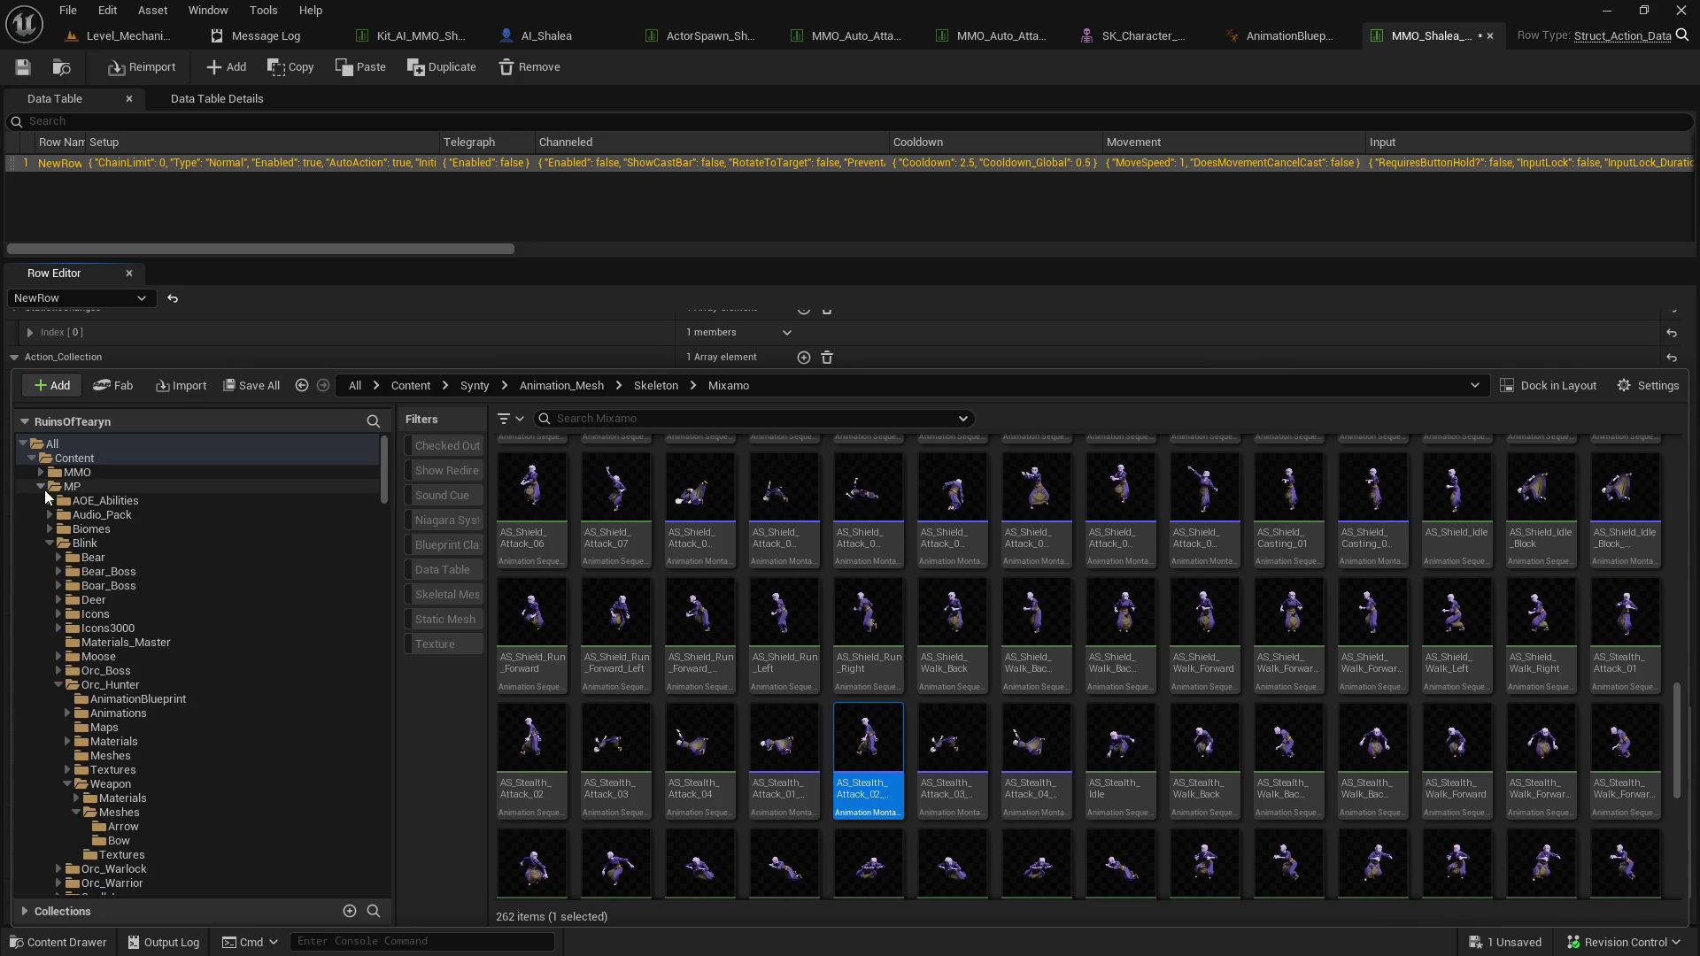
left_click(70, 486)
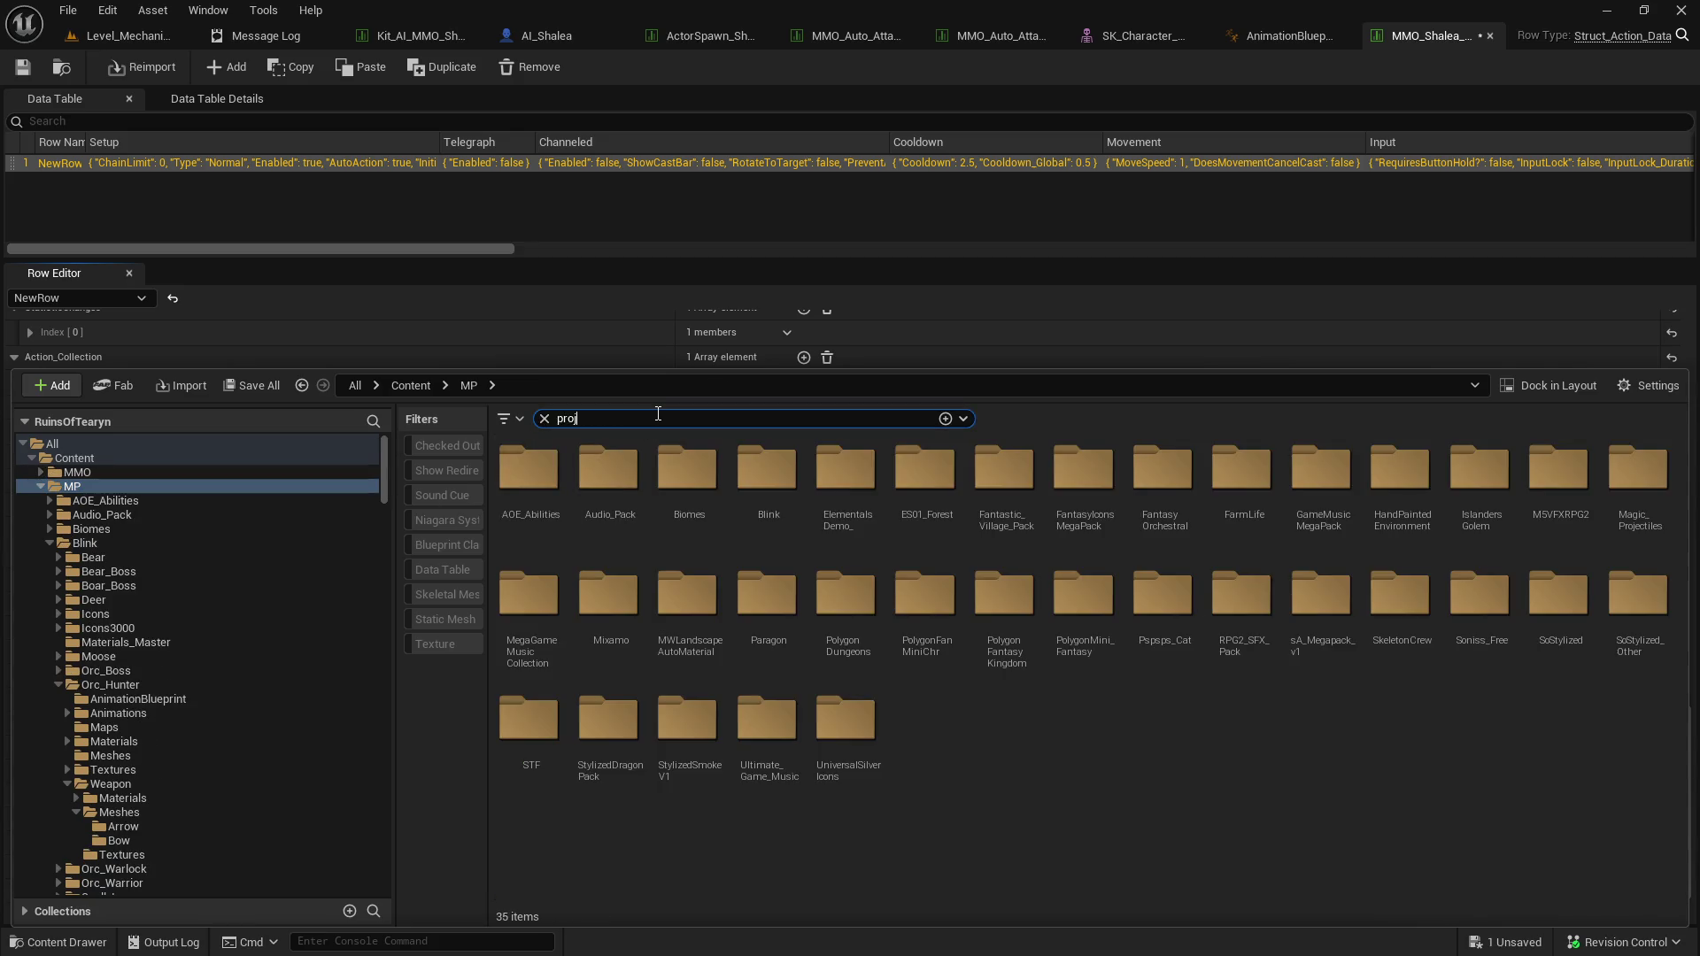
type("proj")
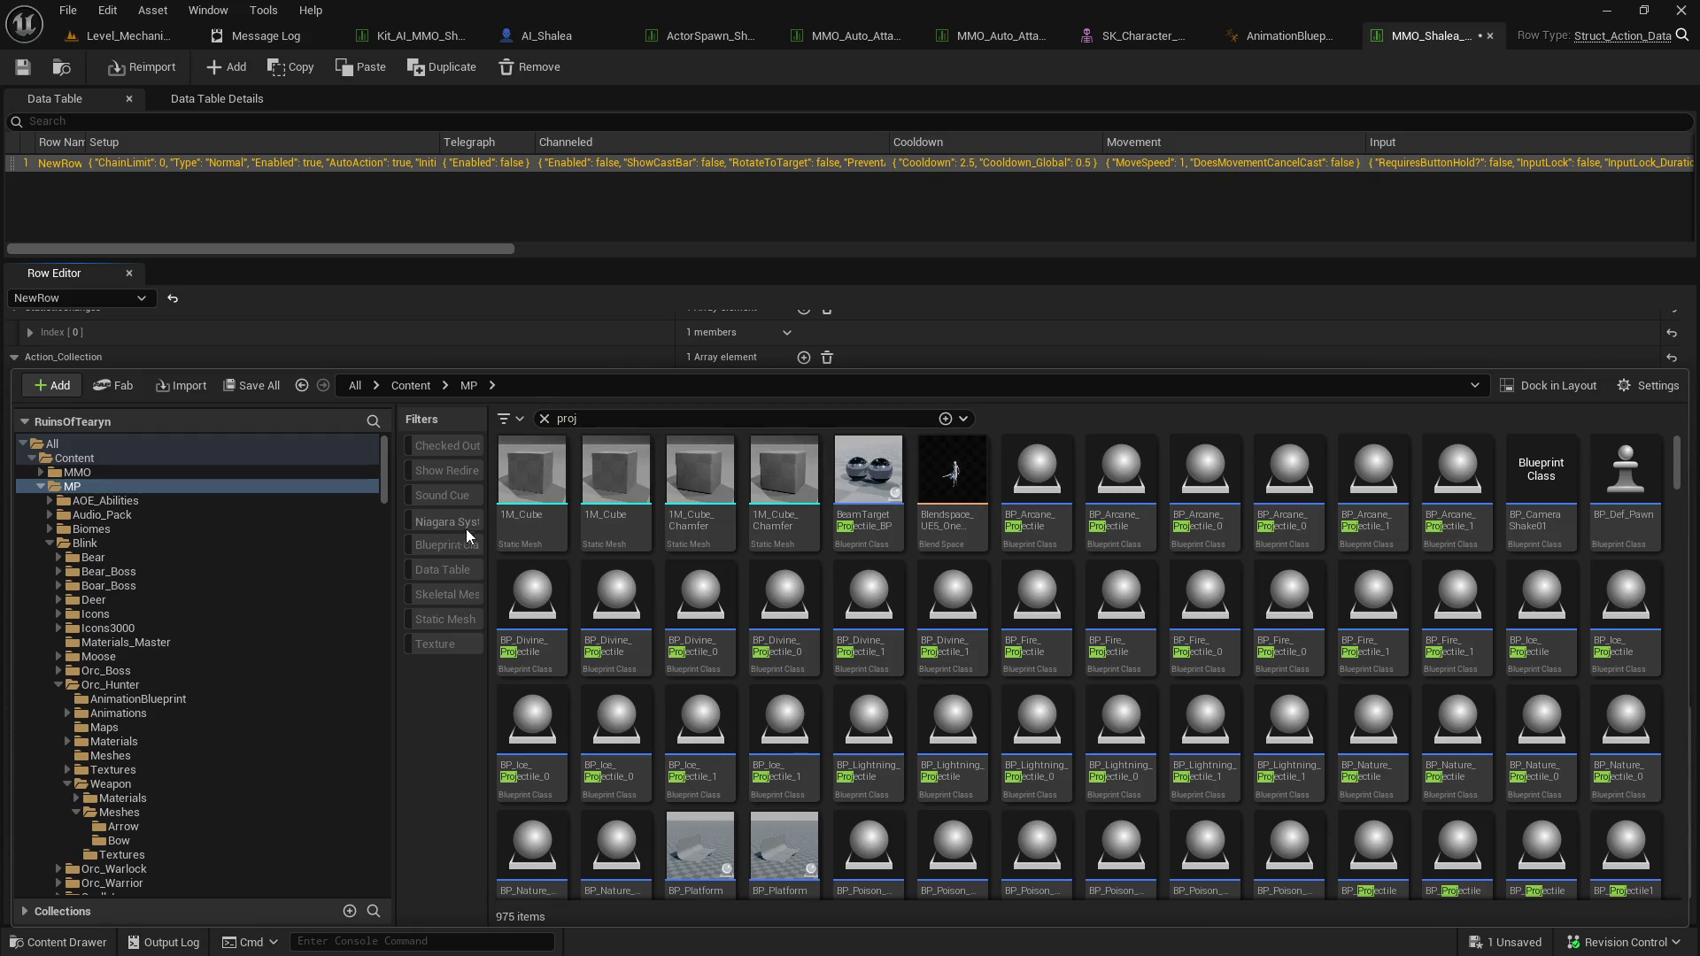
left_click(466, 527)
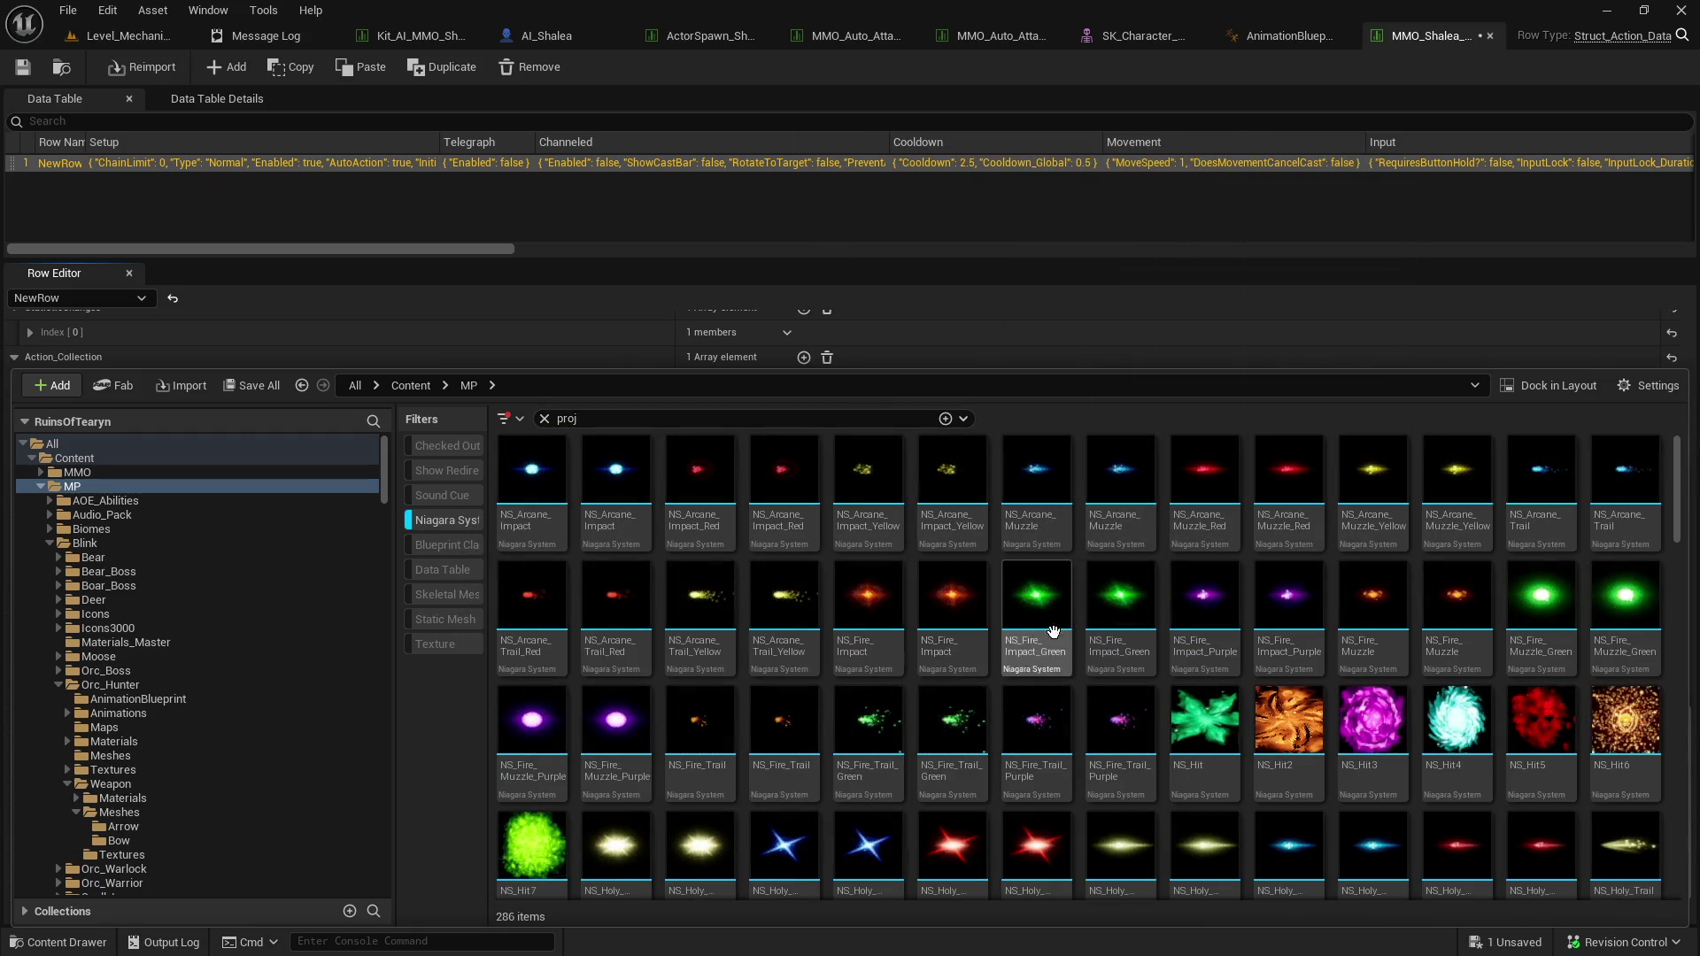
scroll(1503, 646, "down", 2)
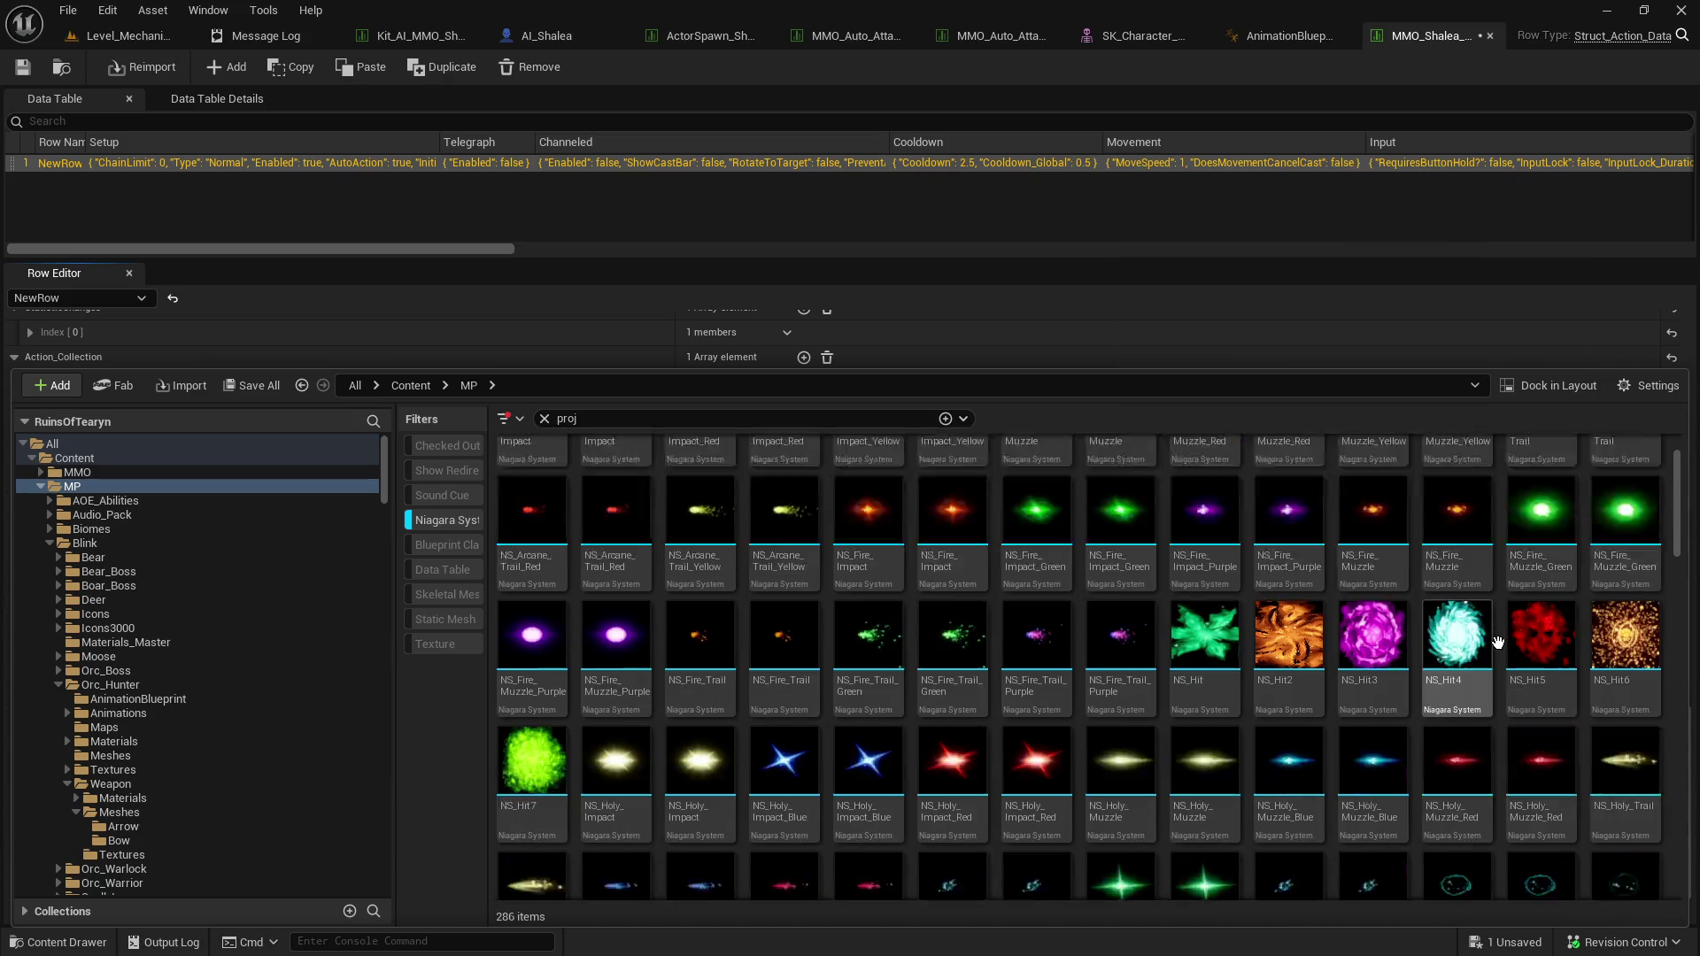
scroll(1496, 639, "down", 1)
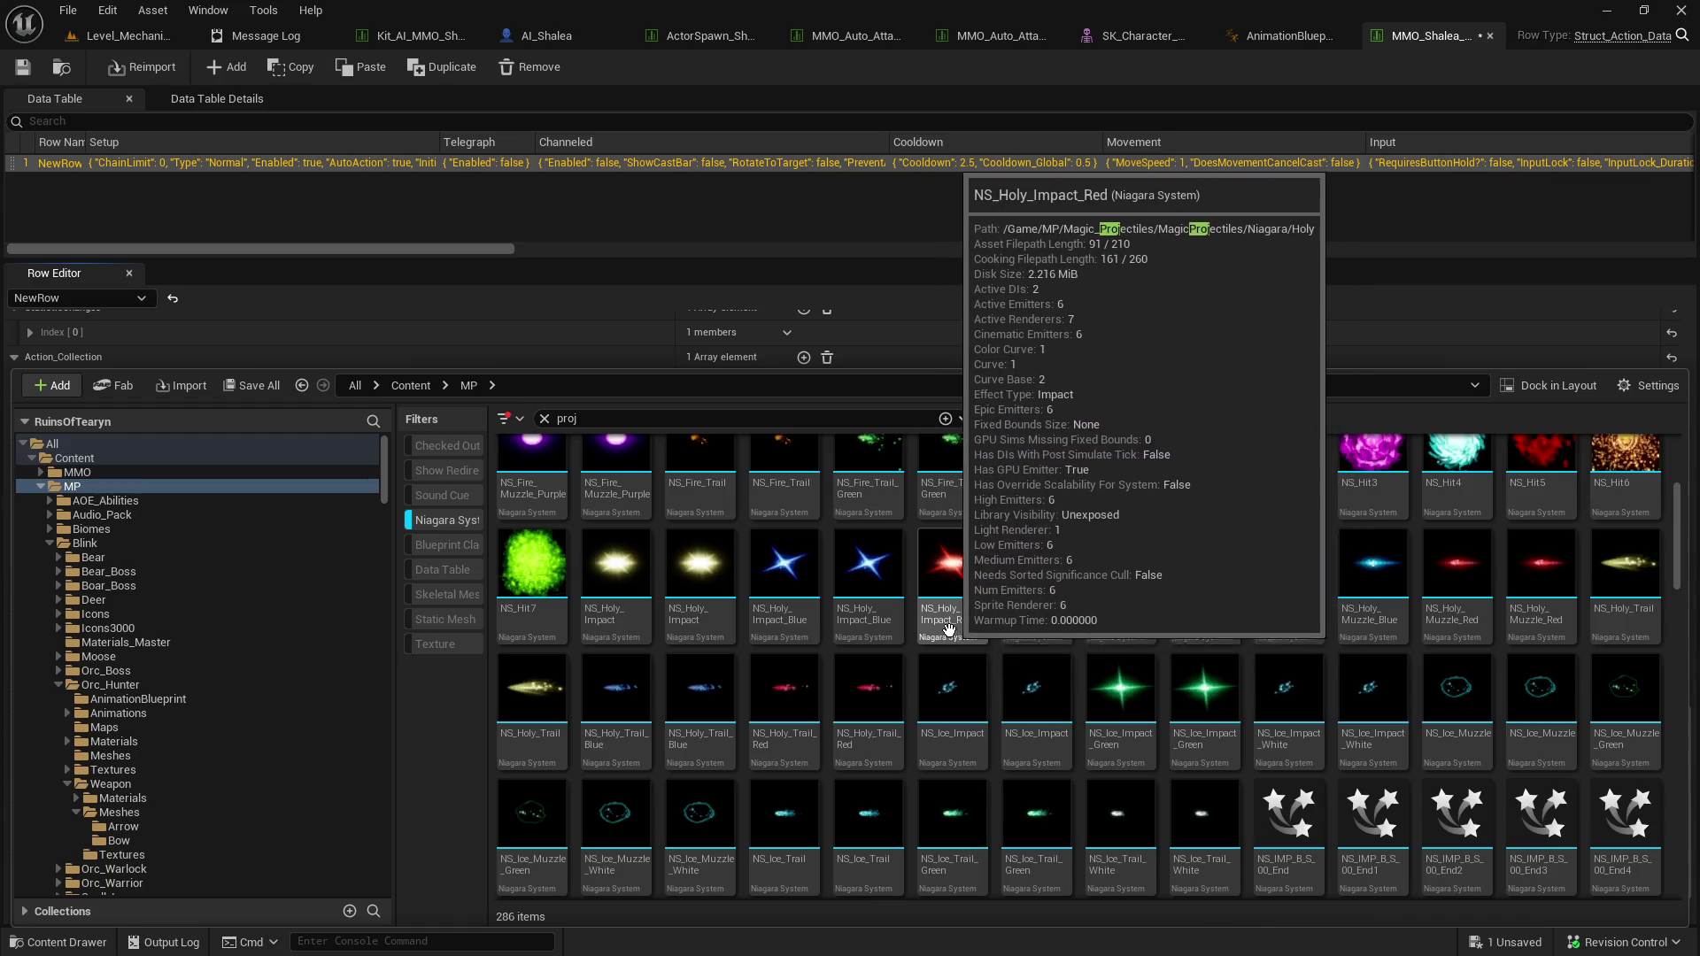
mouse_move(836, 587)
left_click(544, 691)
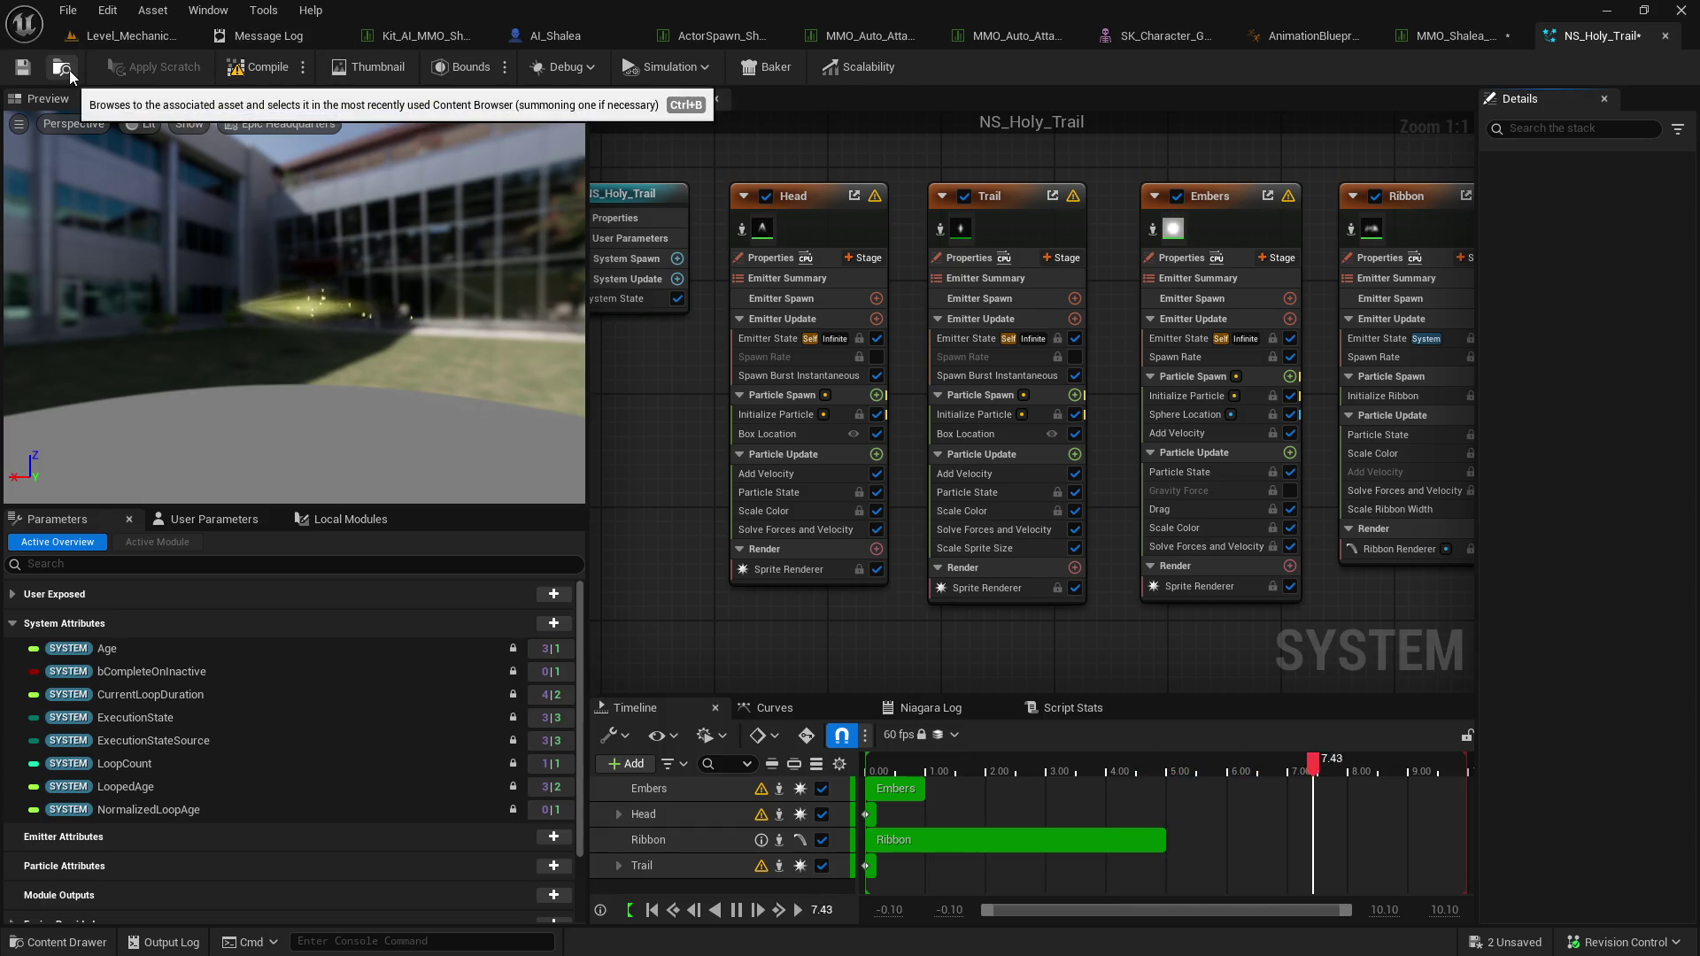
key("ctrl+space")
left_click(1475, 33)
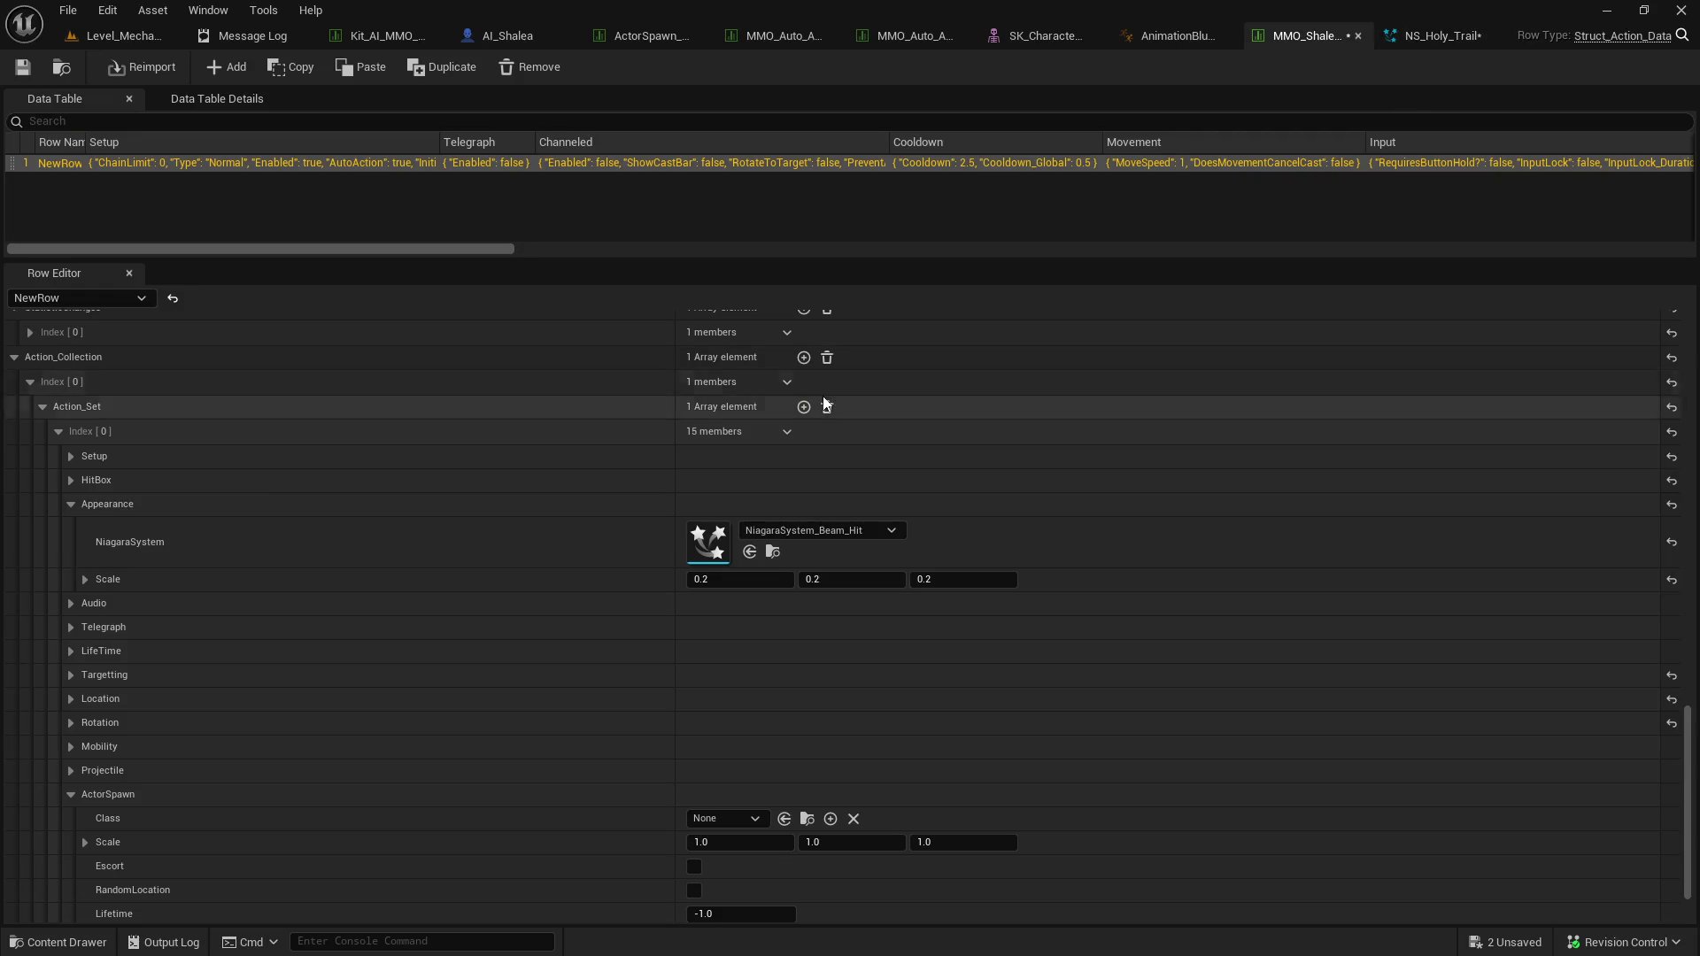
left_click(751, 552)
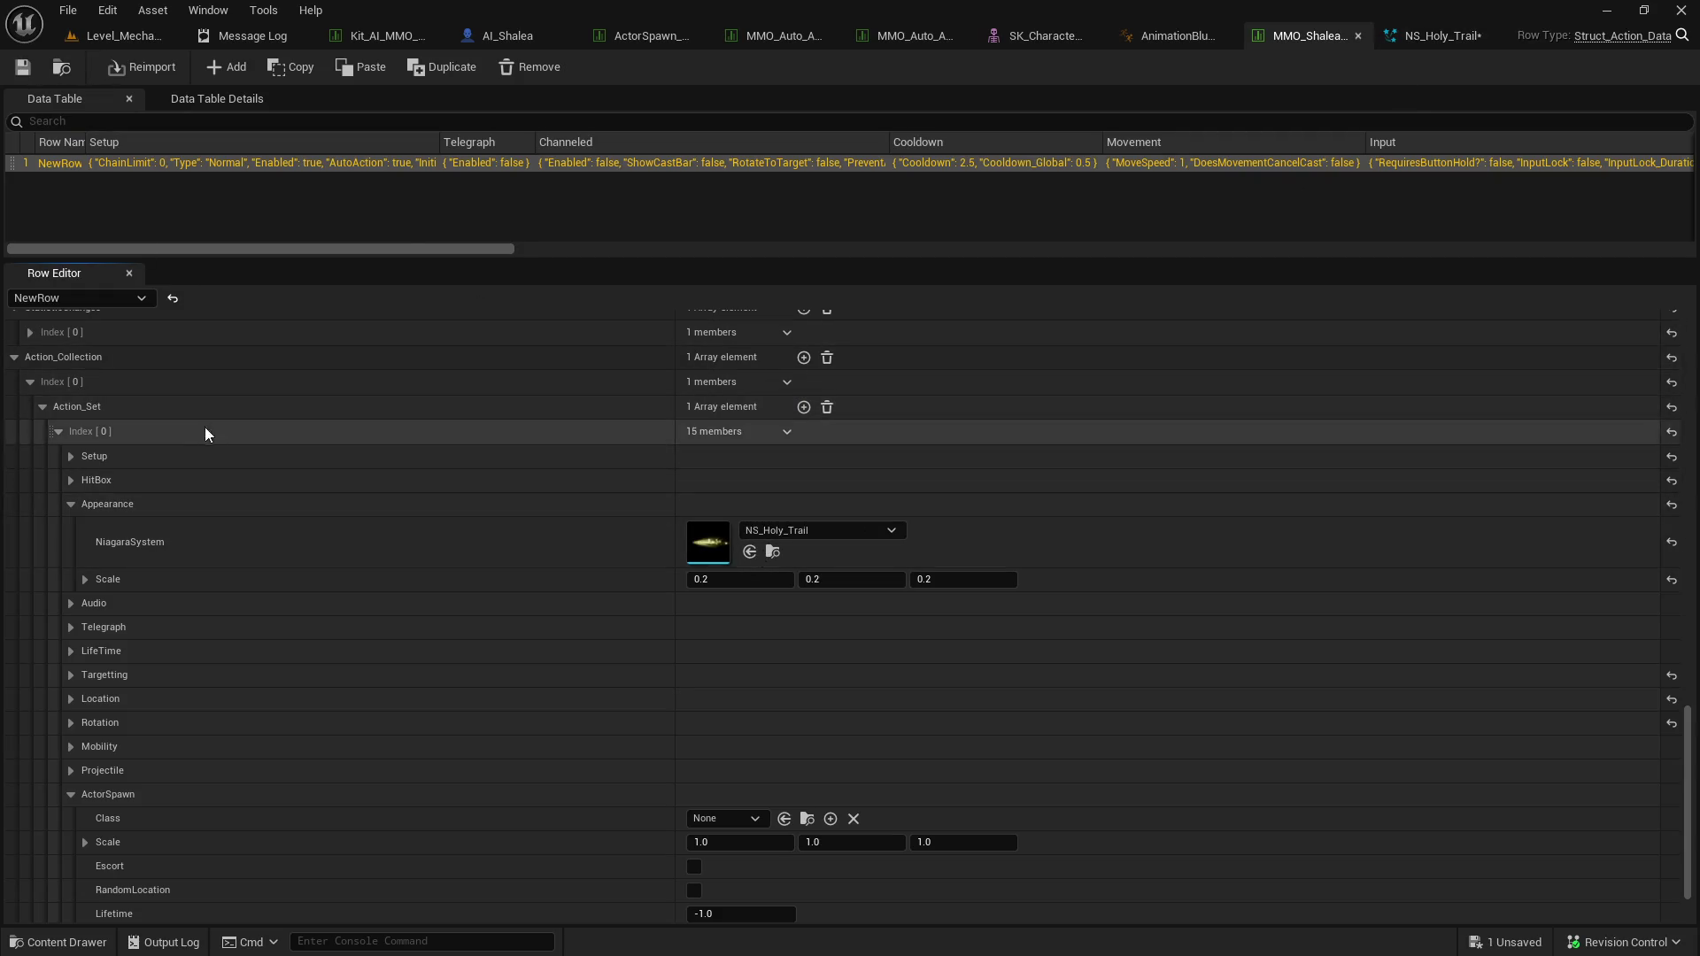
Expand Setup to review the row's Projectile action type.
scroll(248, 522, "up", 10)
scroll(249, 528, "up", 5)
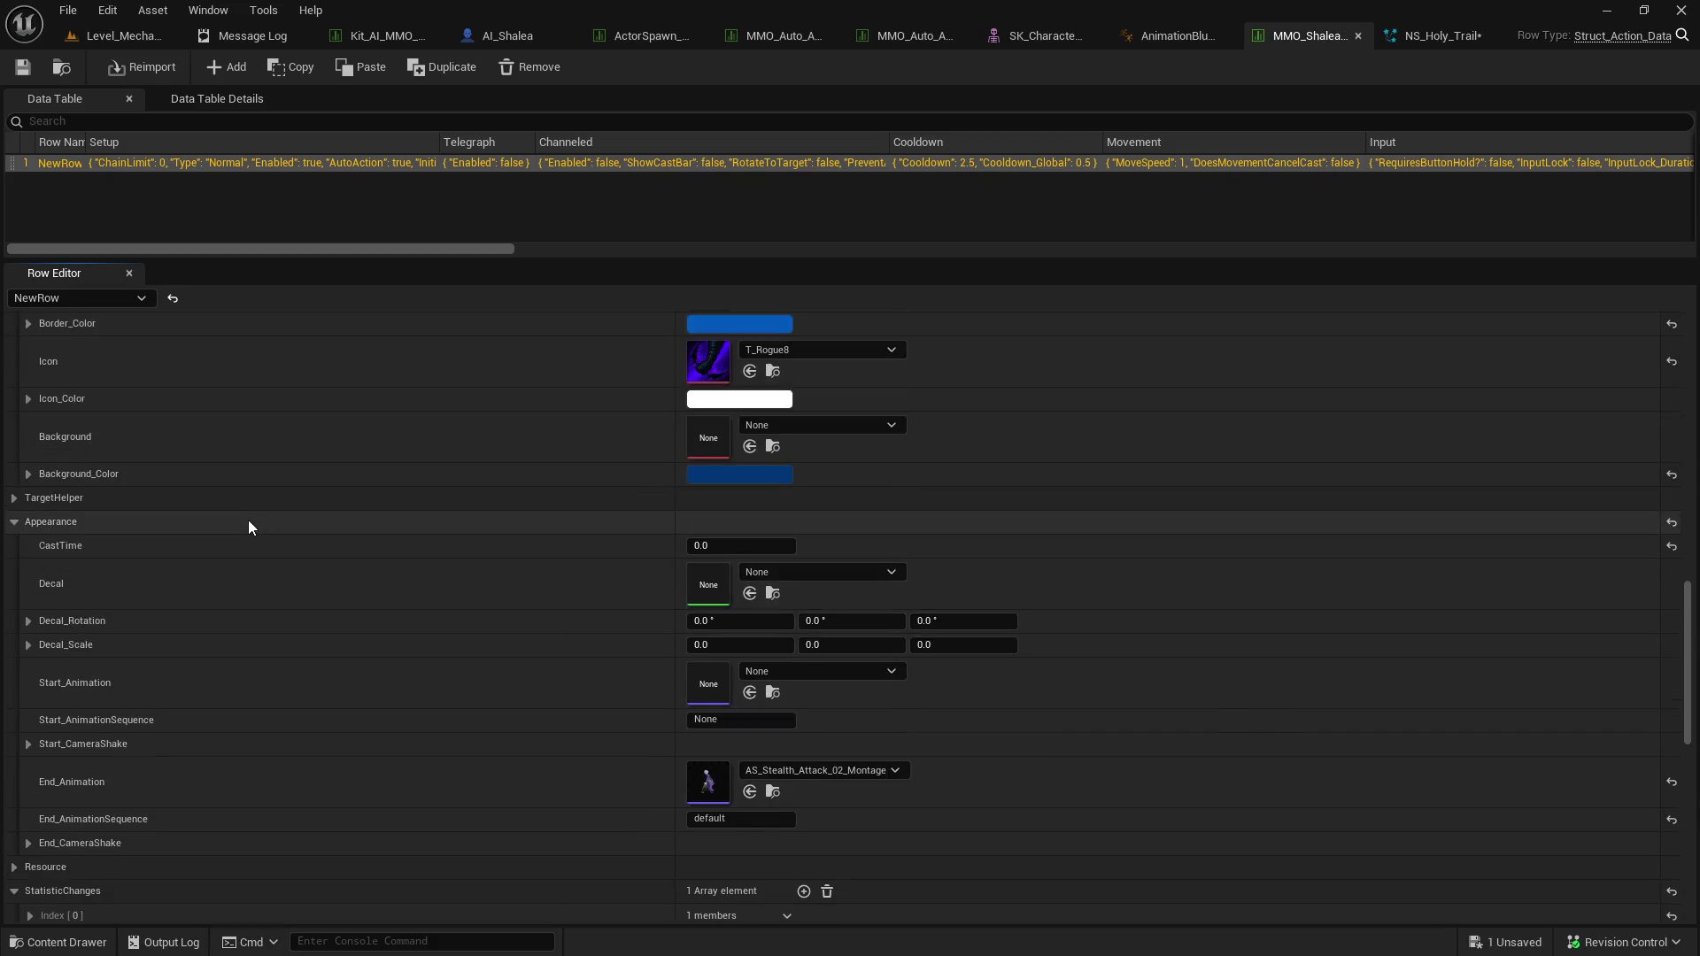
scroll(248, 527, "down", 12)
scroll(248, 528, "down", 3)
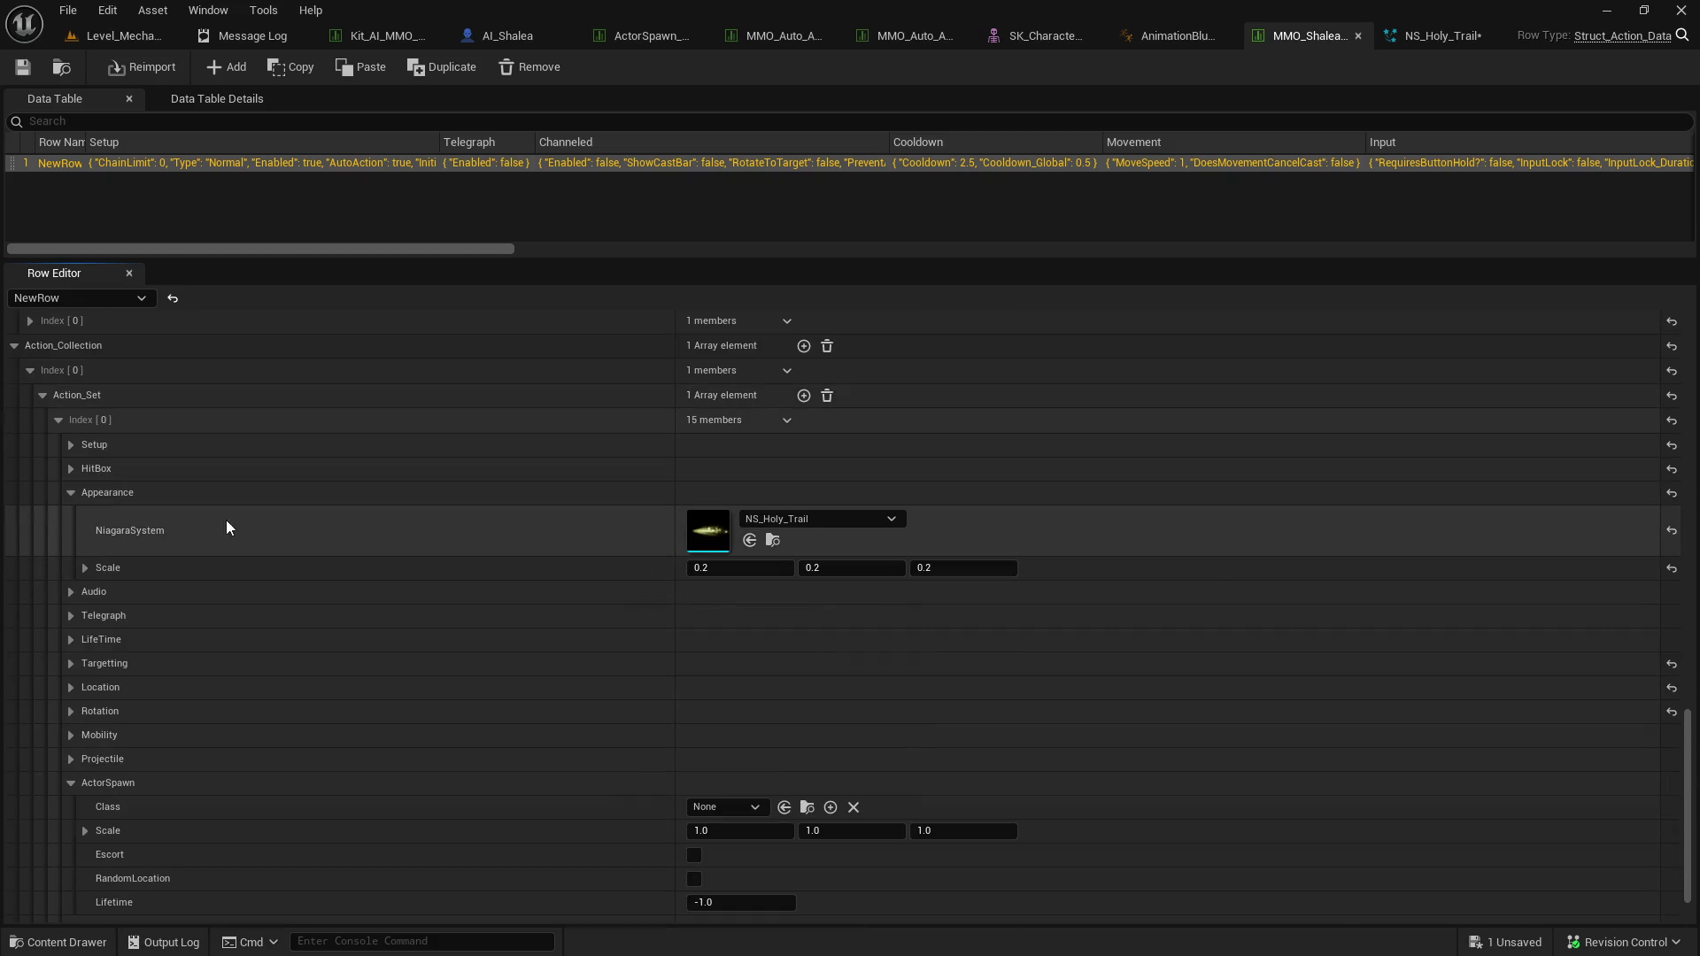
left_click(70, 444)
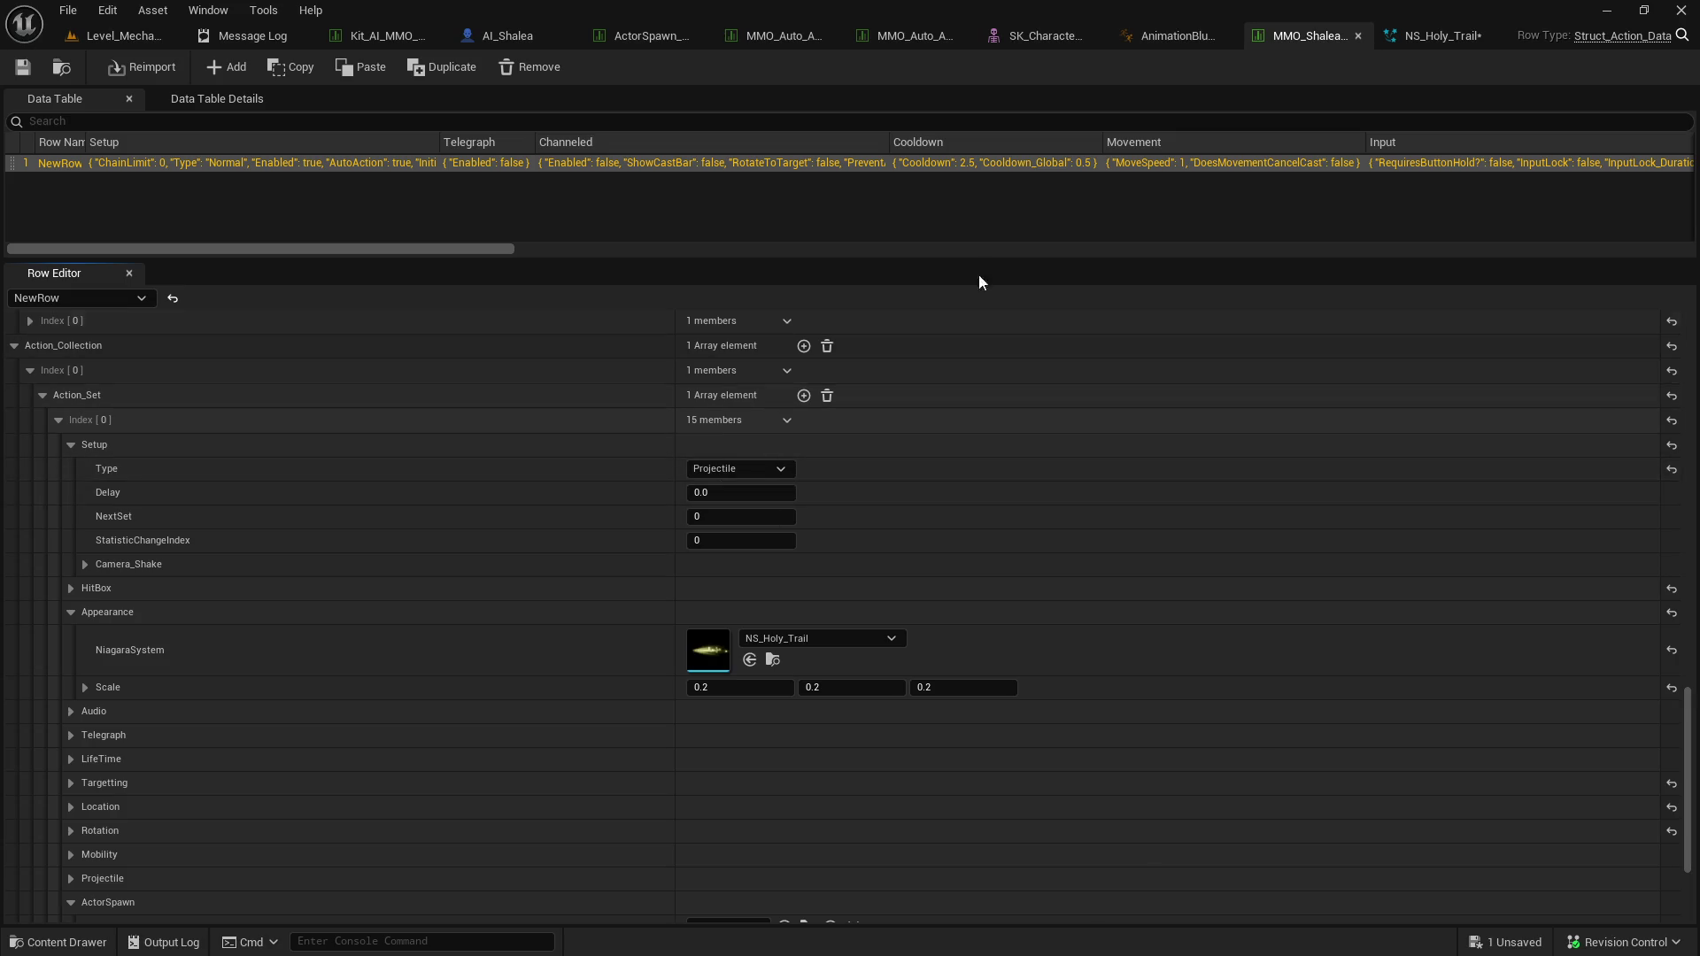
Open AS_Stealth_Attack_02 montage, pause it, and scrub to about 1.17 seconds.
left_click(1174, 37)
left_click(1063, 36)
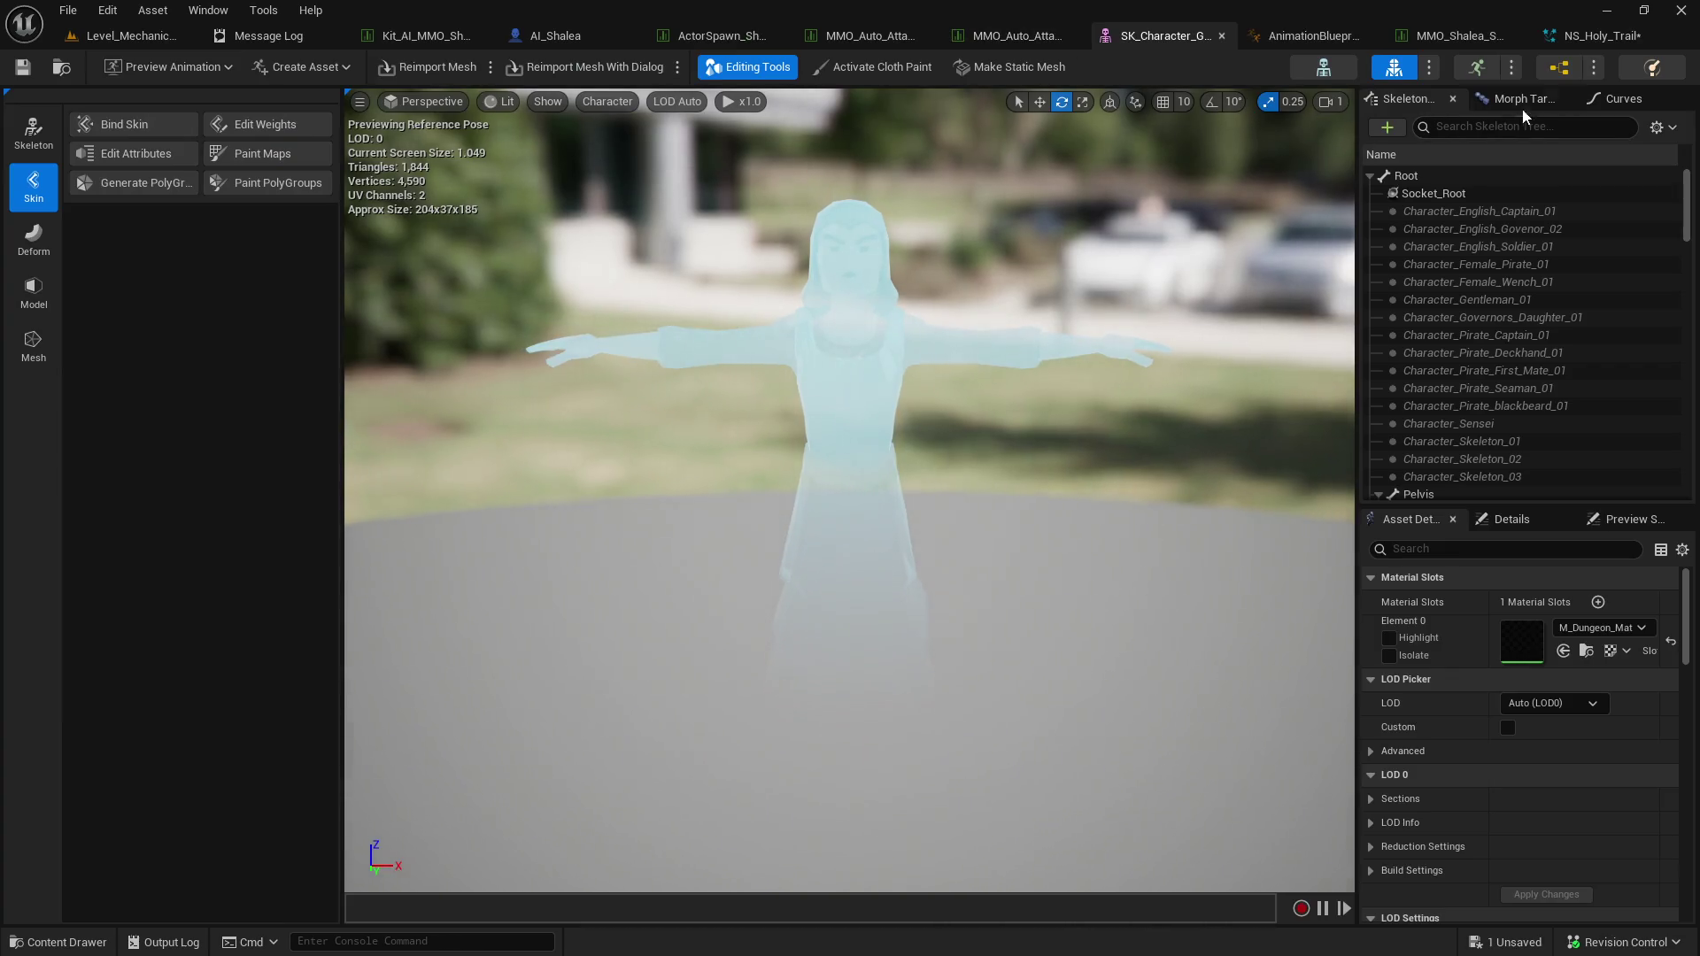
left_click(1301, 36)
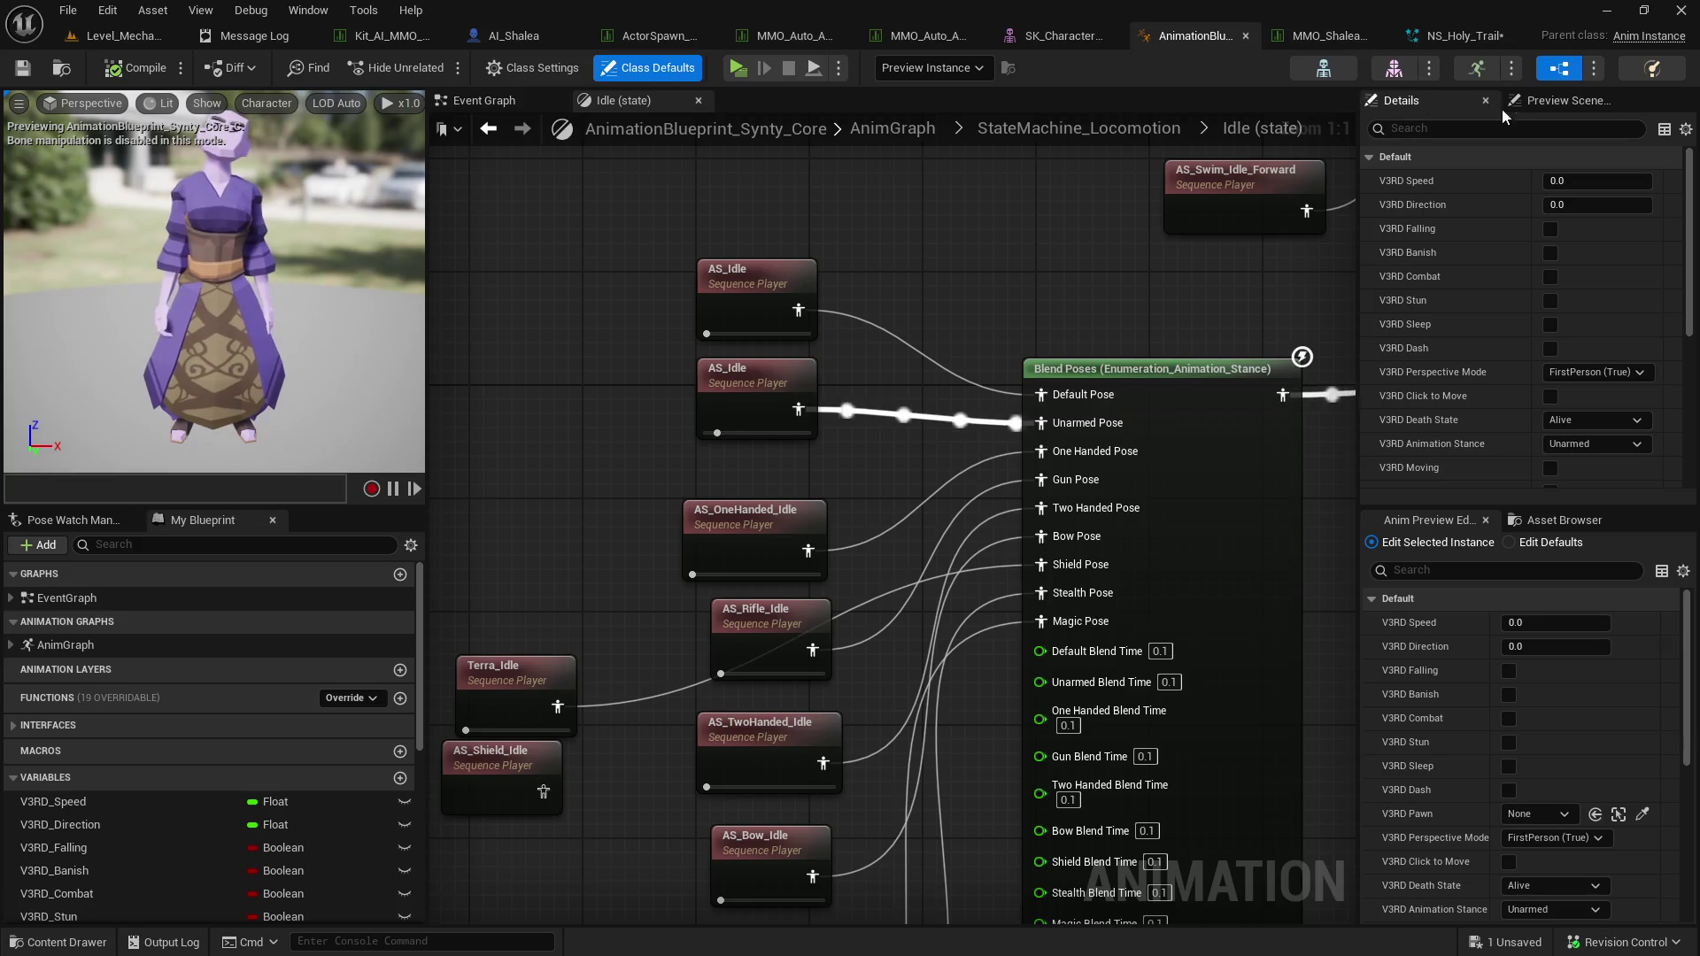
left_click(1473, 70)
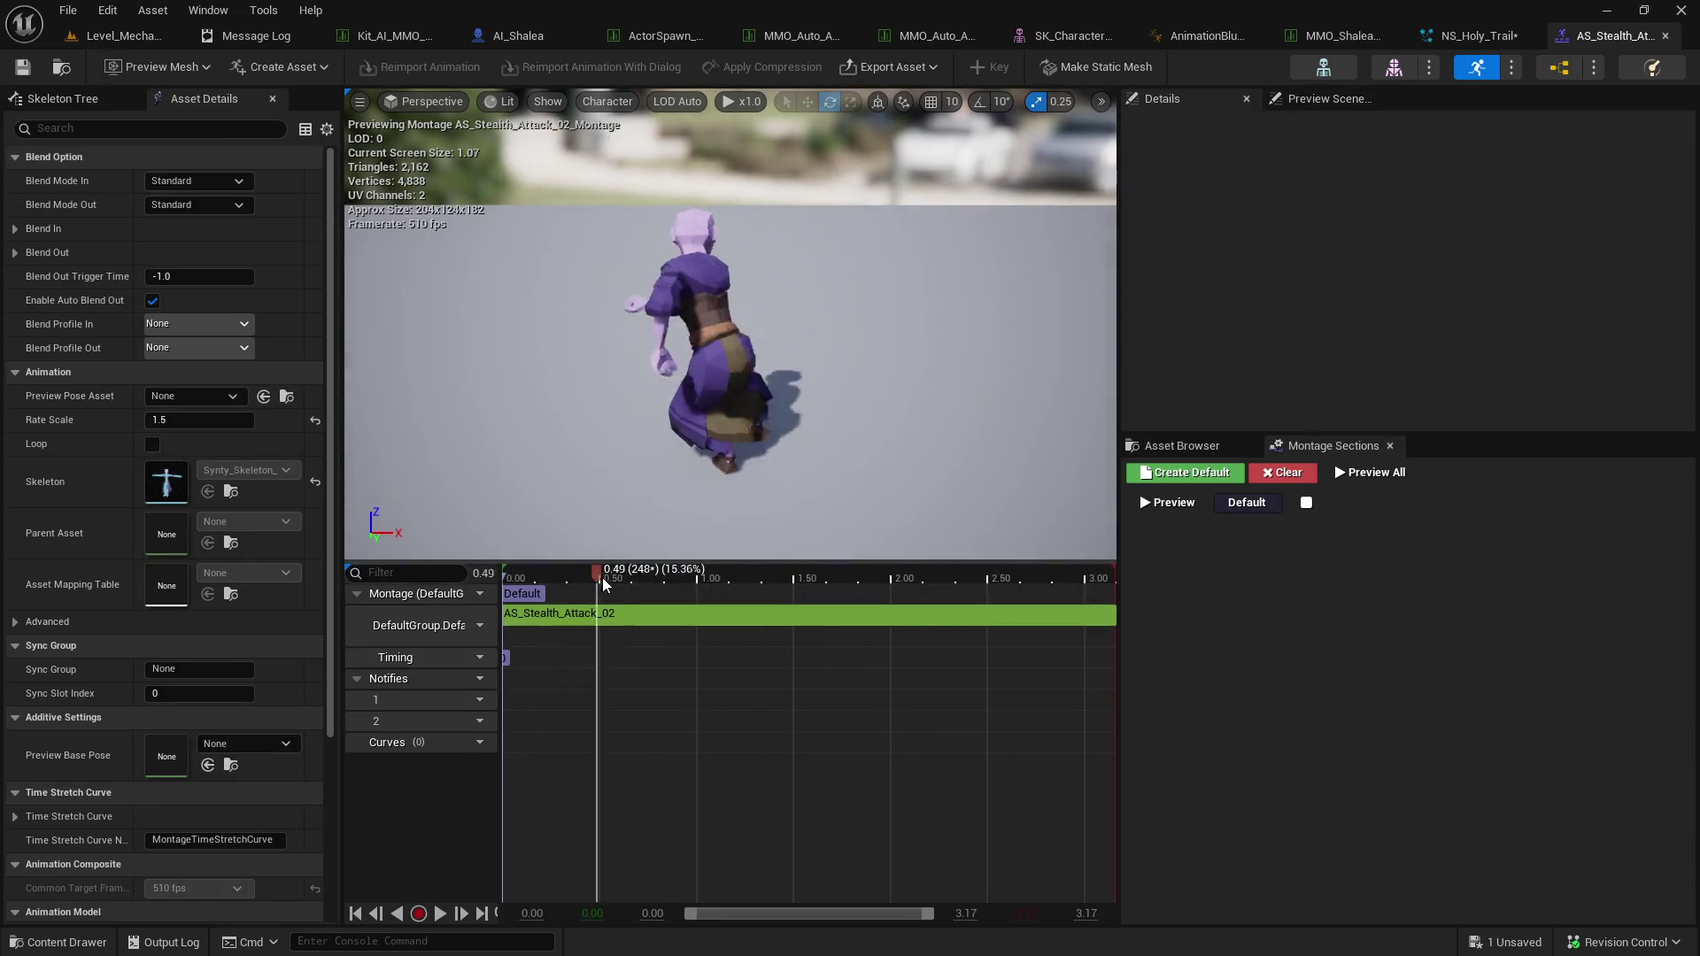
left_click(742, 586)
mouse_move(742, 586)
left_mouse_down()
mouse_move(697, 586)
mouse_move(729, 586)
left_mouse_up()
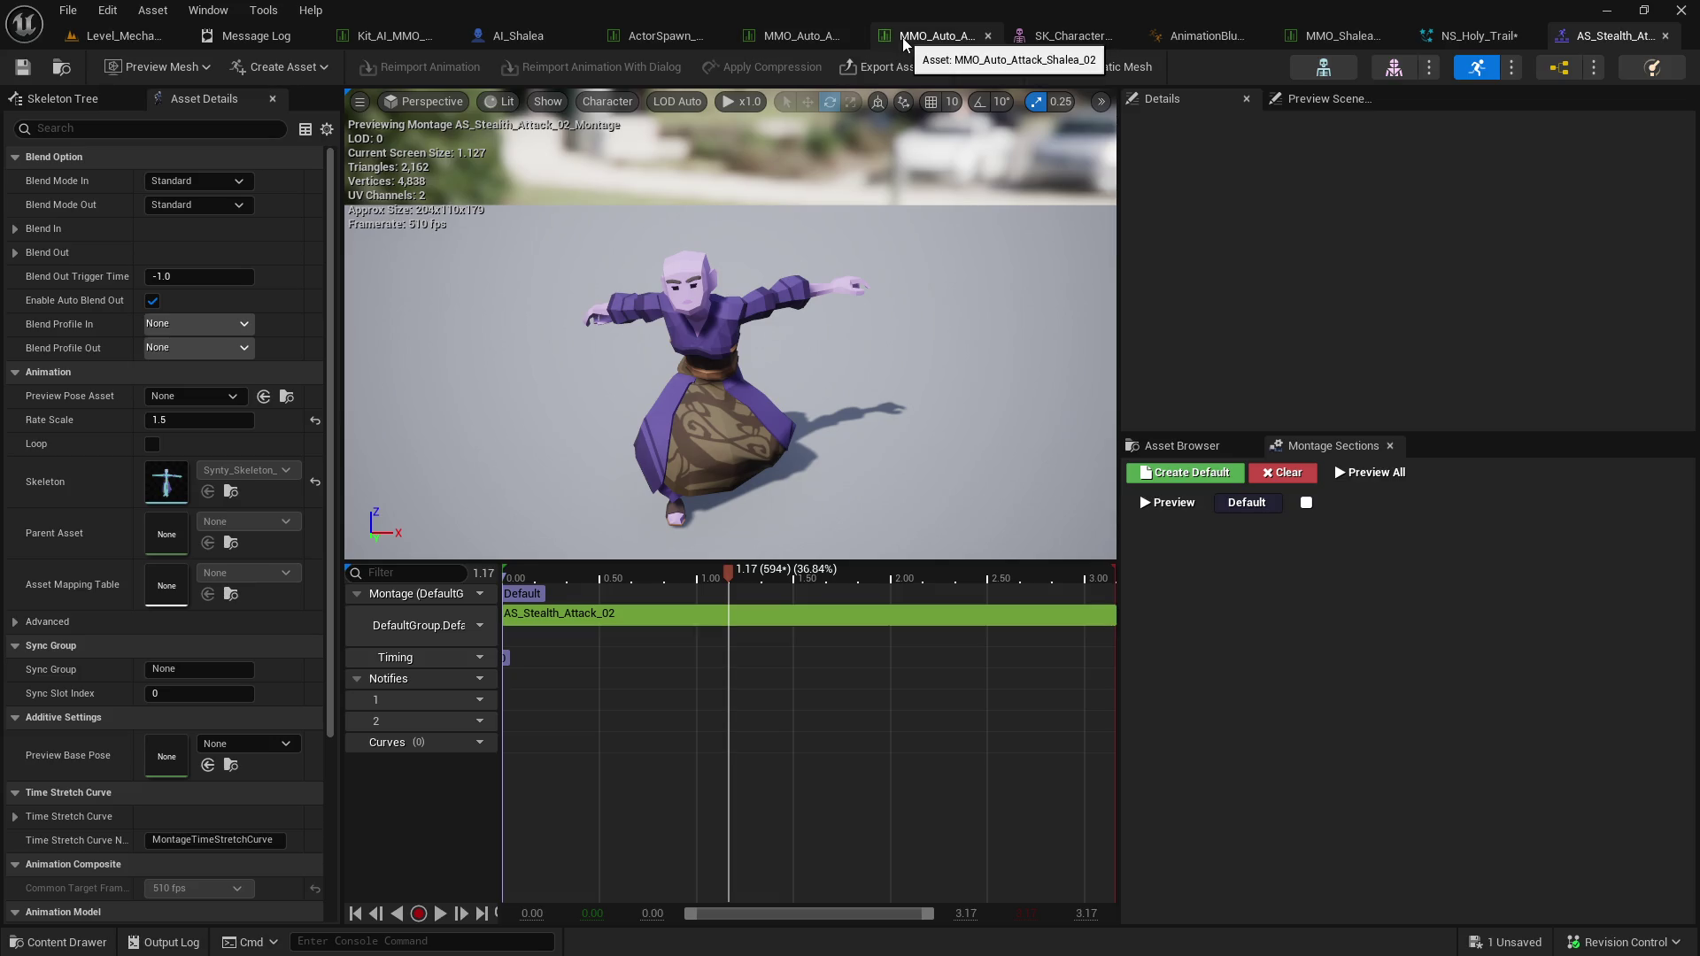
Back in the spin attack data table, commit the 1.2 delay and set the Appearance scale to 1.0.
left_click(1335, 37)
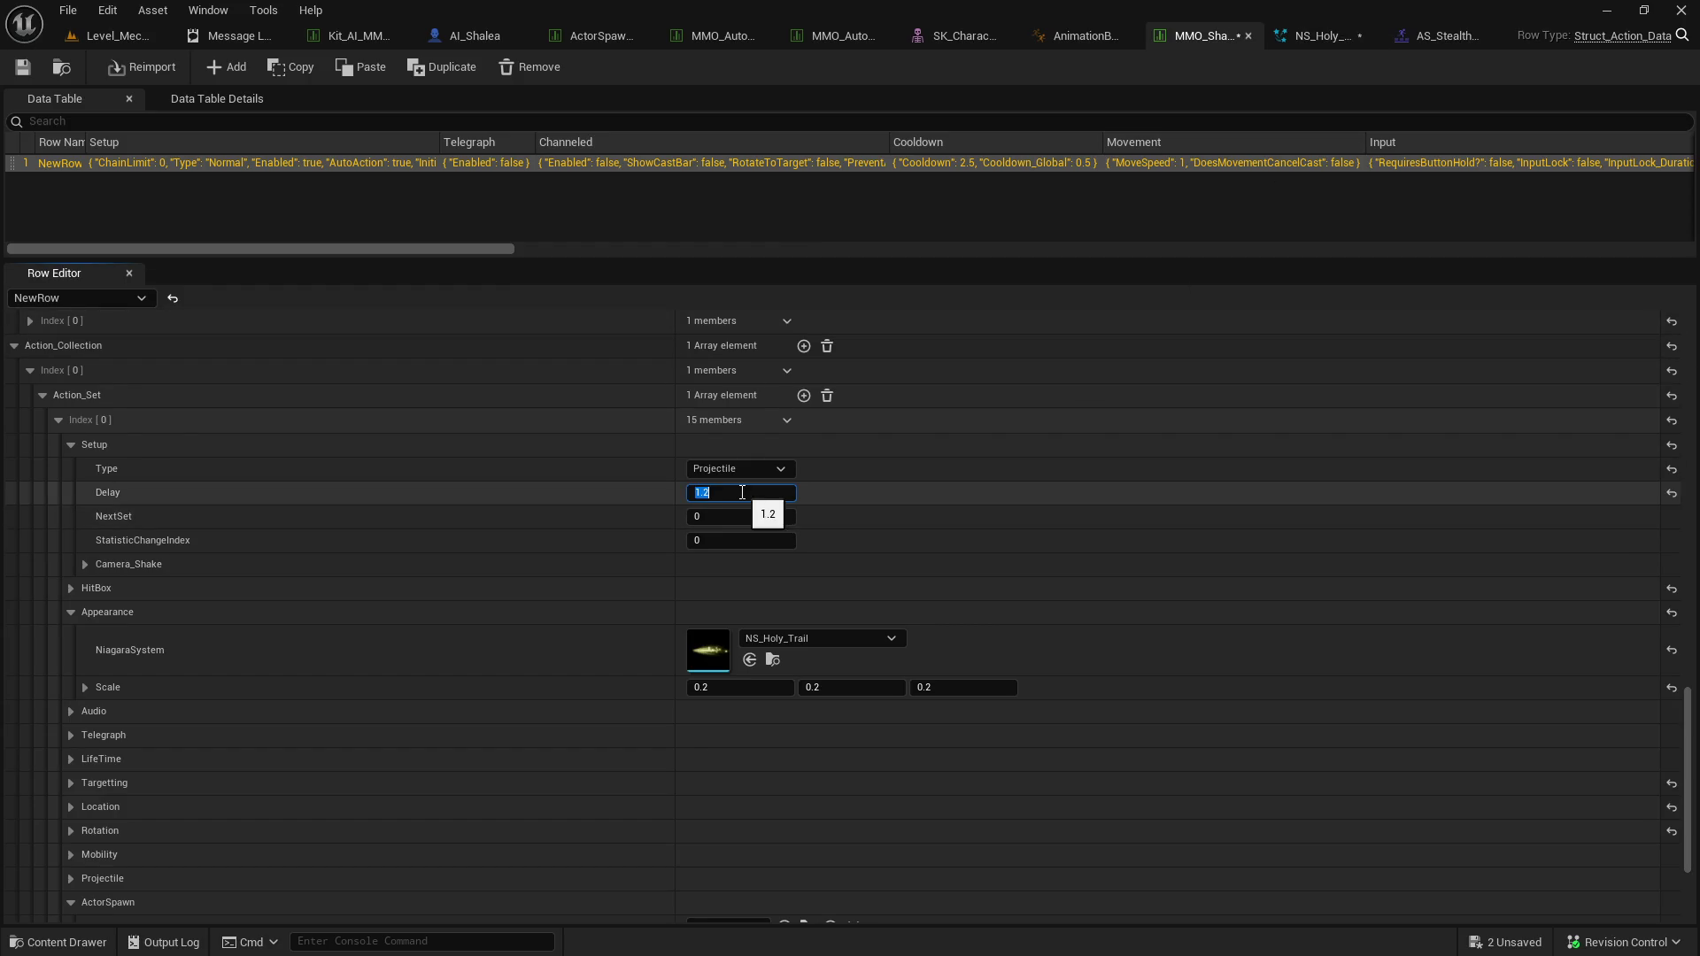
key("Return")
left_click(748, 684)
key("Tab")
type("1")
key("Return")
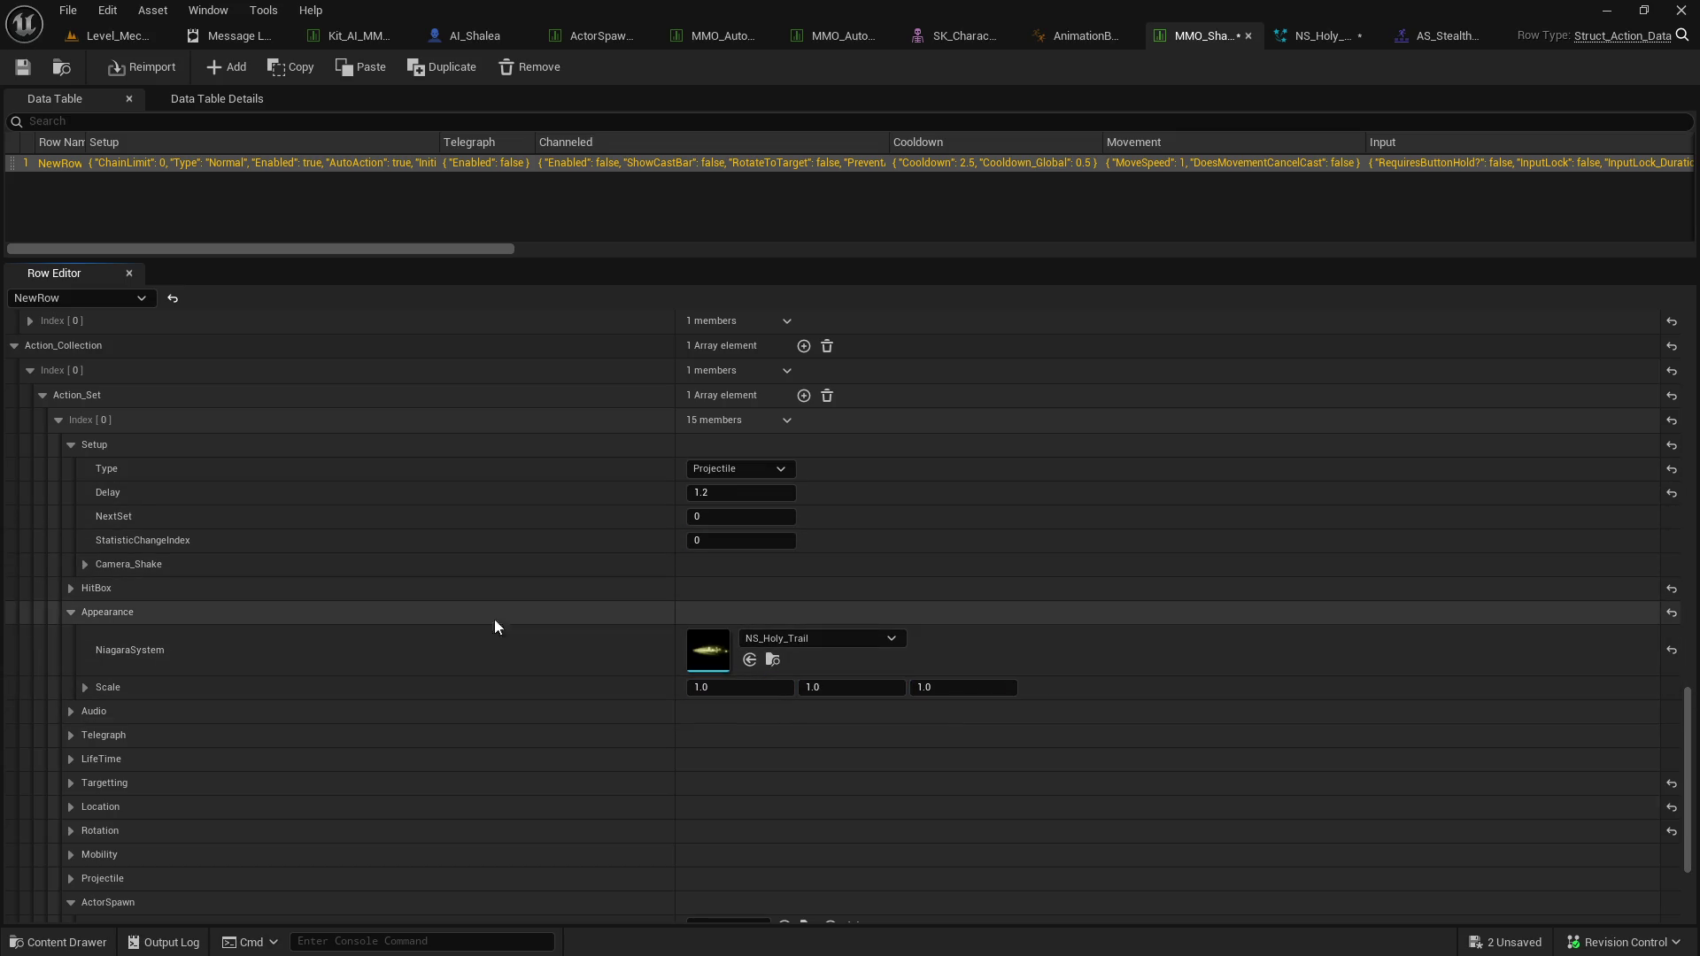
Look over the HitBox and Telegraph settings of the spin attack row.
left_click(70, 589)
left_click(73, 591)
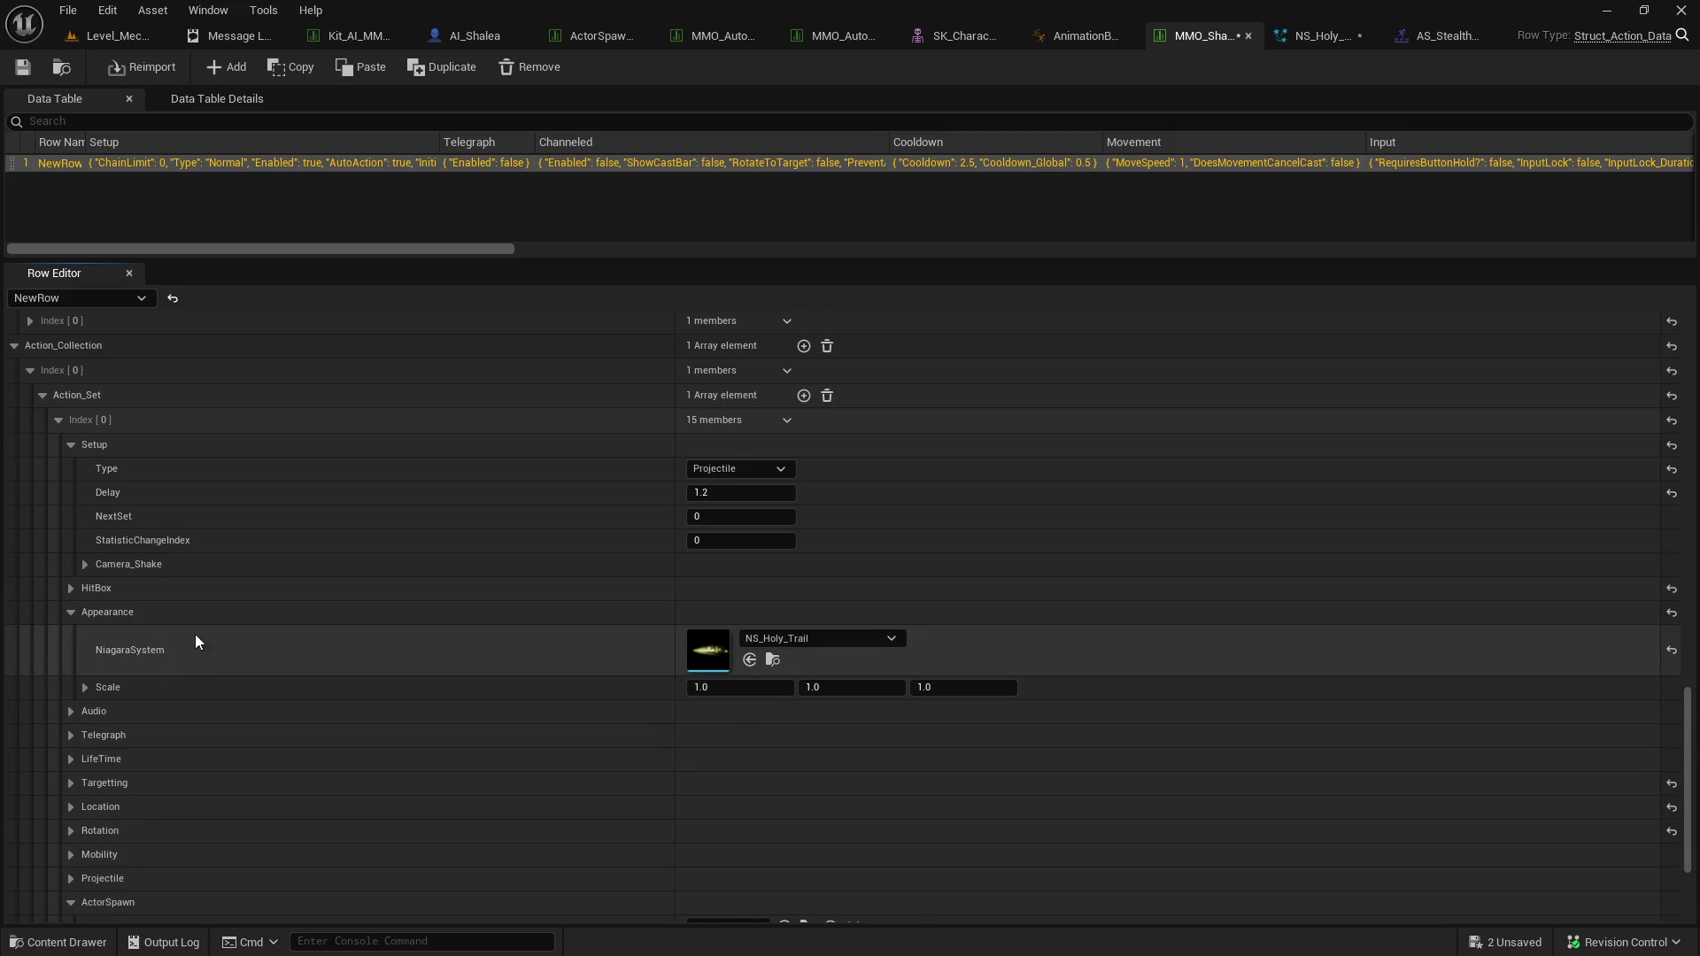
scroll(77, 620, "down", 3)
scroll(108, 629, "down", 3)
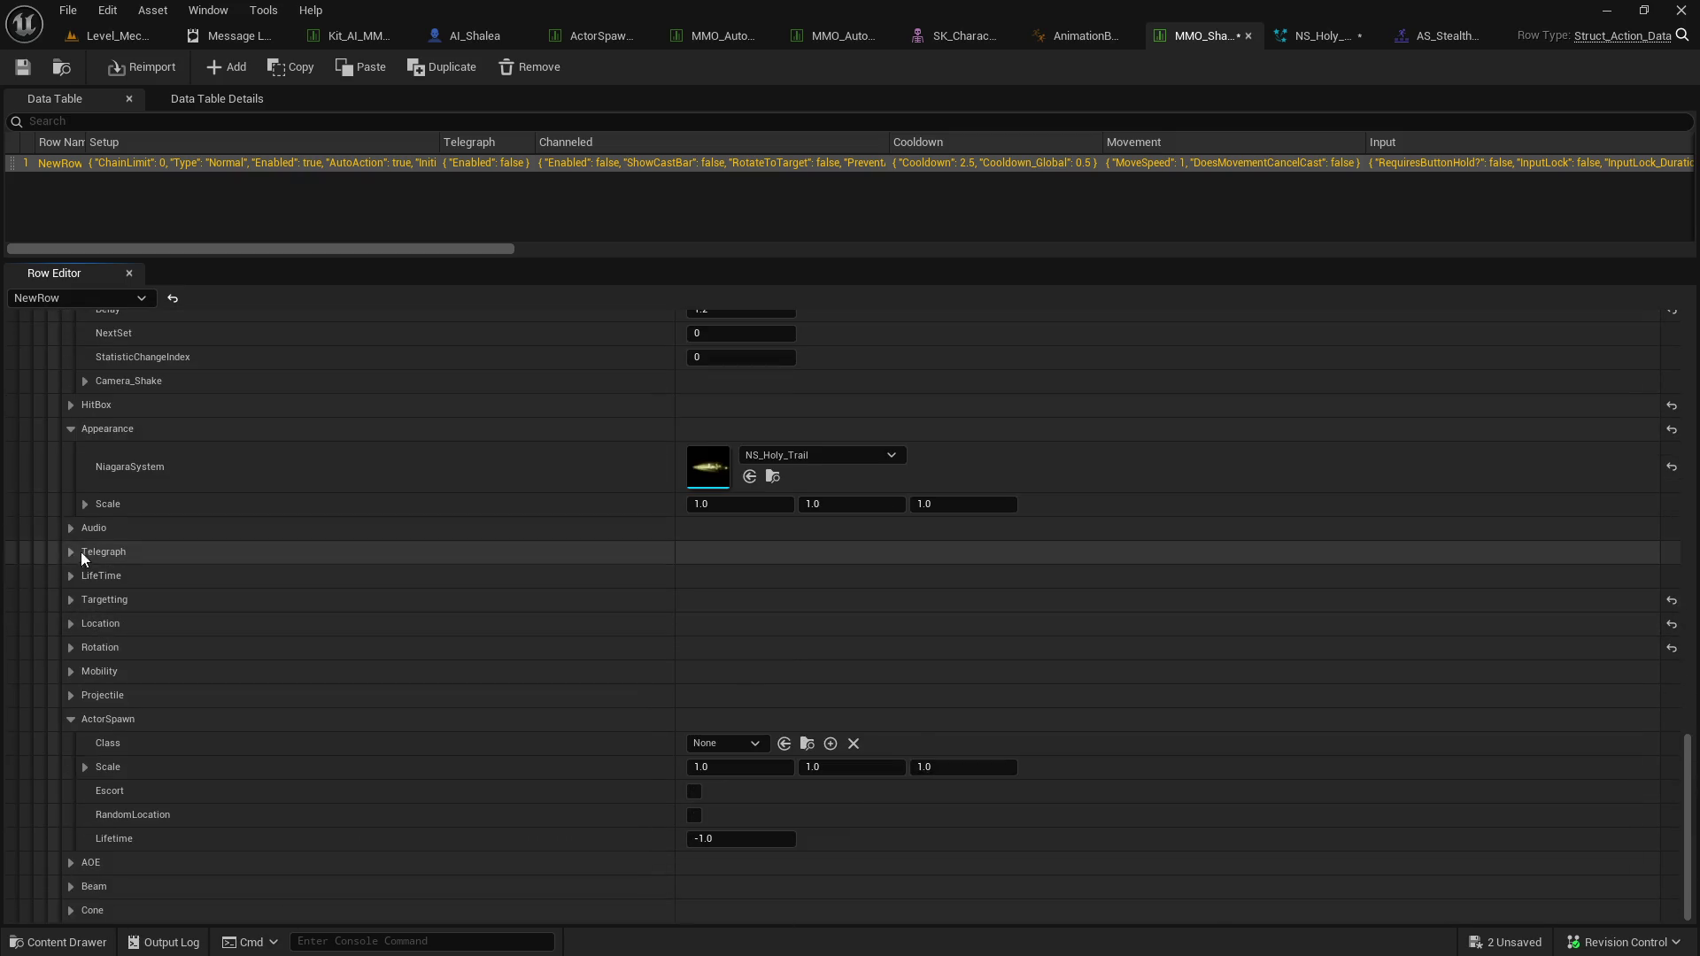
left_click(71, 551)
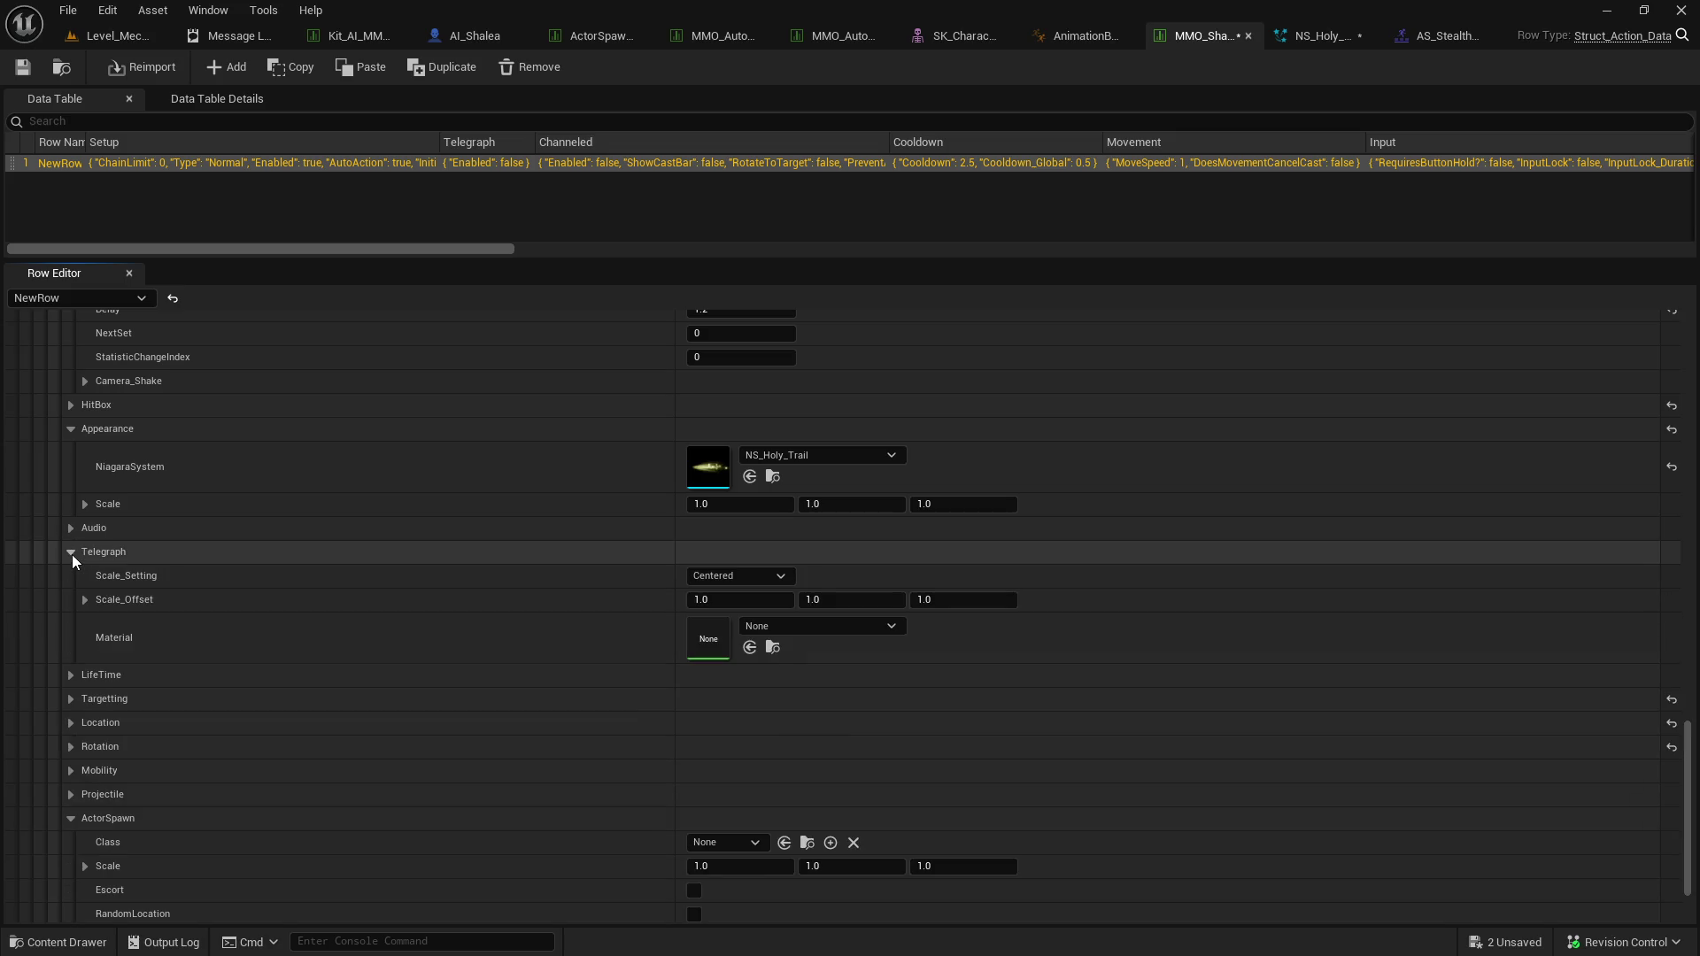
left_click(71, 552)
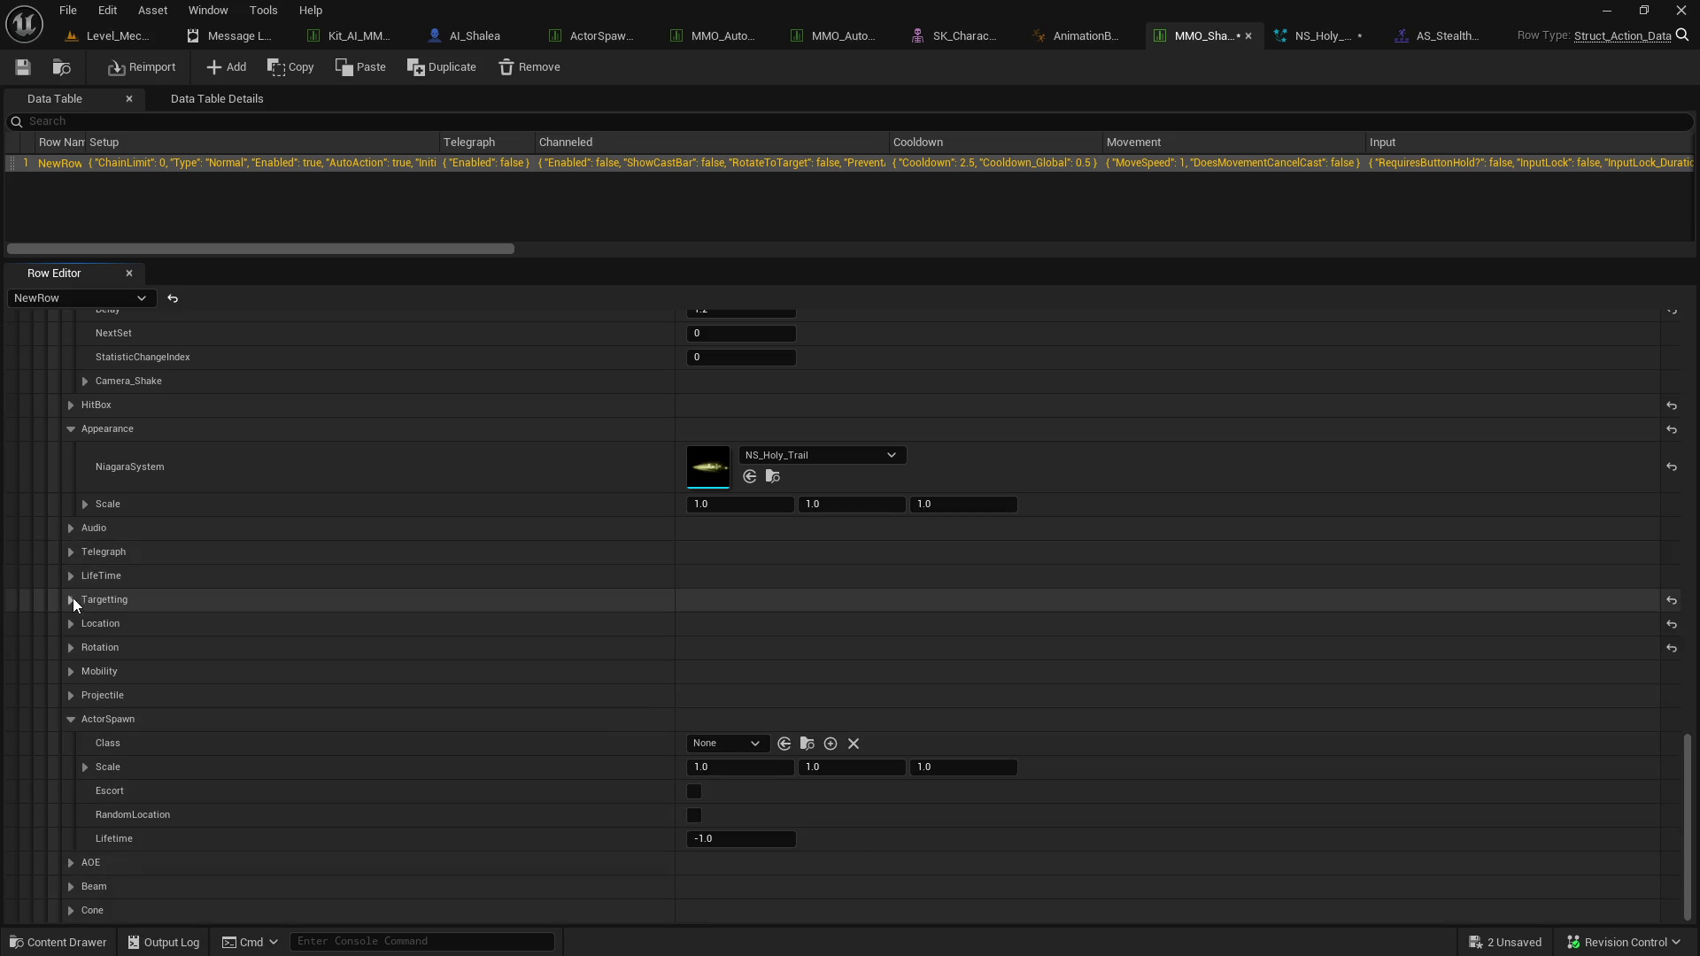
Set the Projectile type to Piercing.
left_click(77, 687)
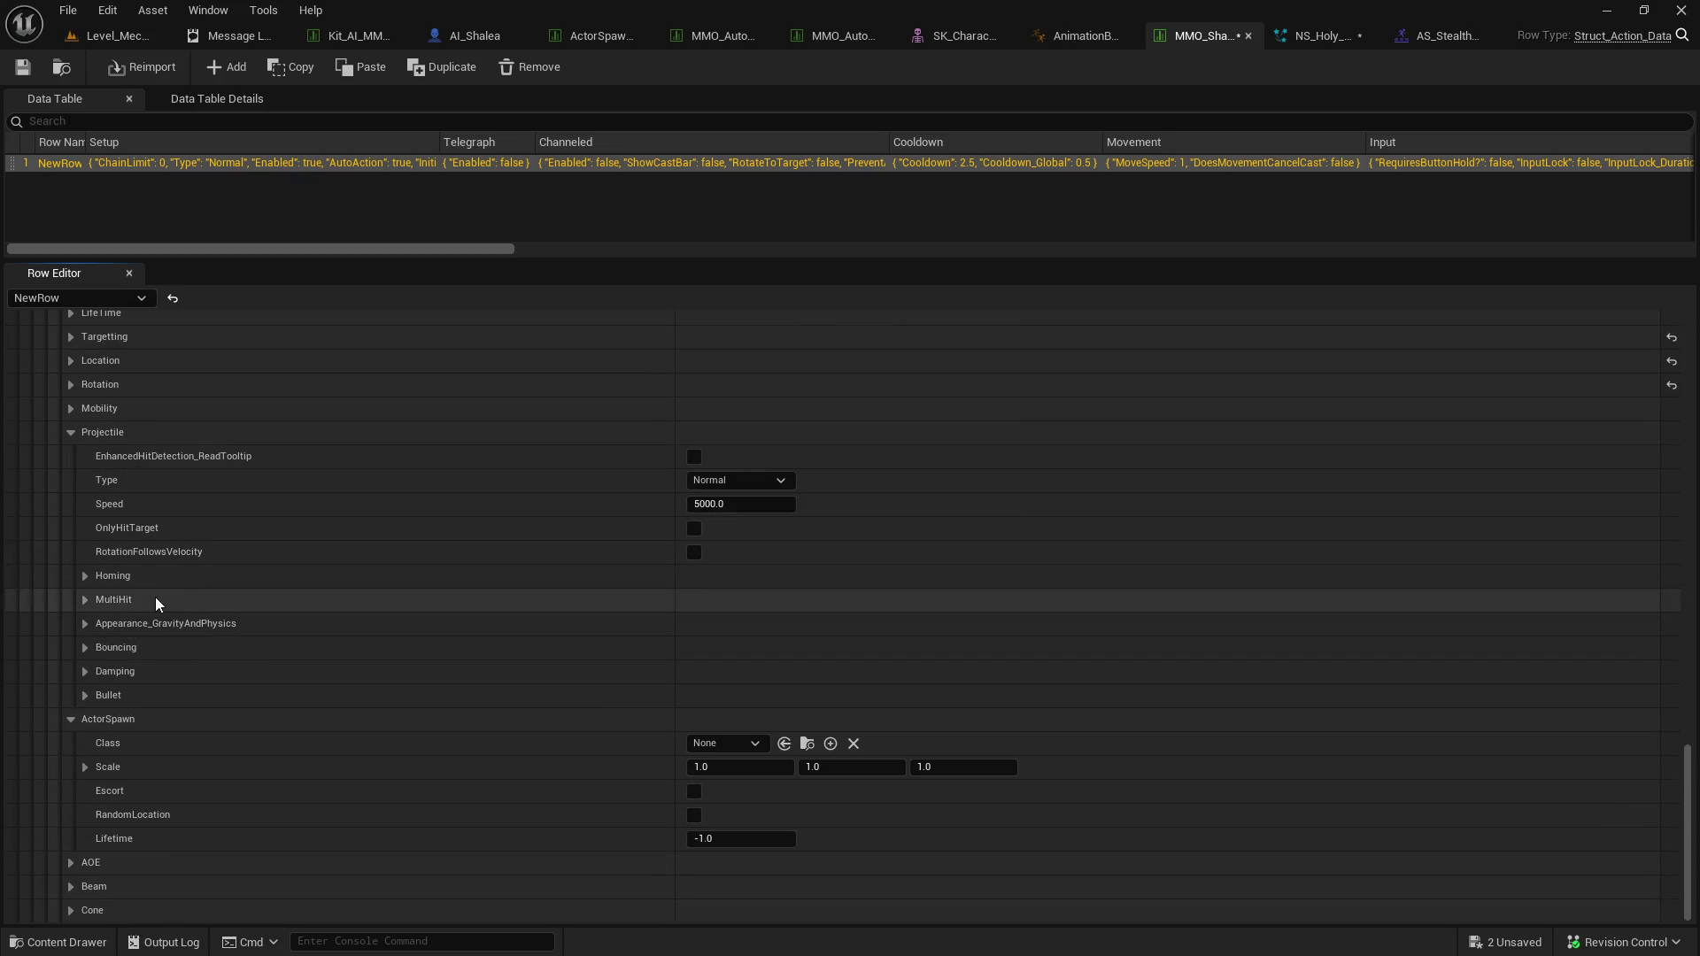
scroll(102, 570, "up", 3)
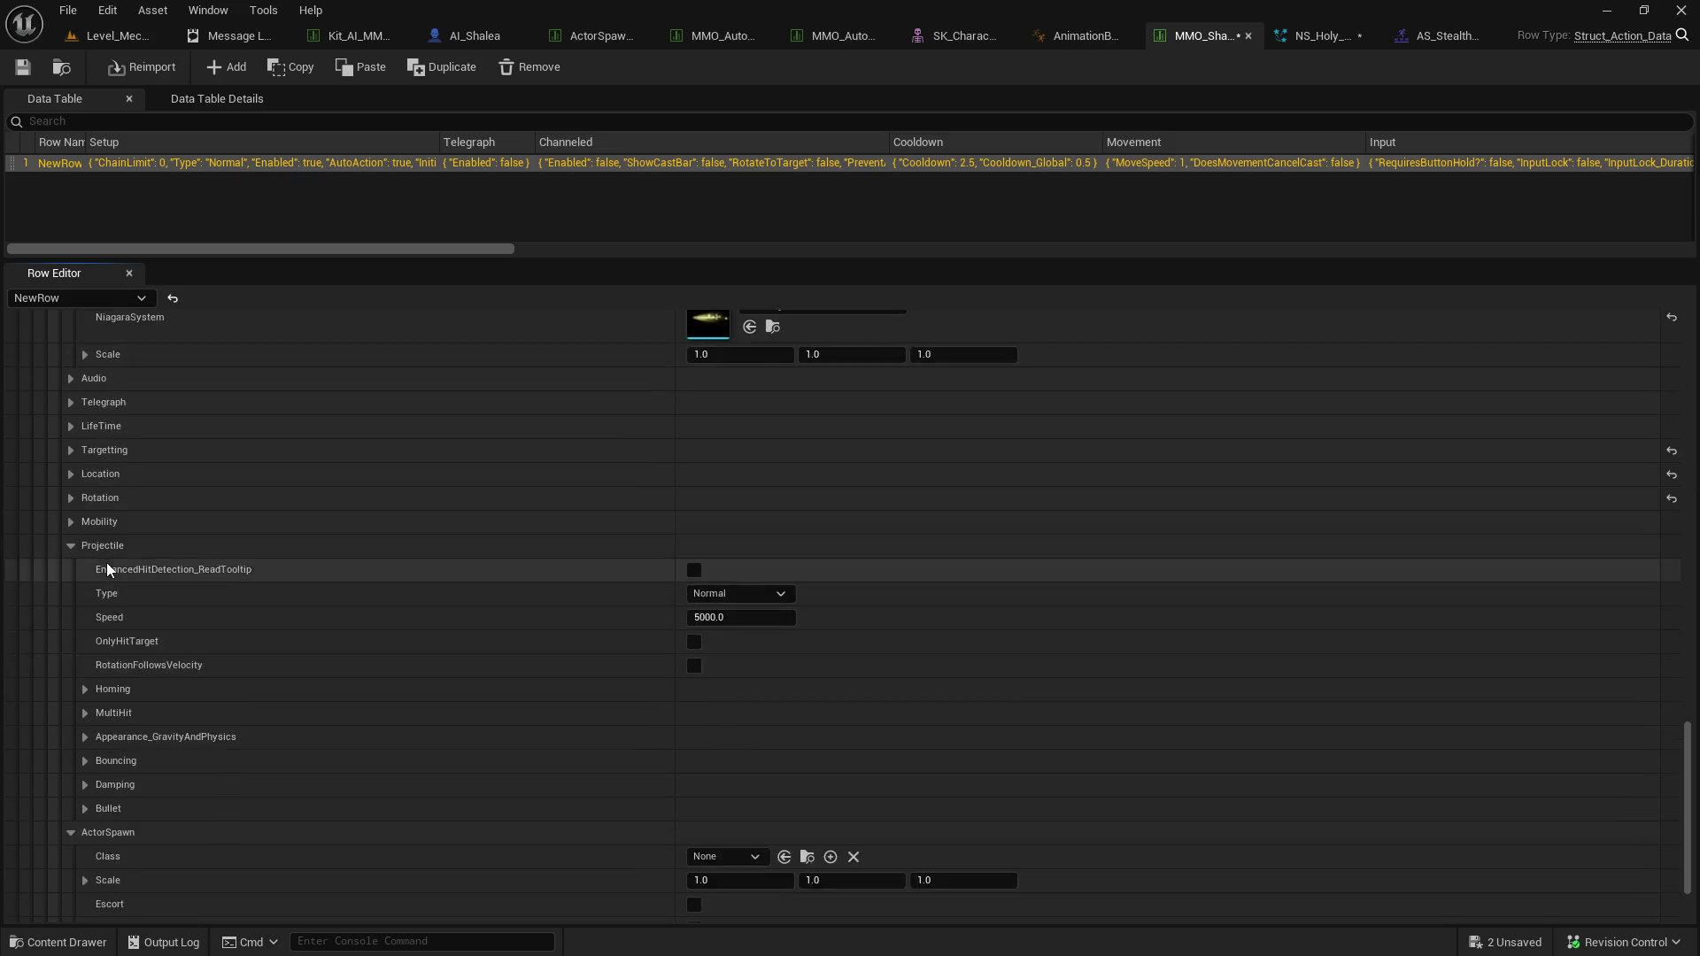
scroll(109, 570, "down", 2)
left_click(761, 537)
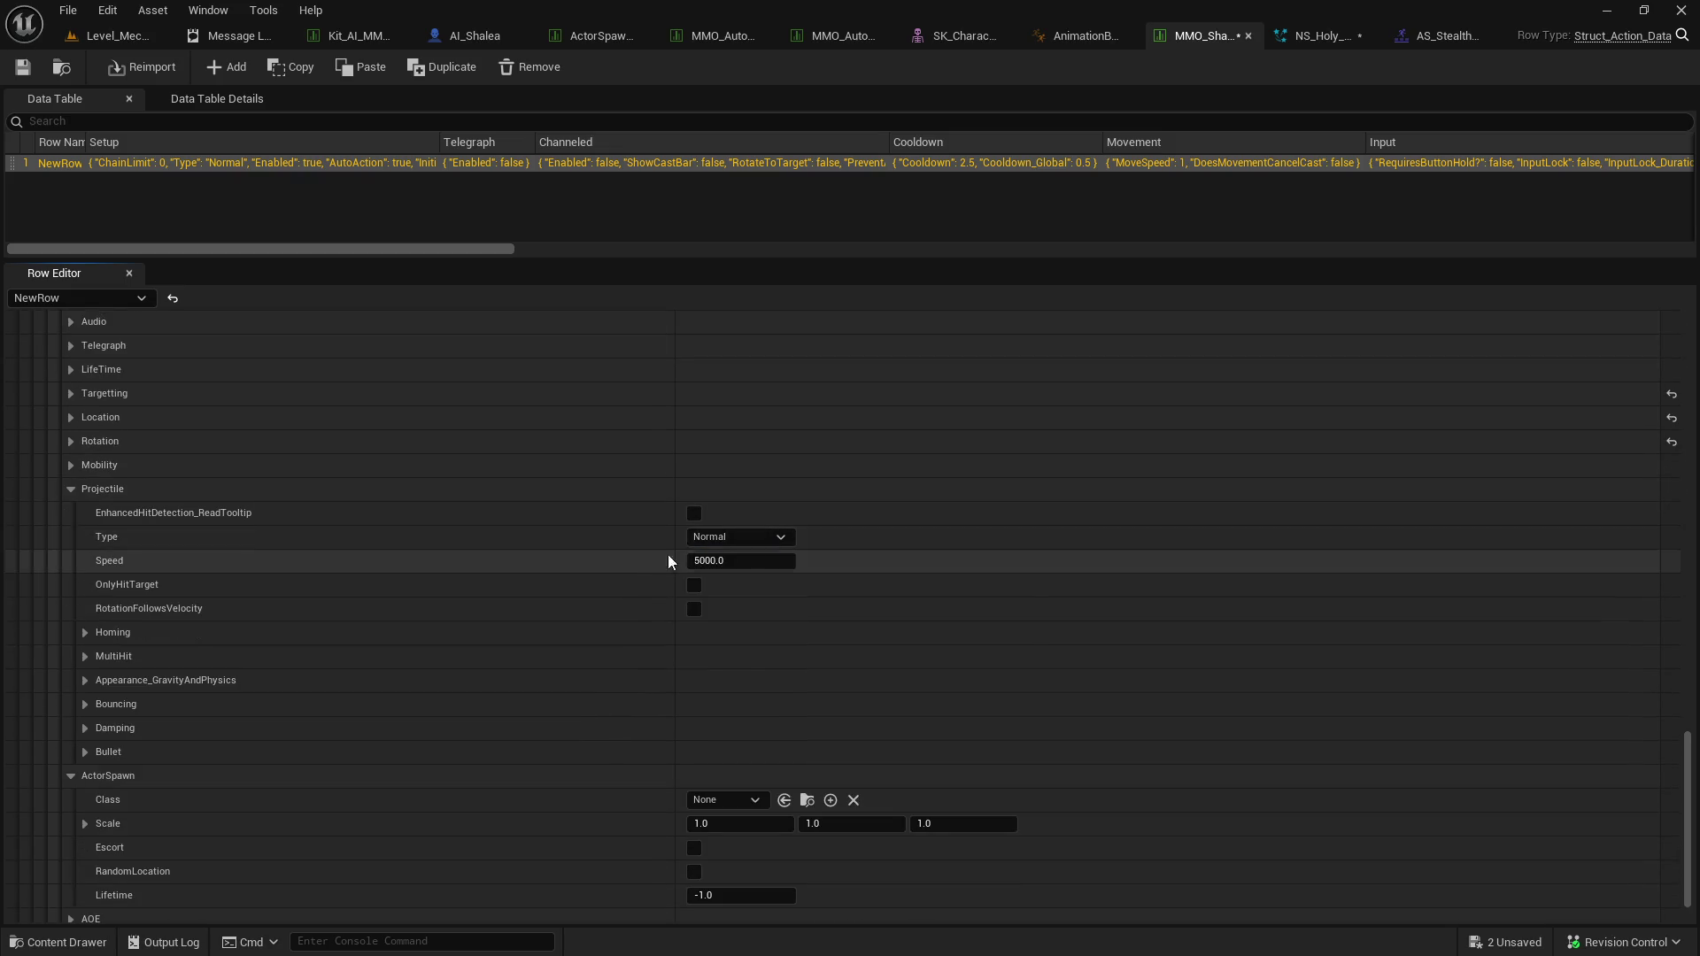
left_click(731, 571)
Check the Homing and MultiHit settings, save the data table, and return to the test level.
left_click(86, 633)
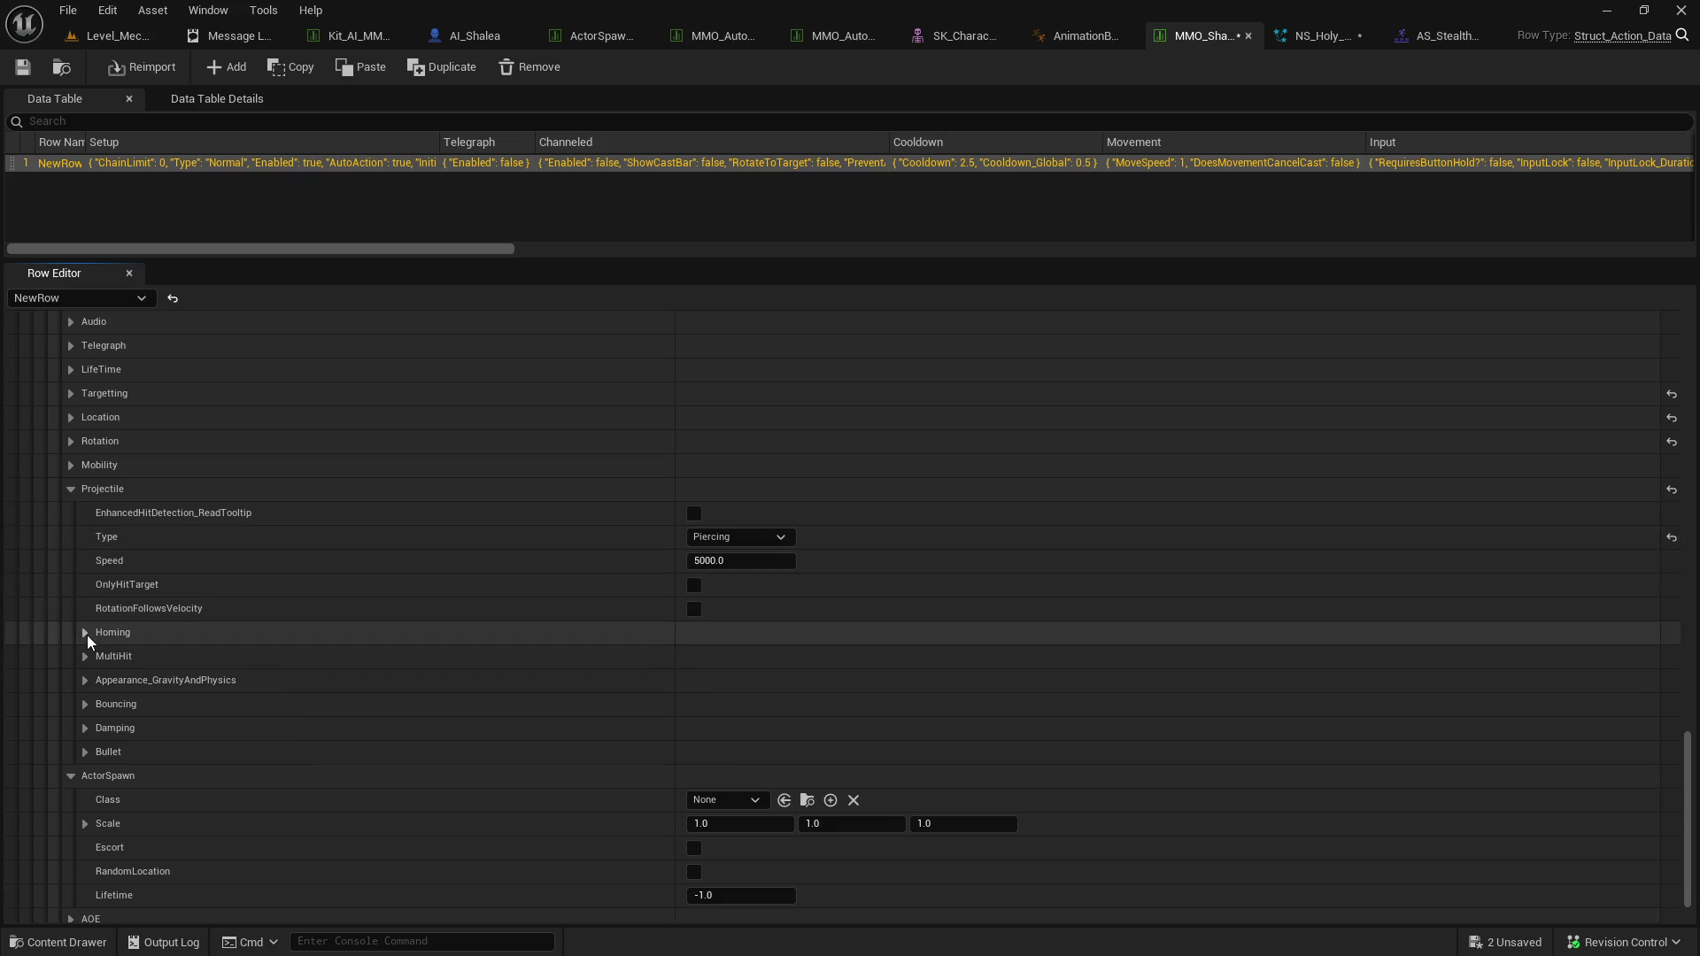
left_click(88, 634)
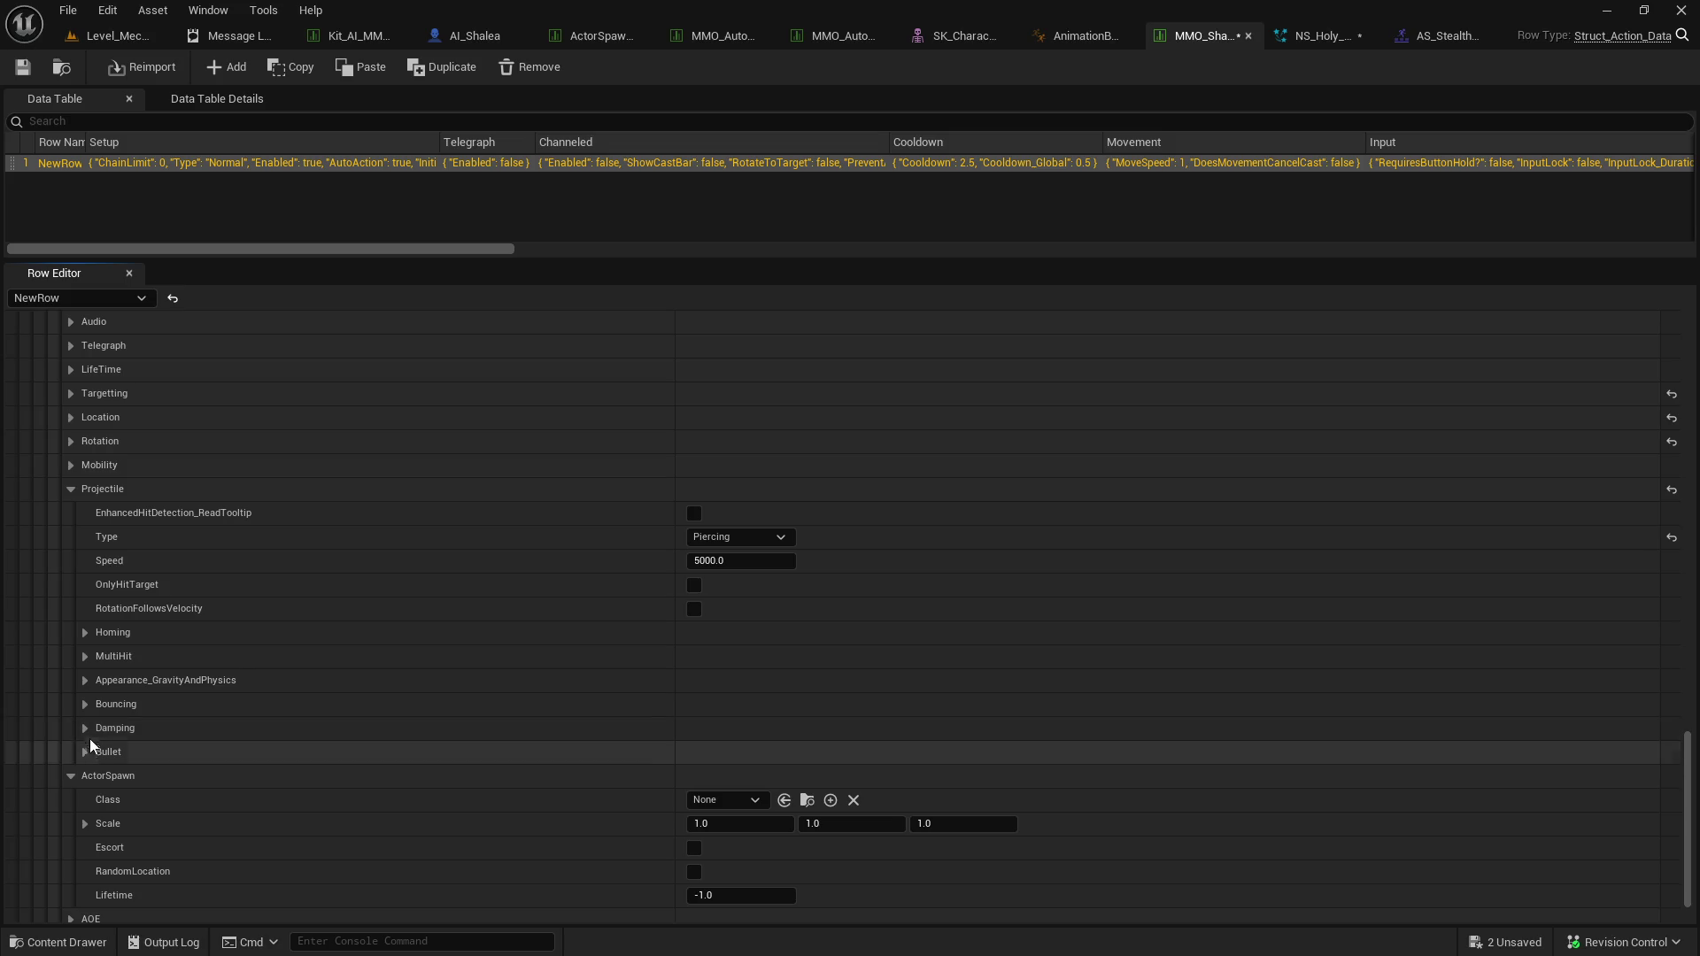
left_click(86, 657)
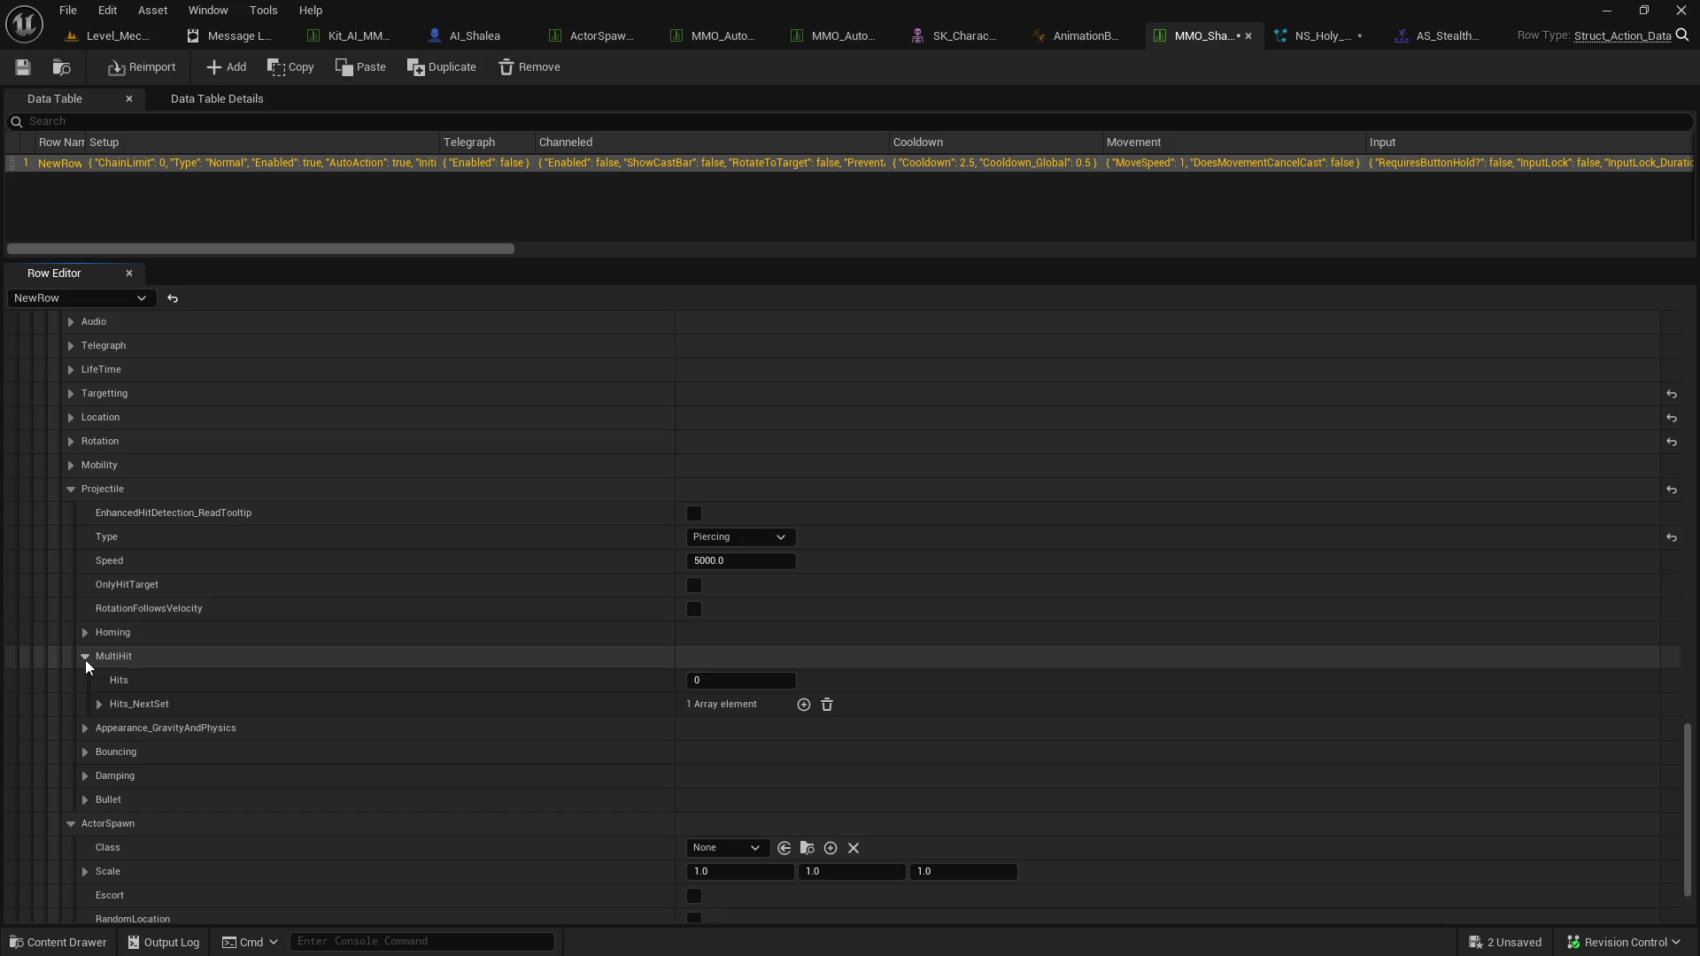
left_click(99, 703)
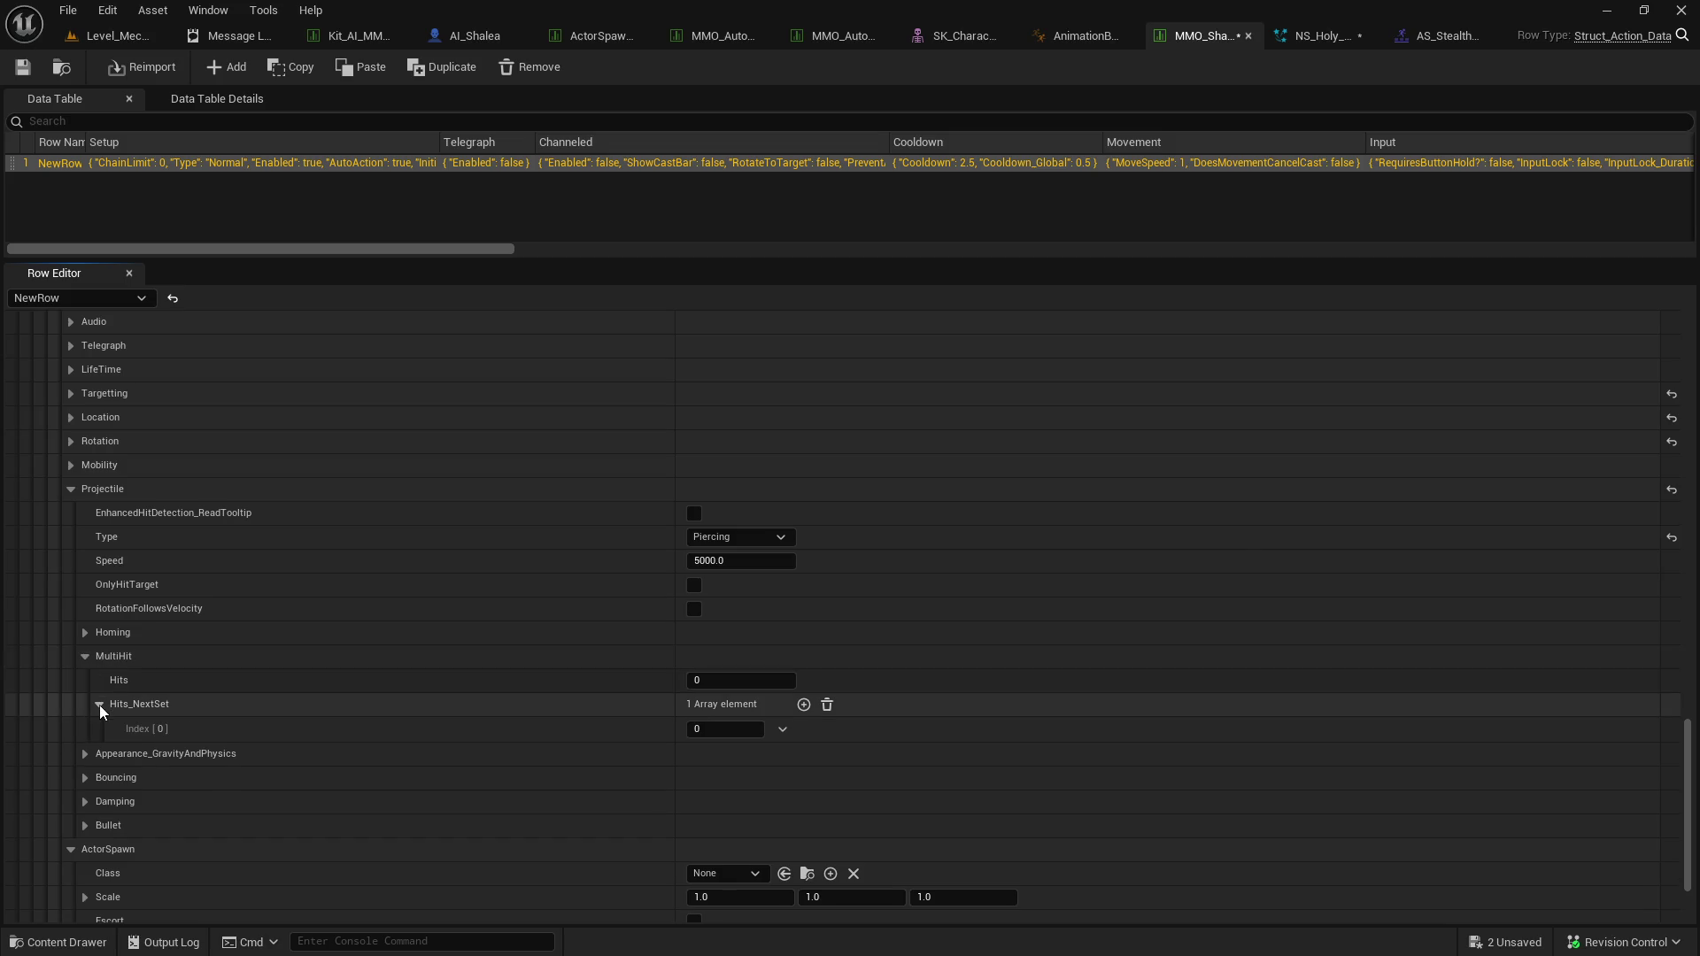
left_click(99, 704)
left_click(23, 68)
key("ctrl+Tab")
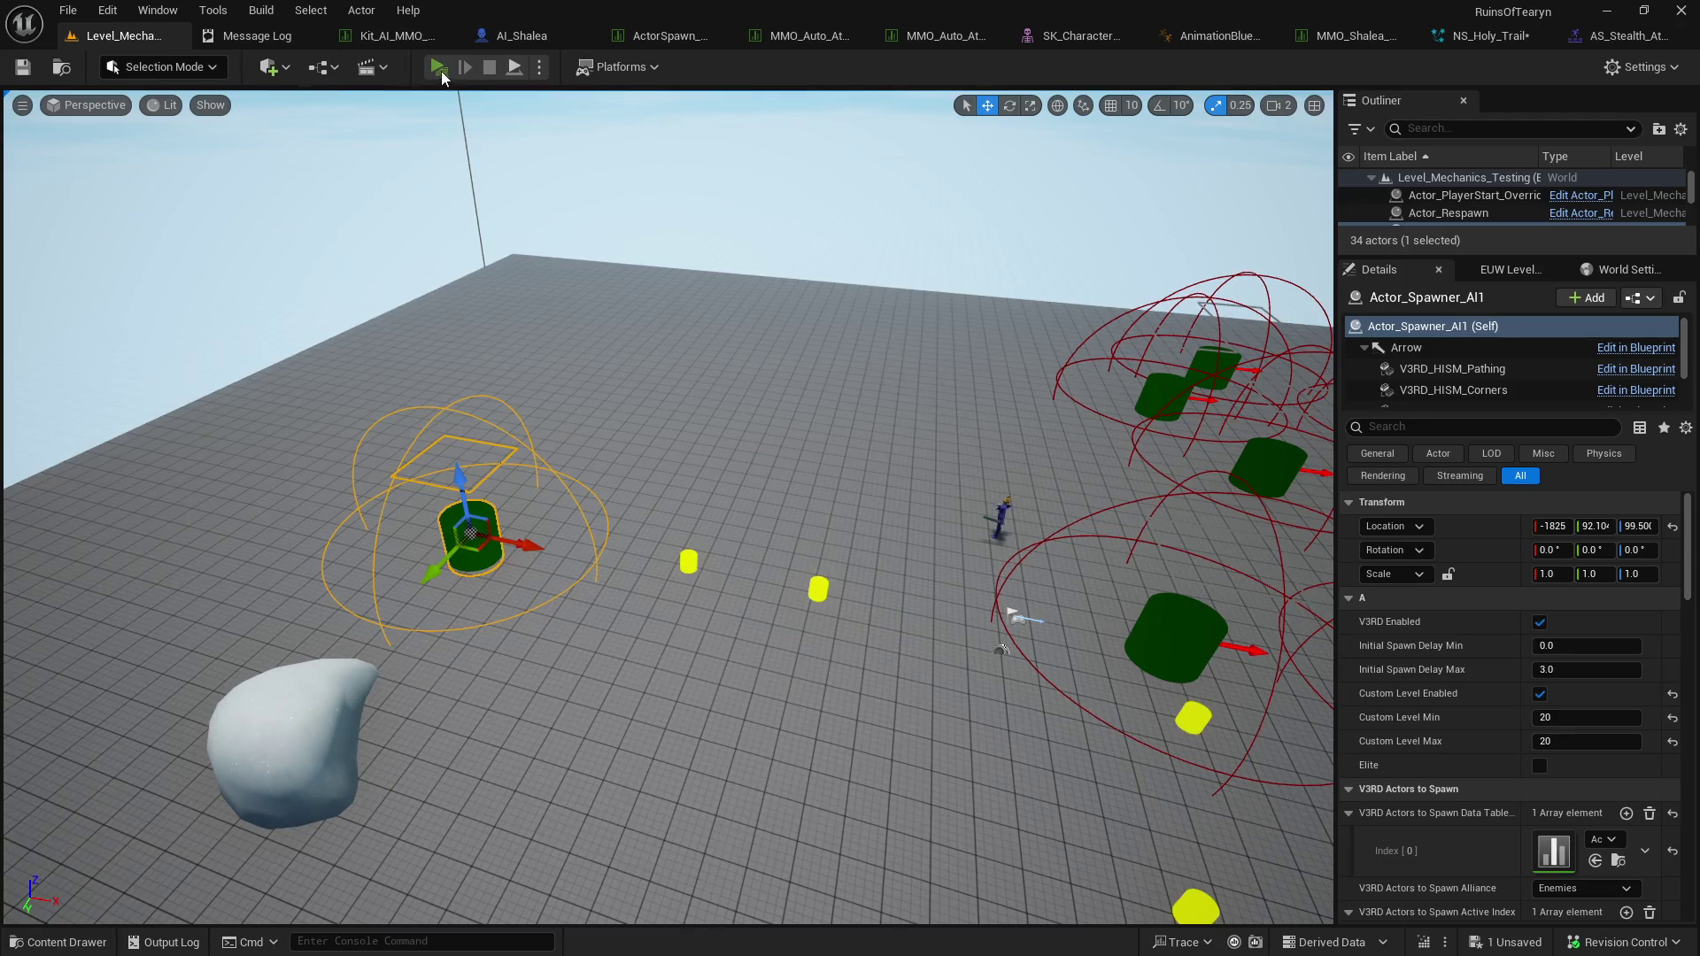
Playtest full-screen, running at Shalea and using the spin ability, then stop with Esc.
left_click(438, 69)
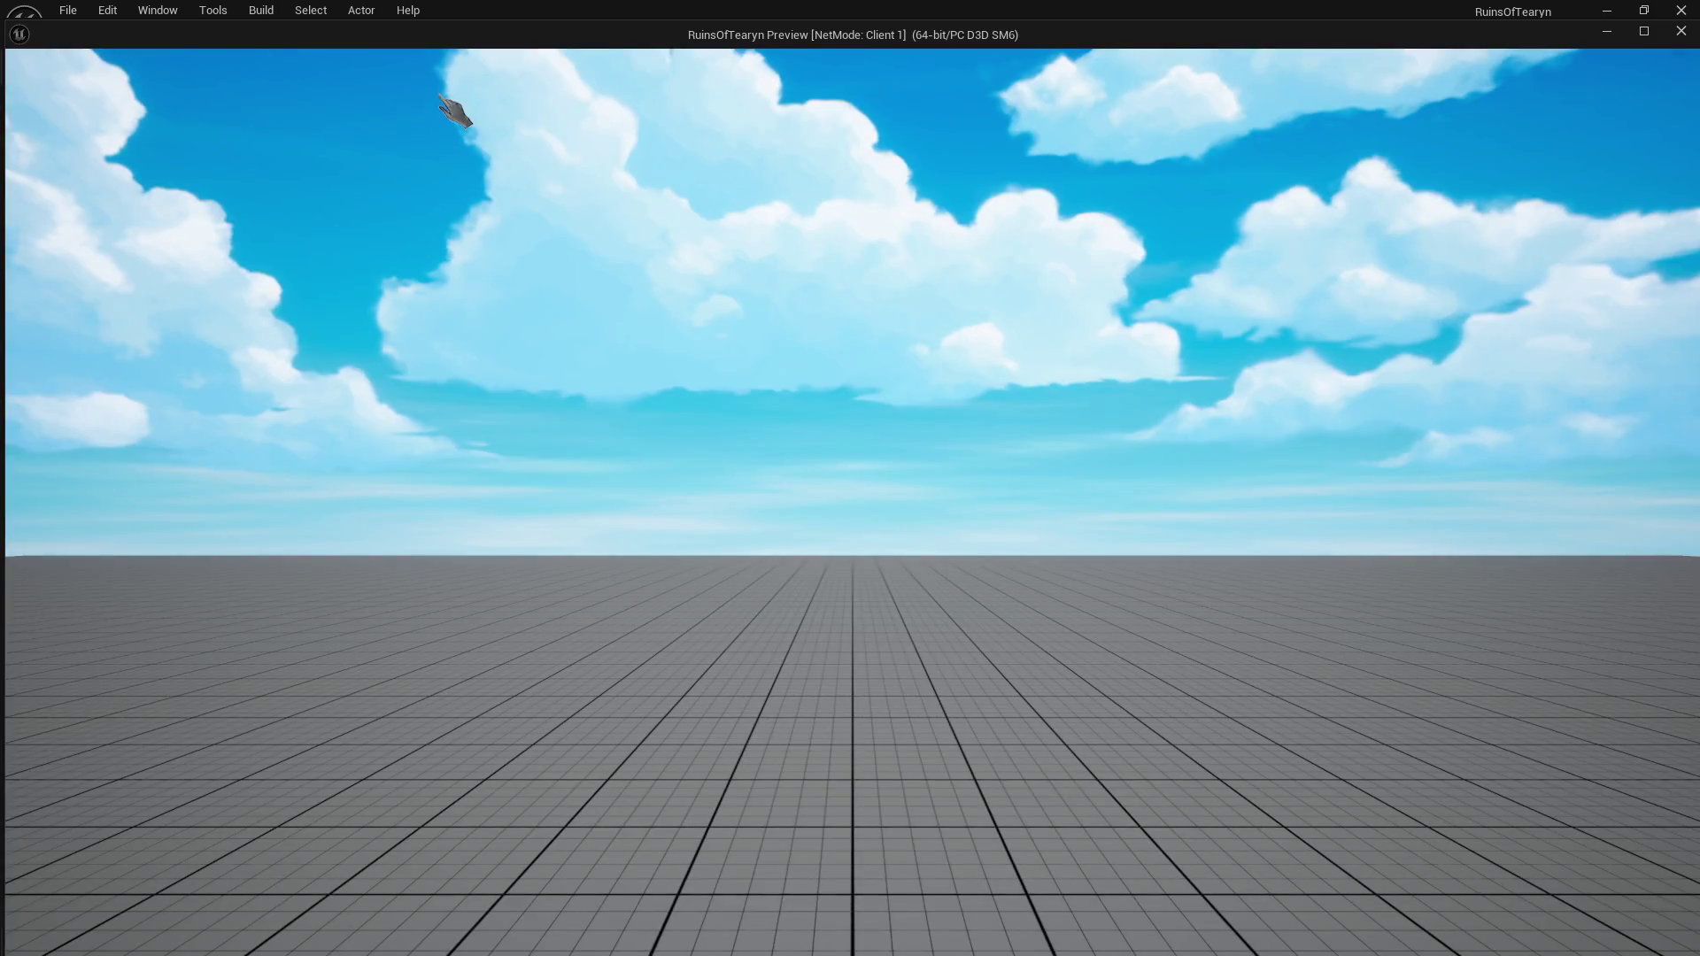
left_click(1640, 37)
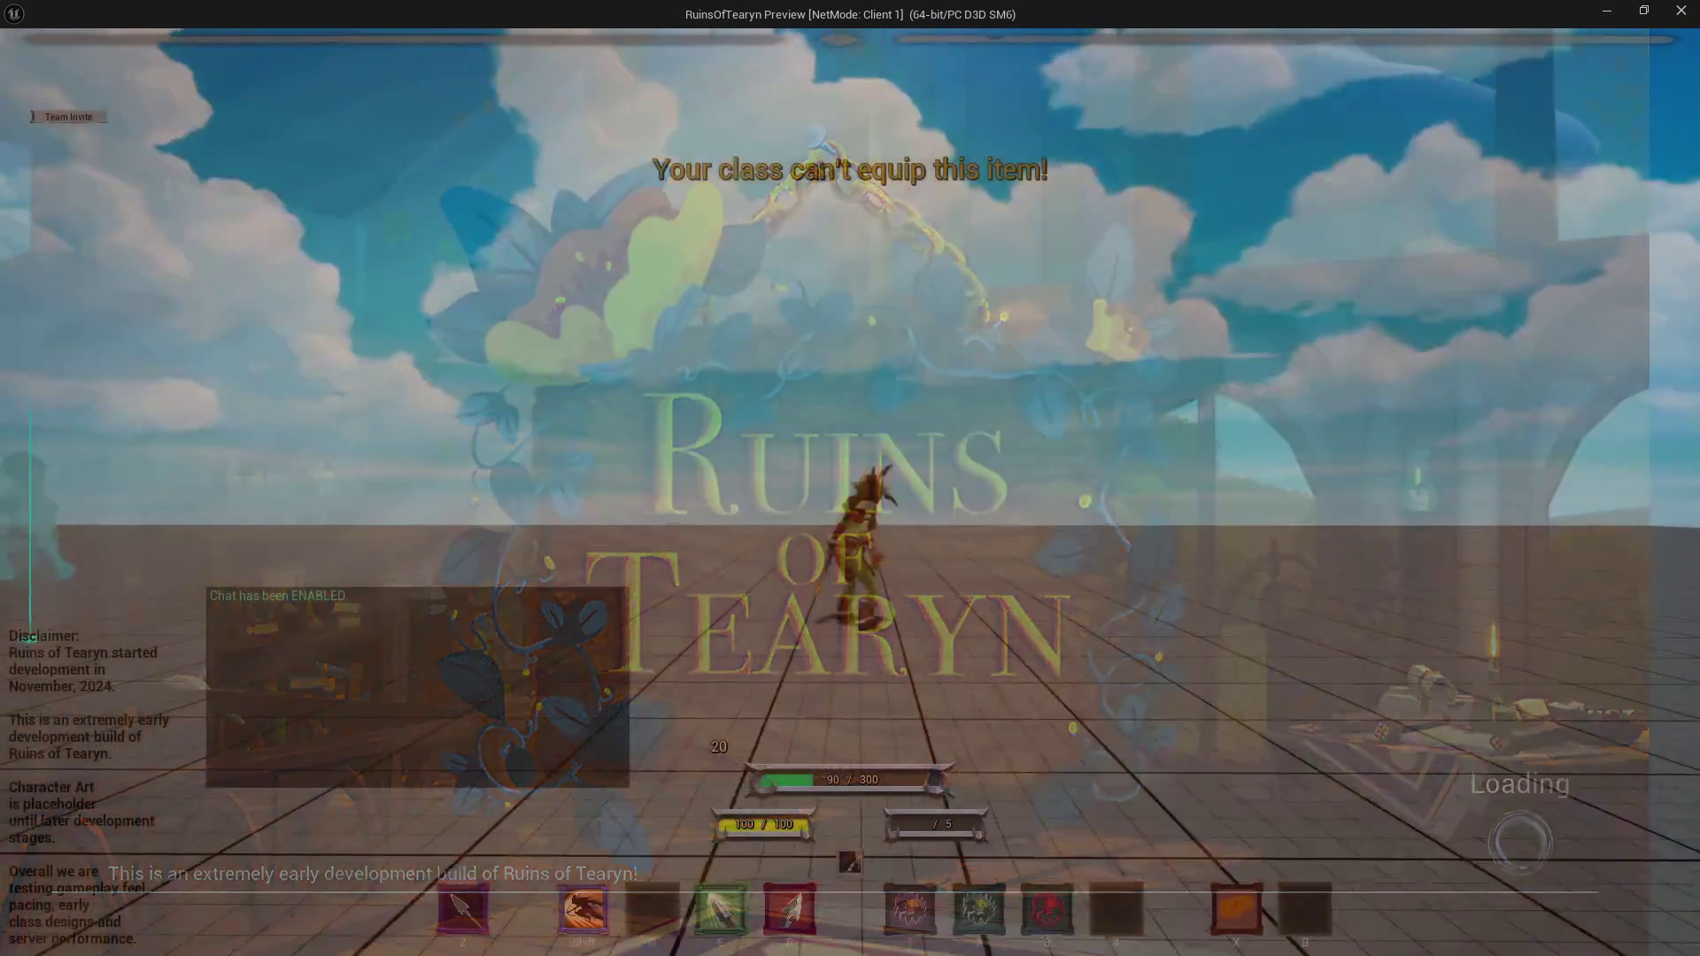
key("shift")
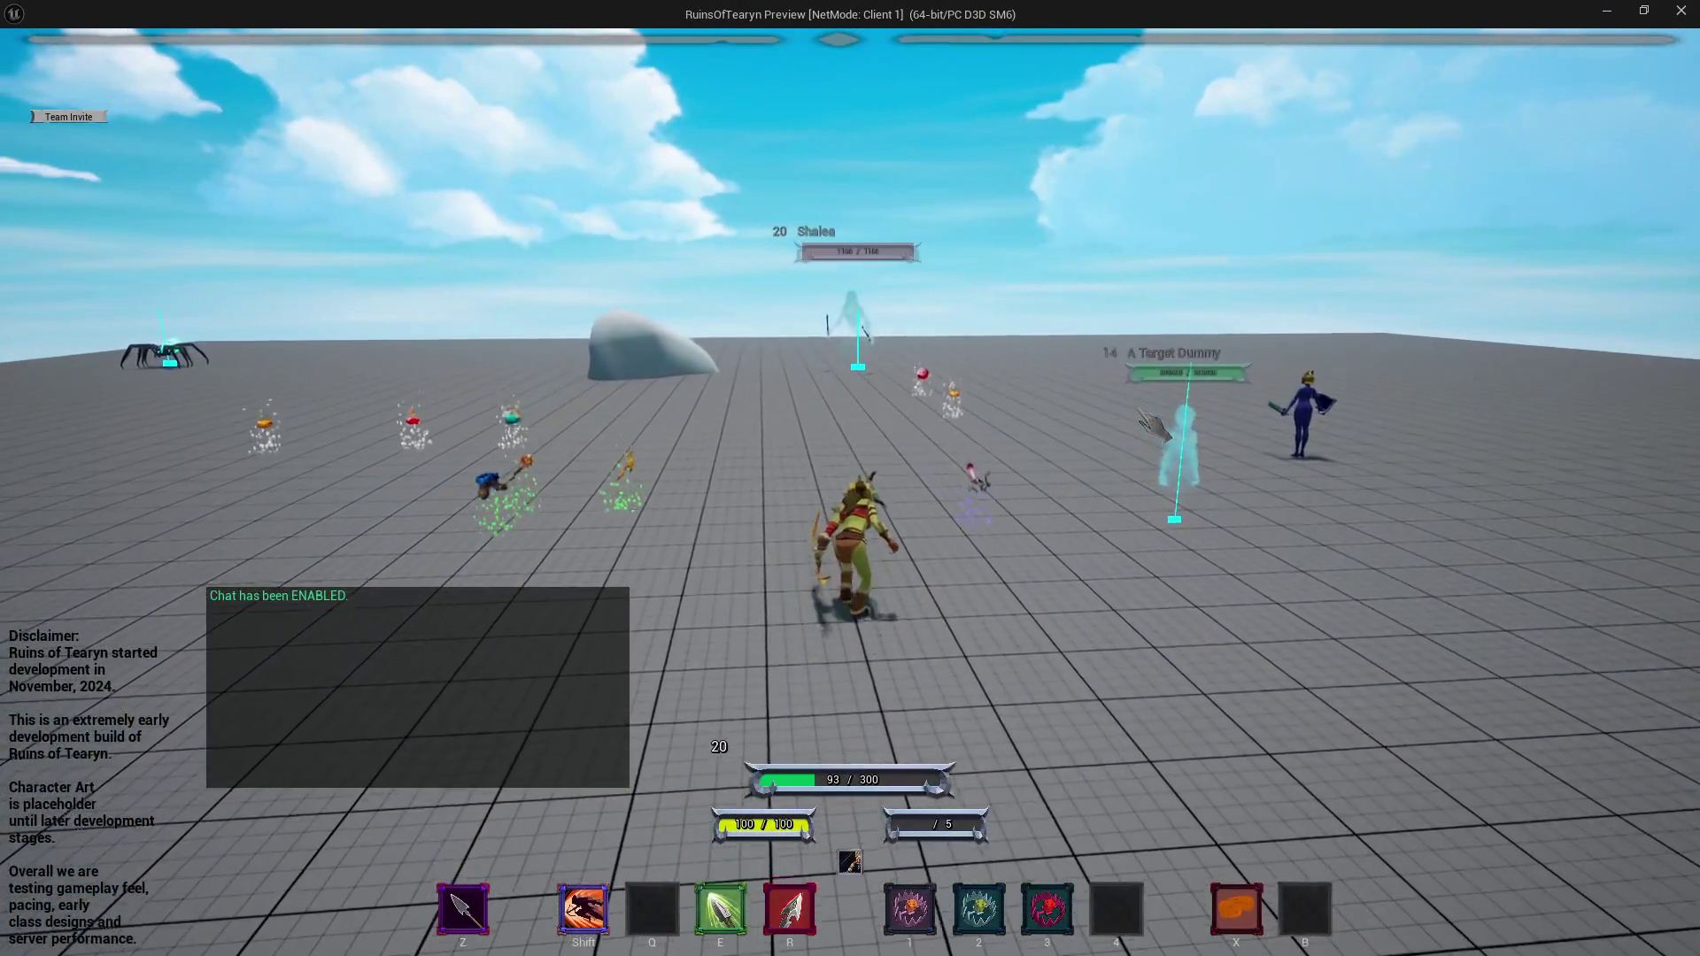
key("w")
key("Tab")
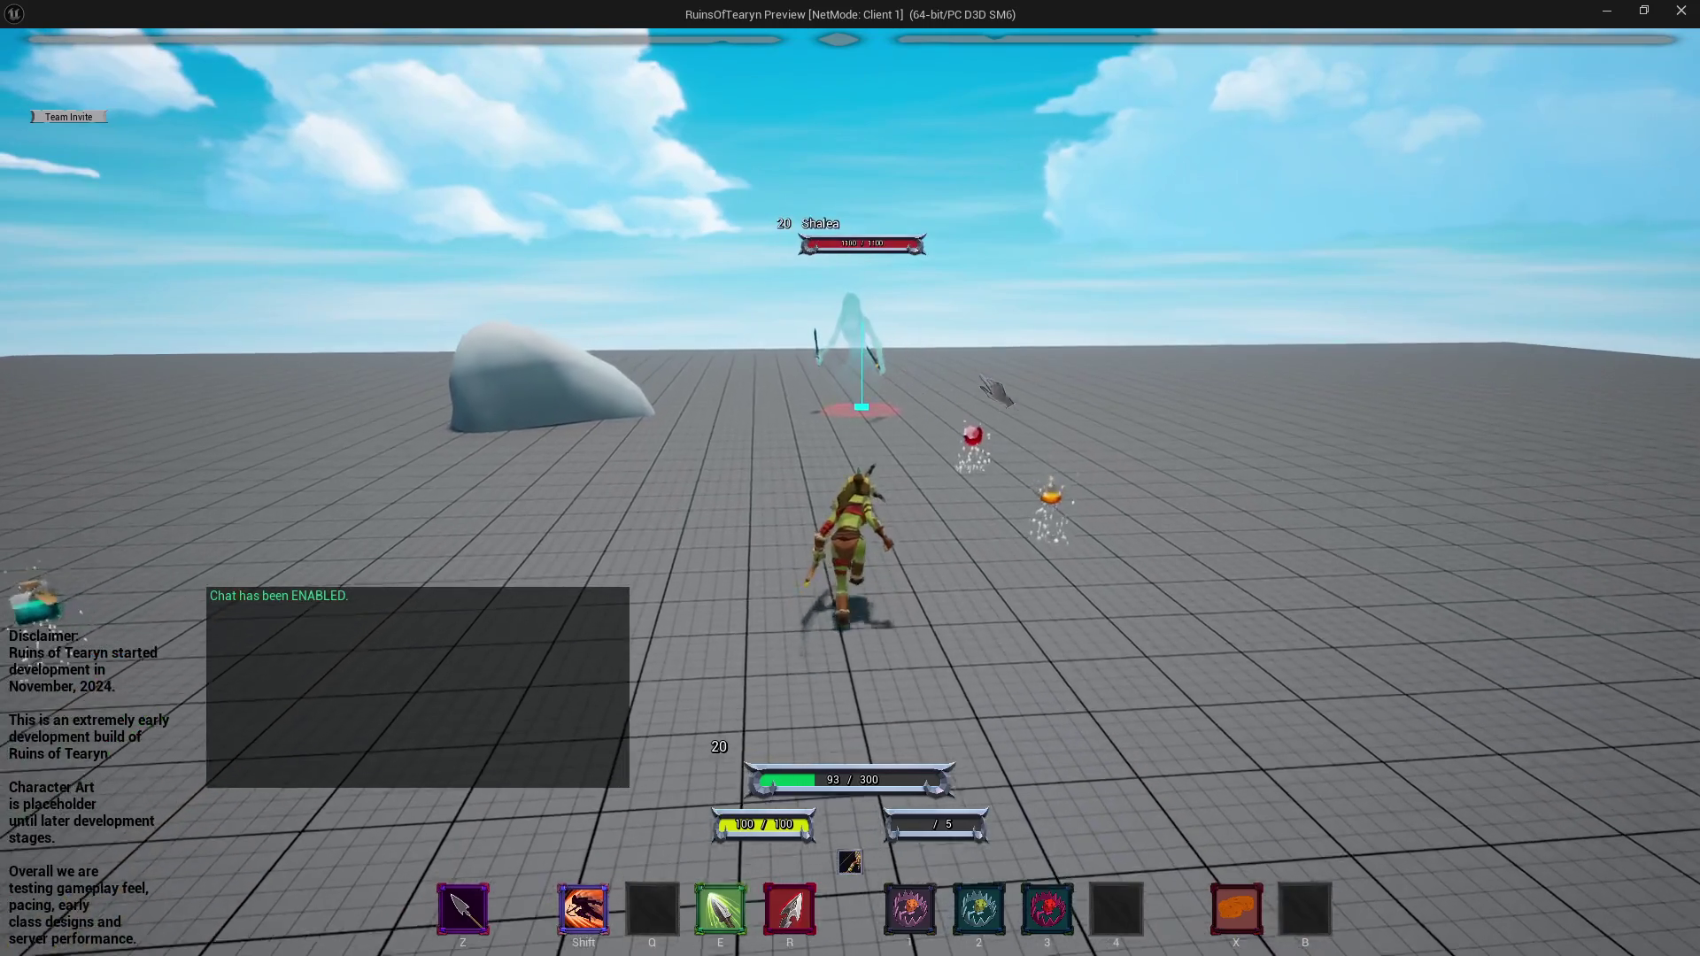
key("w")
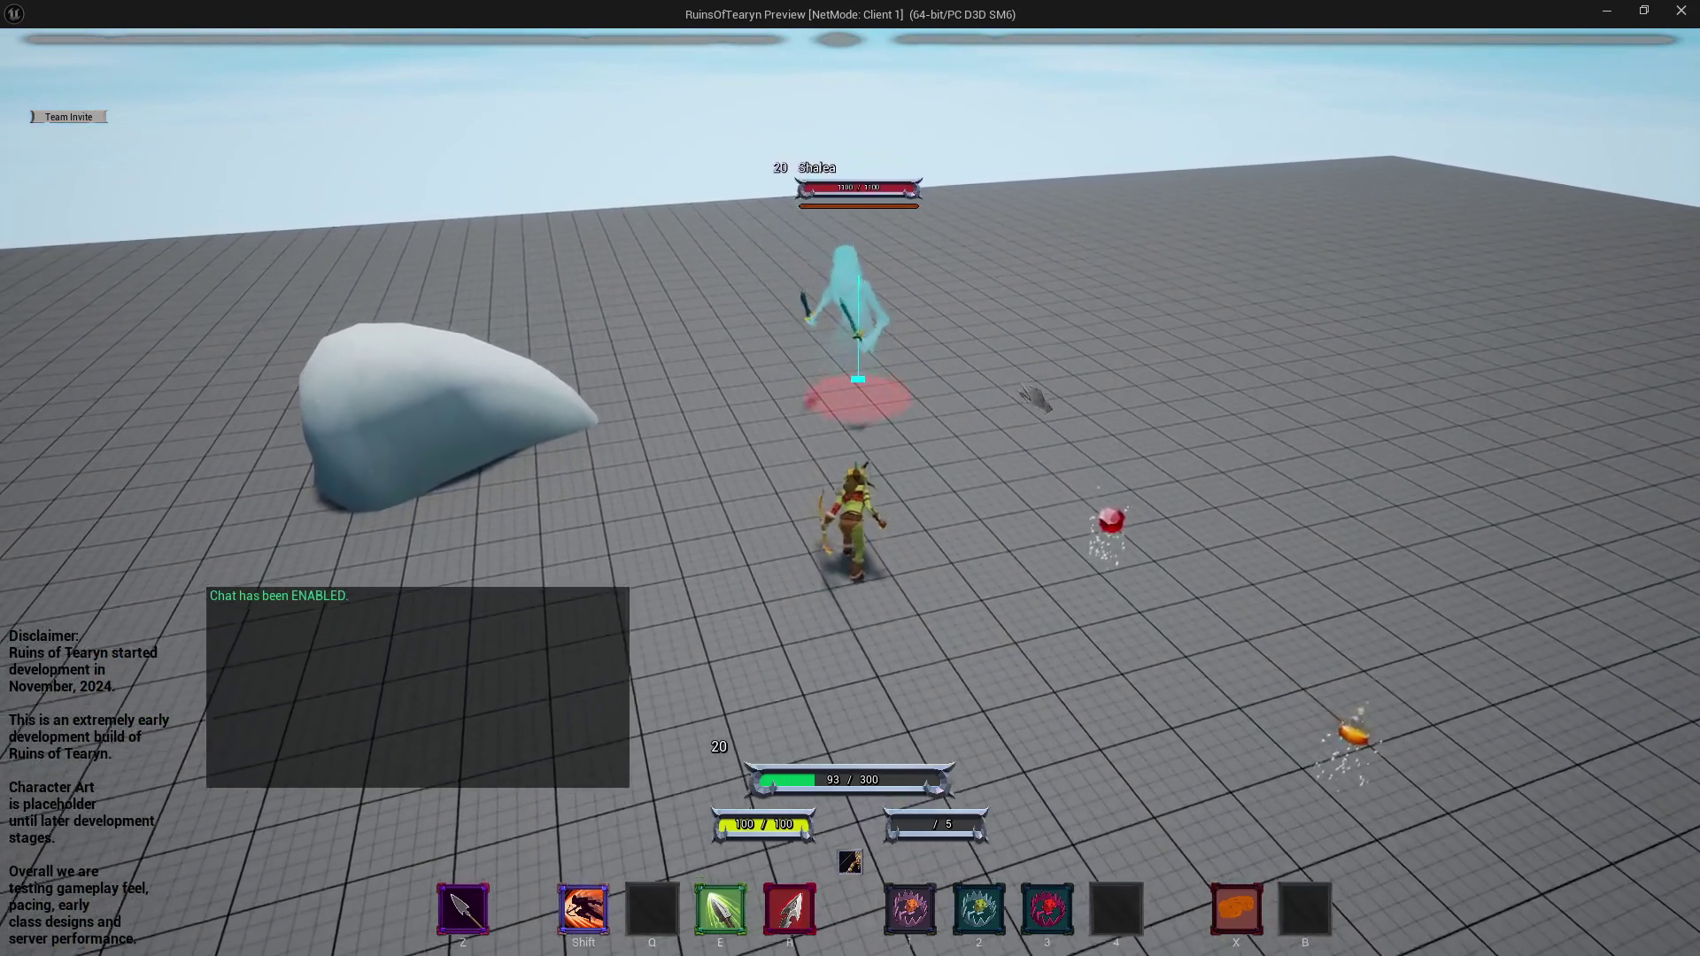
left_click_drag(1047, 382, 900, 293)
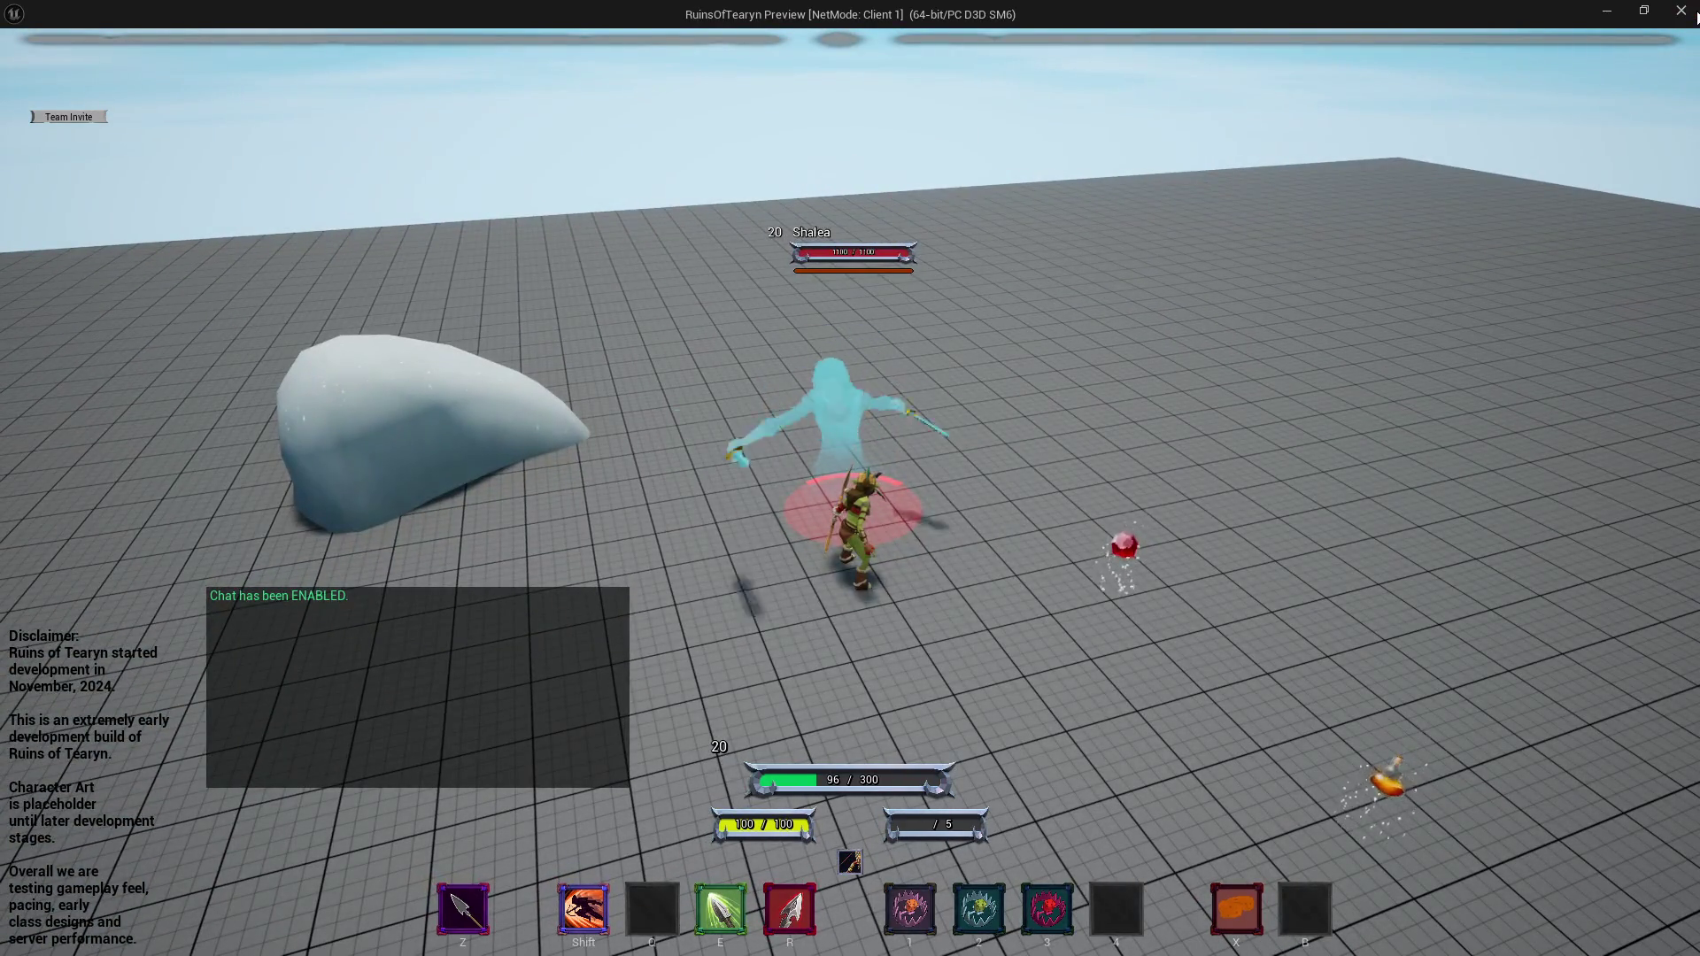
key("Escape")
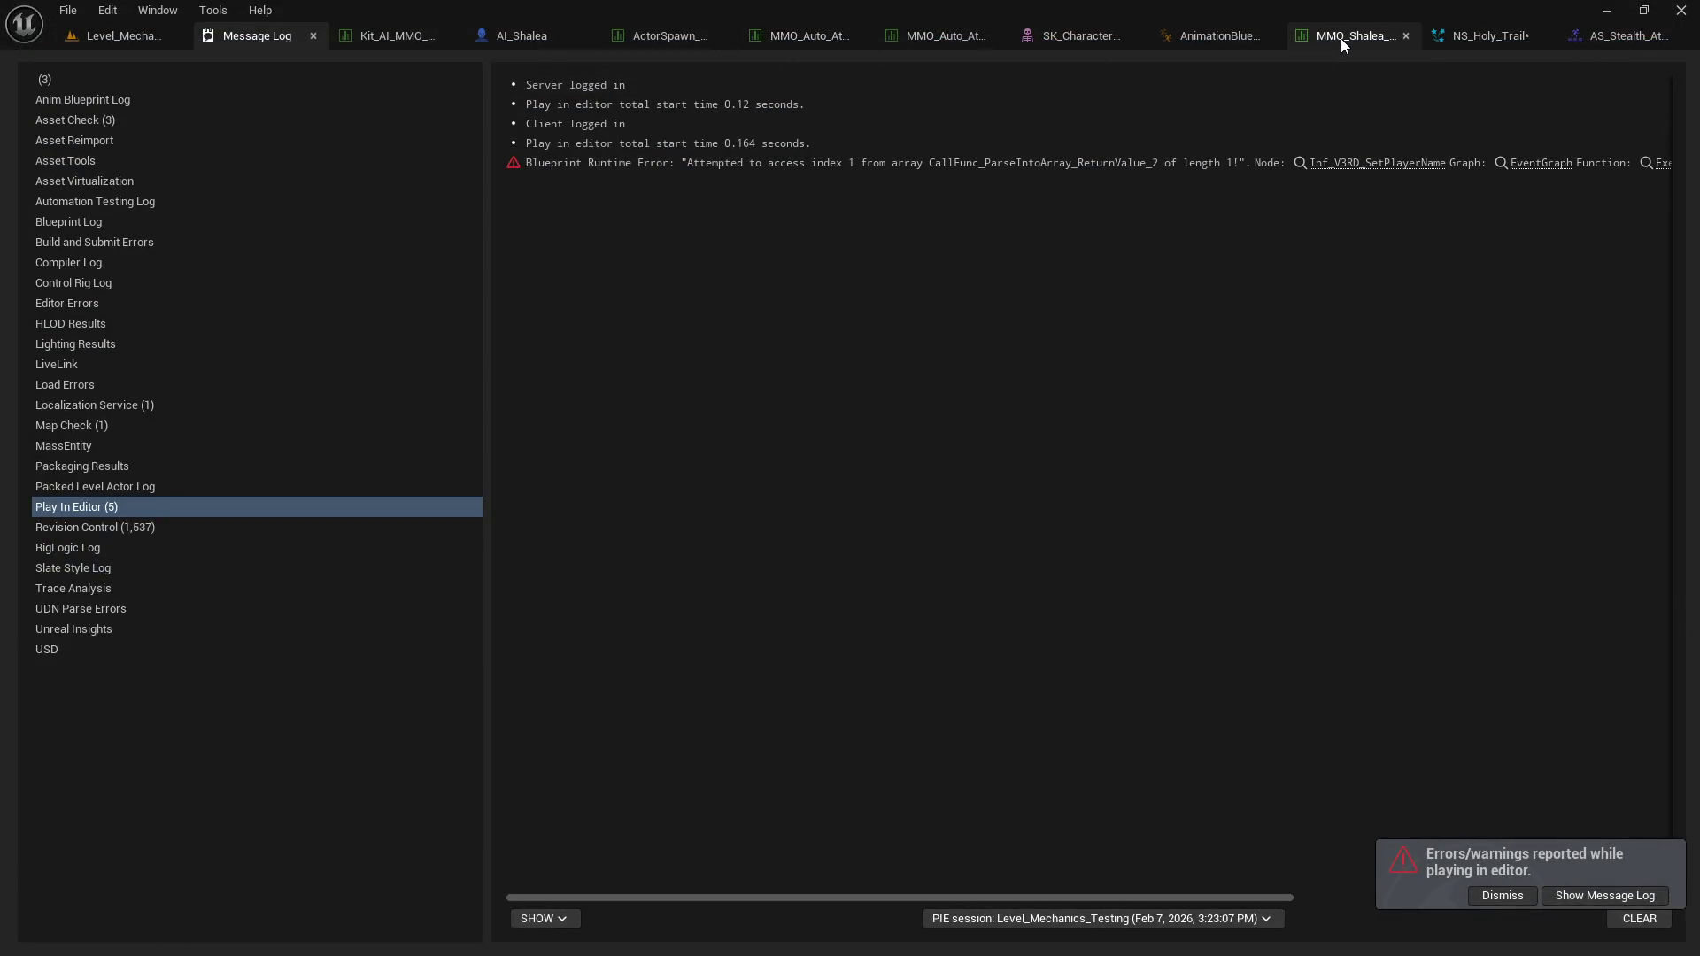
In the spin attack data table, set the Targetting method to Direction.
left_click(1342, 44)
scroll(577, 406, "down", 5)
scroll(257, 511, "up", 4)
scroll(205, 554, "down", 3)
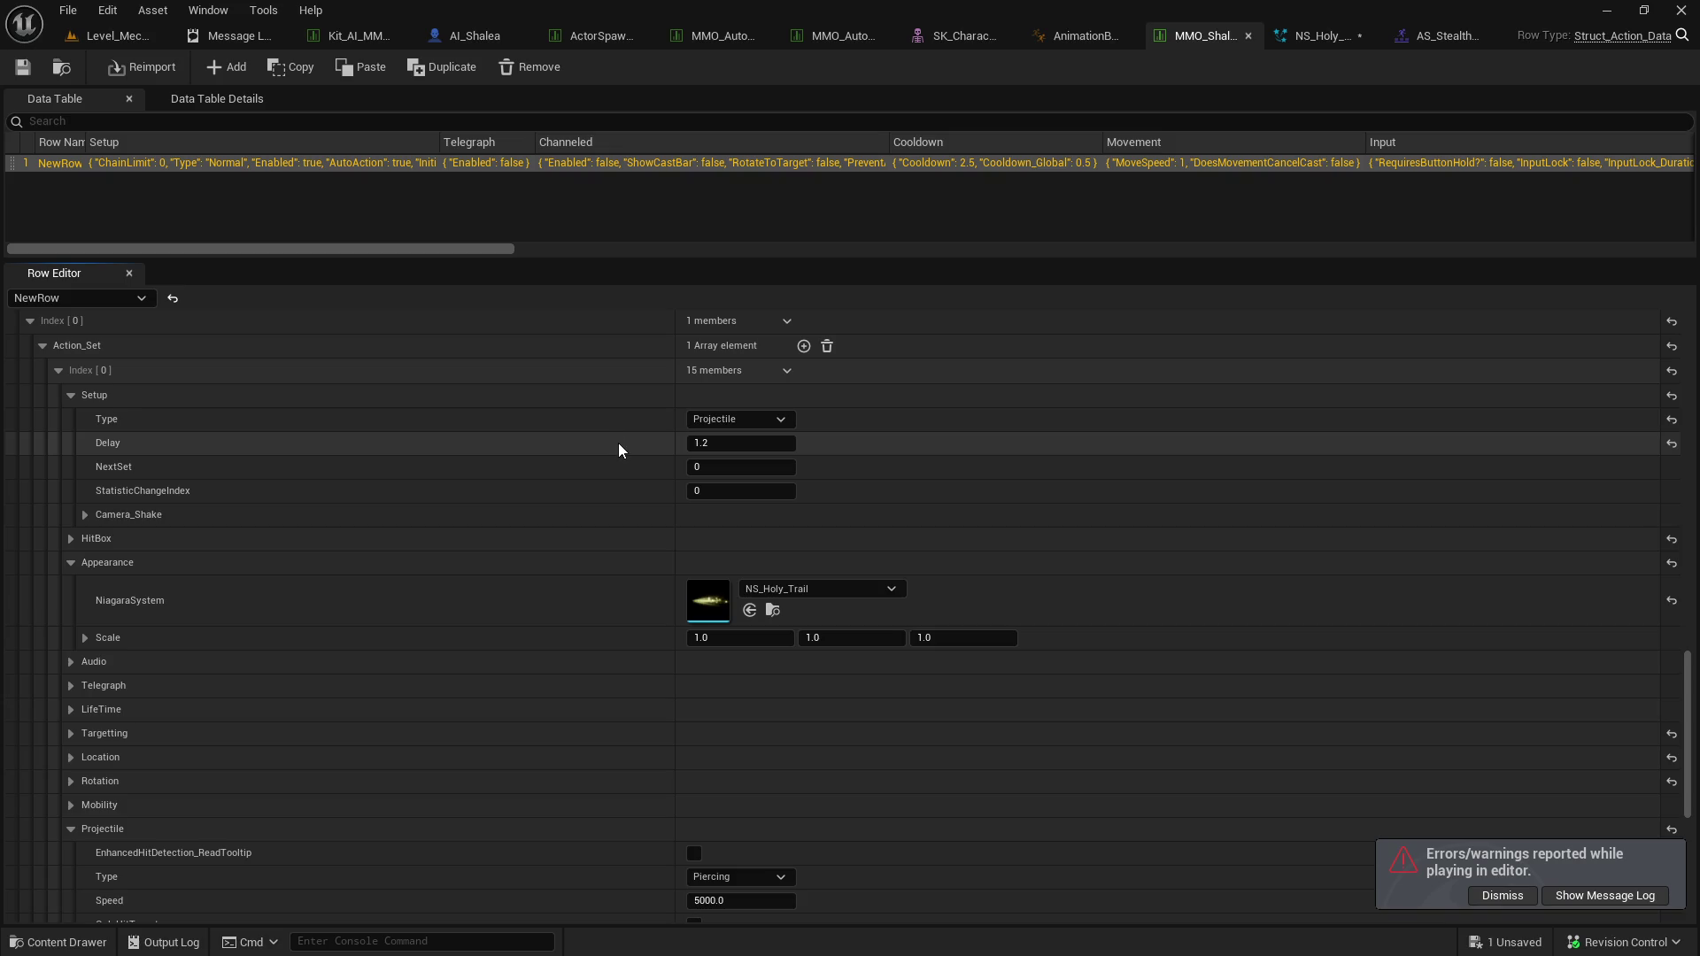
left_click(70, 539)
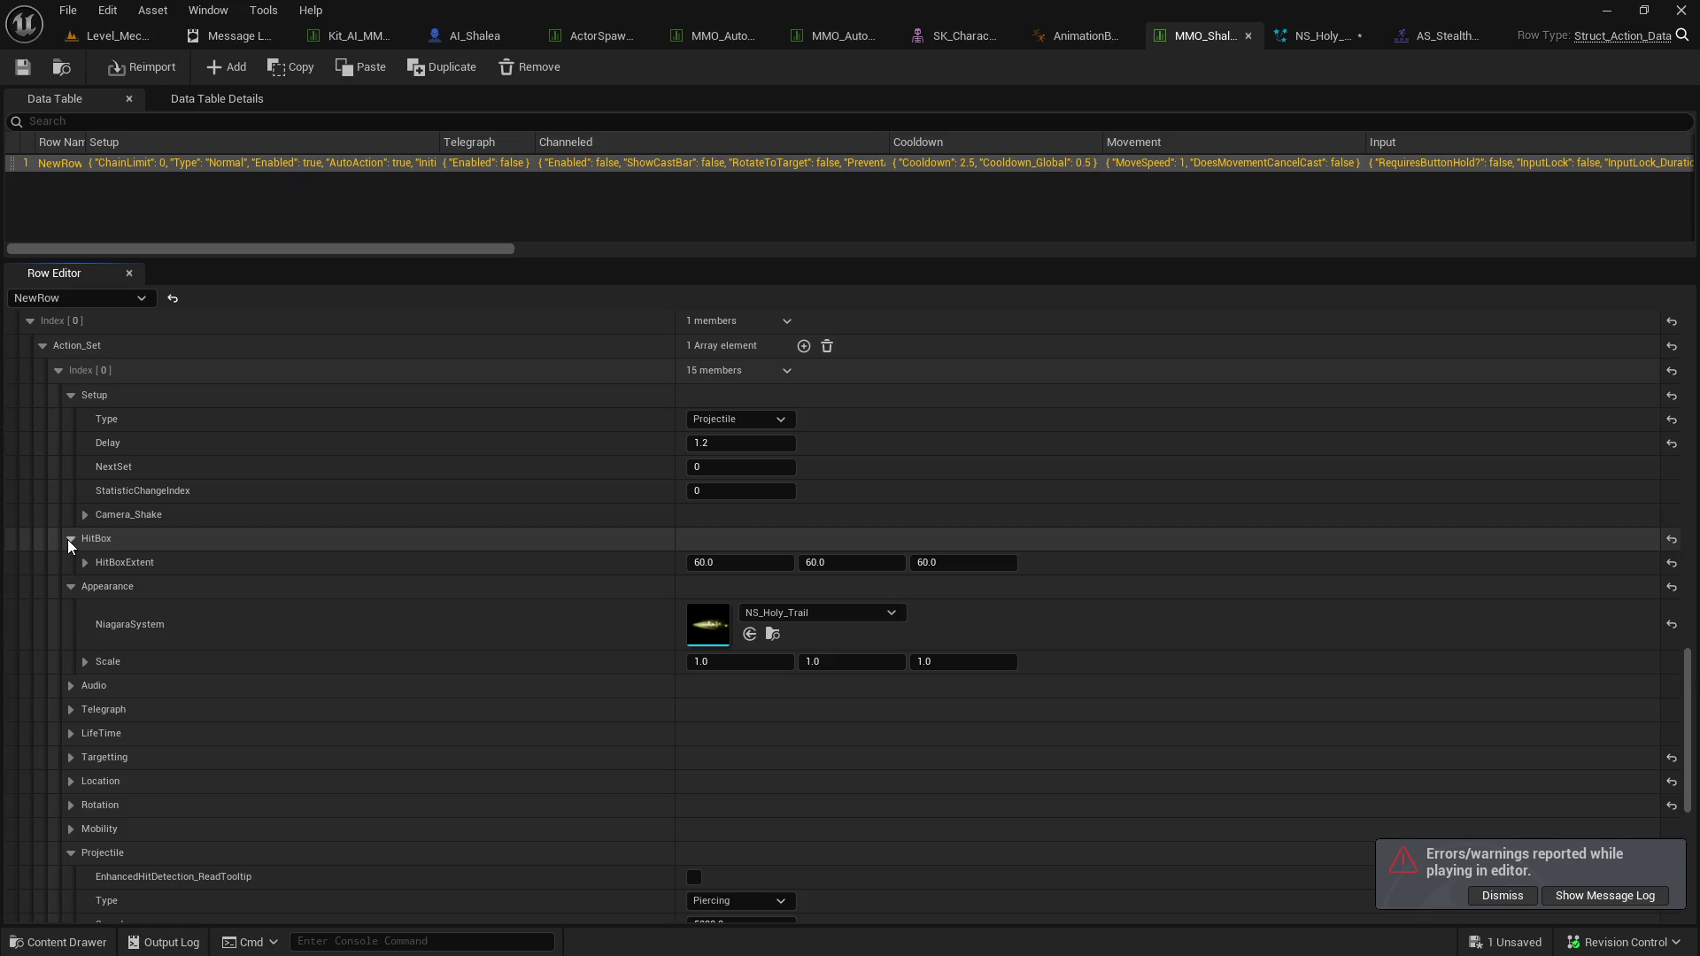
scroll(496, 638, "down", 3)
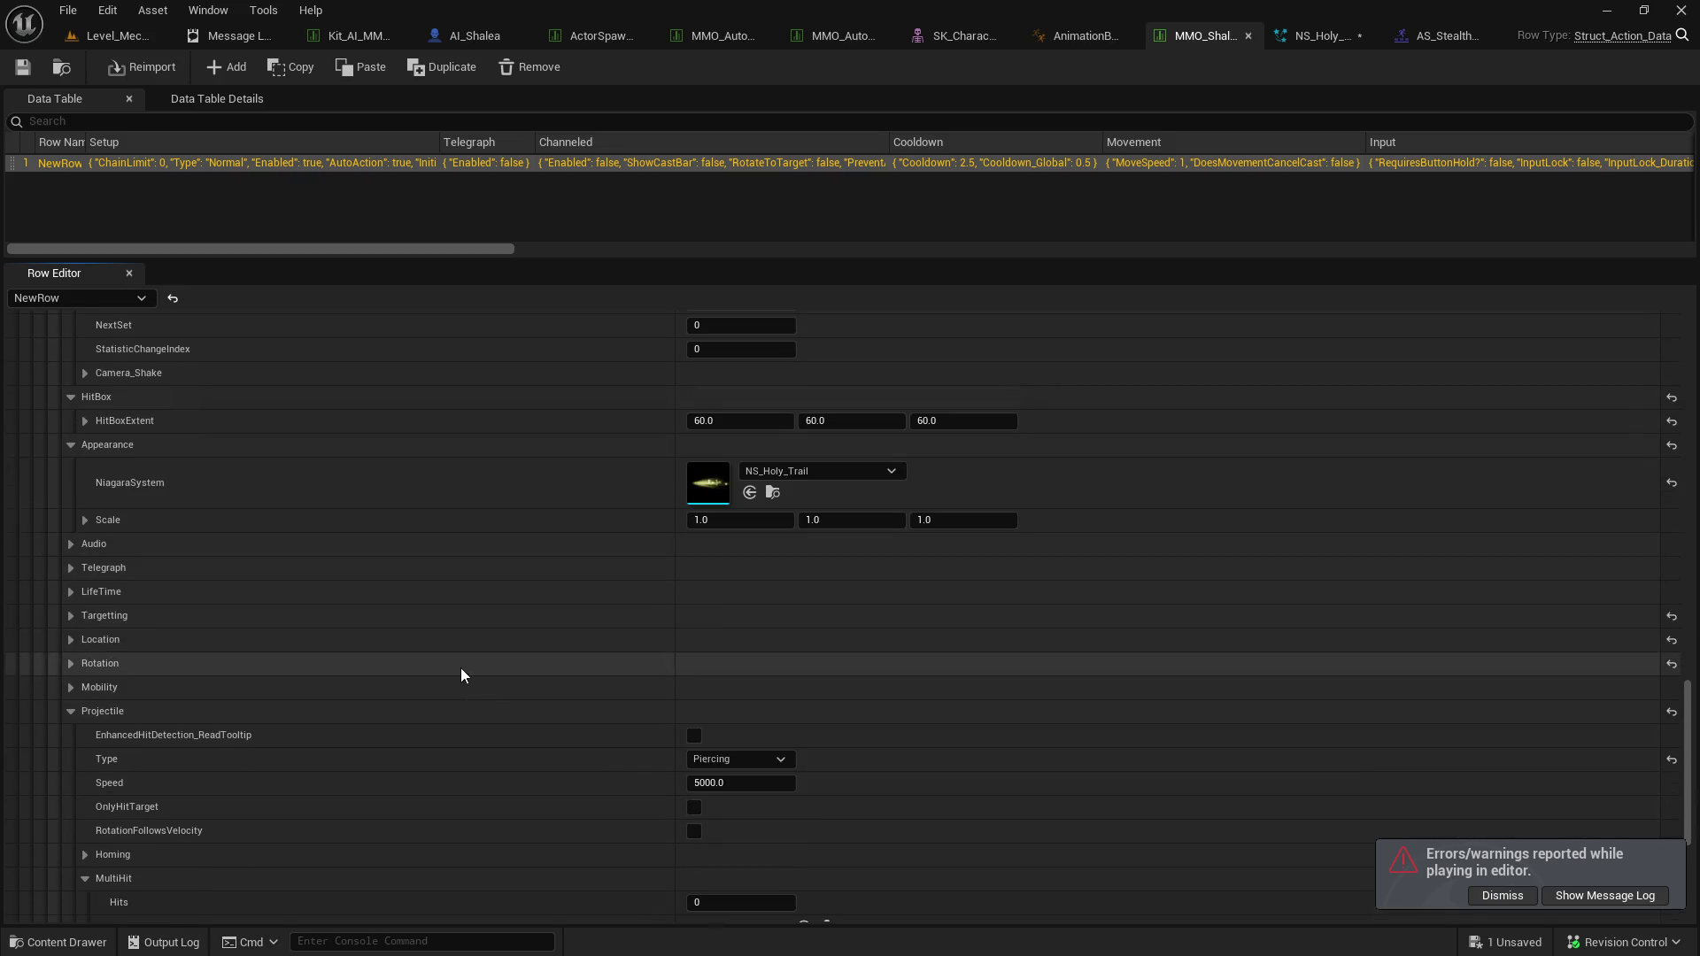
left_click(72, 615)
left_click(752, 639)
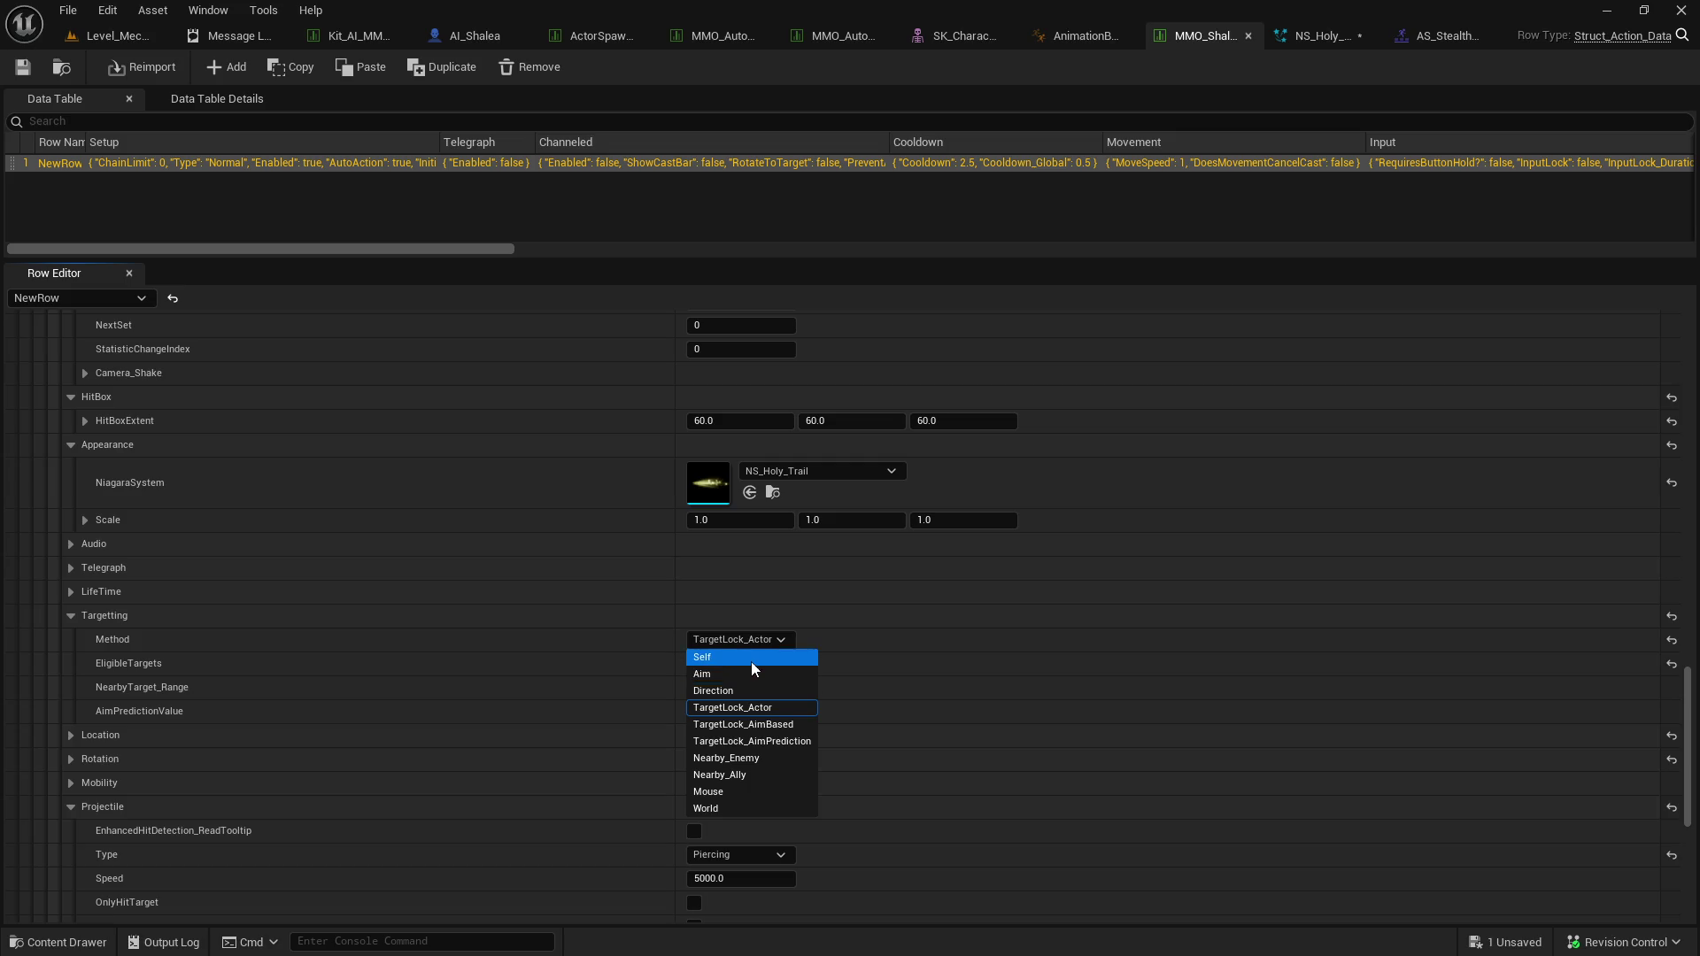
left_click(759, 705)
Keep ActionOwner_Current as spawn location and Default orientation with 0.0 rotation offsets.
left_click(71, 615)
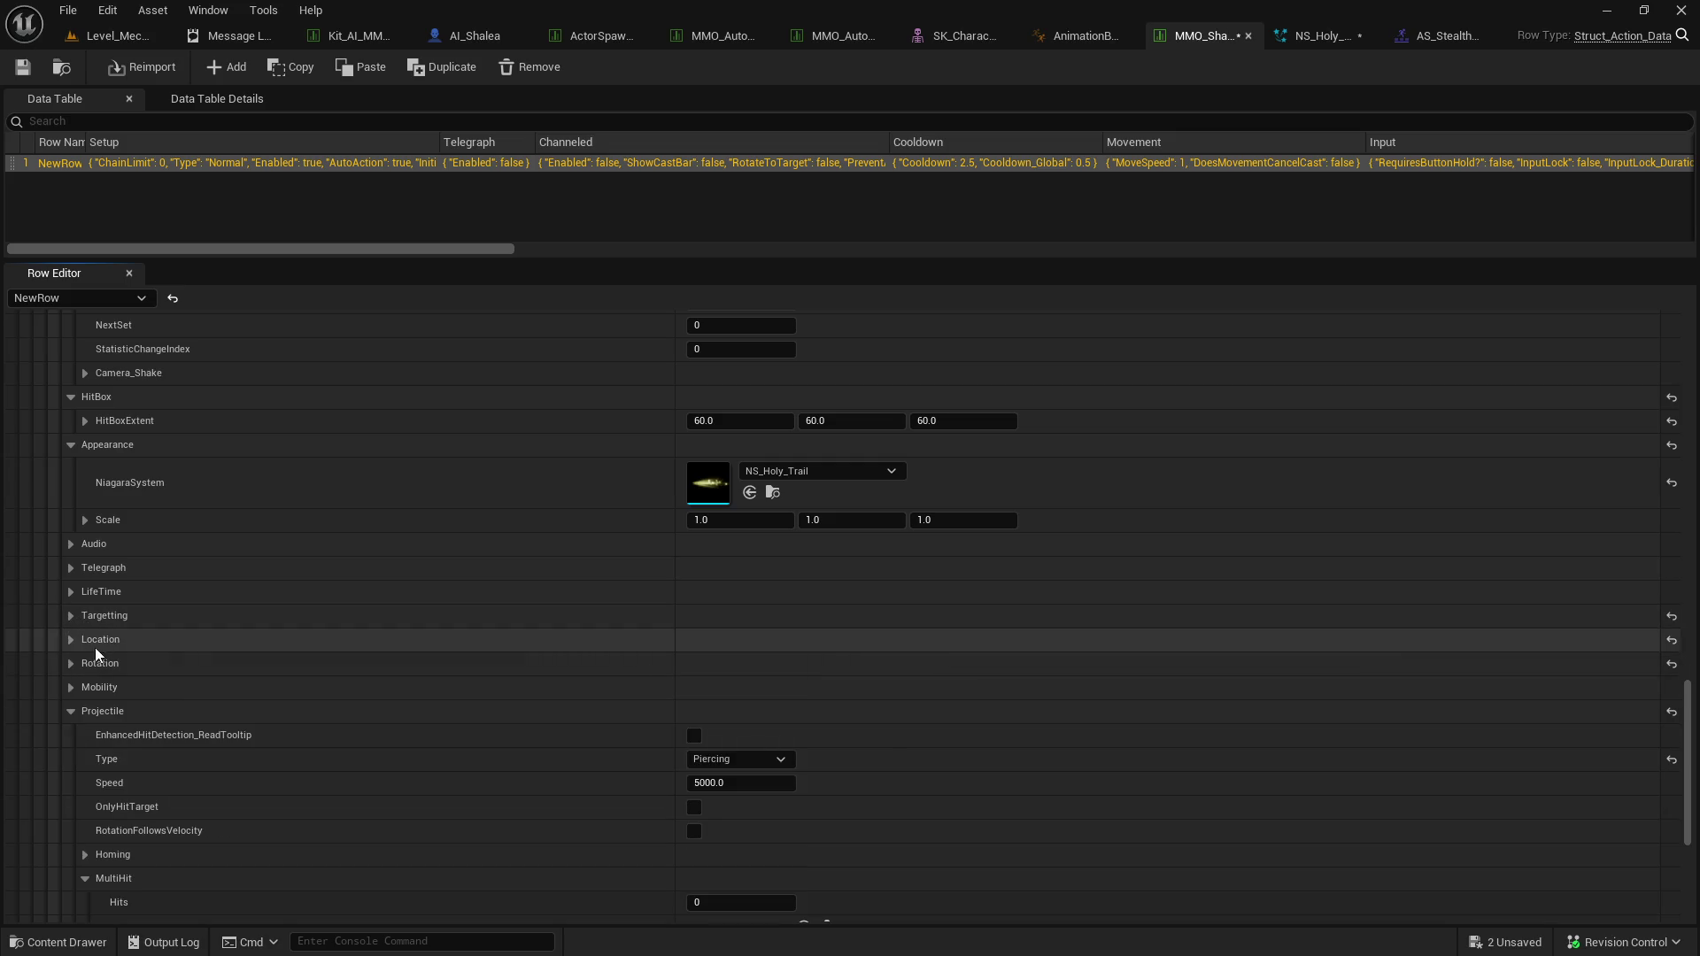
left_click(71, 639)
left_click(746, 663)
left_click(767, 691)
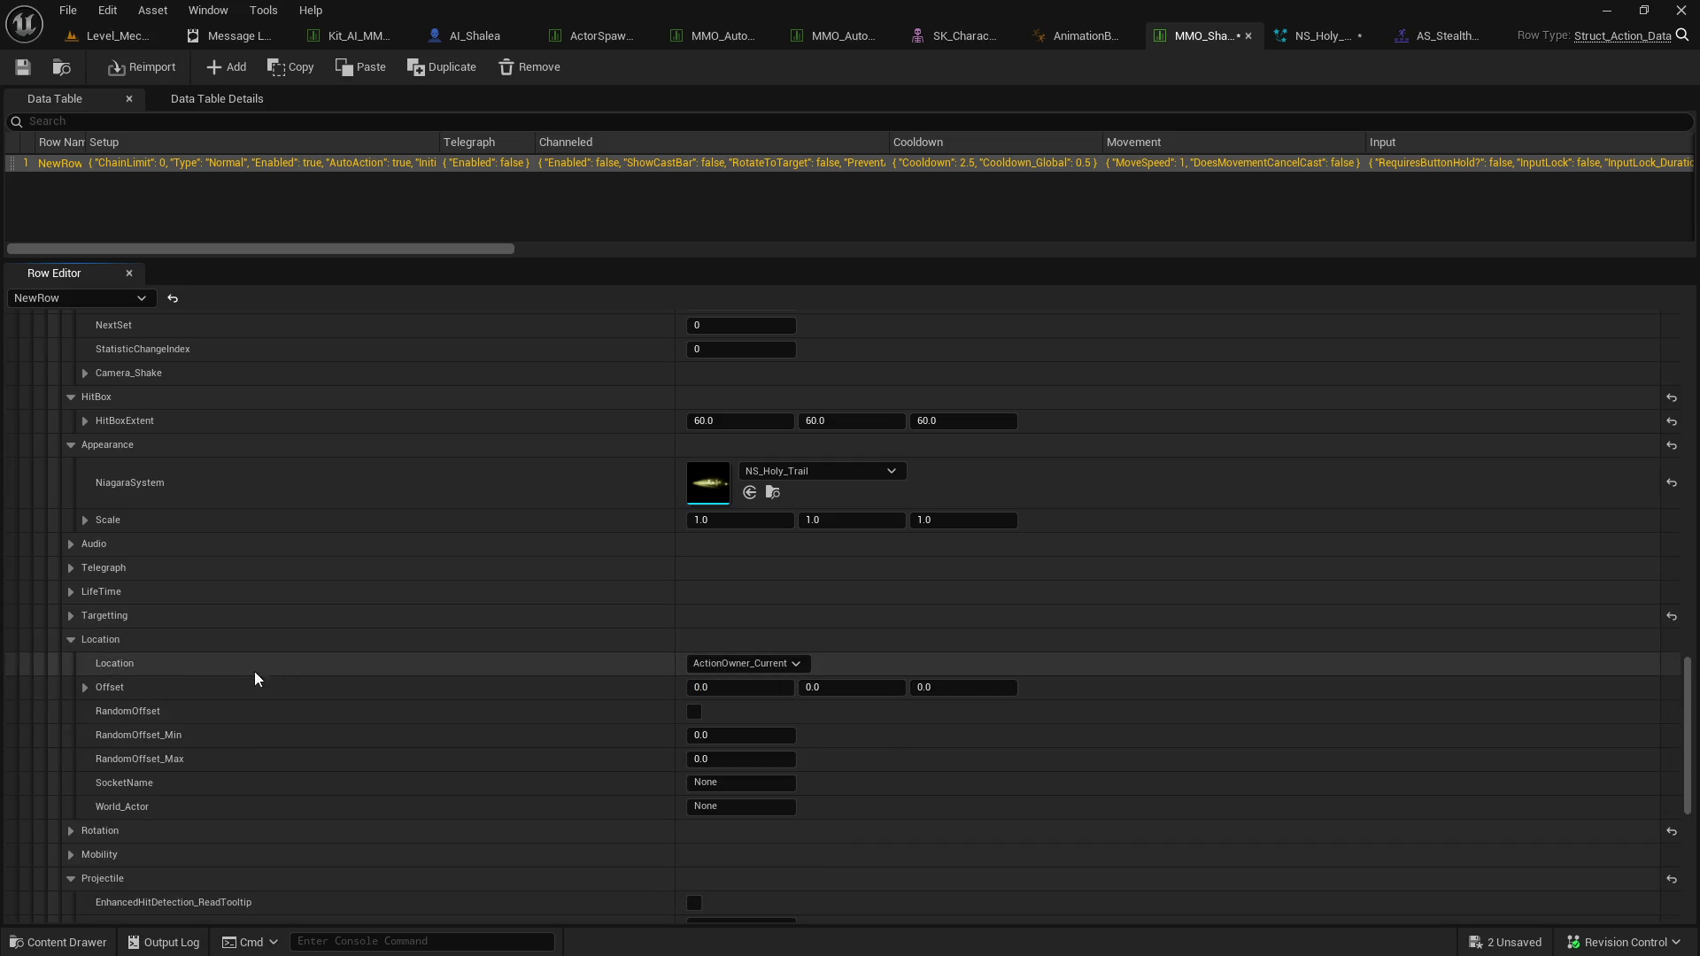
left_click(71, 639)
left_click(71, 663)
left_click(734, 687)
left_click(723, 701)
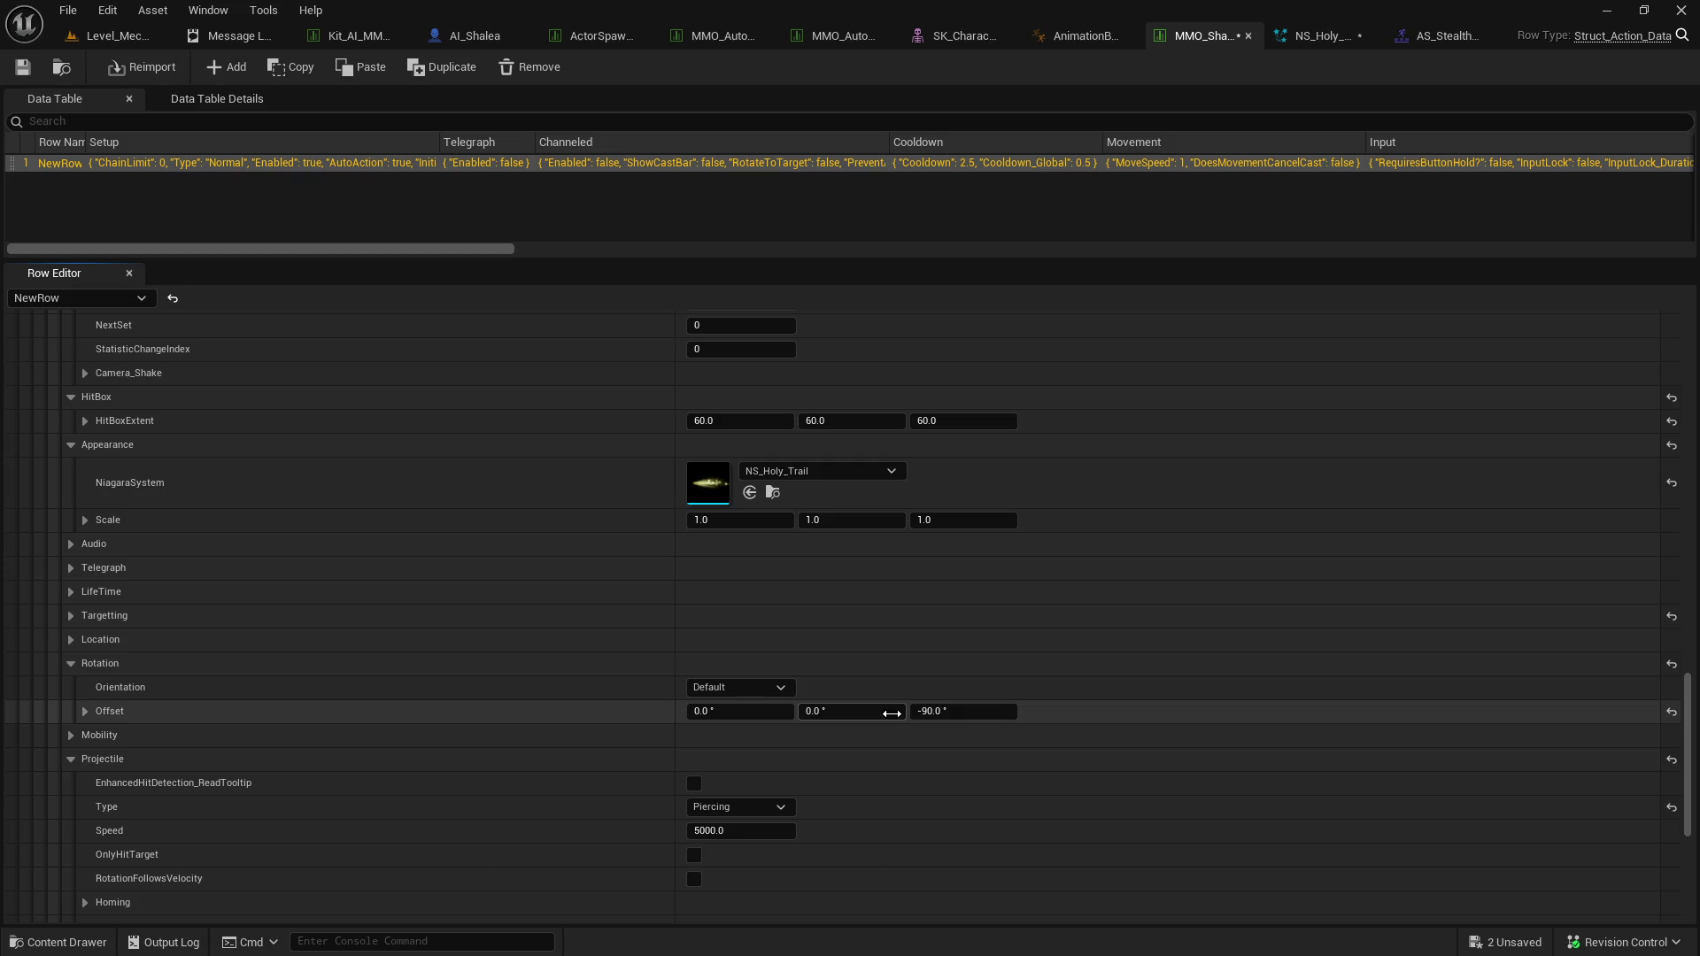
key("Return")
left_click(70, 663)
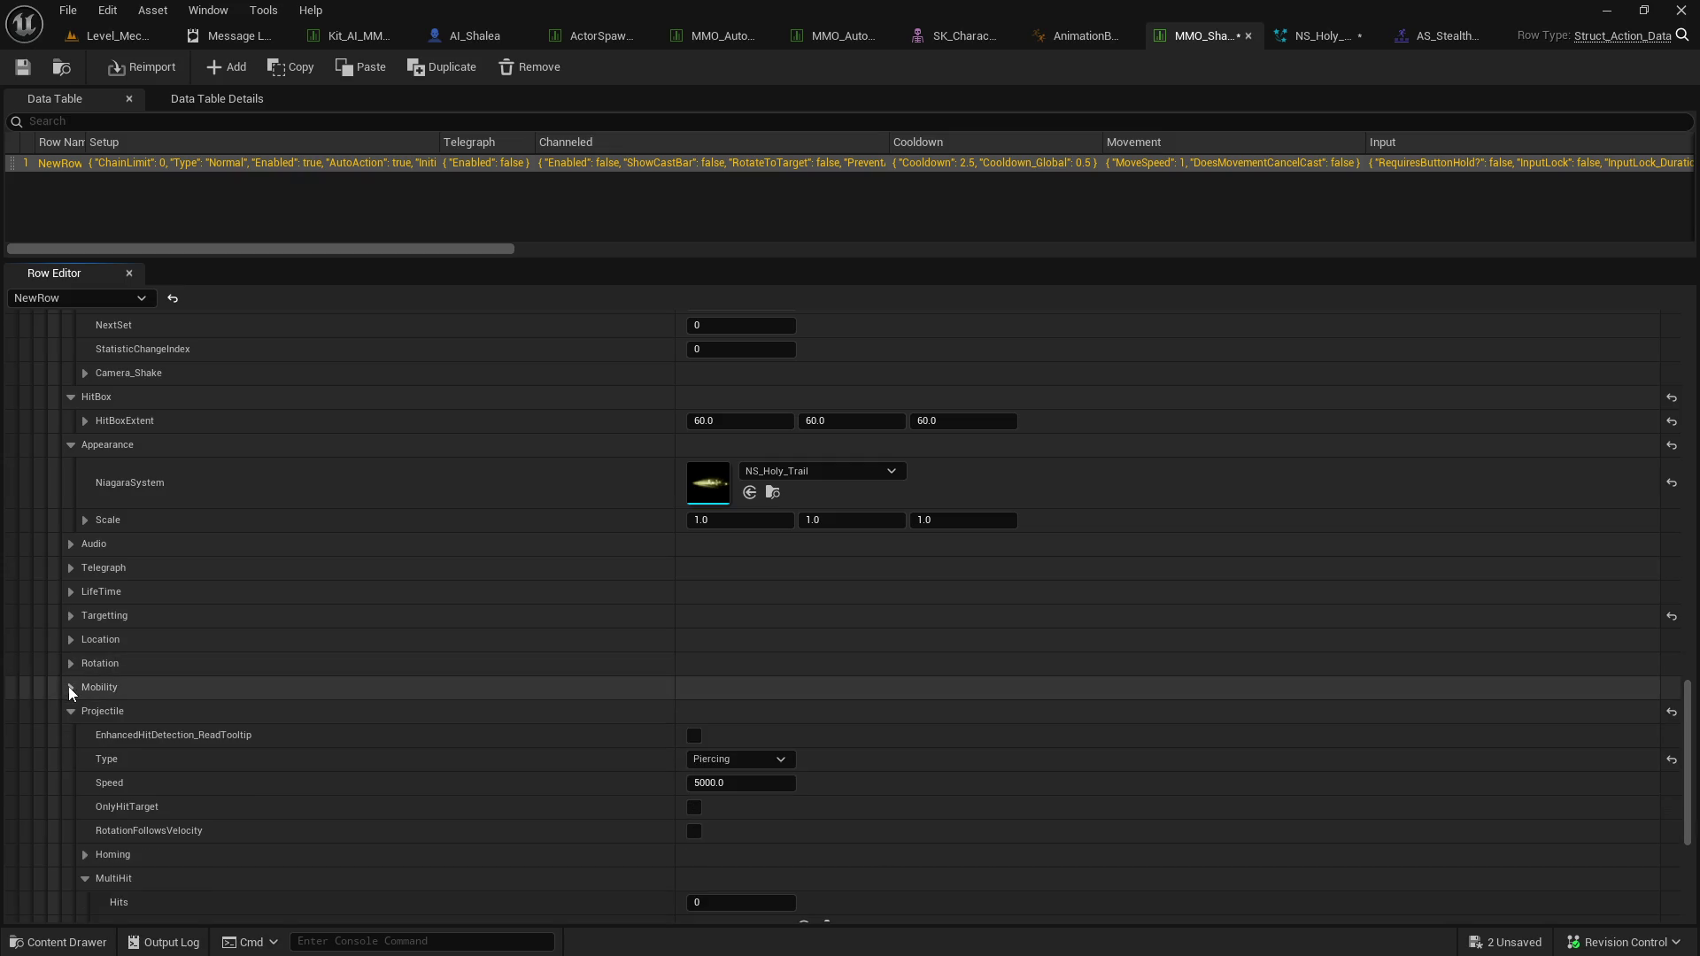
Save the data table, switch to the test level, and start a new playtest.
scroll(73, 709, "down", 3)
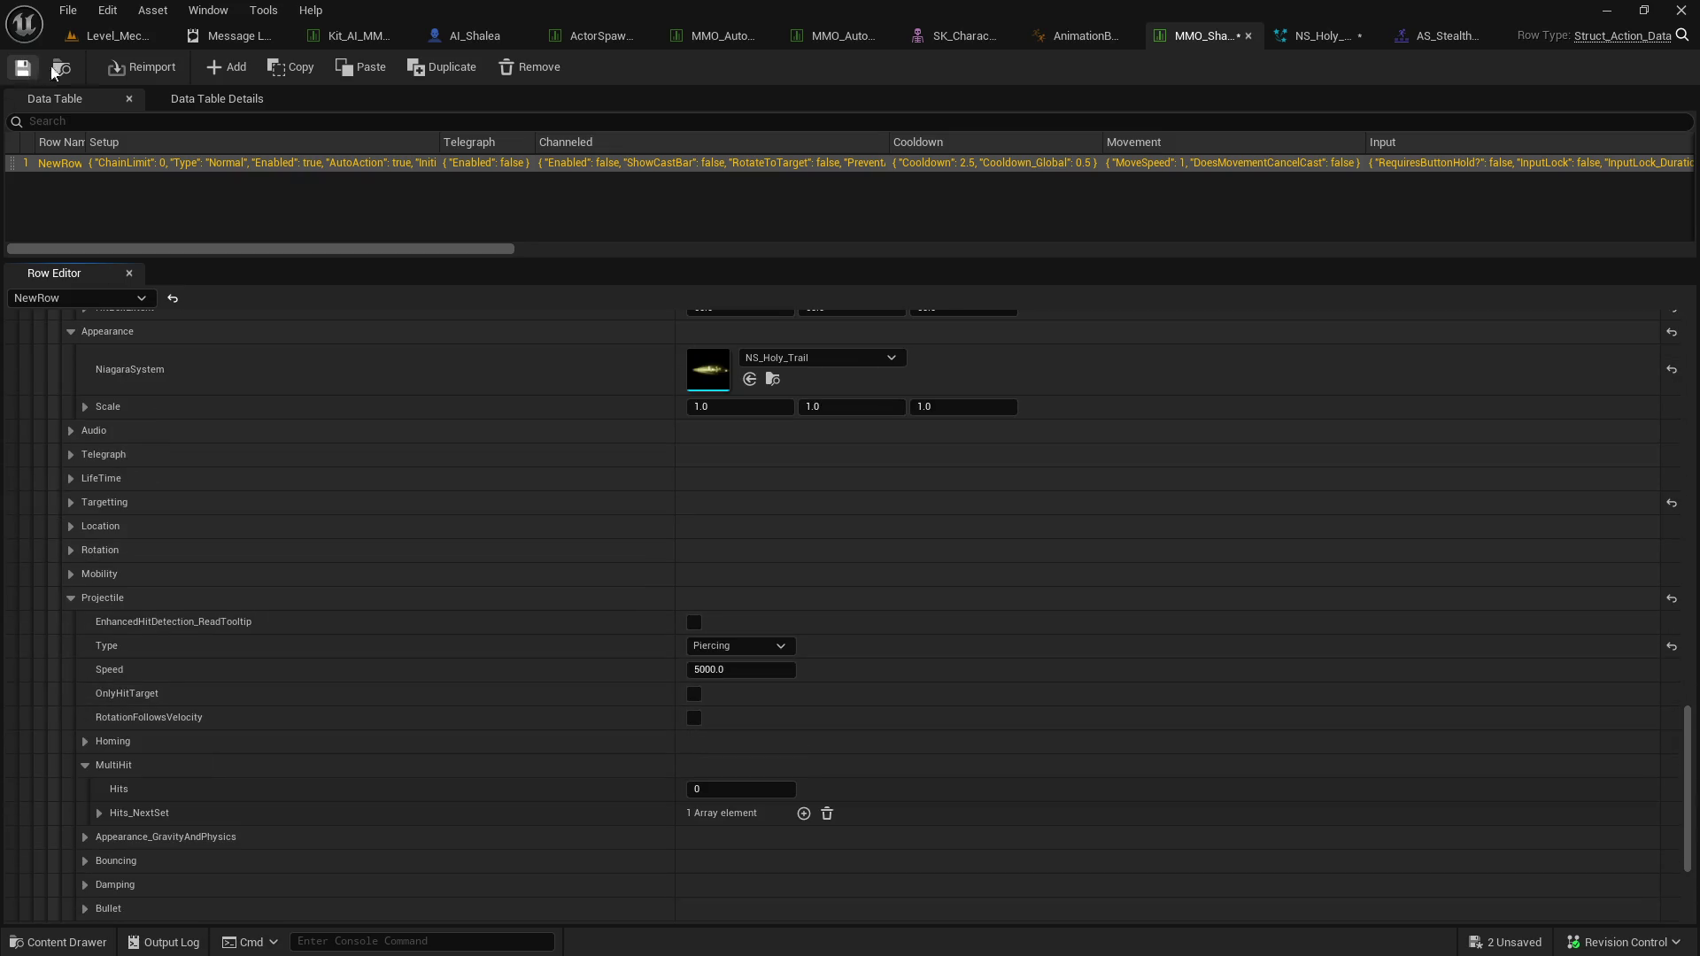
left_click(38, 74)
left_click(124, 40)
left_click(438, 68)
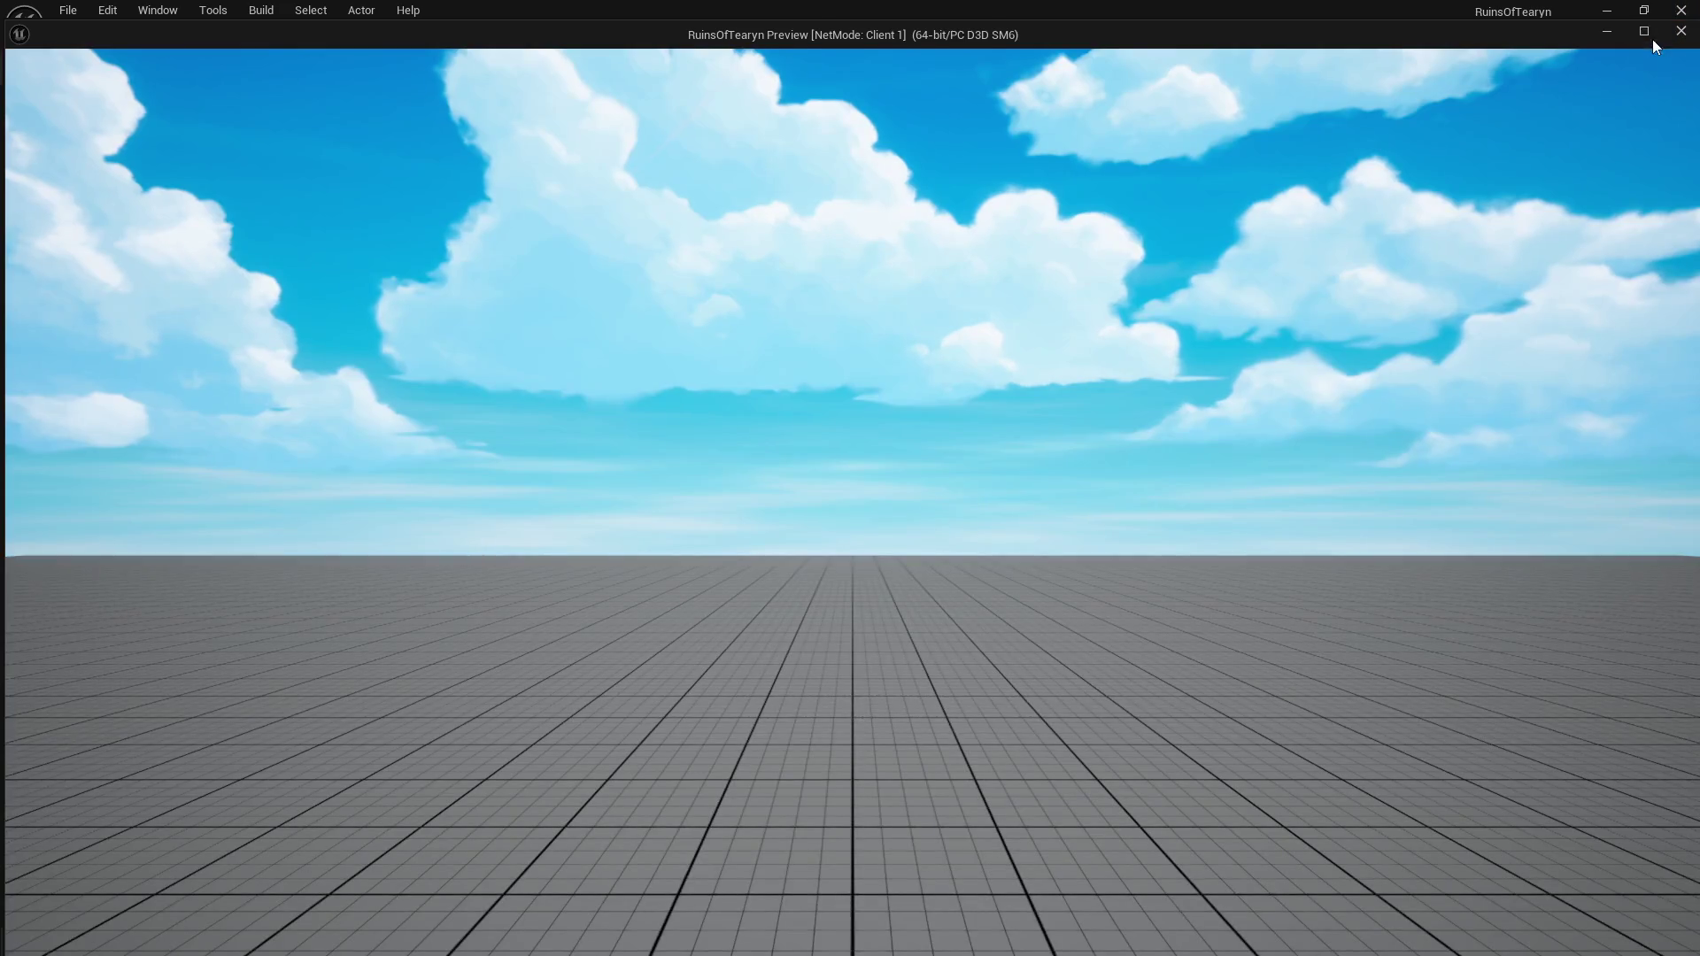
Maximize the game preview and run the character toward Shalea's target circle.
left_click(1643, 31)
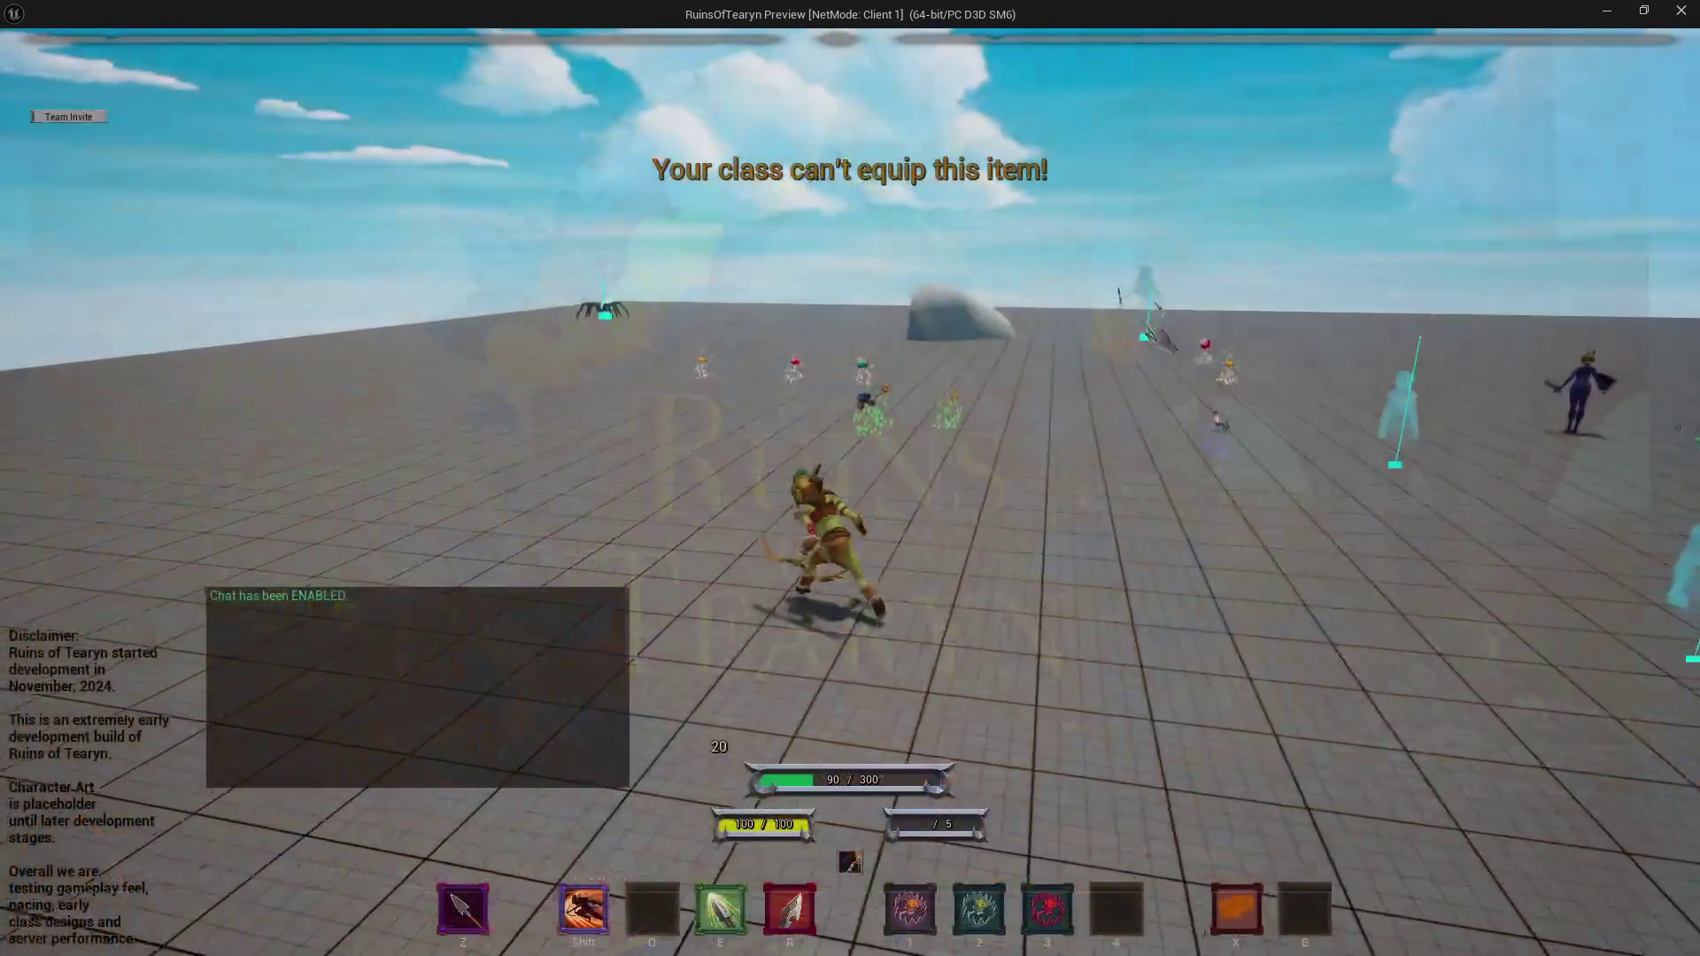
key("w")
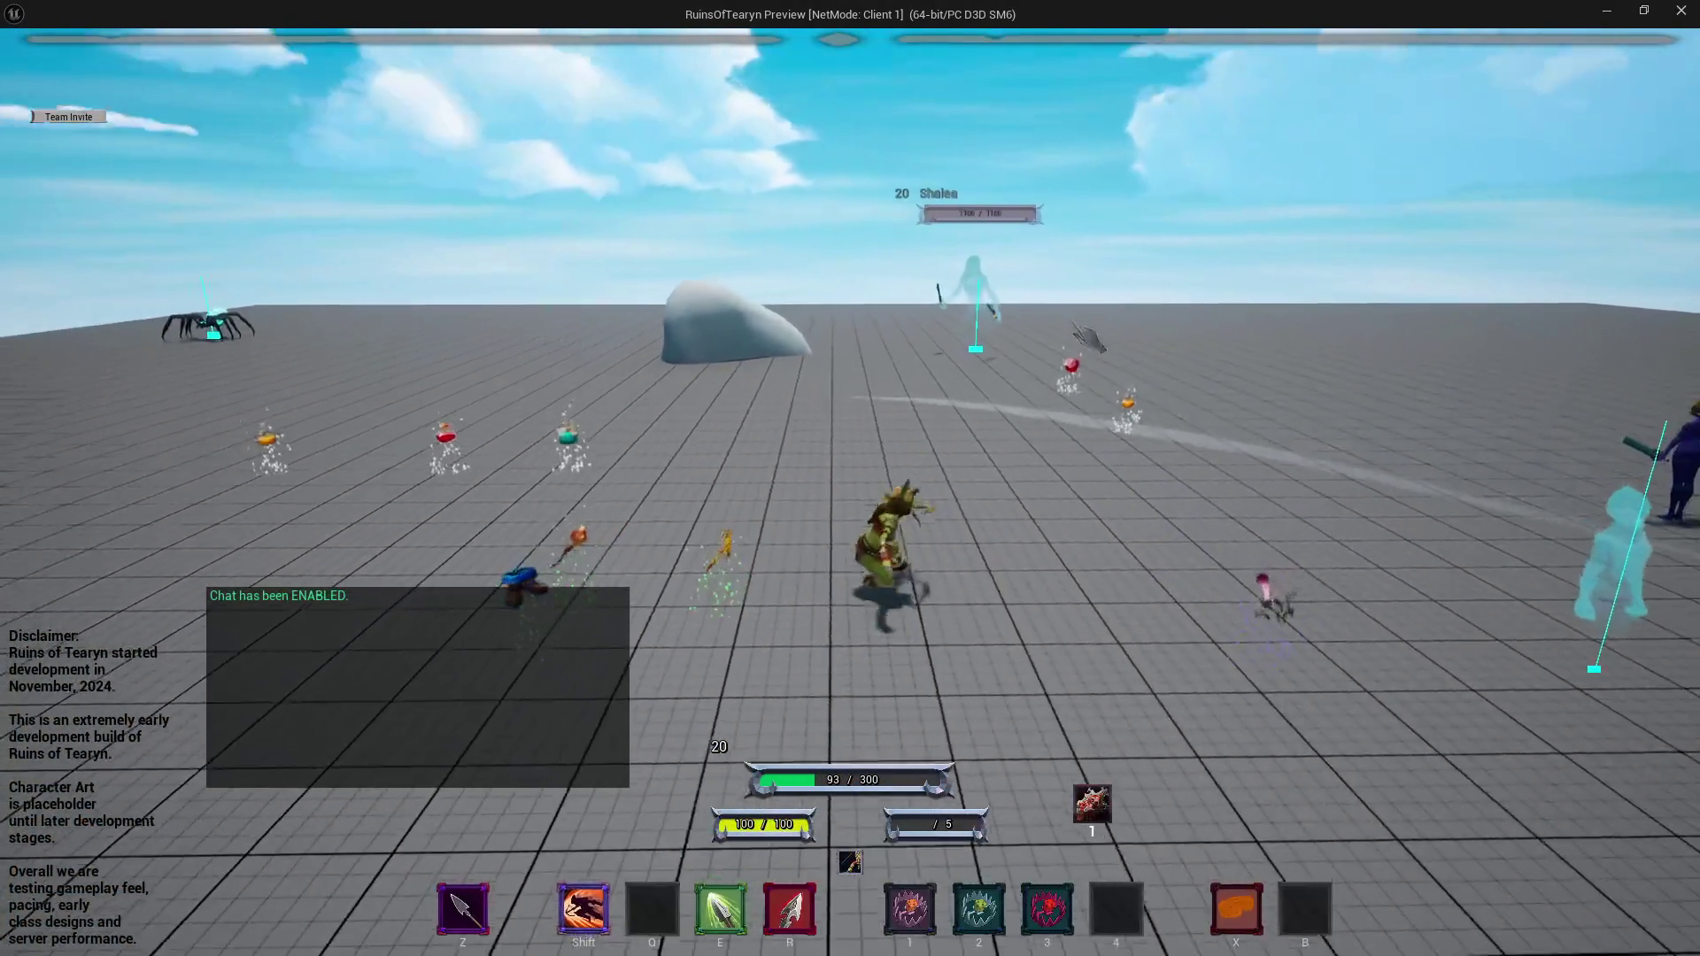
key("w")
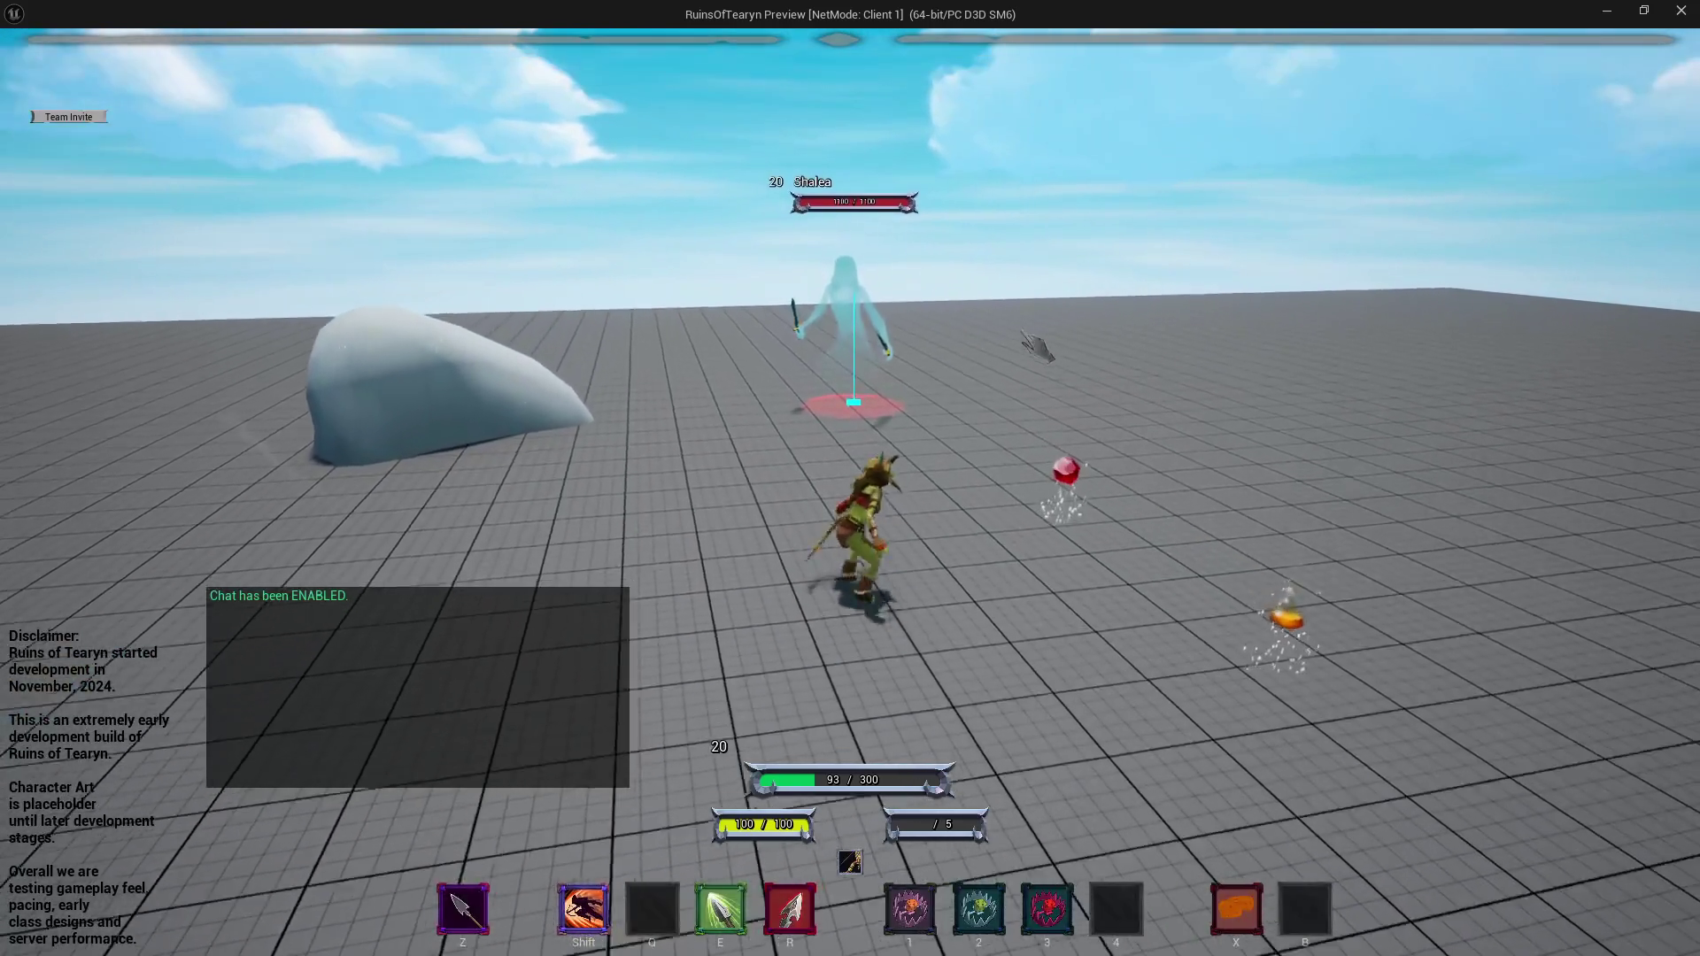
key("w")
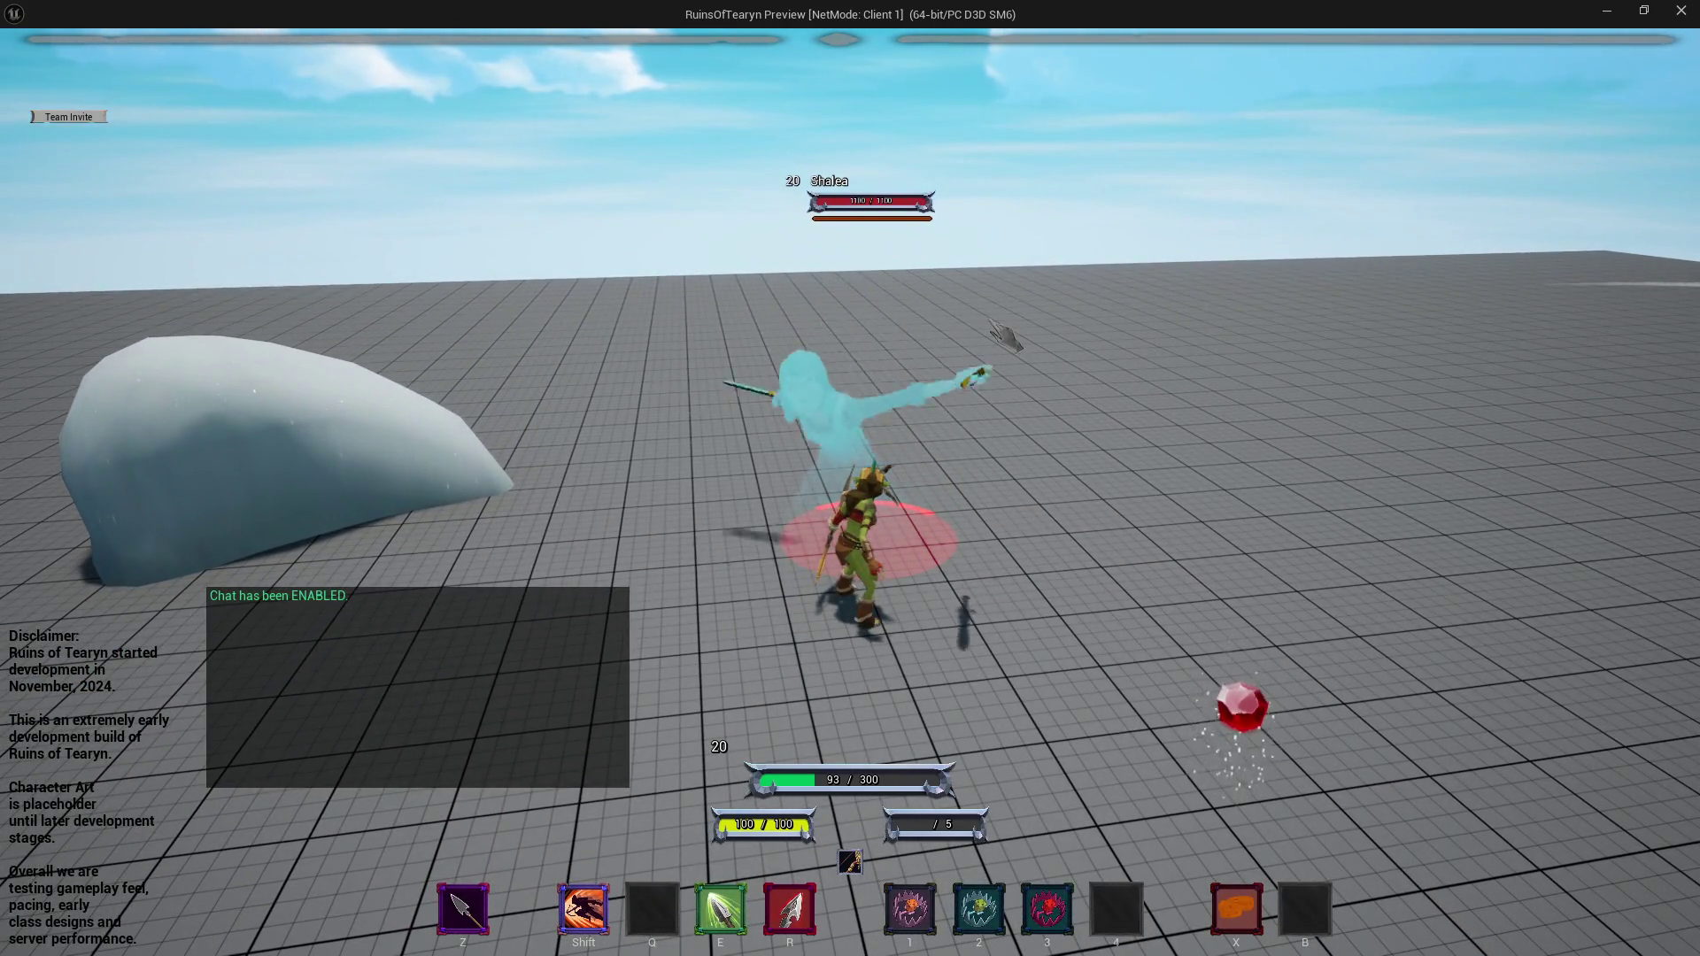
key("w")
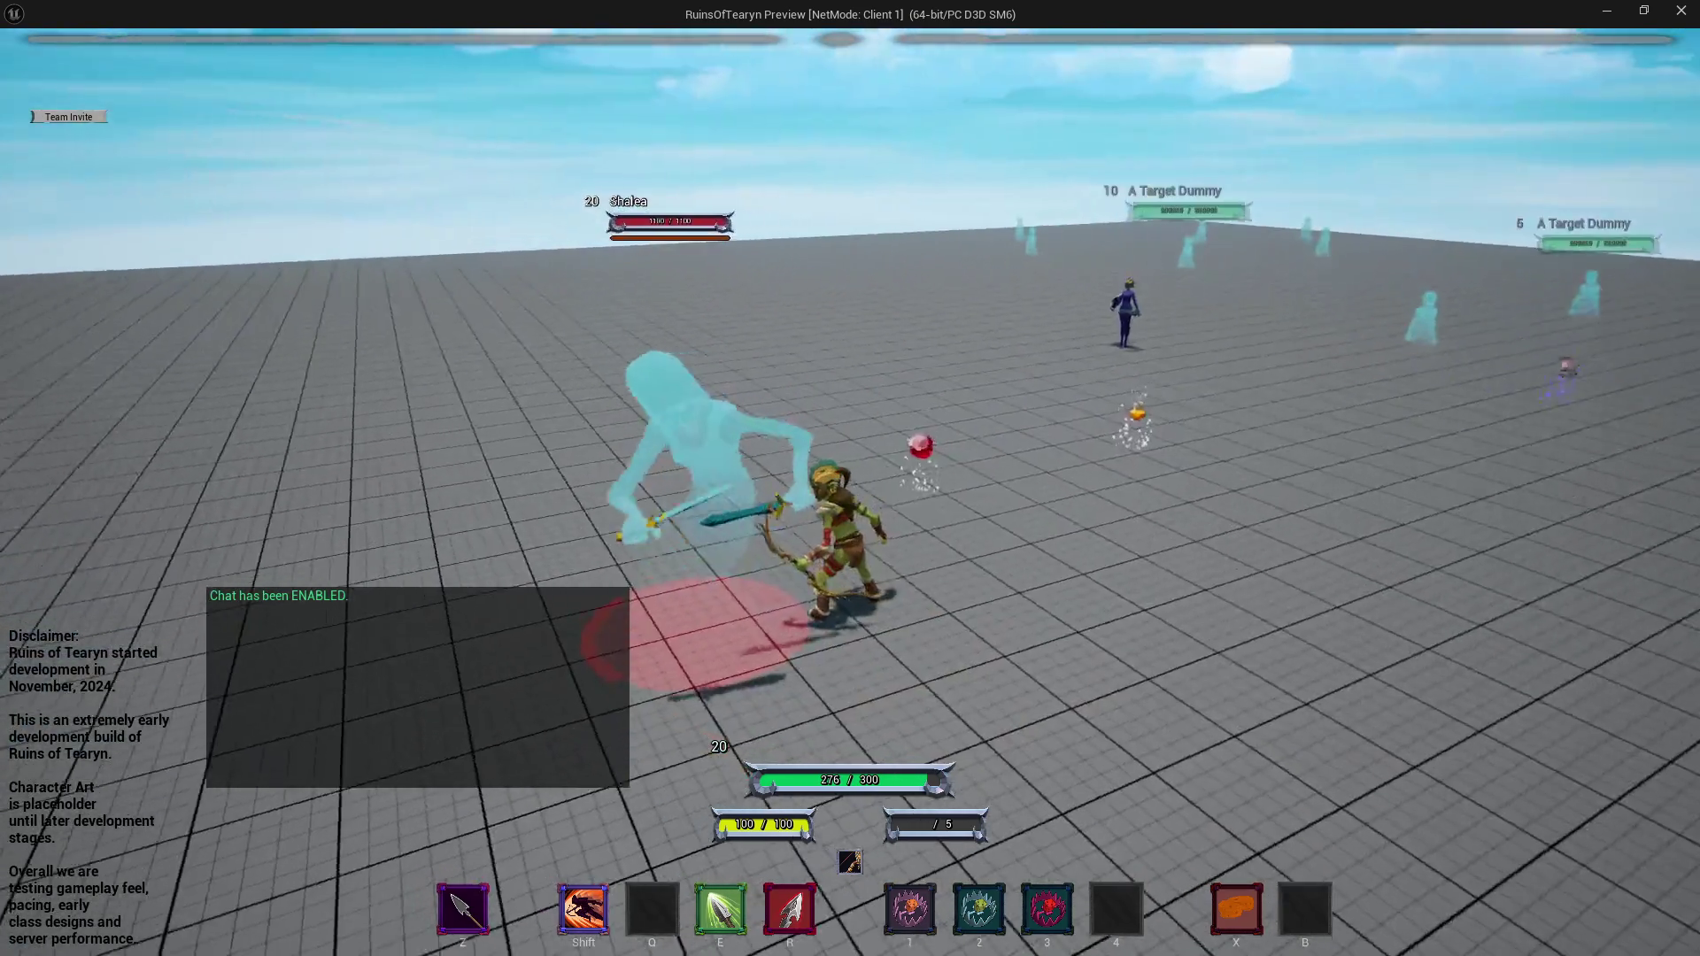
key("w")
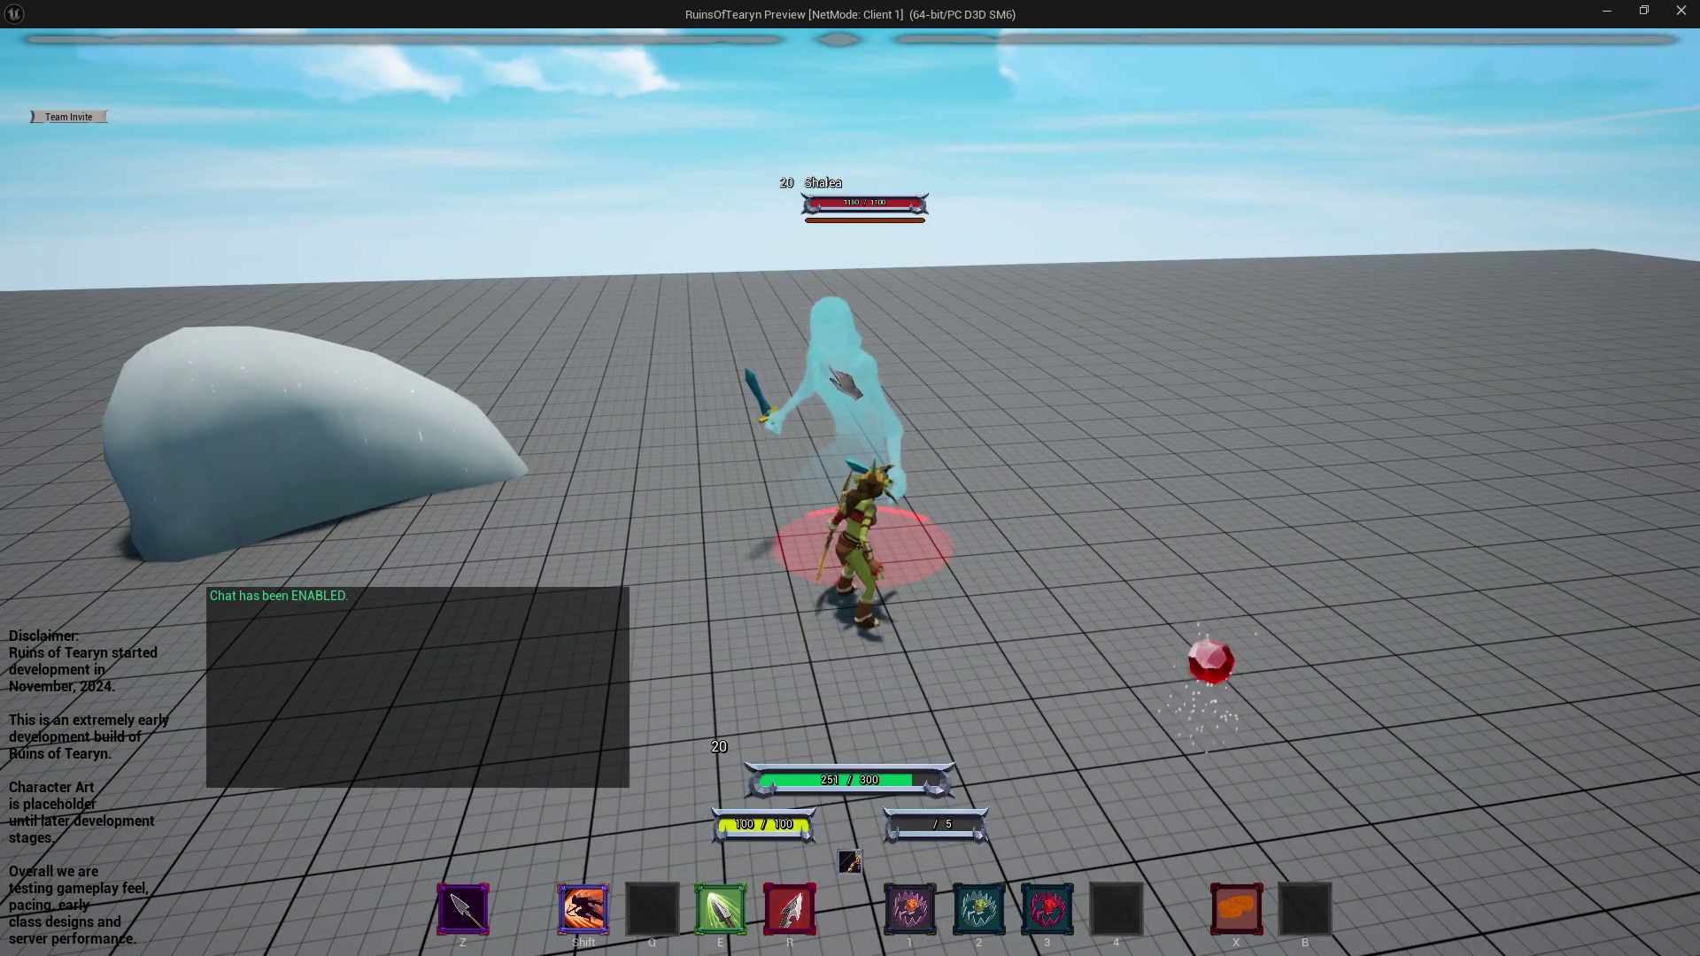
Restore the preview window, detach the data table, turn the camera, then release control and close the playtest.
double_click(1103, 14)
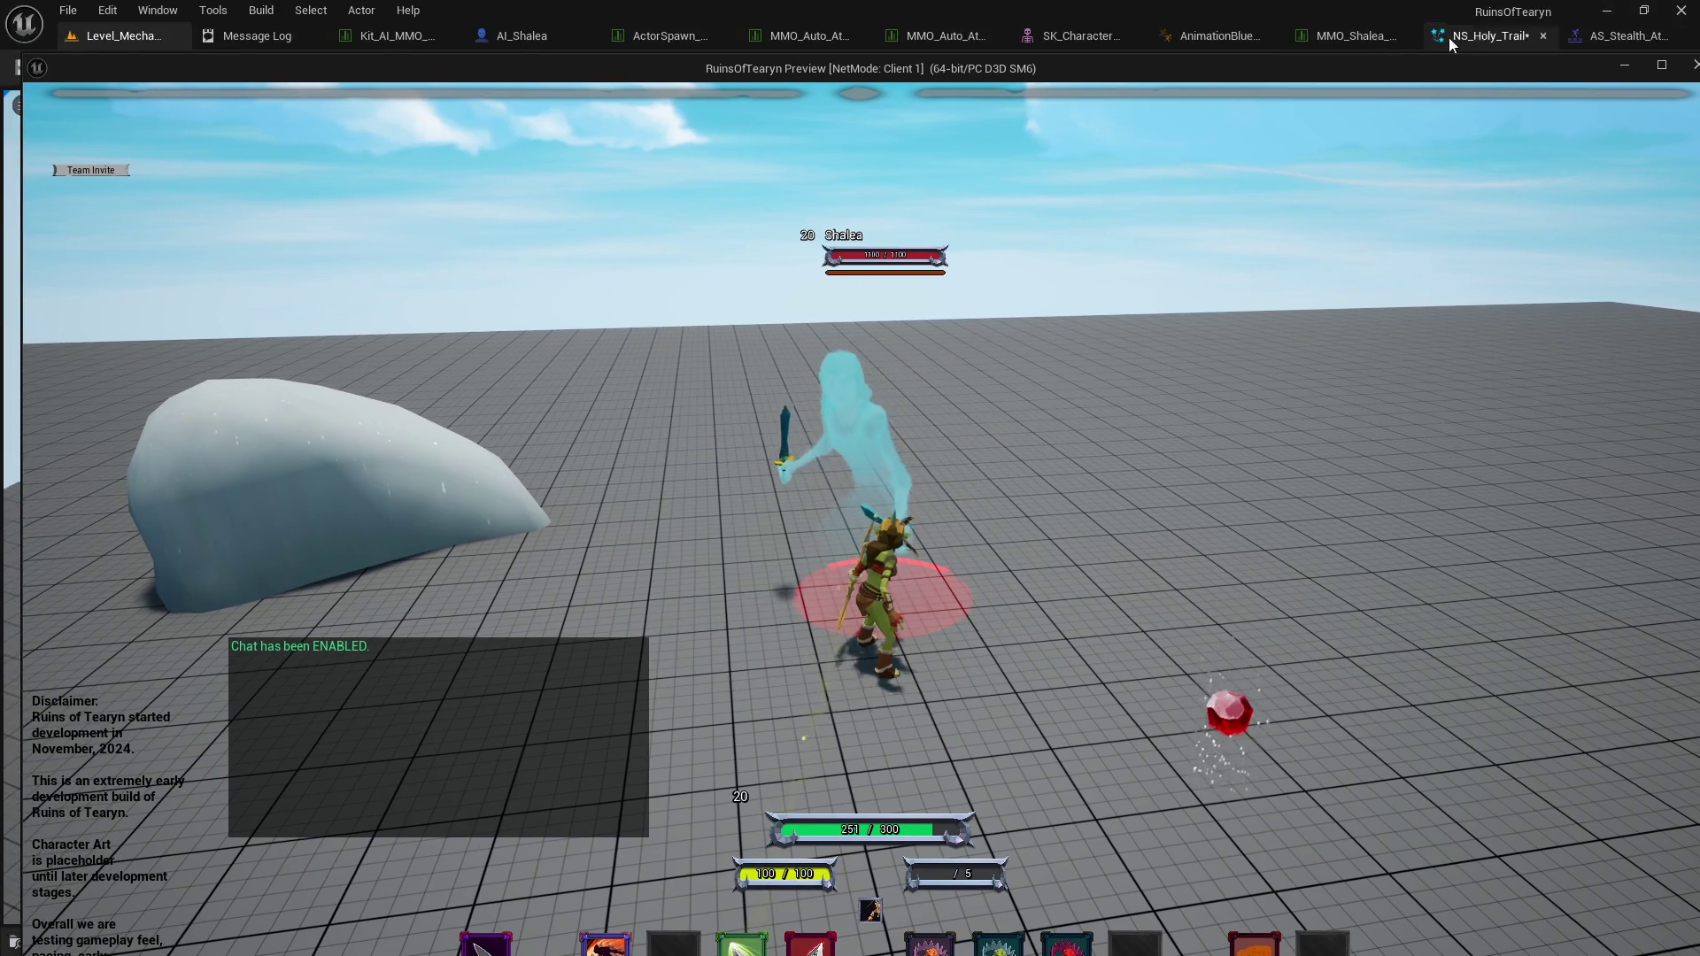
left_click_drag(1355, 35, 315, 347)
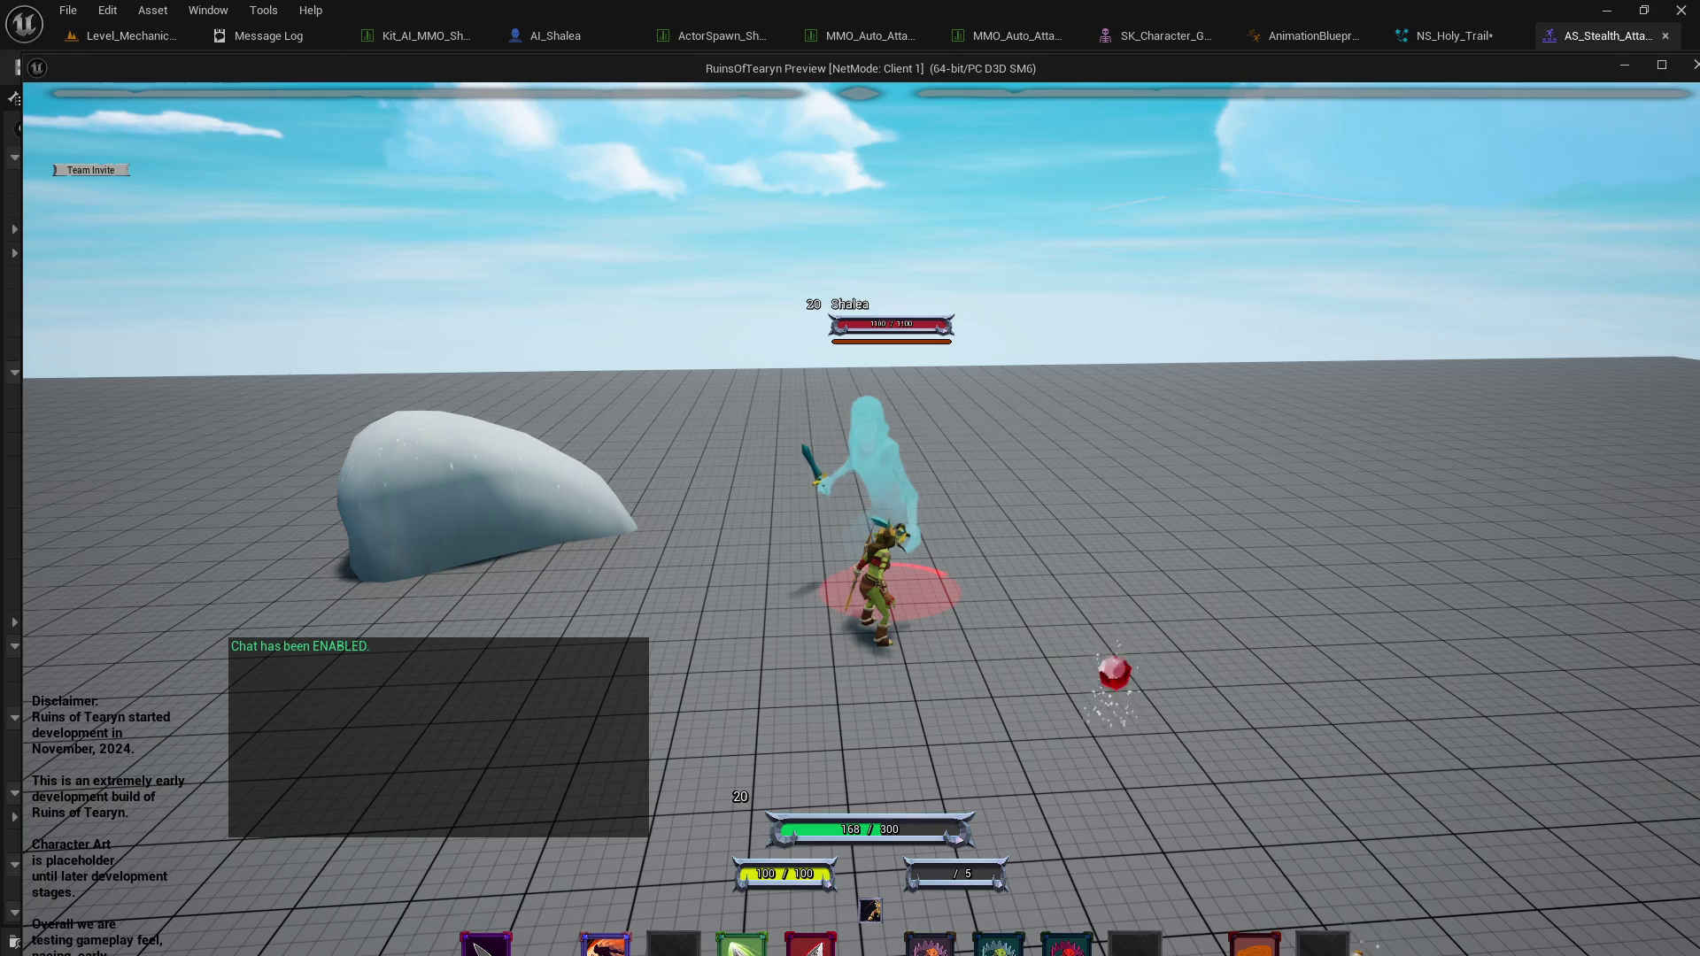
mouse_move(655, 930)
left_mouse_down()
mouse_move(531, 885)
mouse_move(232, 633)
left_mouse_up()
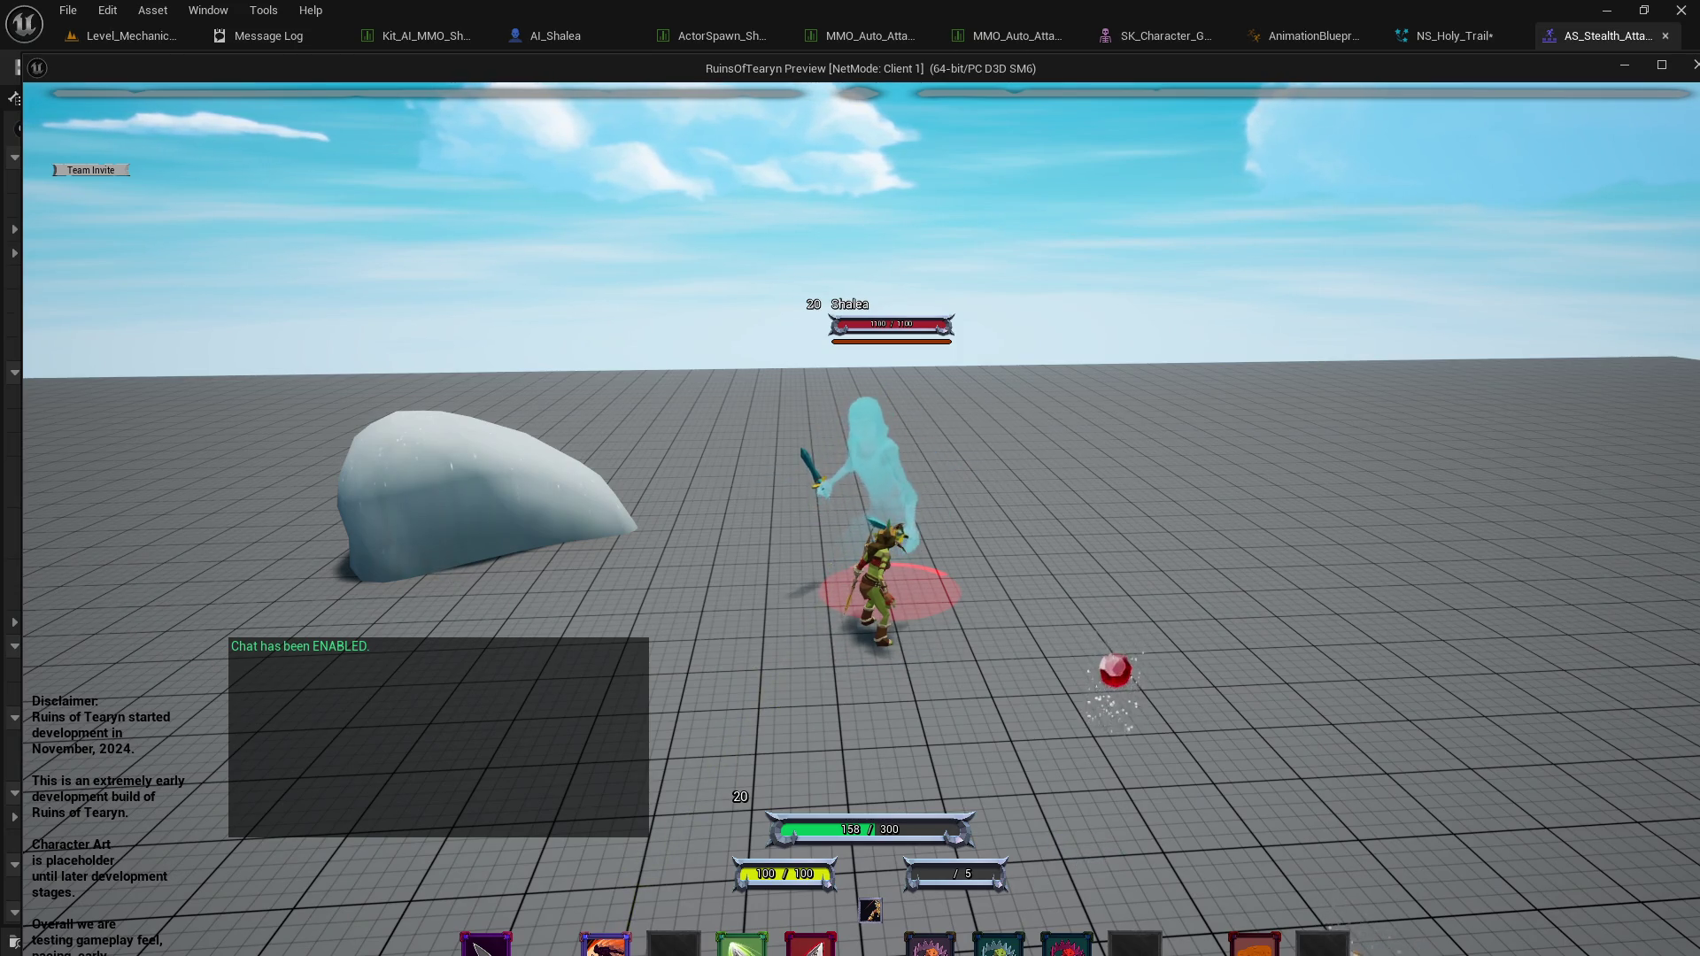
mouse_move(389, 553)
left_mouse_down()
mouse_move(266, 522)
mouse_move(177, 443)
mouse_move(230, 425)
left_mouse_up()
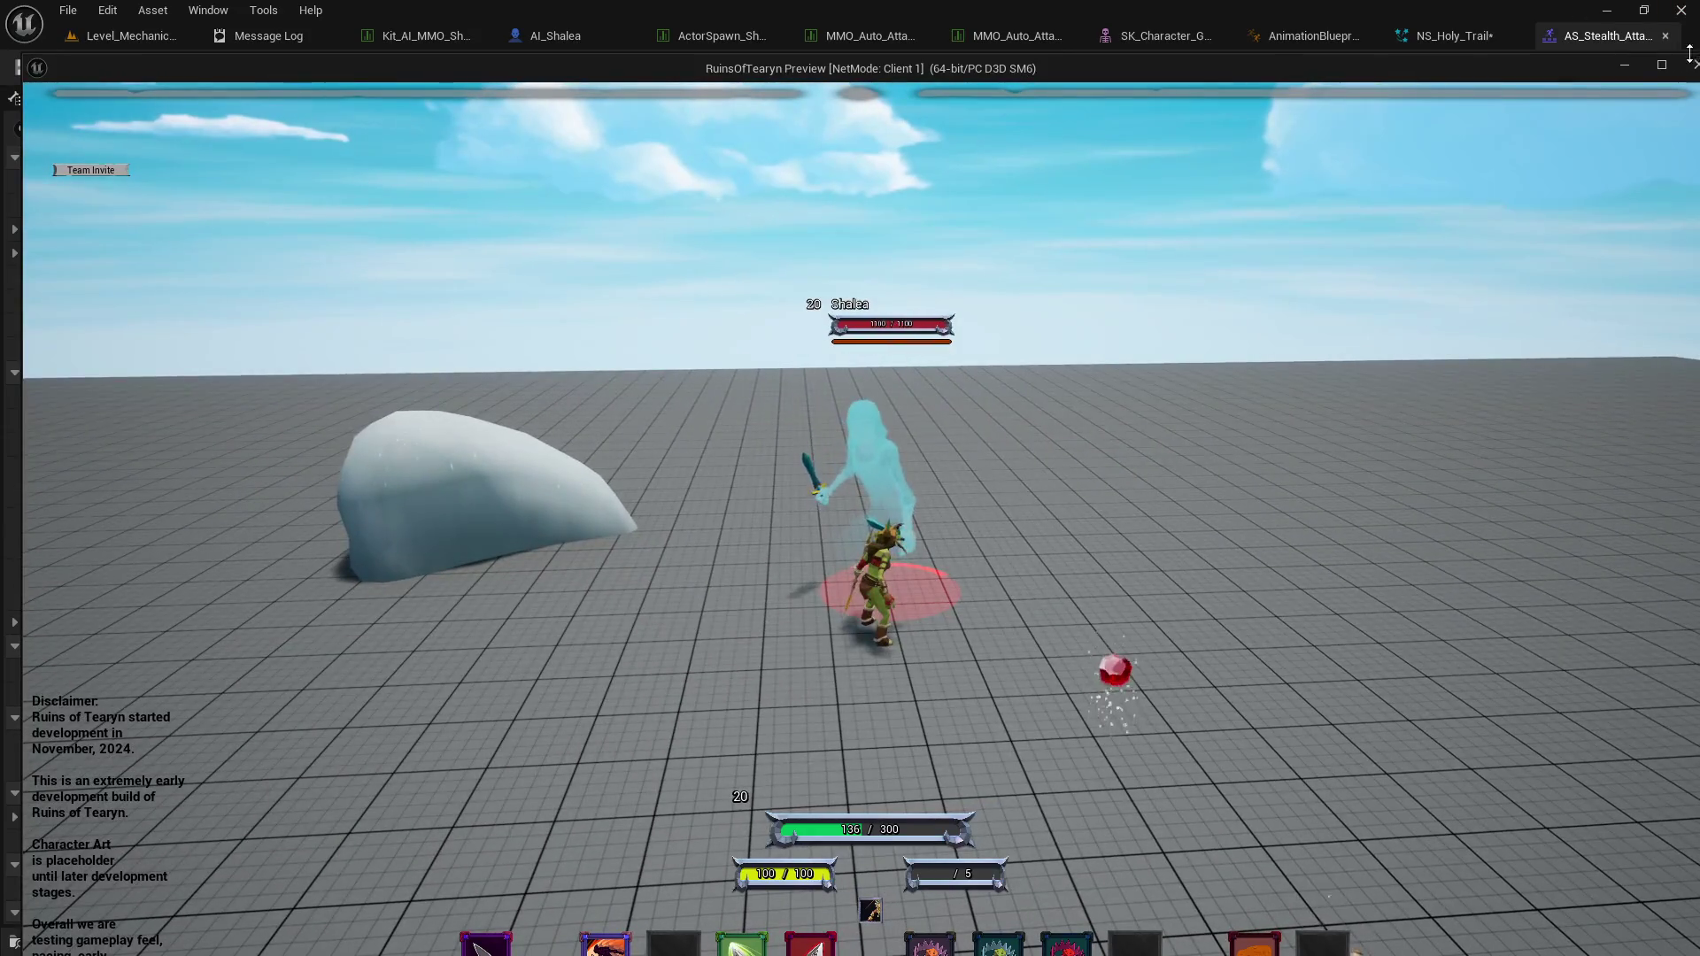
key("shift+F1")
left_click(1691, 68)
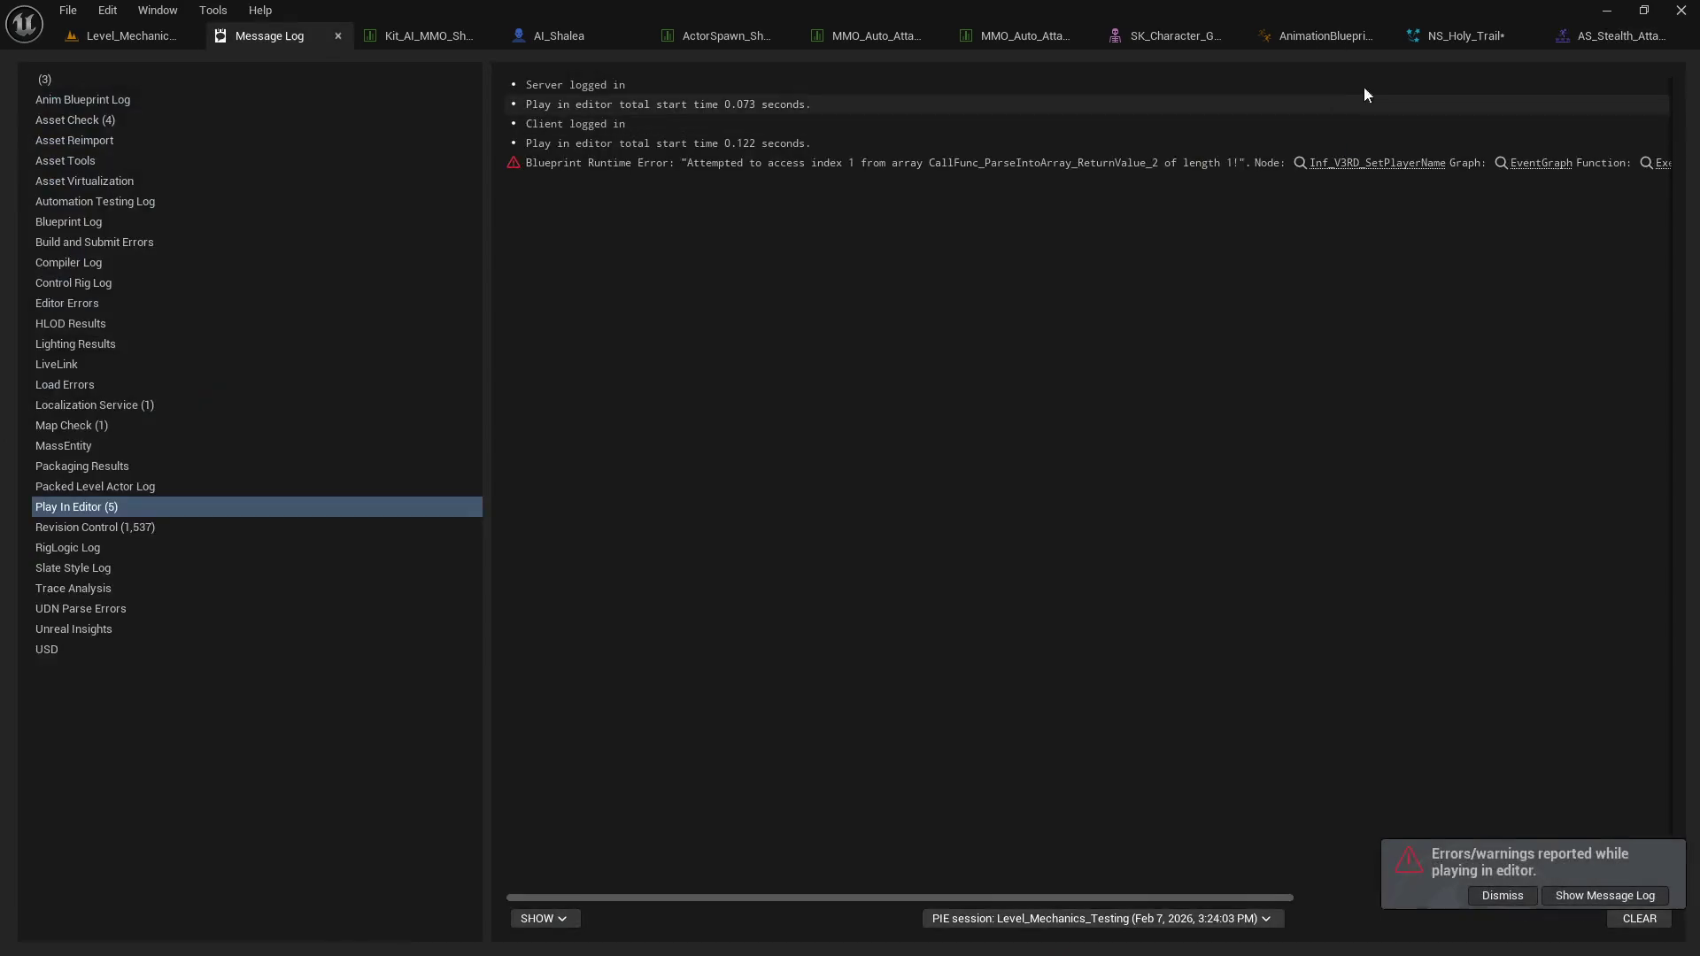
Select the Ribbon, Embers, Trail and Head emitters in NS_Holy_Trail, then launch a level playtest.
left_click(1460, 37)
scroll(1027, 216, "down", 1)
left_click_drag(815, 496, 1319, 174)
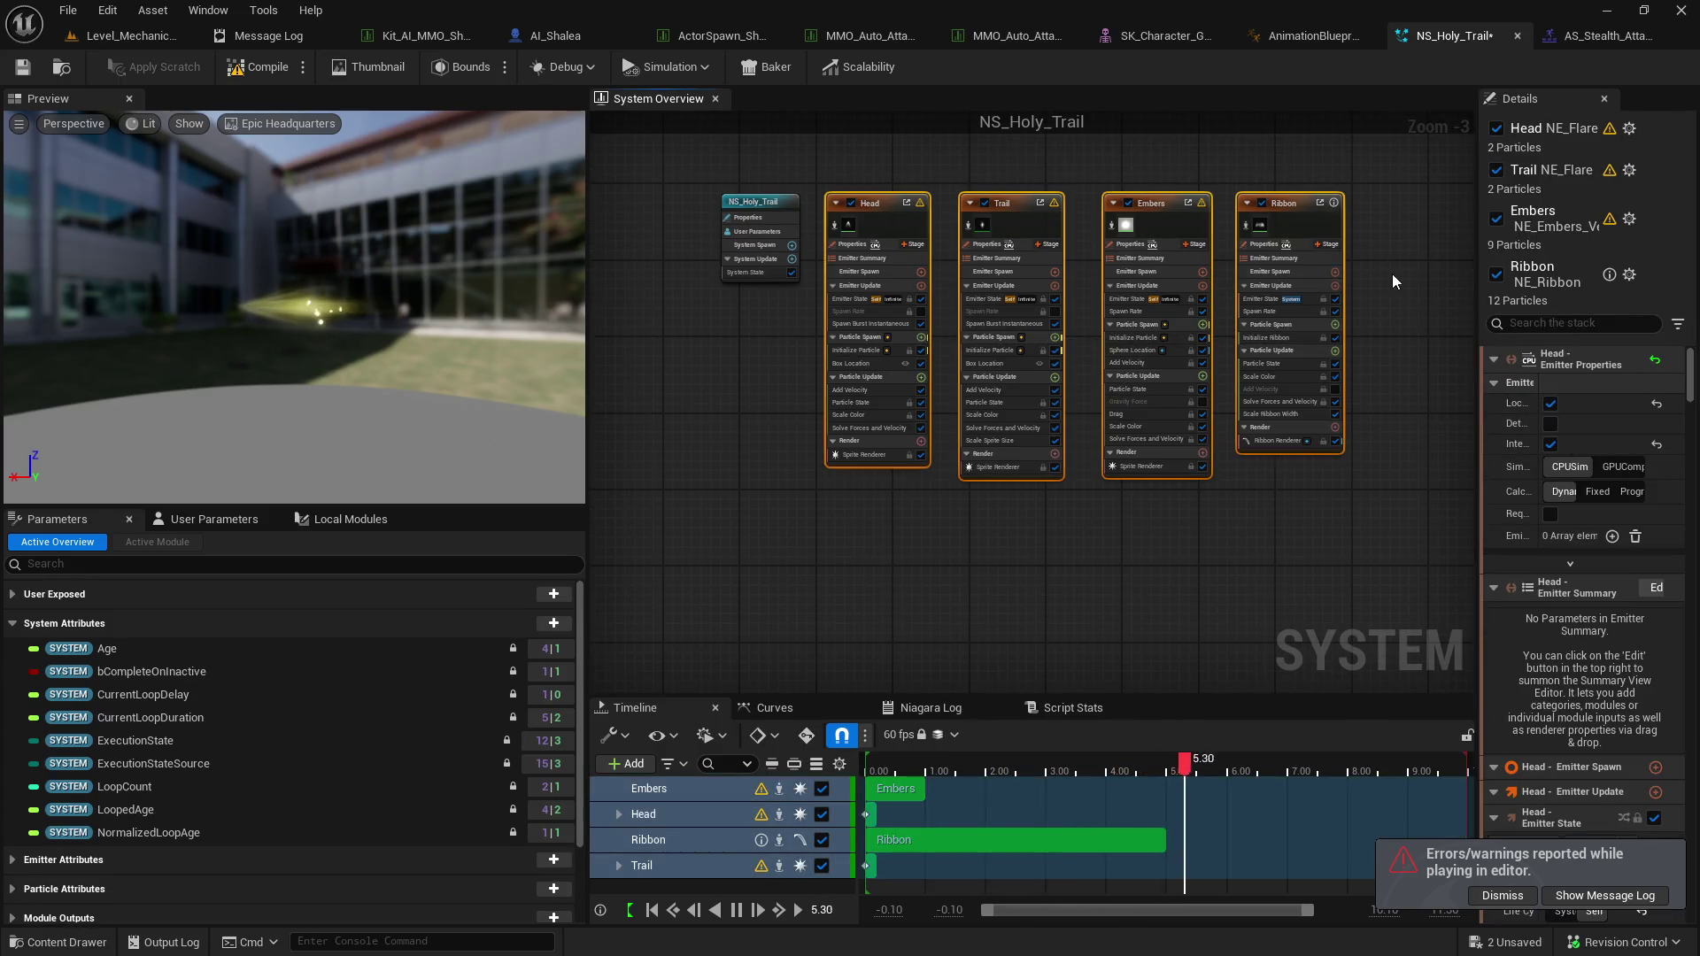
left_click(1505, 283)
left_click(1550, 258)
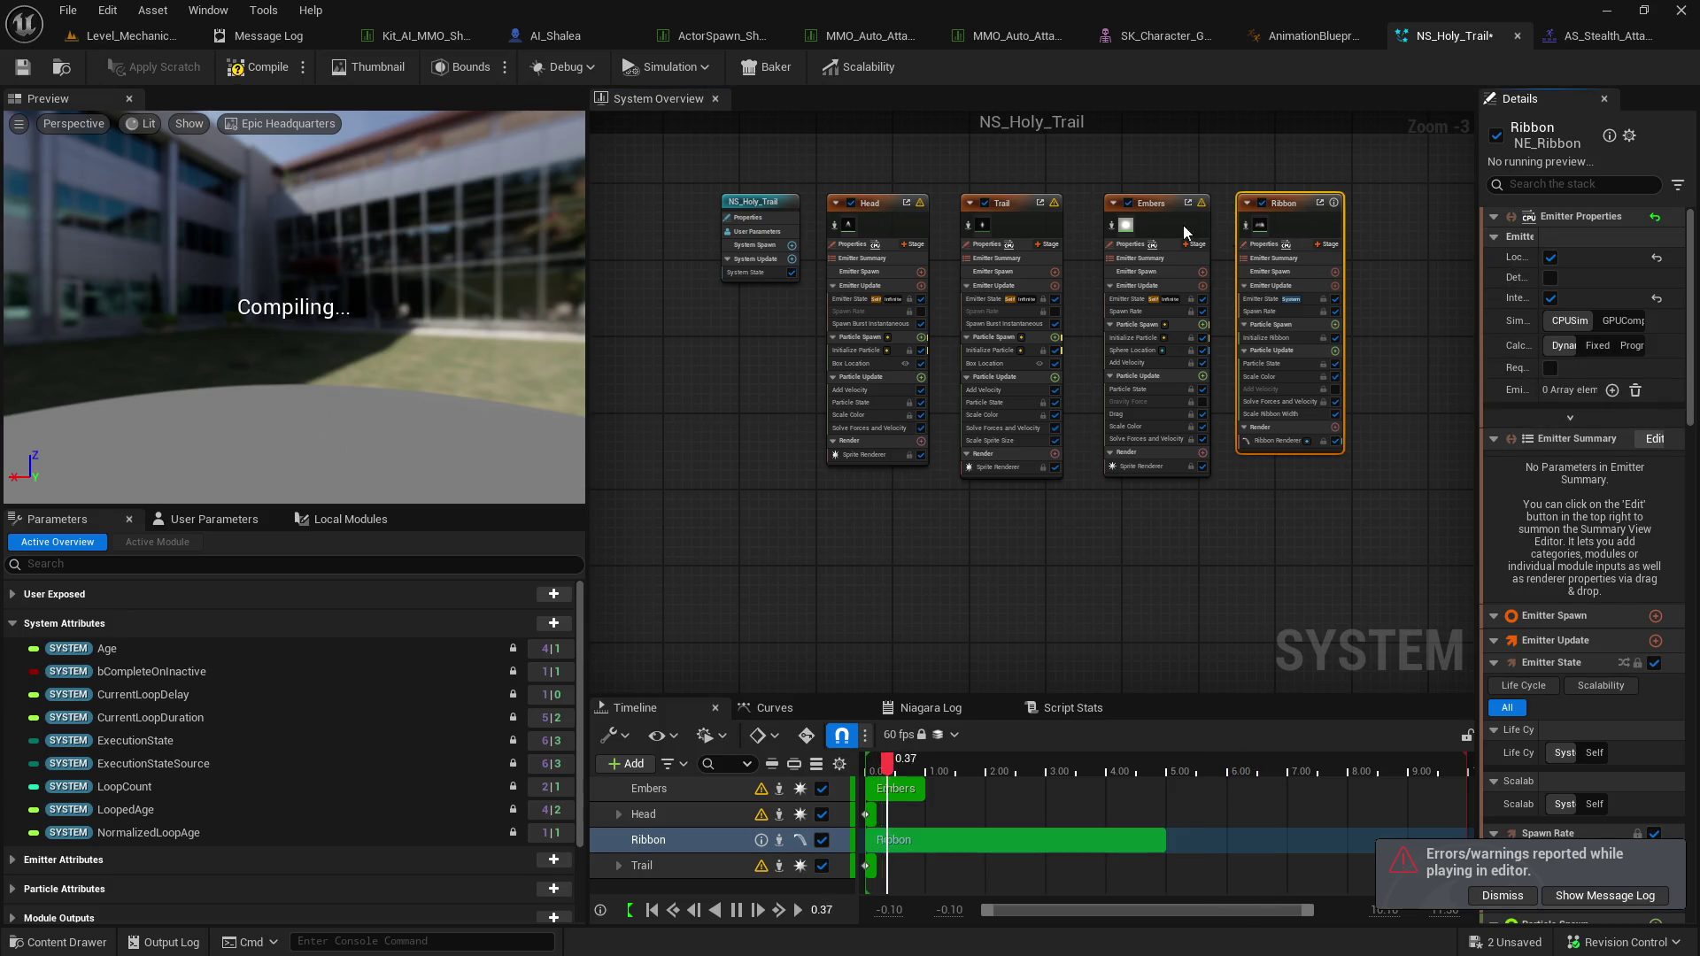
left_click(1044, 234)
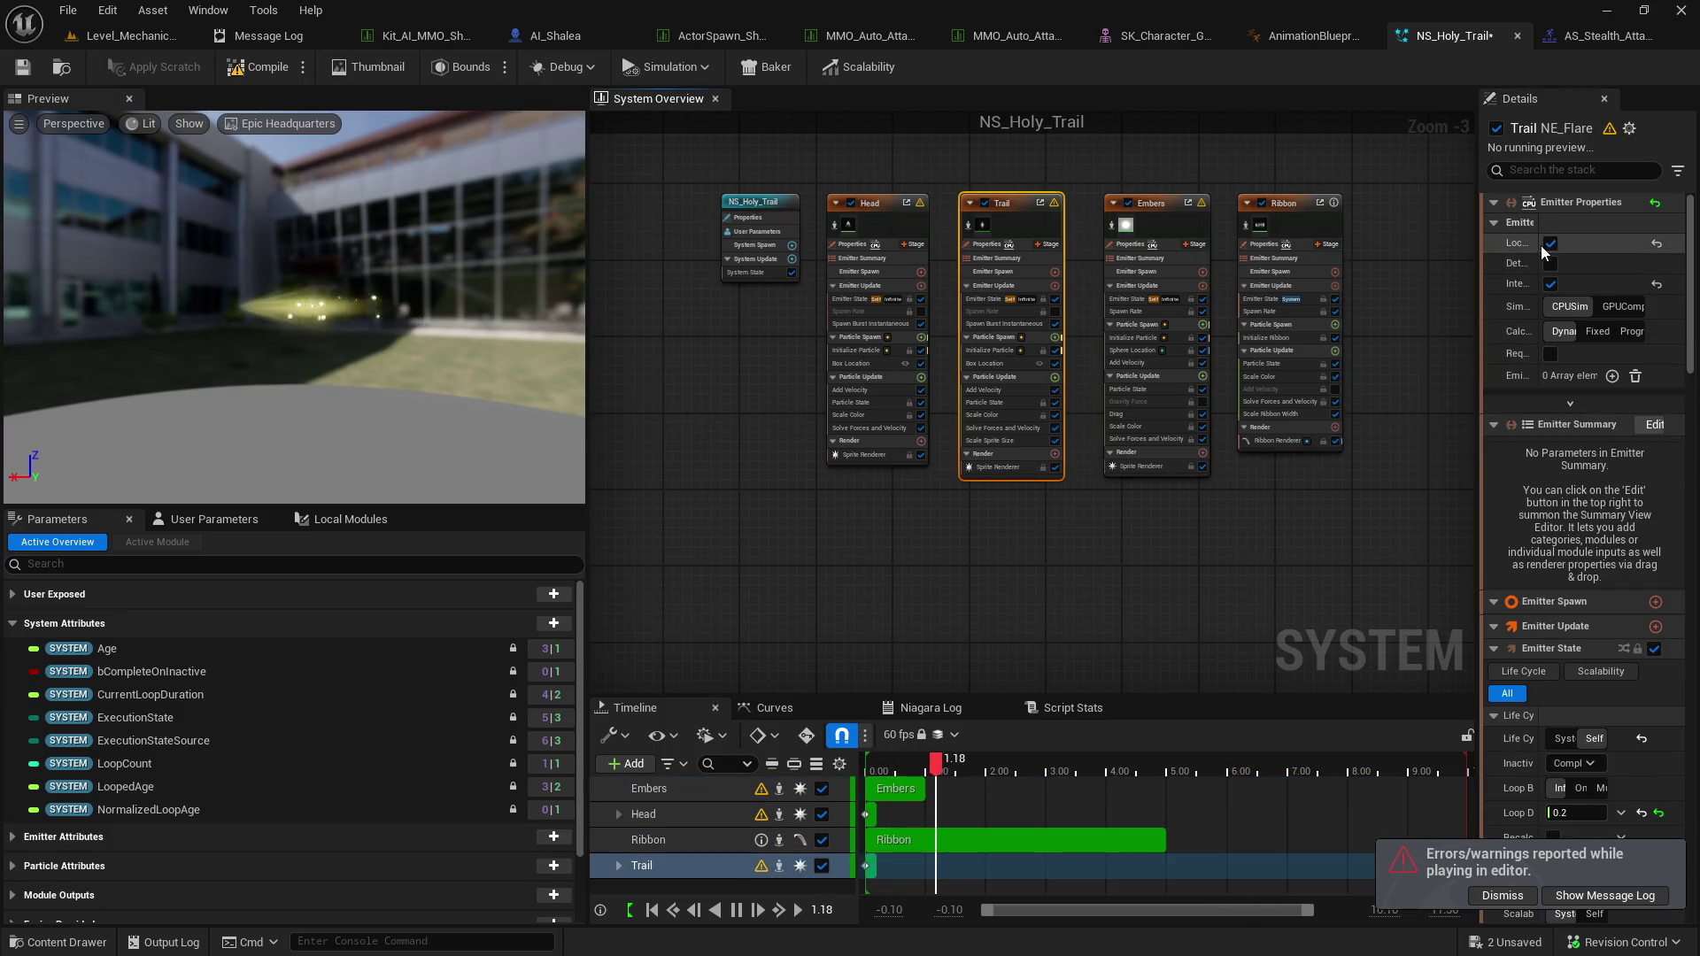
left_click(880, 225)
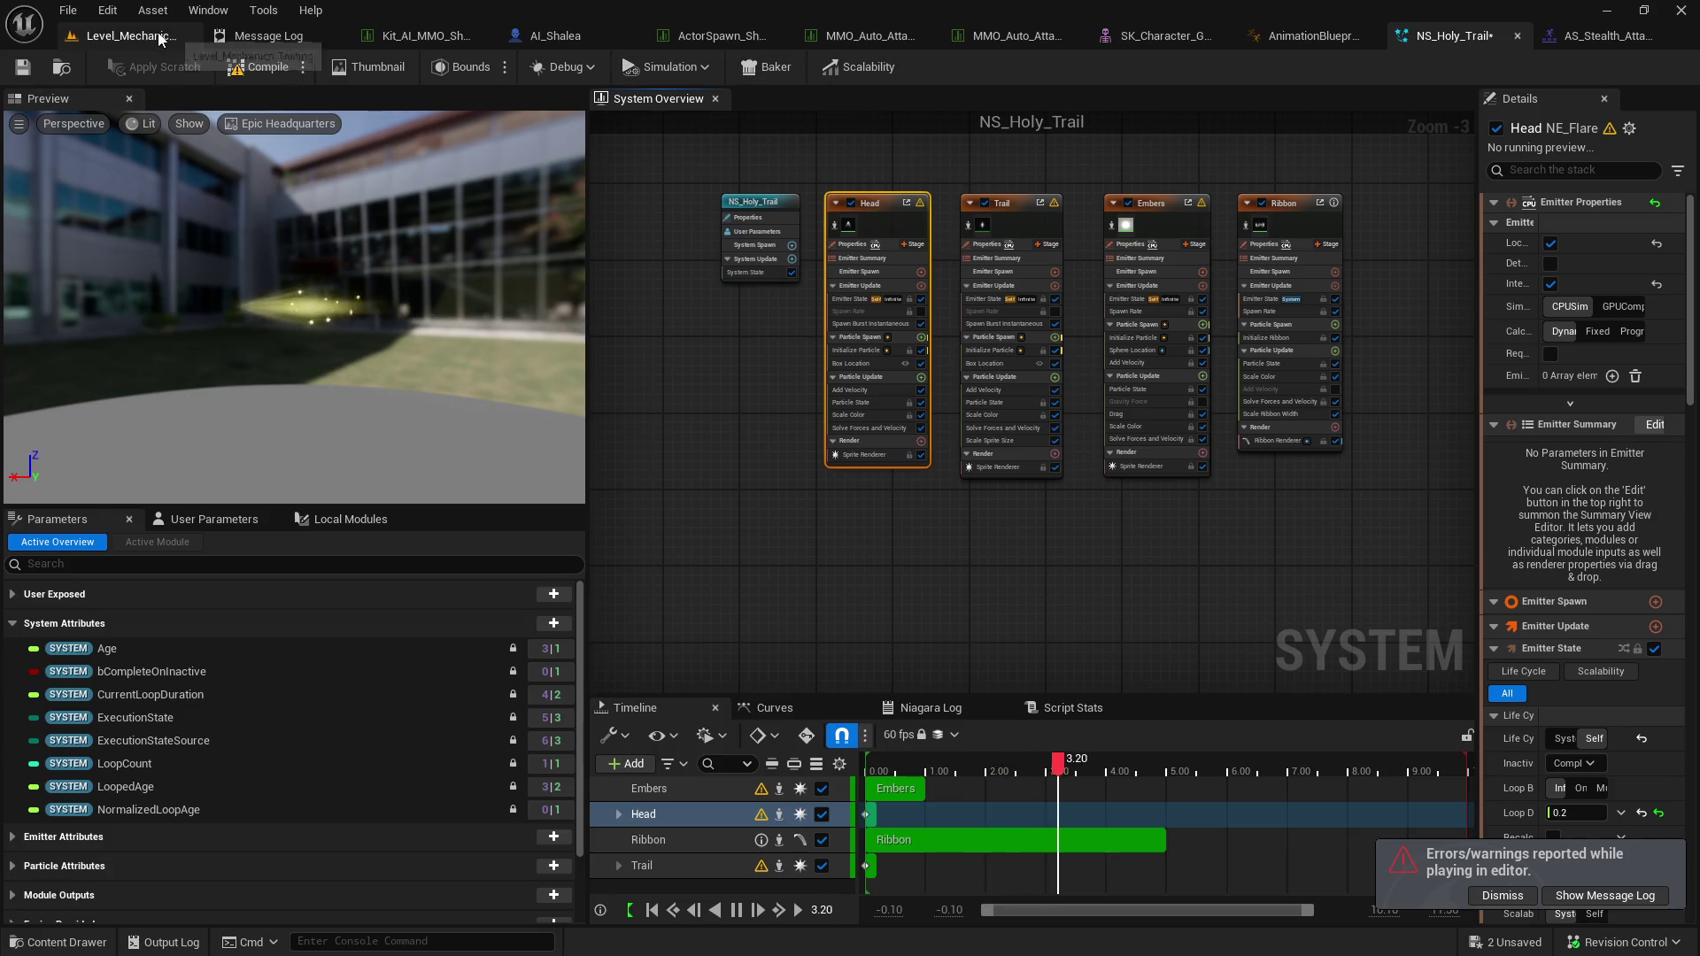
left_click(128, 36)
left_click(432, 69)
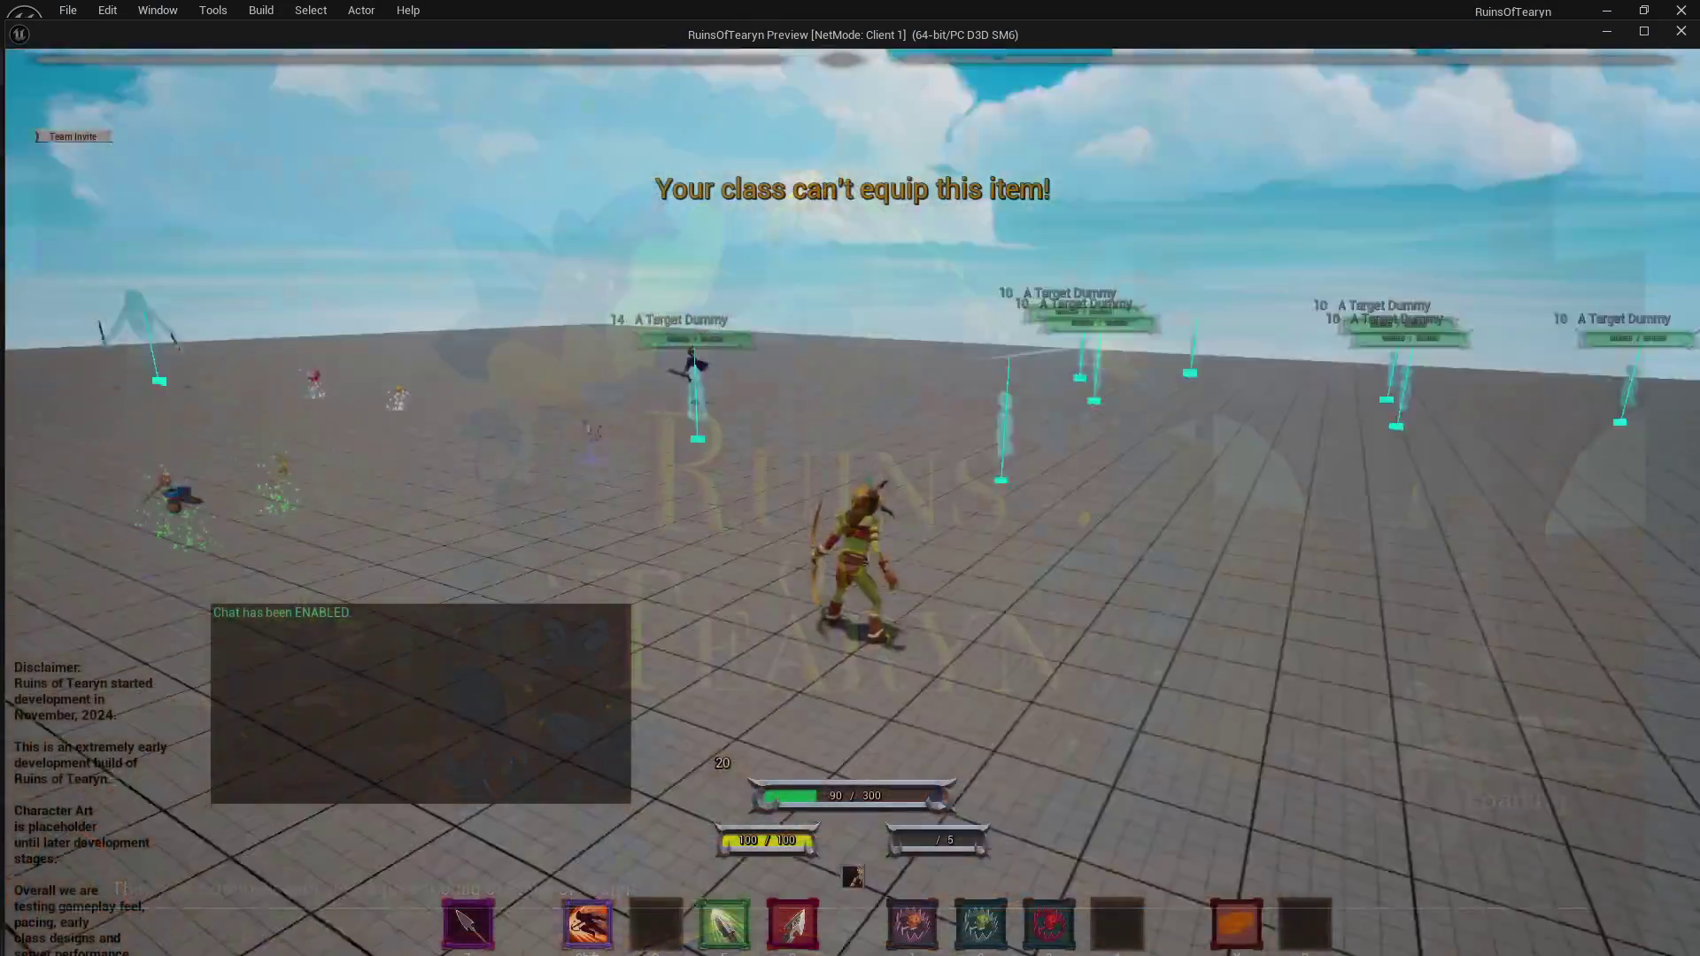
Run the character up to Shalea, then close the playtest and go back to NS_Holy_Trail.
key("w")
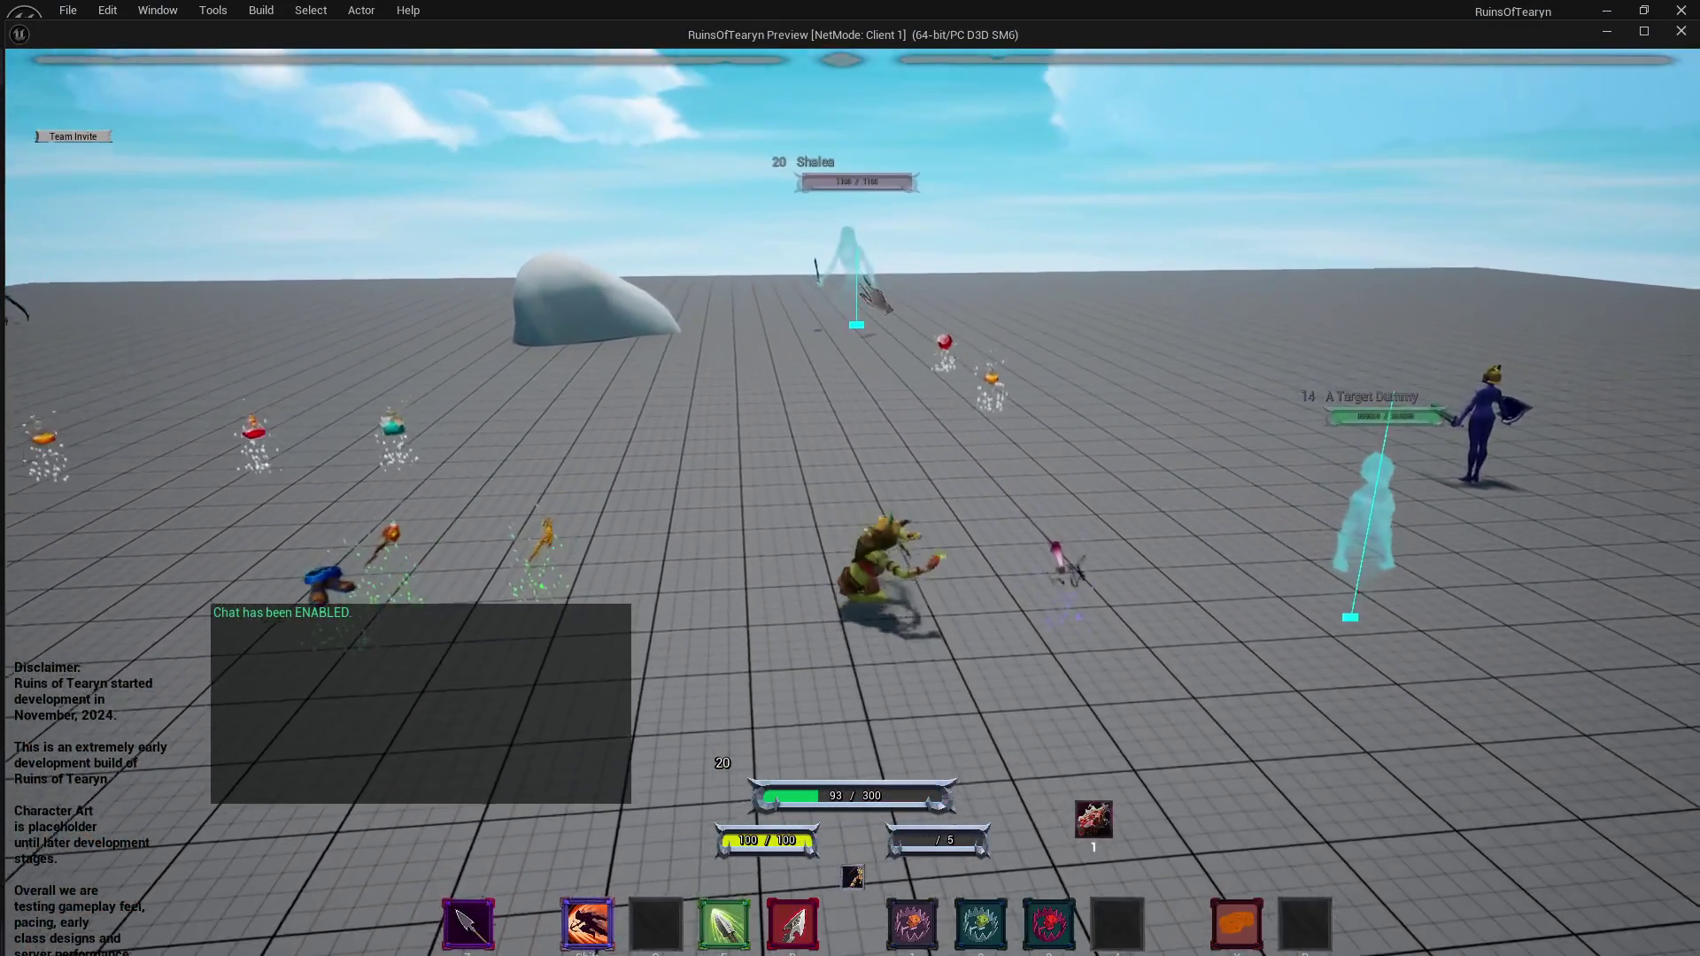
key("w")
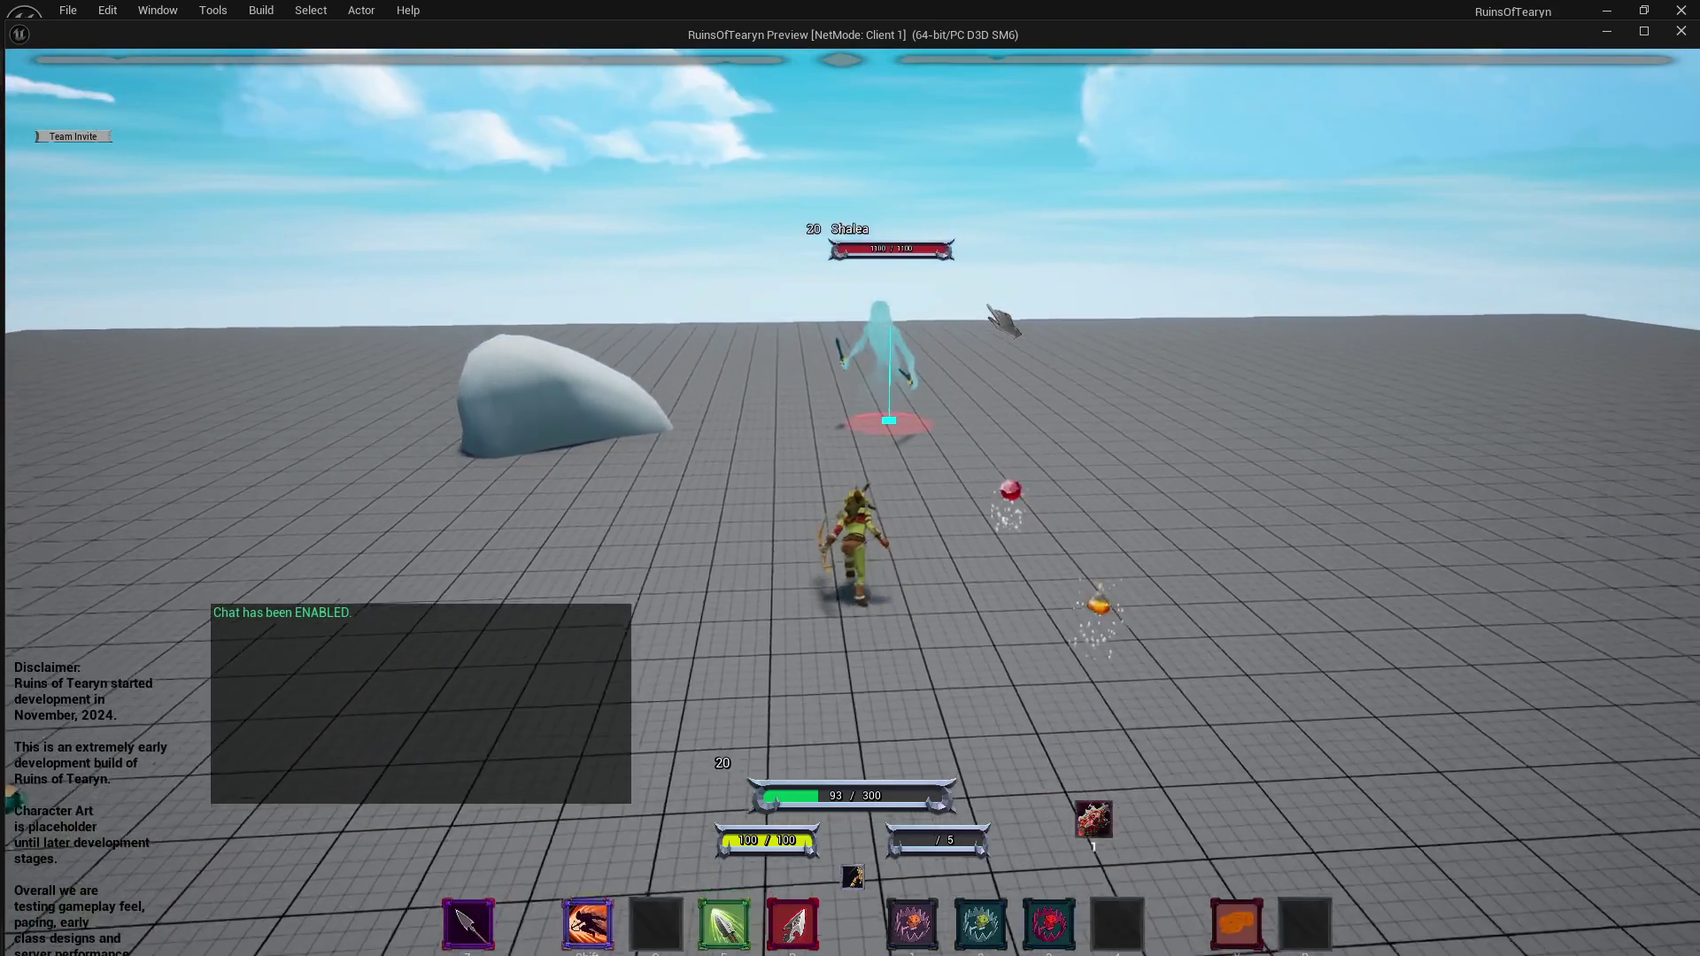
key("w")
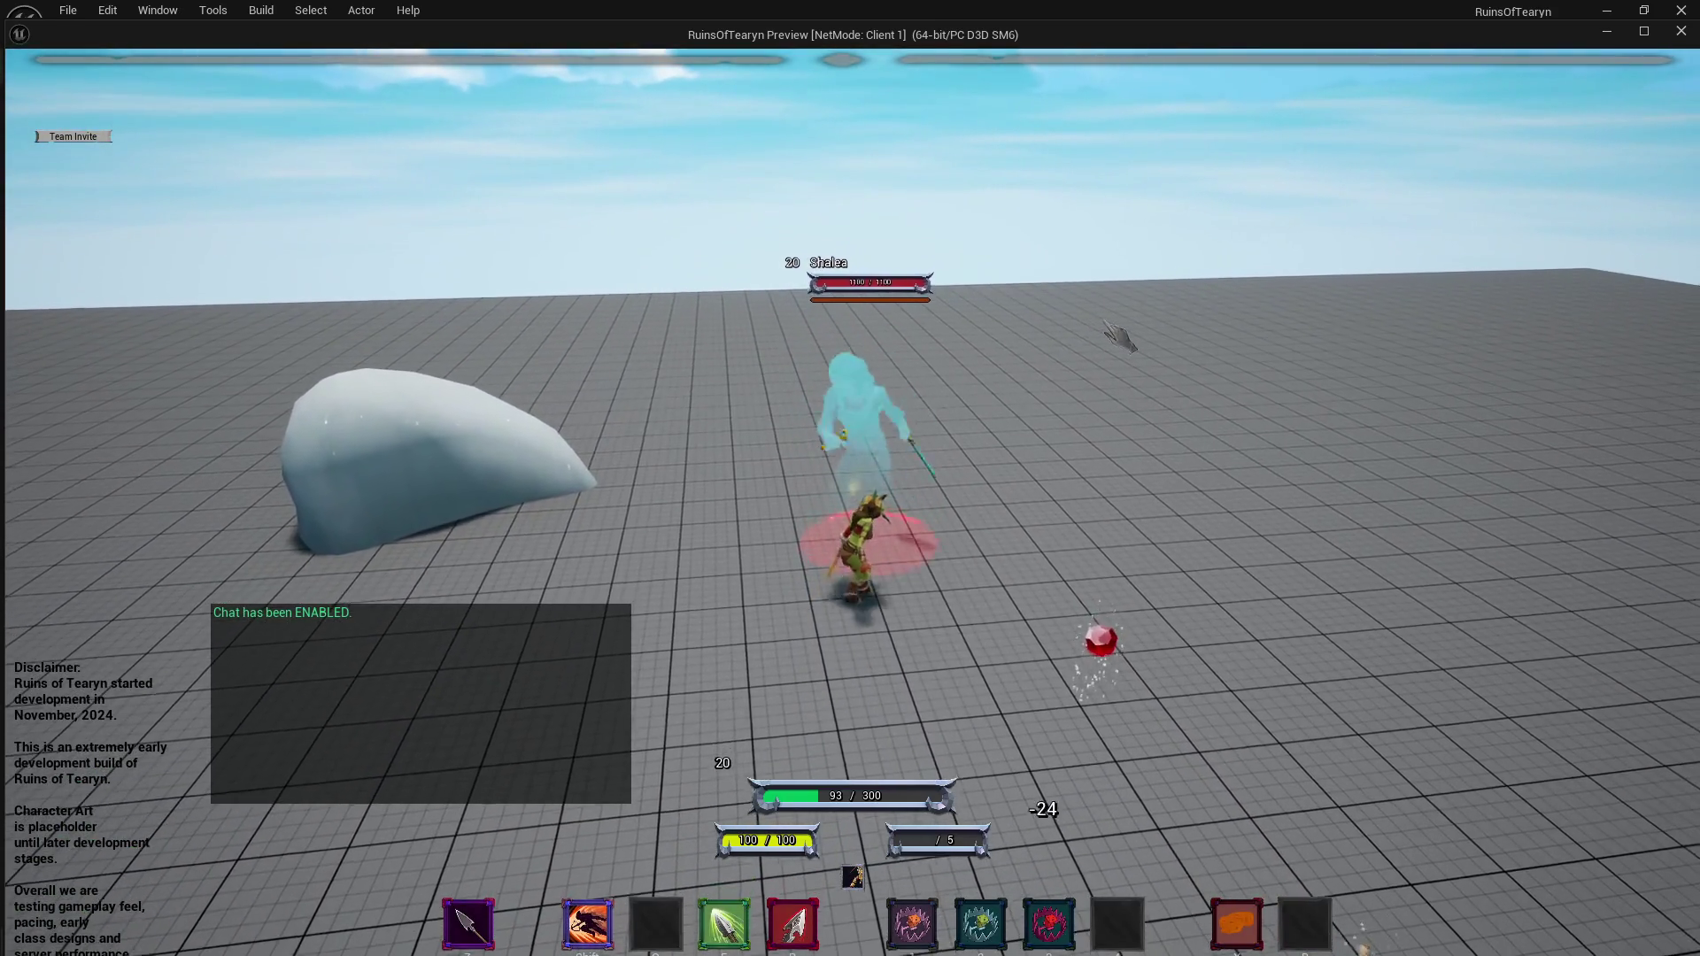
left_click_drag(1148, 335, 1148, 334)
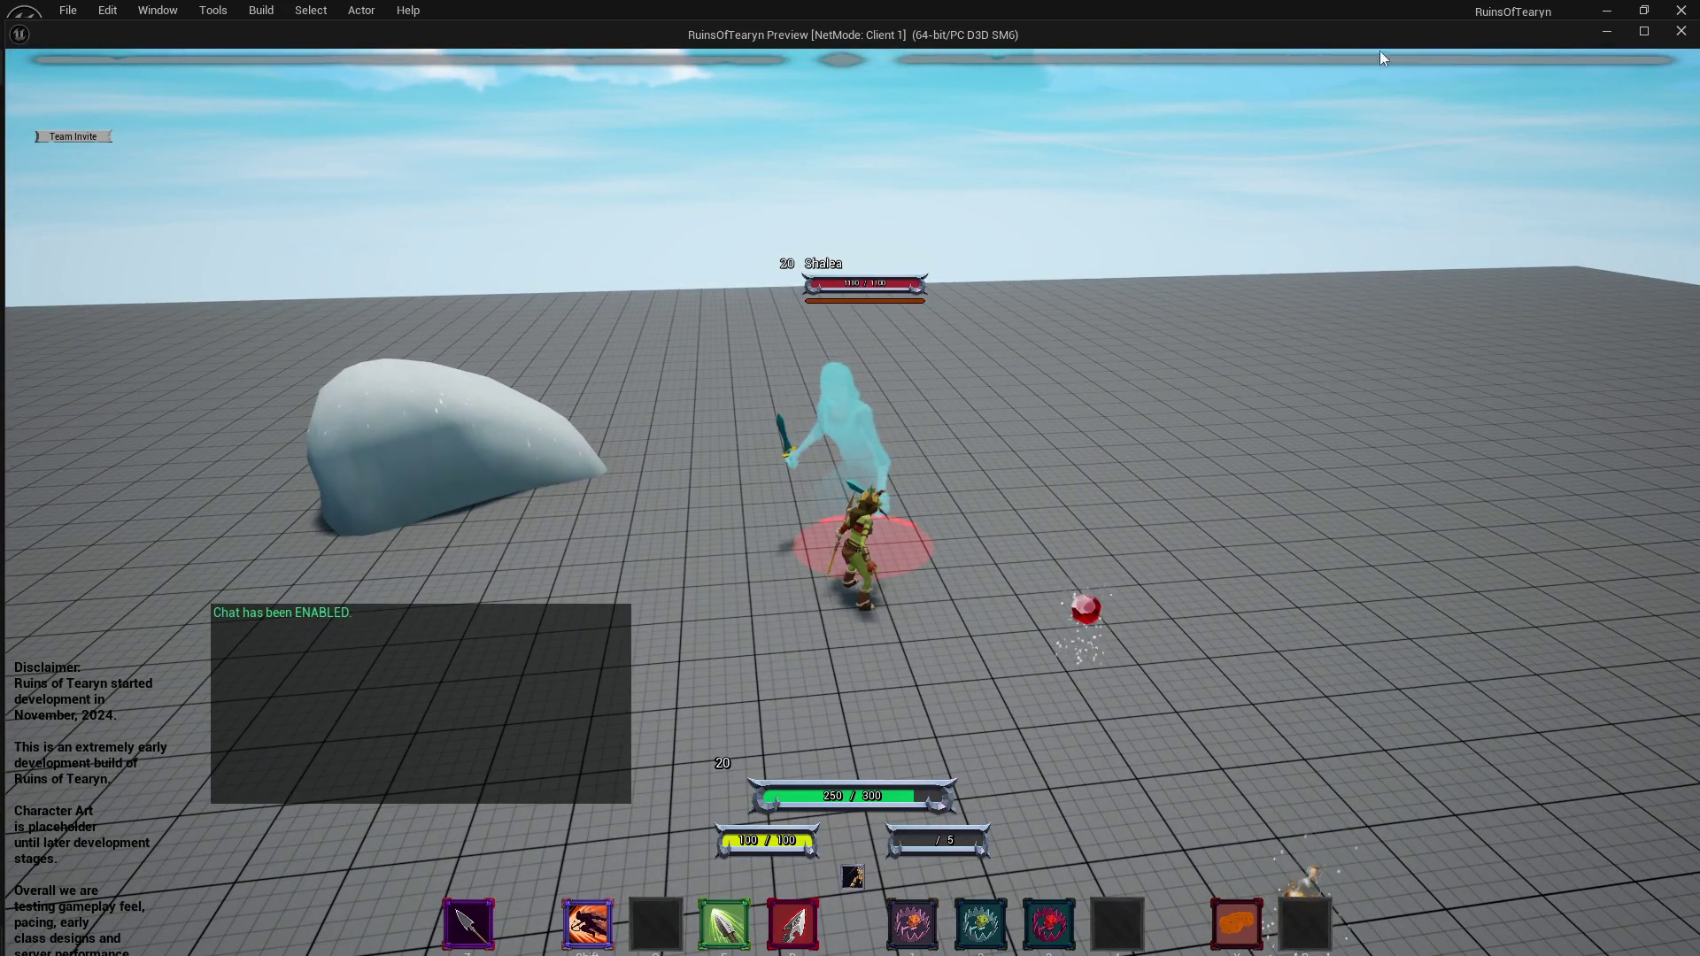
left_click(1680, 30)
left_click(1514, 40)
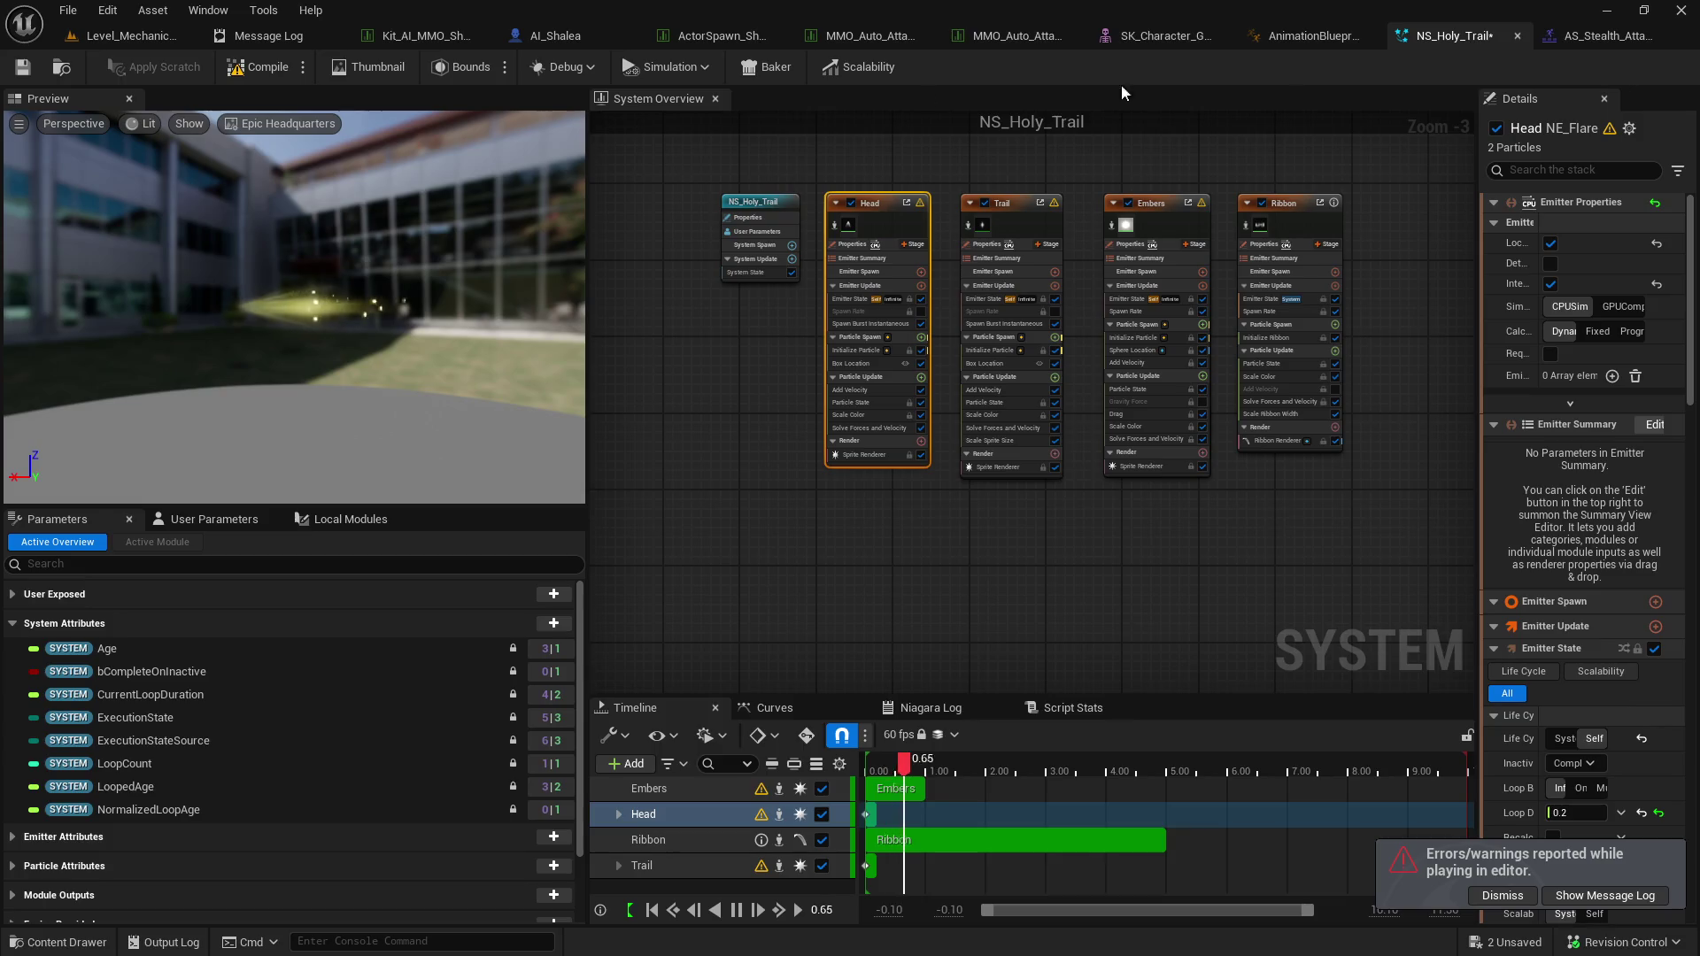
Glance at the Holy assets folder, select the Head emitter, and widen the Details panel.
left_click(66, 77)
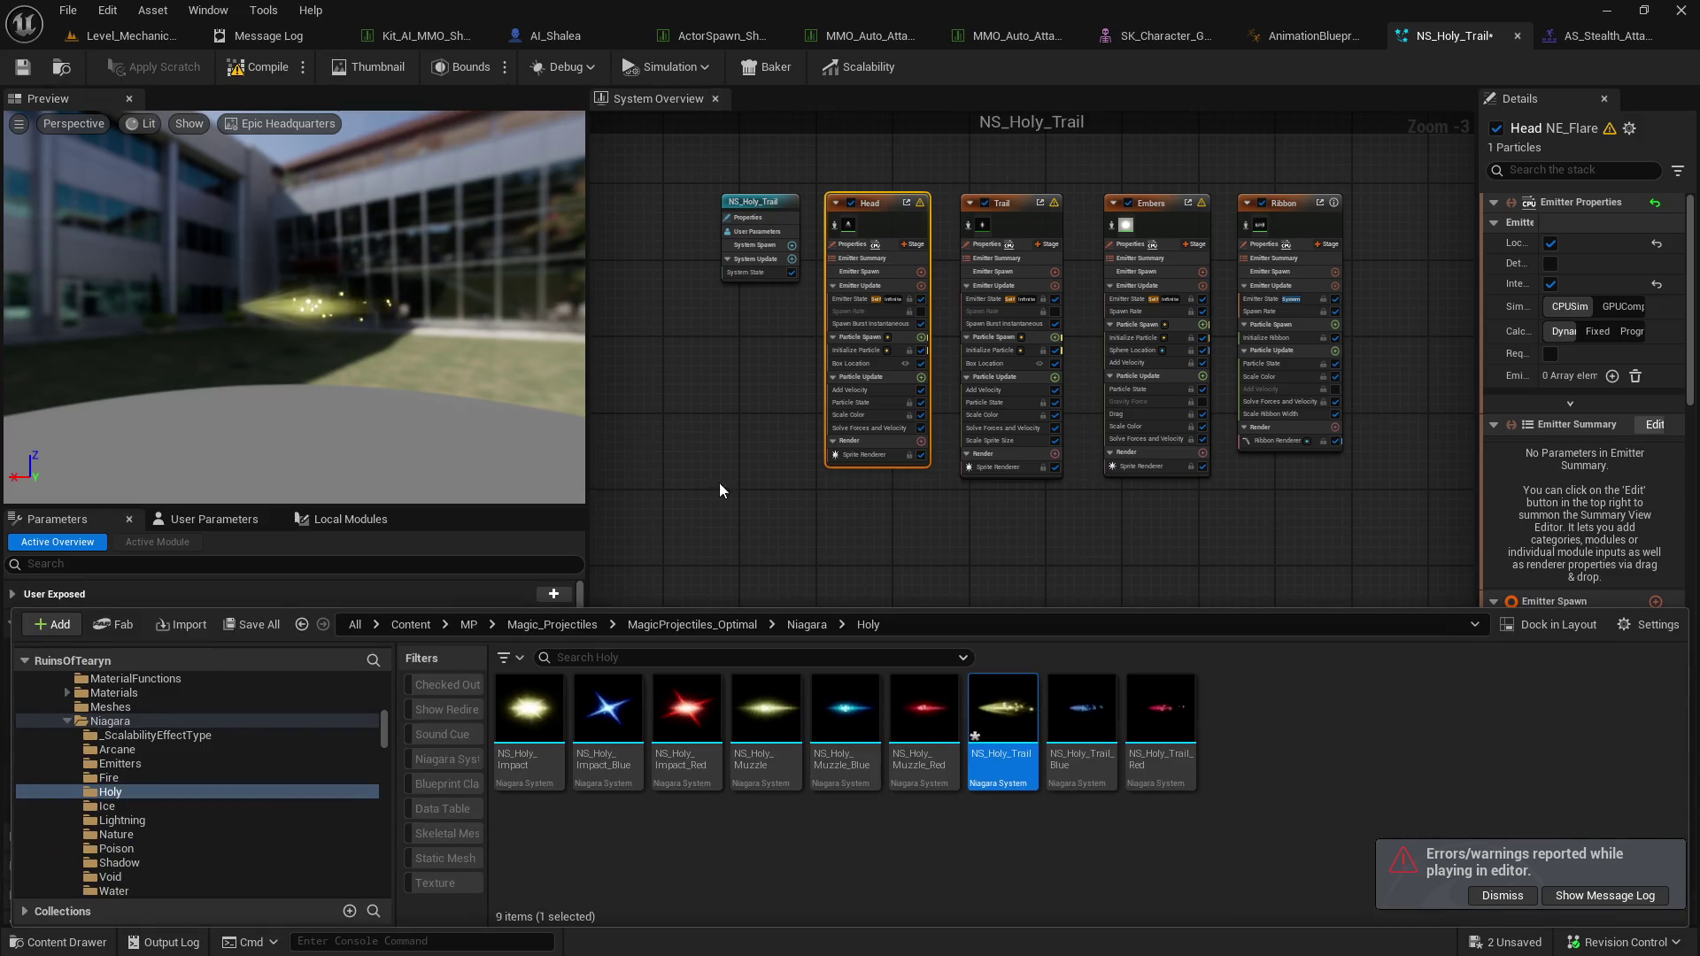
left_click(1103, 553)
left_click(1011, 510)
left_click(811, 253)
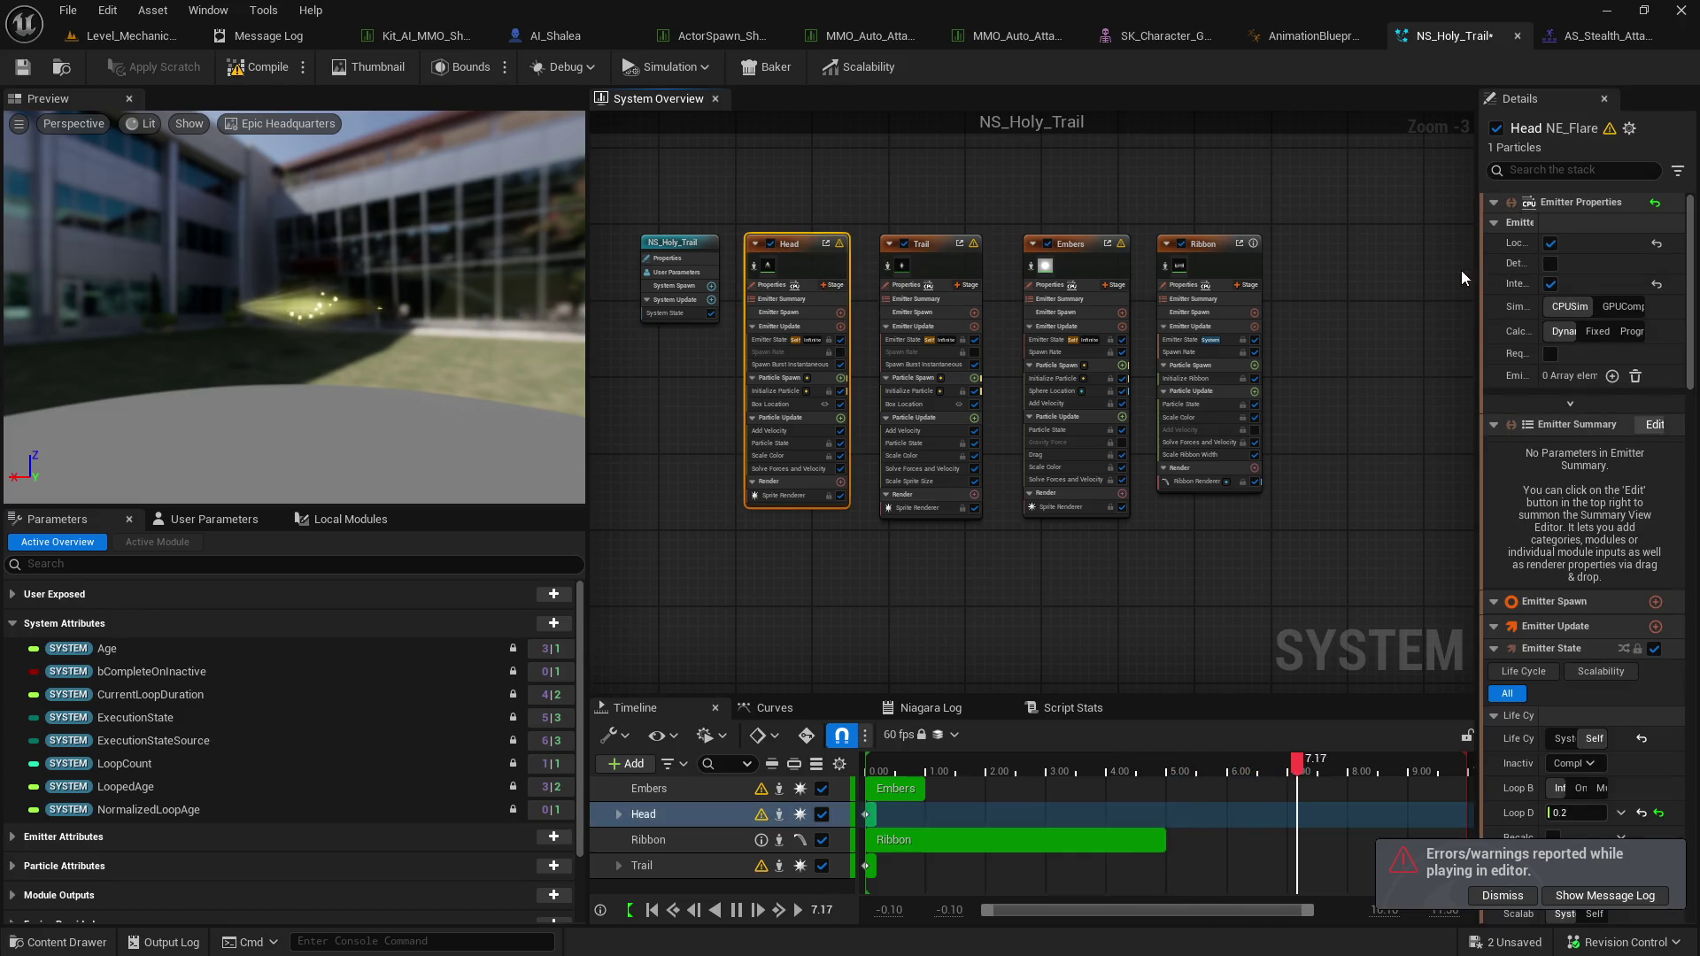
mouse_move(1479, 269)
left_mouse_down()
mouse_move(1252, 266)
mouse_move(1295, 262)
left_mouse_up()
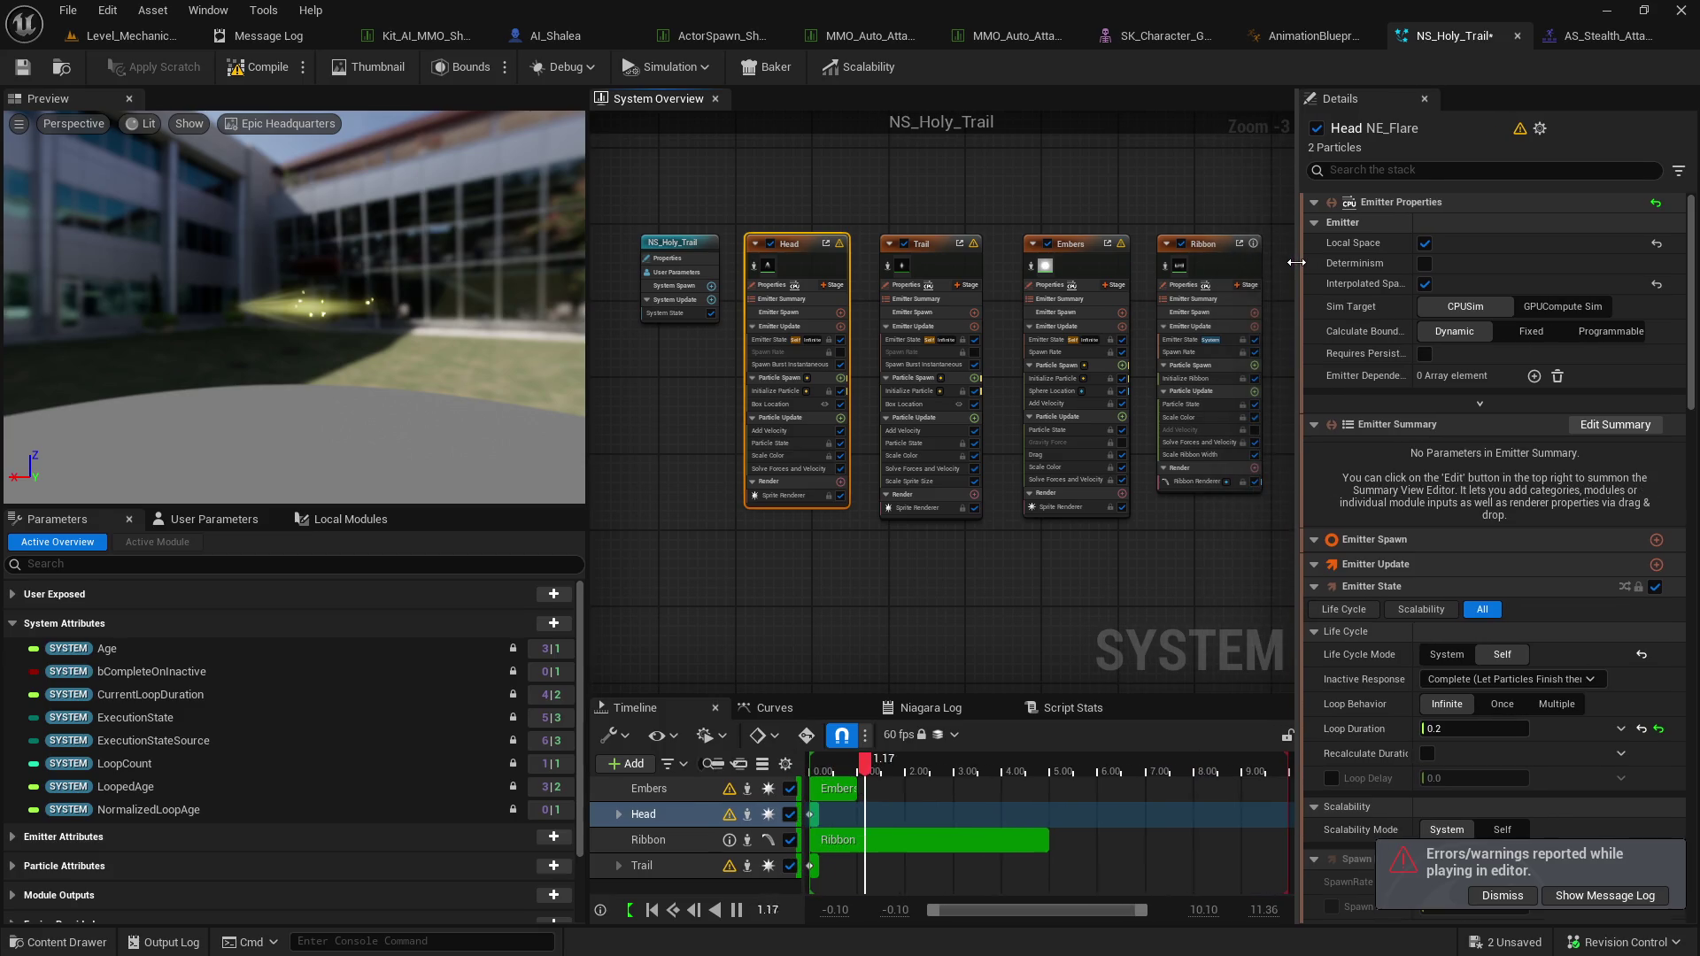
Filter the Head emitter stack with 'scal' and set Sim Target to CPUSim.
left_click(1402, 177)
type("sca")
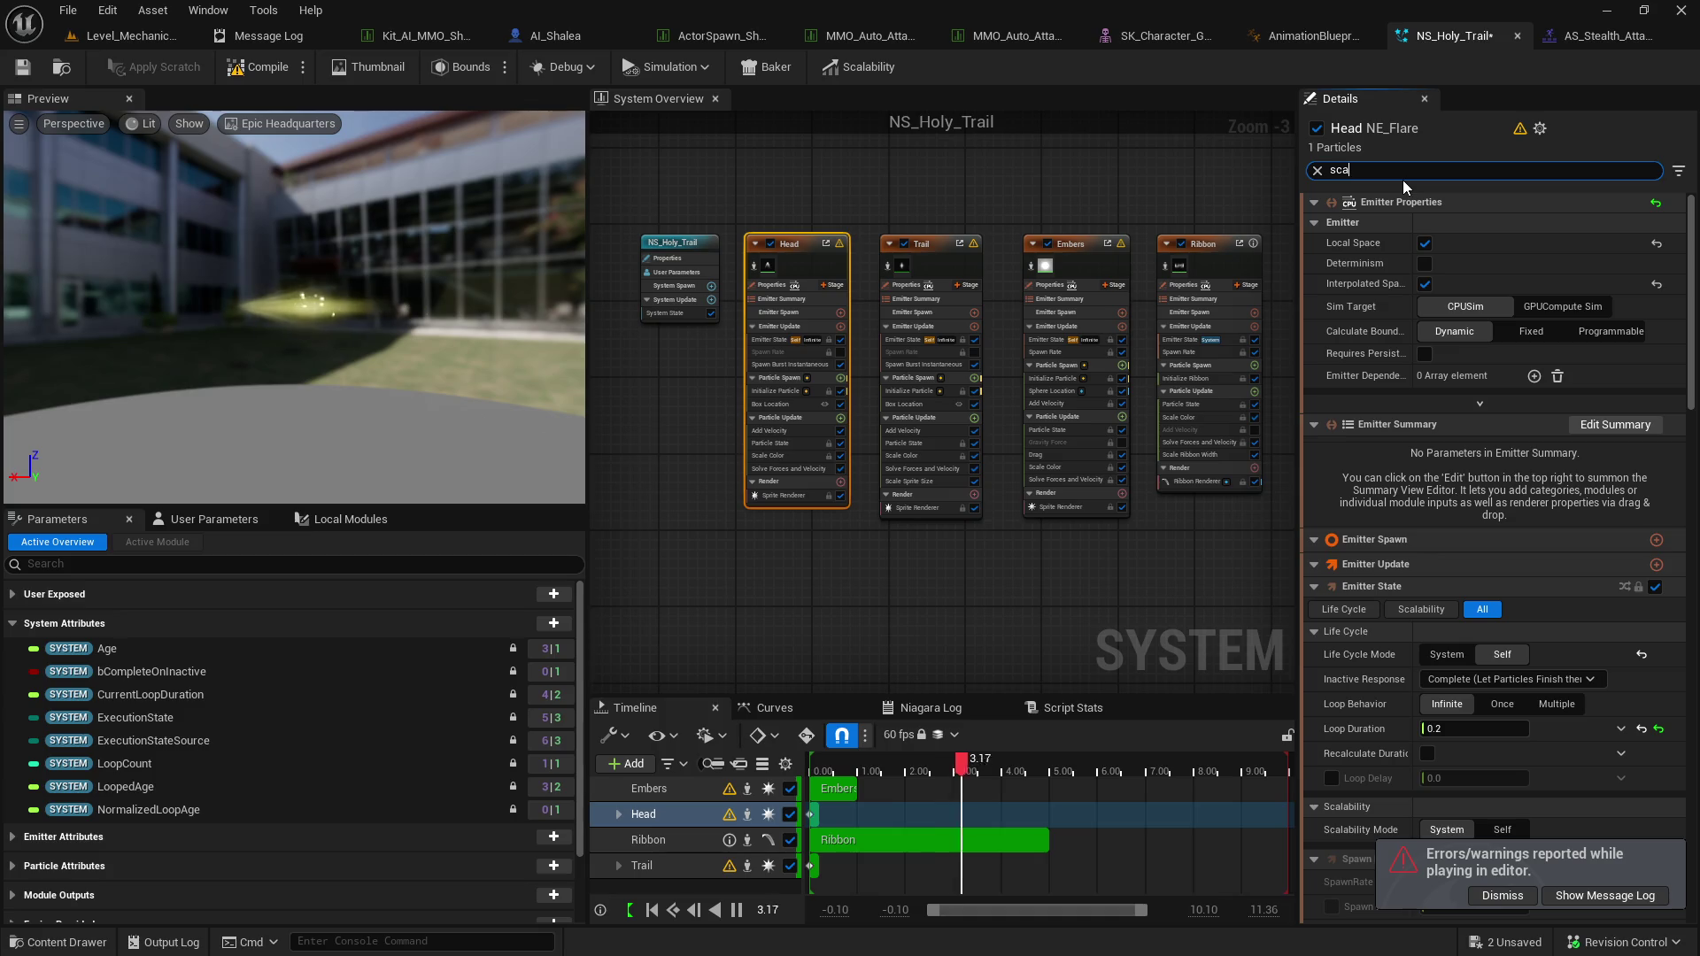
type("le")
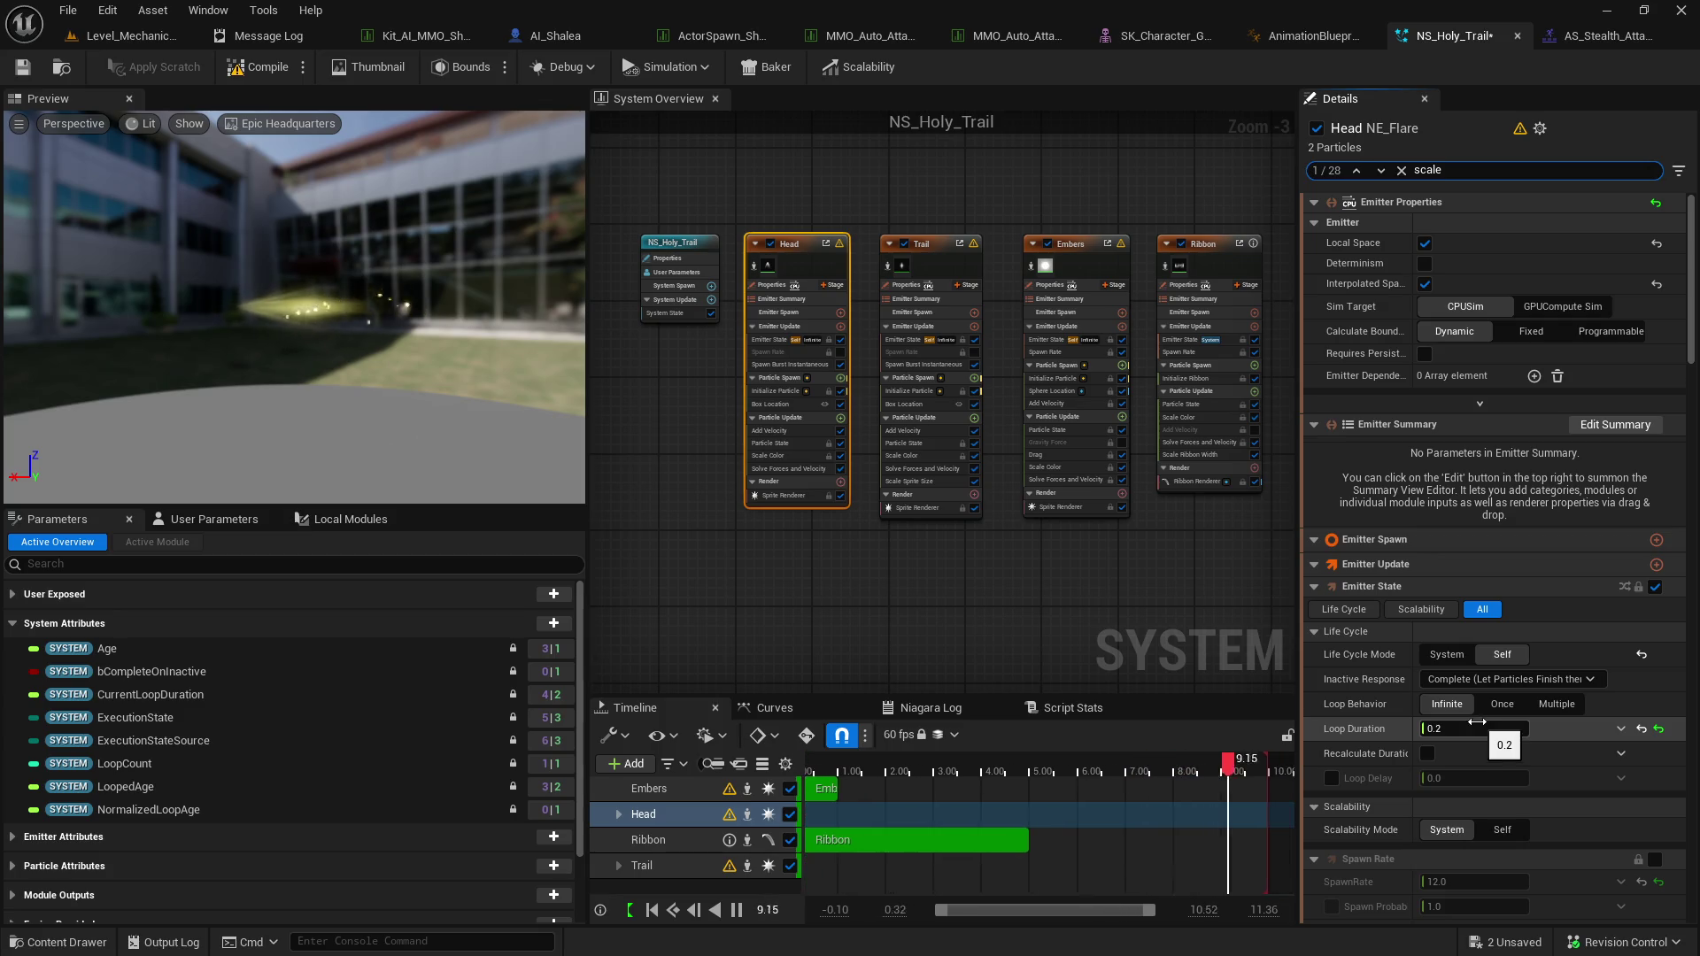
scroll(1629, 807, "down", 5)
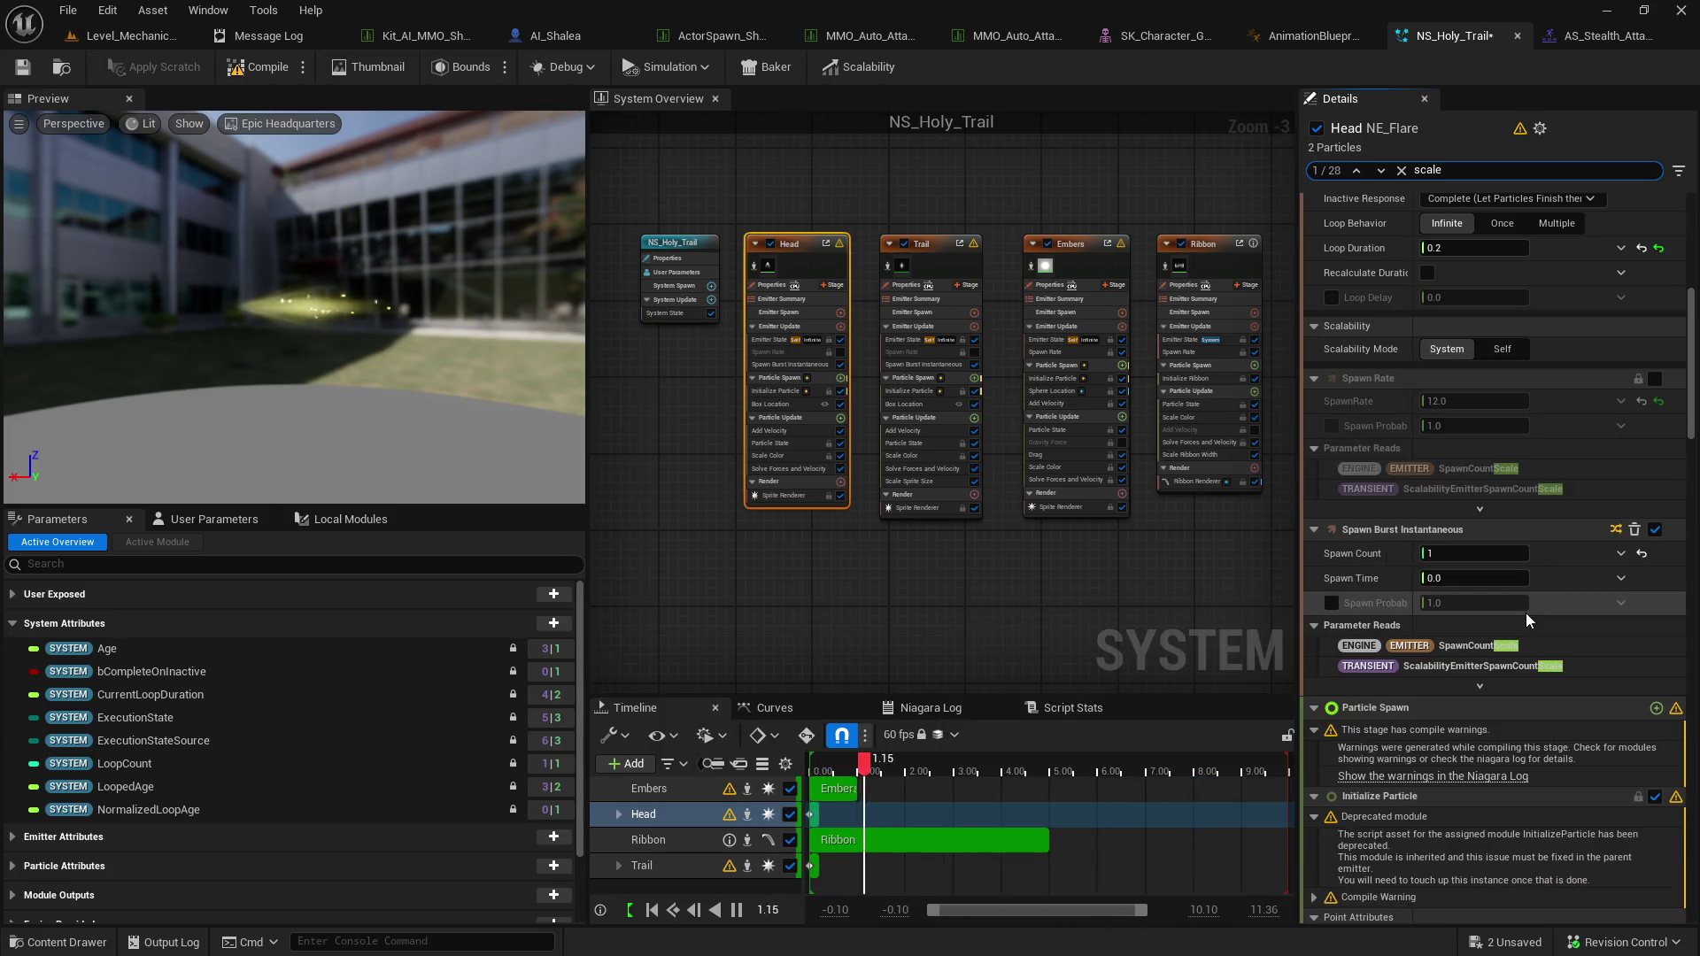
mouse_move(1693, 388)
left_mouse_down()
mouse_move(1694, 691)
mouse_move(1695, 283)
left_mouse_up()
left_click(1469, 307)
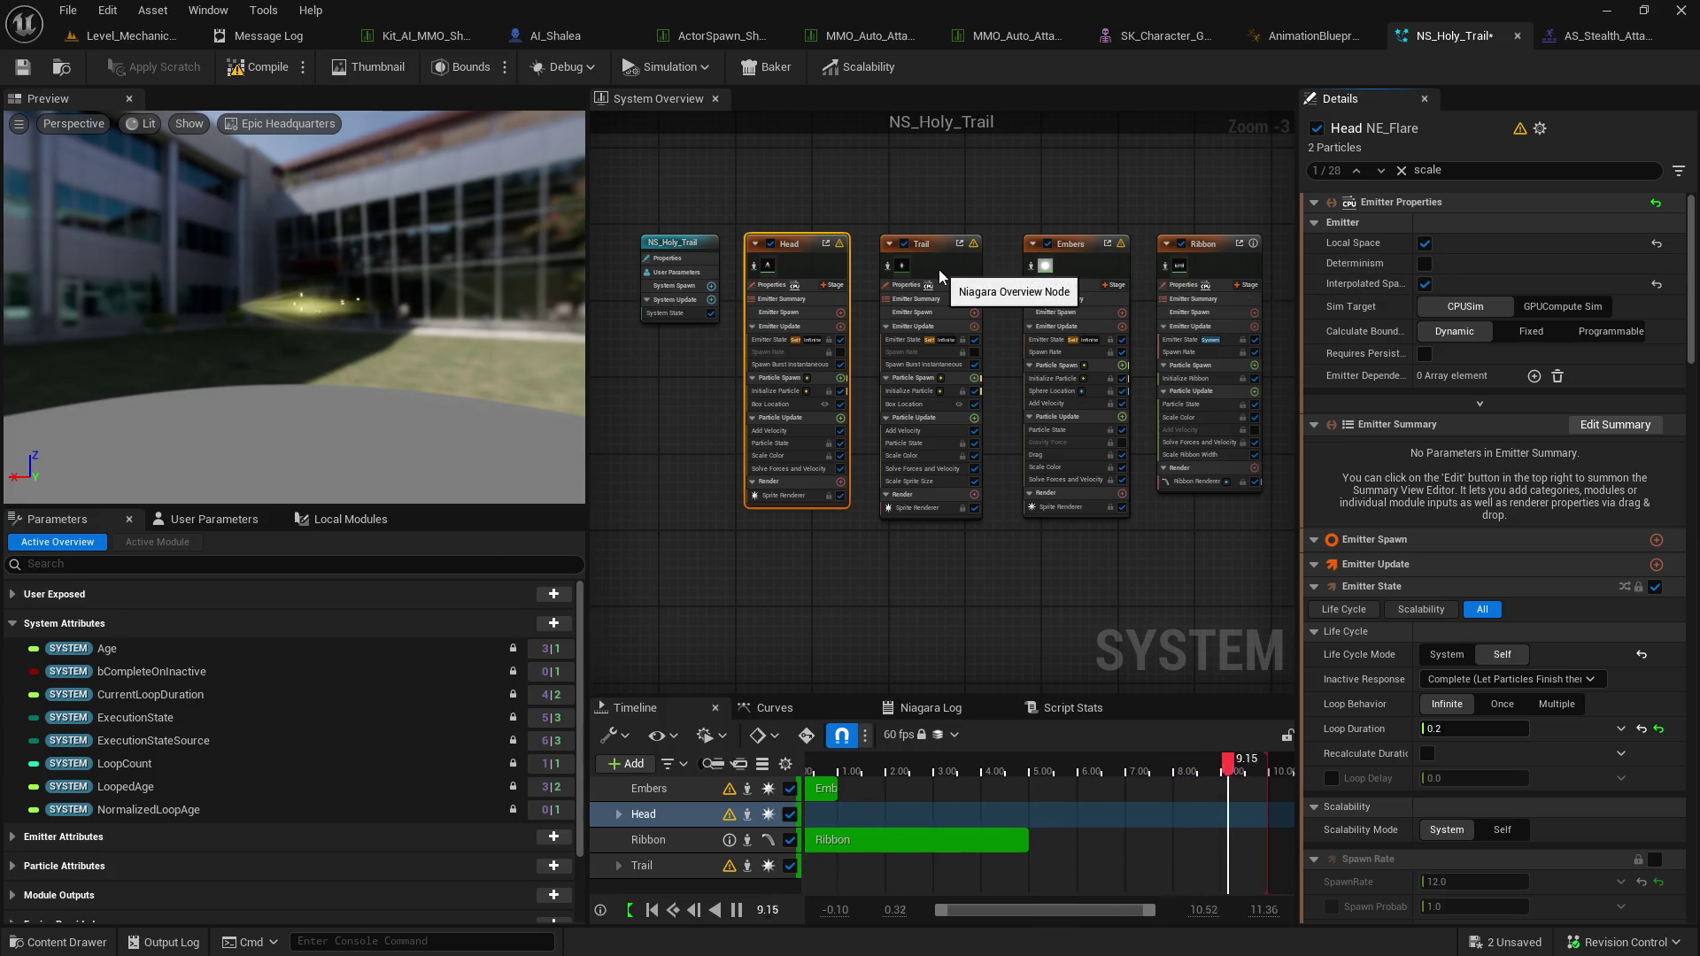
Toggle the Head and Trail emitters off and back on, then save NS_Holy_Trail.
left_click(771, 243)
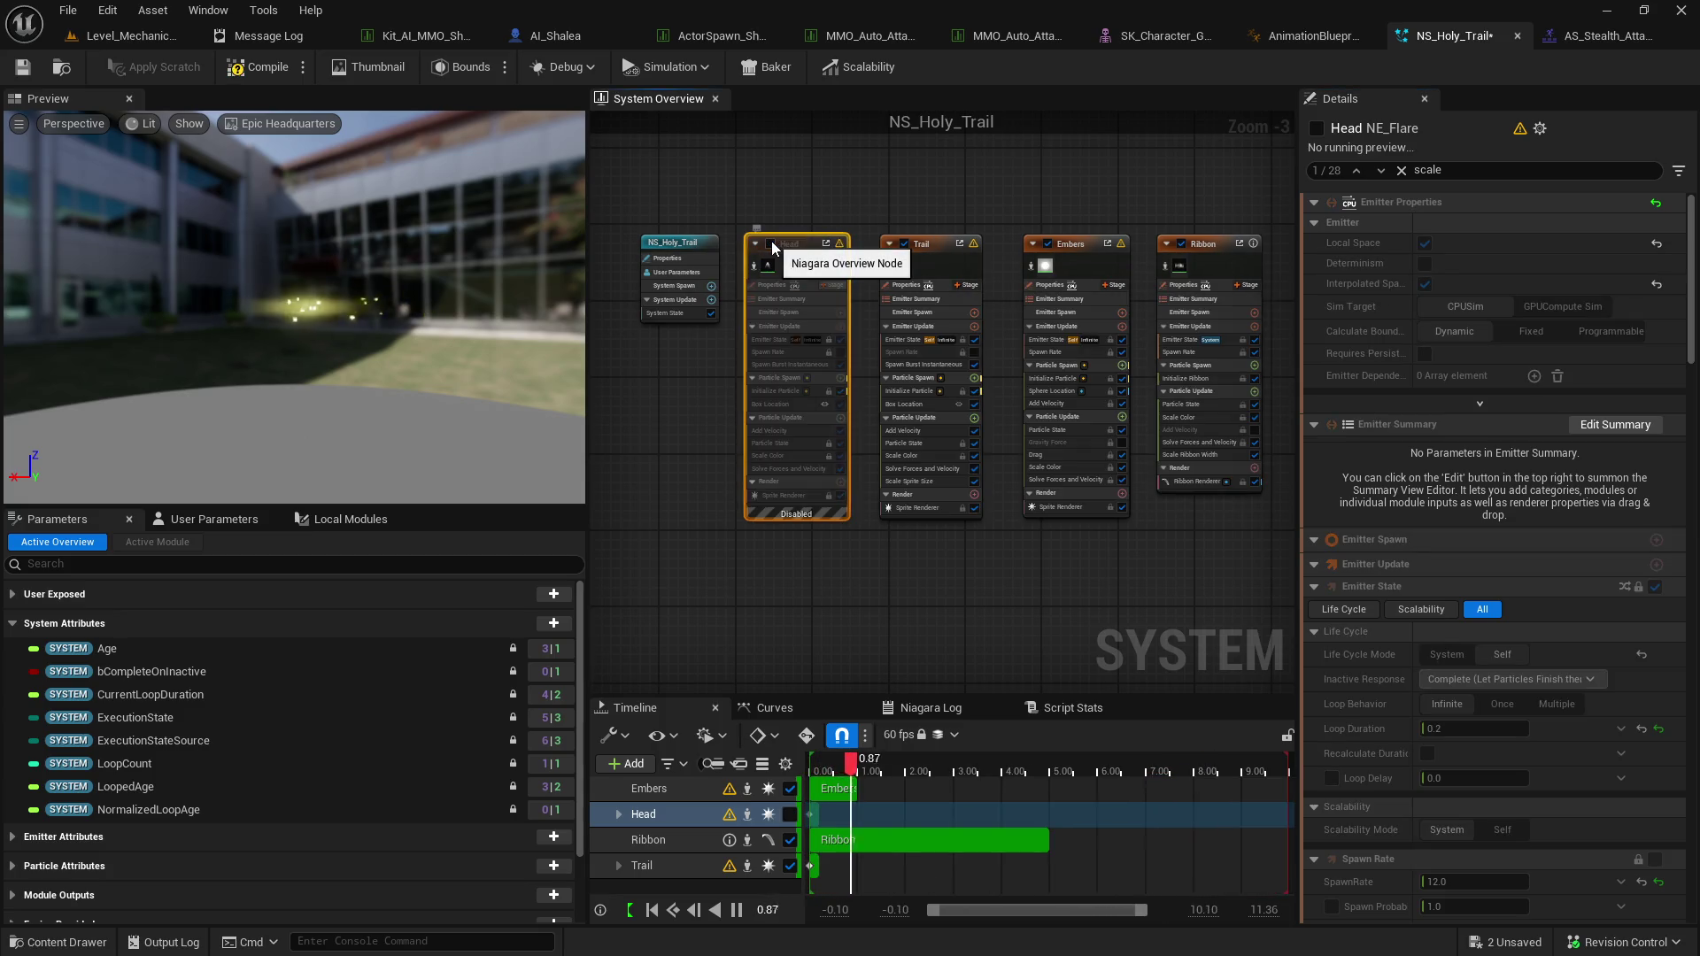
left_click(771, 242)
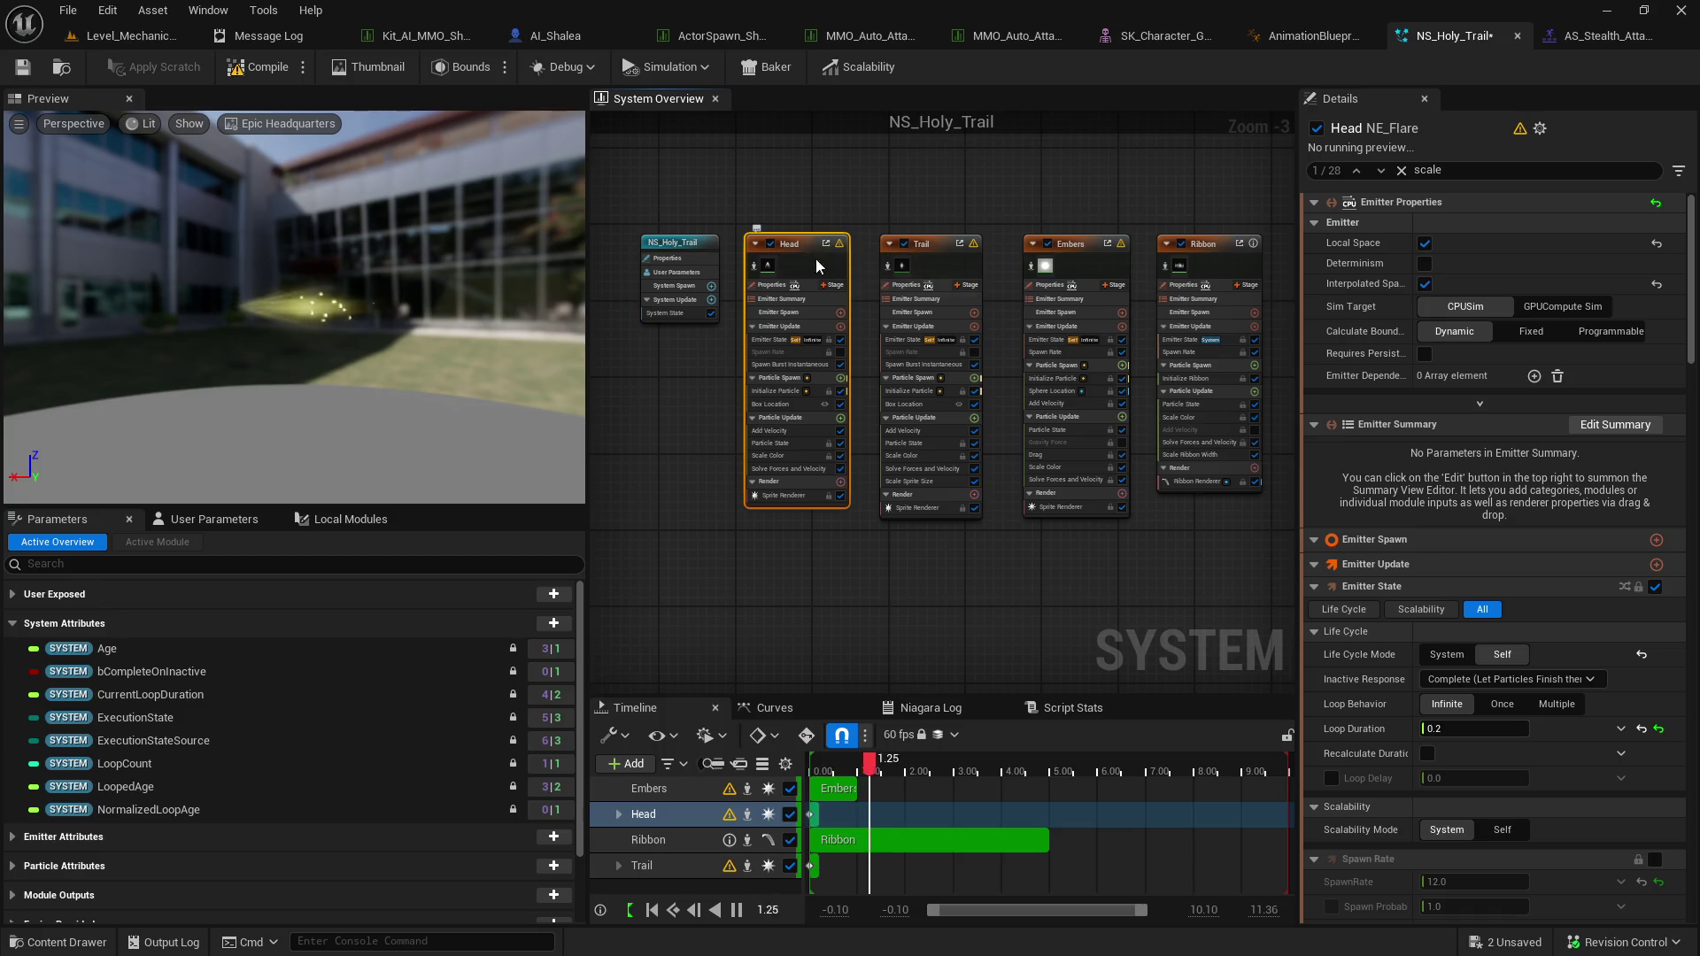
left_click(904, 245)
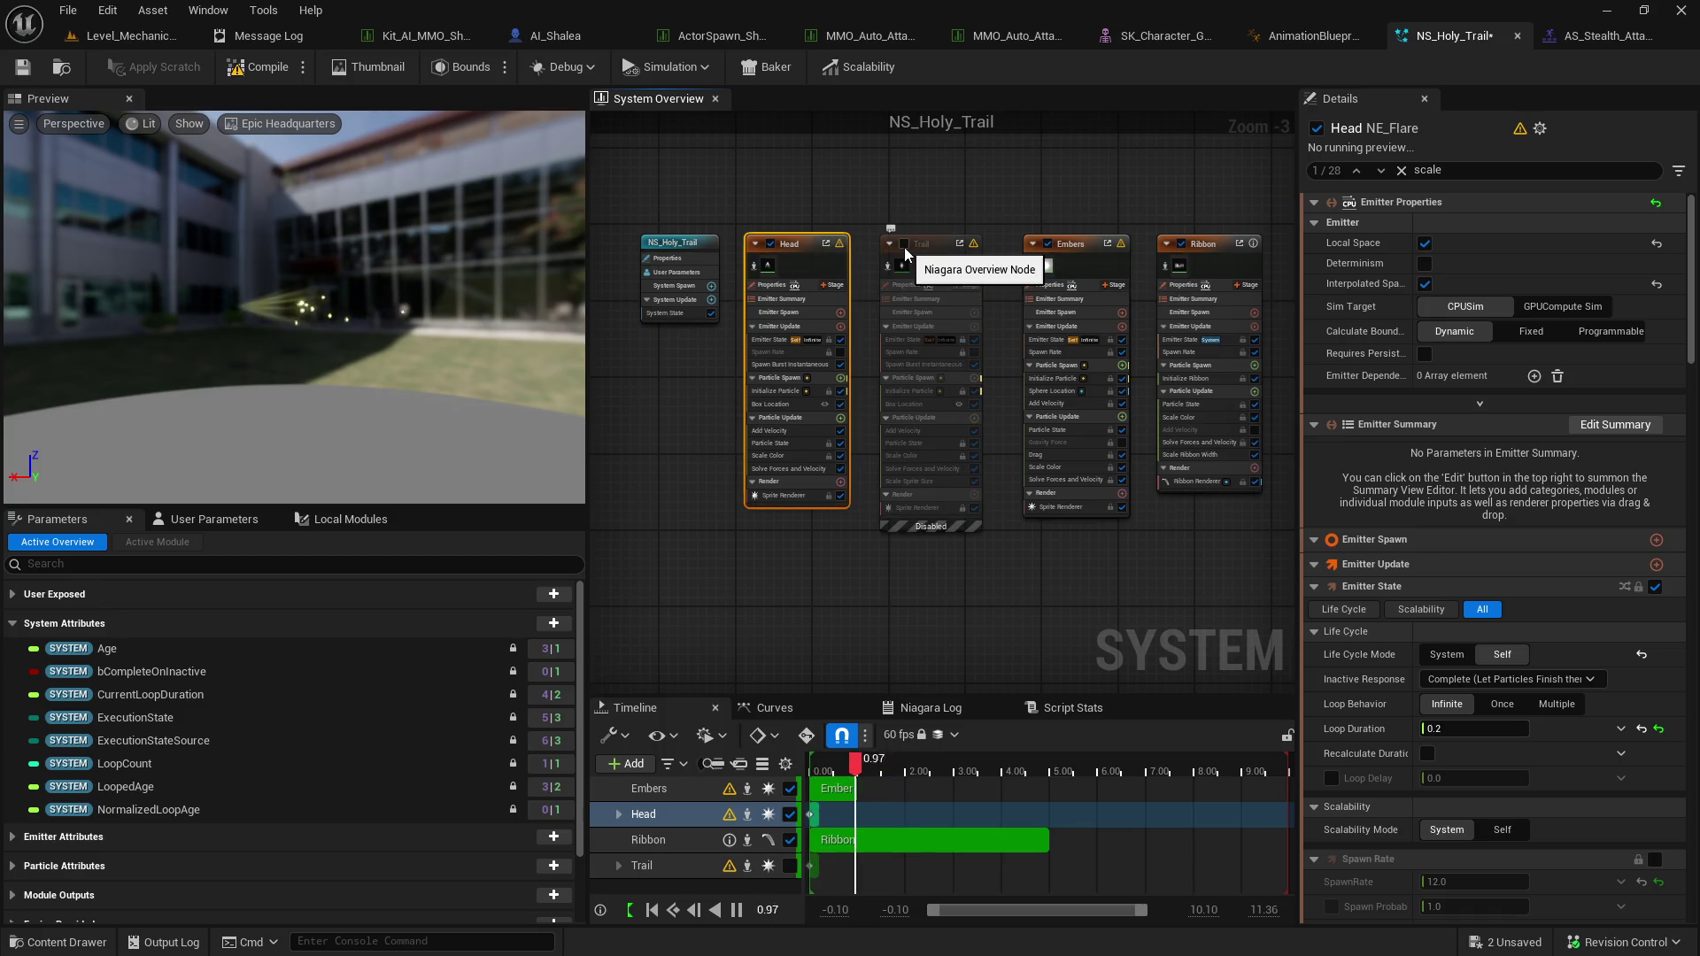
left_click(904, 245)
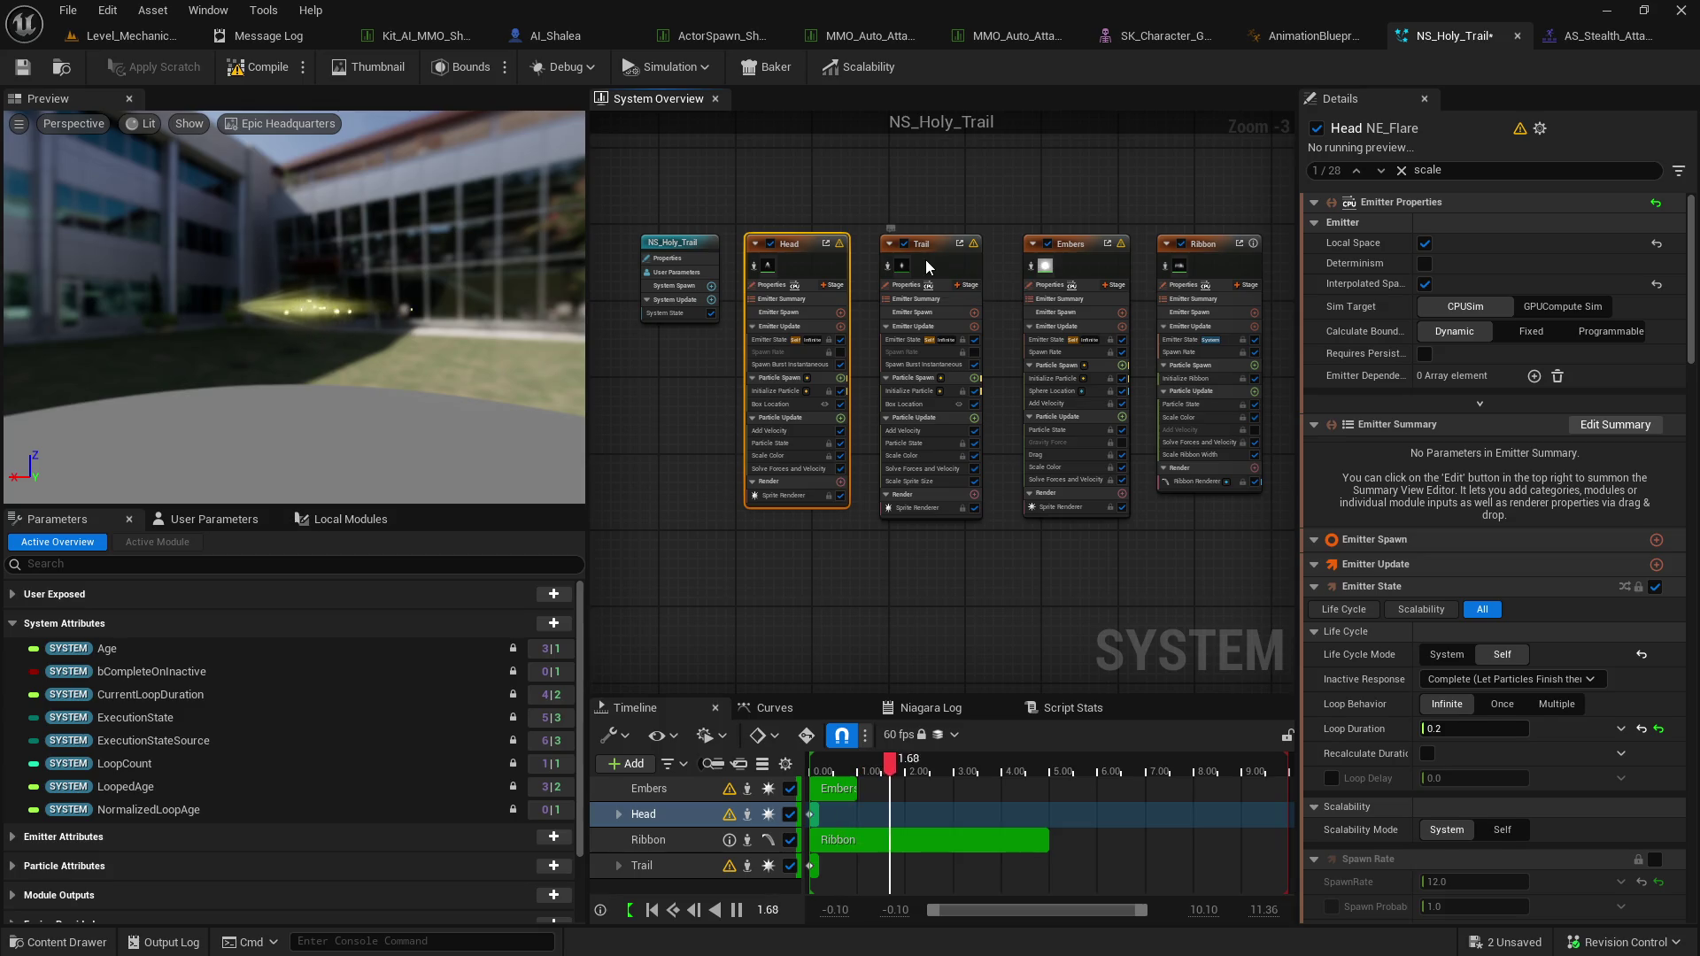
left_click(926, 259)
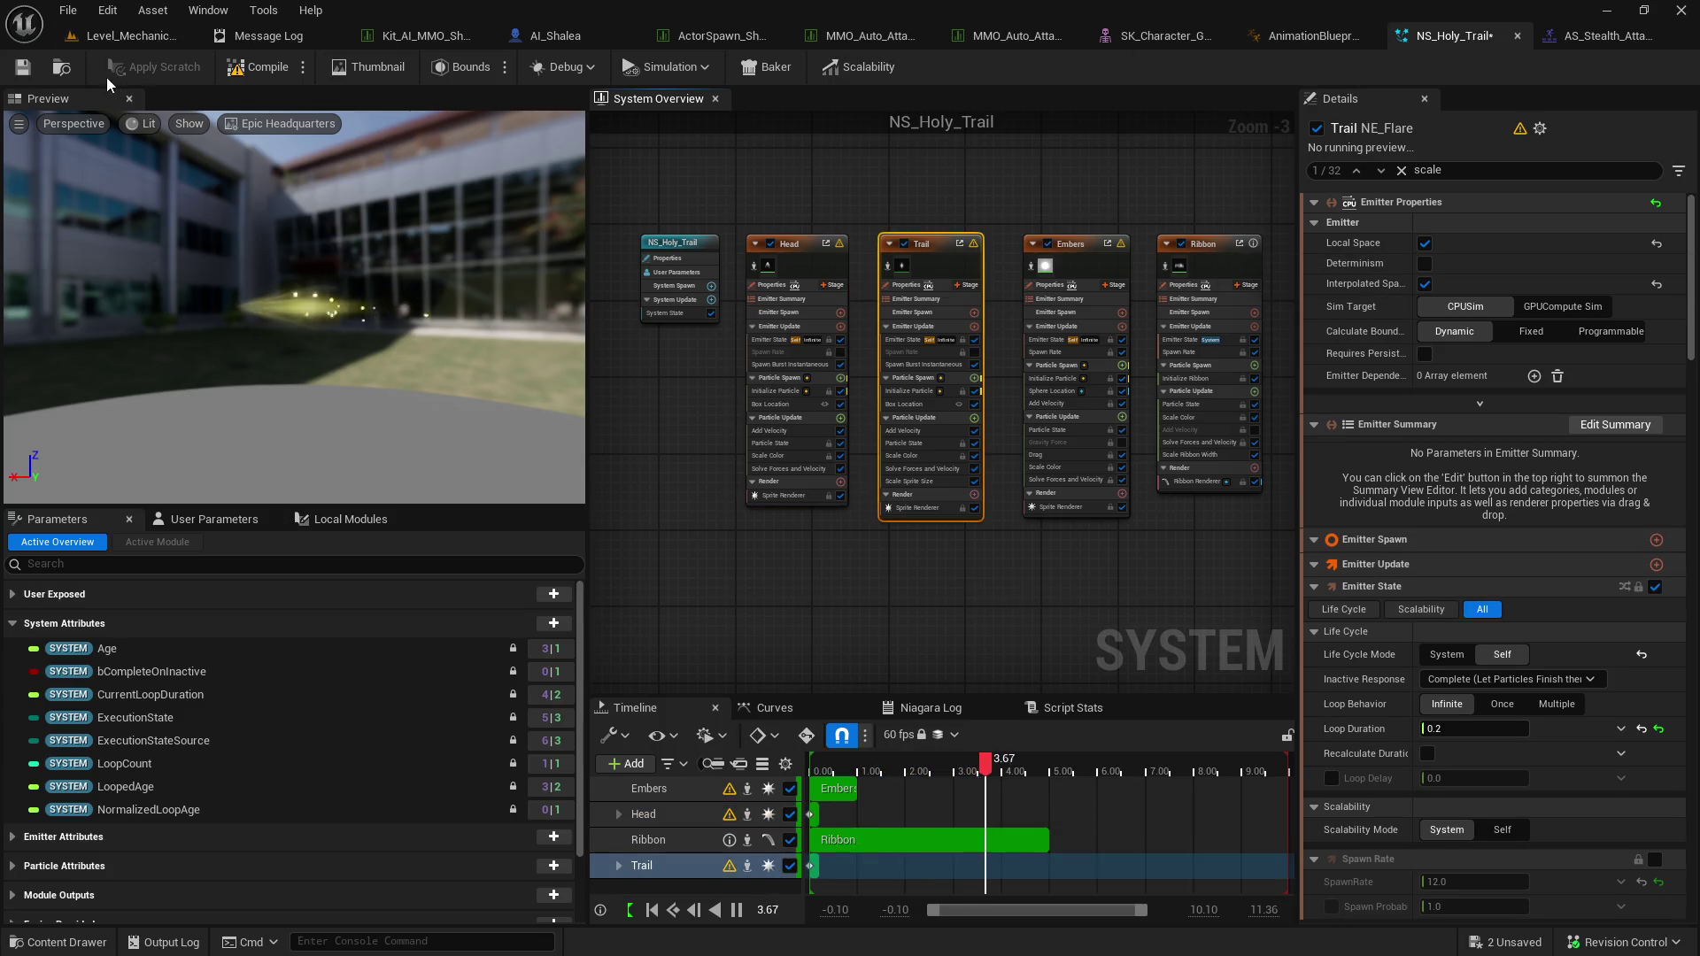
left_click(23, 67)
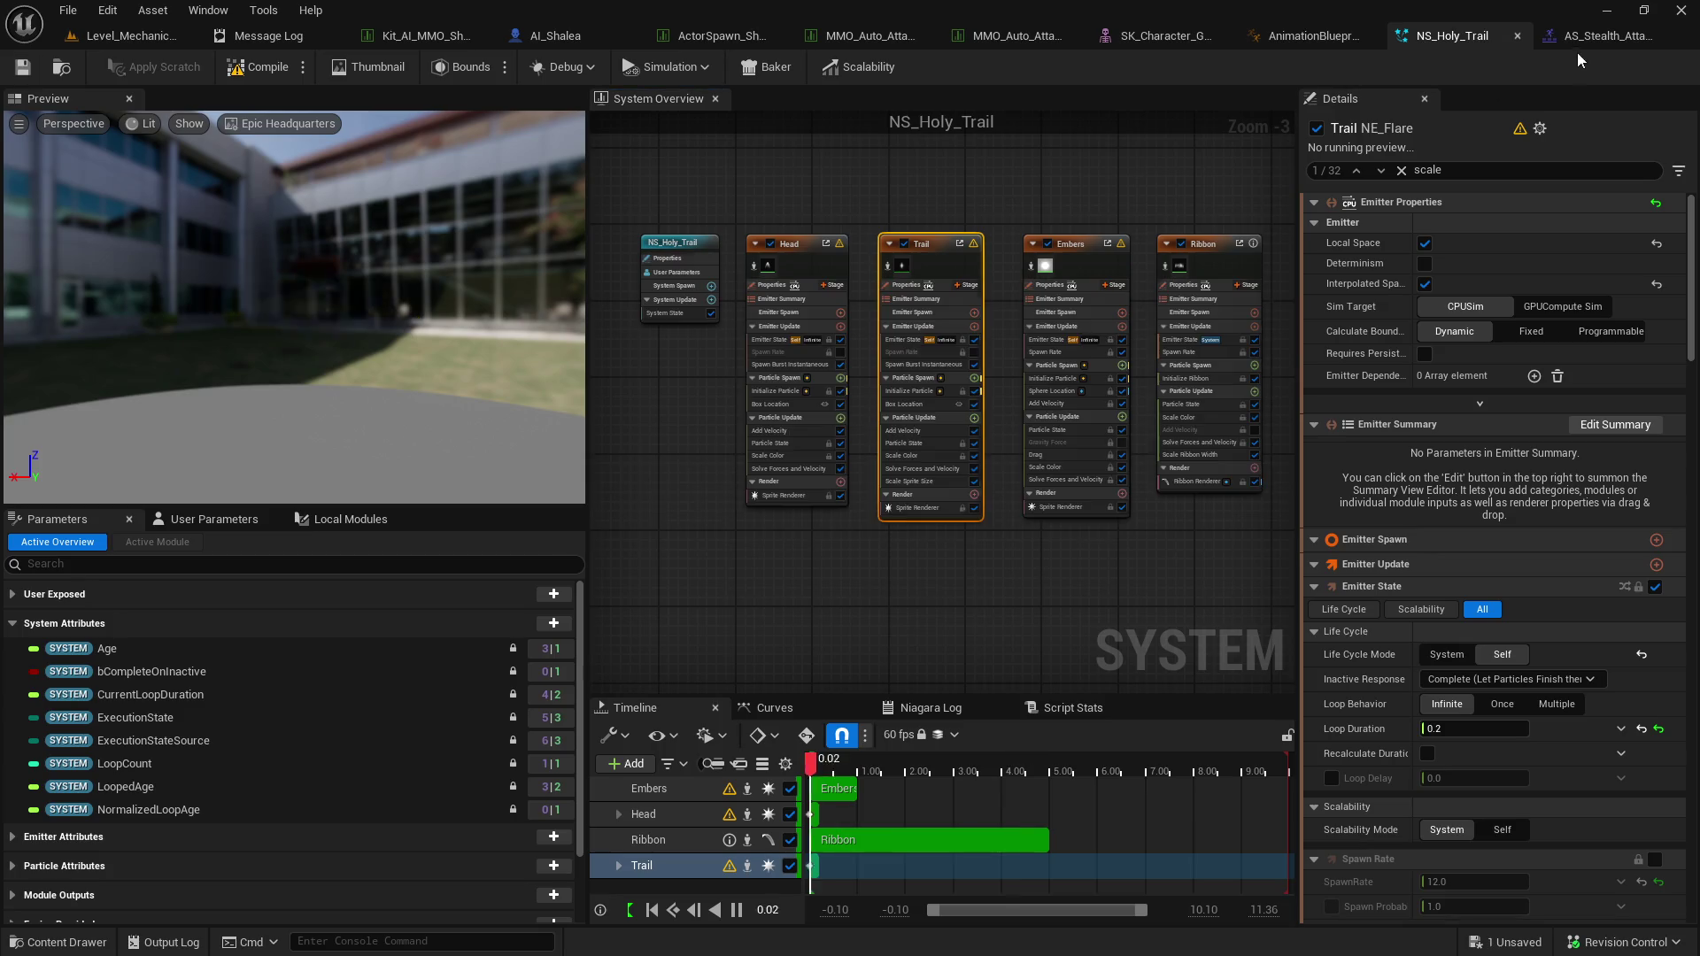
left_click(1015, 38)
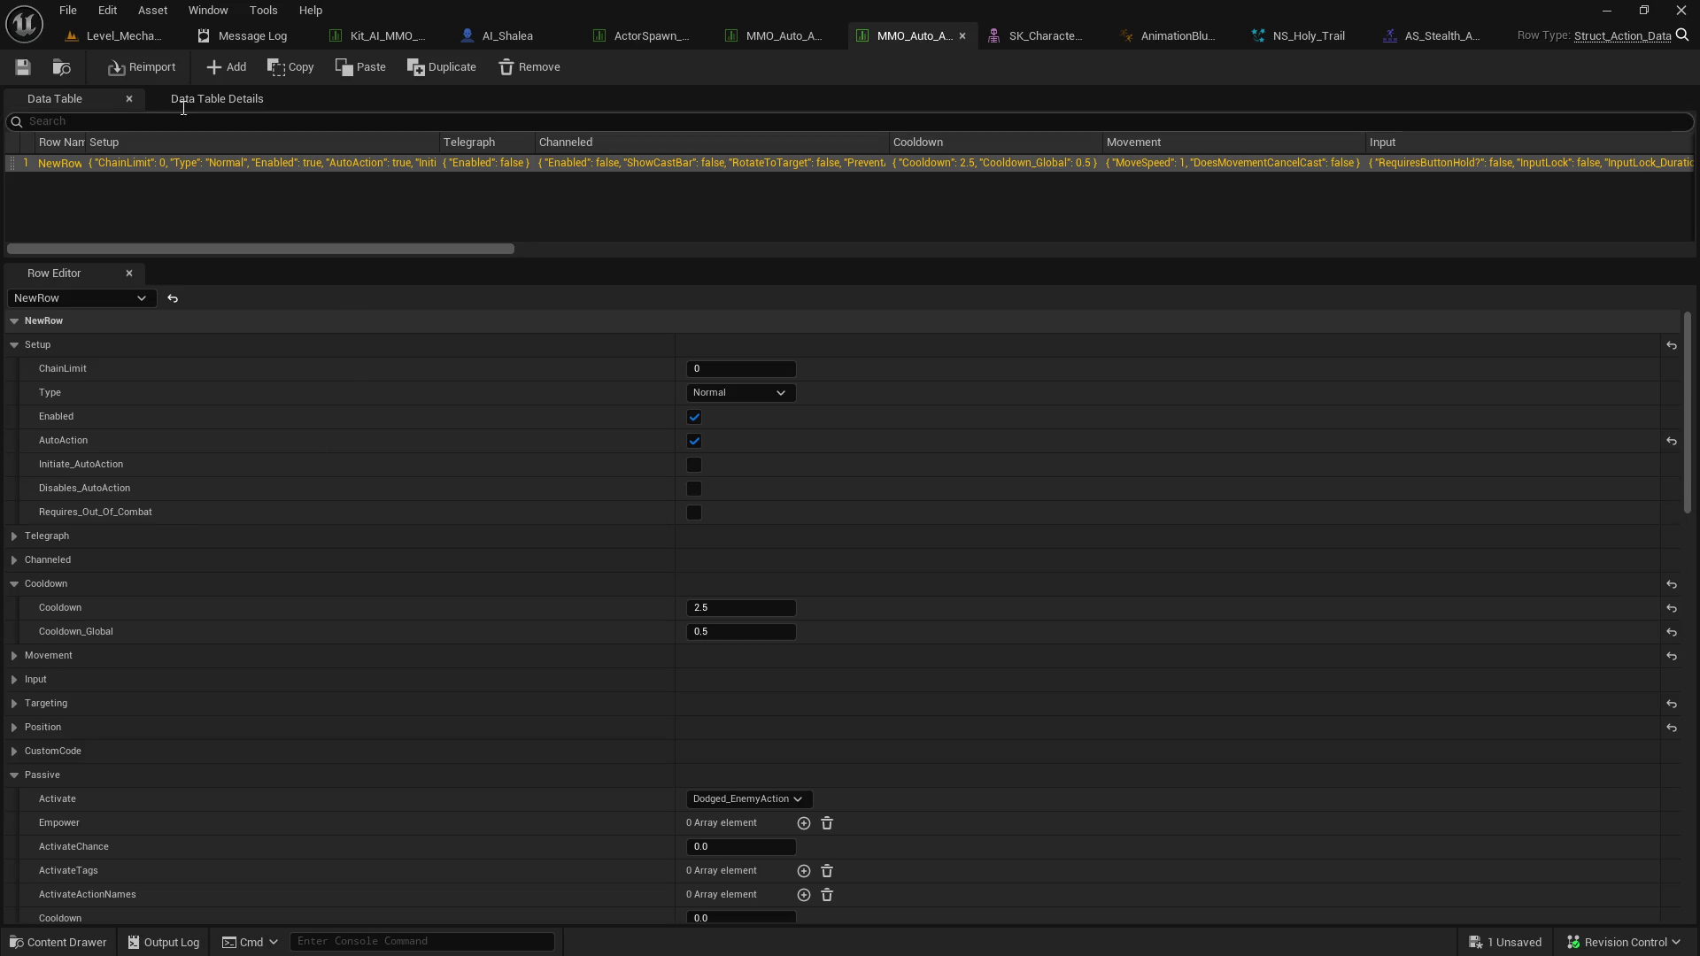
Playtest full-screen, walking up to Shalea, then stop with Esc and return to NS_Holy_Trail.
left_click(124, 35)
left_click(438, 66)
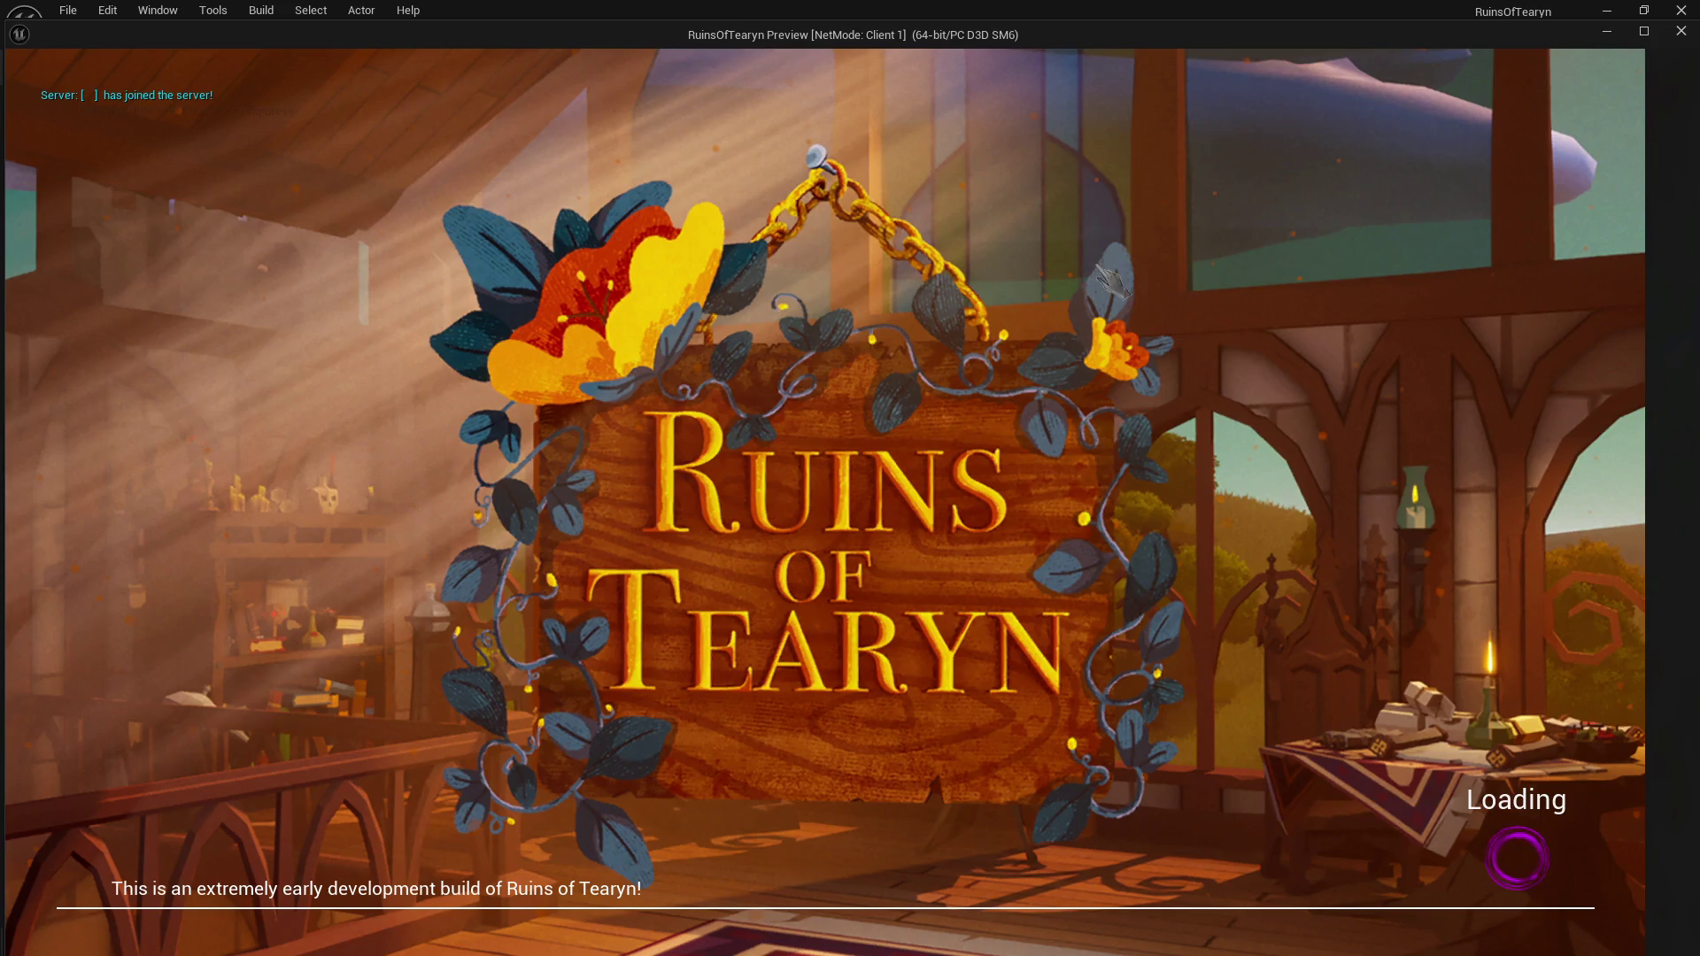
left_click(1630, 32)
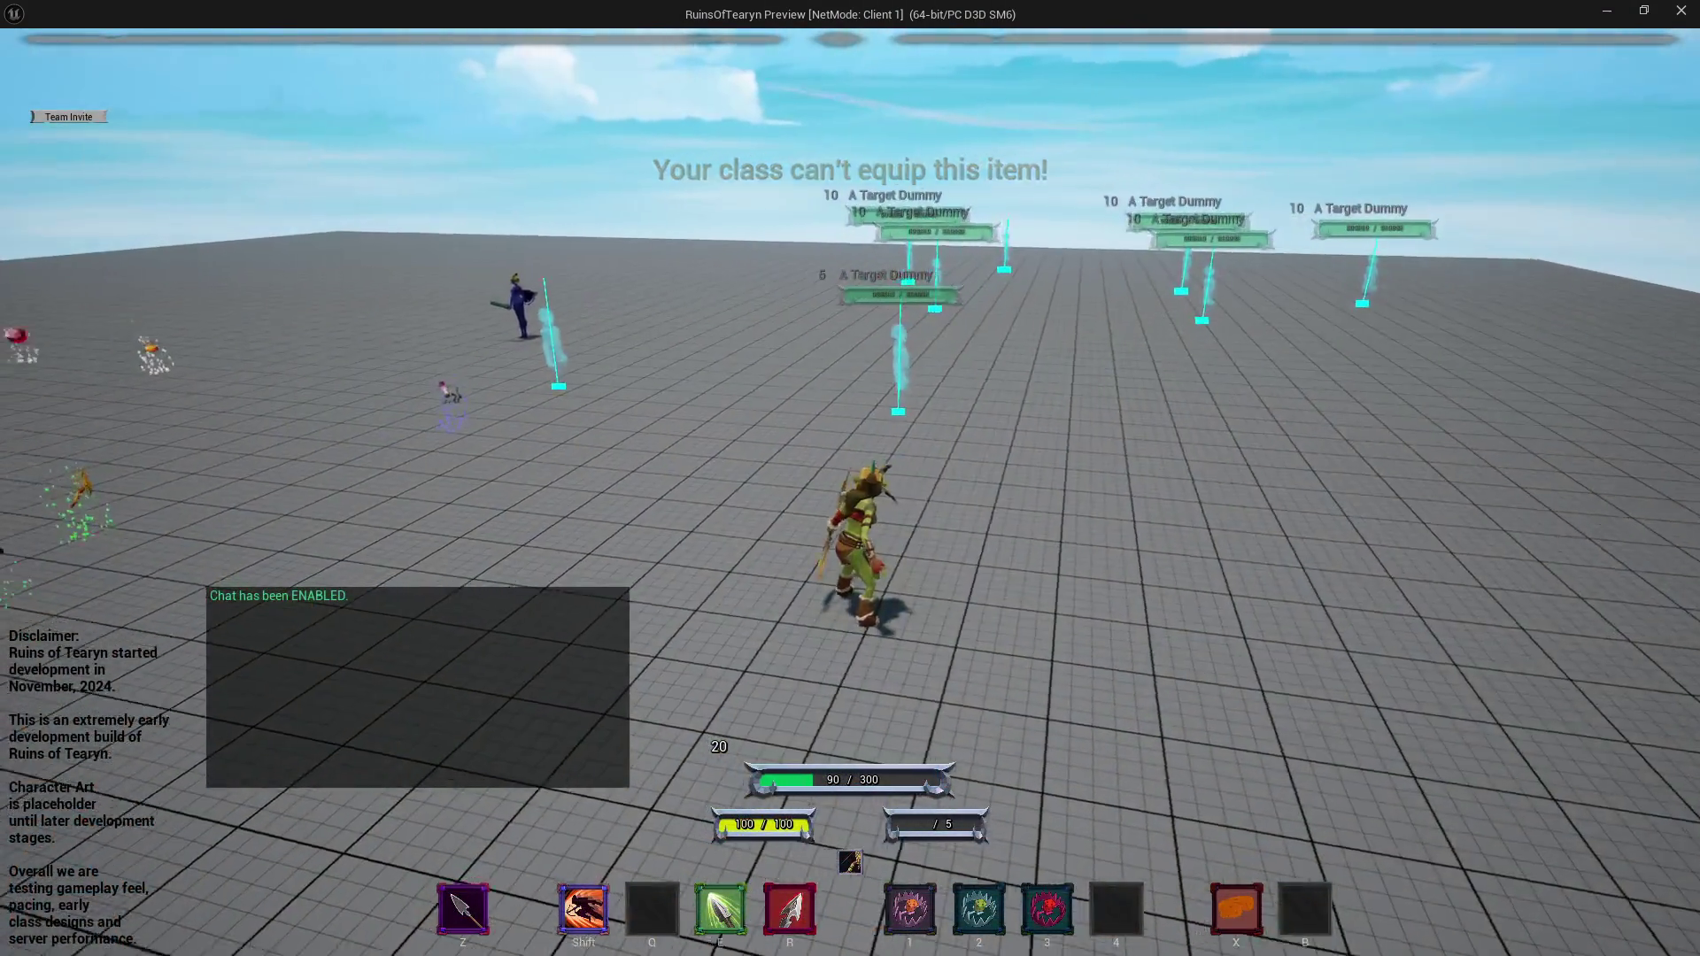
left_click_drag(1089, 281, 442, 283)
key("w")
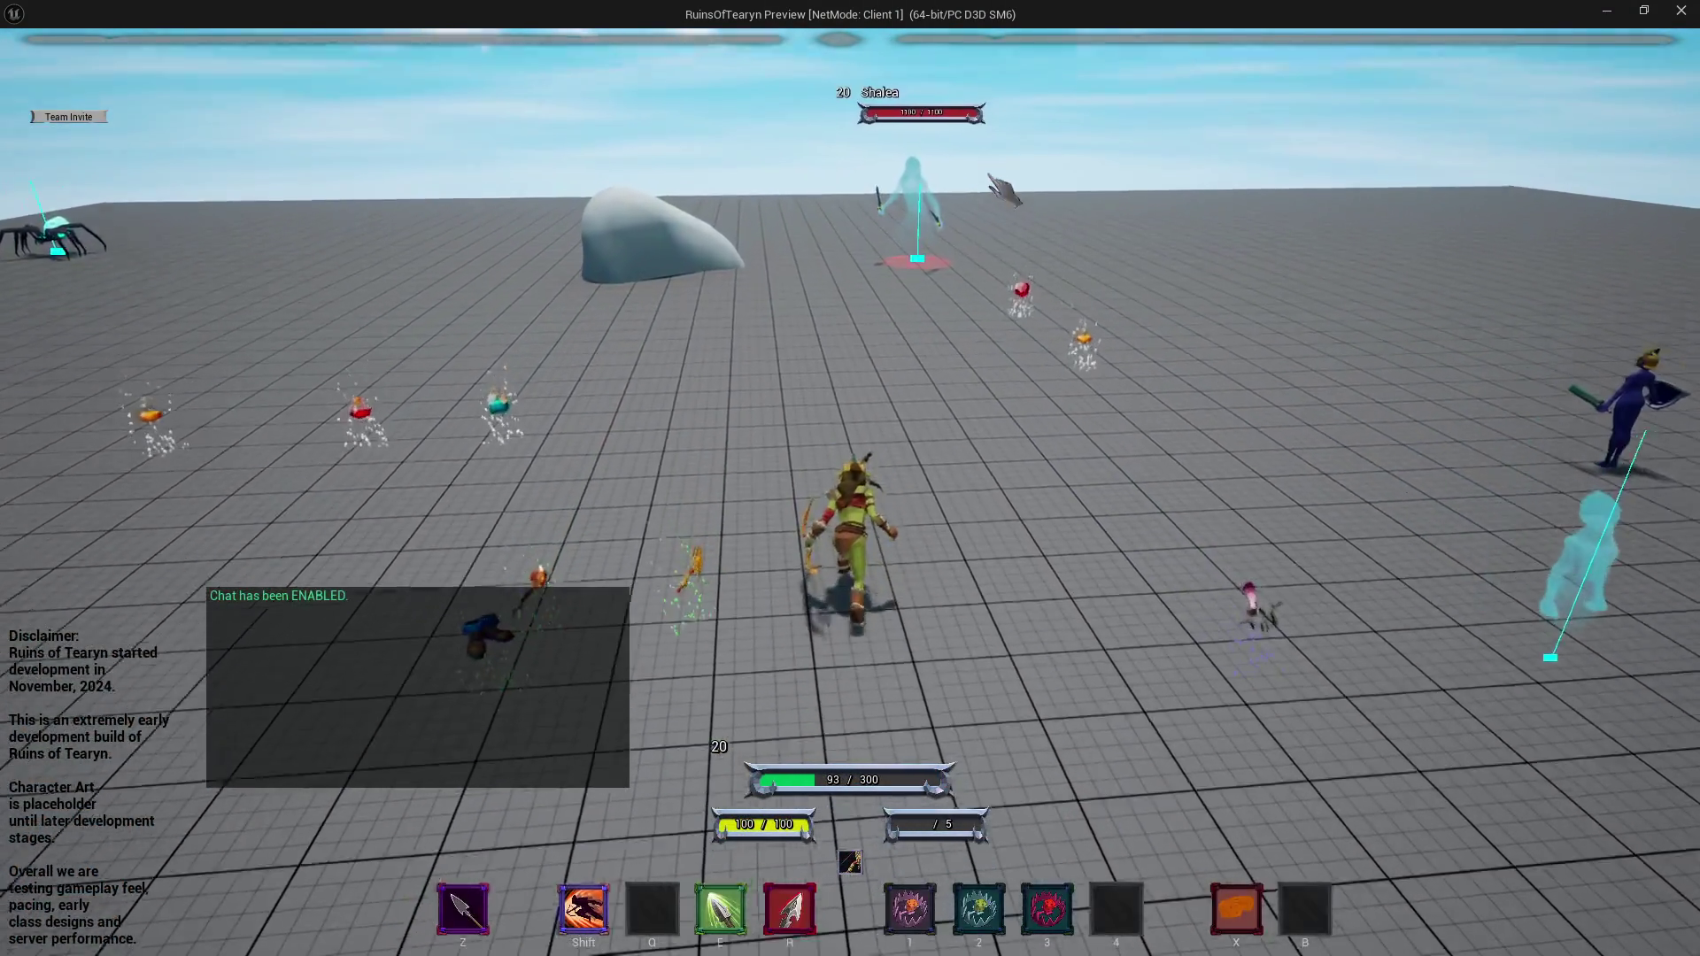
key("w")
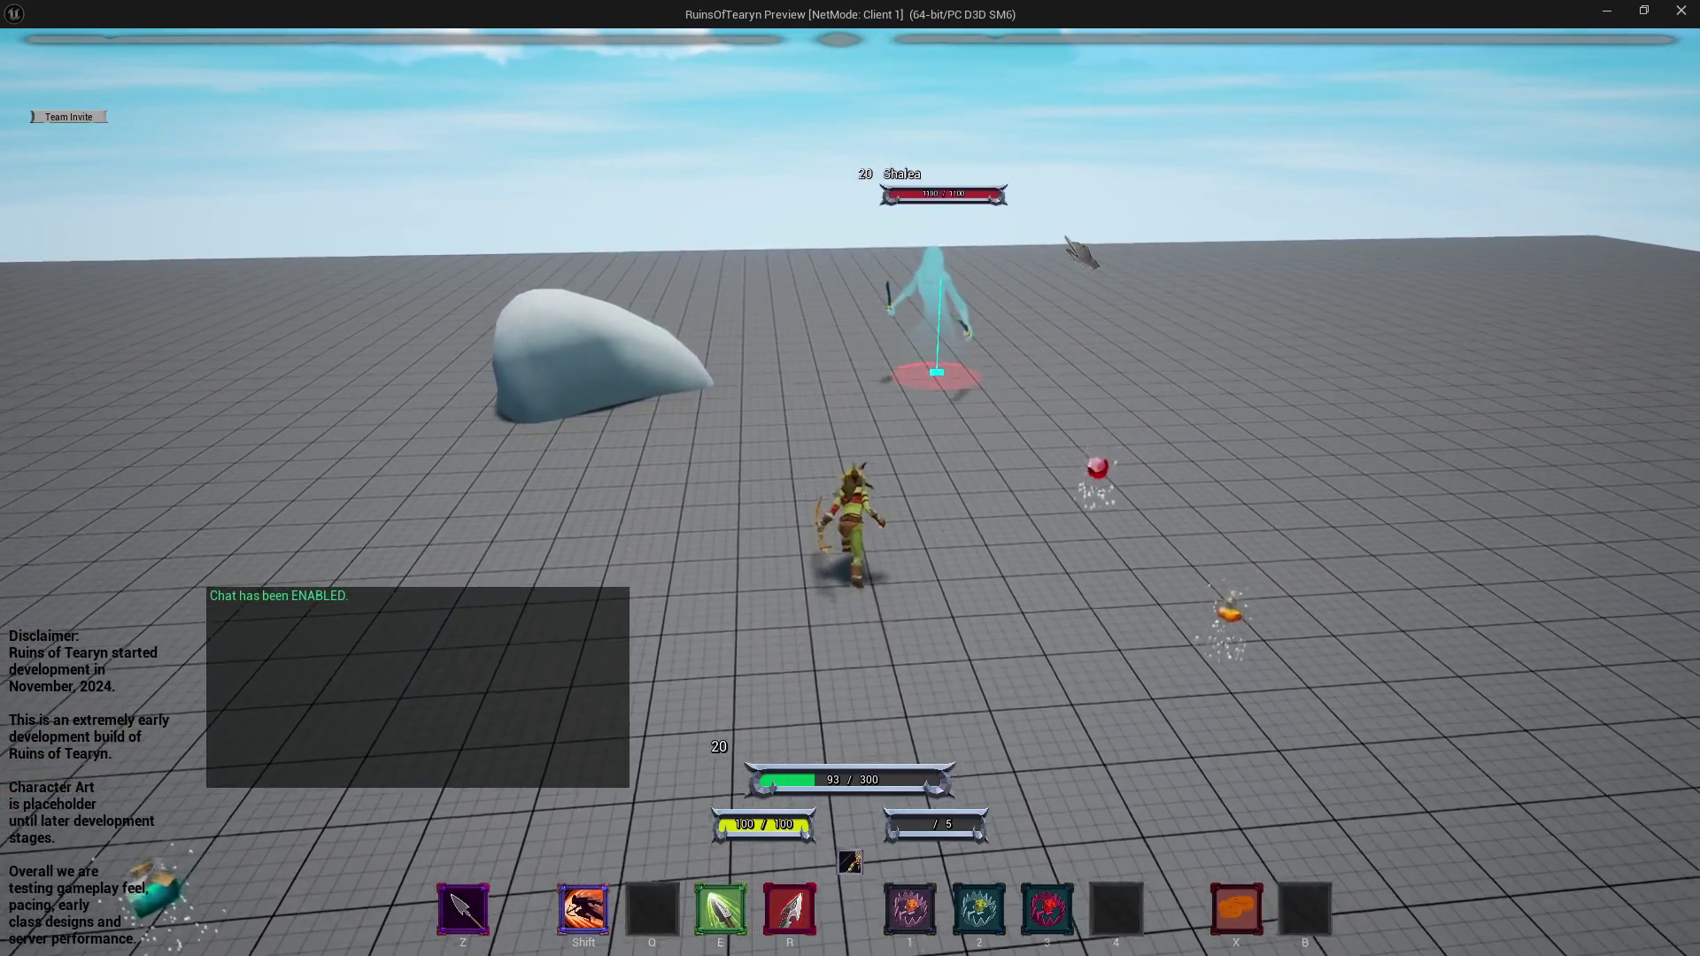
mouse_move(1111, 240)
left_mouse_down()
mouse_move(513, 243)
mouse_move(1062, 265)
left_mouse_up()
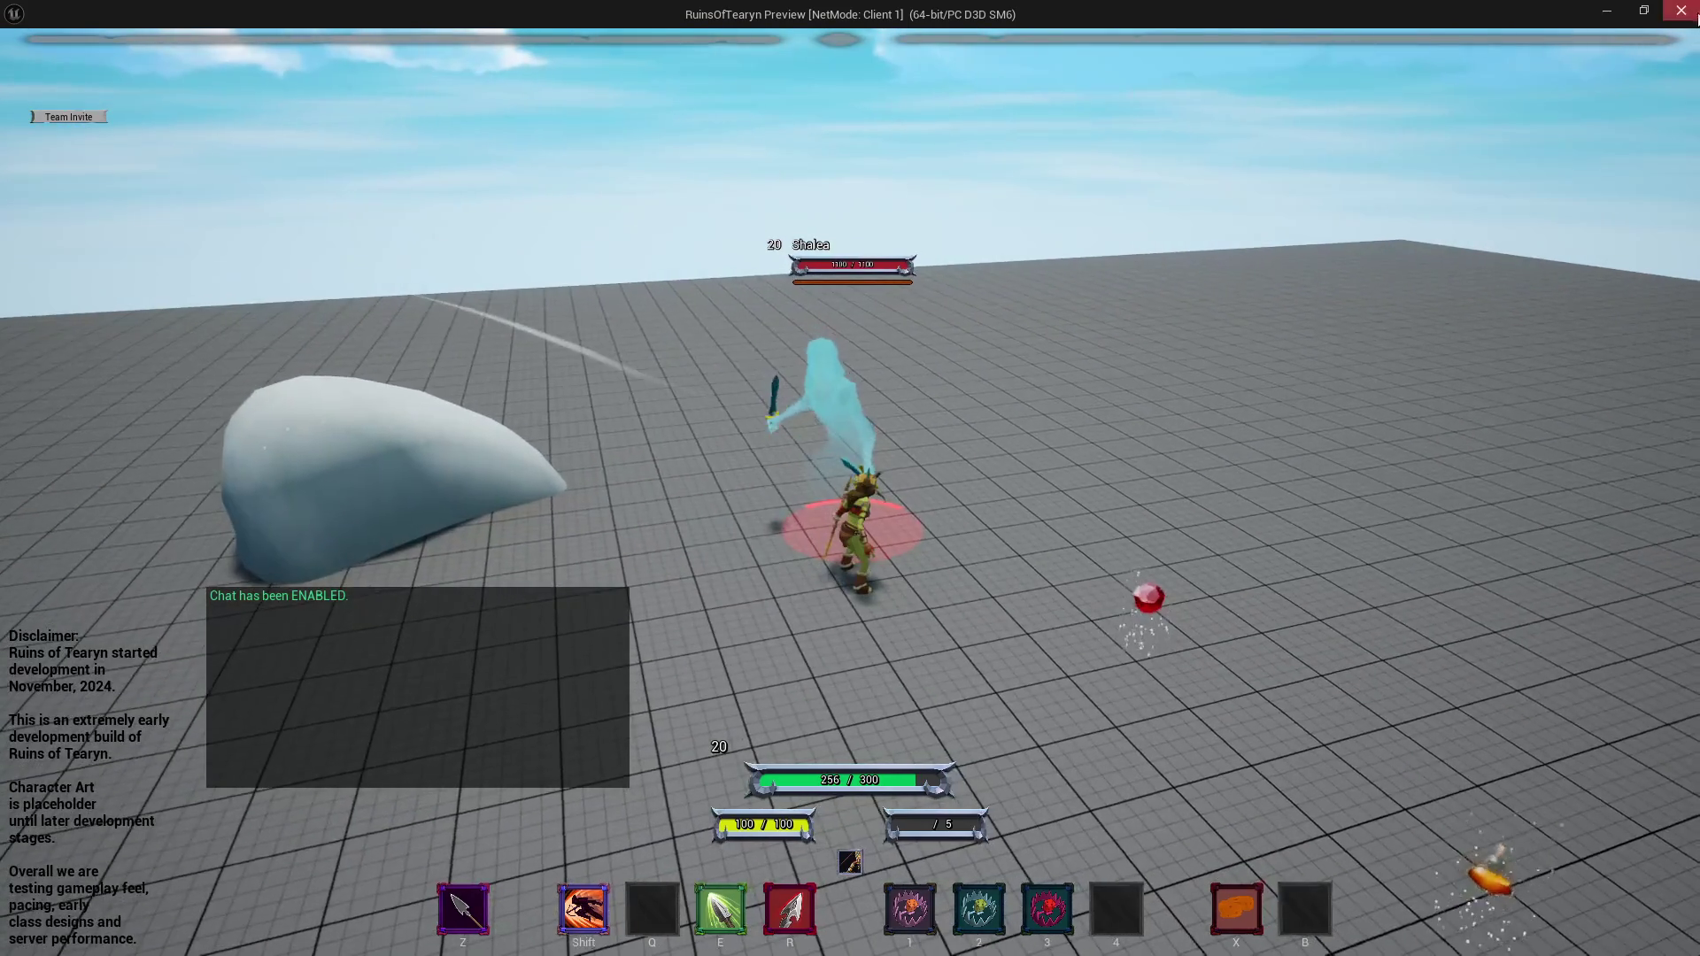
key("Escape")
left_click(1463, 40)
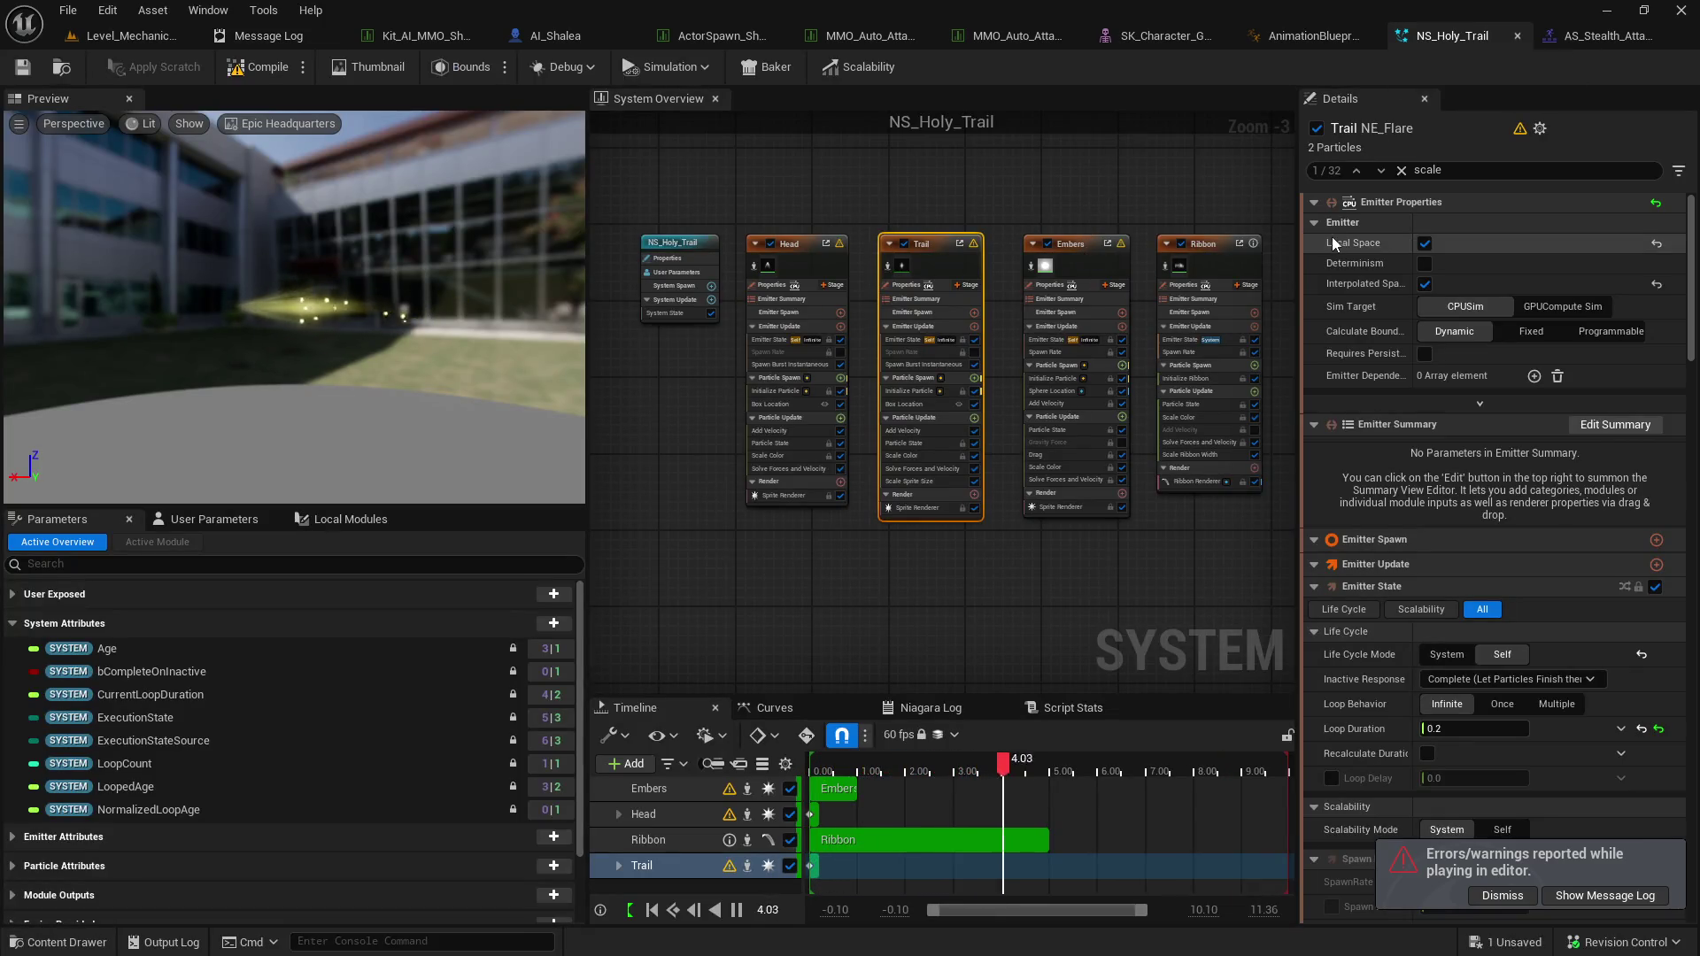
Select Embers, then Head, and show Head's velocity-aligned M_HologramRay sprite renderer settings.
scroll(1686, 343, "down", 3)
scroll(1687, 343, "down", 2)
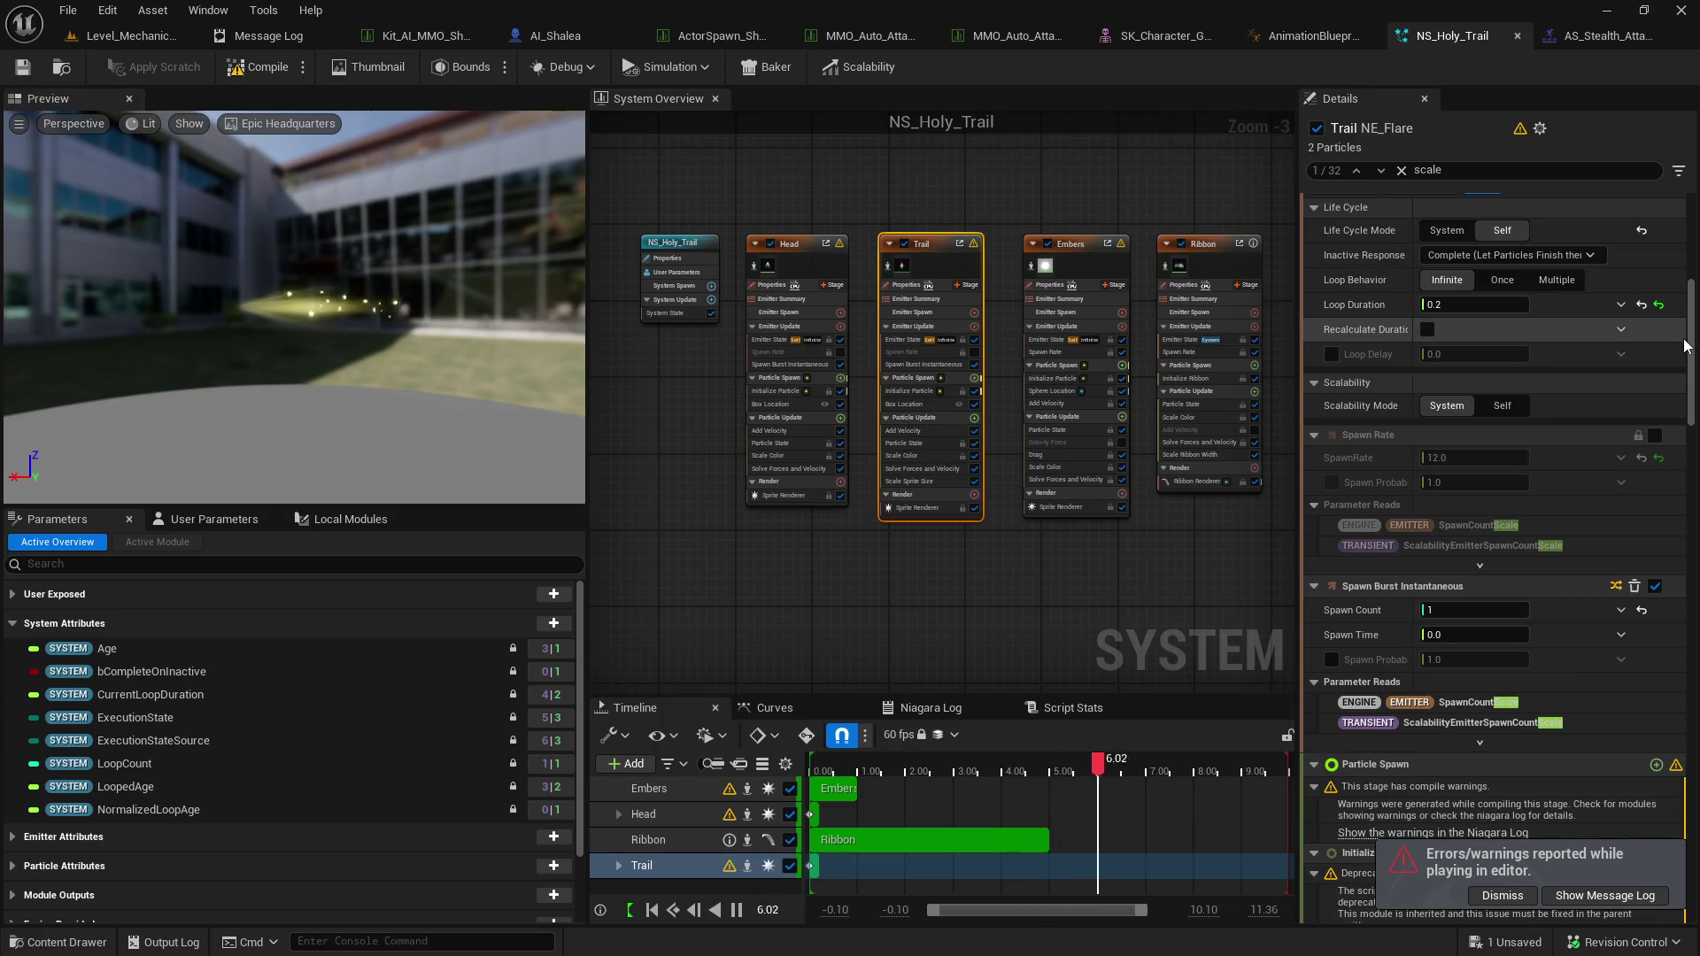
scroll(1687, 344, "up", 6)
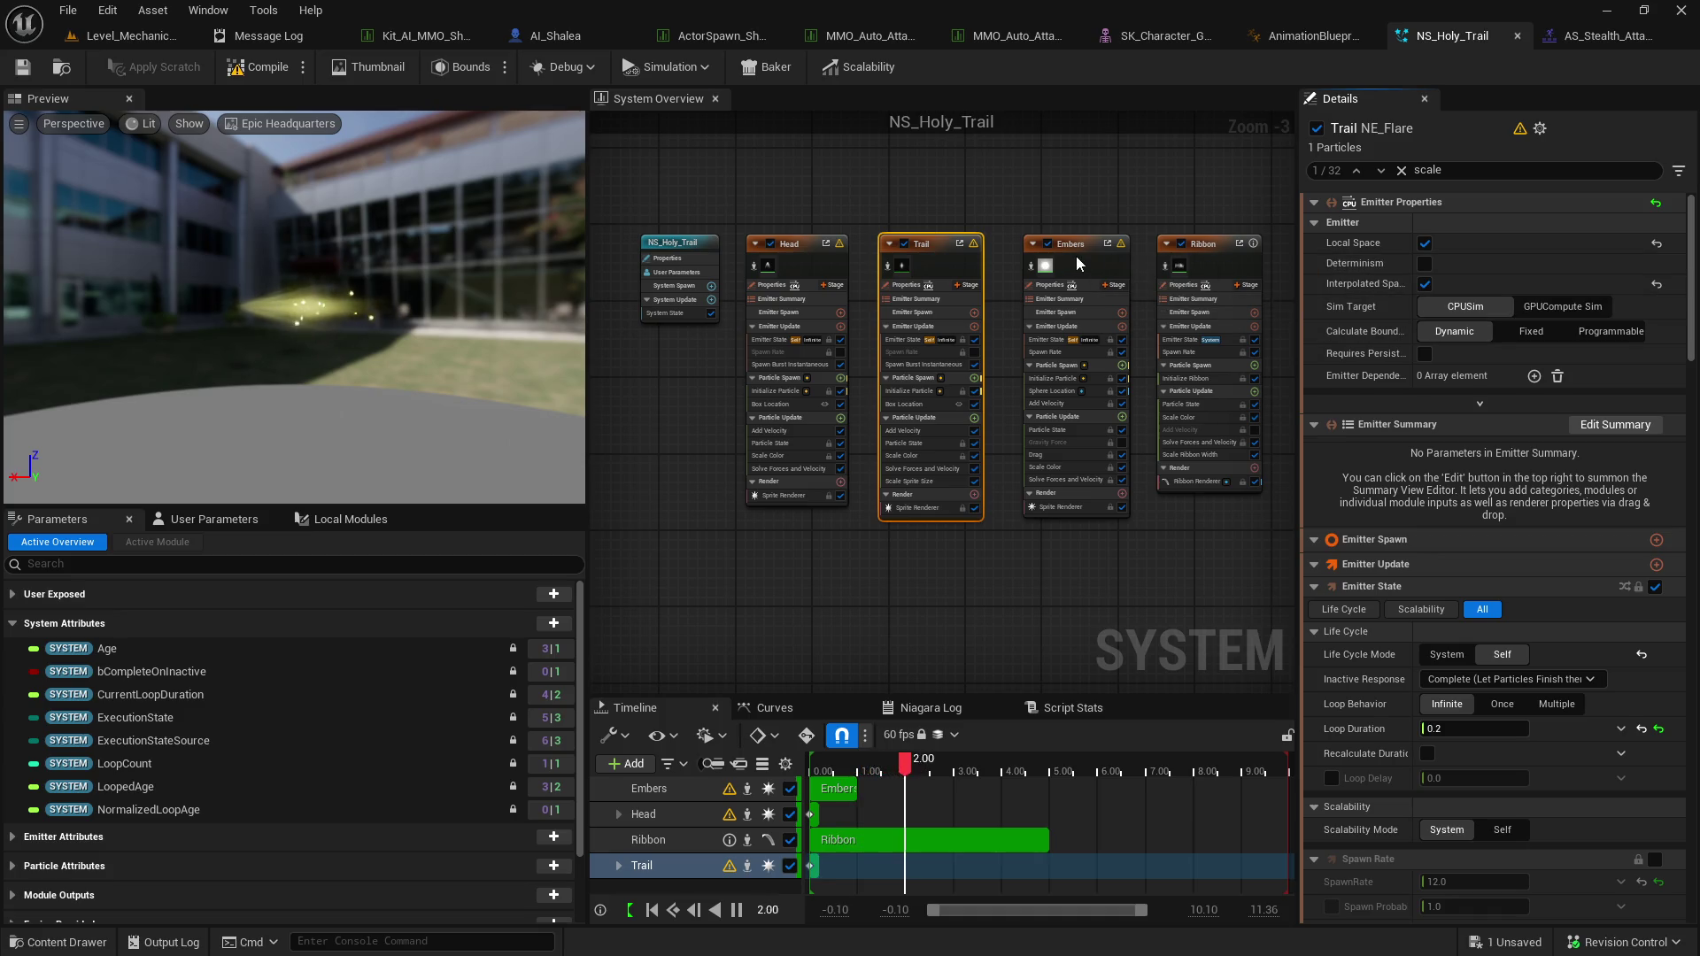
left_click(1129, 292)
left_click(767, 269)
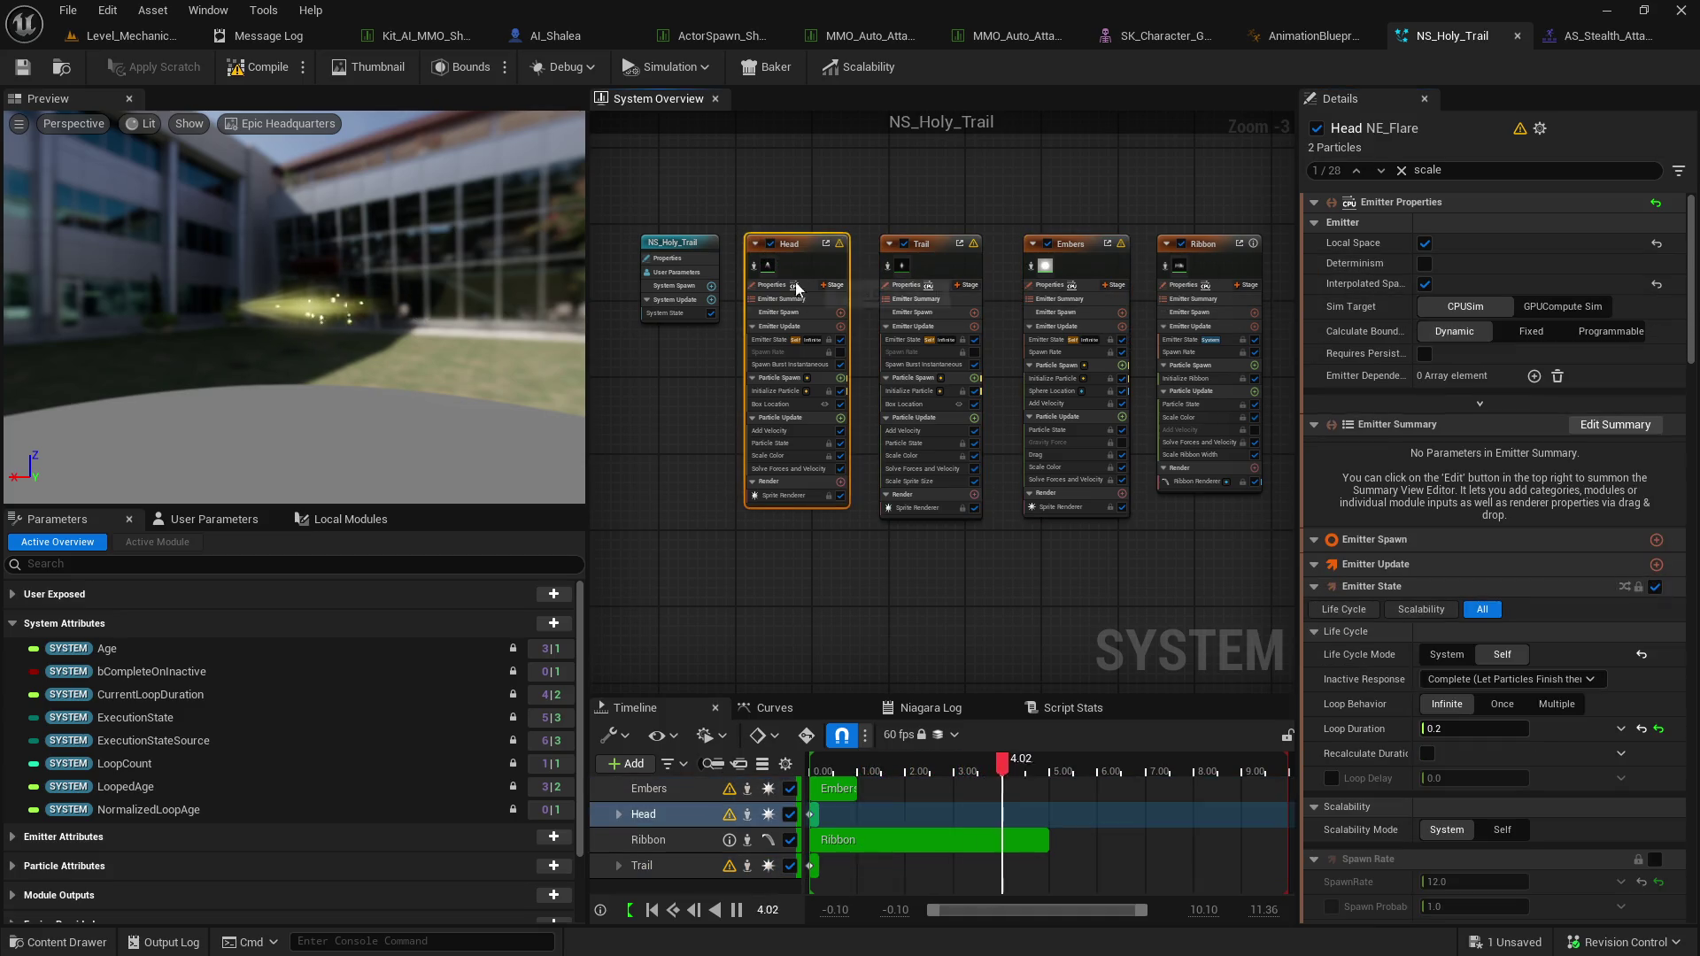
left_click(809, 497)
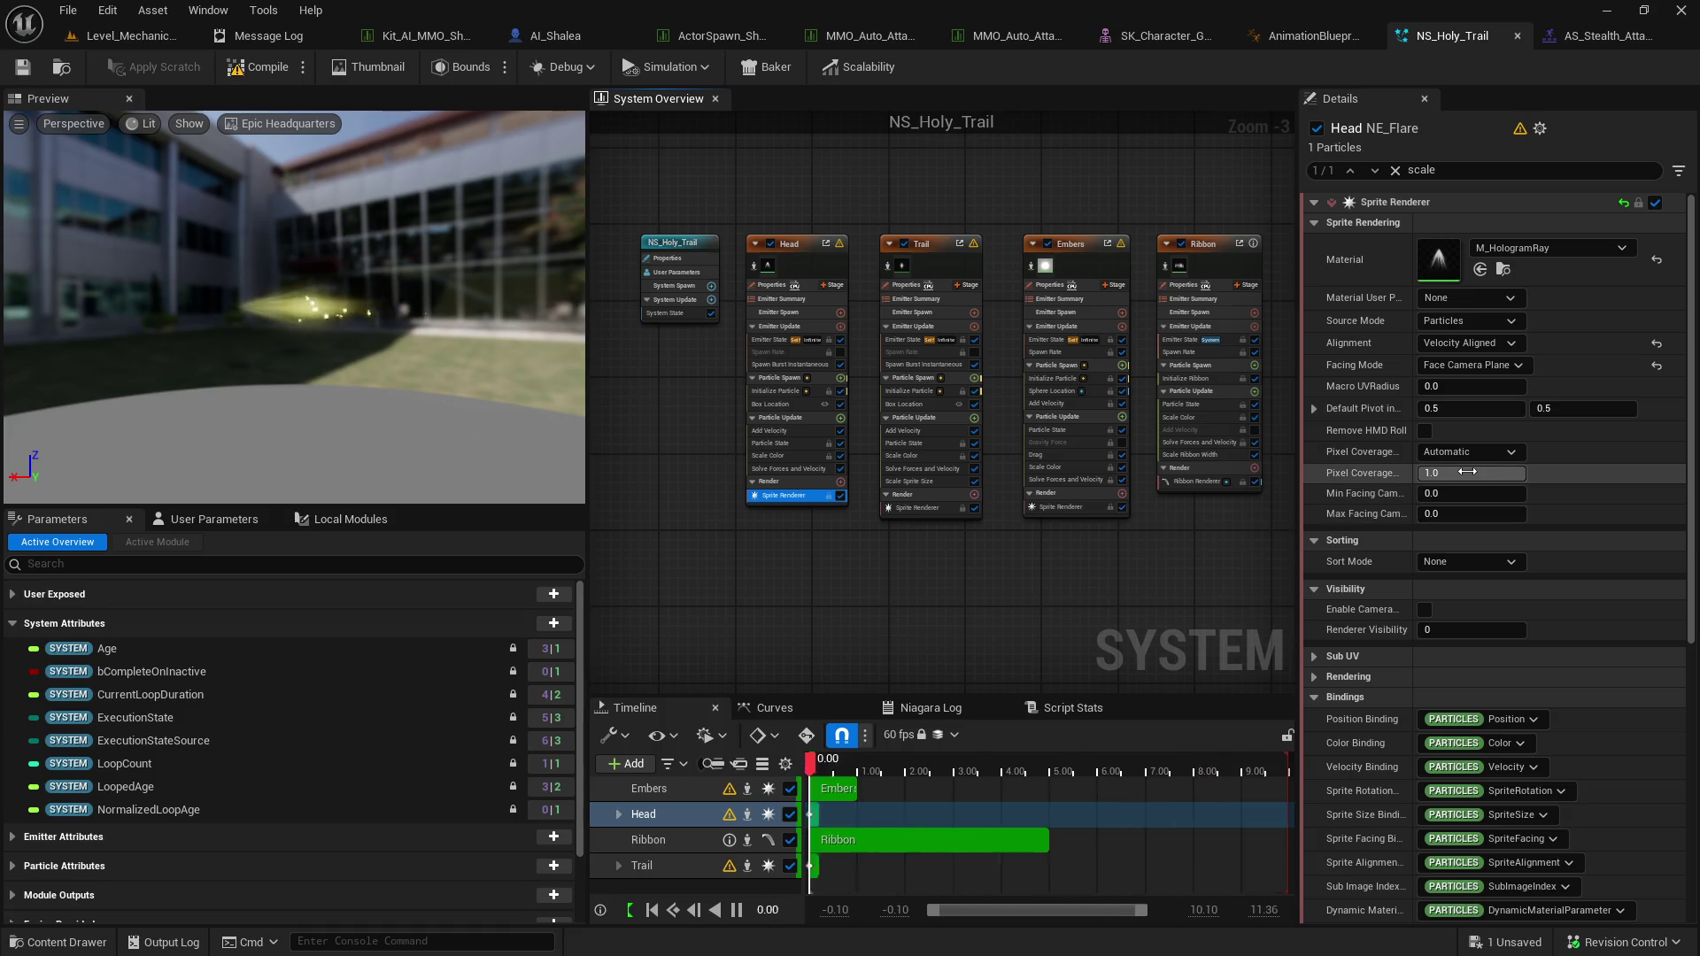
Select the Head emitter and set Scale Color's Scale Curve to 1.0.
left_click(793, 247)
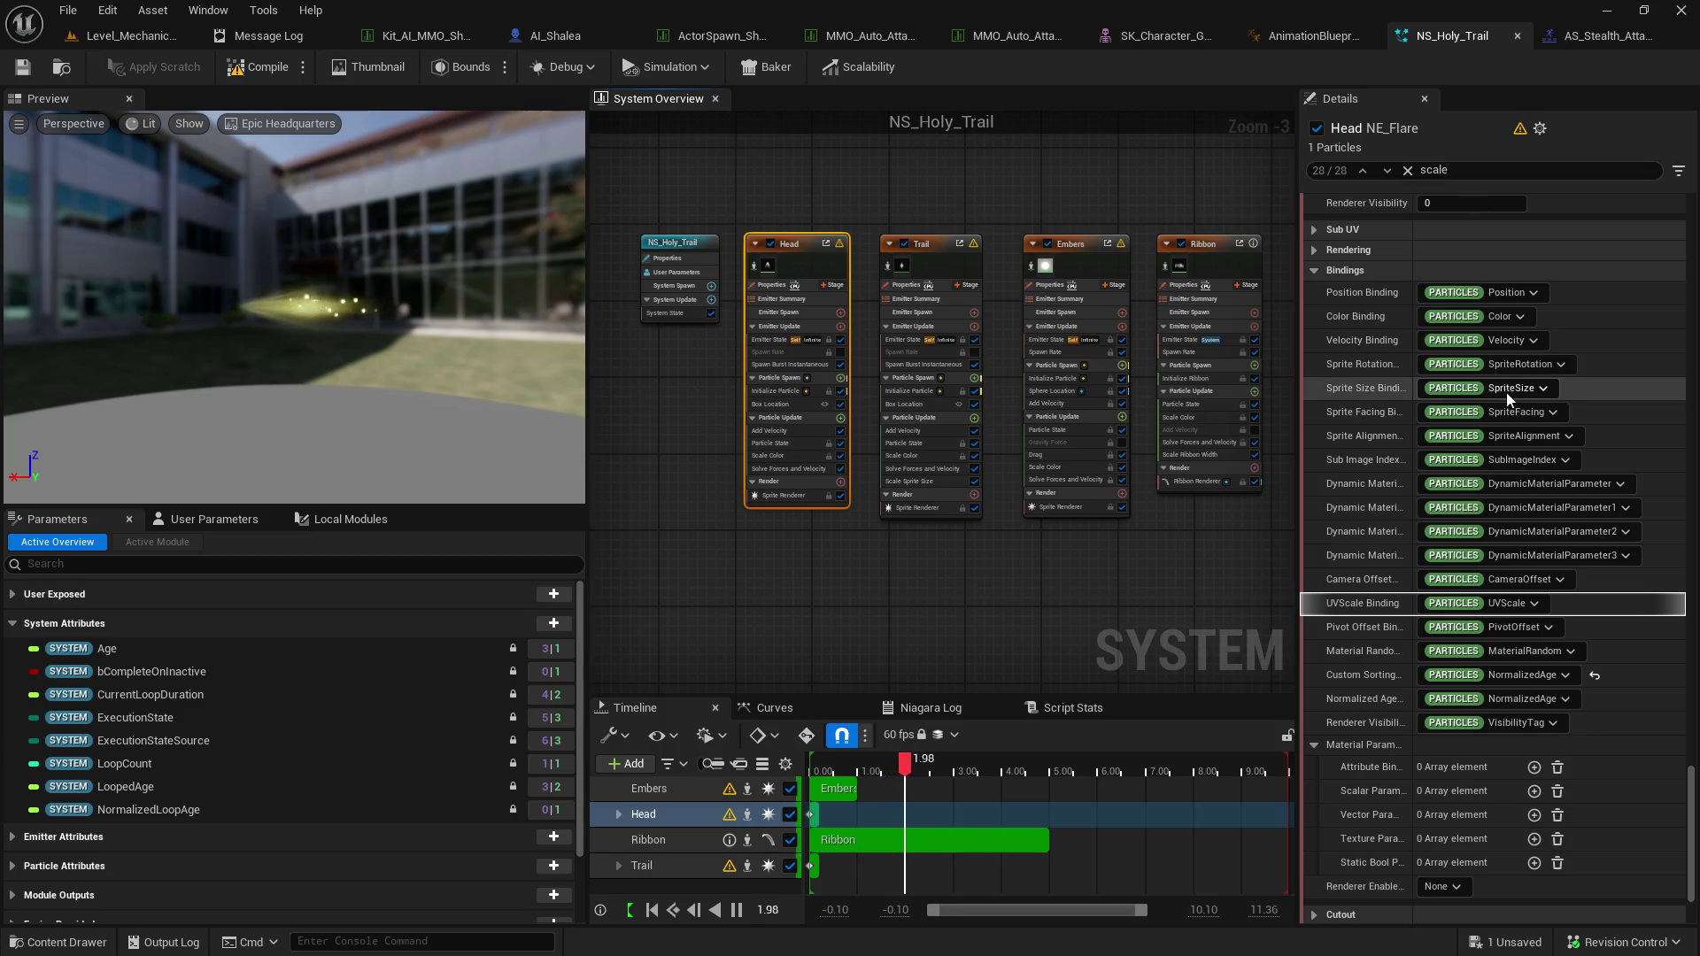
scroll(1508, 389, "down", 2)
scroll(1508, 386, "up", 8)
scroll(1504, 378, "up", 5)
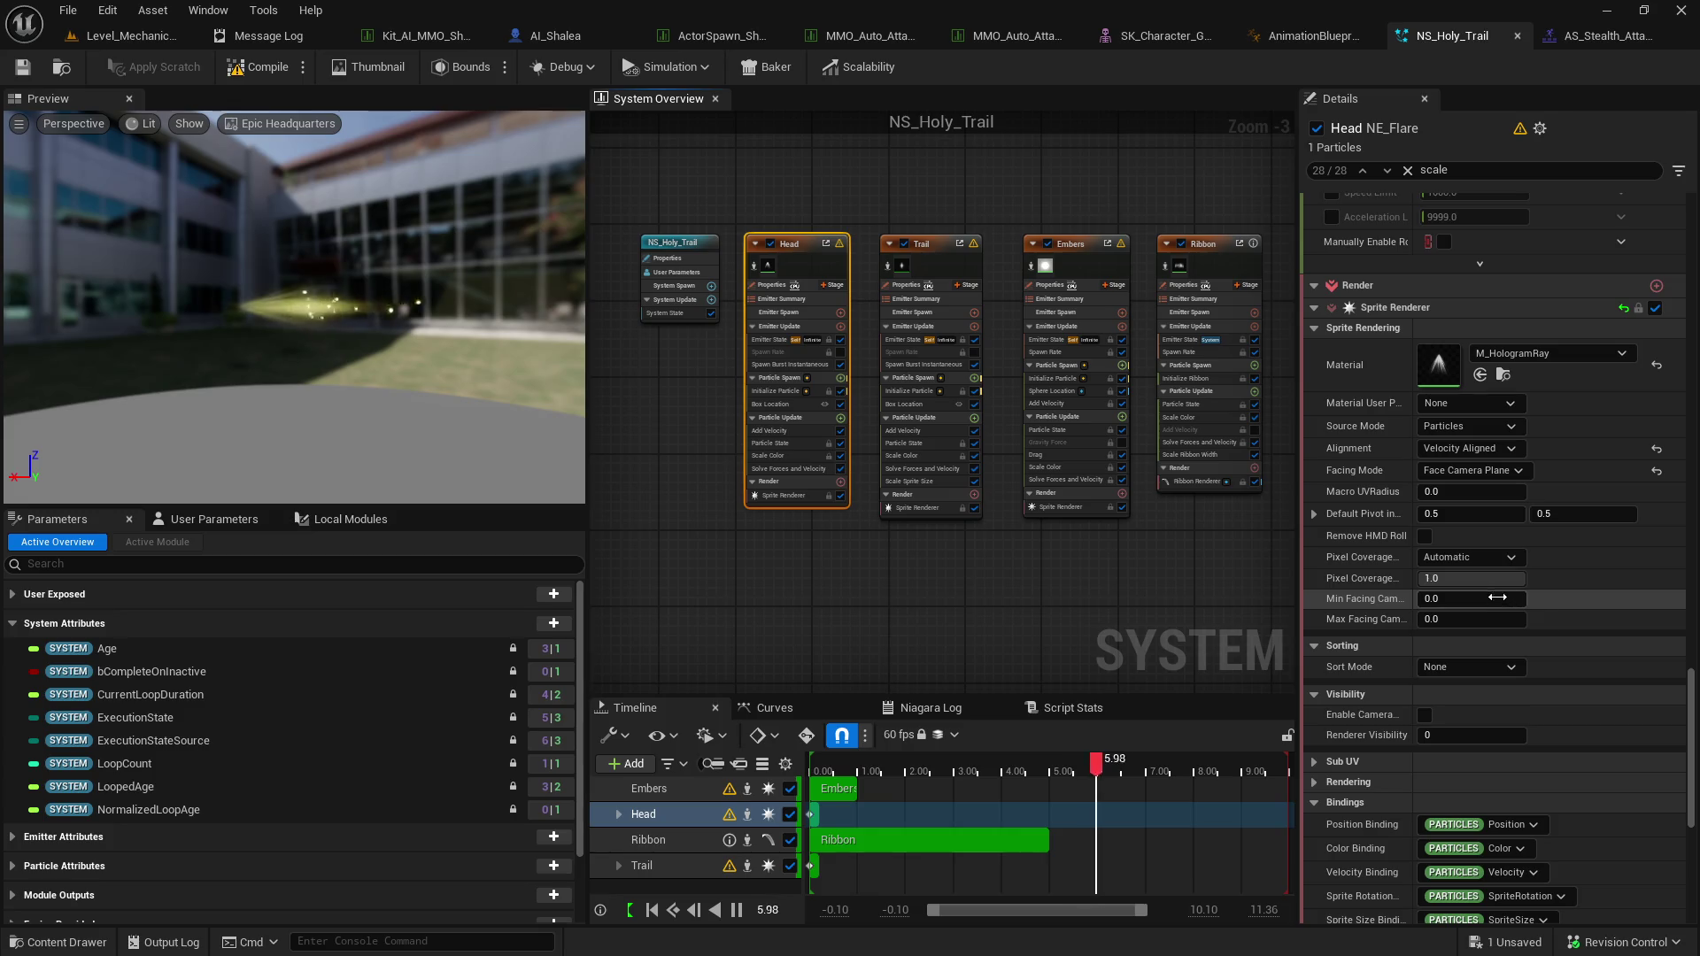
scroll(1502, 537, "up", 1)
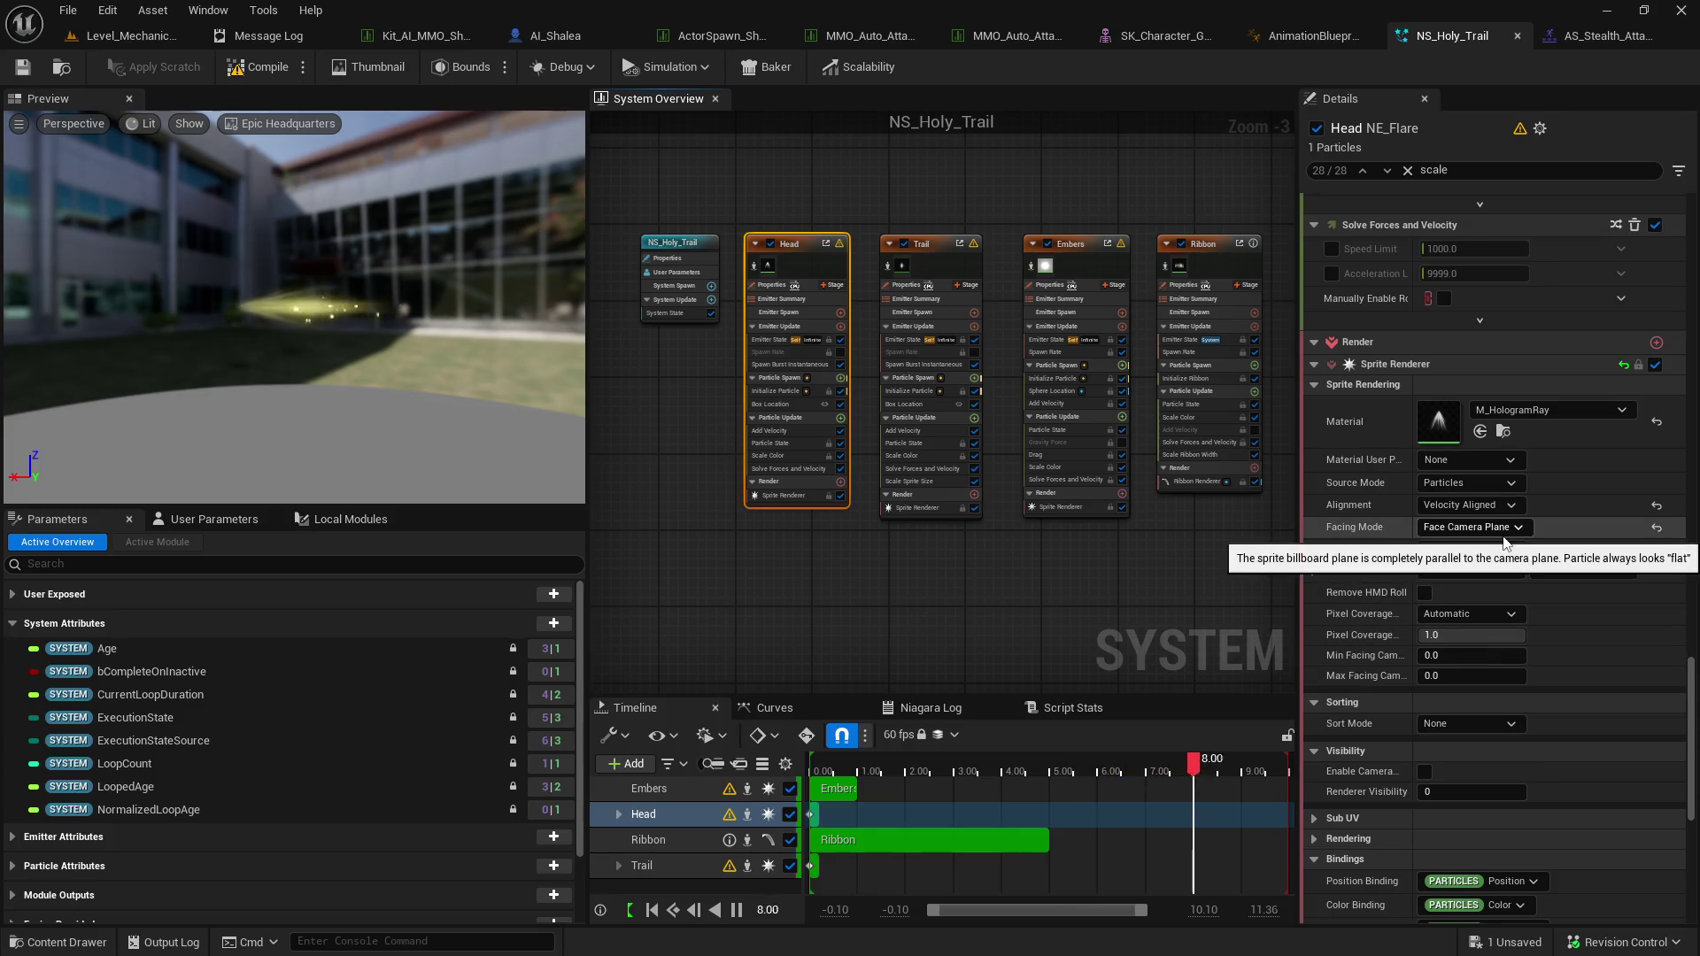
scroll(1501, 534, "up", 8)
scroll(1502, 535, "up", 2)
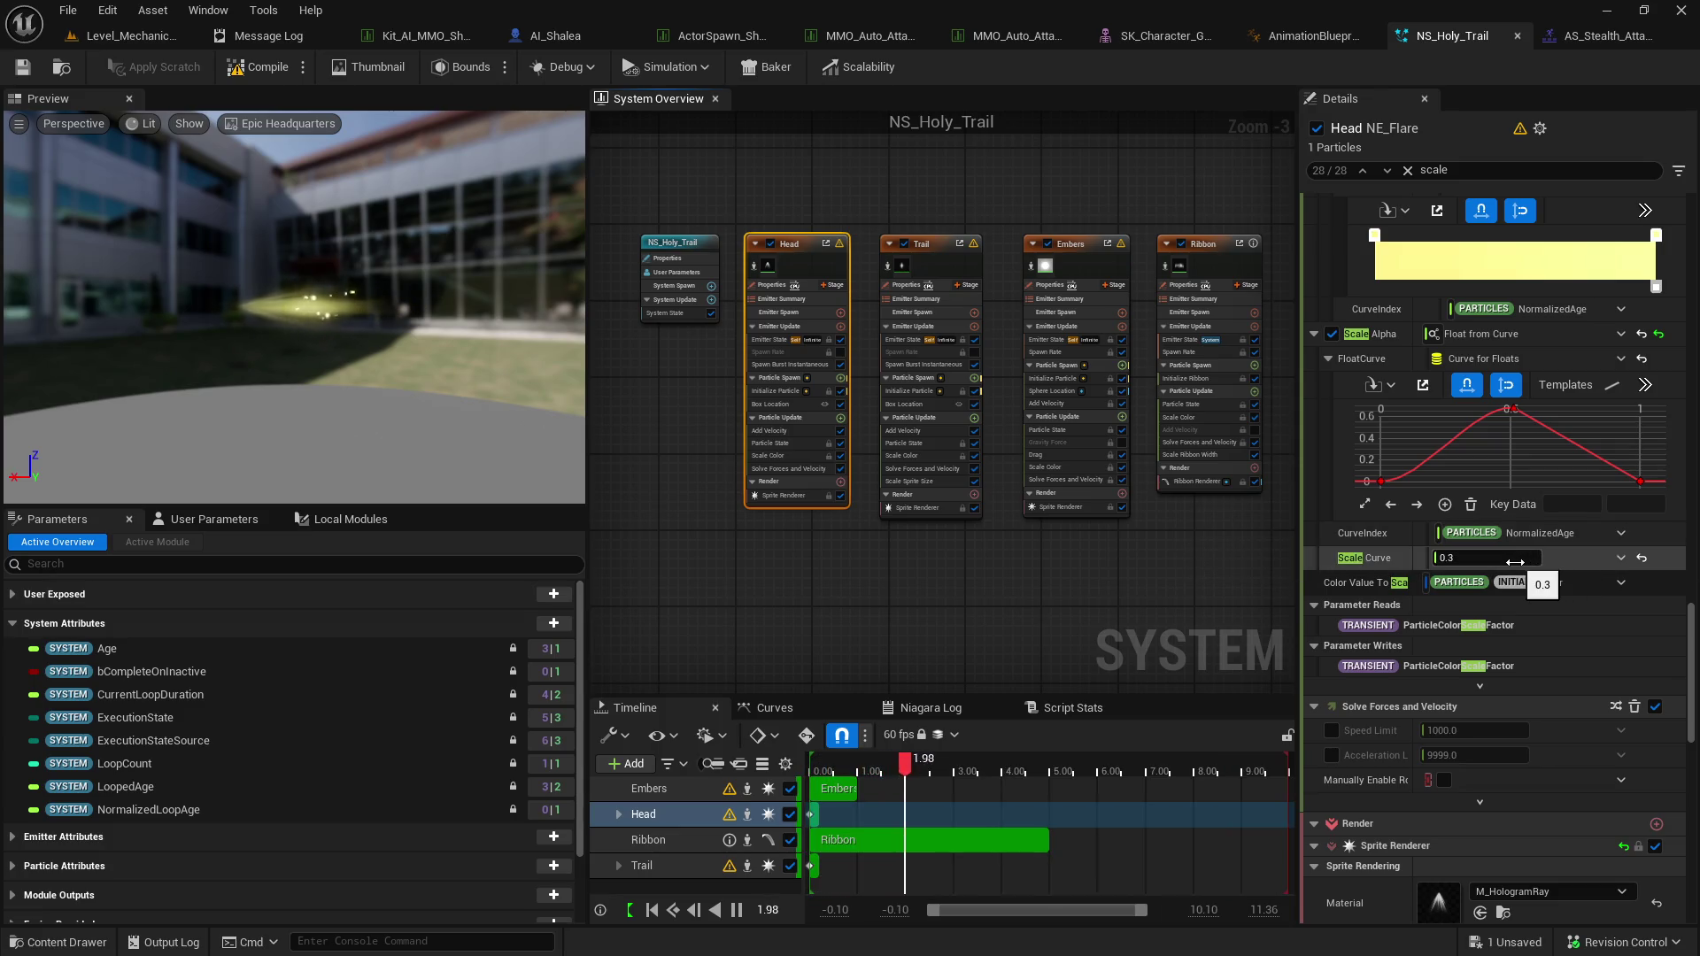
left_click(1514, 559)
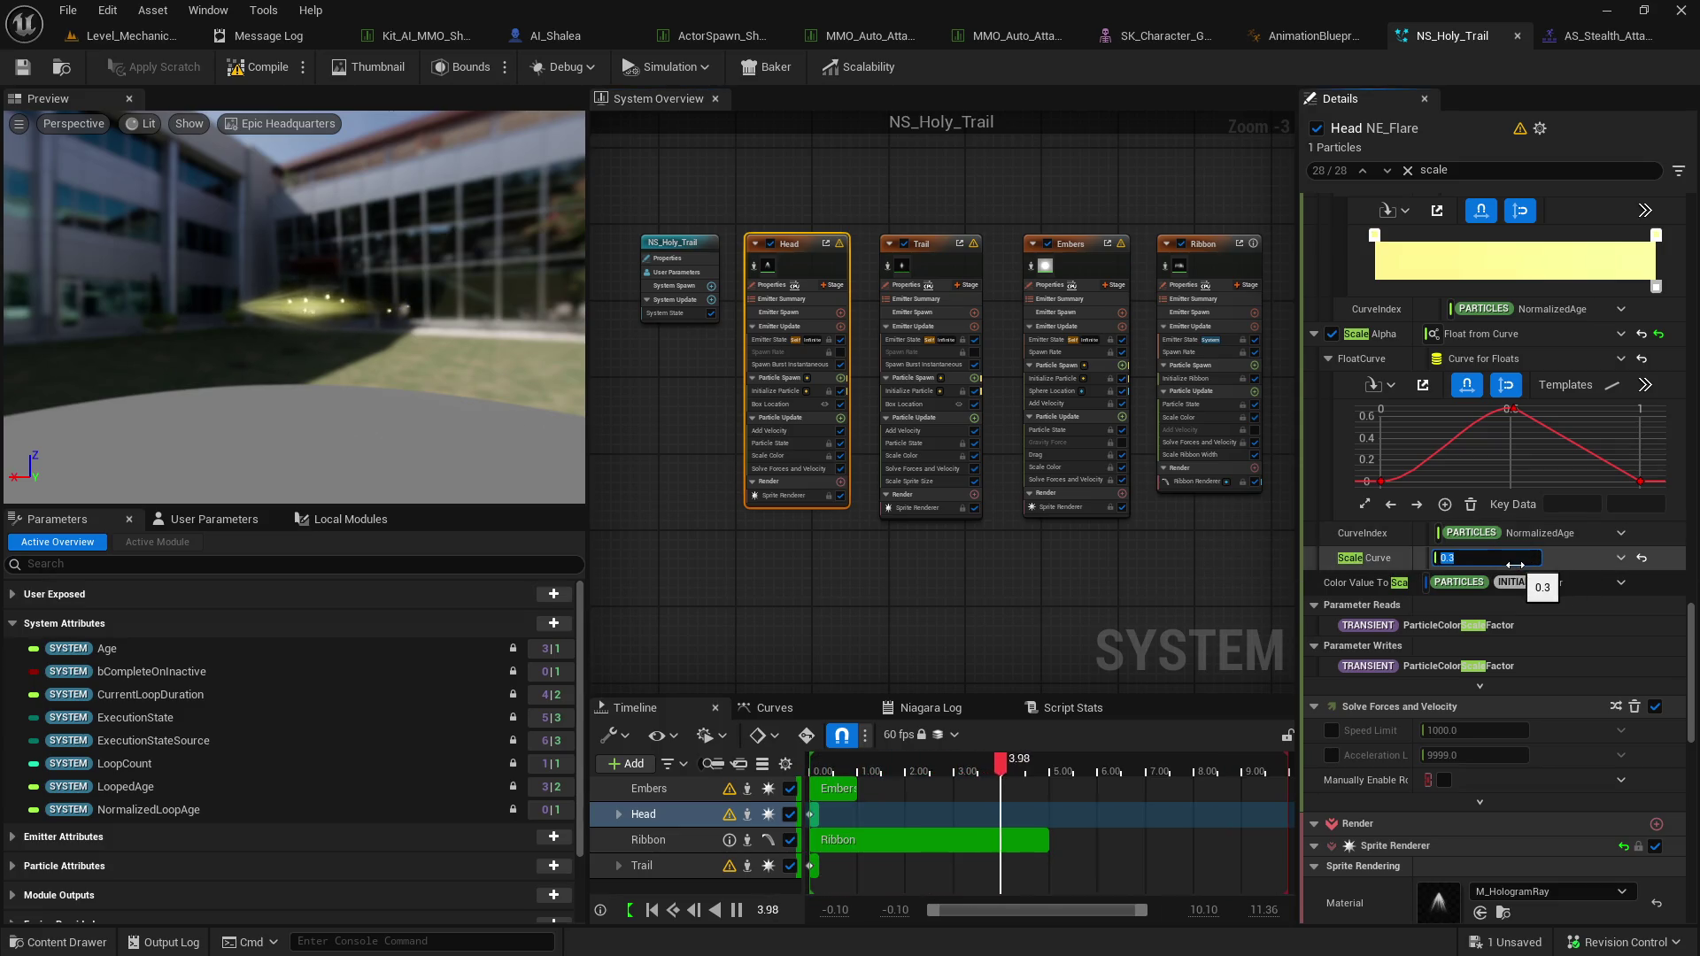
type("1")
key("Return")
Try a Scale Curve of 4.3, then set it back to 0.3.
left_click(1501, 559)
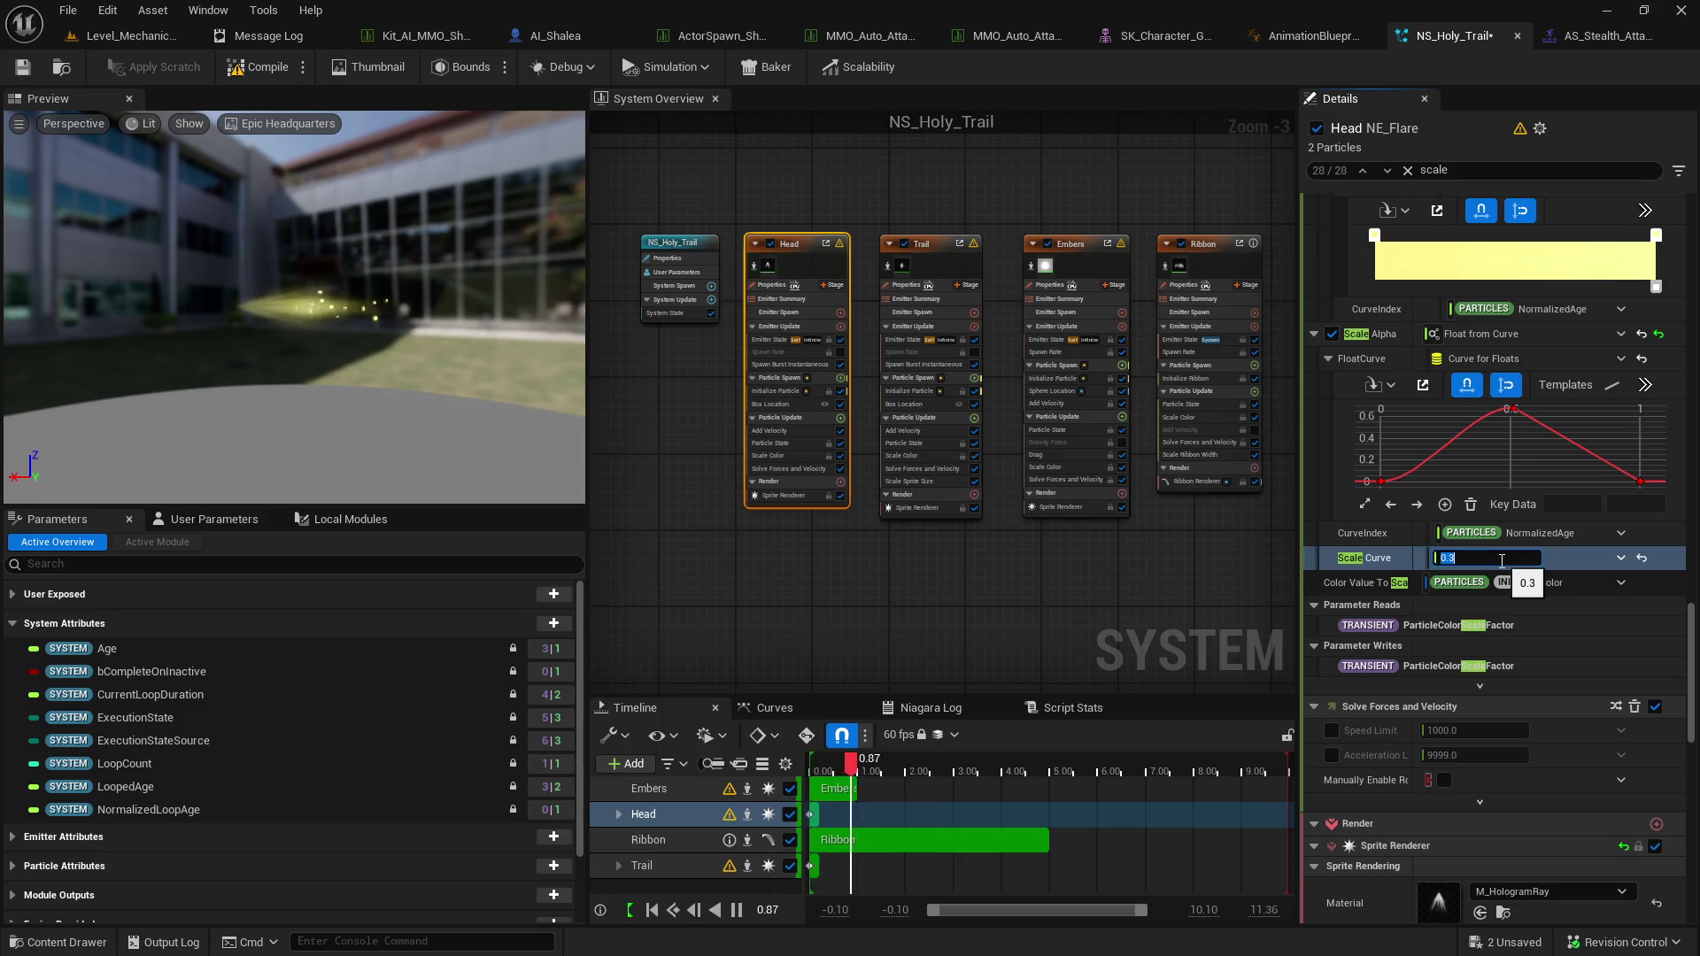
type("4.3")
key("Return")
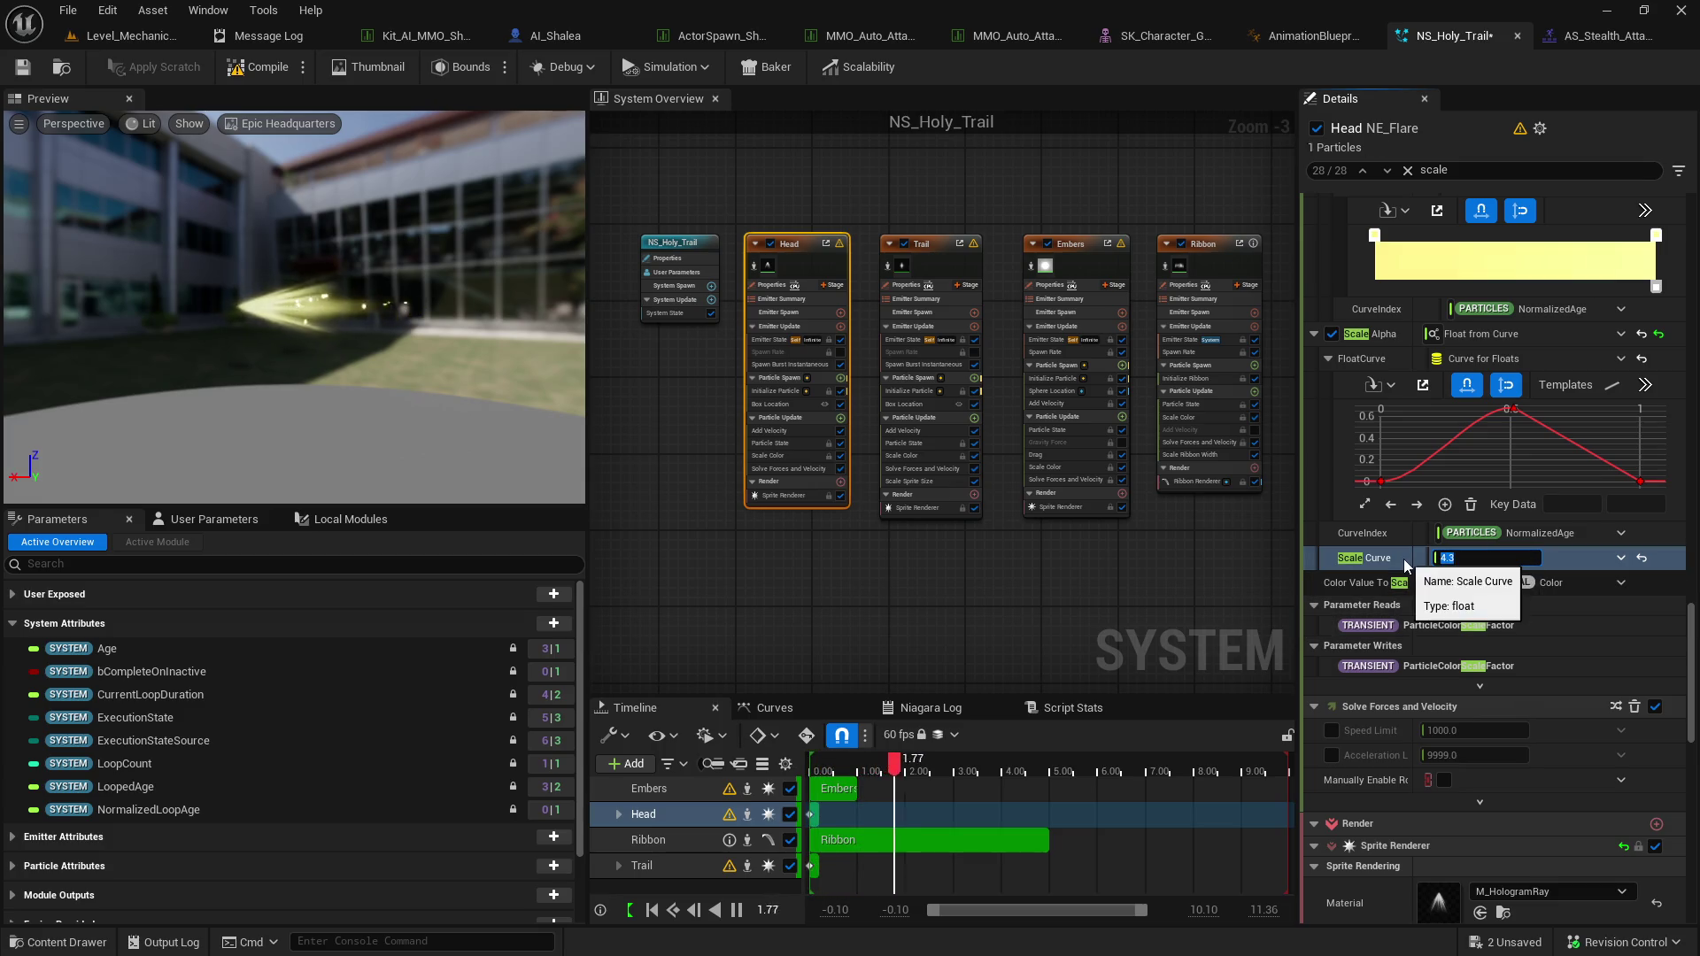
type("0.3")
left_click(1578, 623)
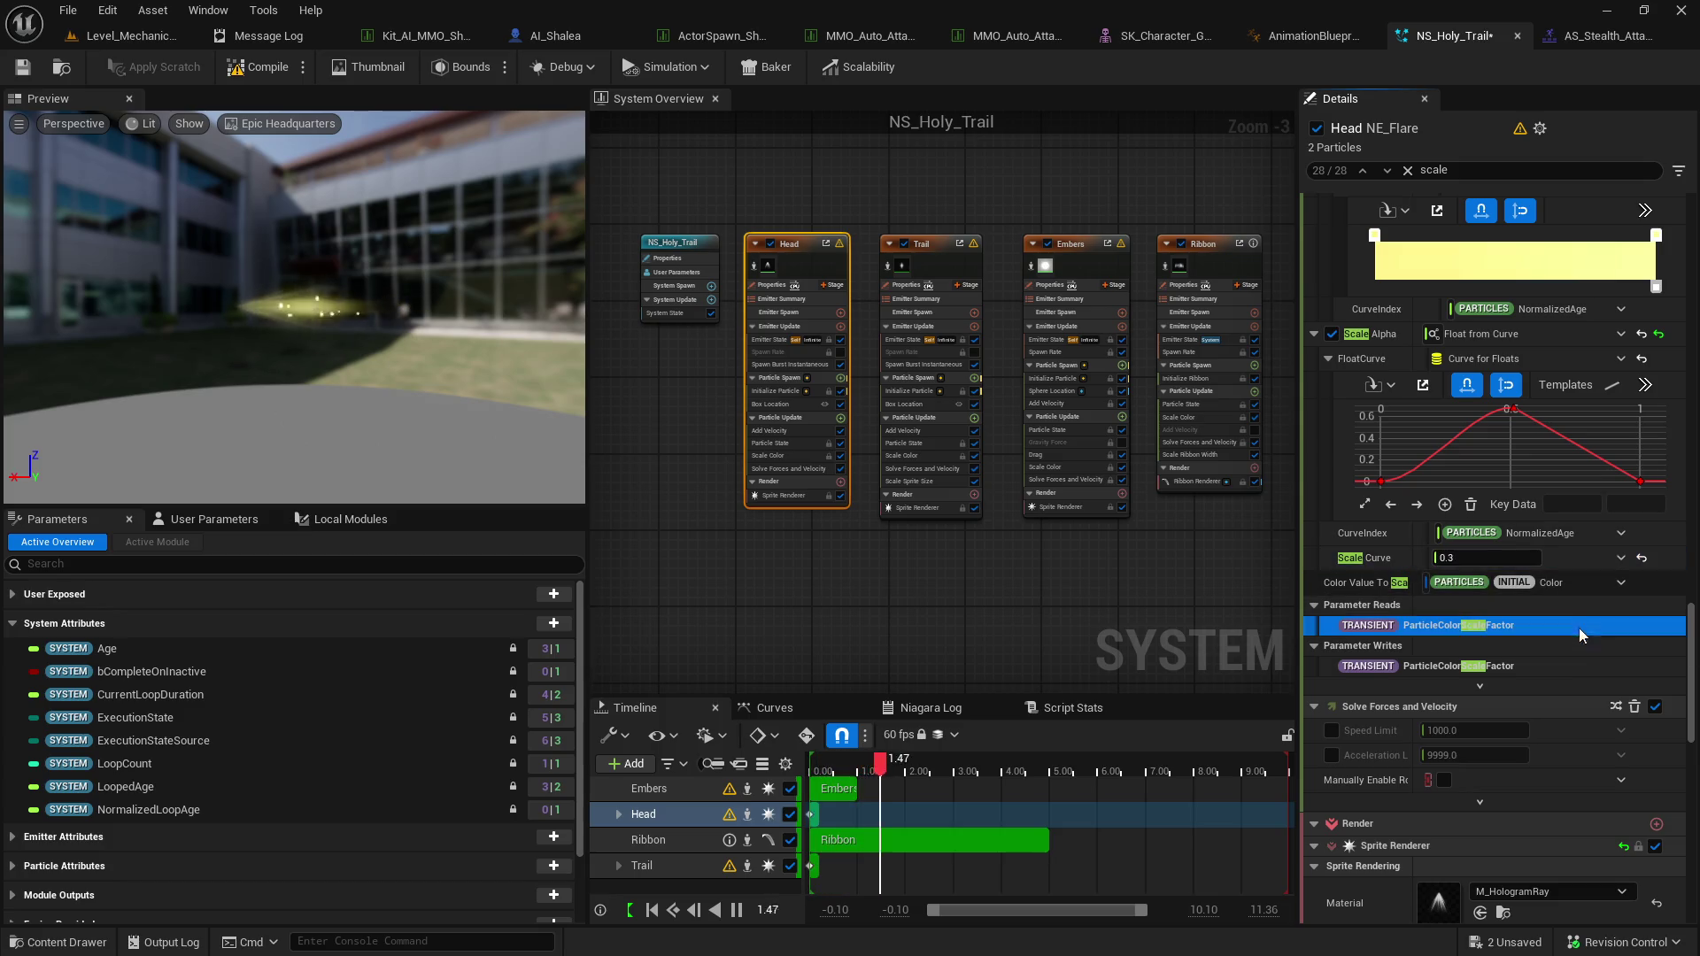
Fit the Scale Alpha curve in view and filter the Details panel for 'sprite si'.
scroll(1579, 655, "up", 3)
scroll(1579, 673, "up", 2)
key("f")
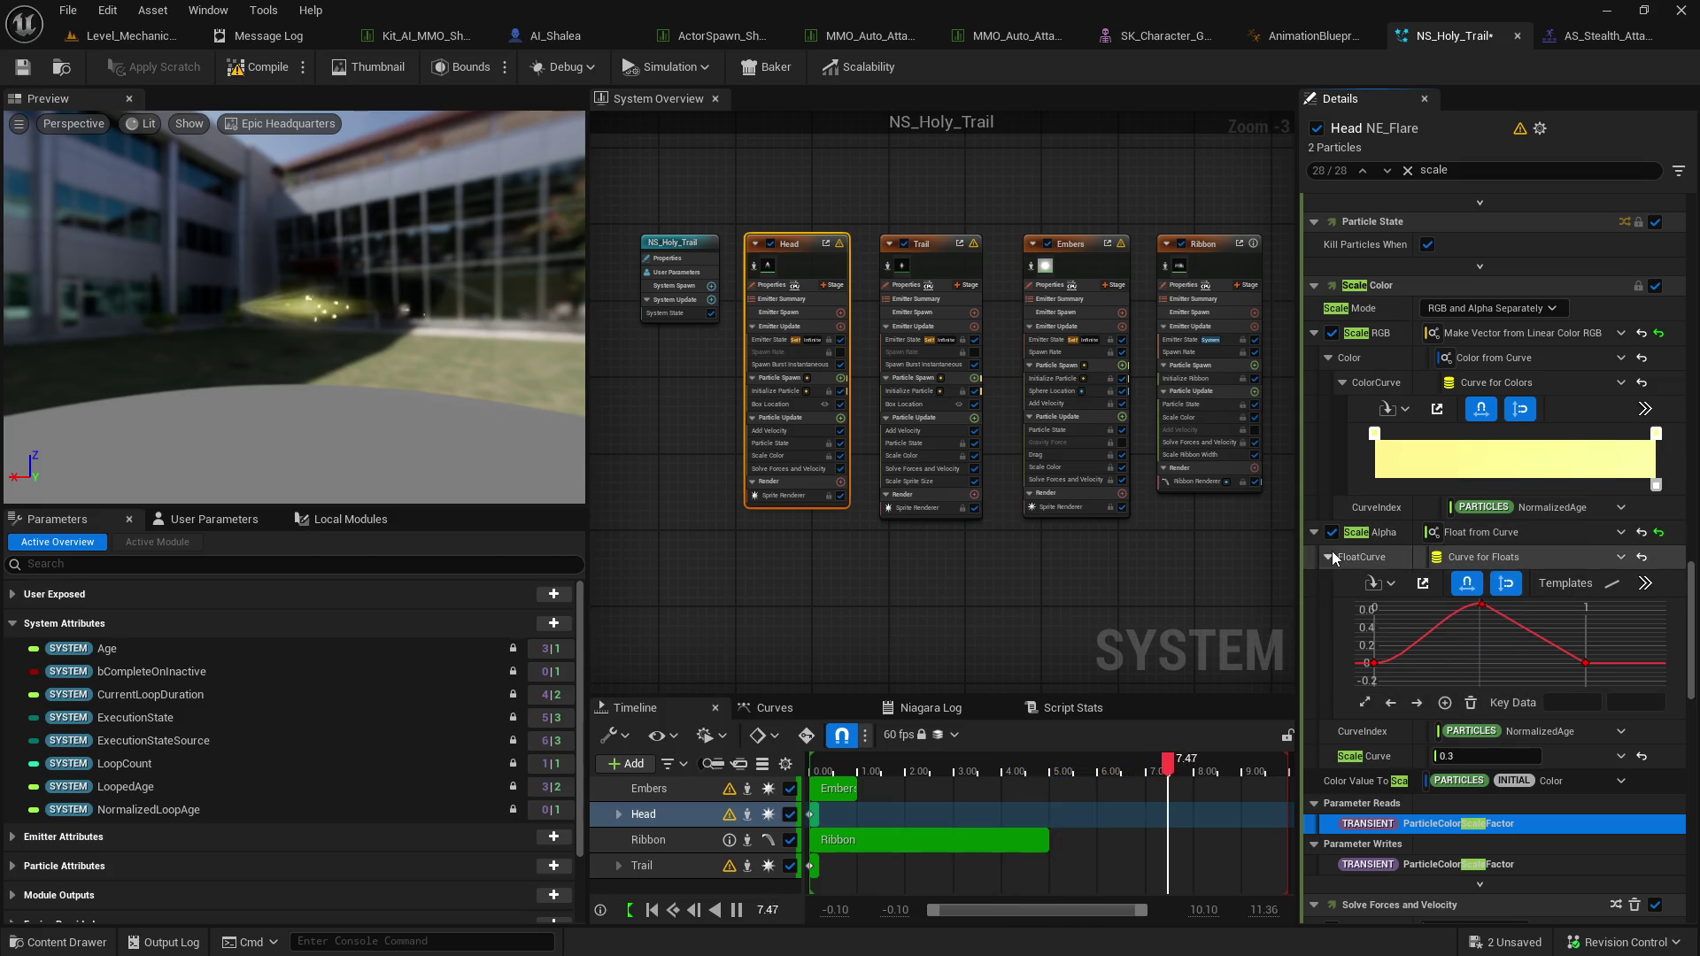
left_click(1407, 170)
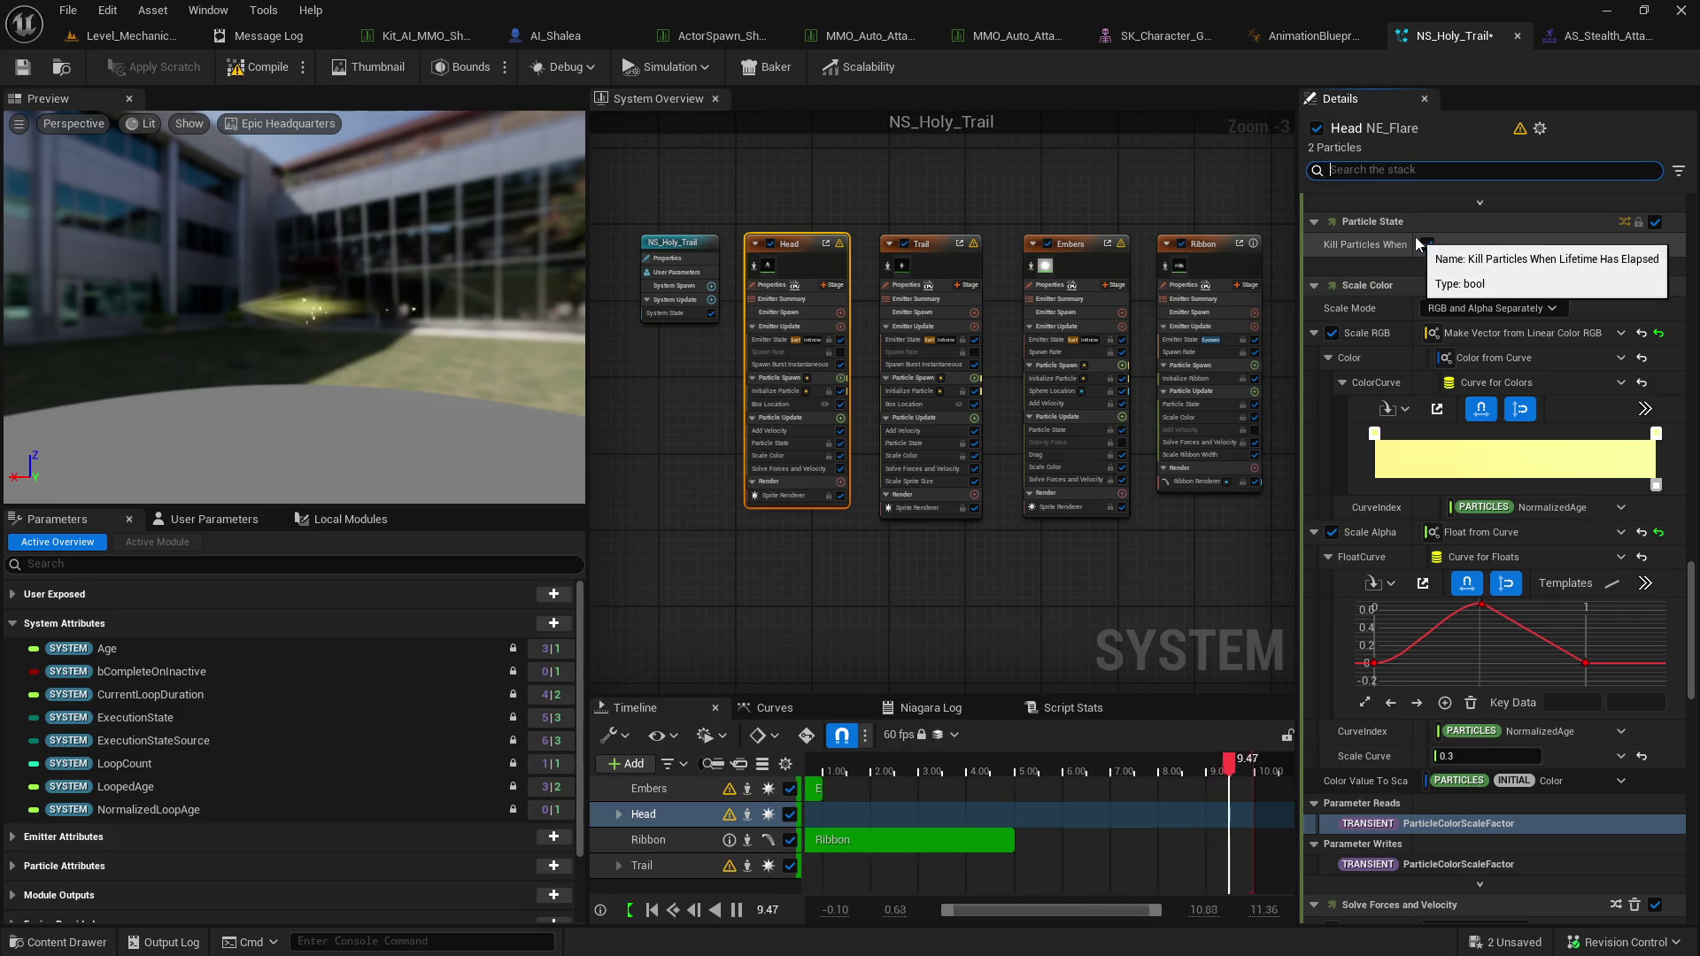
type("sprite si")
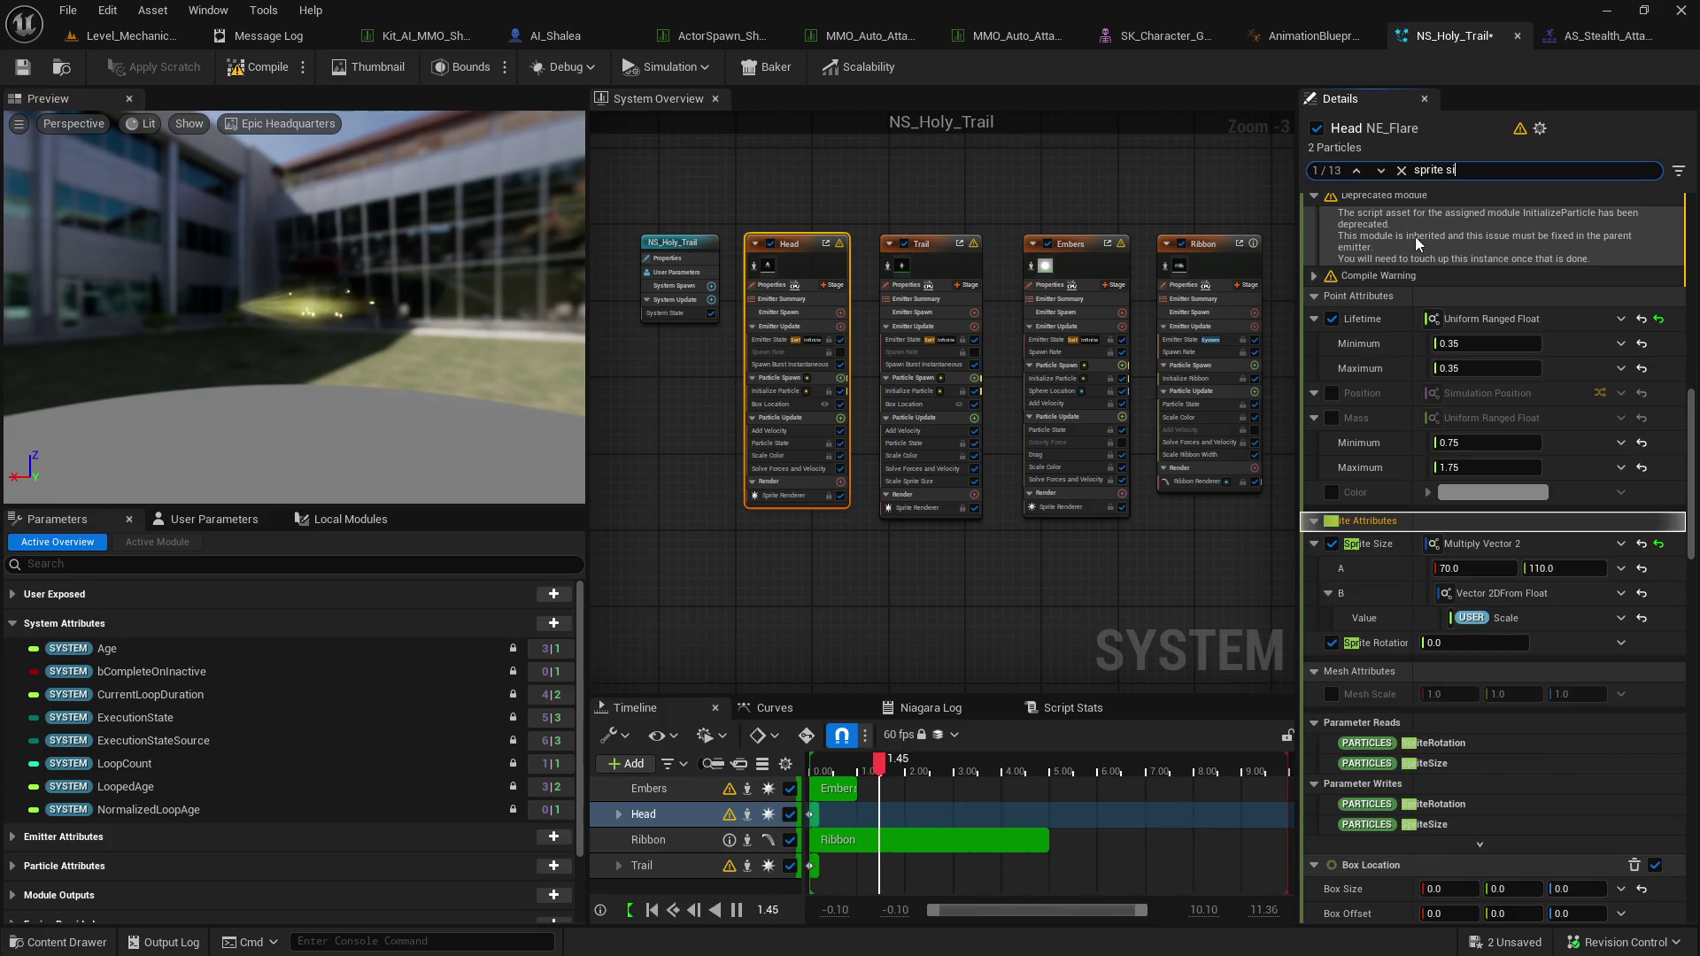
Try a Lifetime of 3.0, then undo it back to 0.35.
left_click(1509, 348)
type("2")
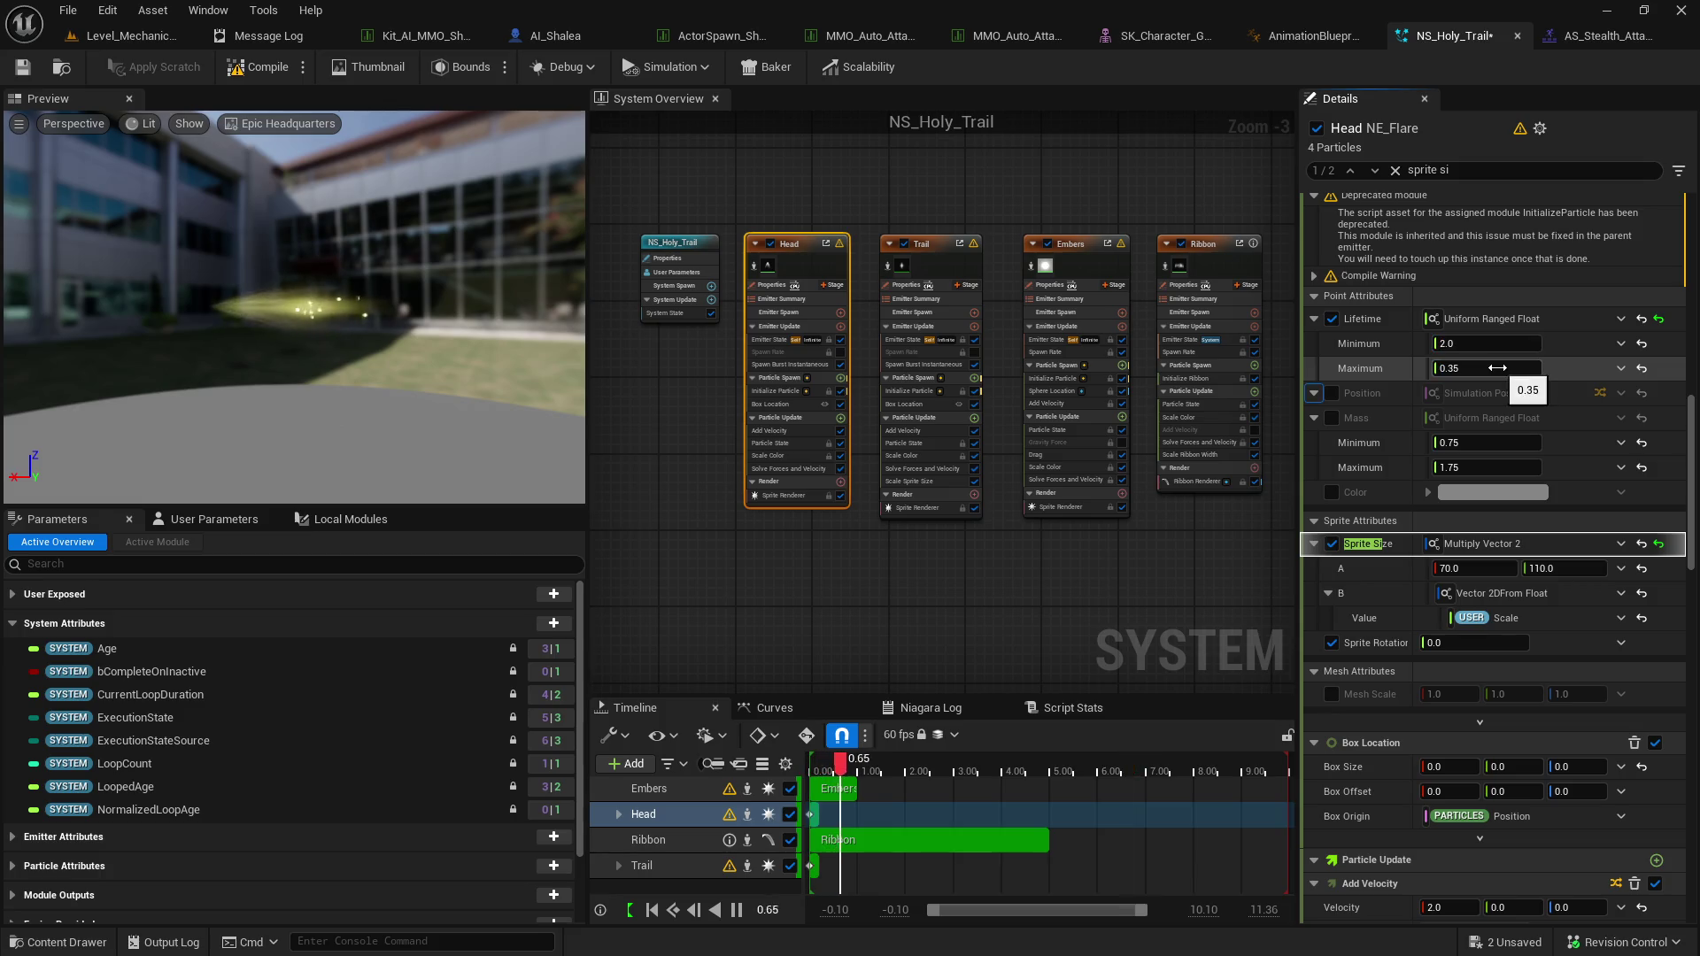
type("3")
key("Return")
left_click(1551, 353)
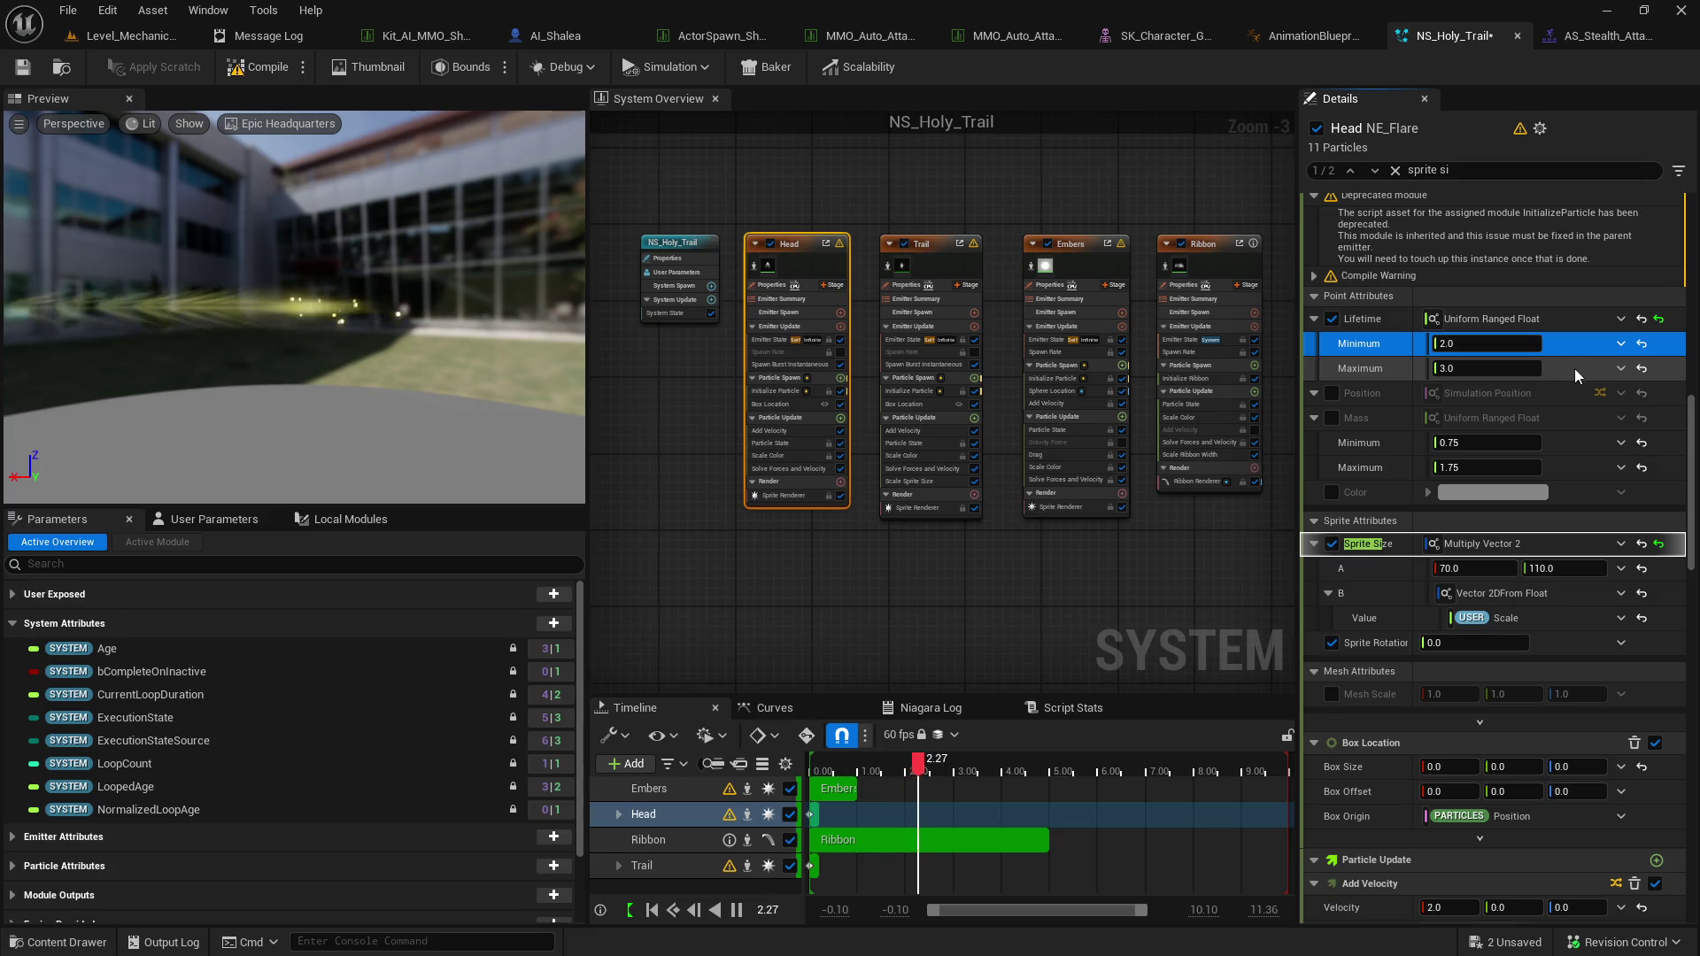
key("ctrl+z")
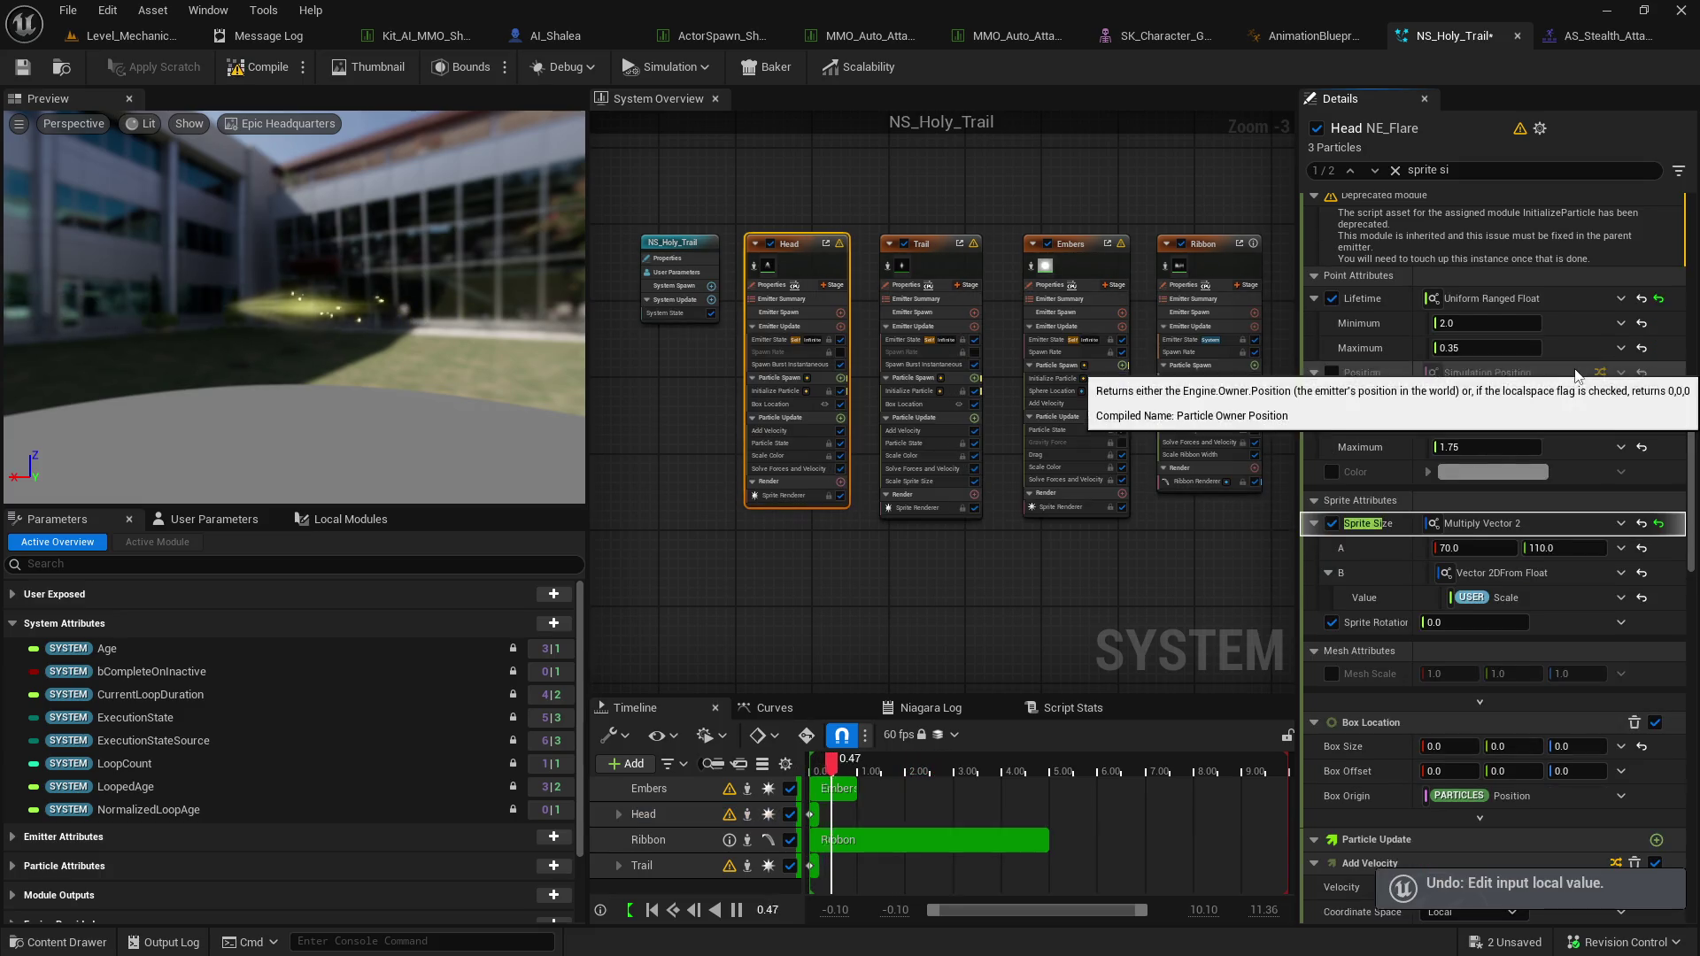
key("ctrl+z")
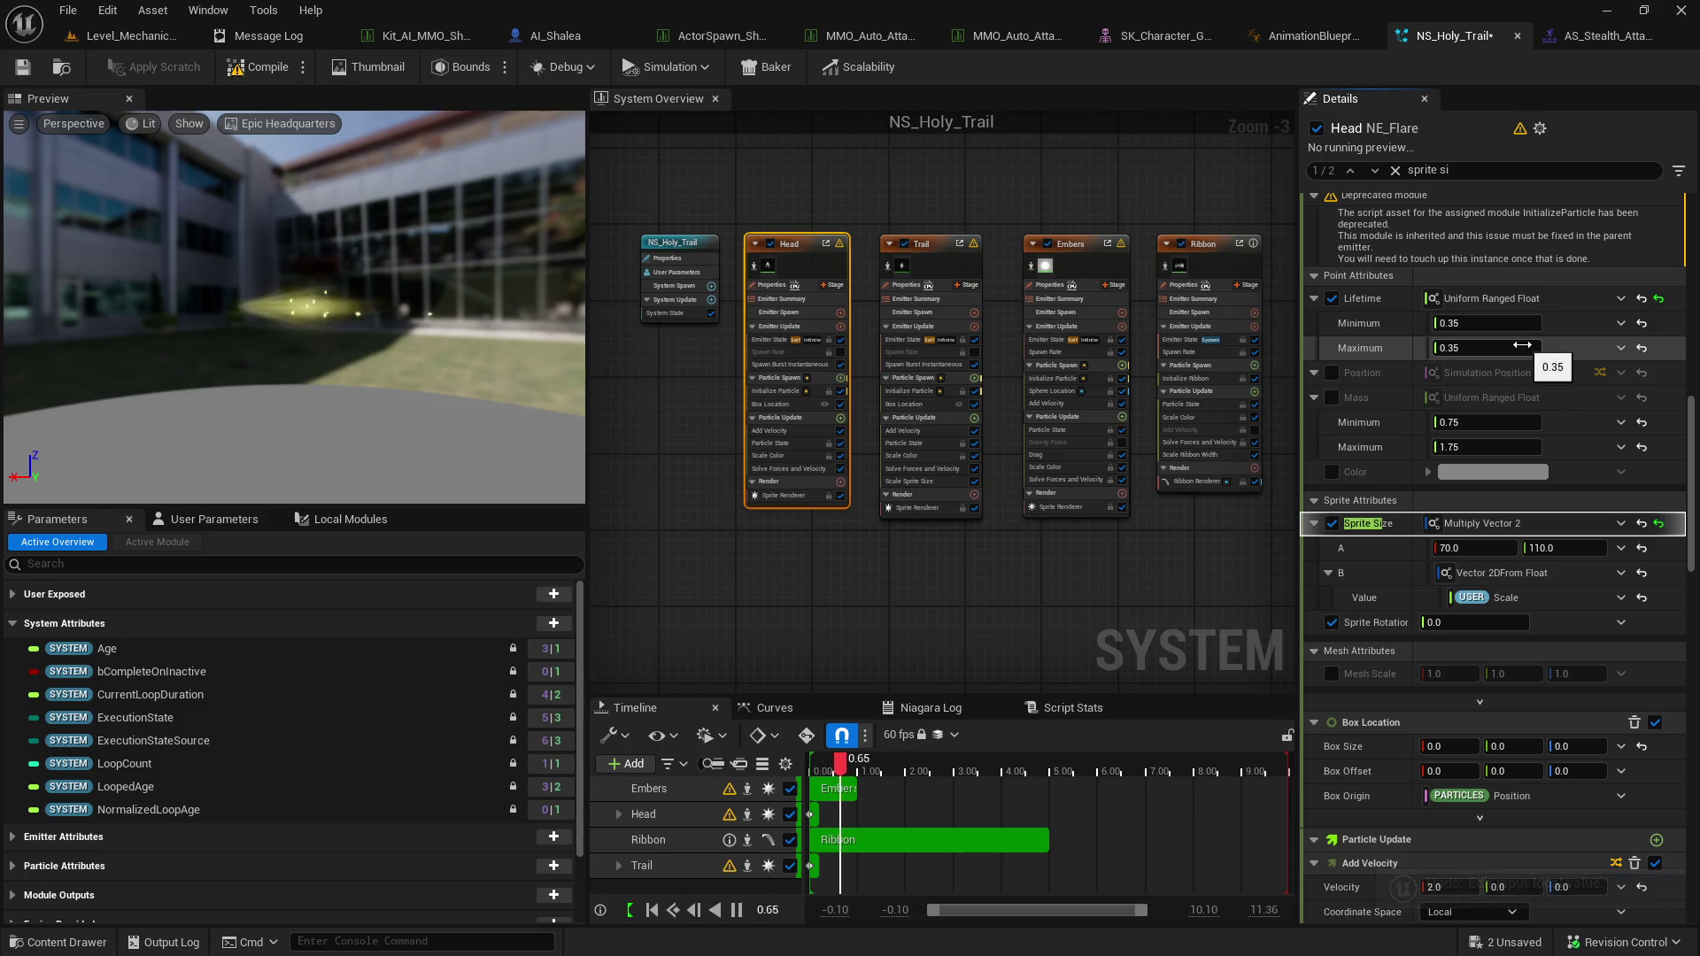
key("ctrl+y")
key("ctrl+y")
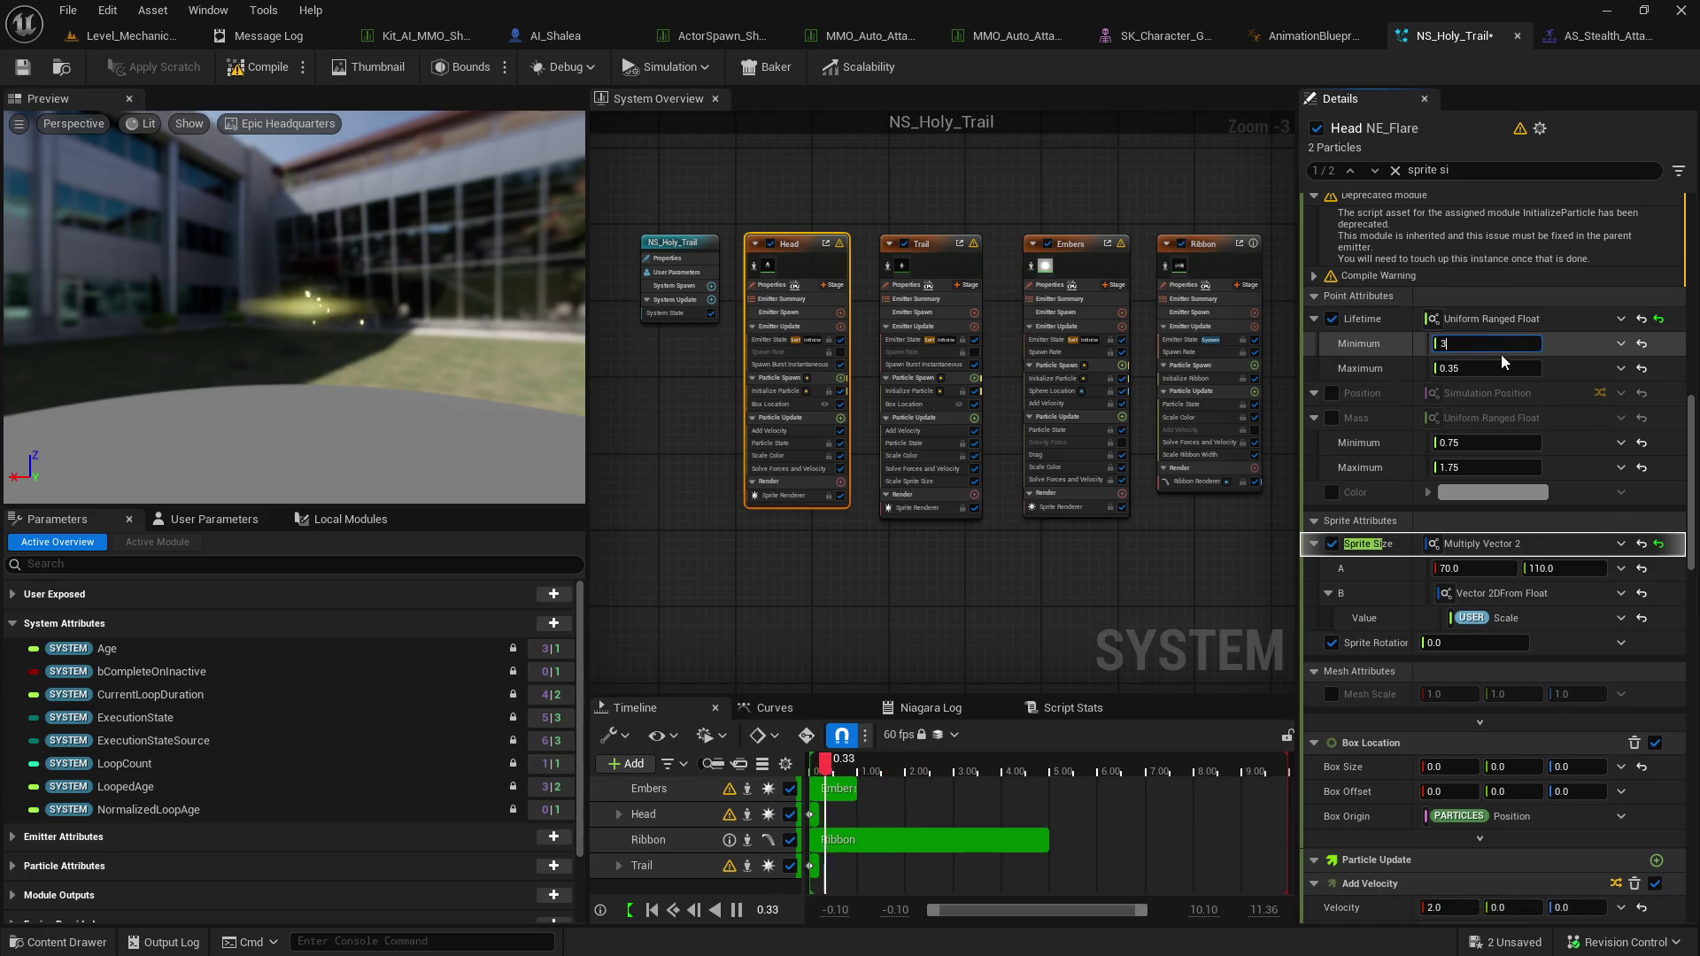
left_click(1544, 372)
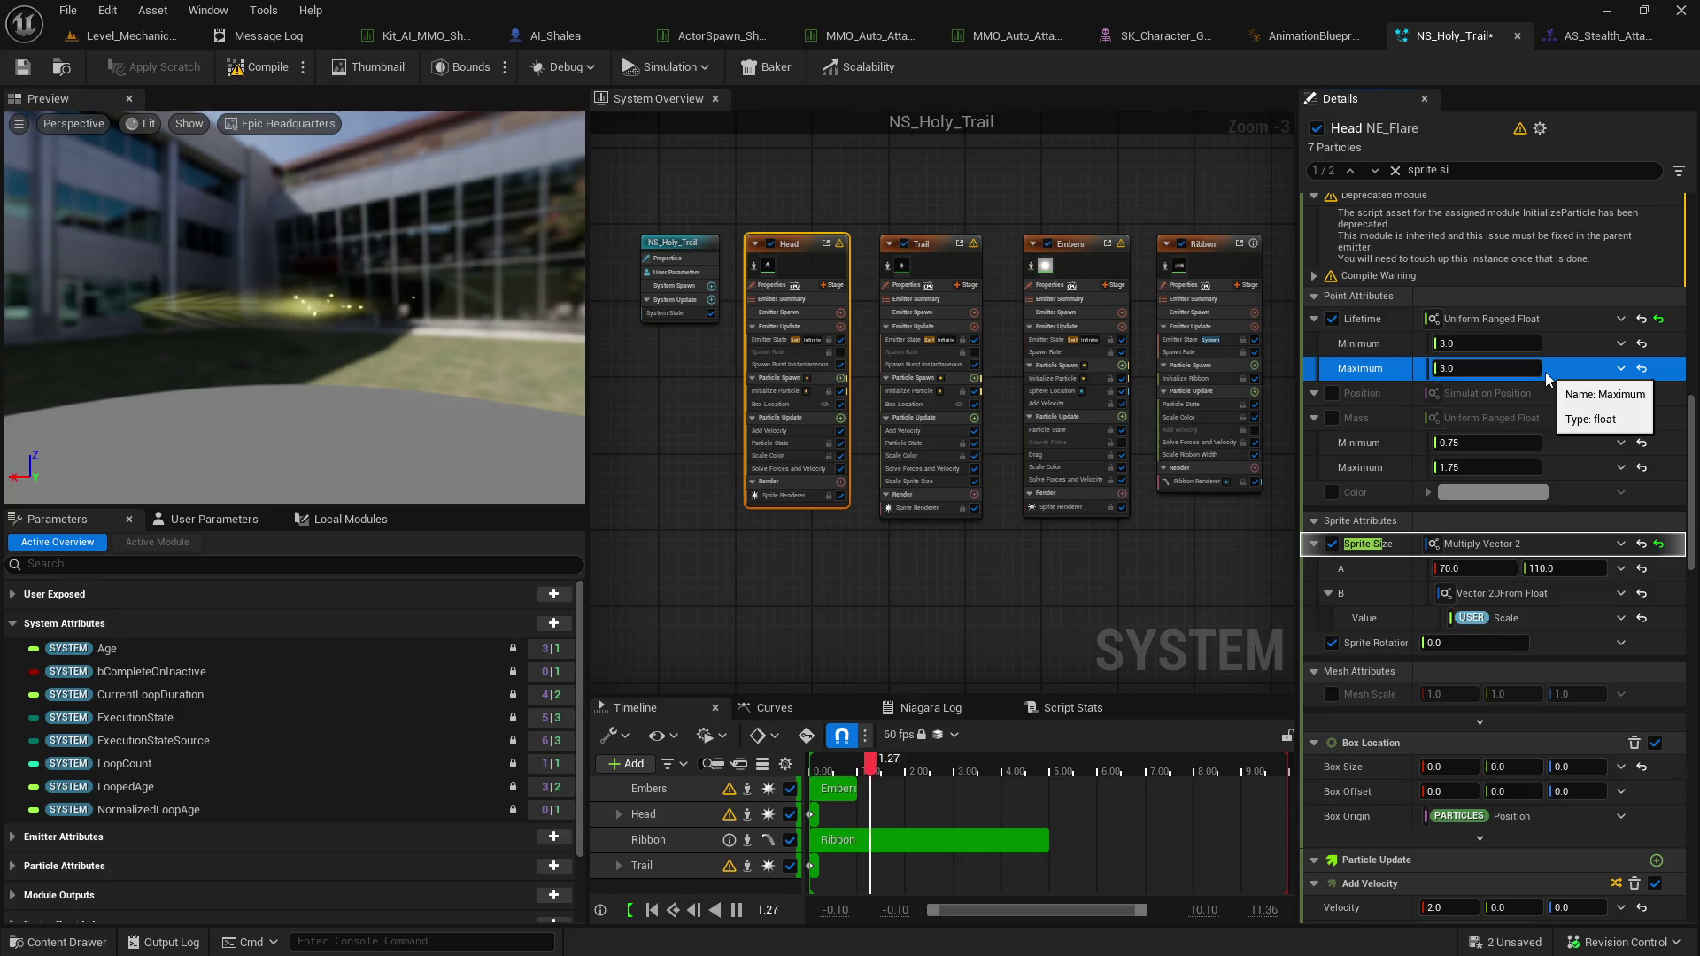
left_click(1505, 345)
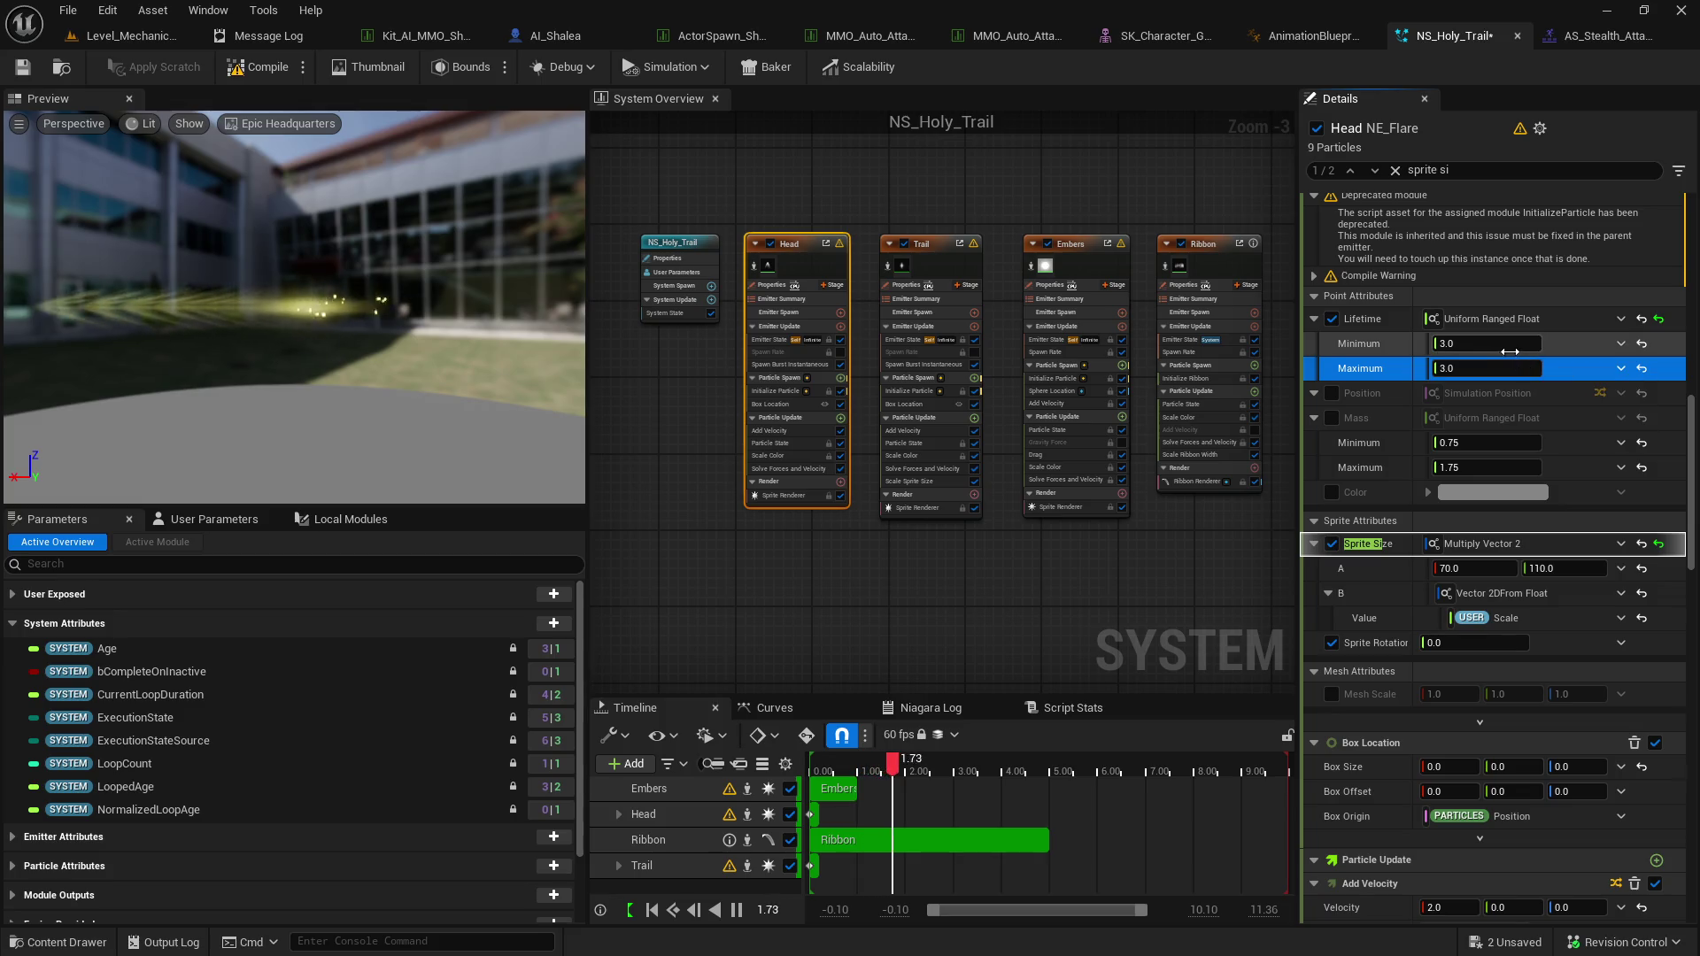
left_click(1555, 359)
key("ctrl+z")
key("ctrl+z")
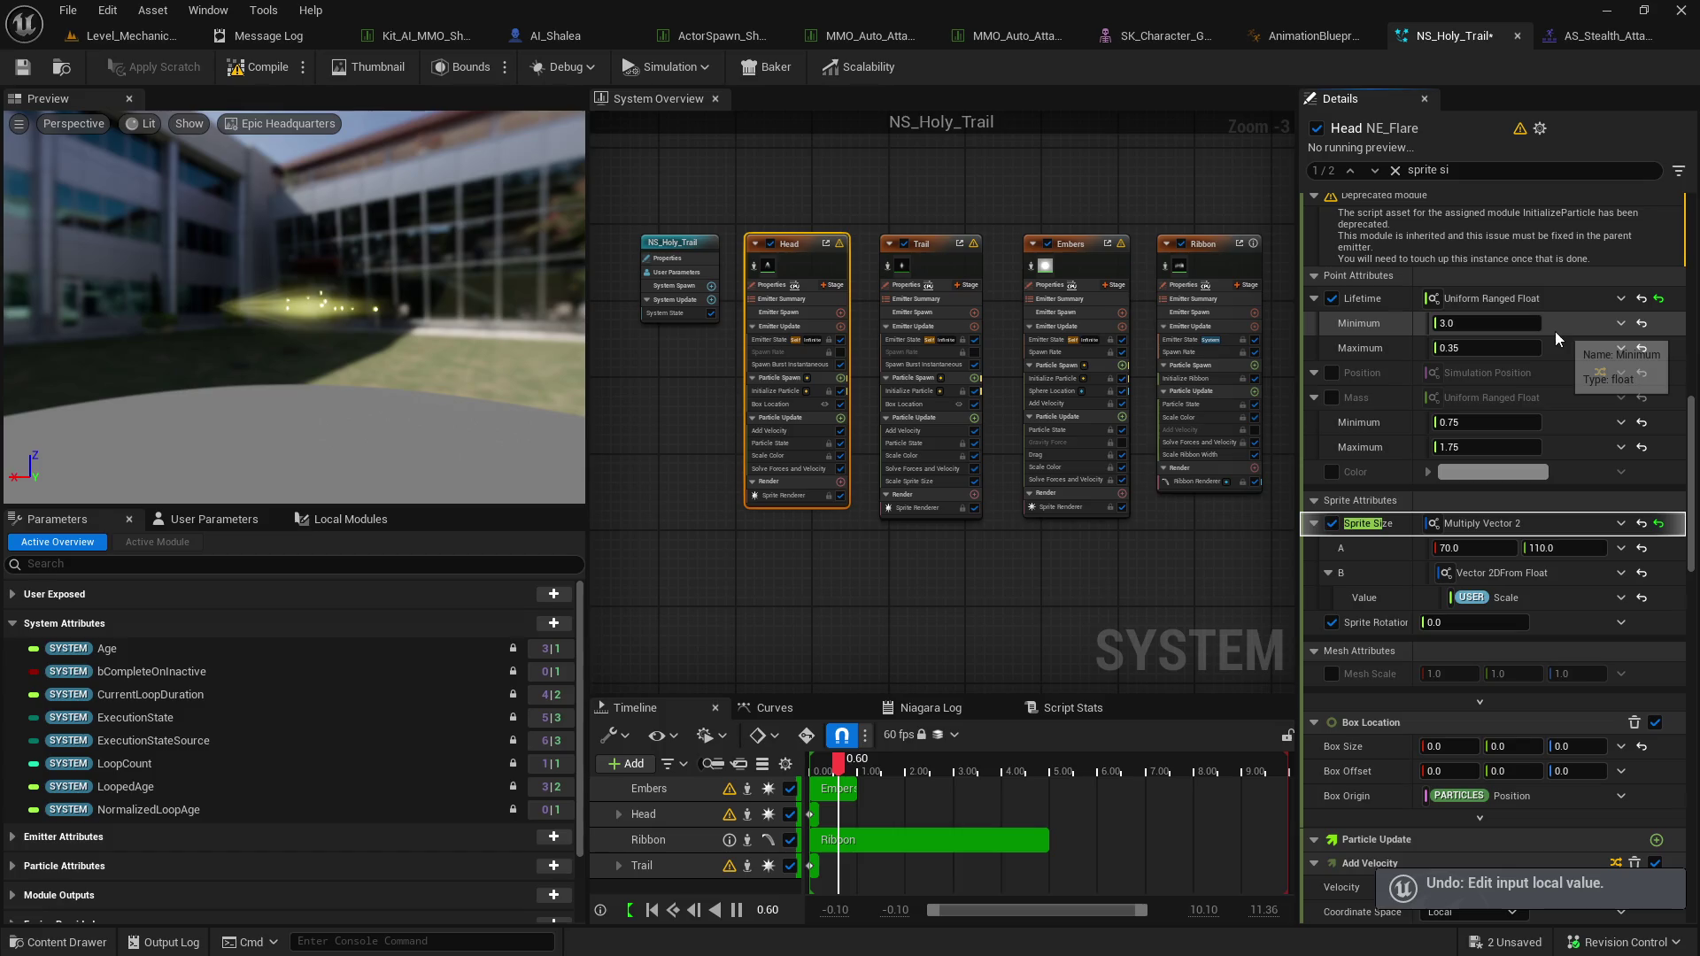
left_click(1481, 460)
type("3")
Try a Mass Maximum of 3.0, undo it, and set Sprite Size A's first value to 200.
left_click(1560, 473)
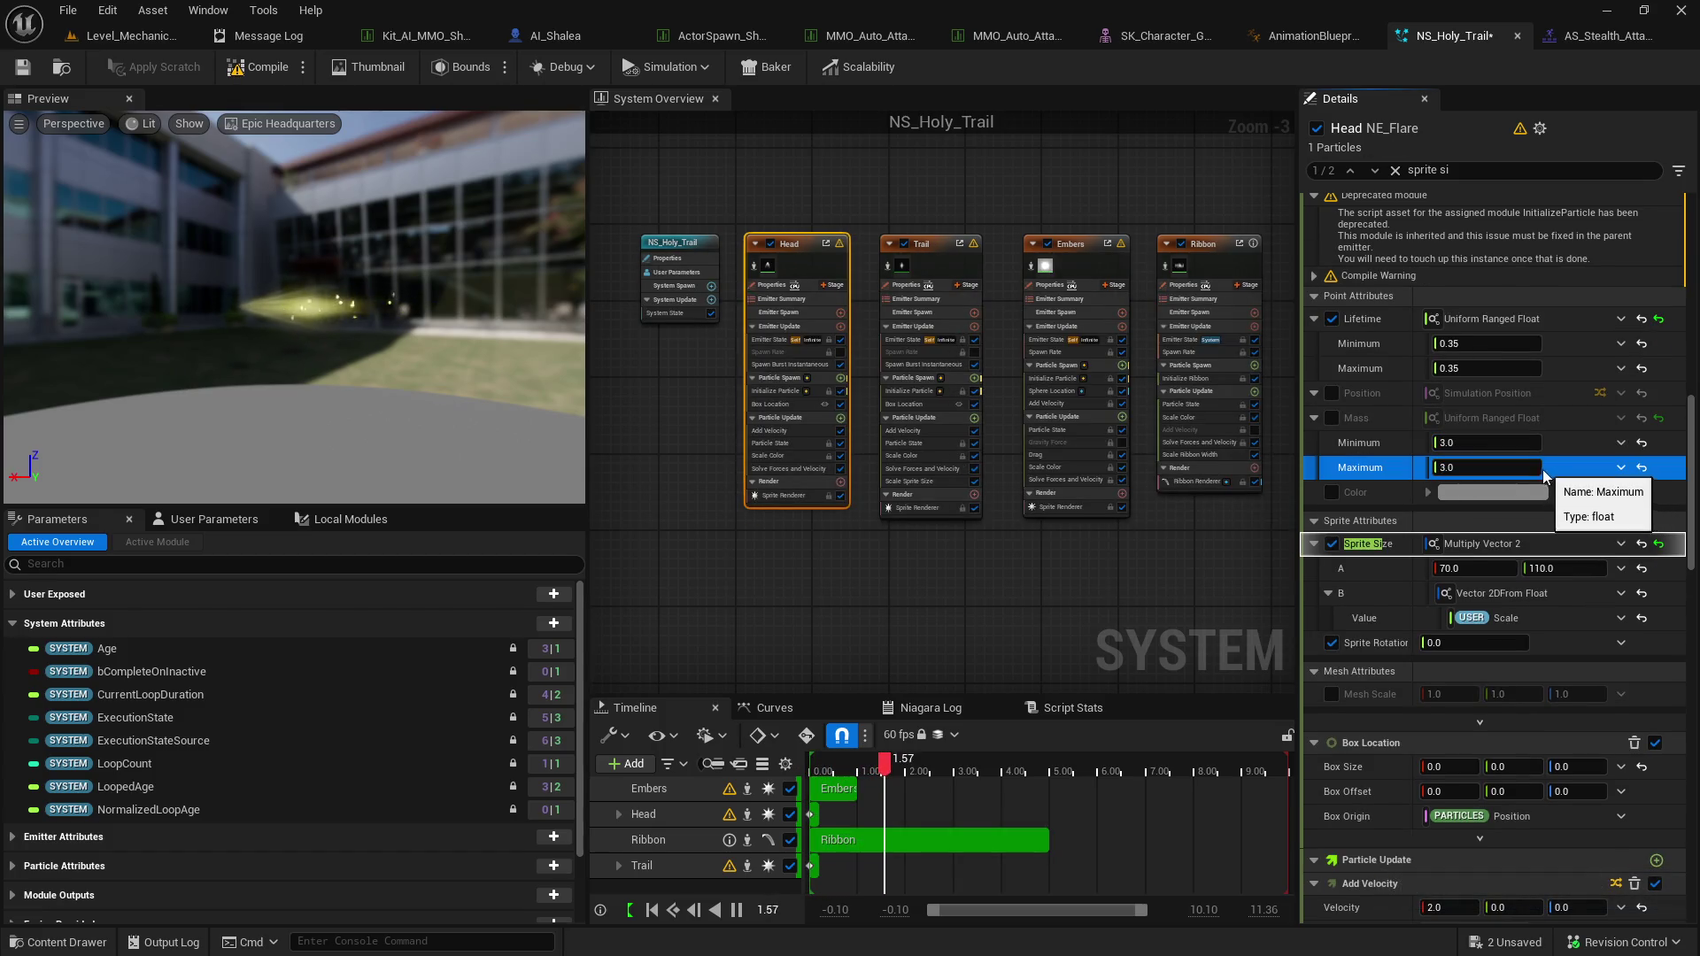
key("ctrl+z")
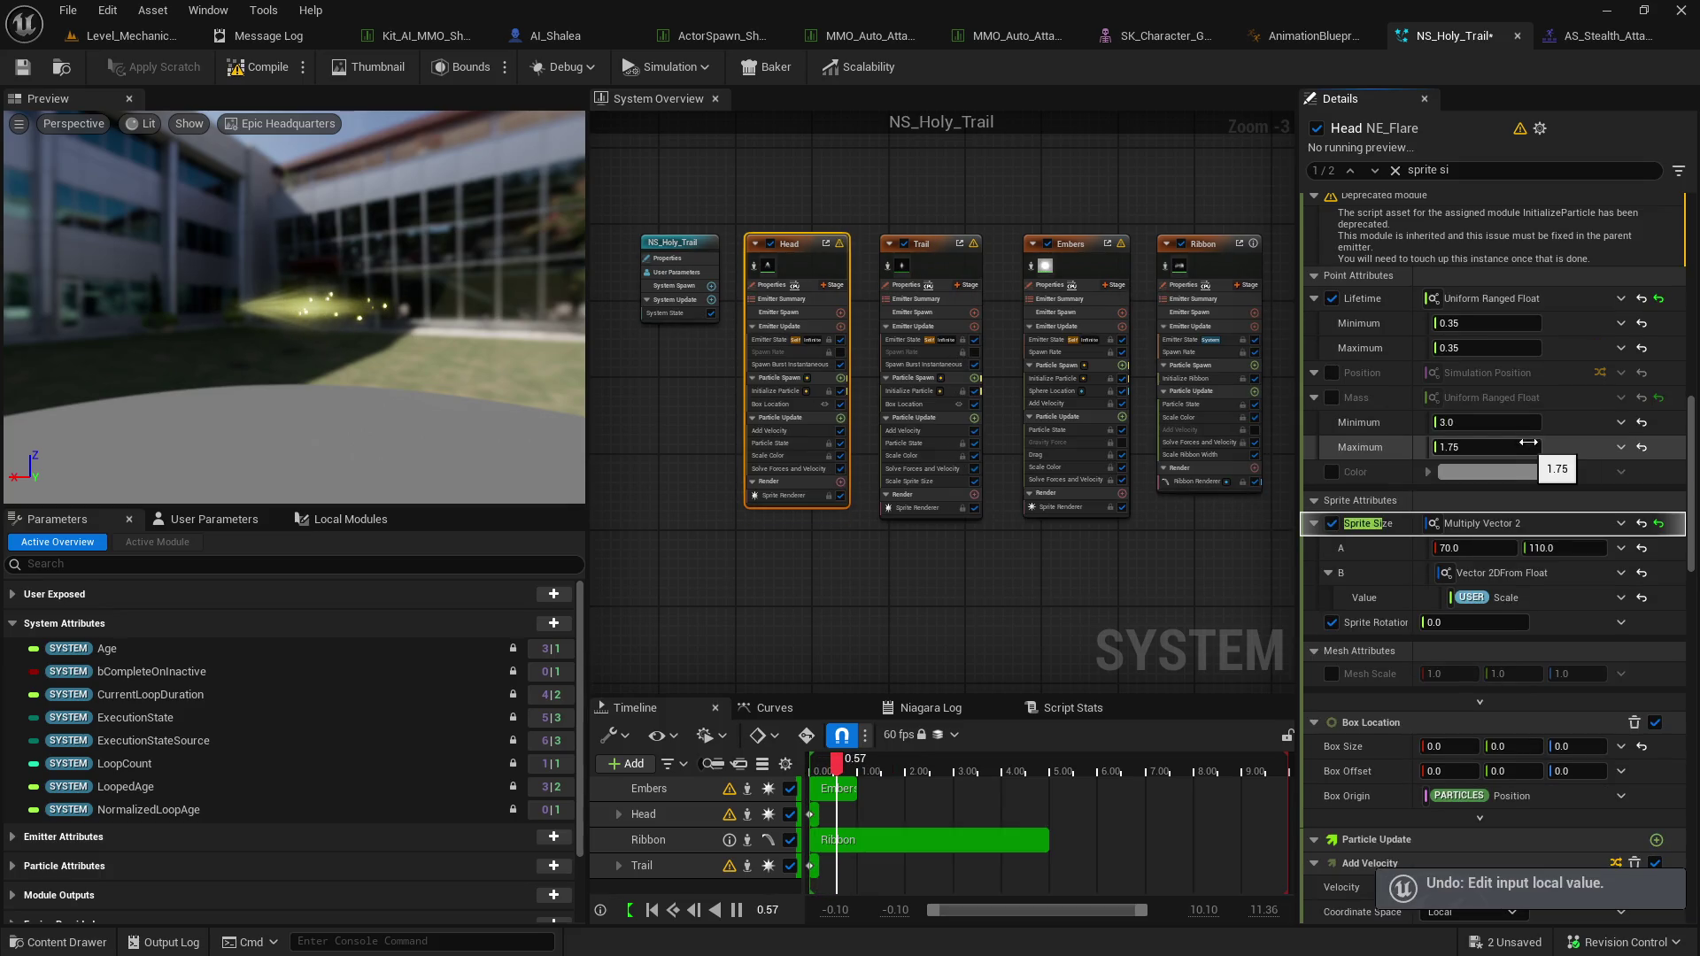
key("ctrl+z")
left_click(1470, 568)
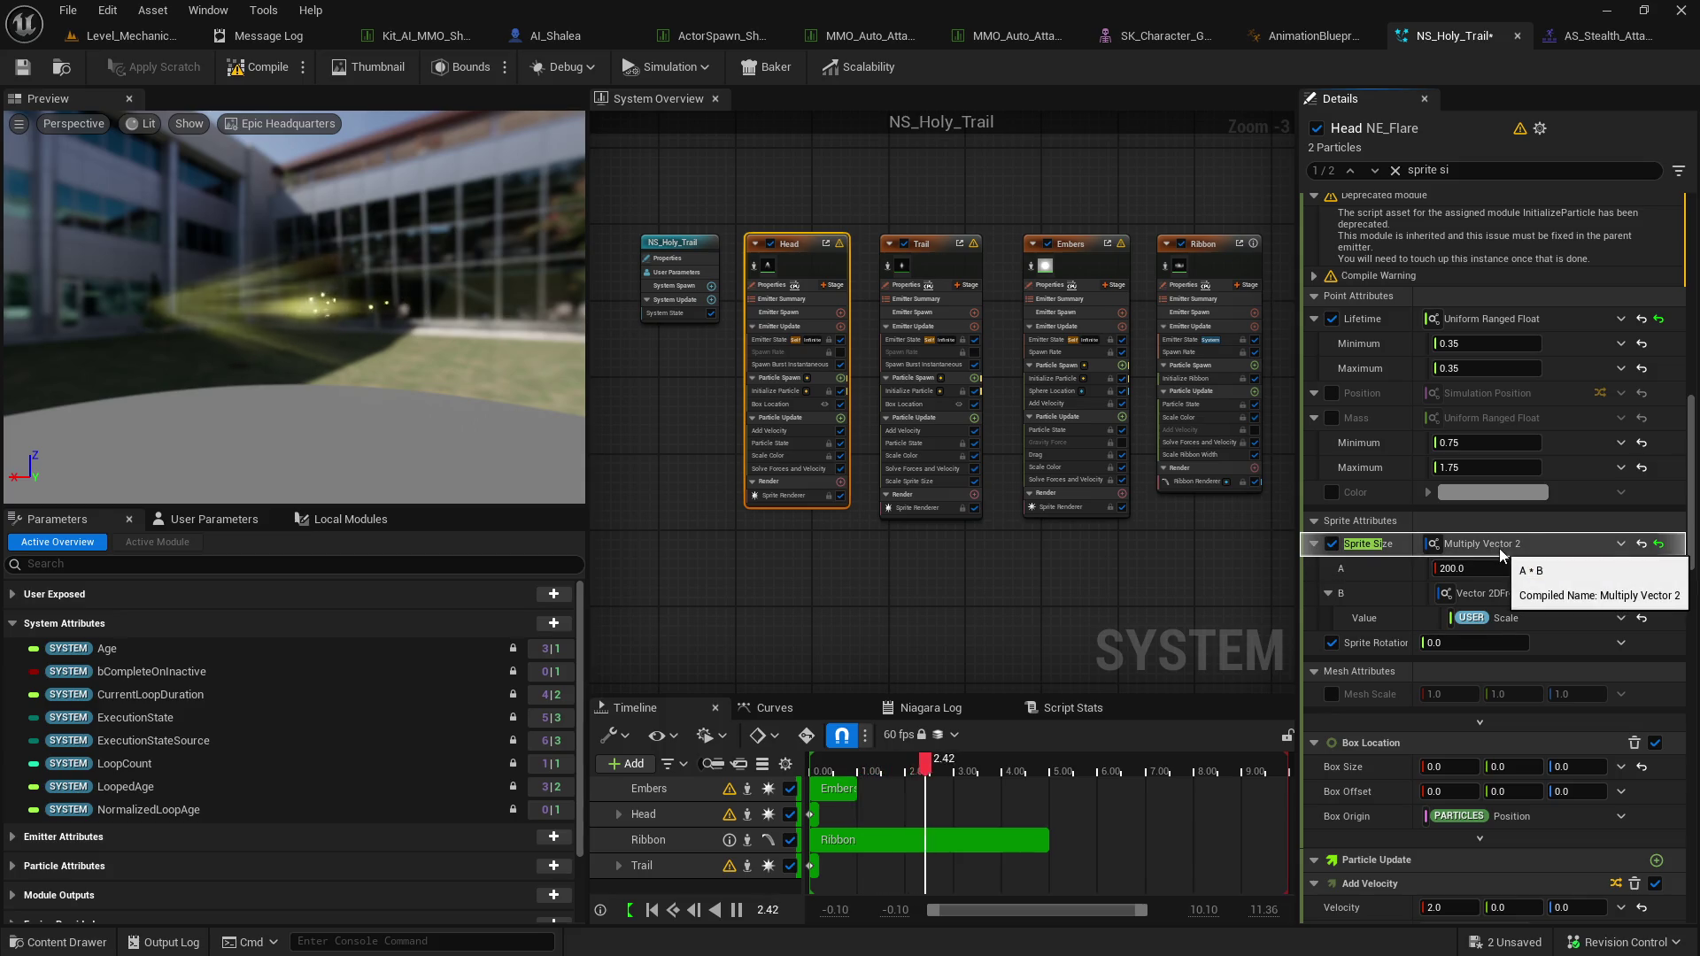
Undo the 200 and 300 sprite size trials, restoring 20 by 110 times Scale, then deselect Head.
scroll(1499, 549, "down", 2)
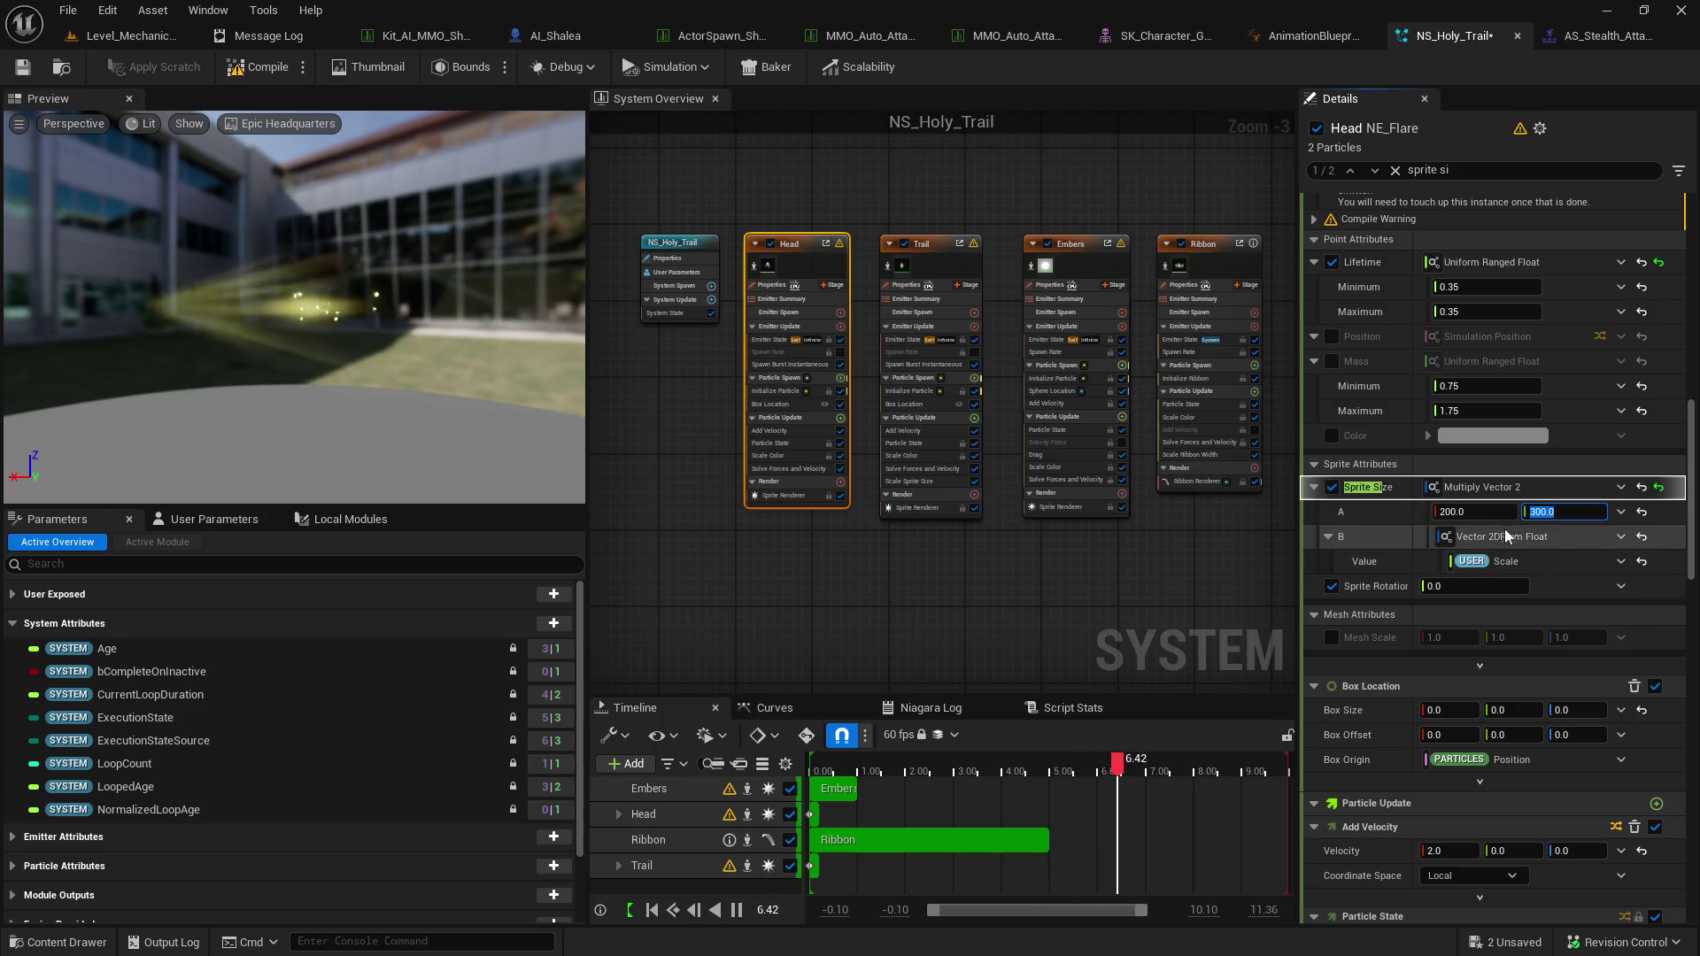
left_click(1565, 561)
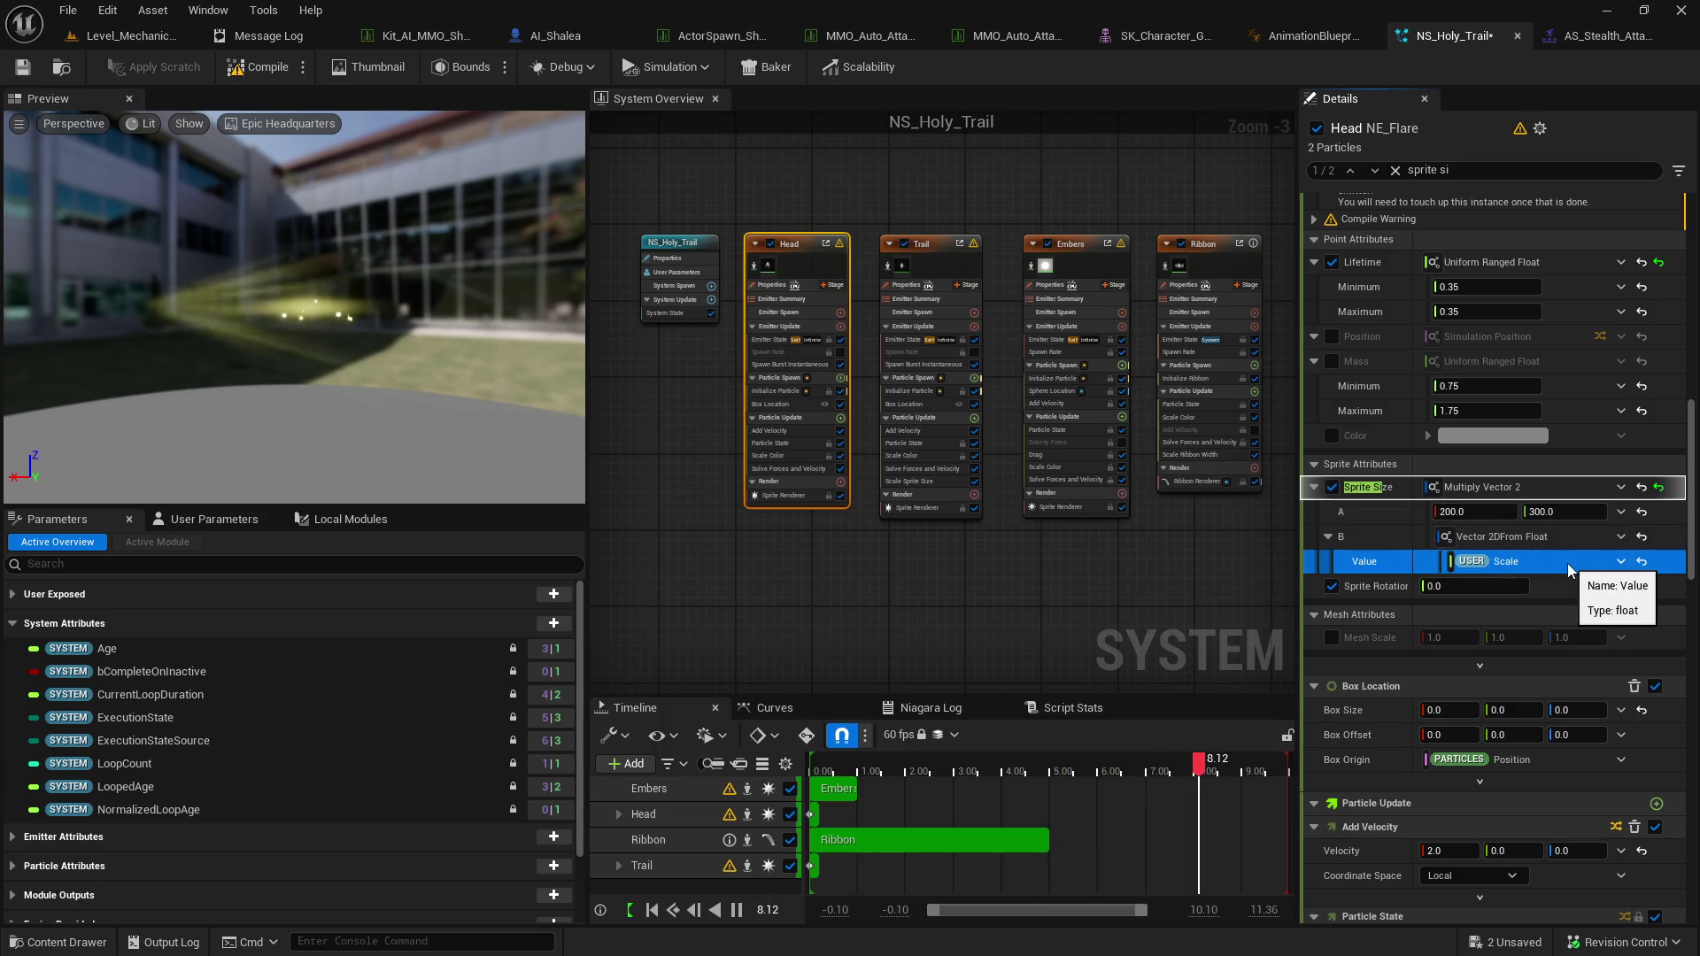
key("ctrl+z")
key("ctrl+z")
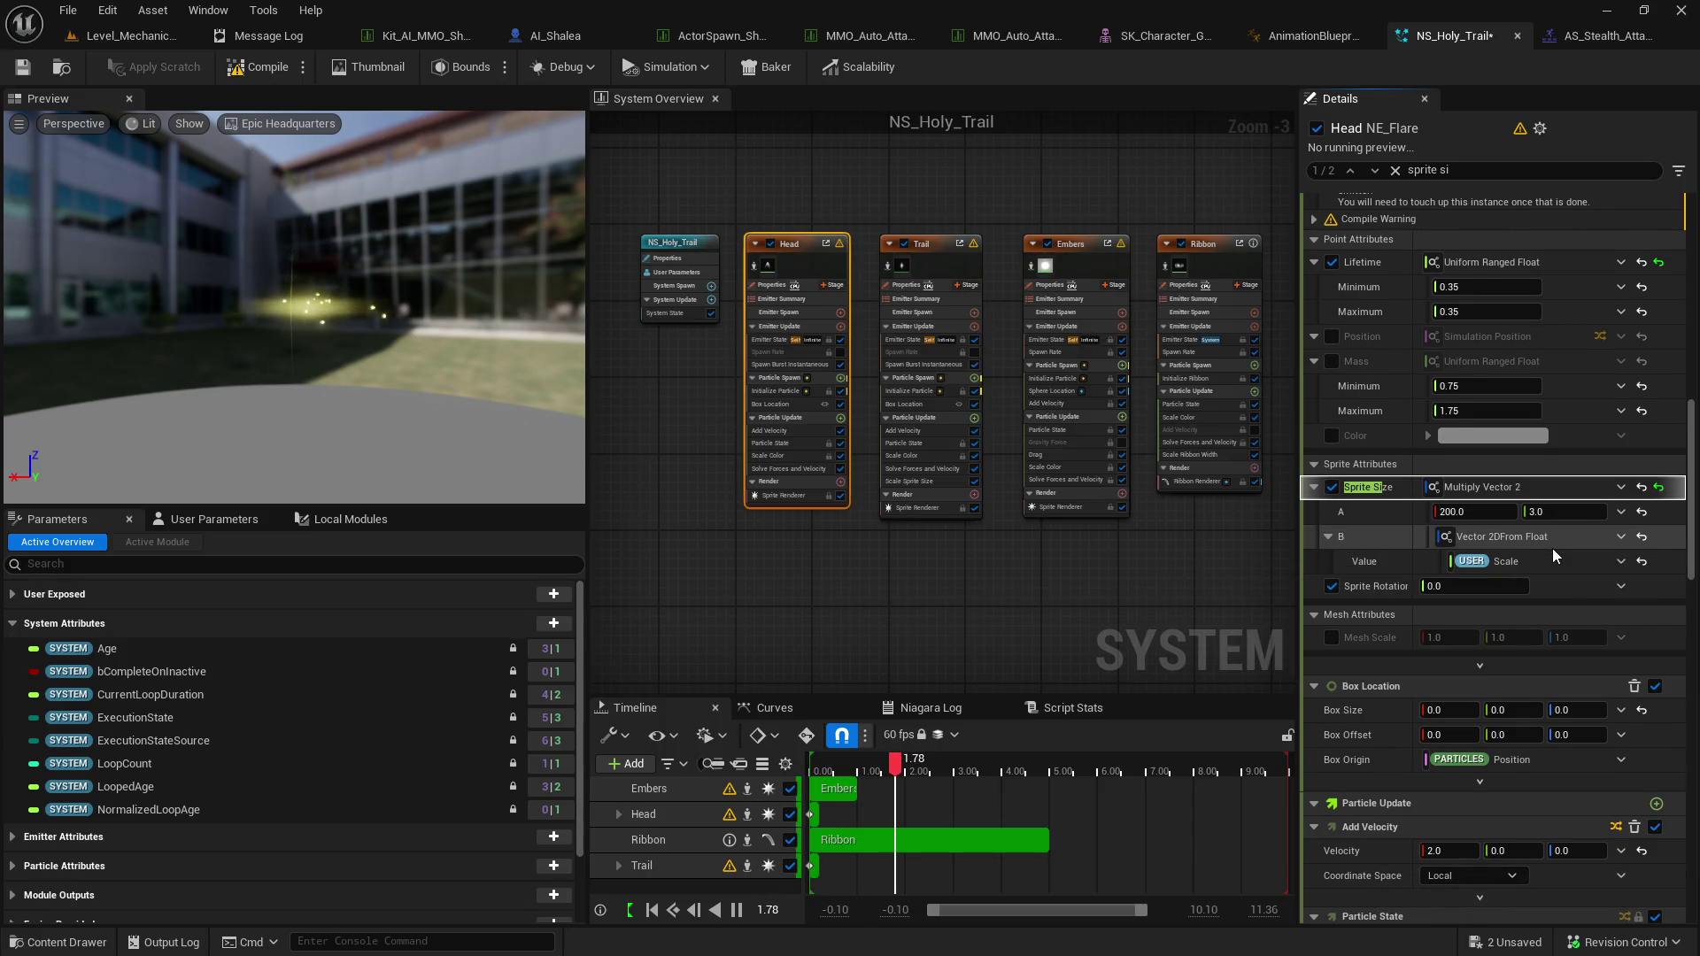
key("ctrl+z")
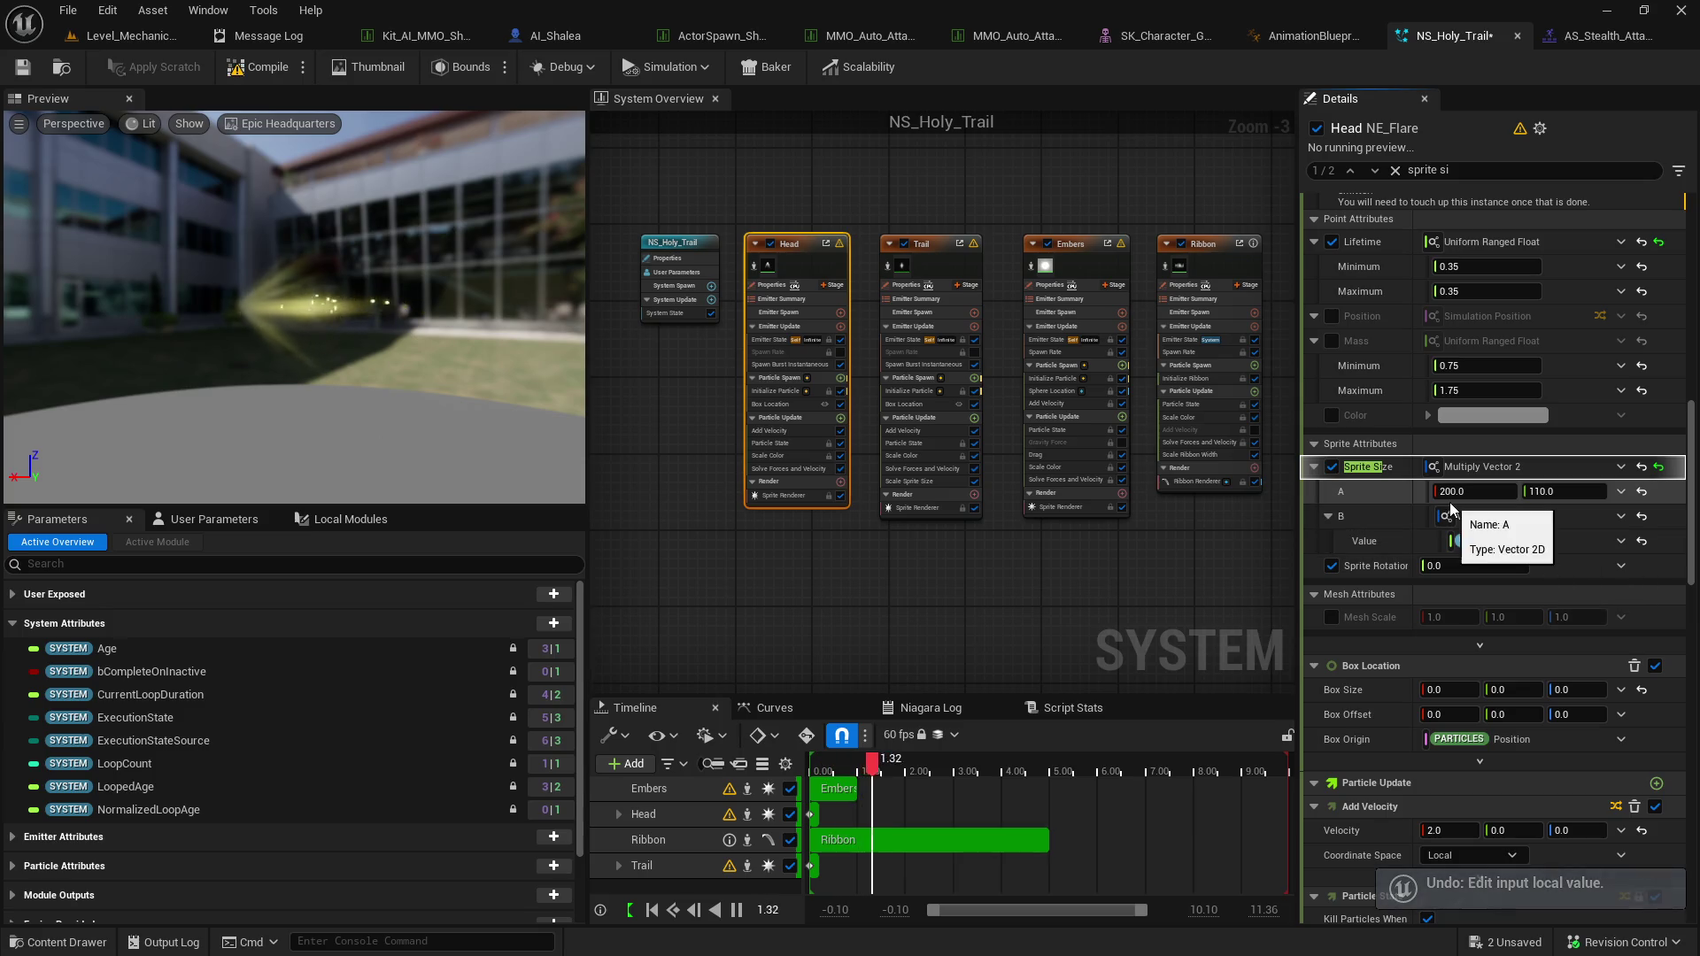
key("ctrl+z")
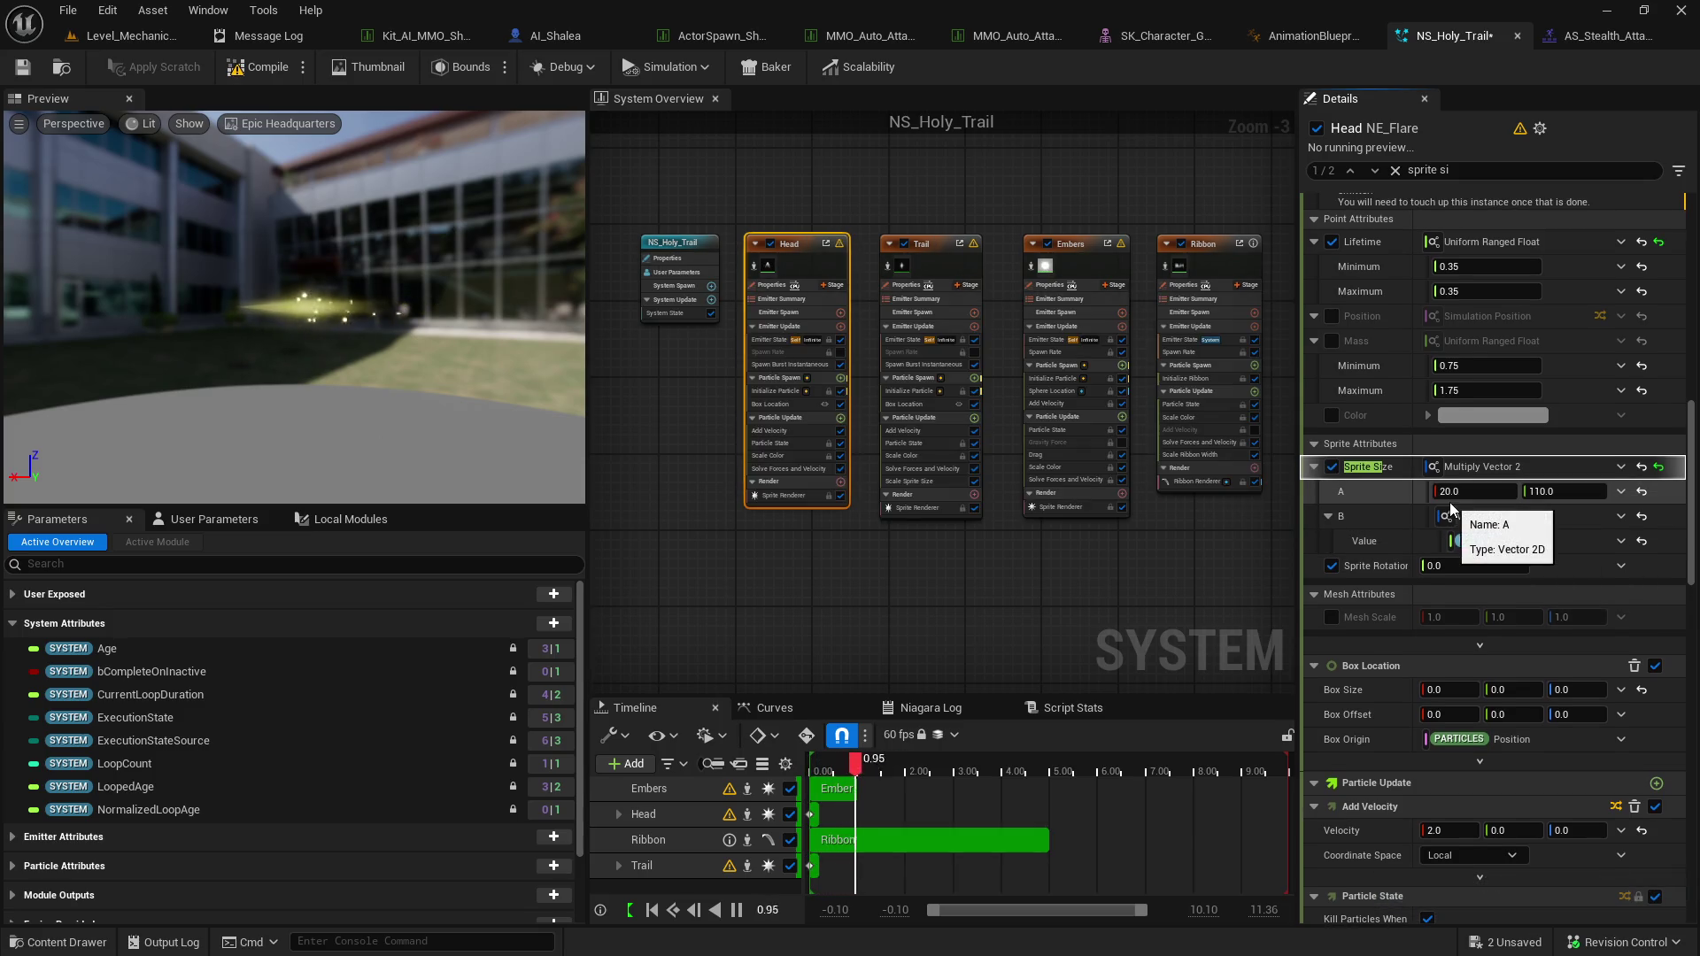
key("ctrl+z")
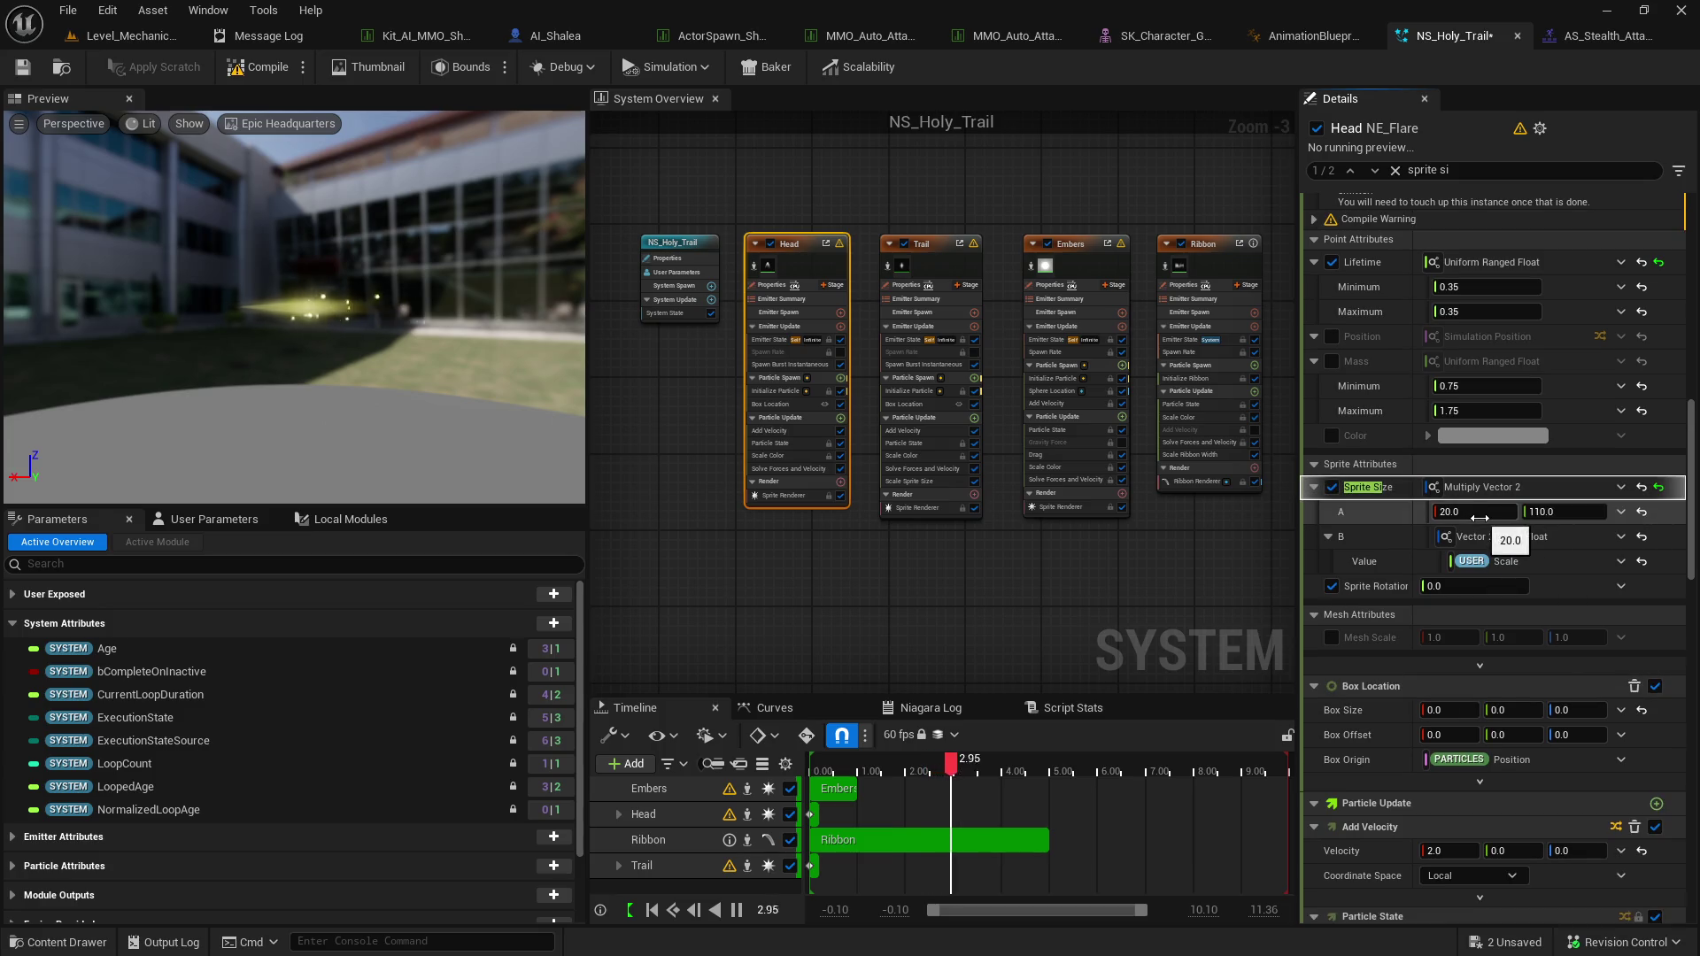
left_click(1146, 560)
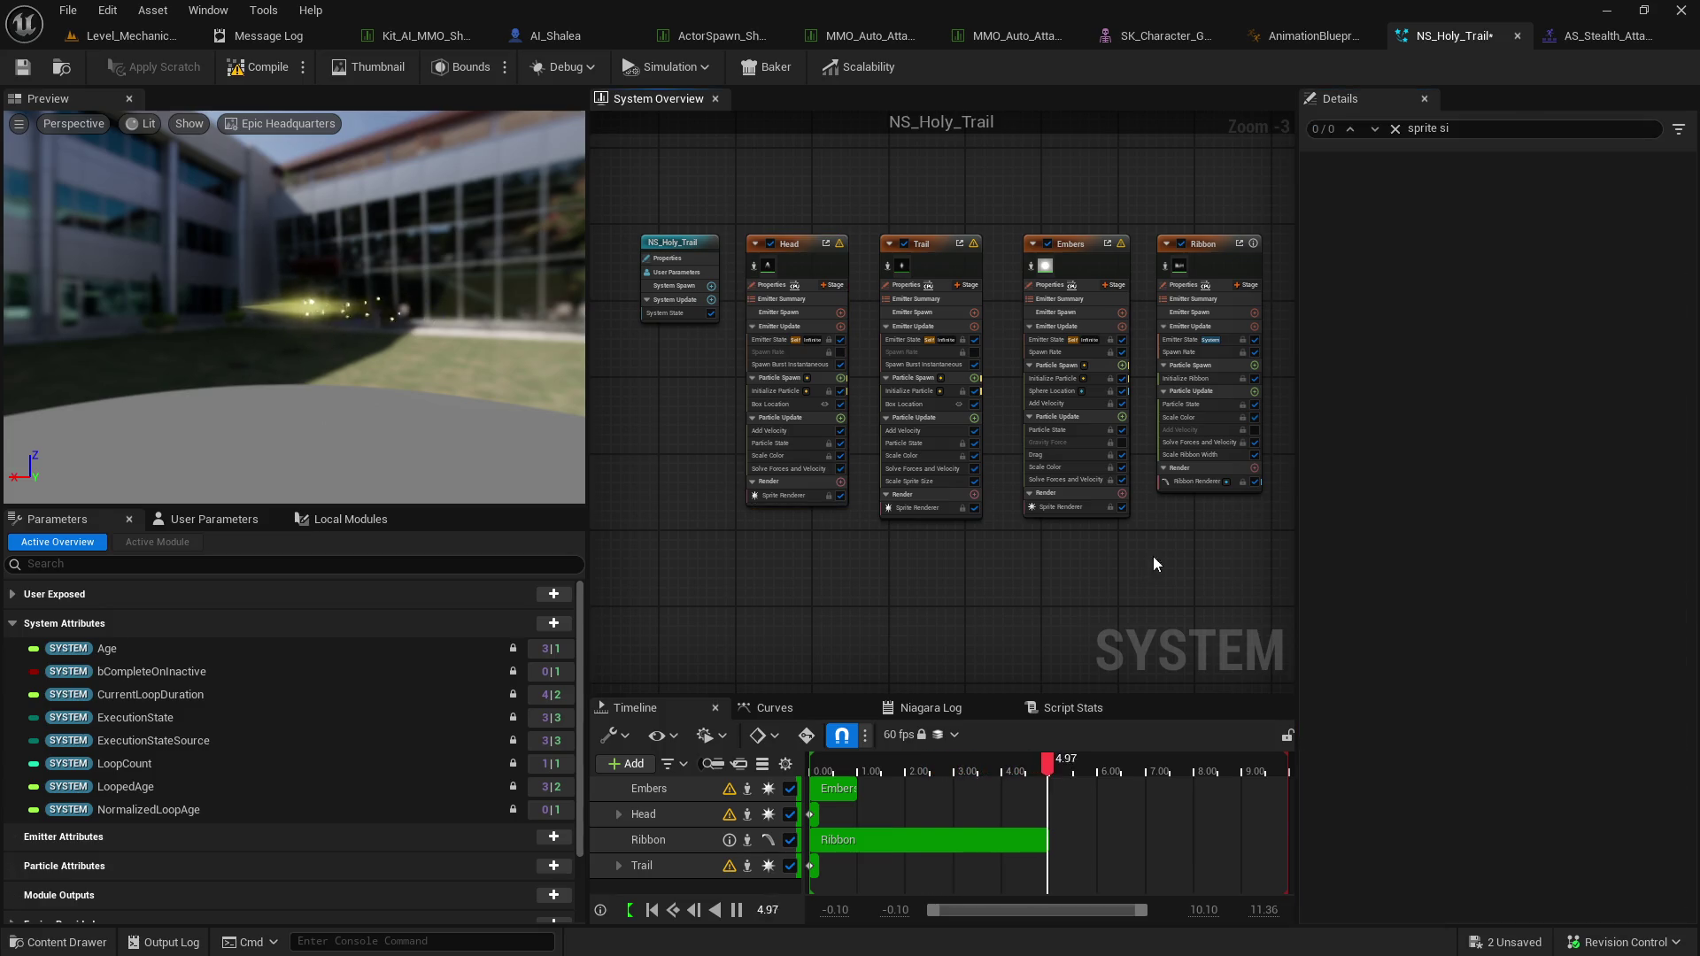
Select the Head emitter and reset its Sprite Size B multiplier to the default.
left_click(821, 262)
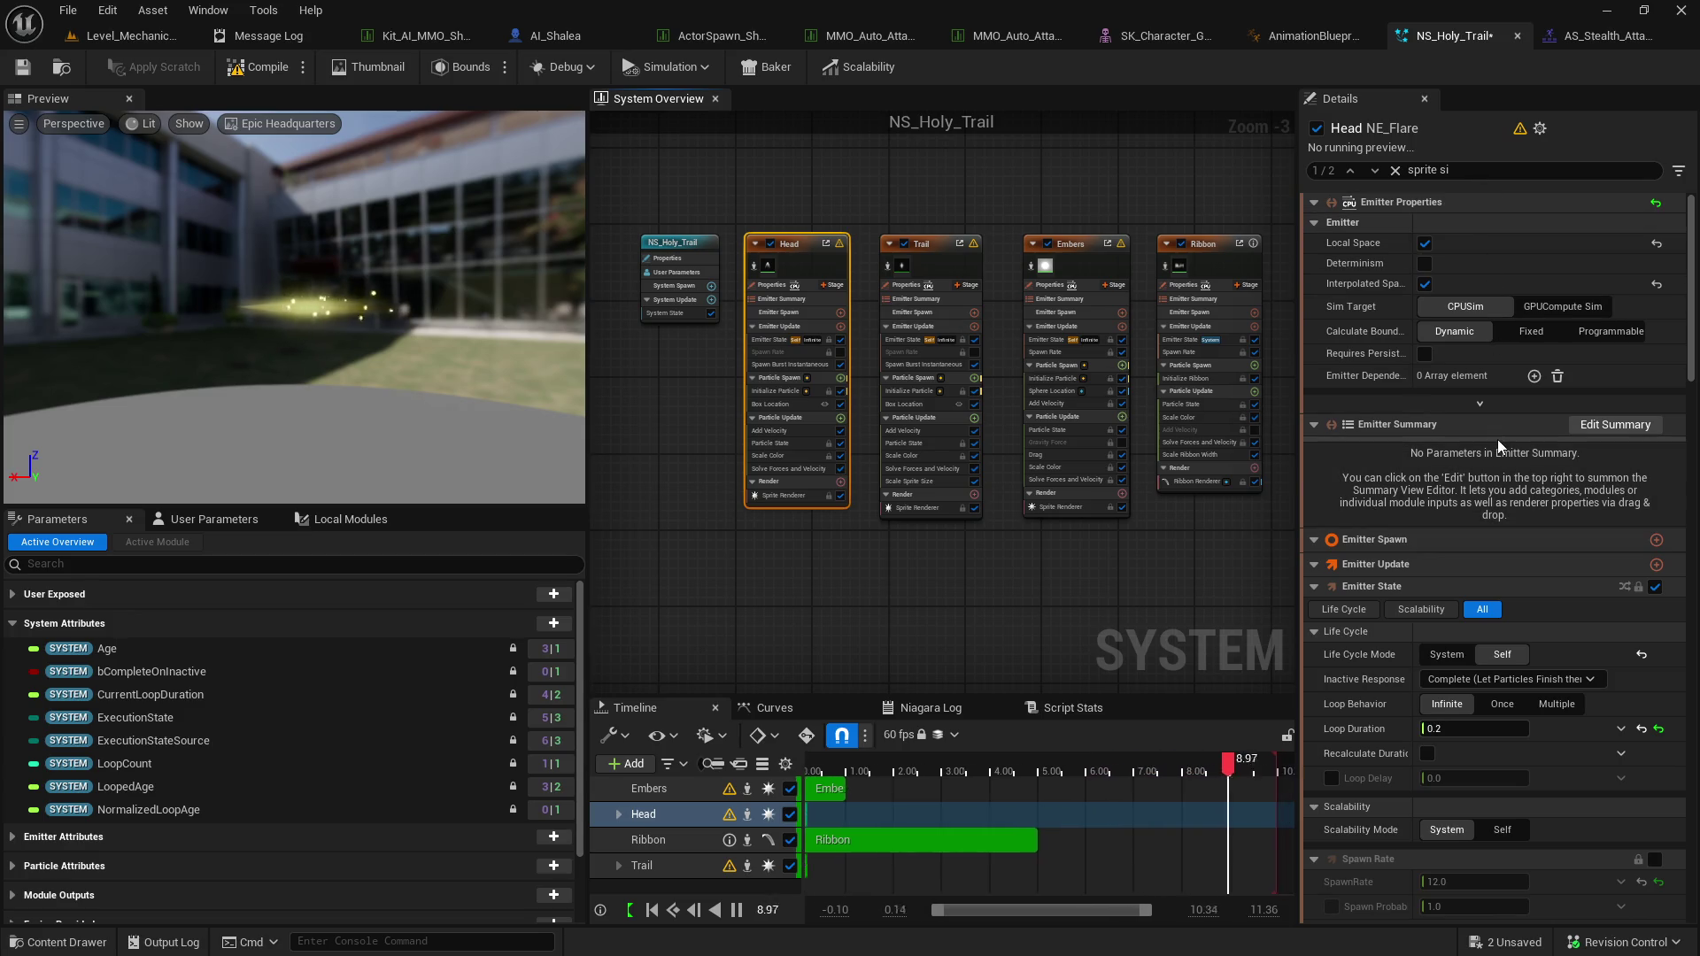
scroll(1496, 439, "down", 4)
scroll(1499, 445, "down", 6)
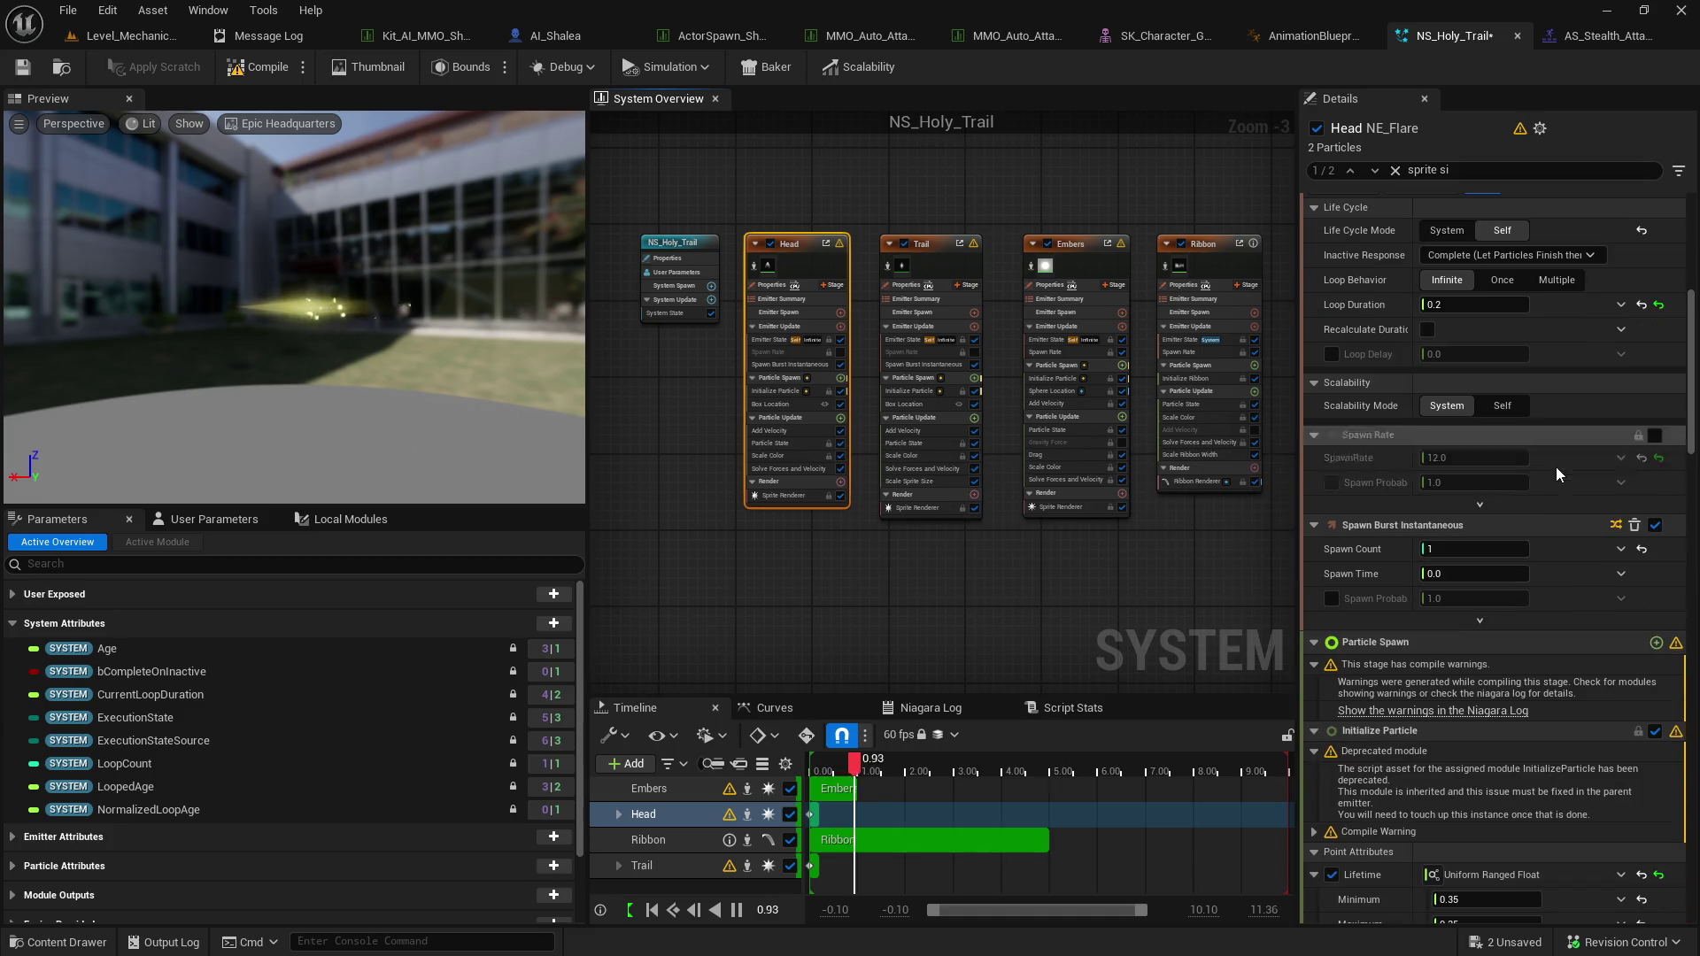
scroll(1488, 551, "down", 7)
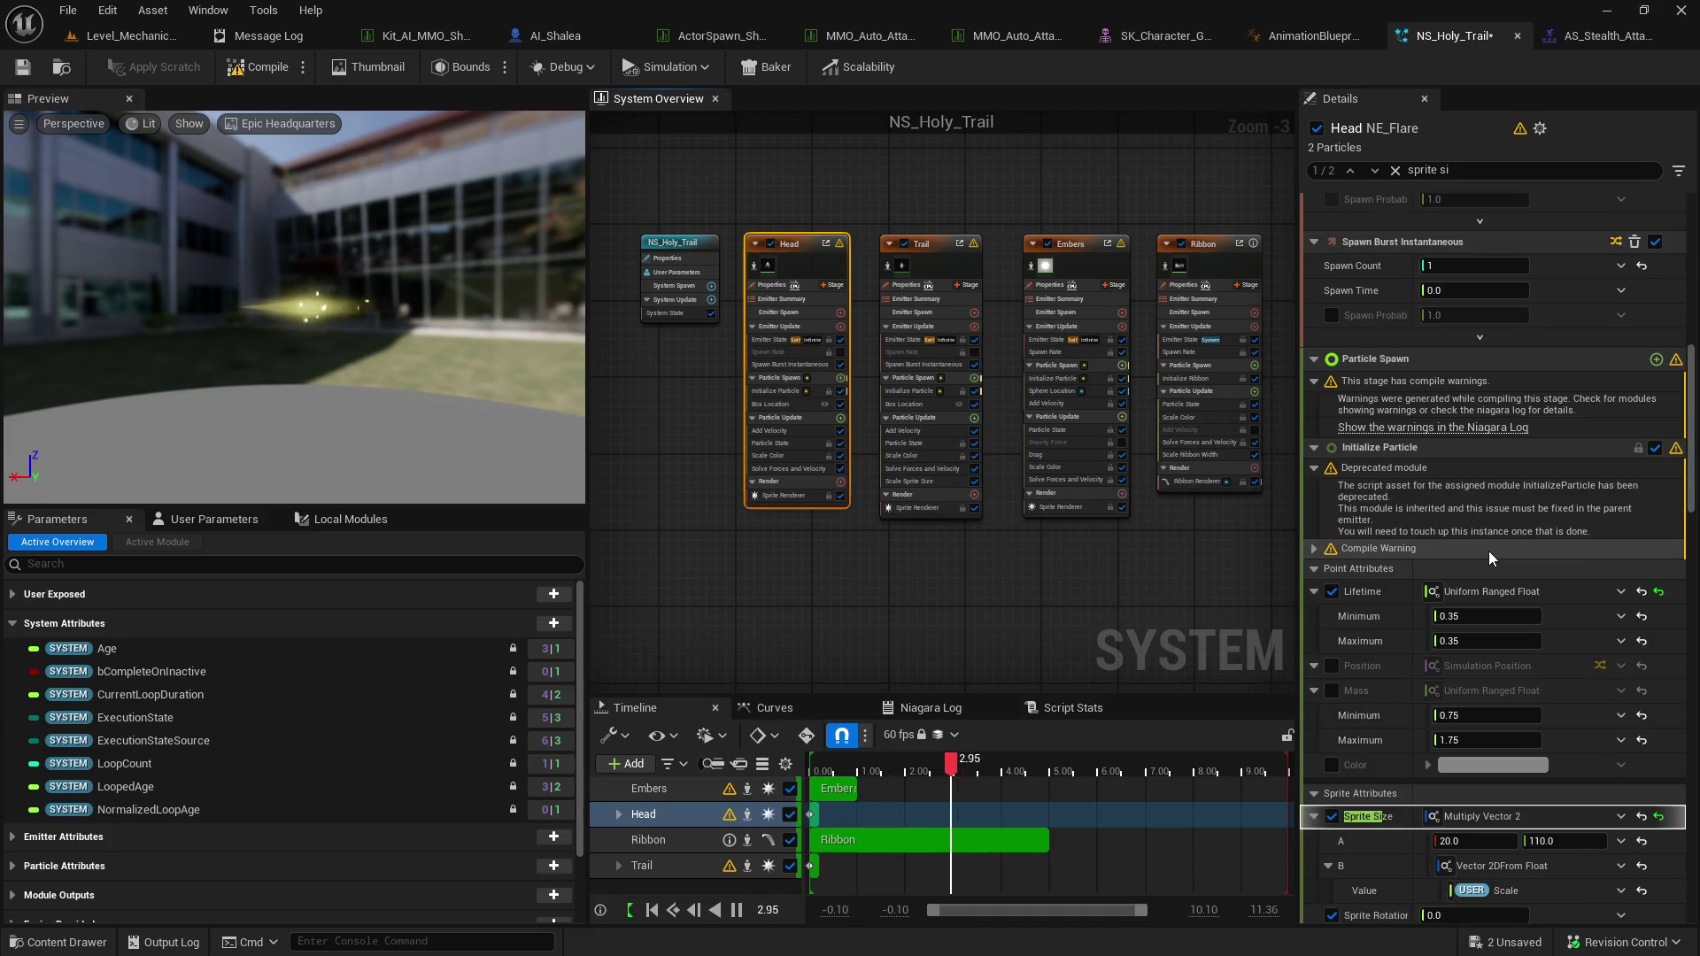
scroll(1489, 550, "down", 3)
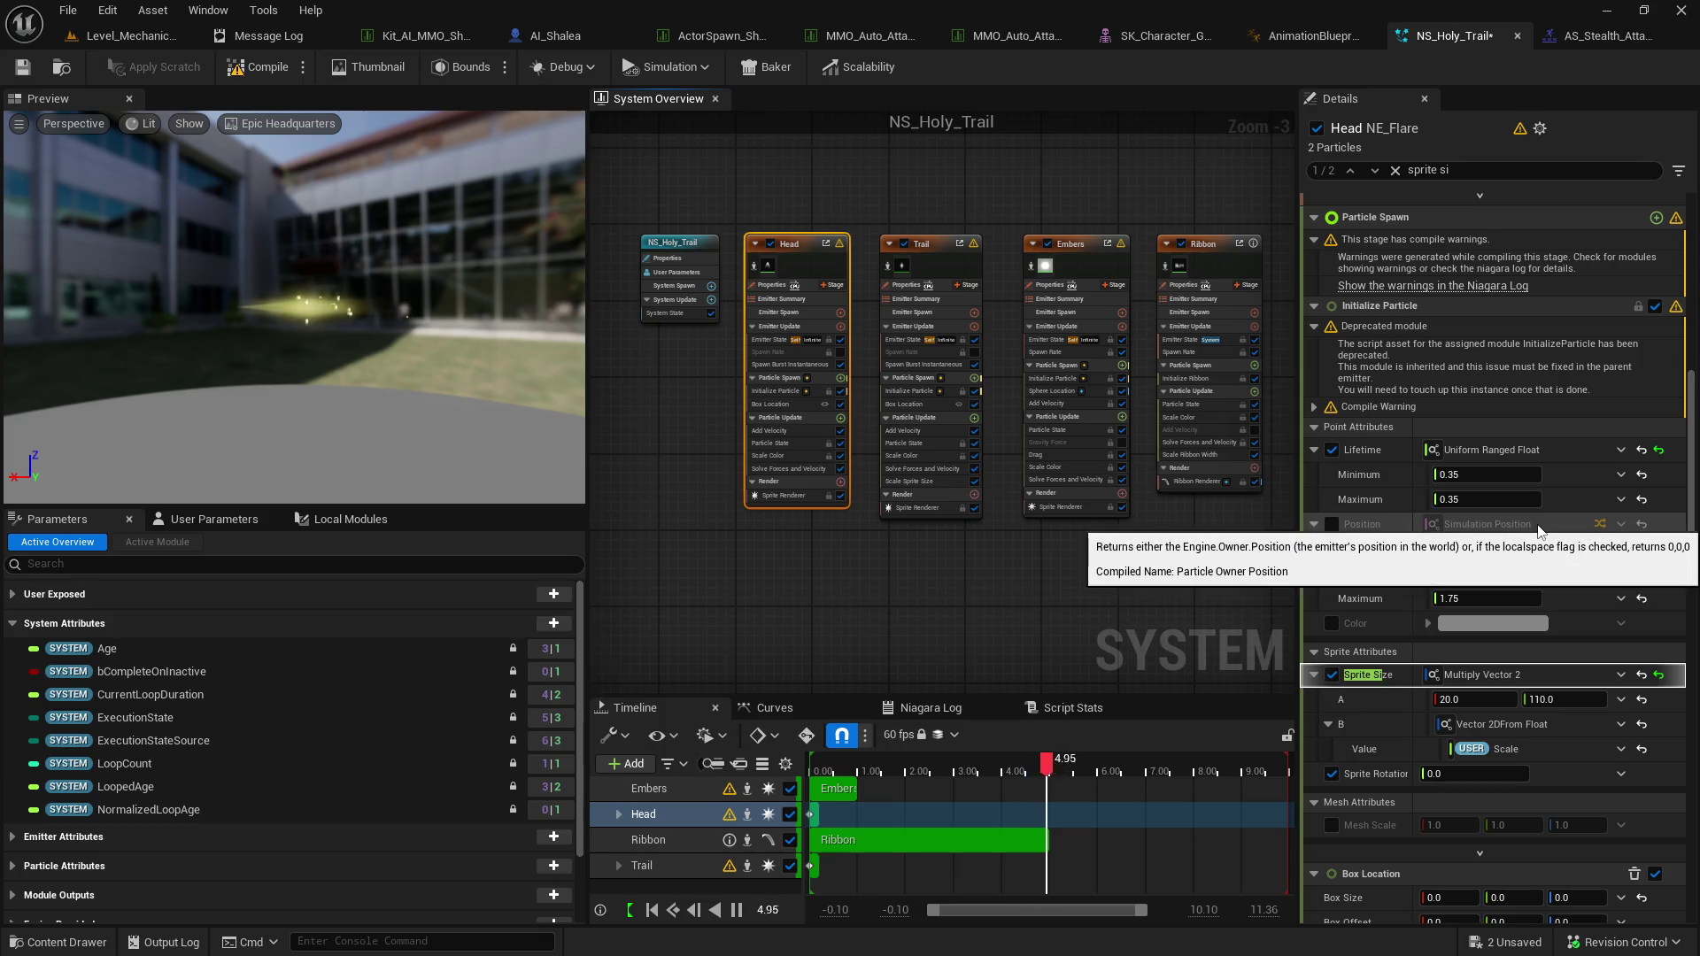
scroll(1531, 524, "down", 1)
scroll(1531, 524, "down", 2)
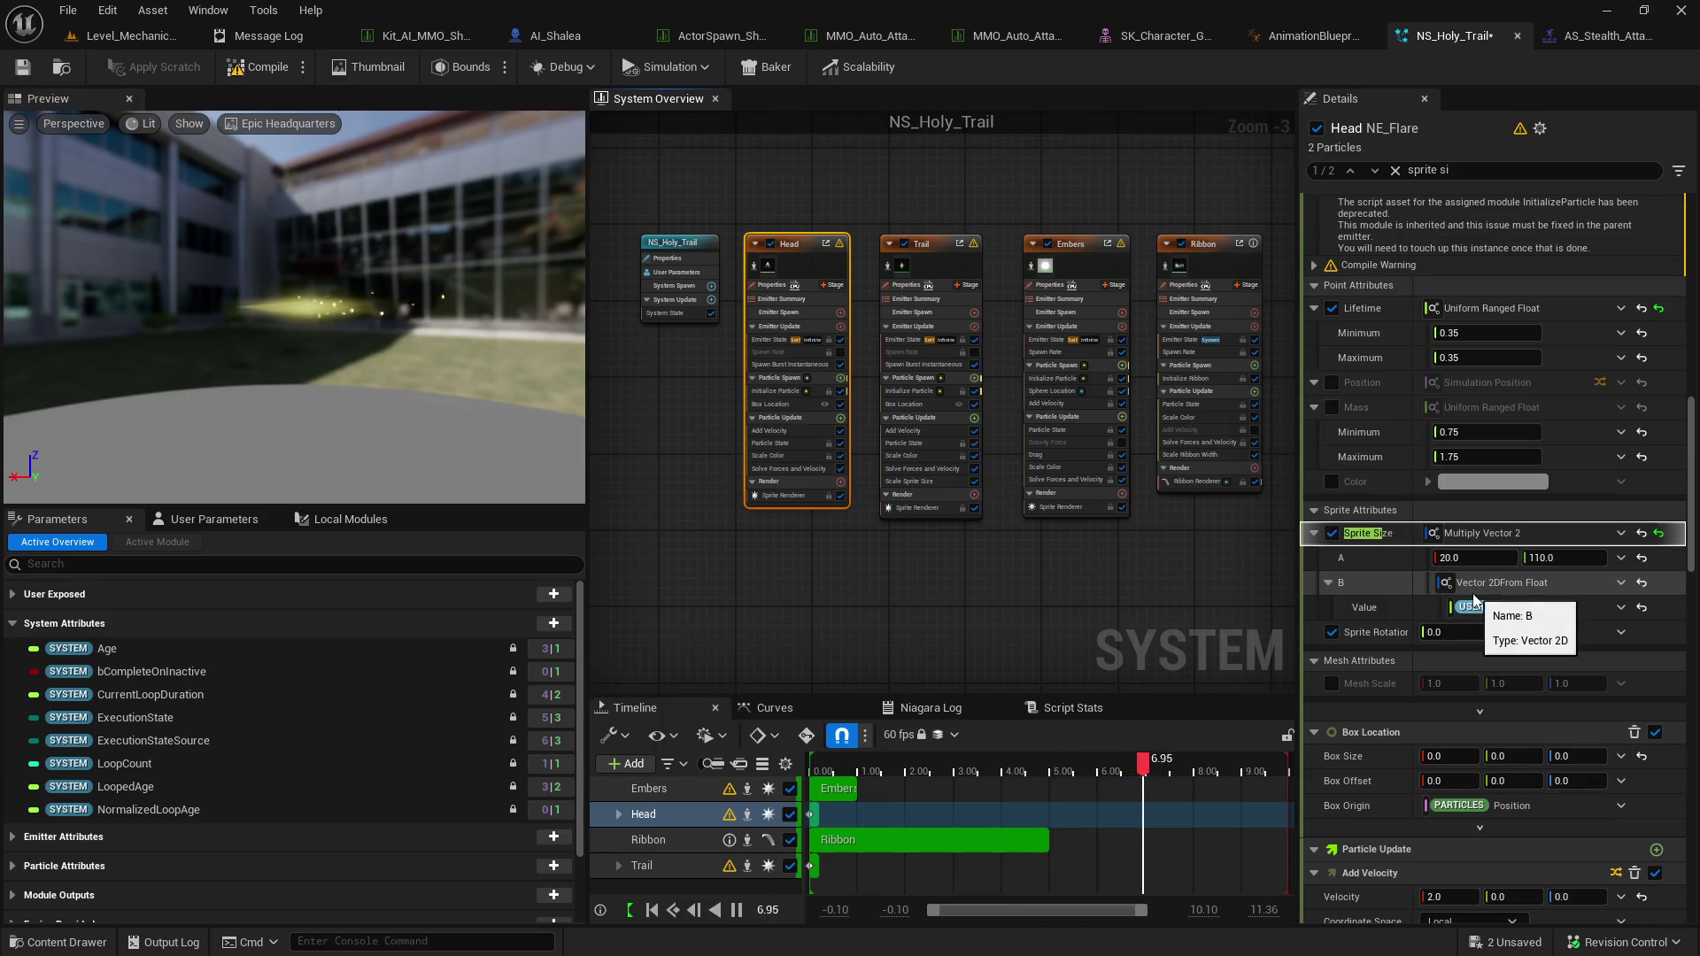
scroll(1469, 592, "down", 1)
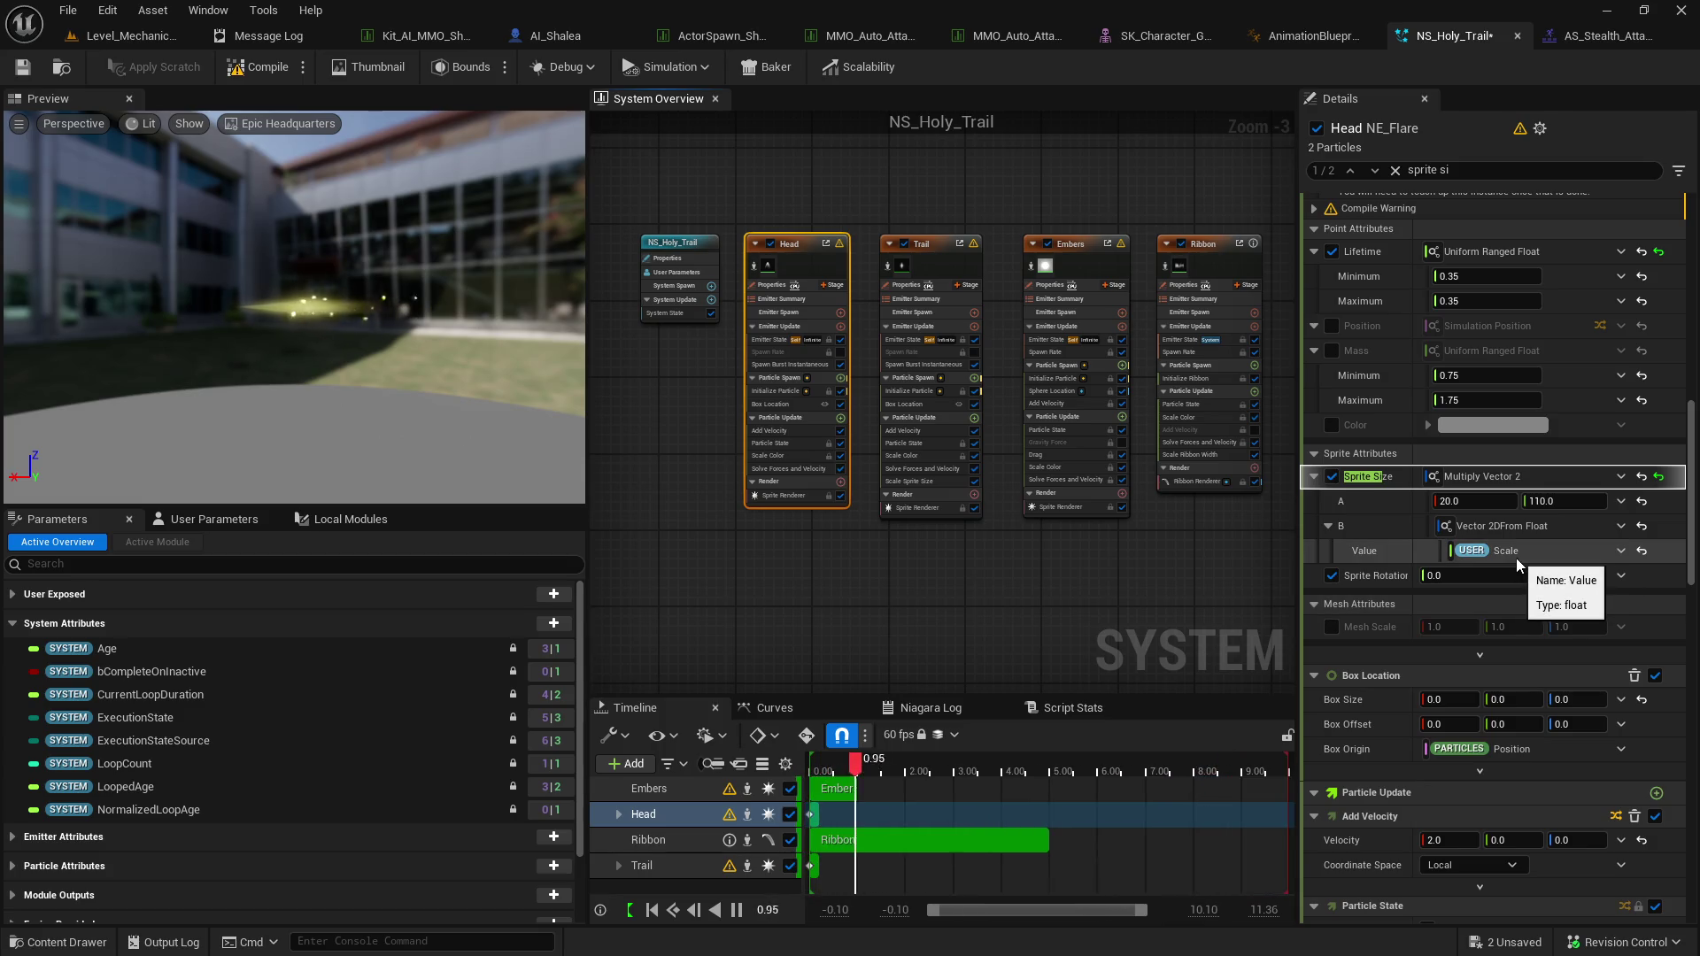
scroll(1515, 556, "down", 2)
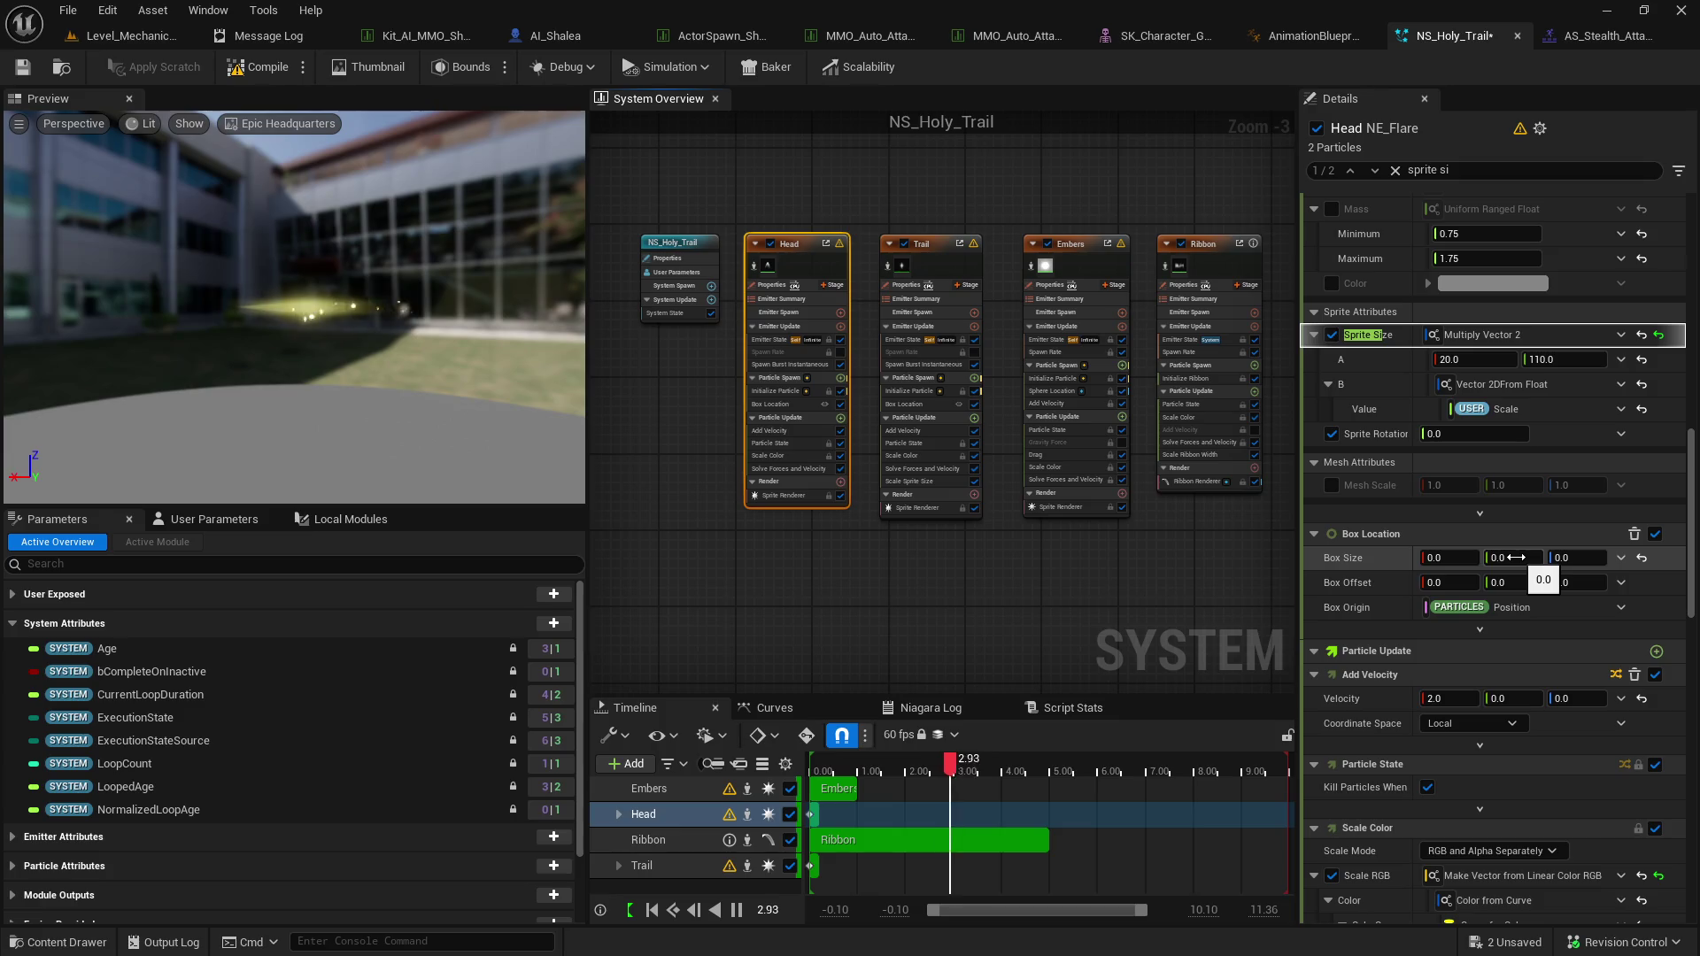
scroll(1516, 556, "up", 1)
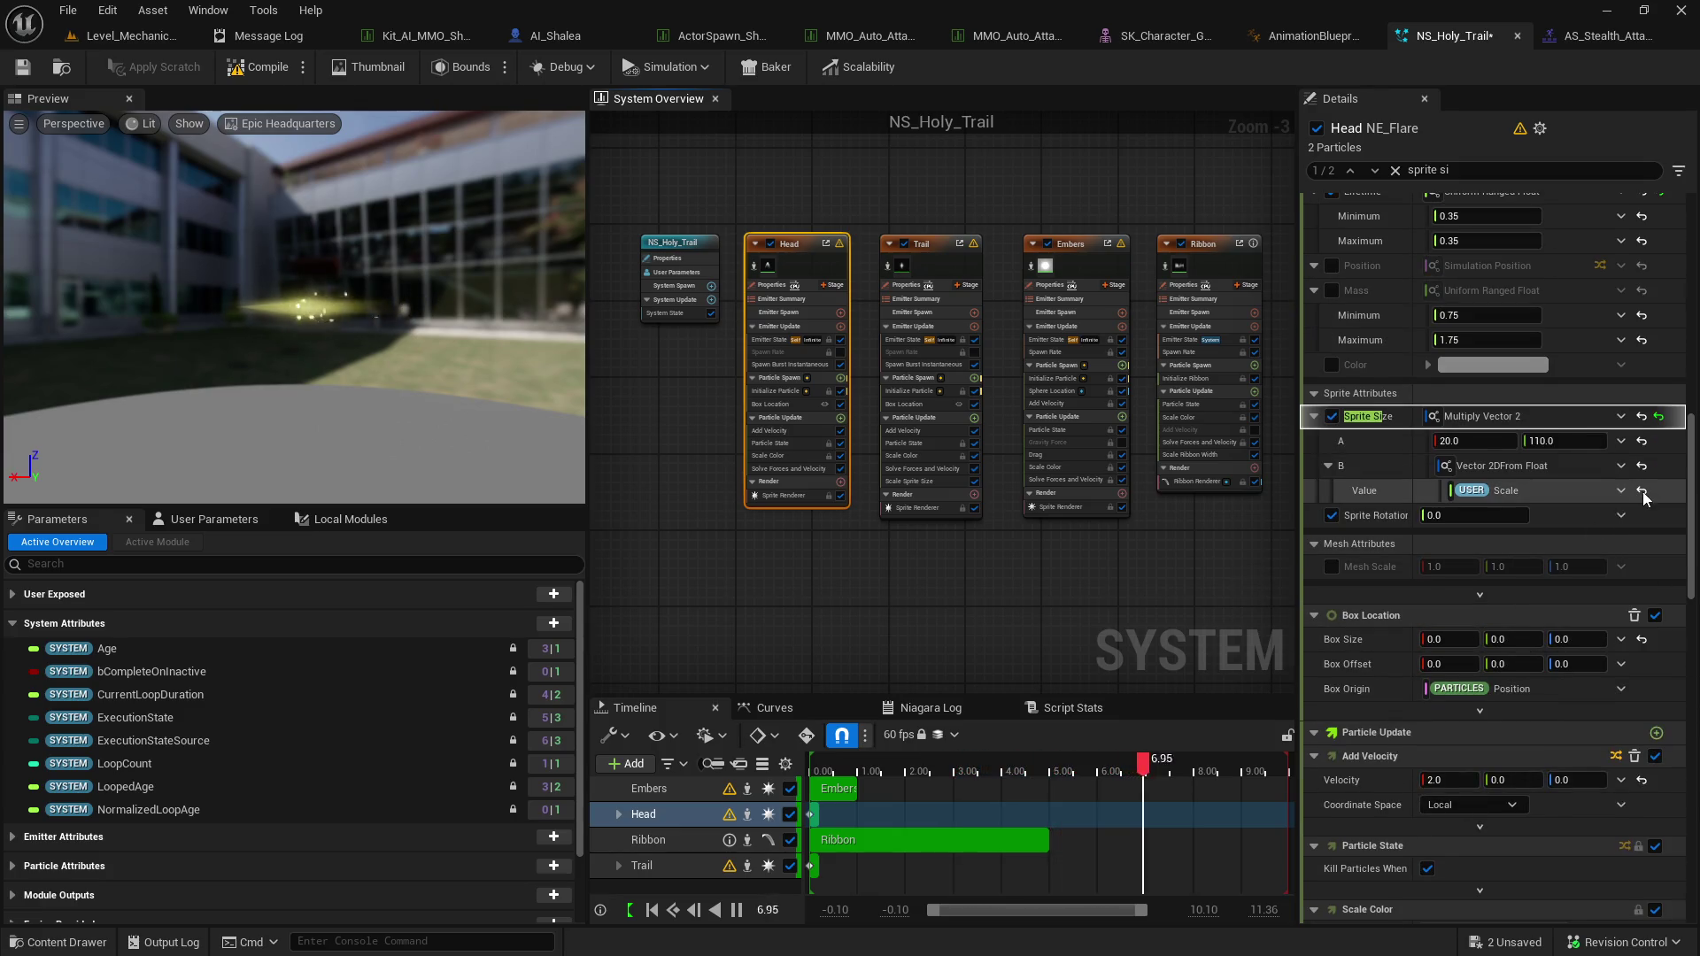
left_click(1640, 492)
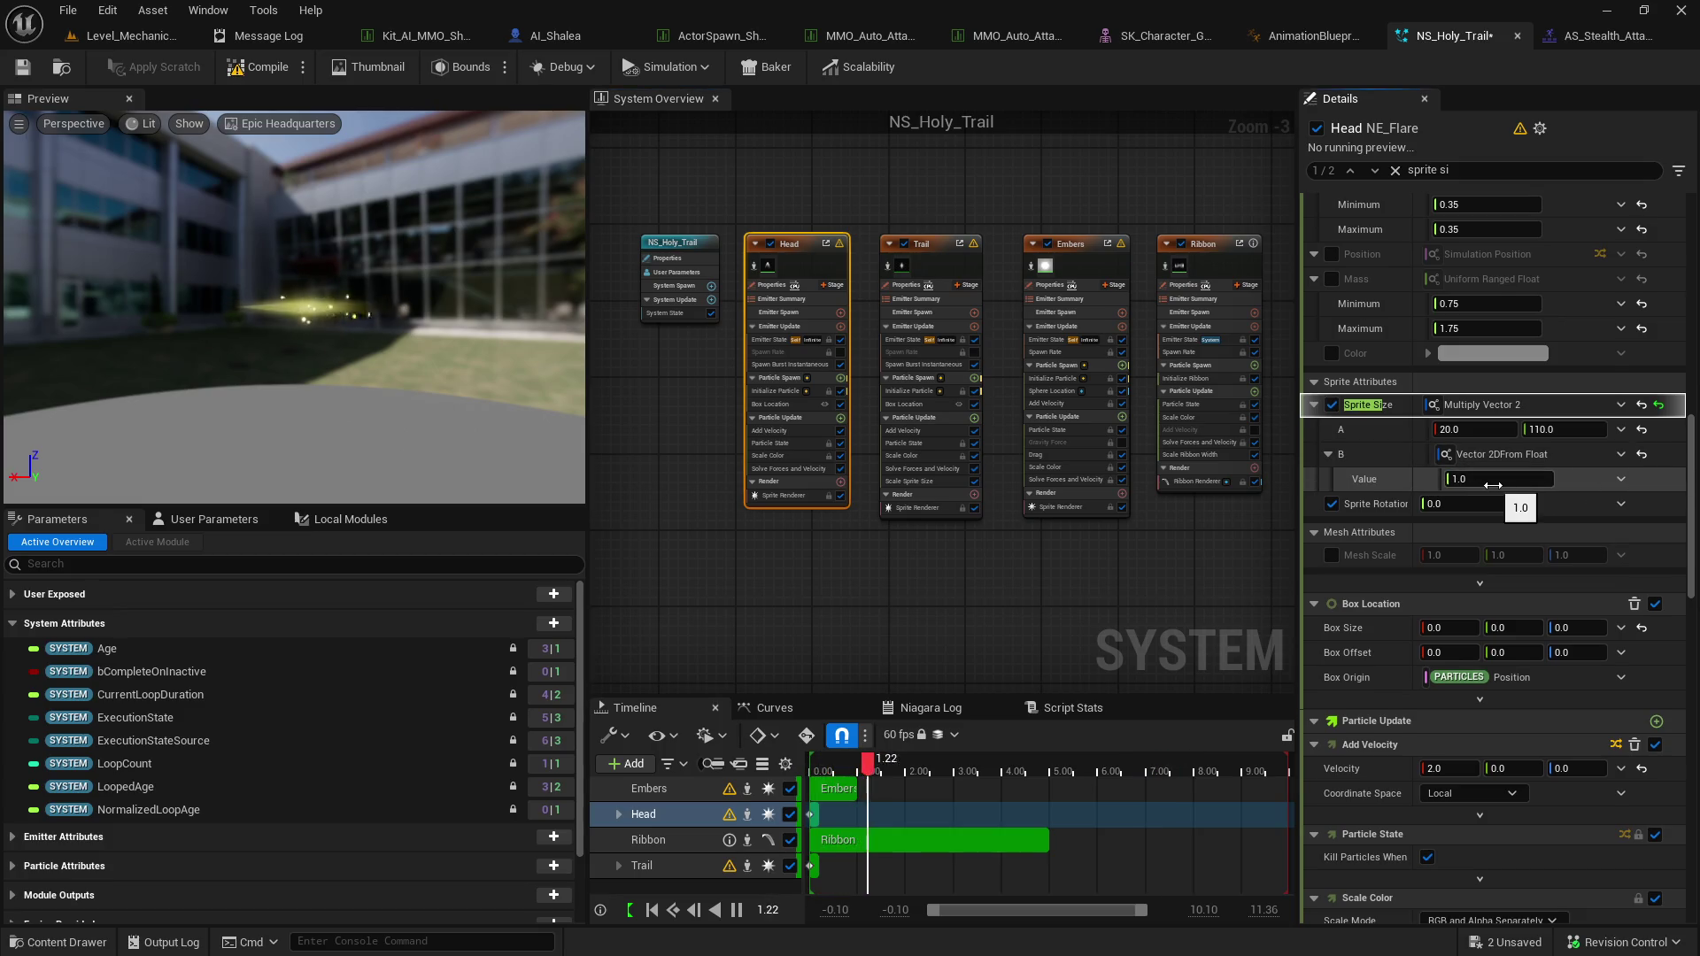
Try sprite size multipliers of 3 and 5, reset to 1.0, and close NS_Holy_Trail.
type("3")
key("Return")
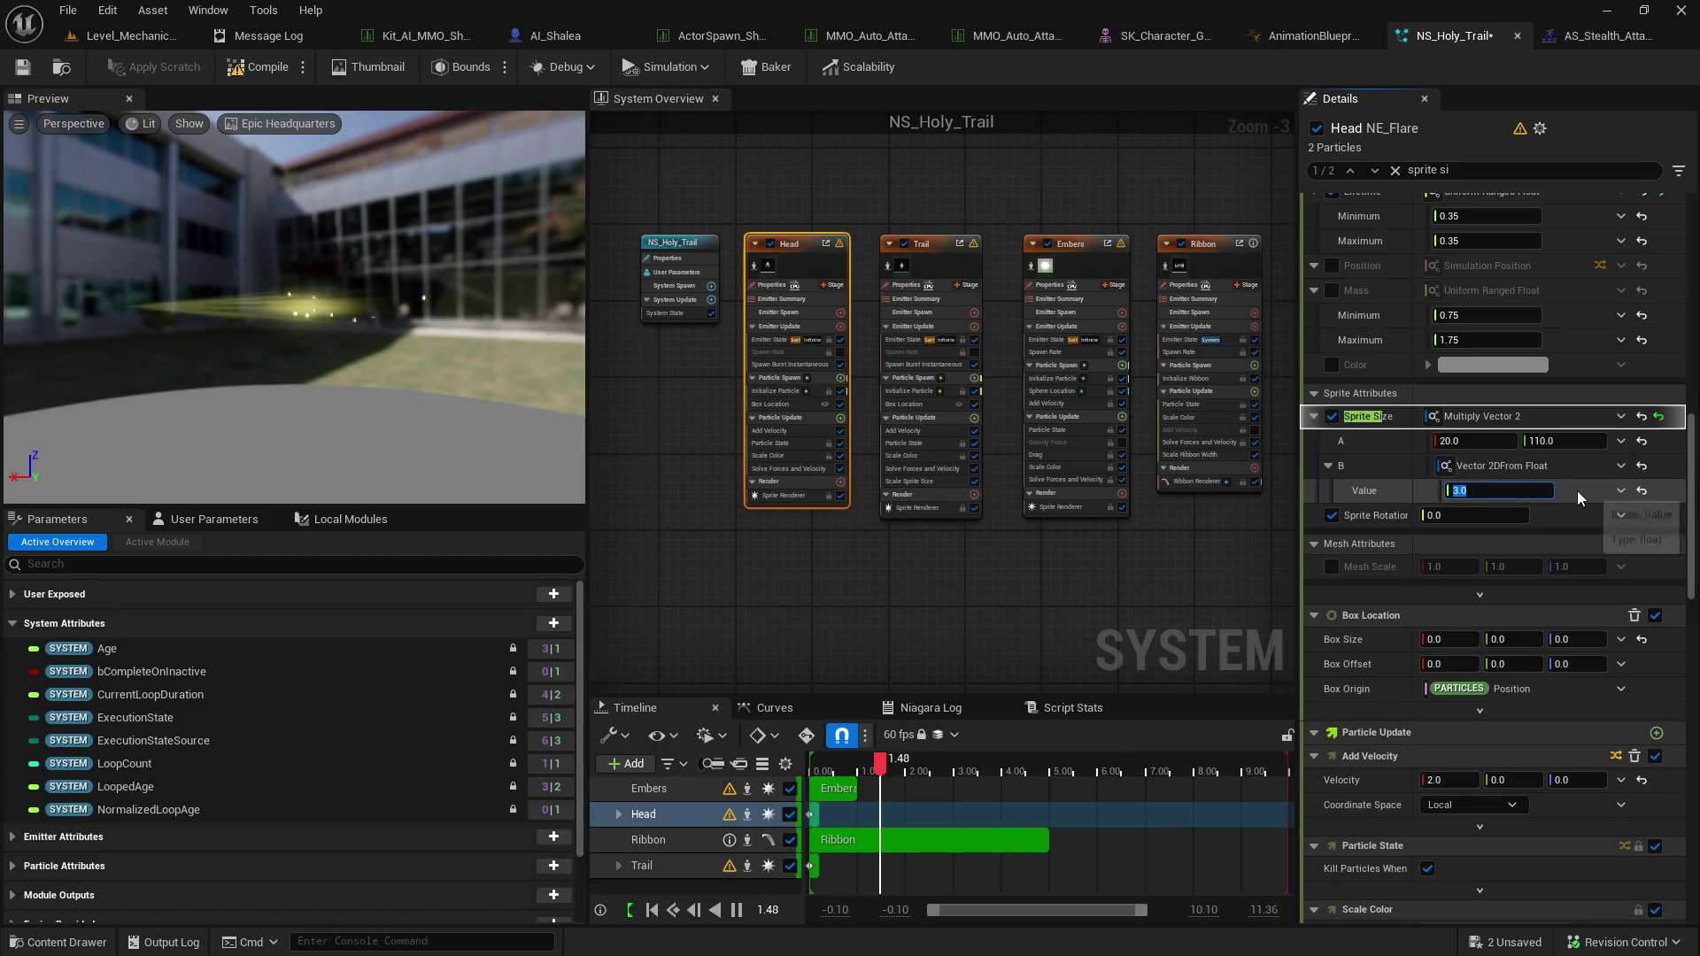
type("5")
key("Return")
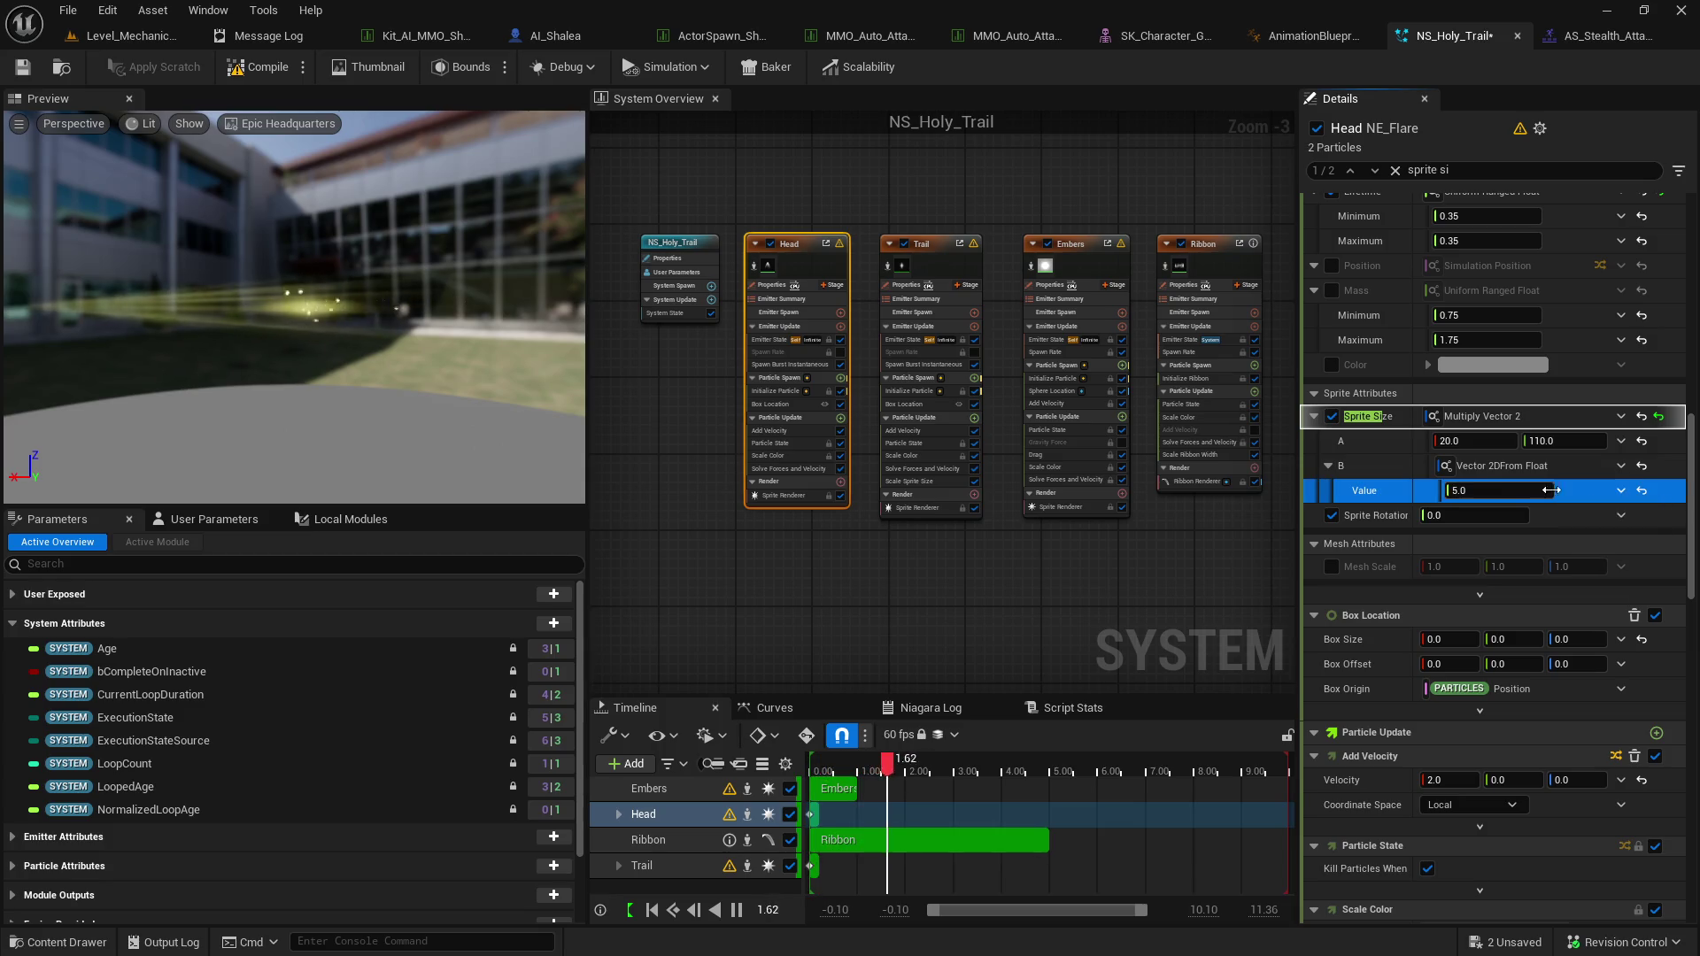
left_click(1642, 492)
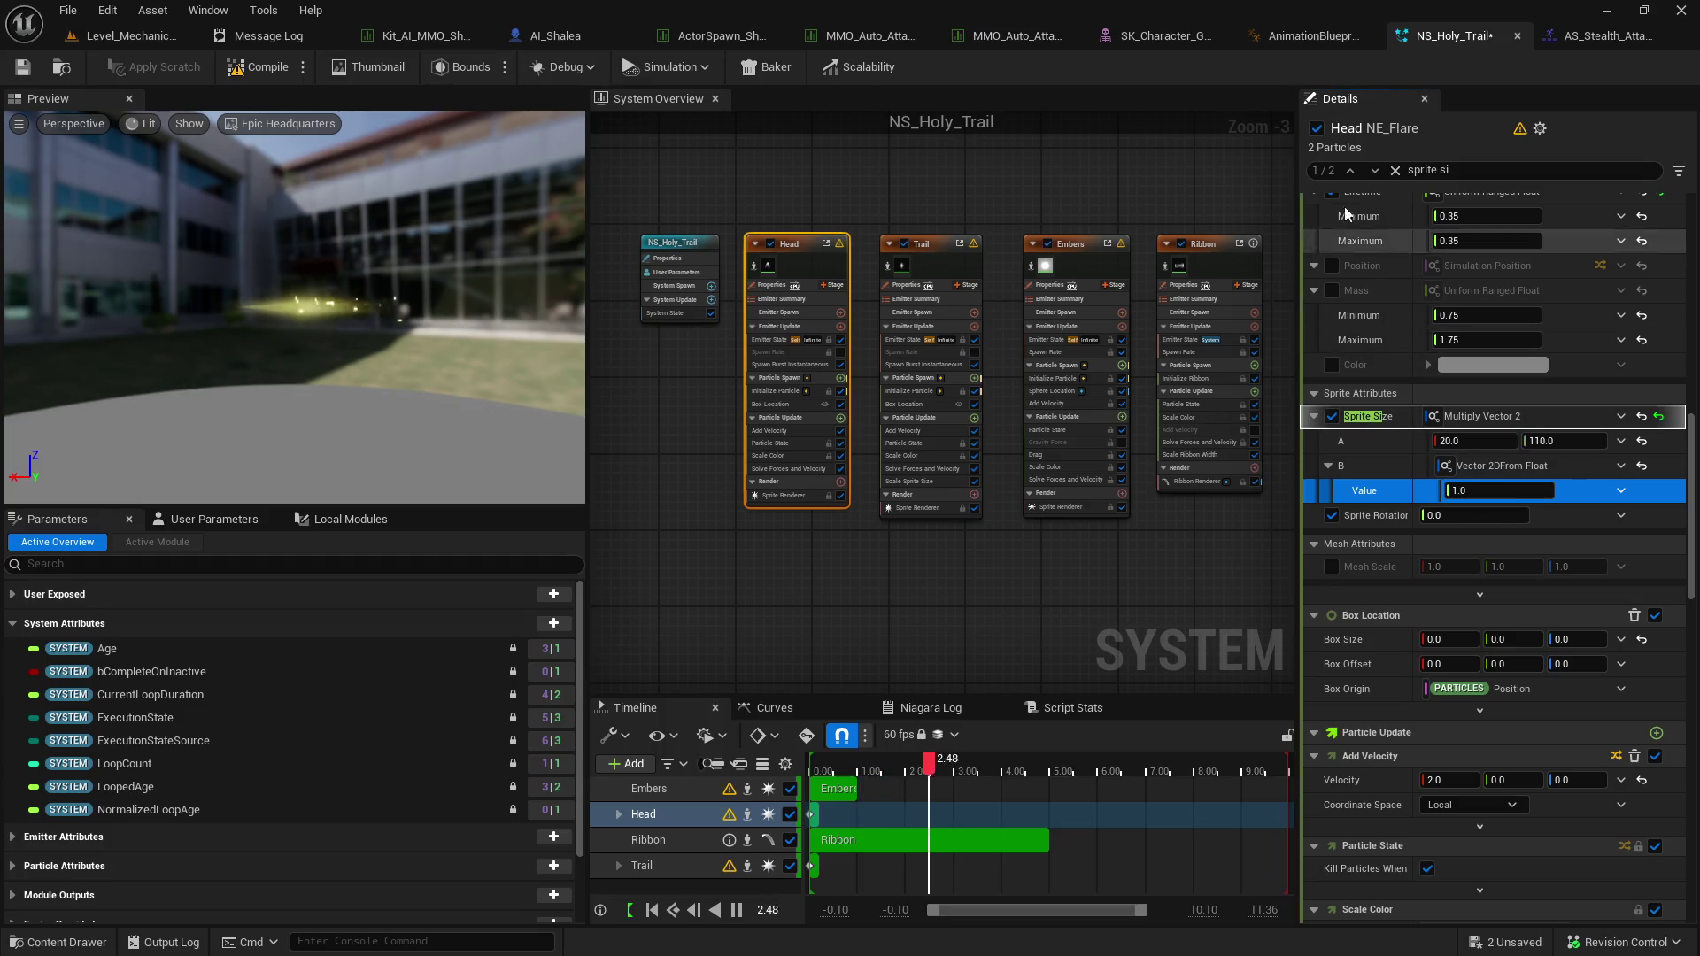
left_click(1516, 37)
key("ctrl+space")
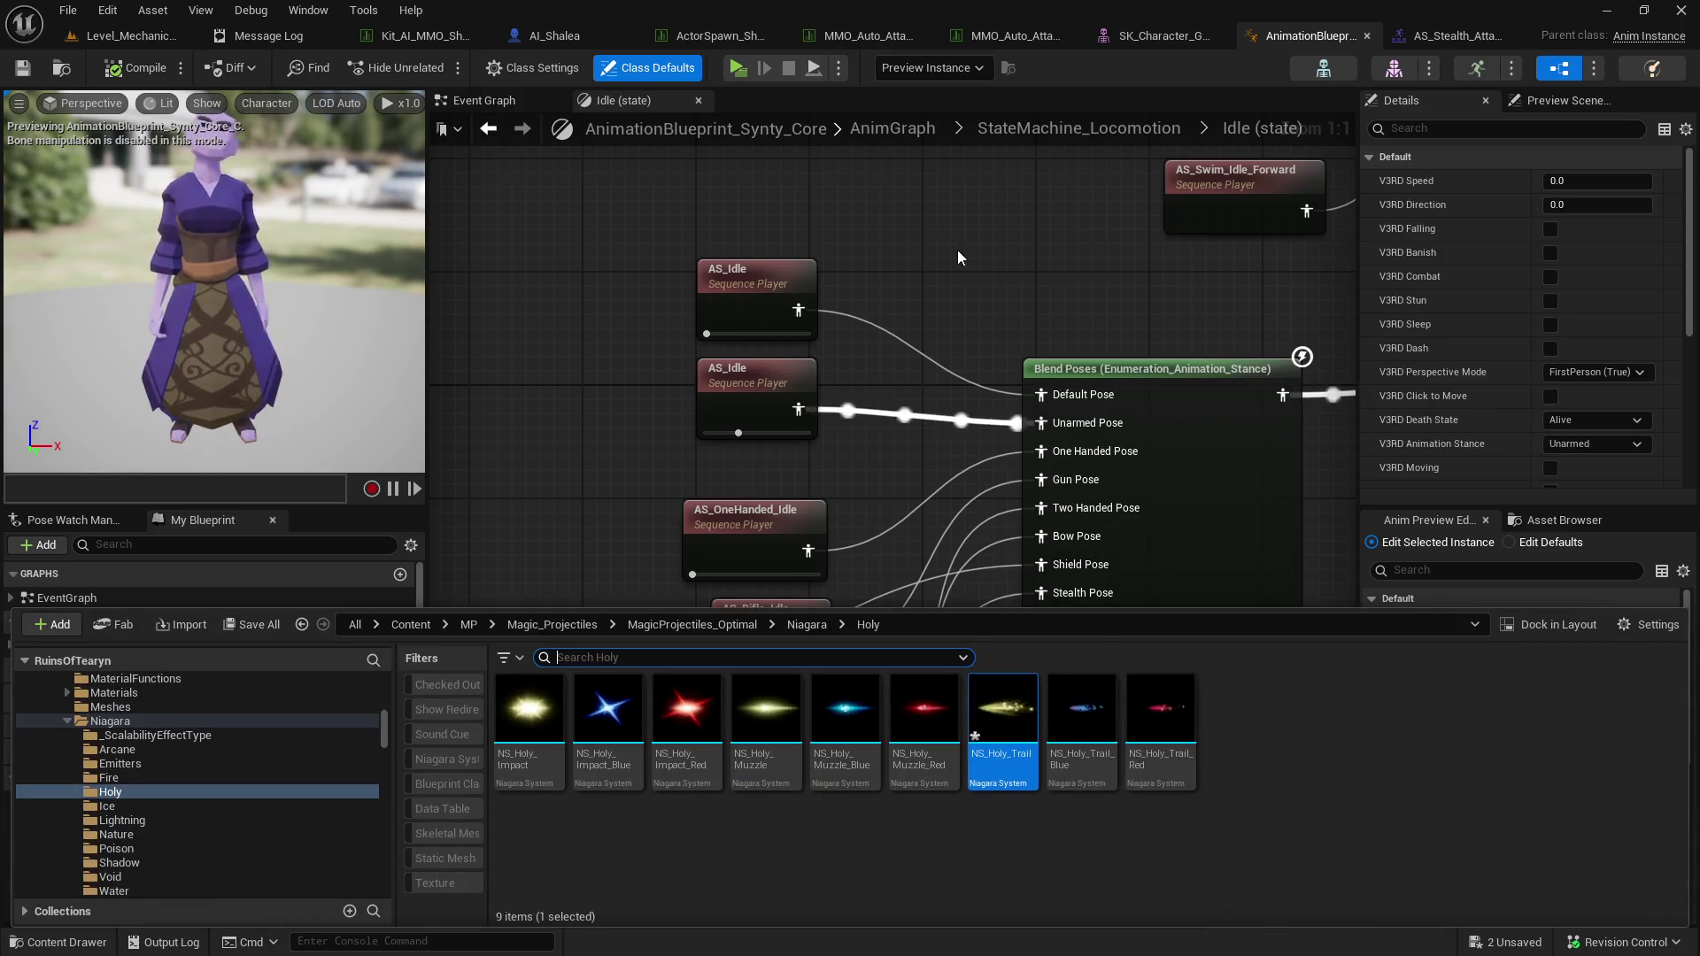
Reload NS_Holy_Trail from disk, discarding its unsaved edits.
right_click(1002, 717)
mouse_move(1197, 687)
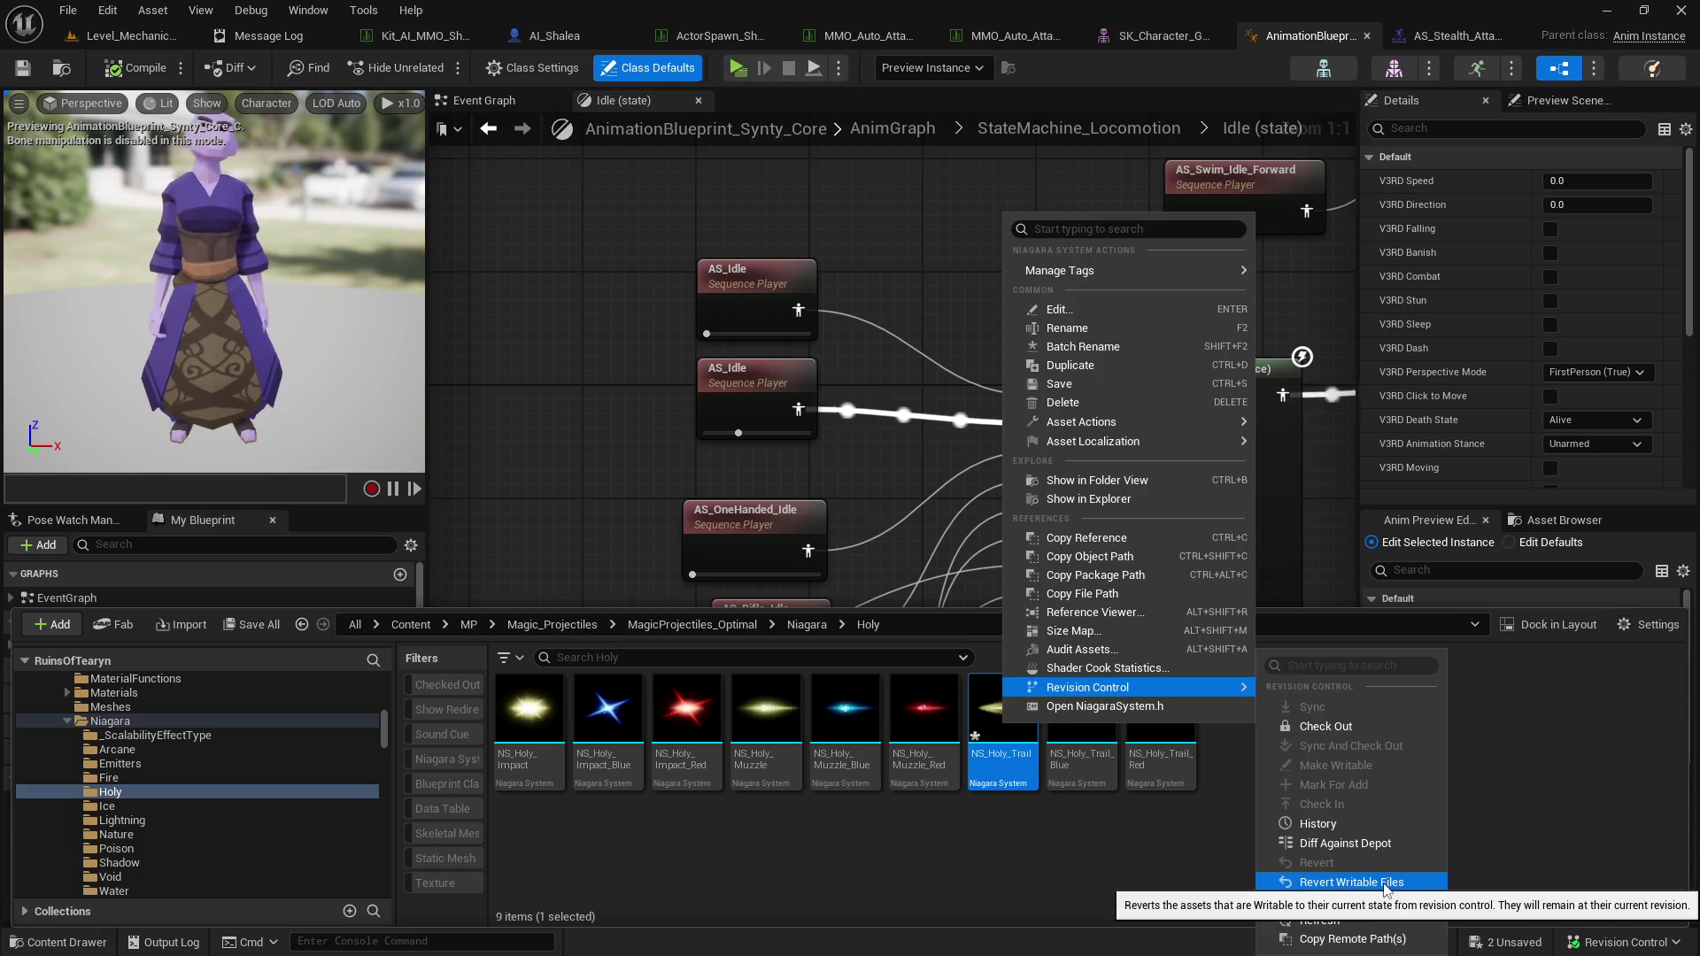
mouse_move(1177, 423)
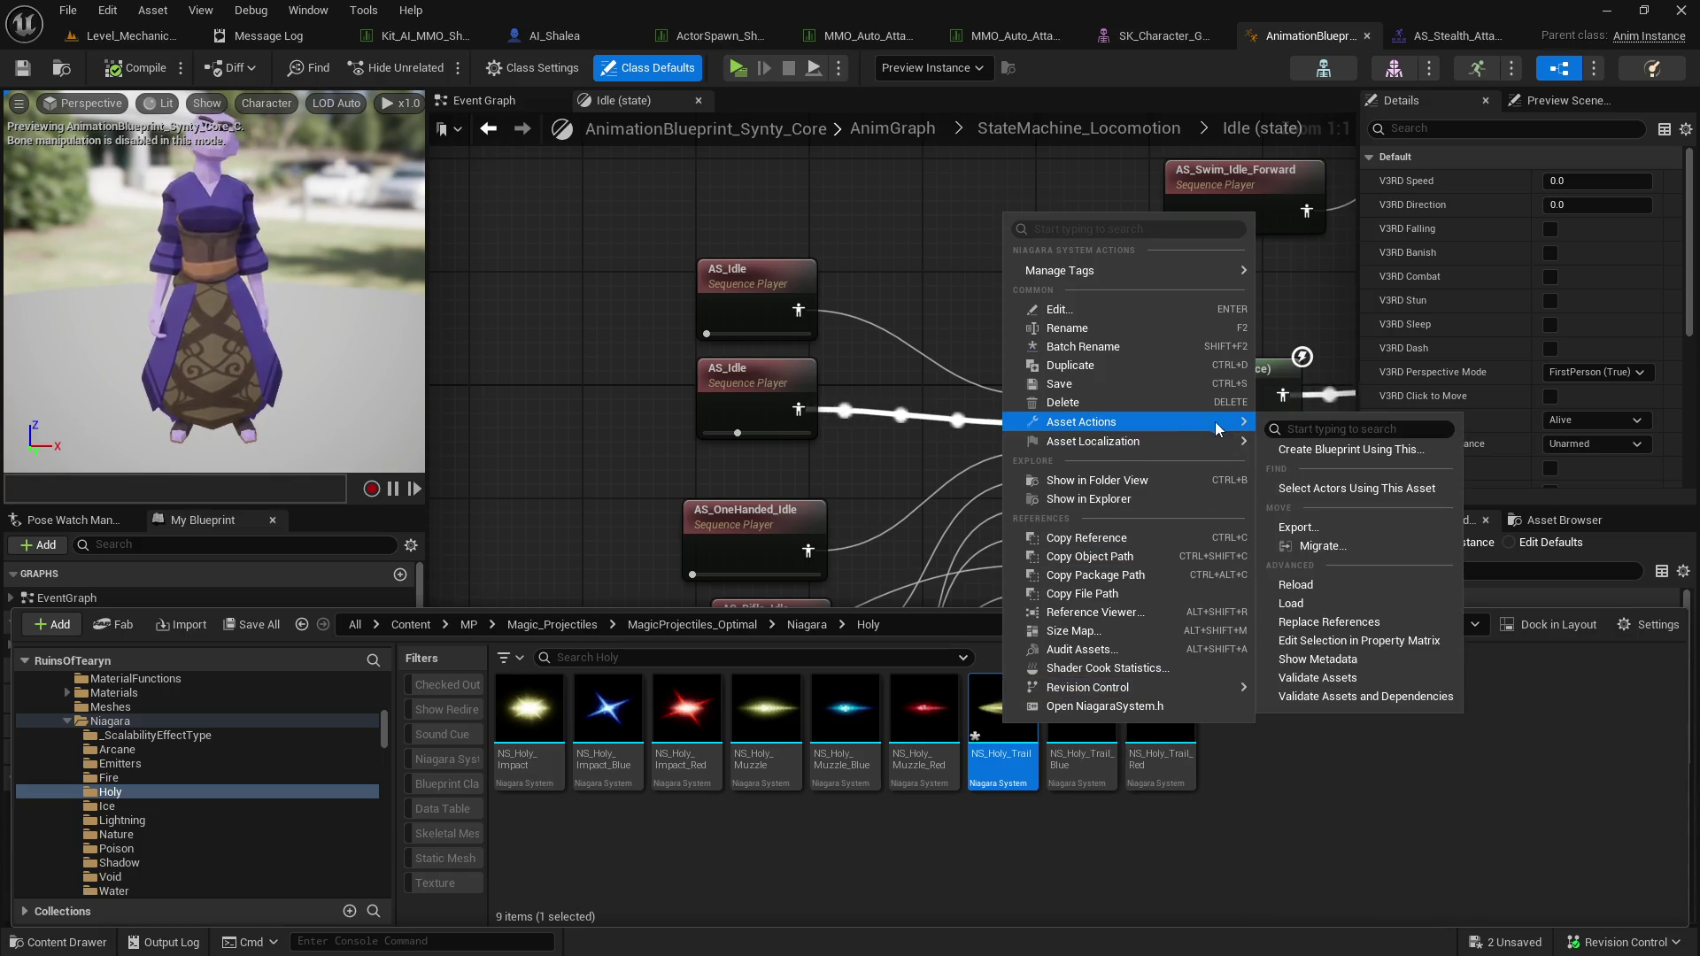
left_click(1284, 582)
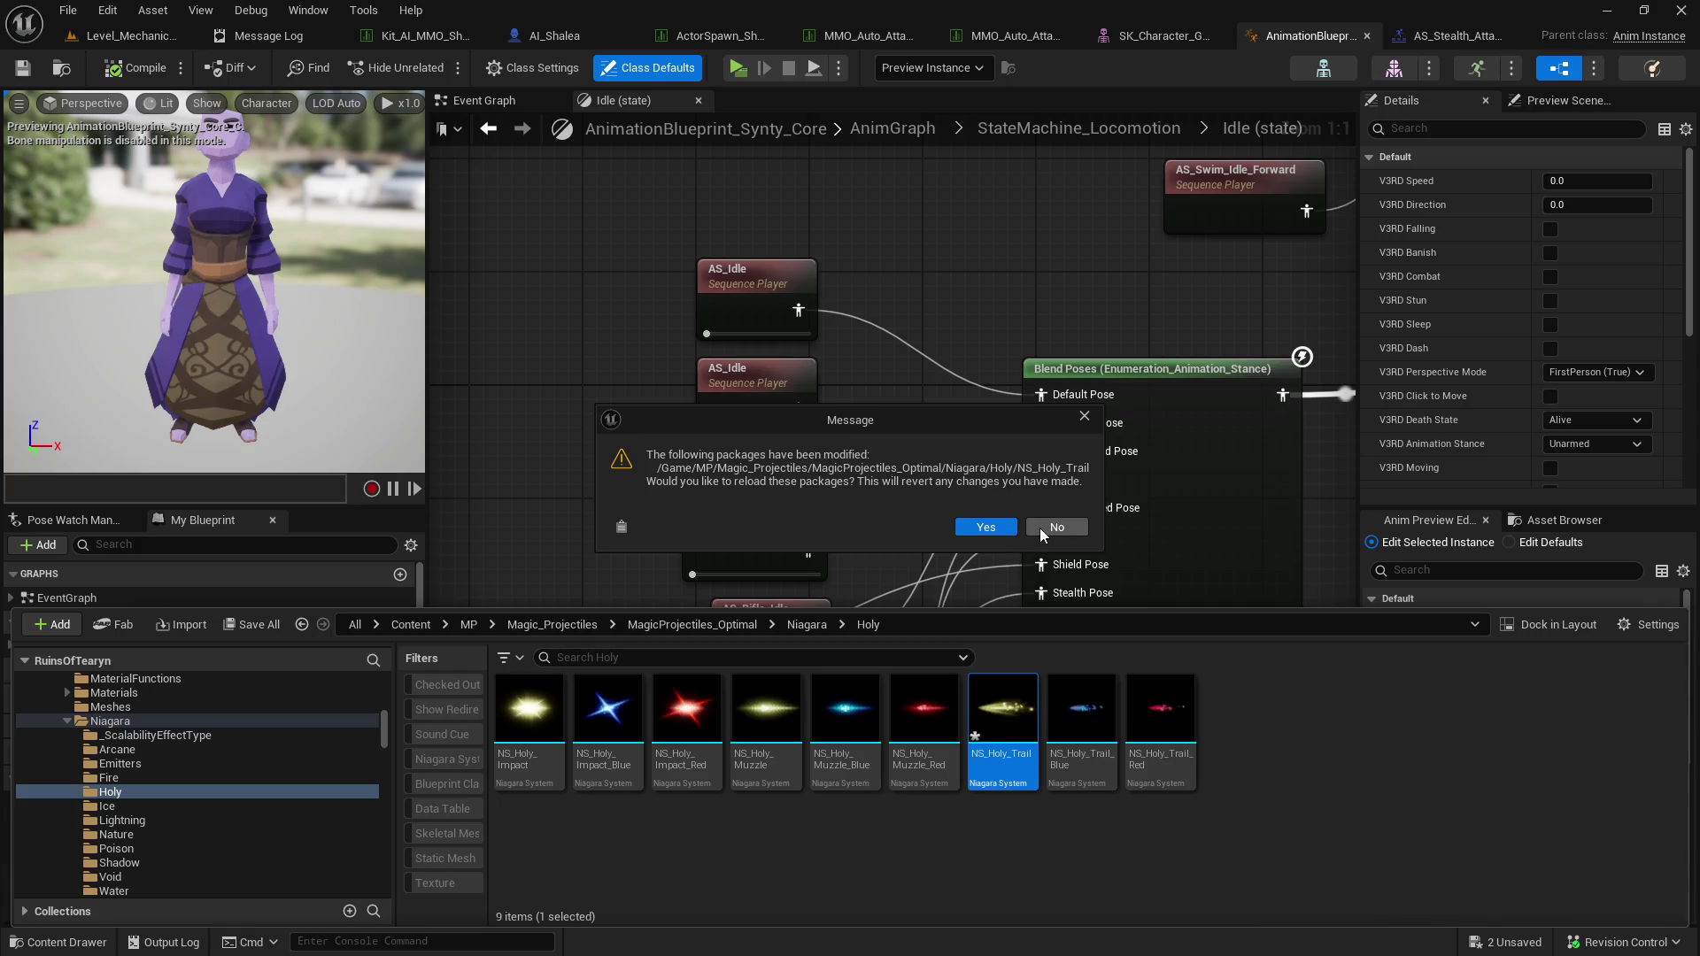
left_click(985, 527)
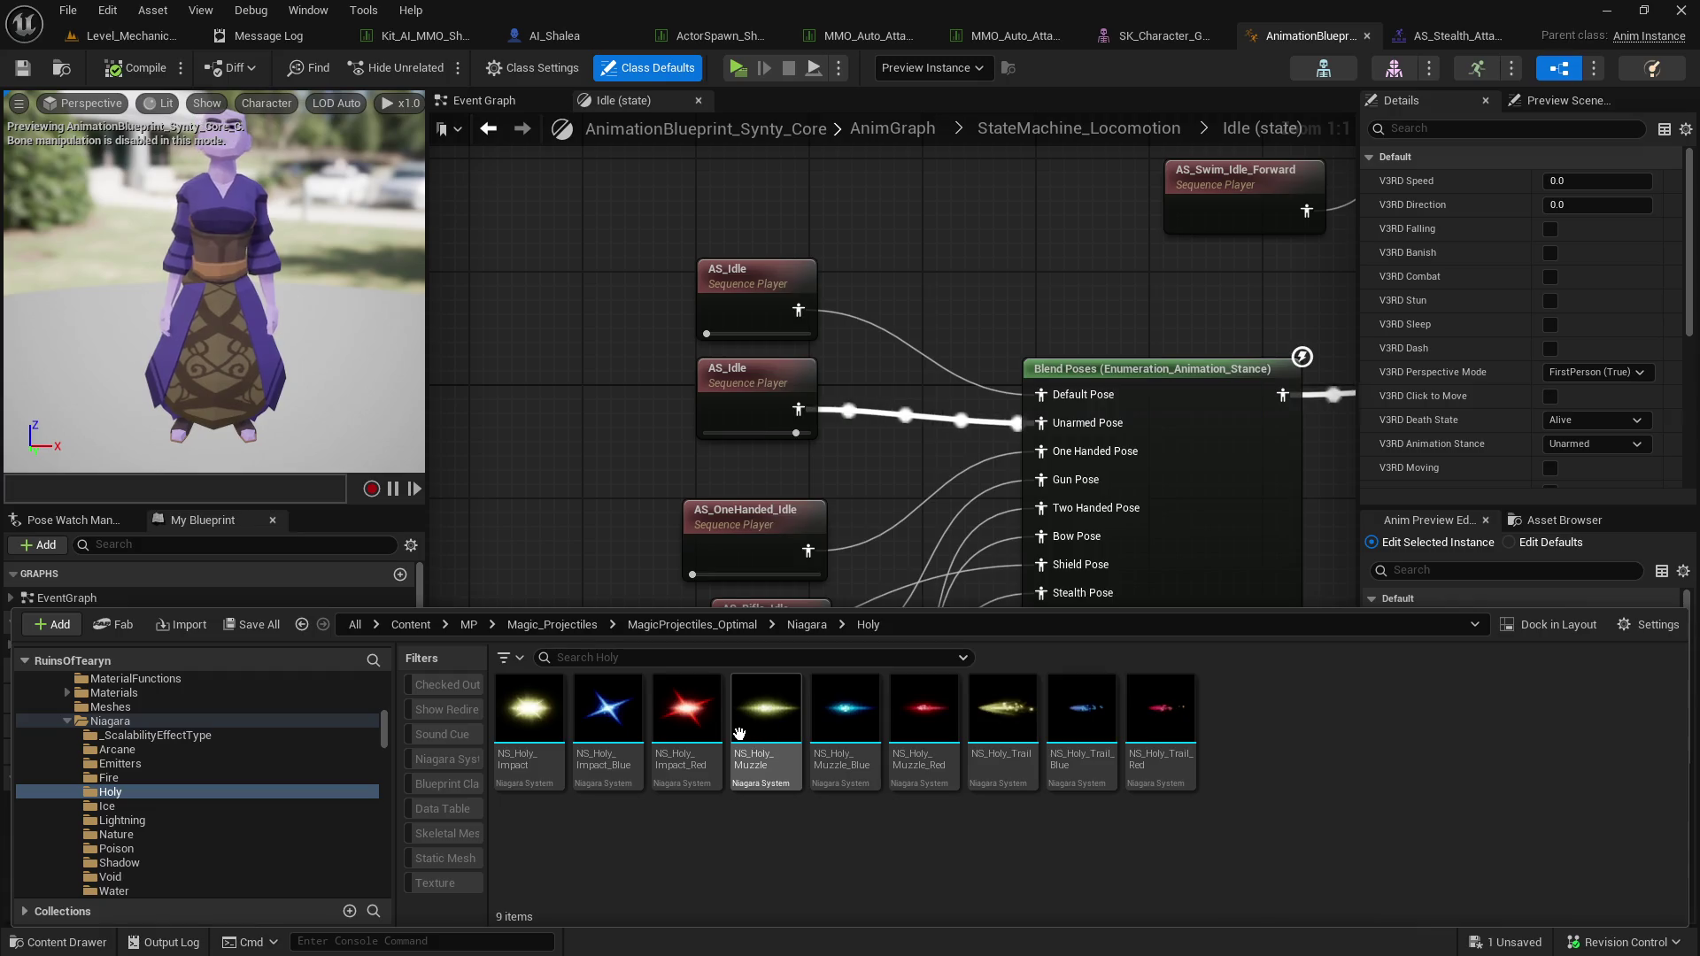
Open NS_Holy_Muzzle in the Niagara editor and tilt its preview camera down.
double_click(751, 737)
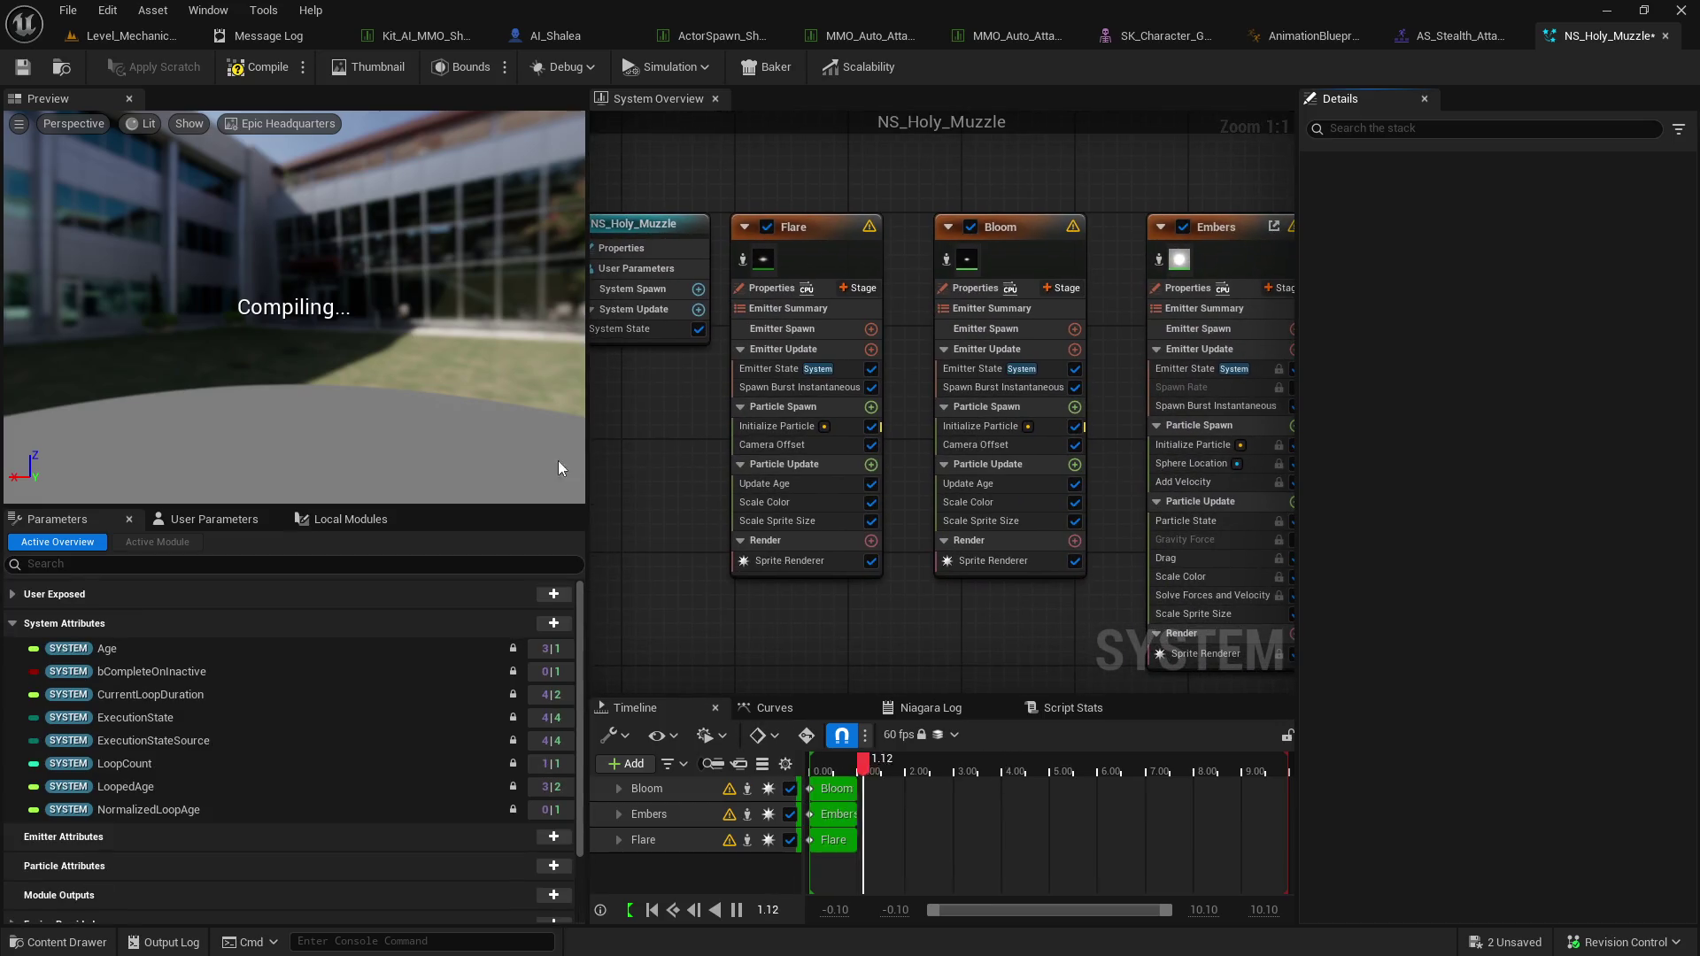
left_click_drag(390, 416, 390, 438)
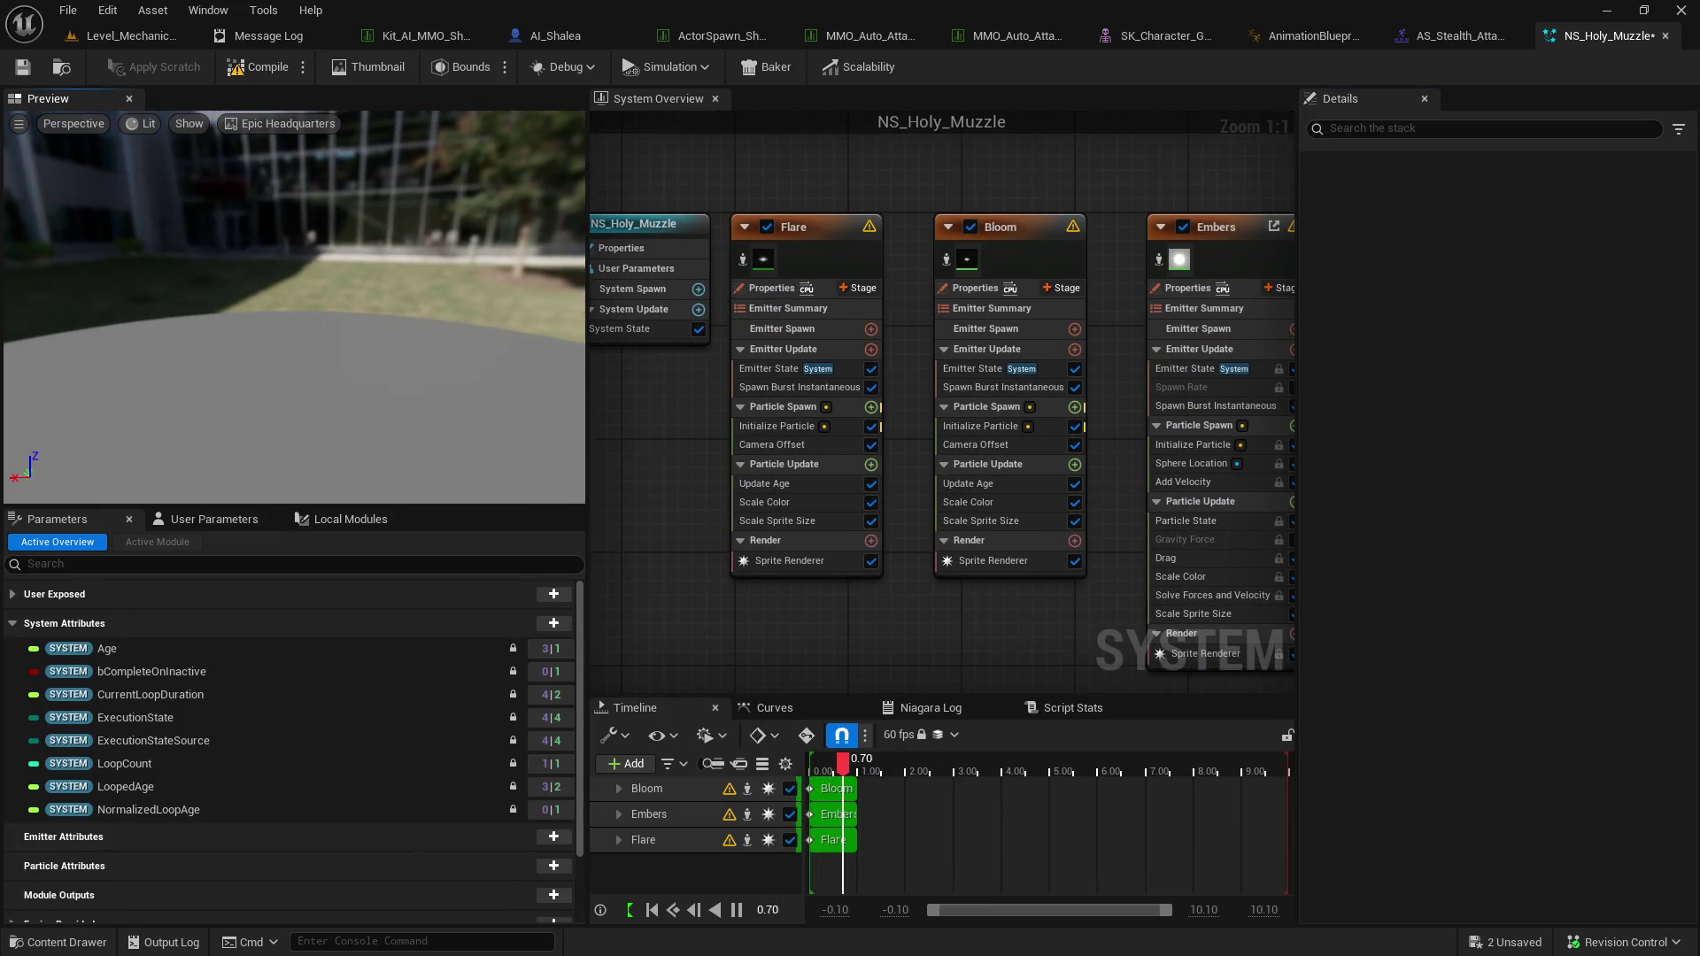
left_click(61, 67)
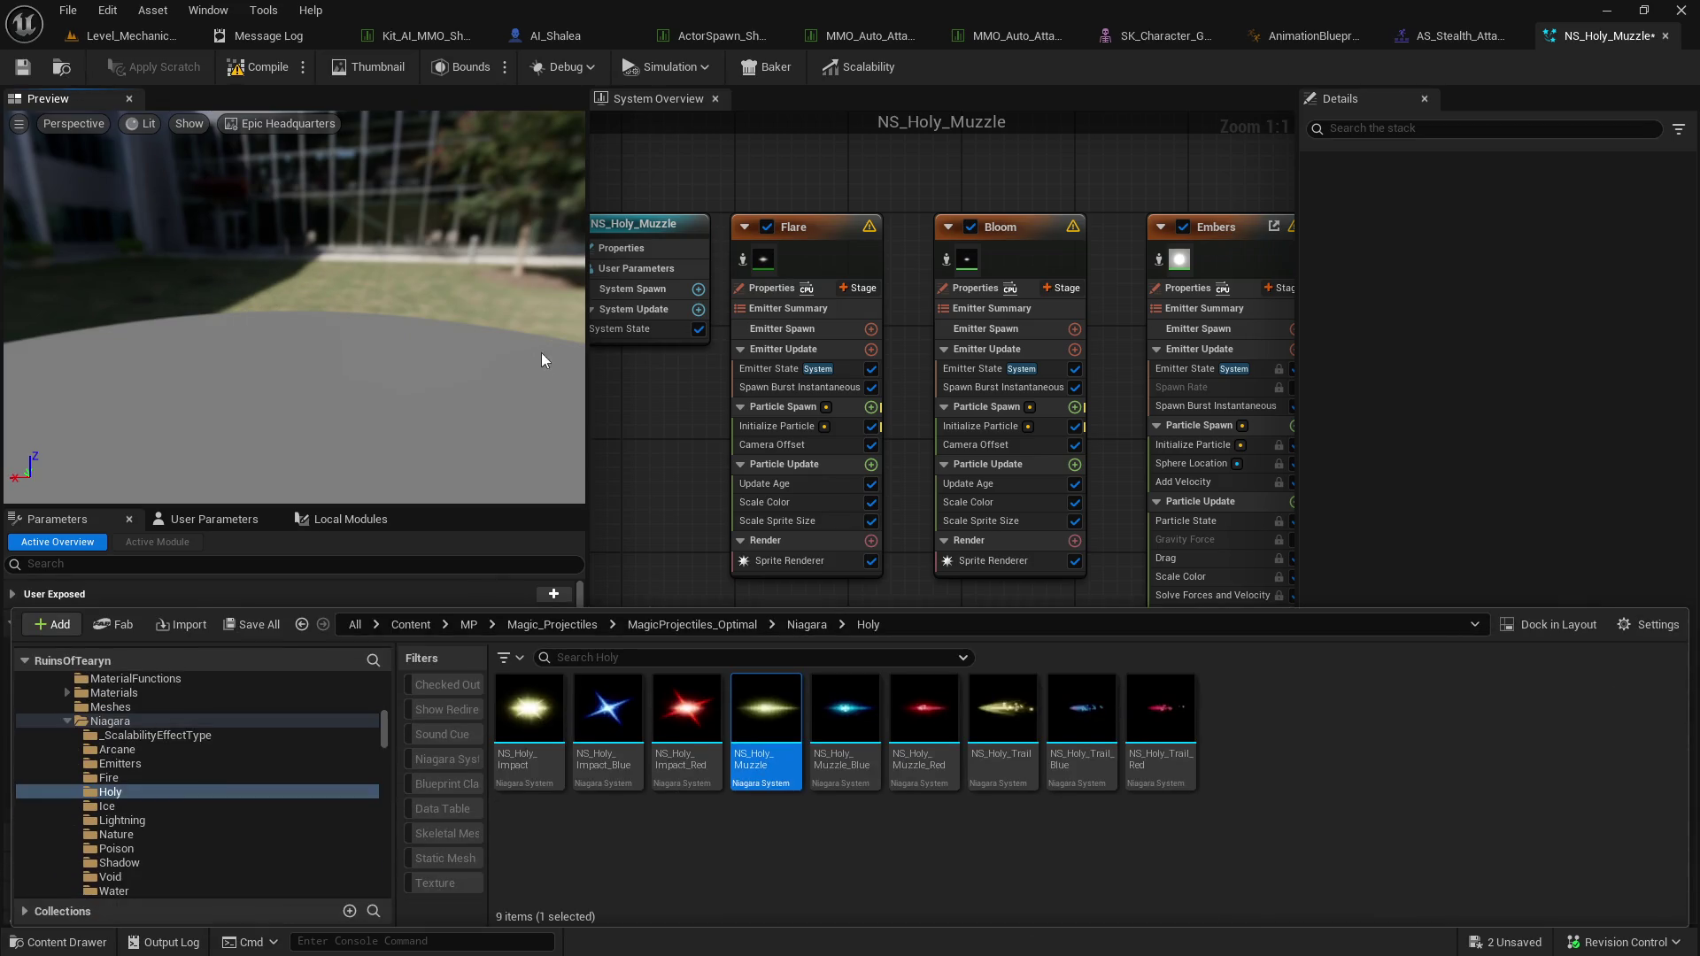
scroll(365, 713, "up", 10)
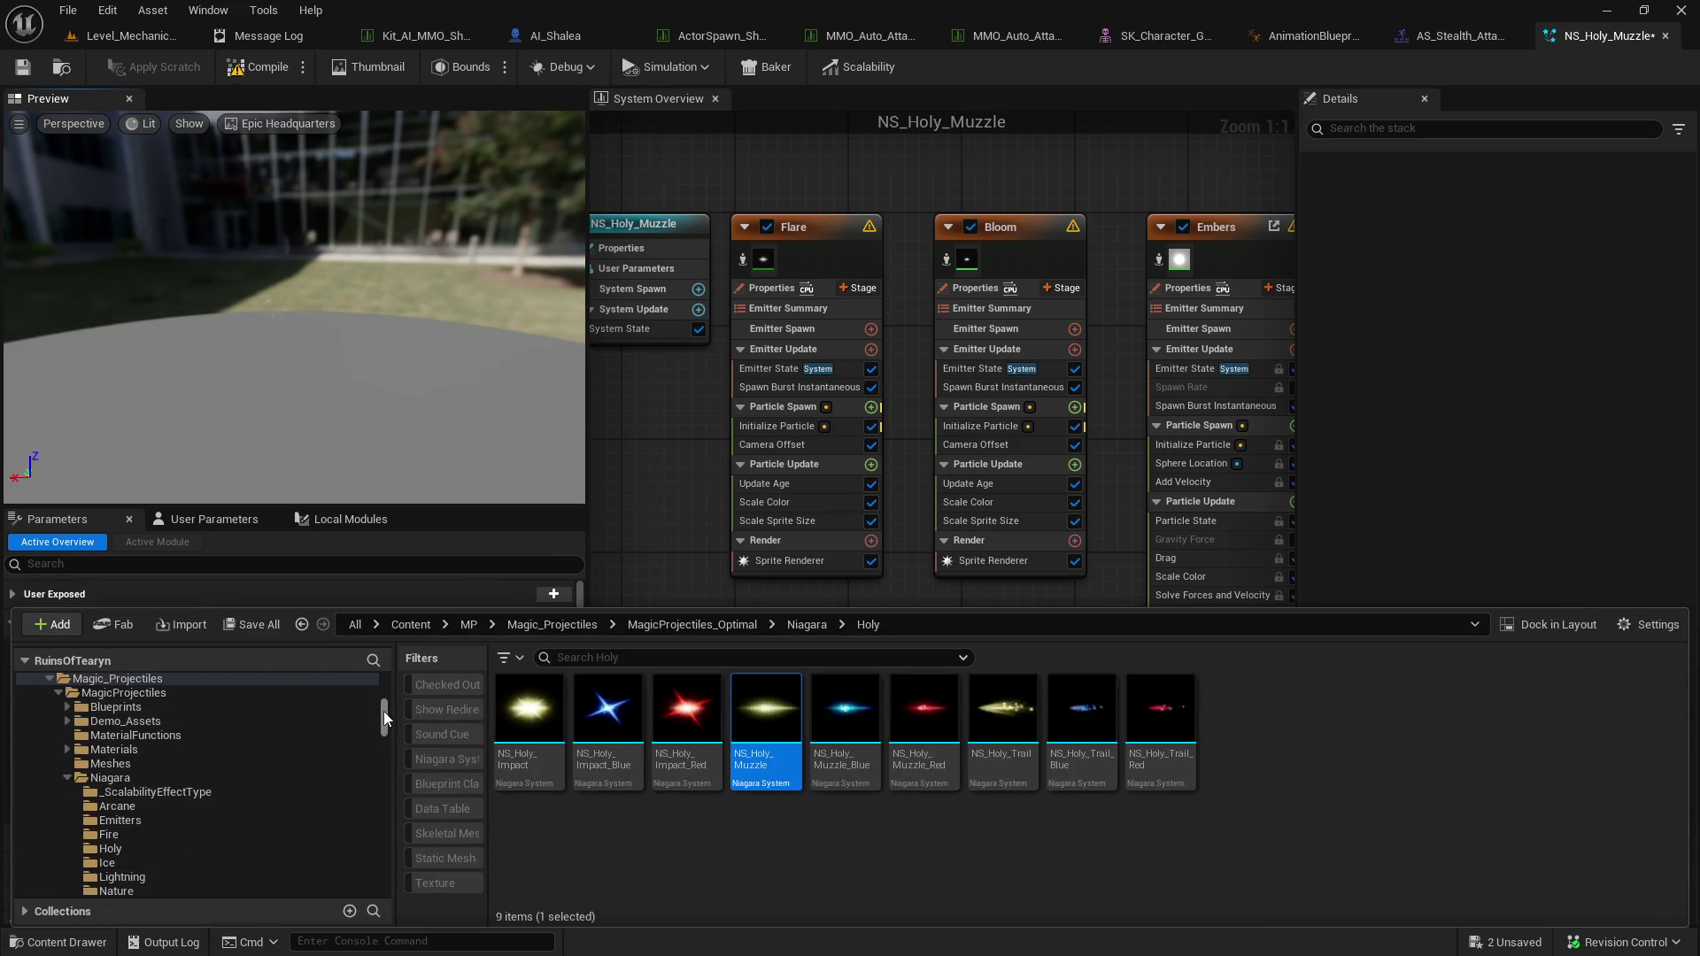
Filter the Content Browser to Niagara Systems matching 'pr' and make the browser taller.
left_click(294, 698)
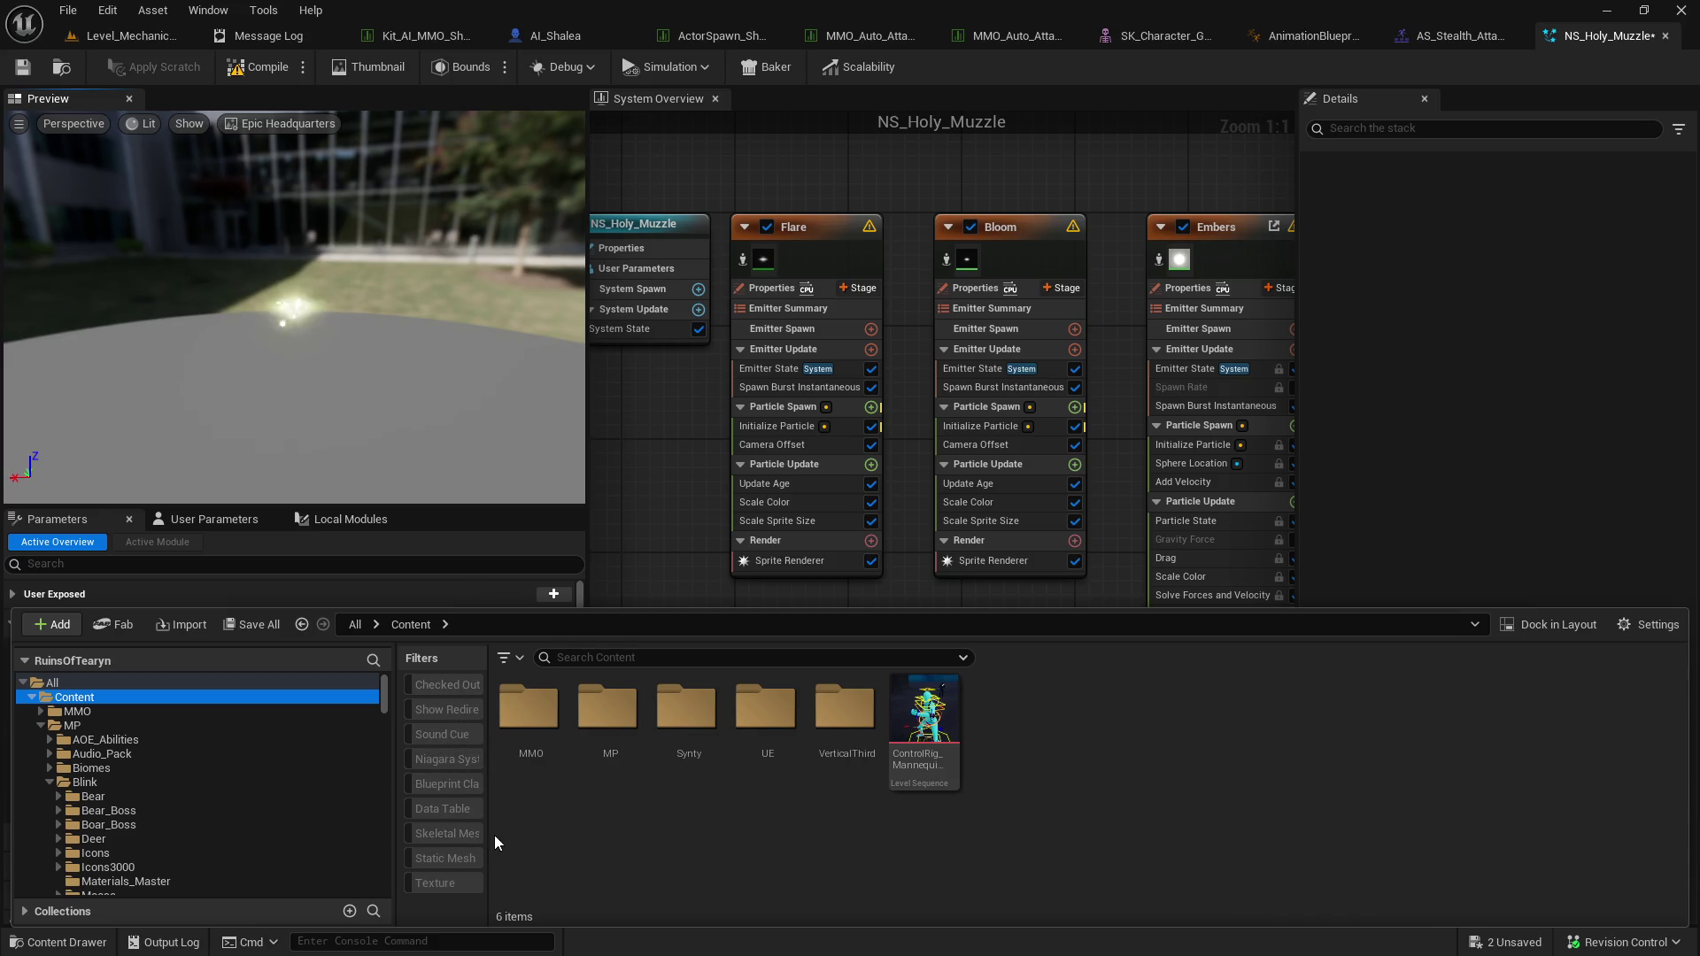
left_click_drag(489, 834, 563, 824)
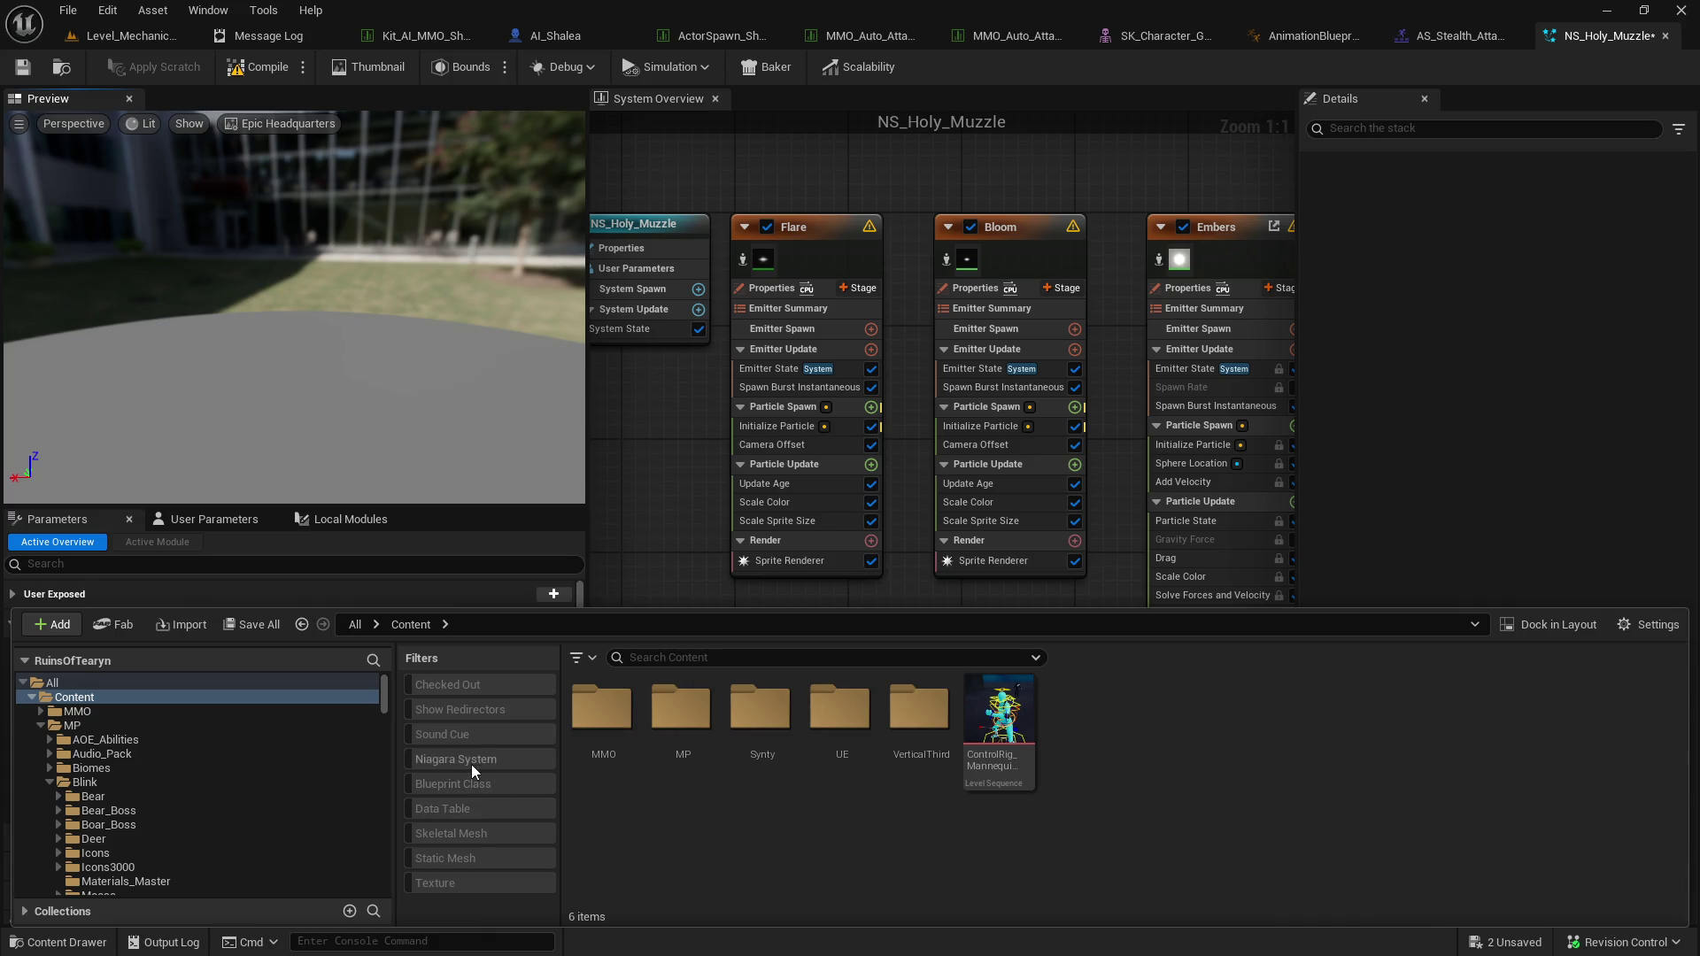
left_click(471, 759)
left_click(703, 657)
type("proj")
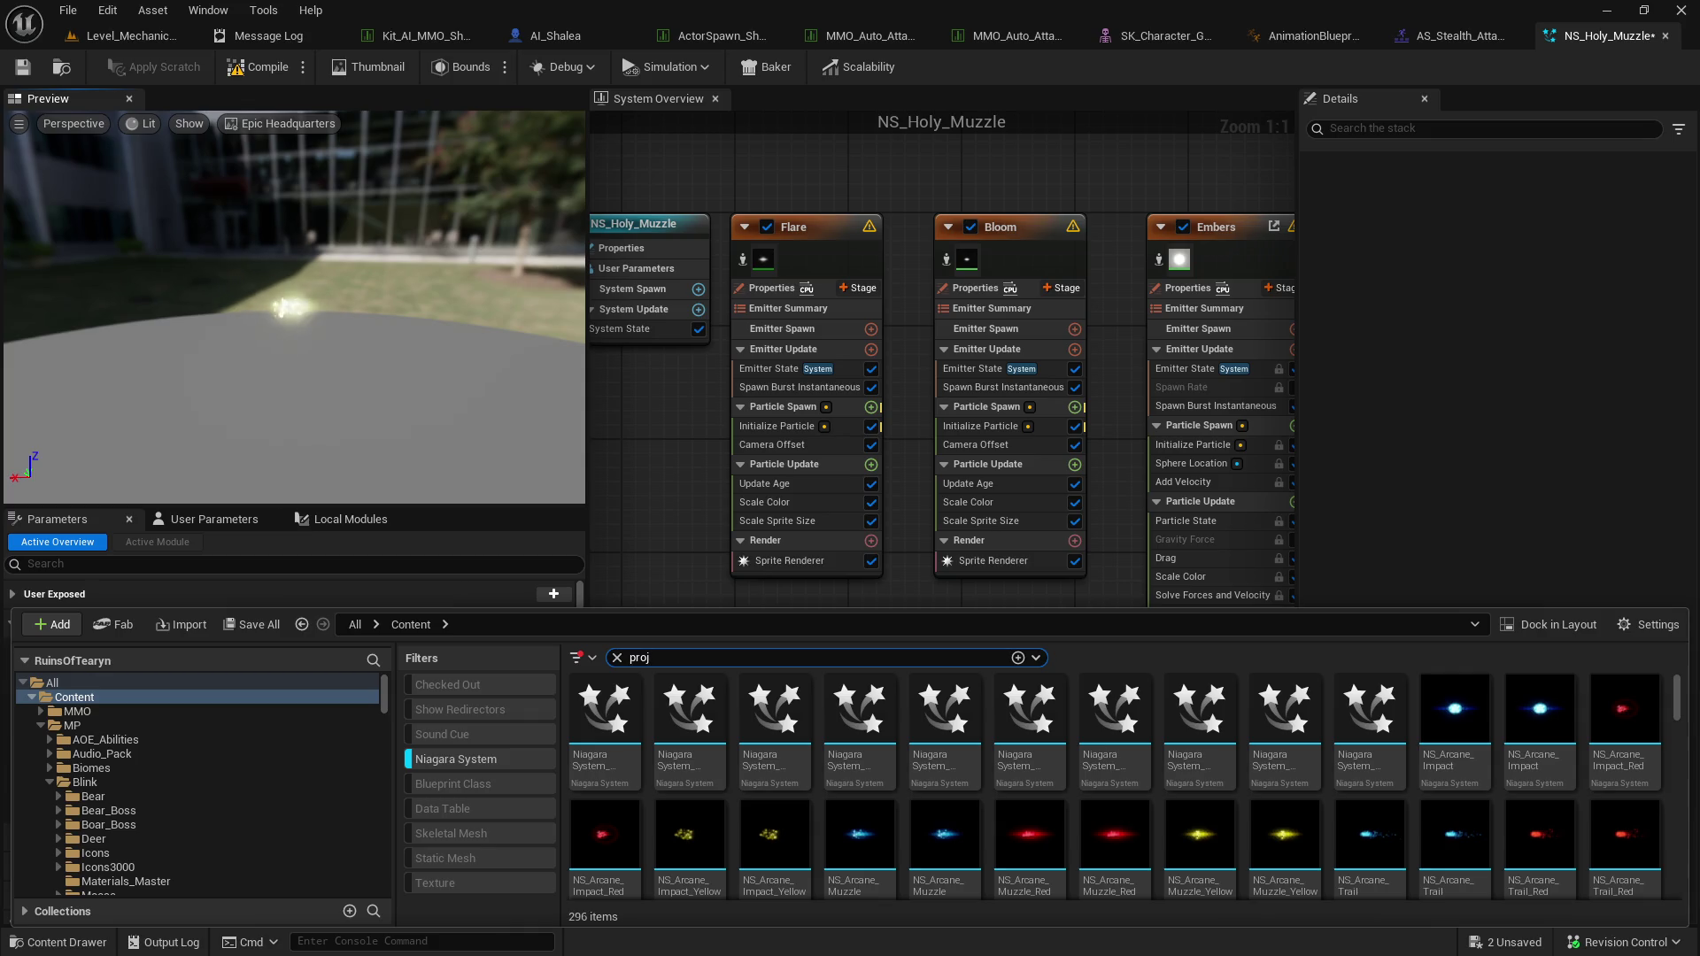
key("ctrl+space")
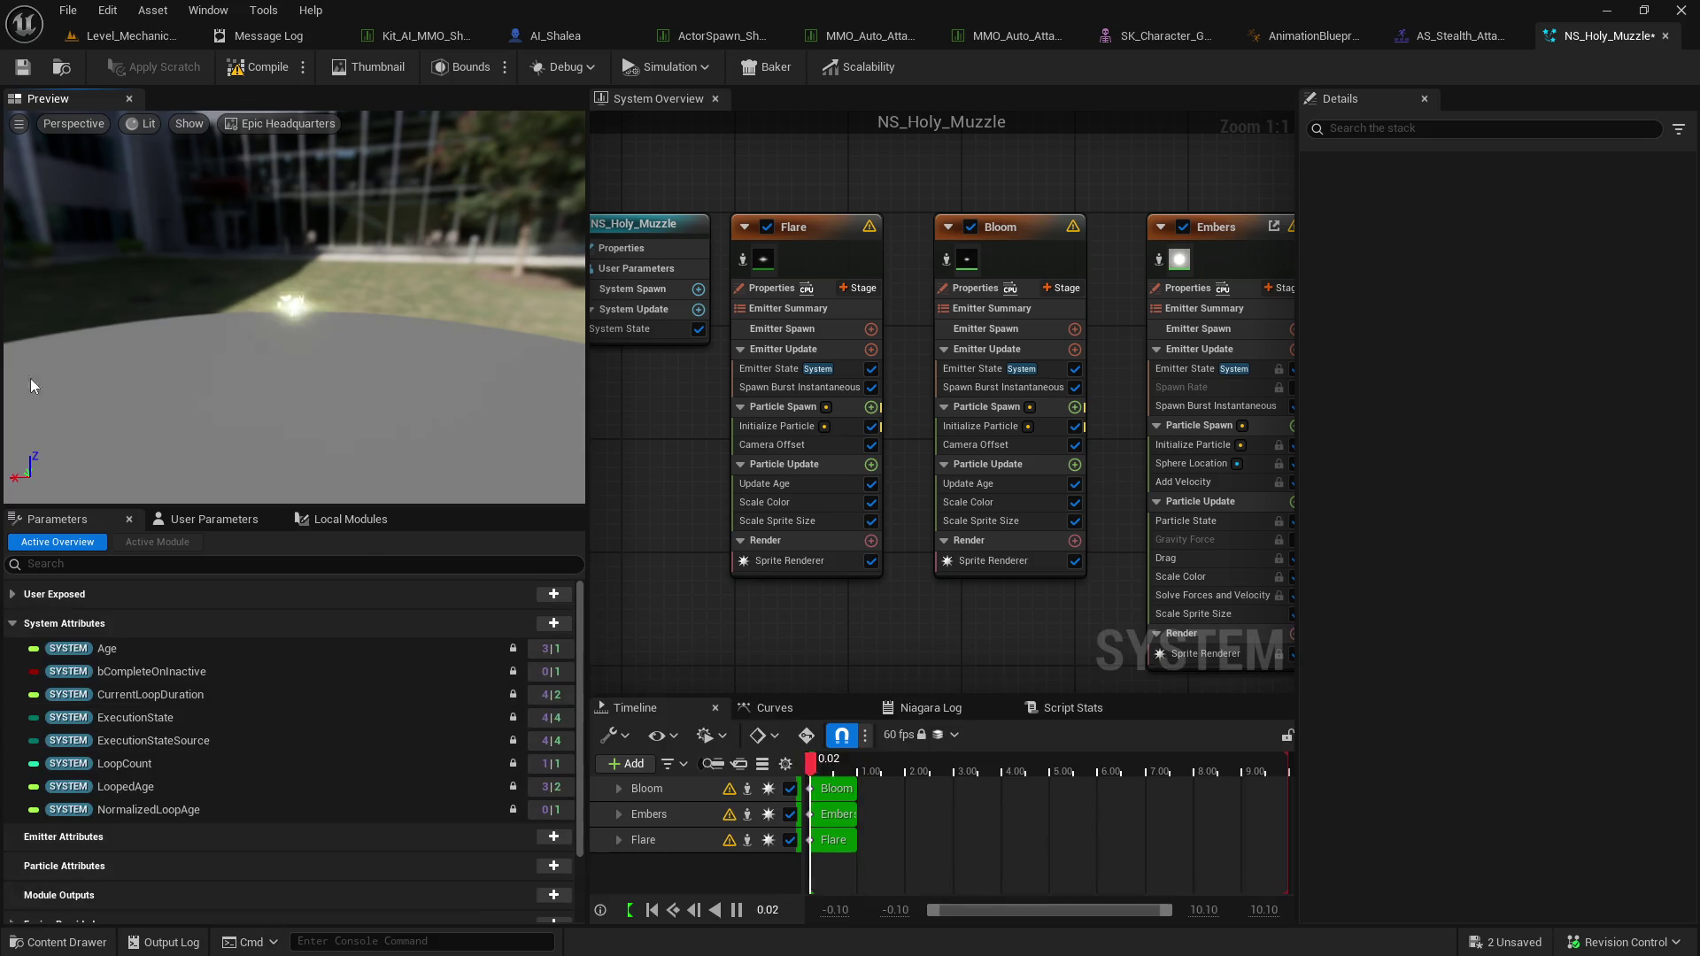
key("ctrl+space")
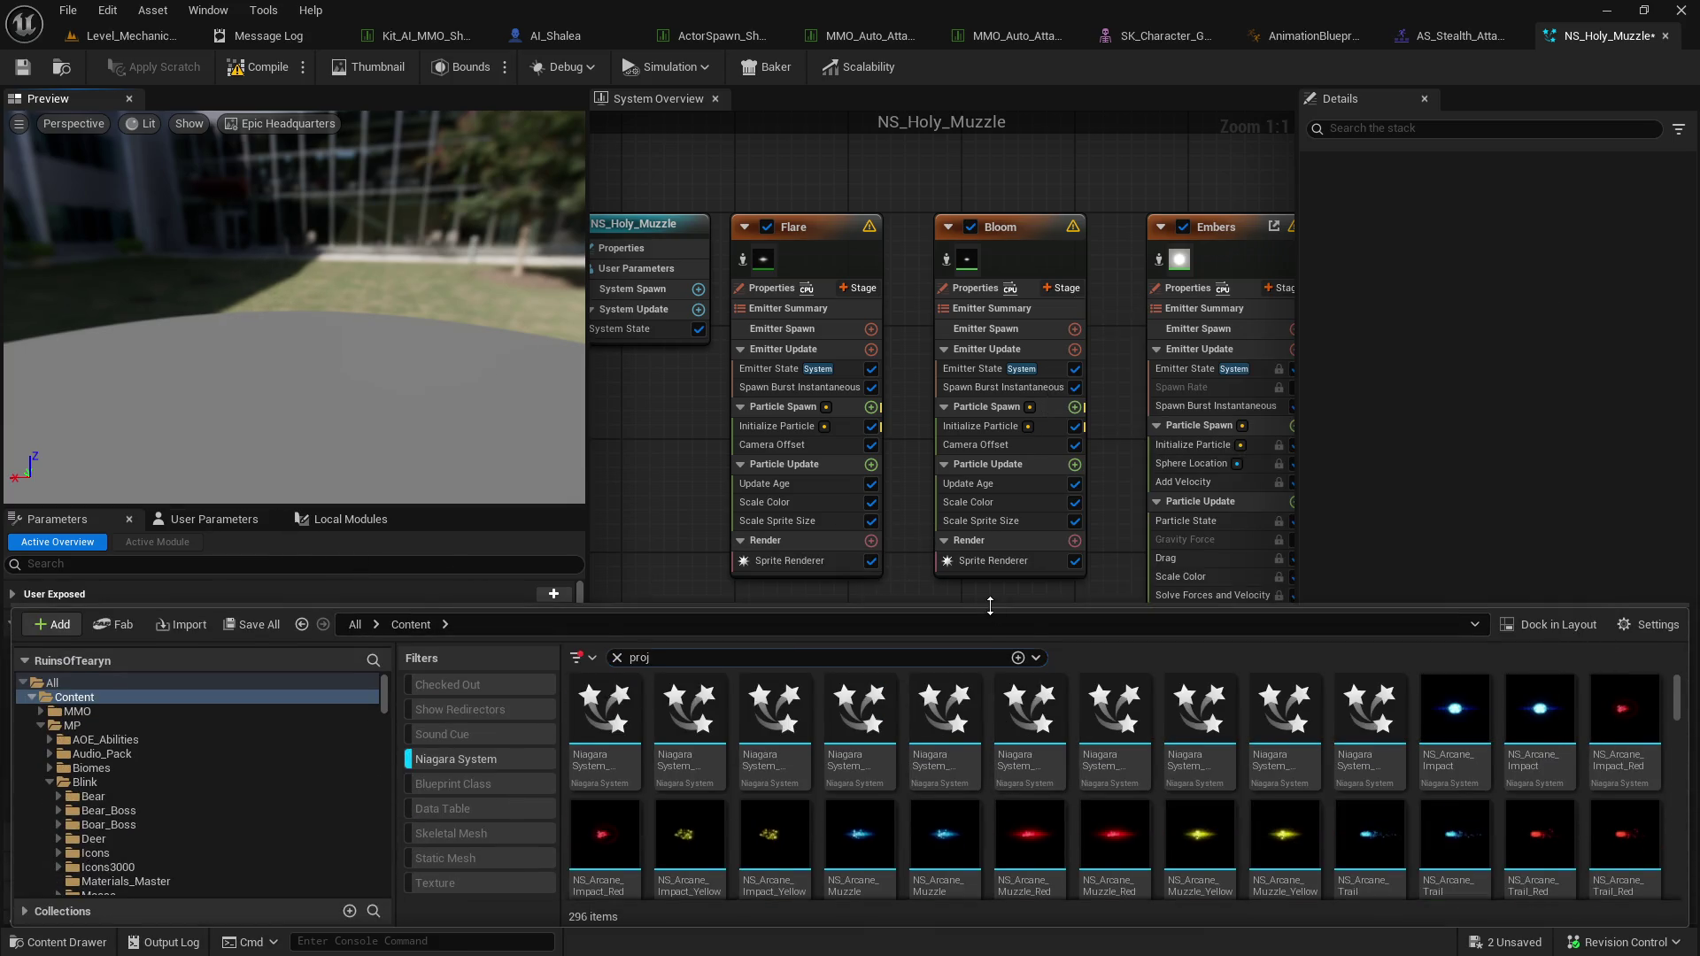
left_click_drag(977, 609, 976, 469)
Browse the projectile effects, picking out NS_Arcane_Muzzle_Red and NS_Hit4.
left_click(1027, 695)
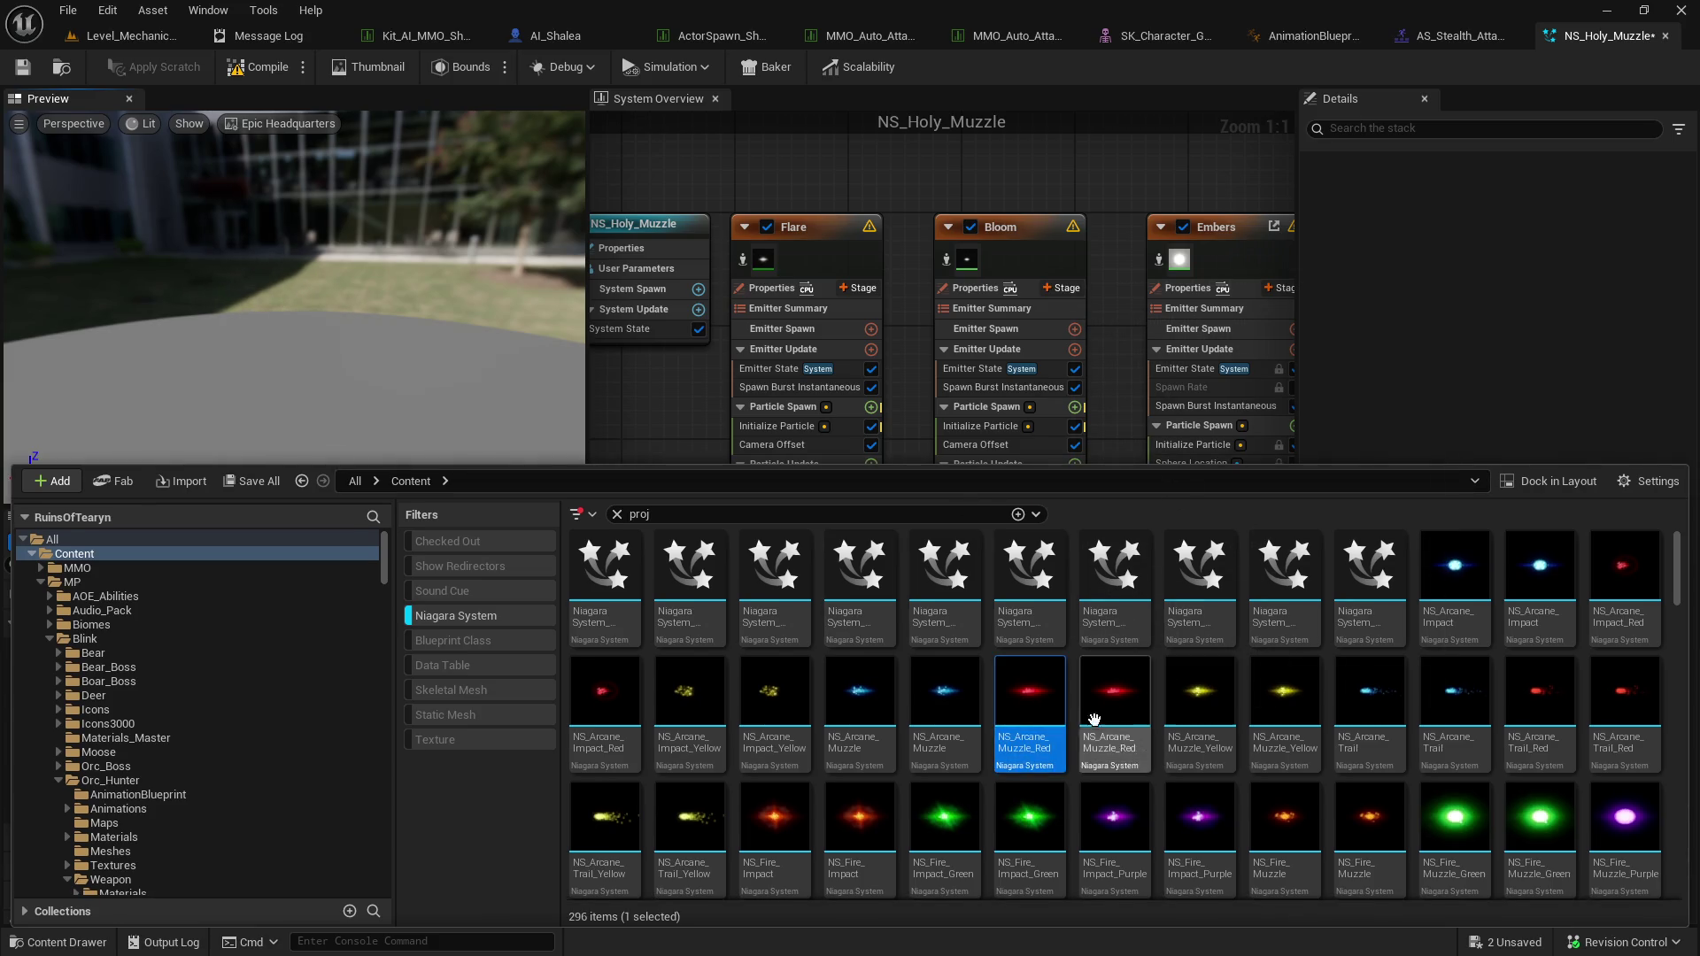
scroll(1090, 699, "down", 2)
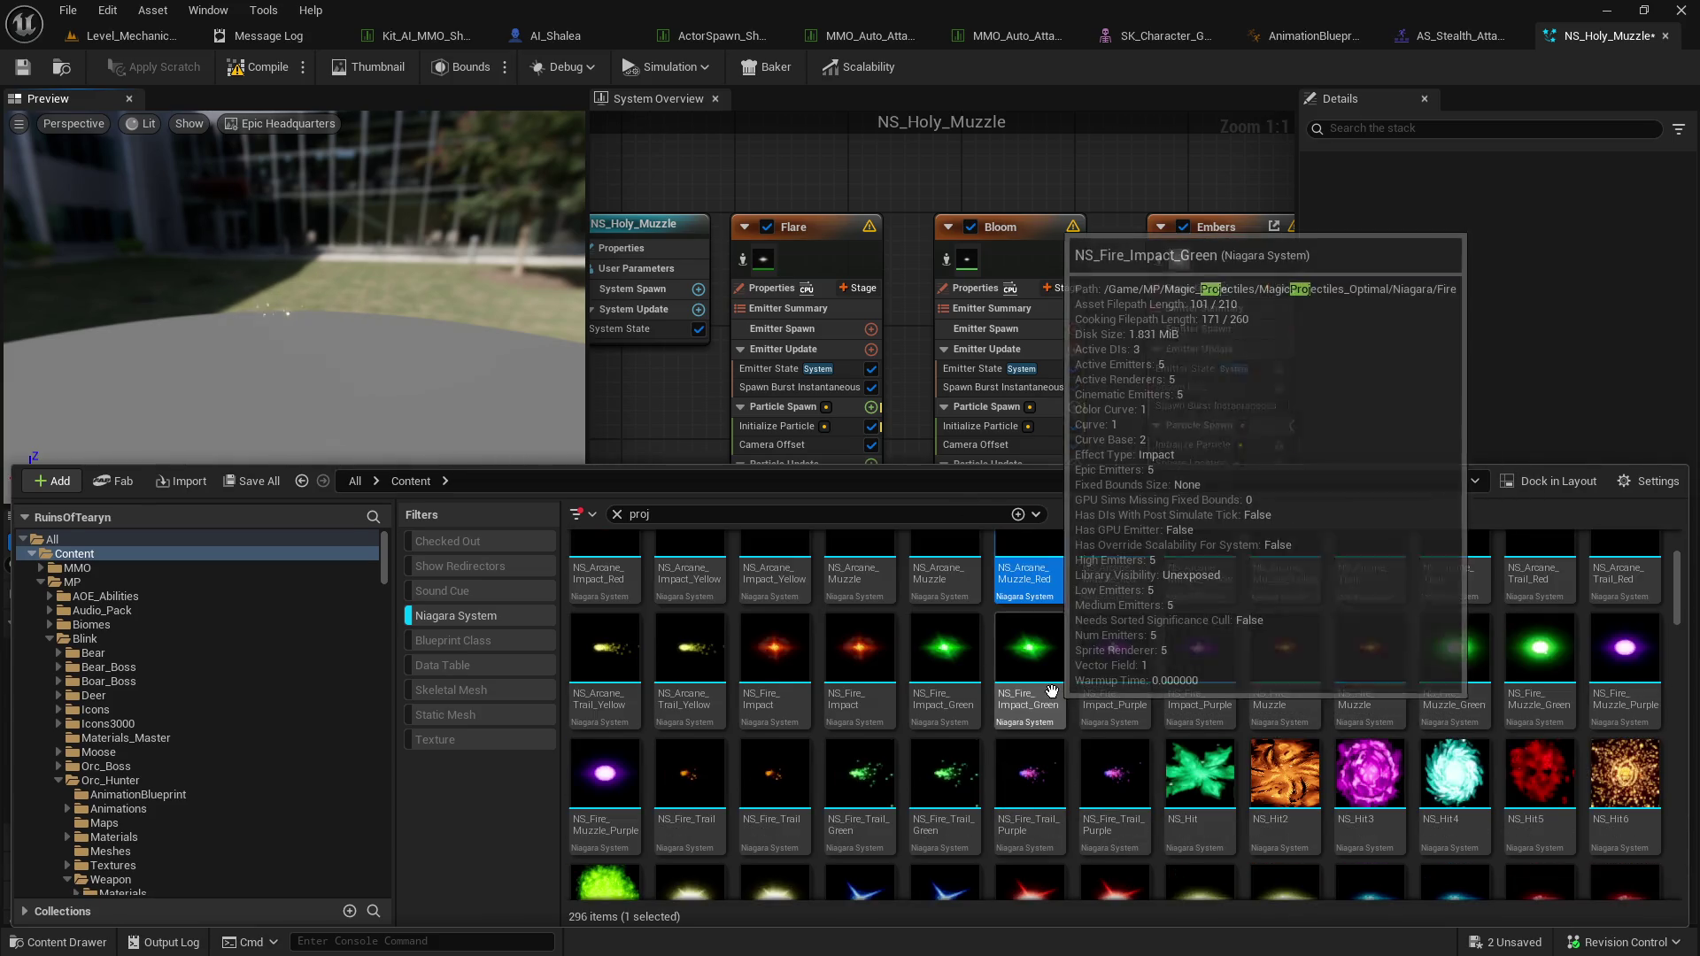
scroll(1052, 691, "down", 2)
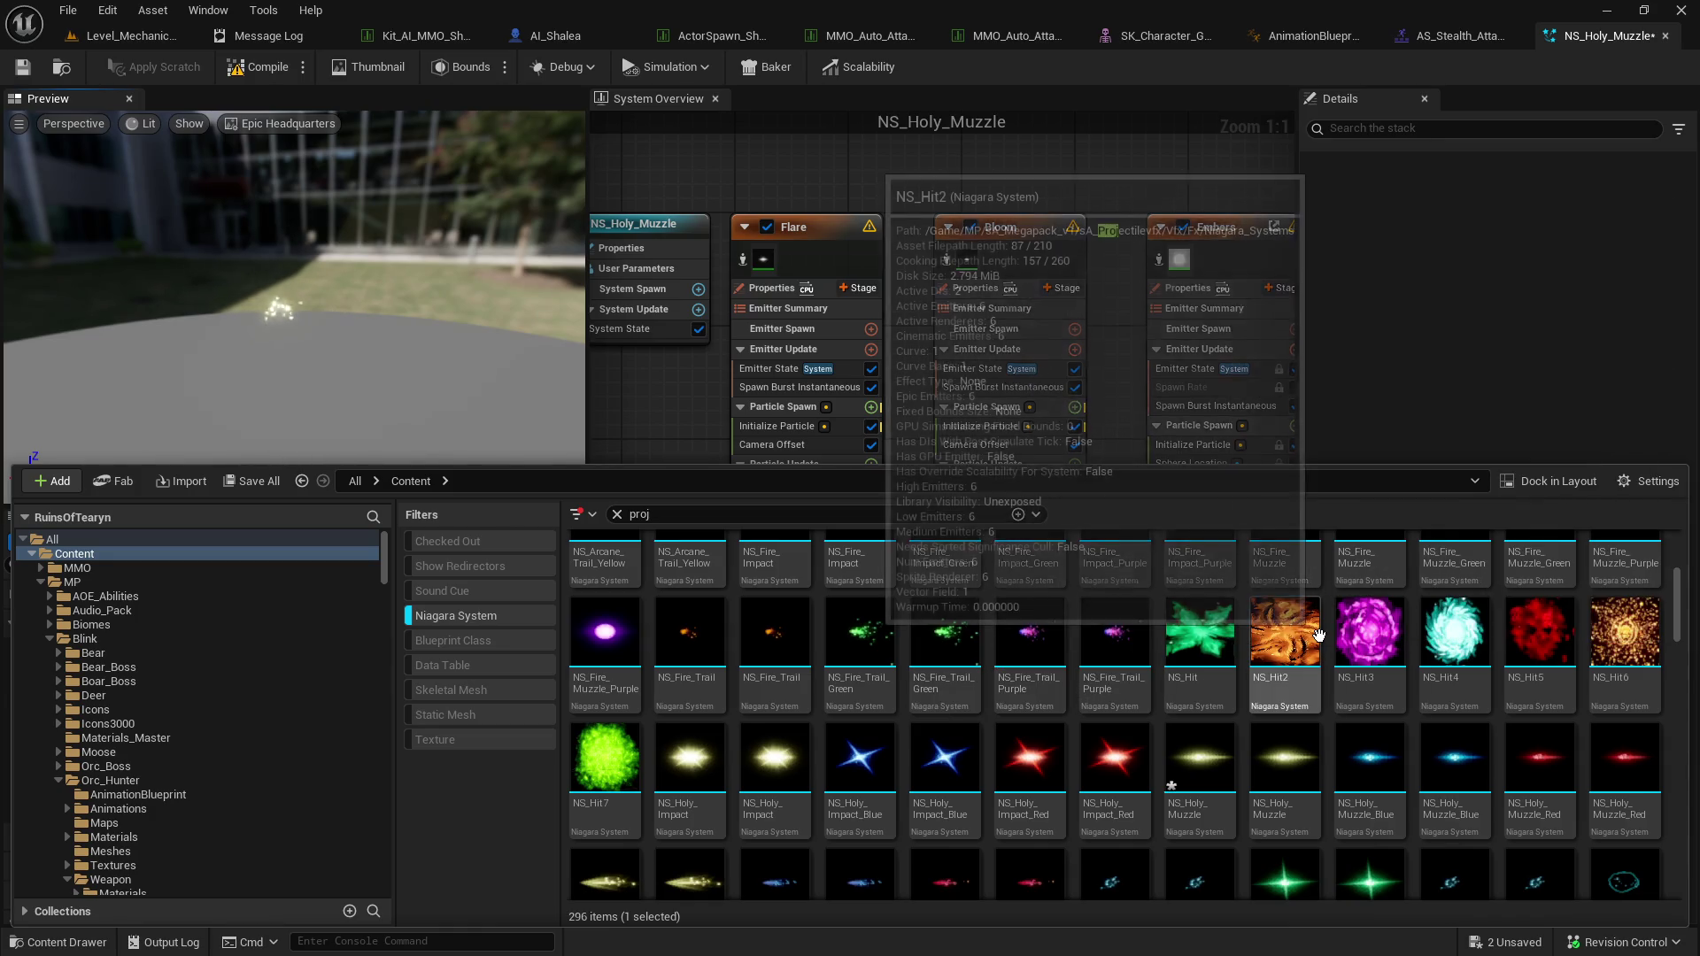
left_click(1418, 688)
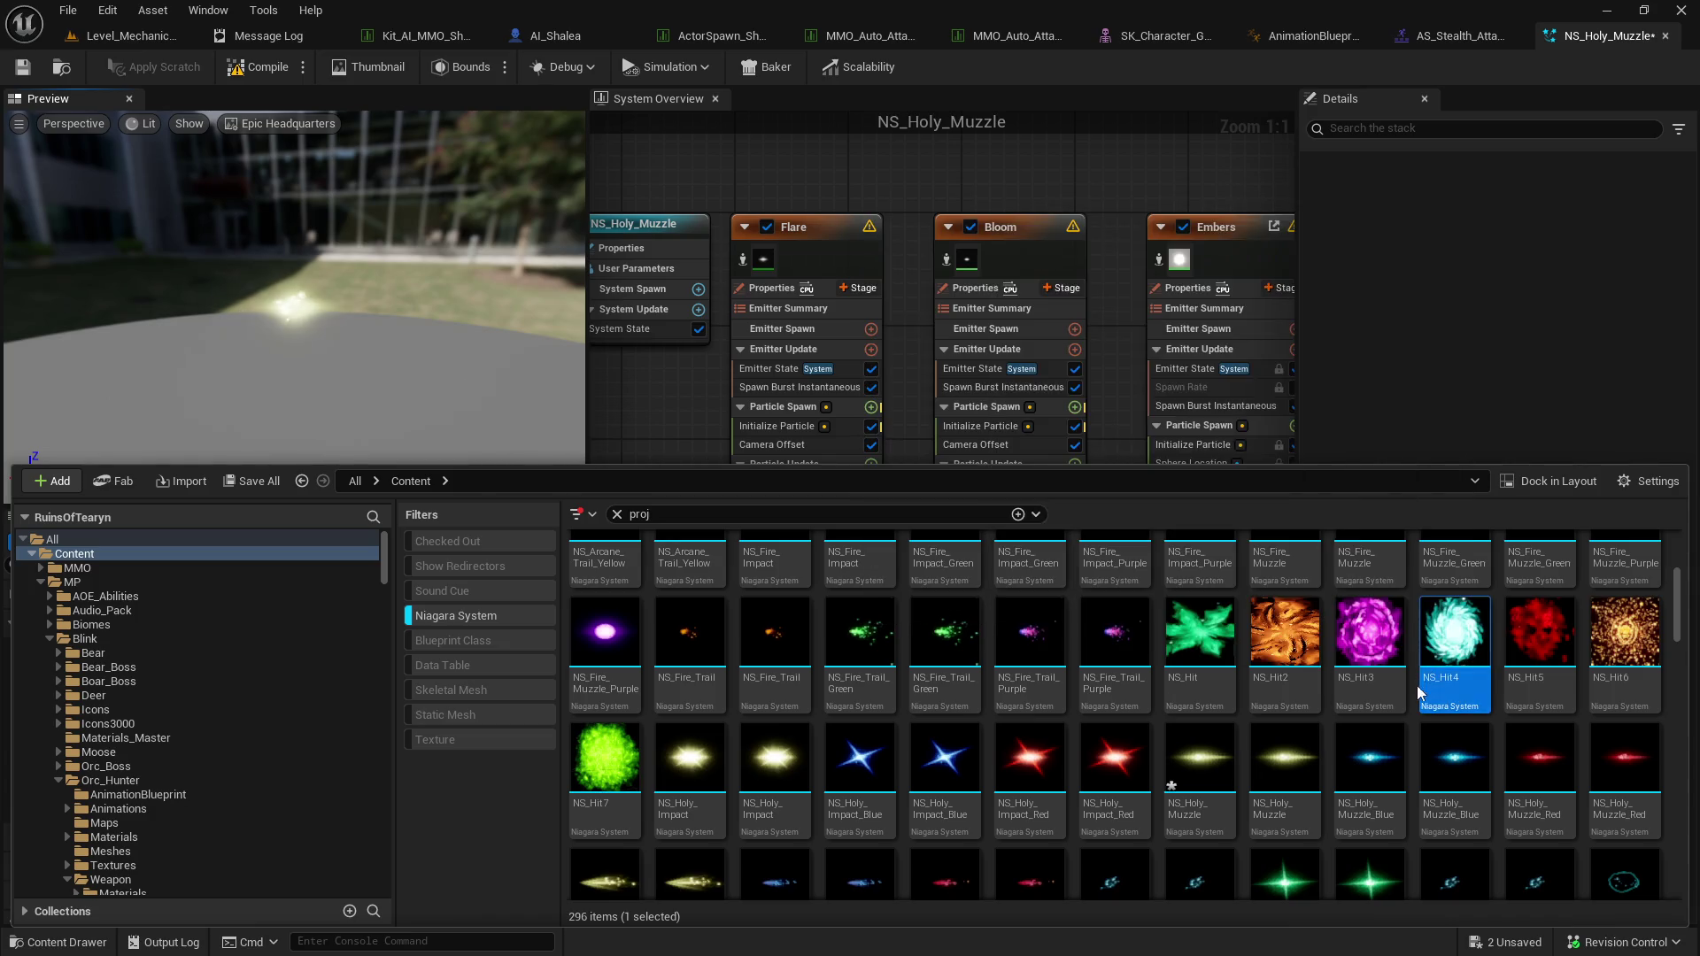
scroll(1418, 689, "down", 2)
scroll(1408, 673, "down", 1)
scroll(1393, 653, "down", 2)
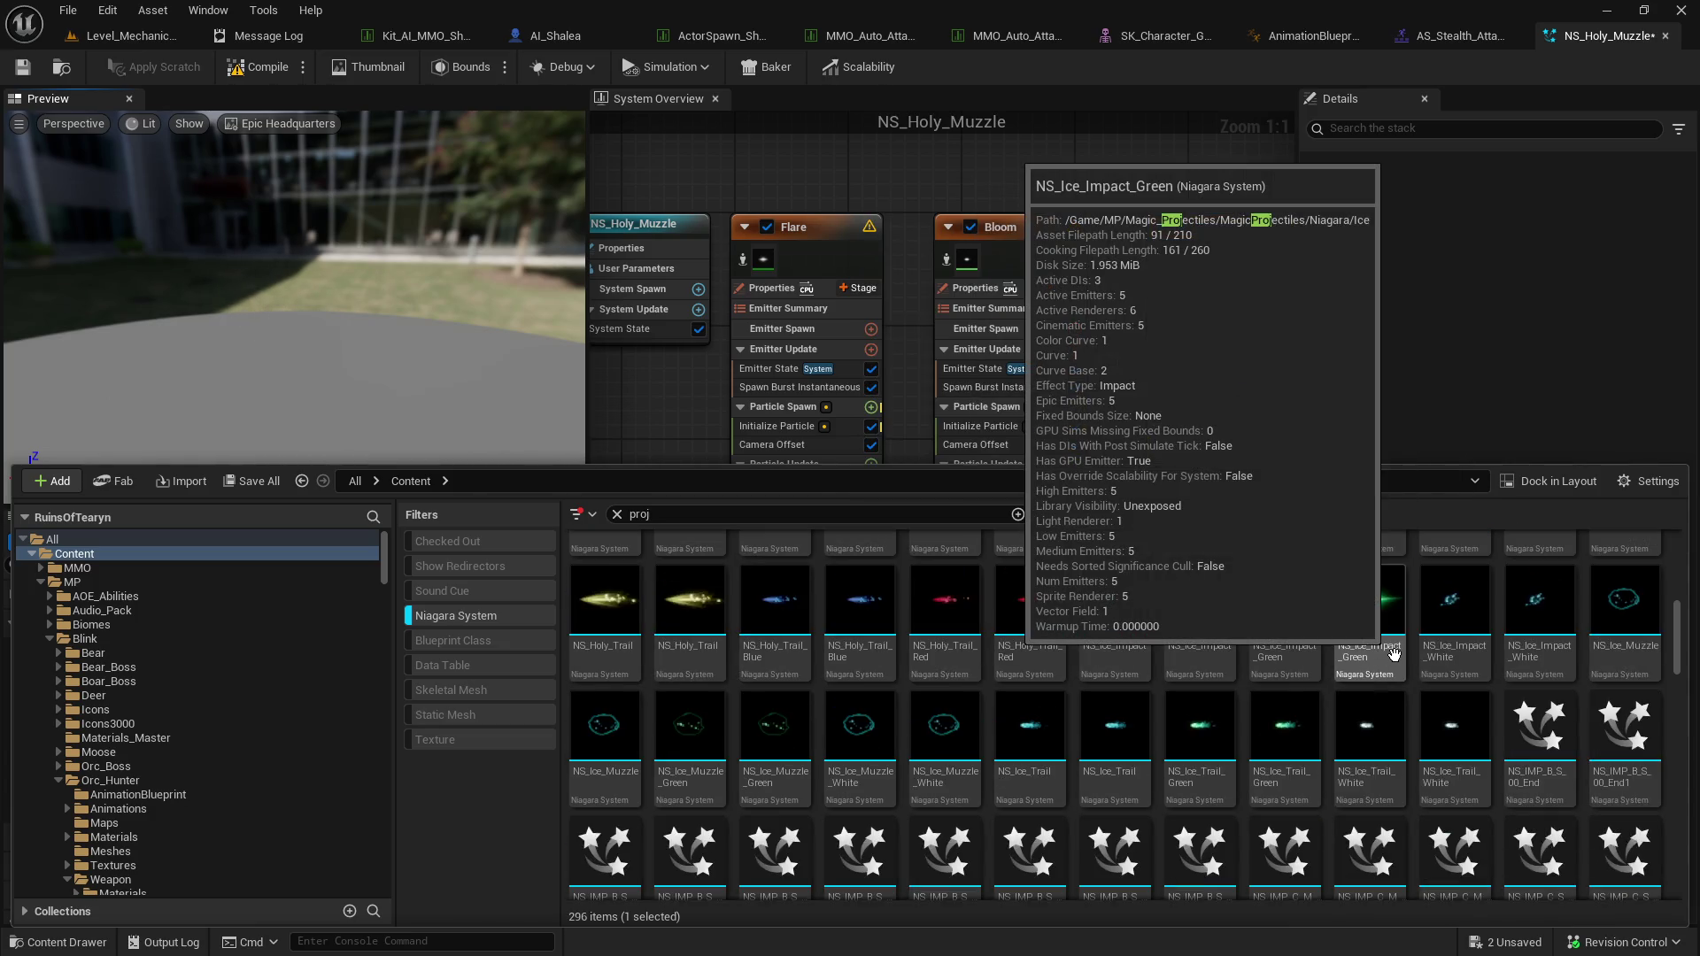
scroll(1394, 654, "down", 1)
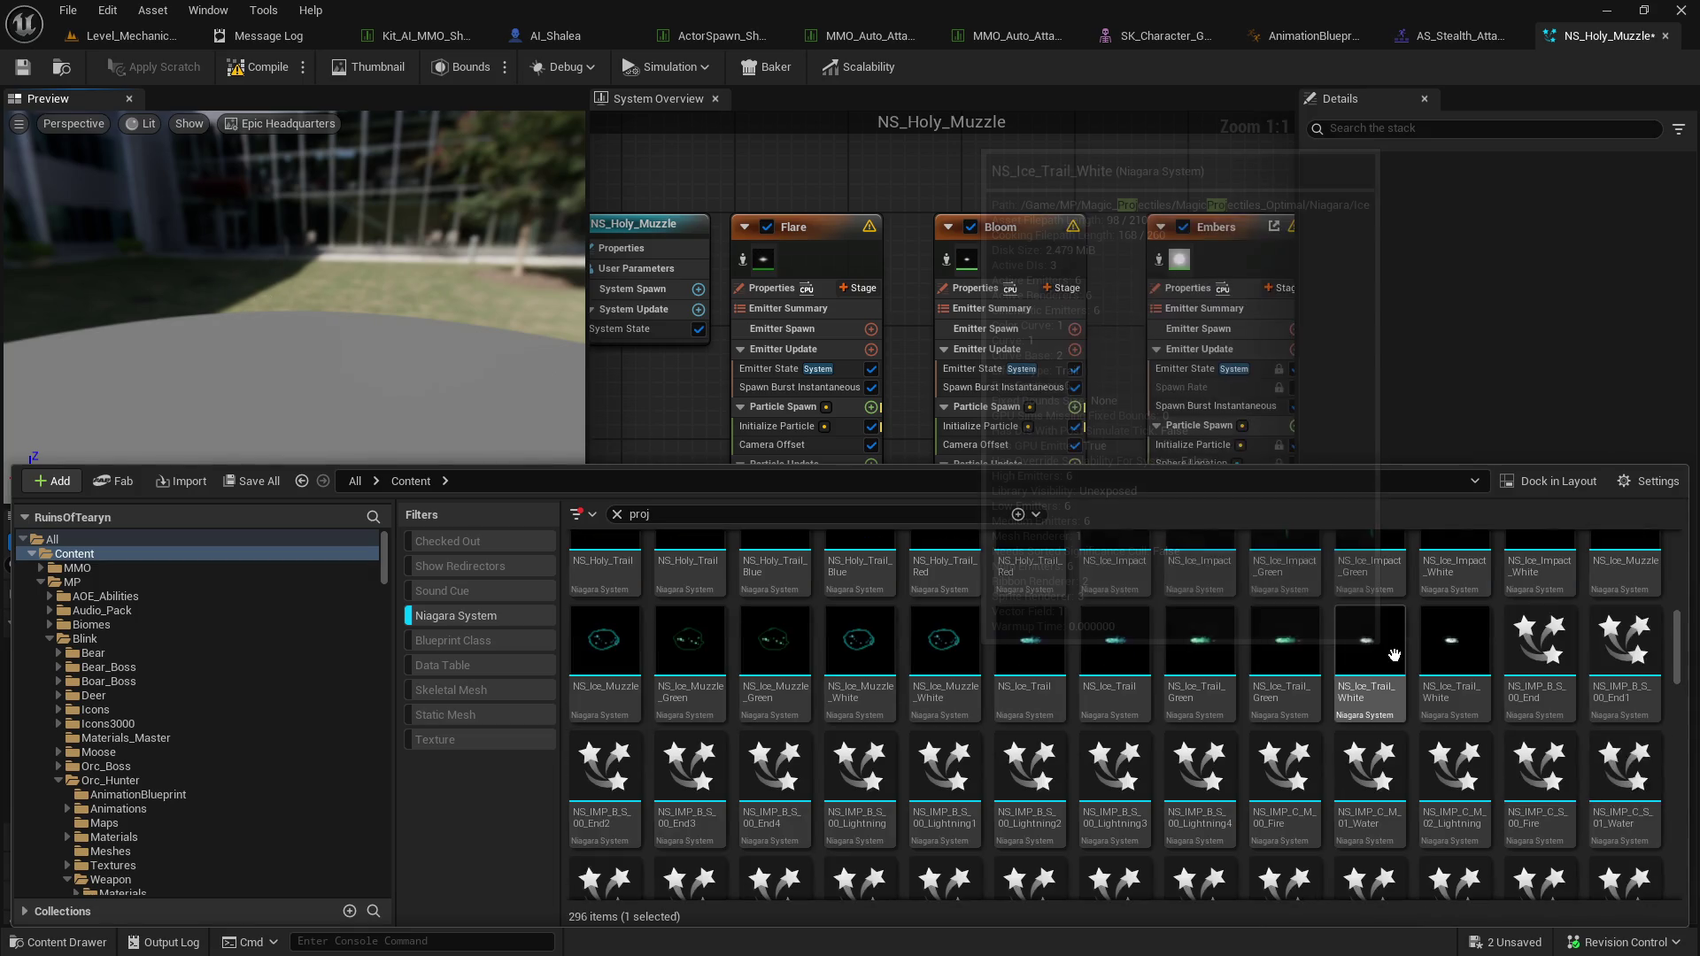
scroll(1393, 653, "down", 1)
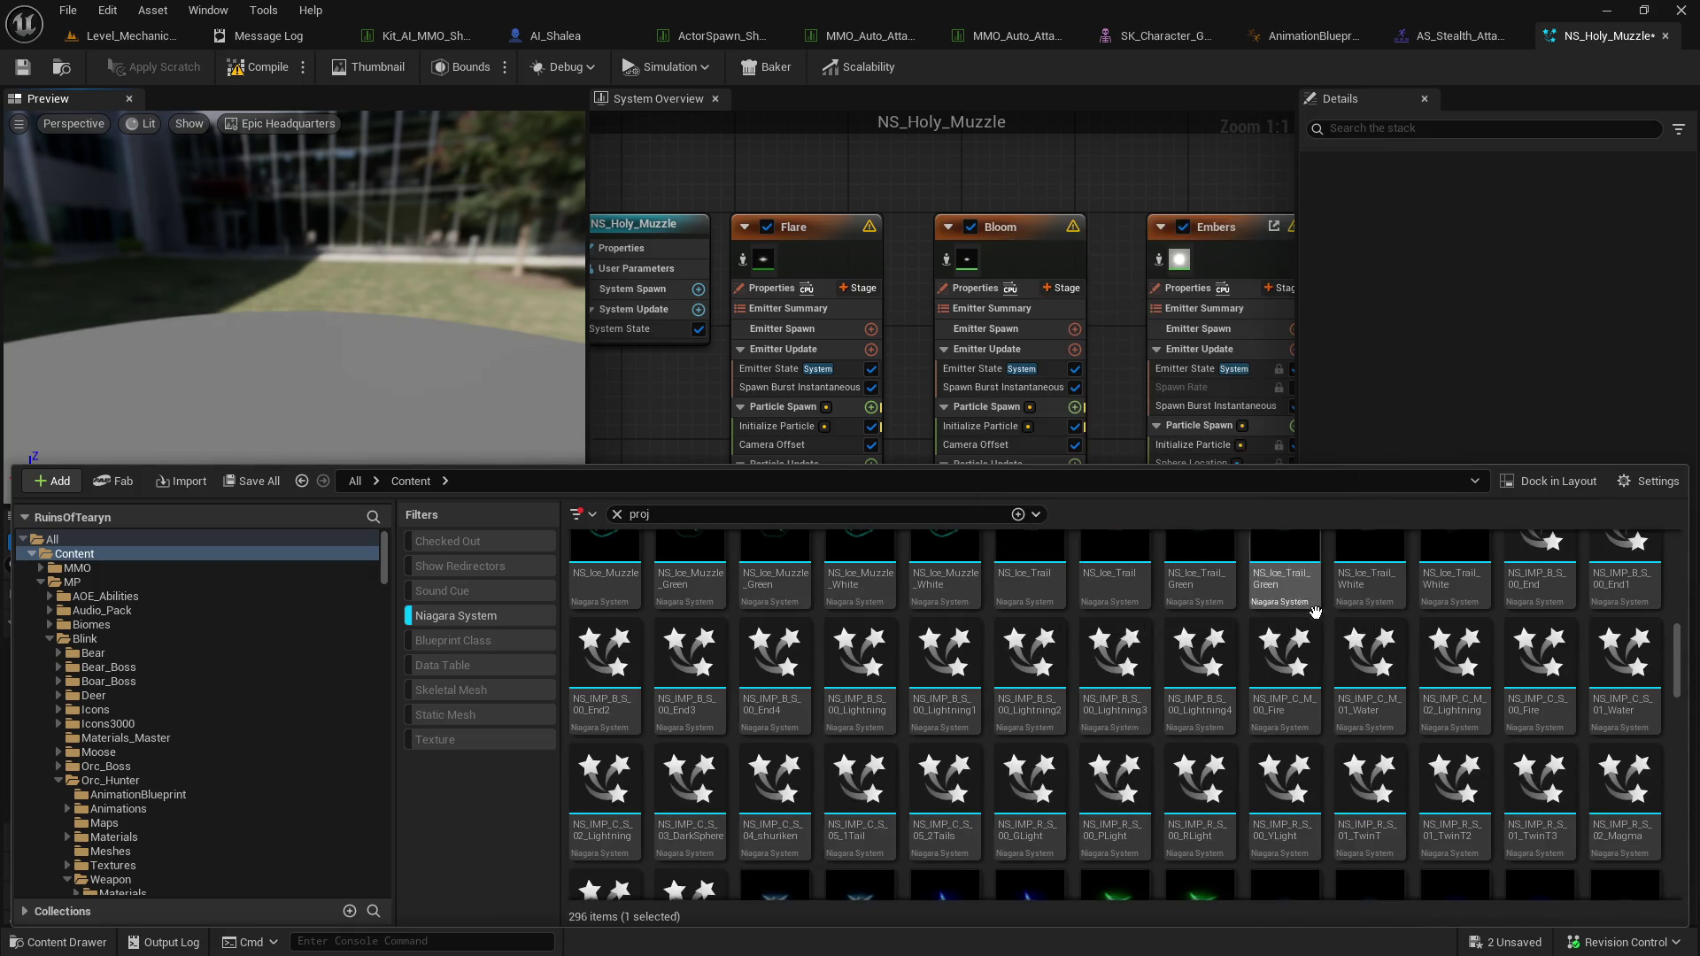
scroll(989, 583, "down", 1)
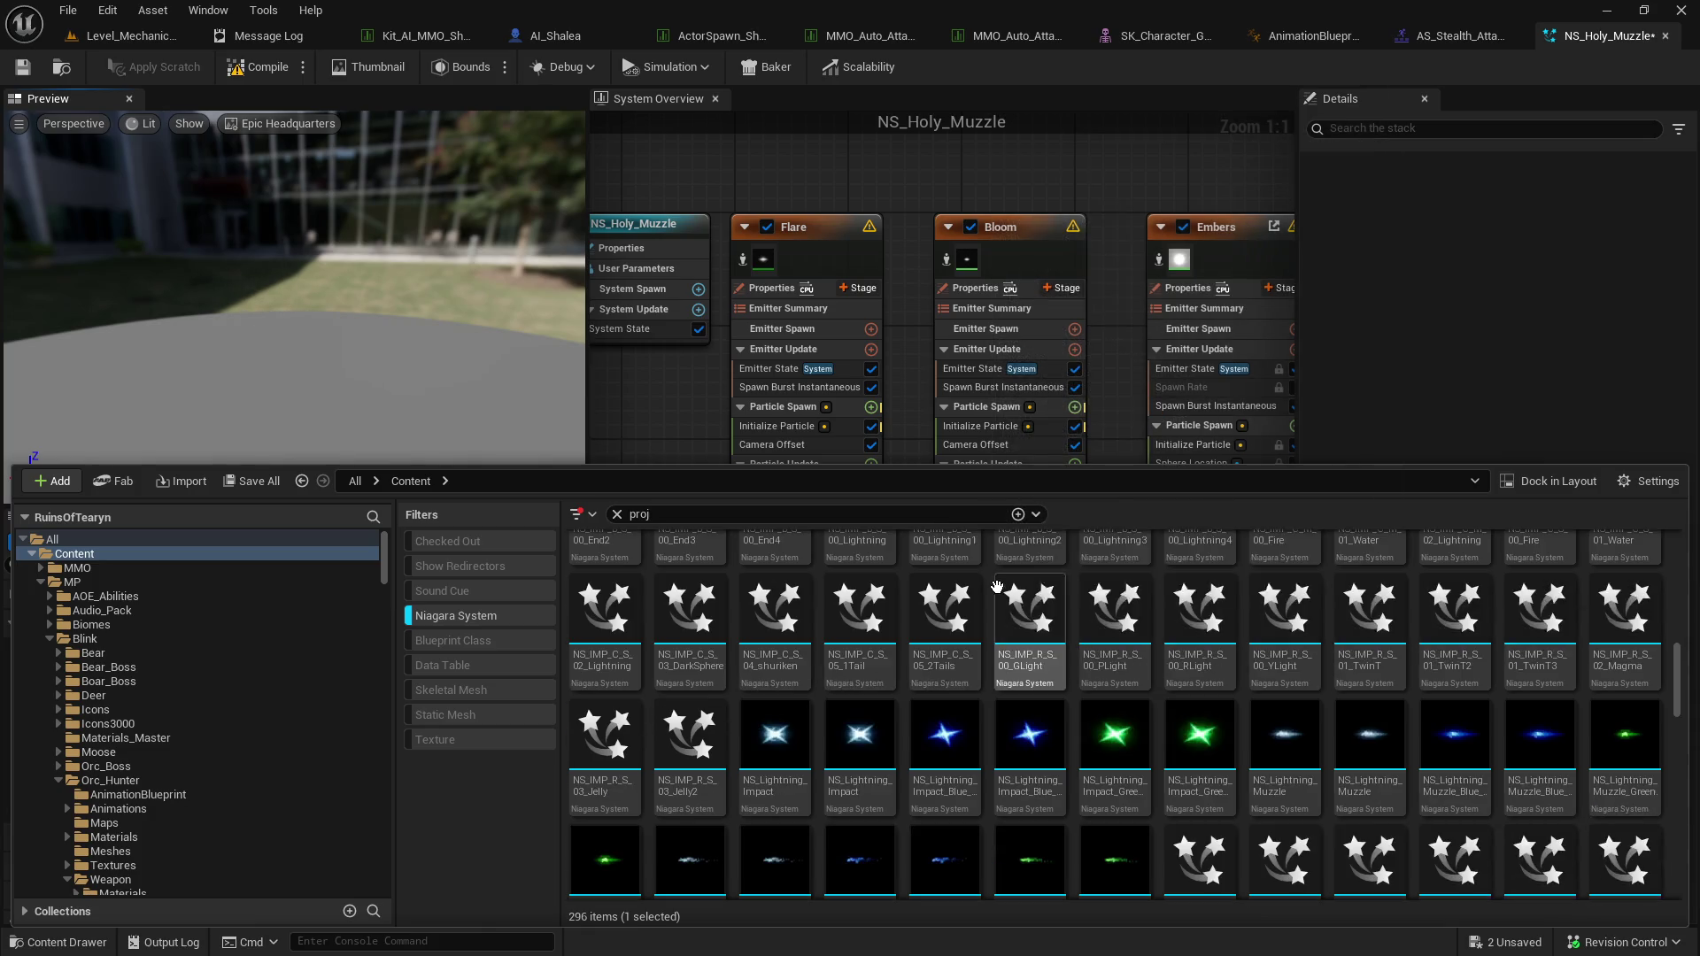
scroll(989, 582, "down", 1)
scroll(987, 583, "down", 1)
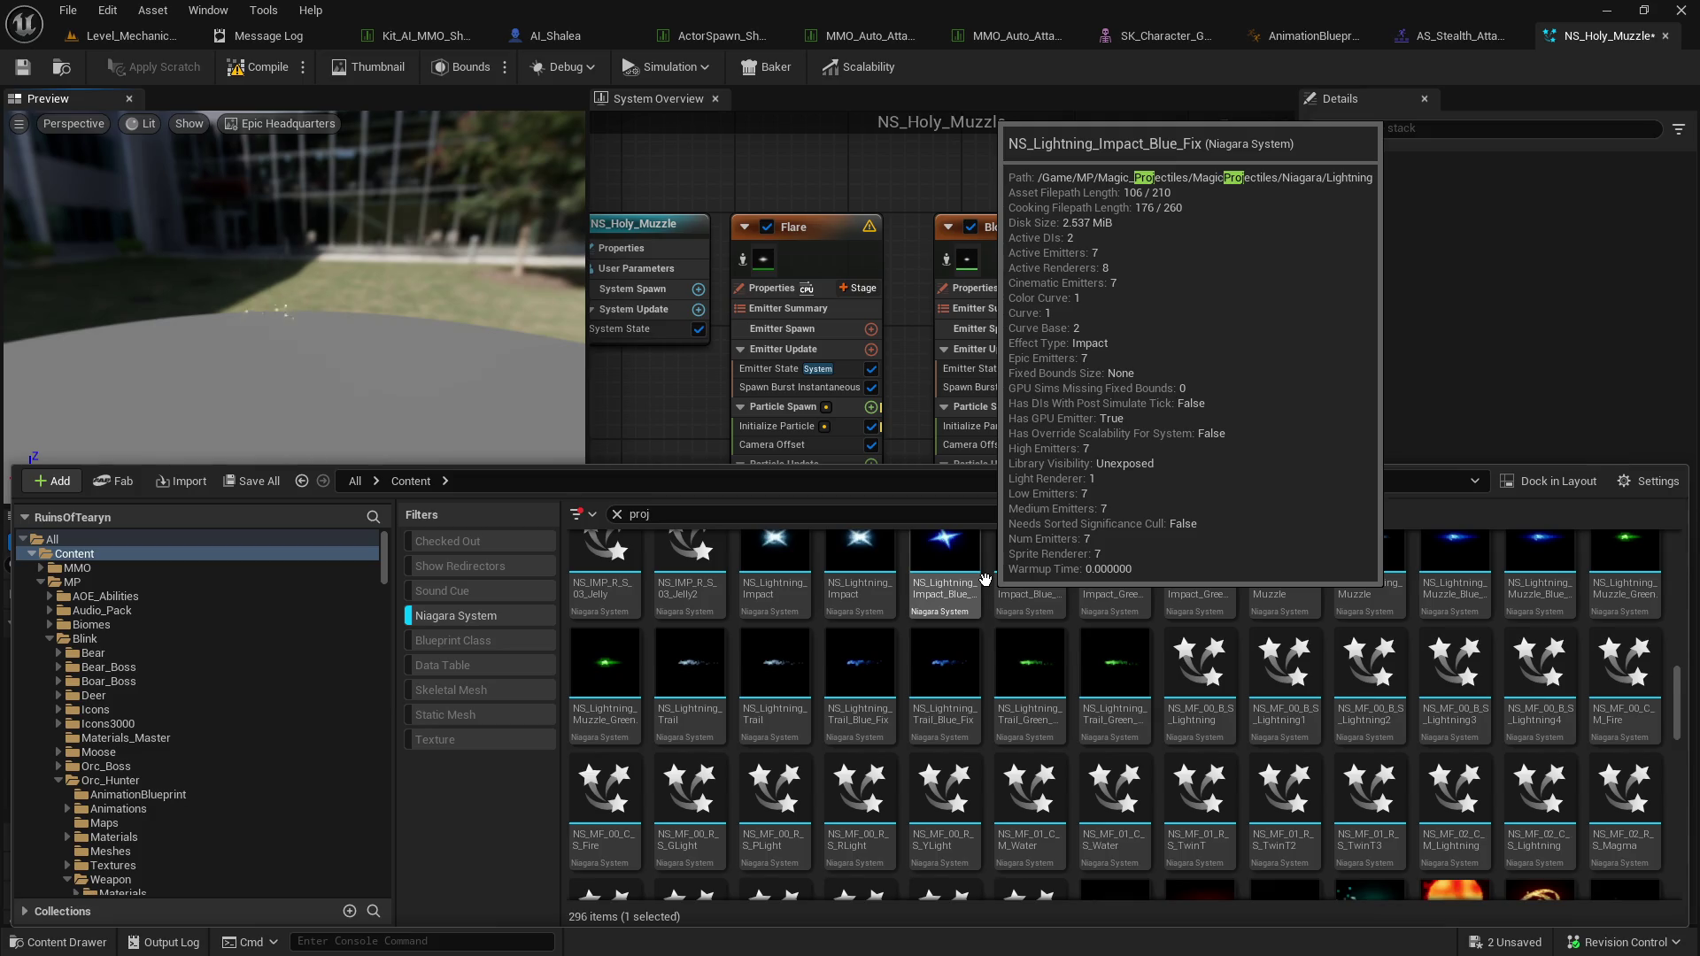
scroll(986, 580, "up", 4)
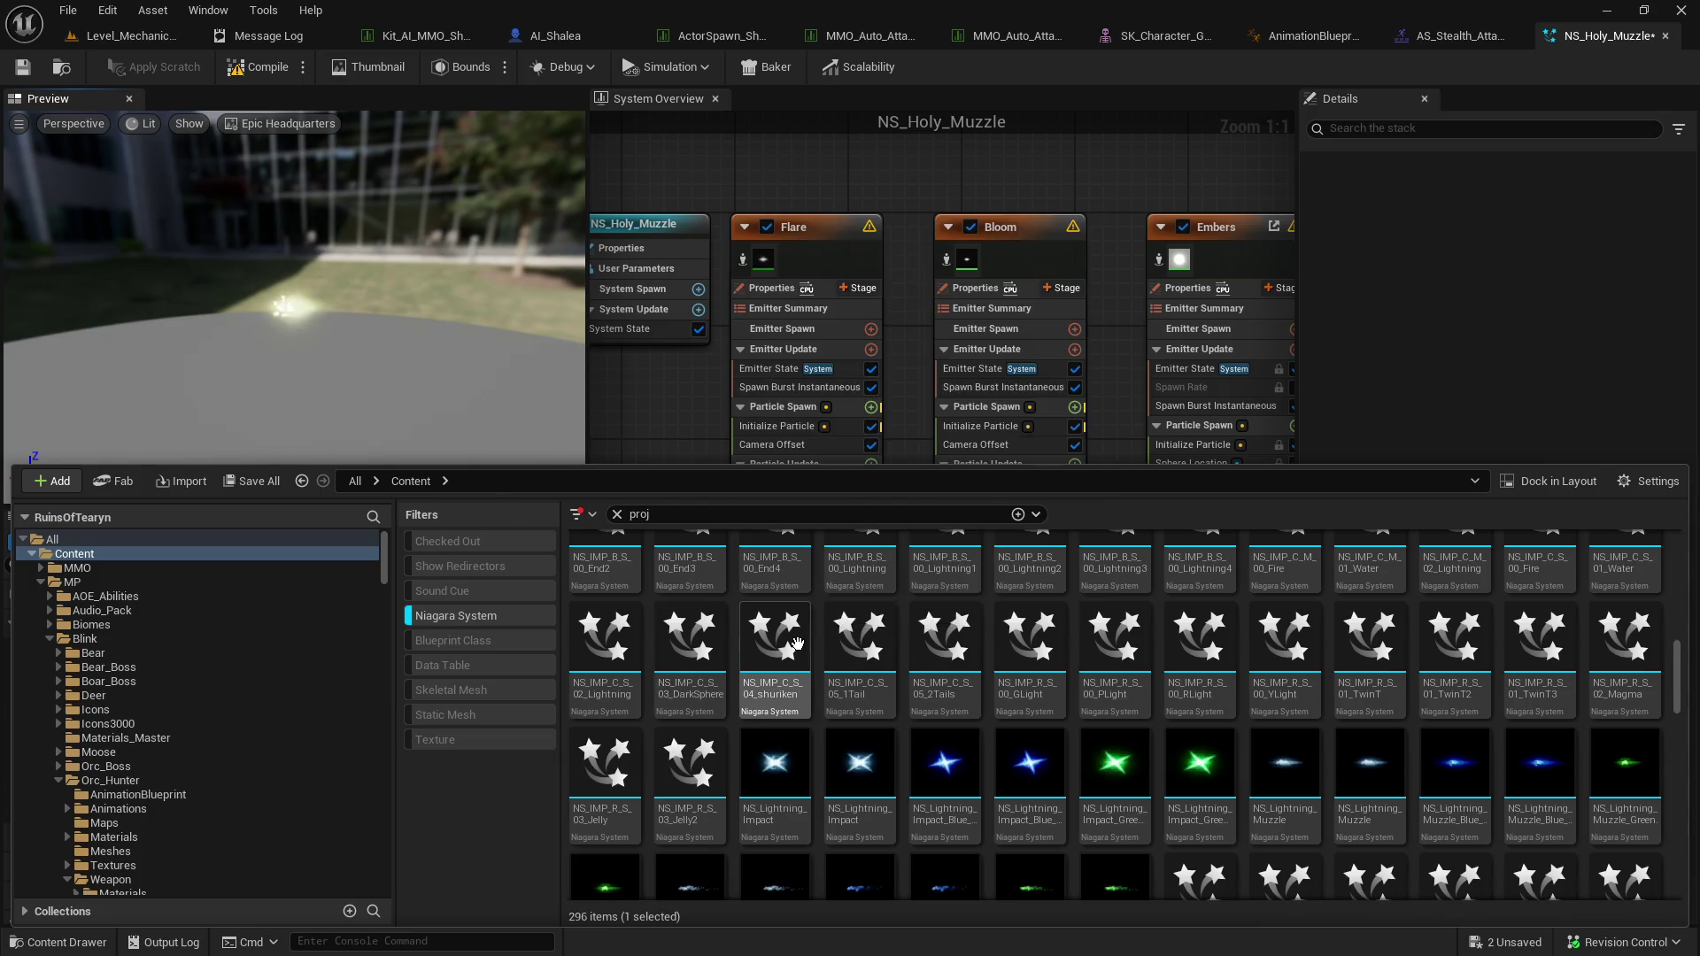
scroll(797, 644, "up", 2)
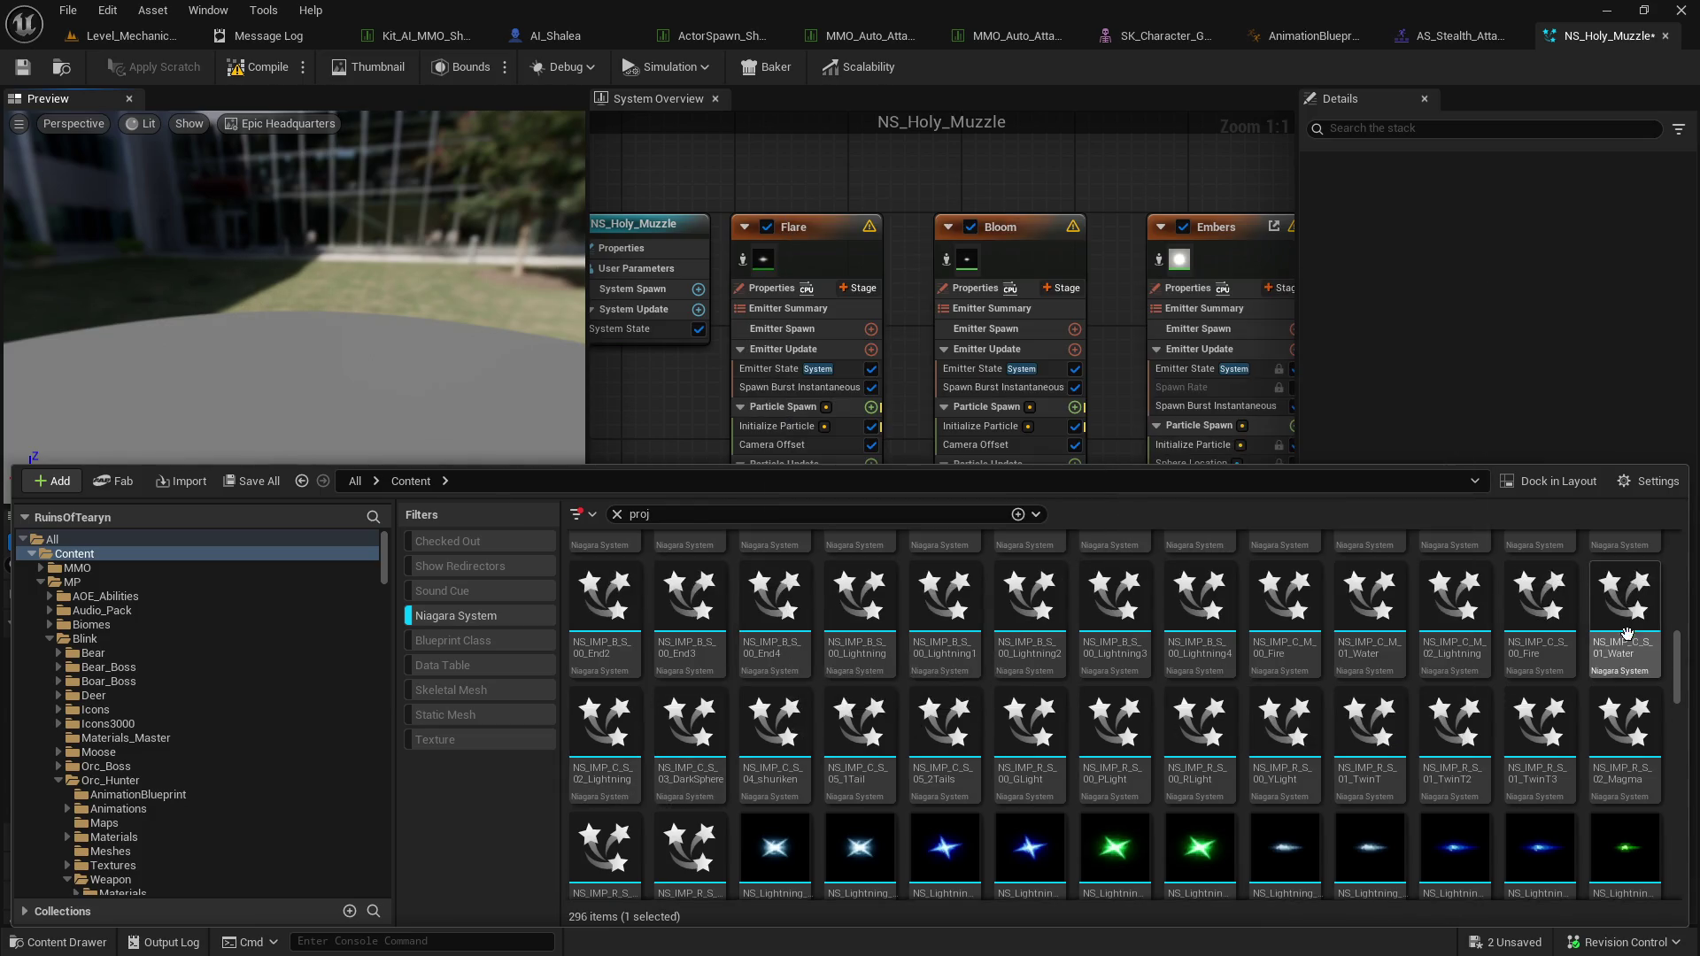
Compare NS_IMP_C_M_01_Water and NS_IMP_C_M_00_Fire, then open NS_MF_02_C_S_Lightning.
mouse_move(1458, 591)
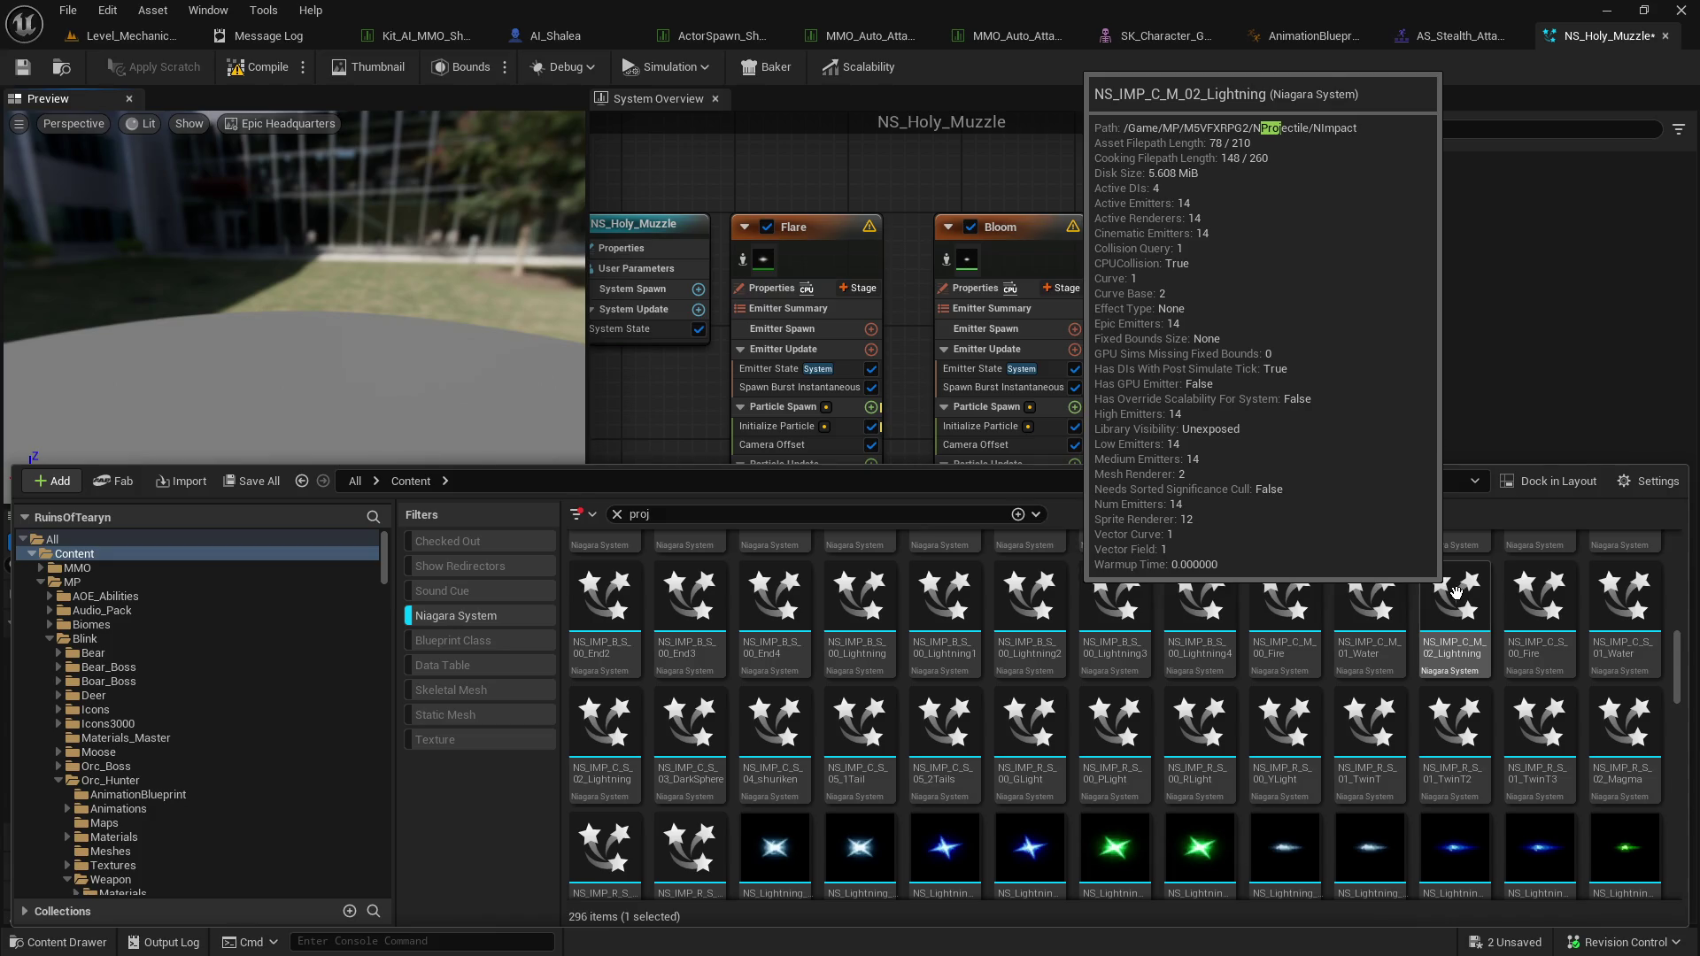
left_click(1380, 609)
left_click(1276, 618)
mouse_move(1196, 607)
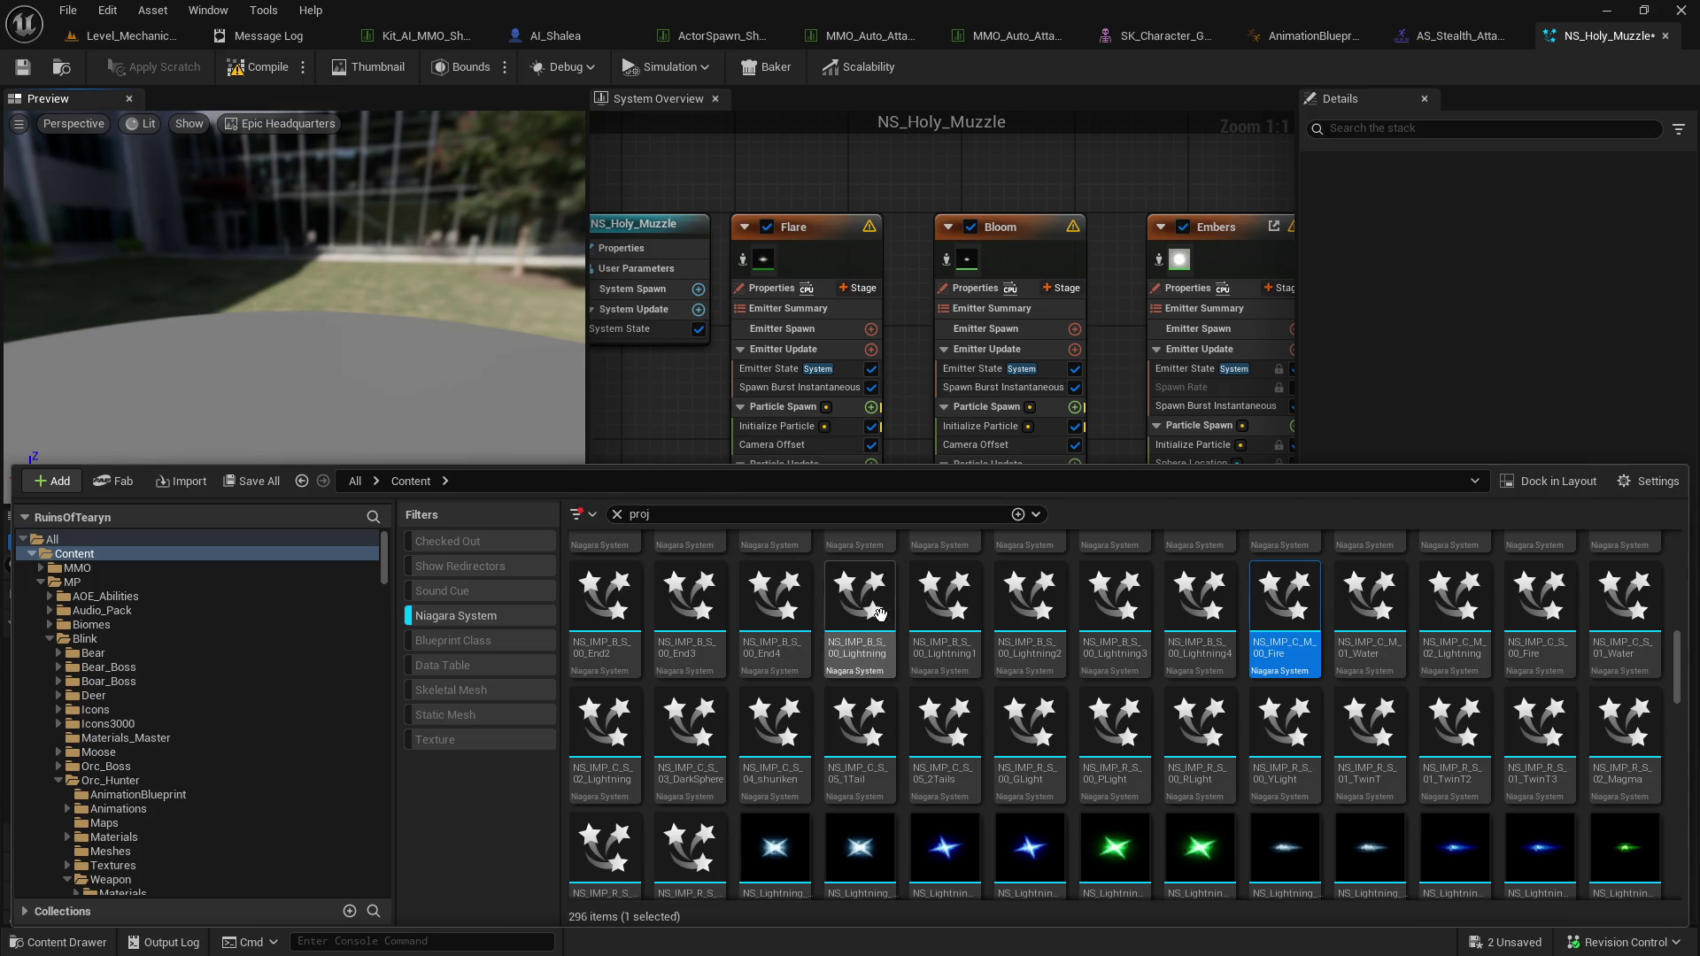
mouse_move(954, 669)
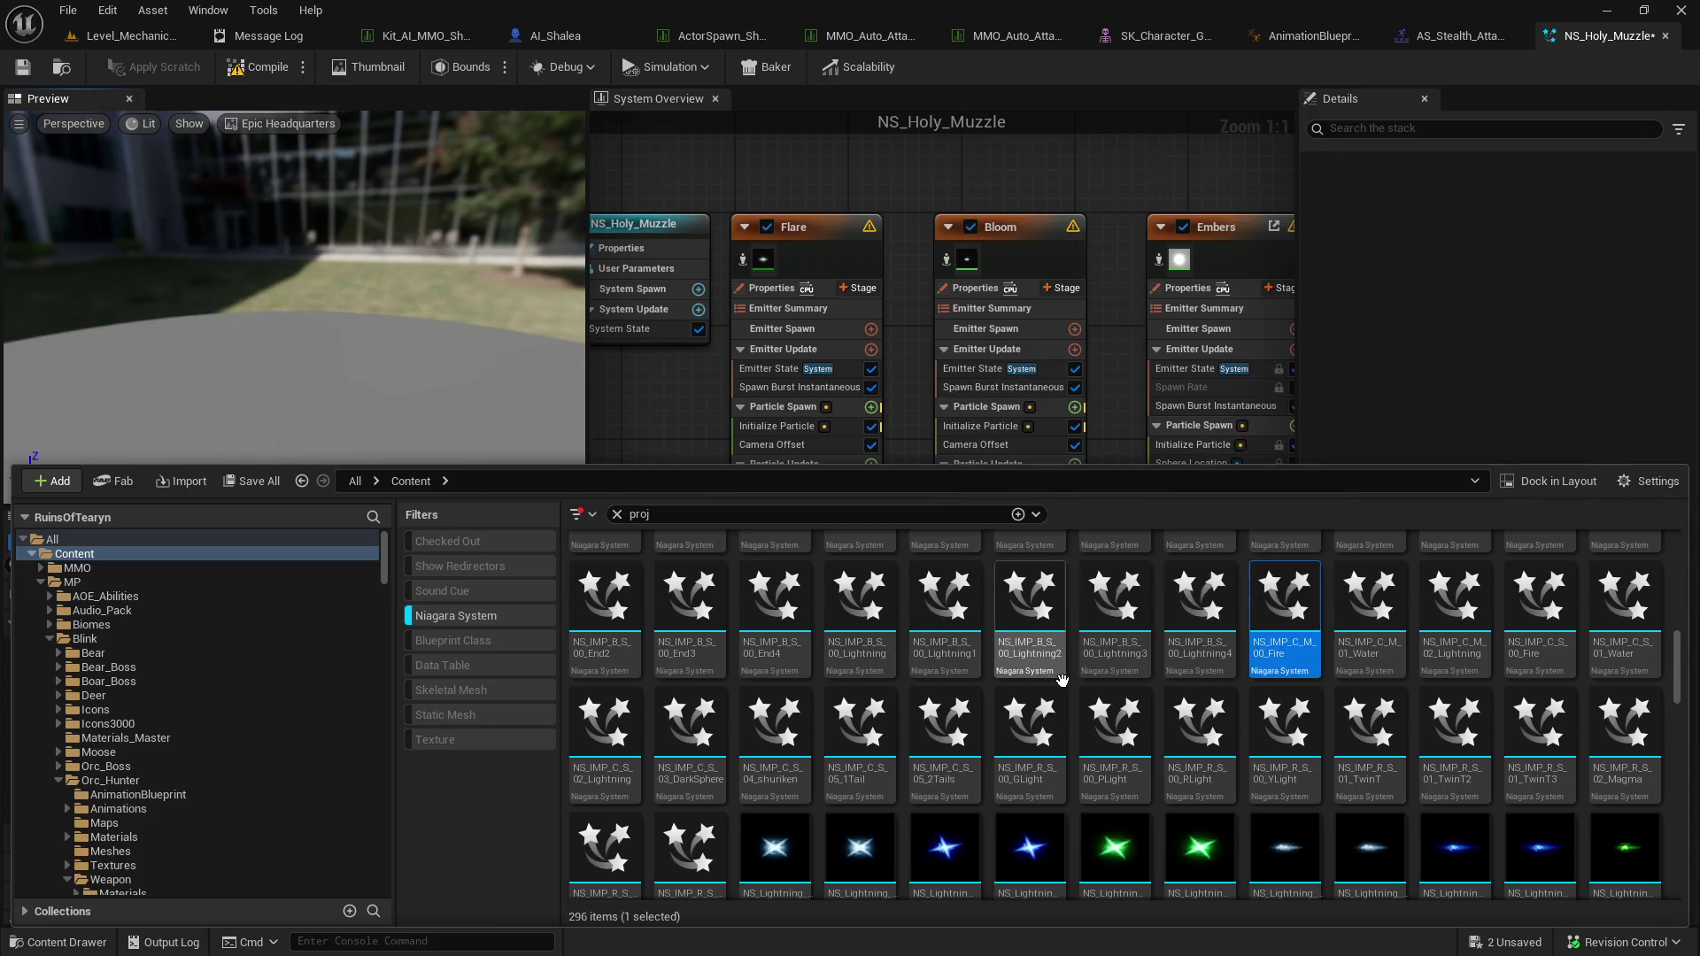
scroll(885, 646, "up", 2)
scroll(974, 673, "down", 3)
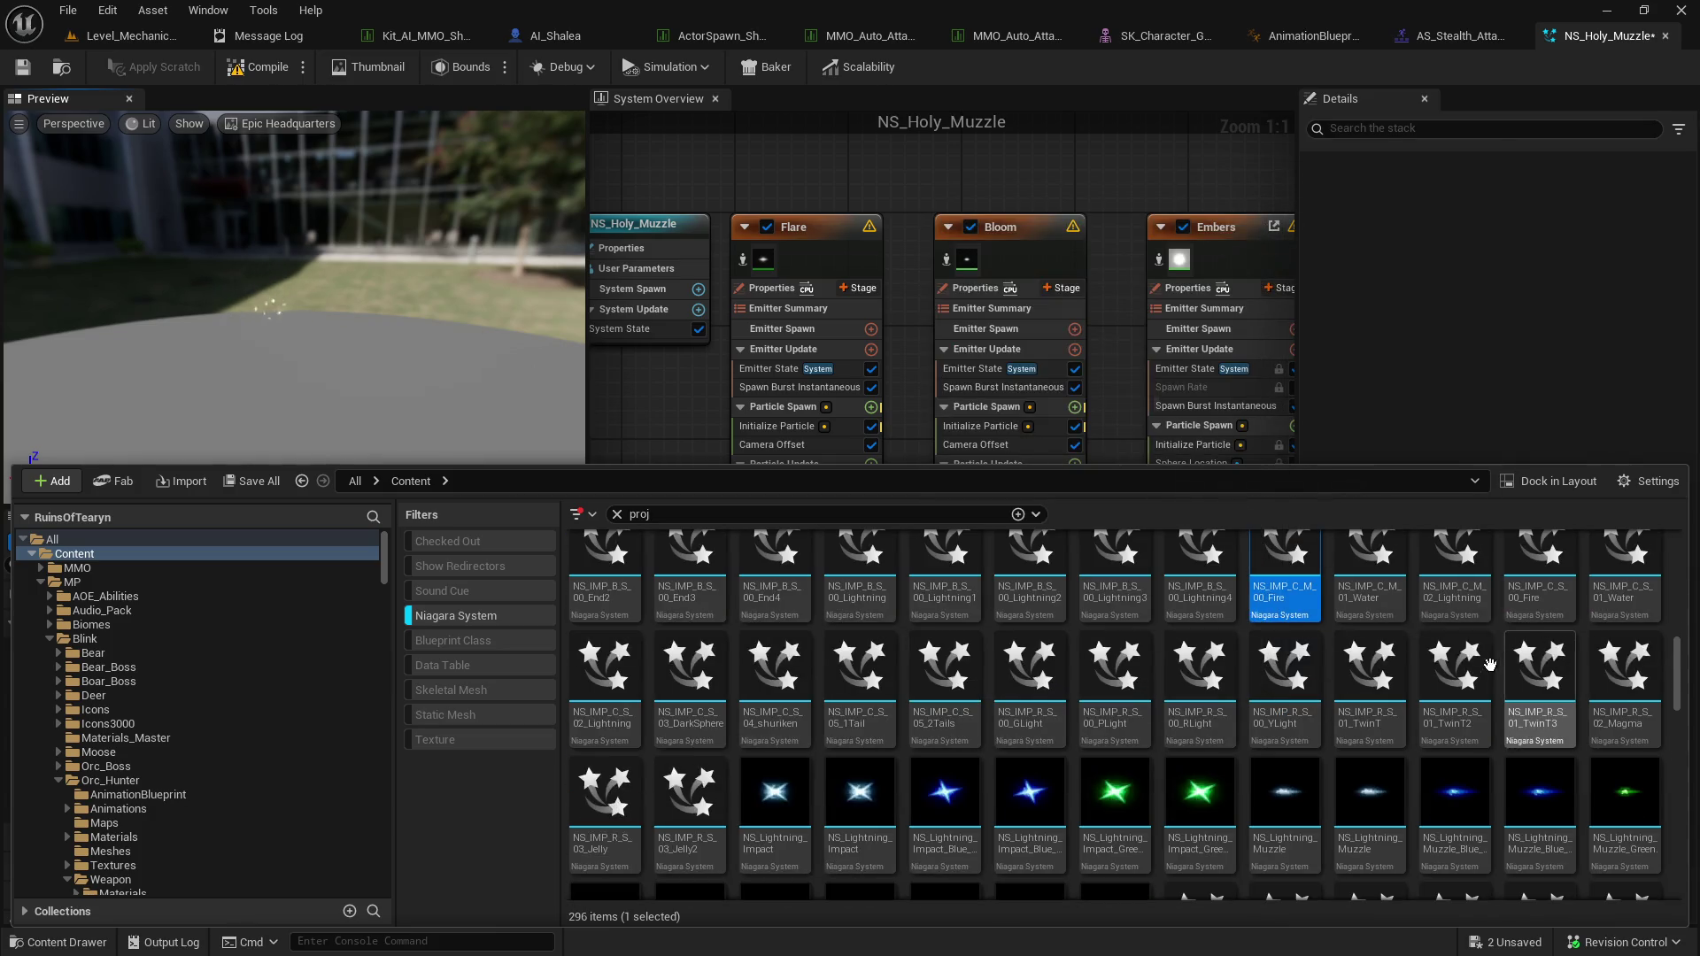
scroll(872, 605, "down", 2)
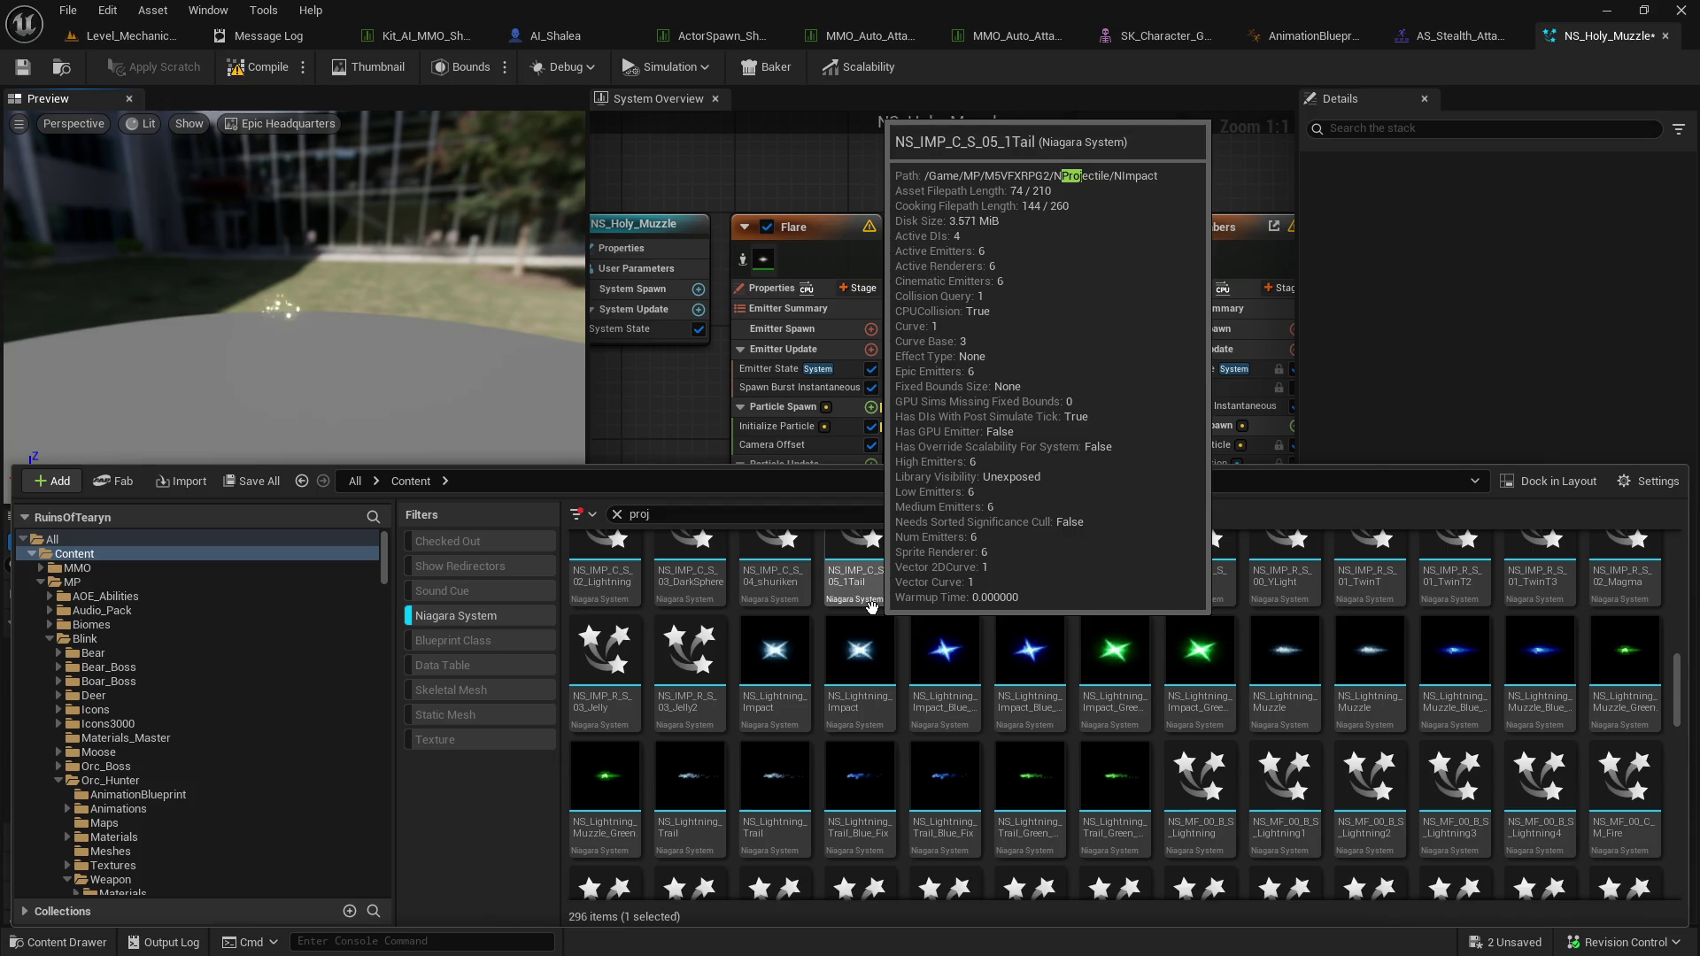
mouse_move(1050, 683)
scroll(1050, 682, "down", 4)
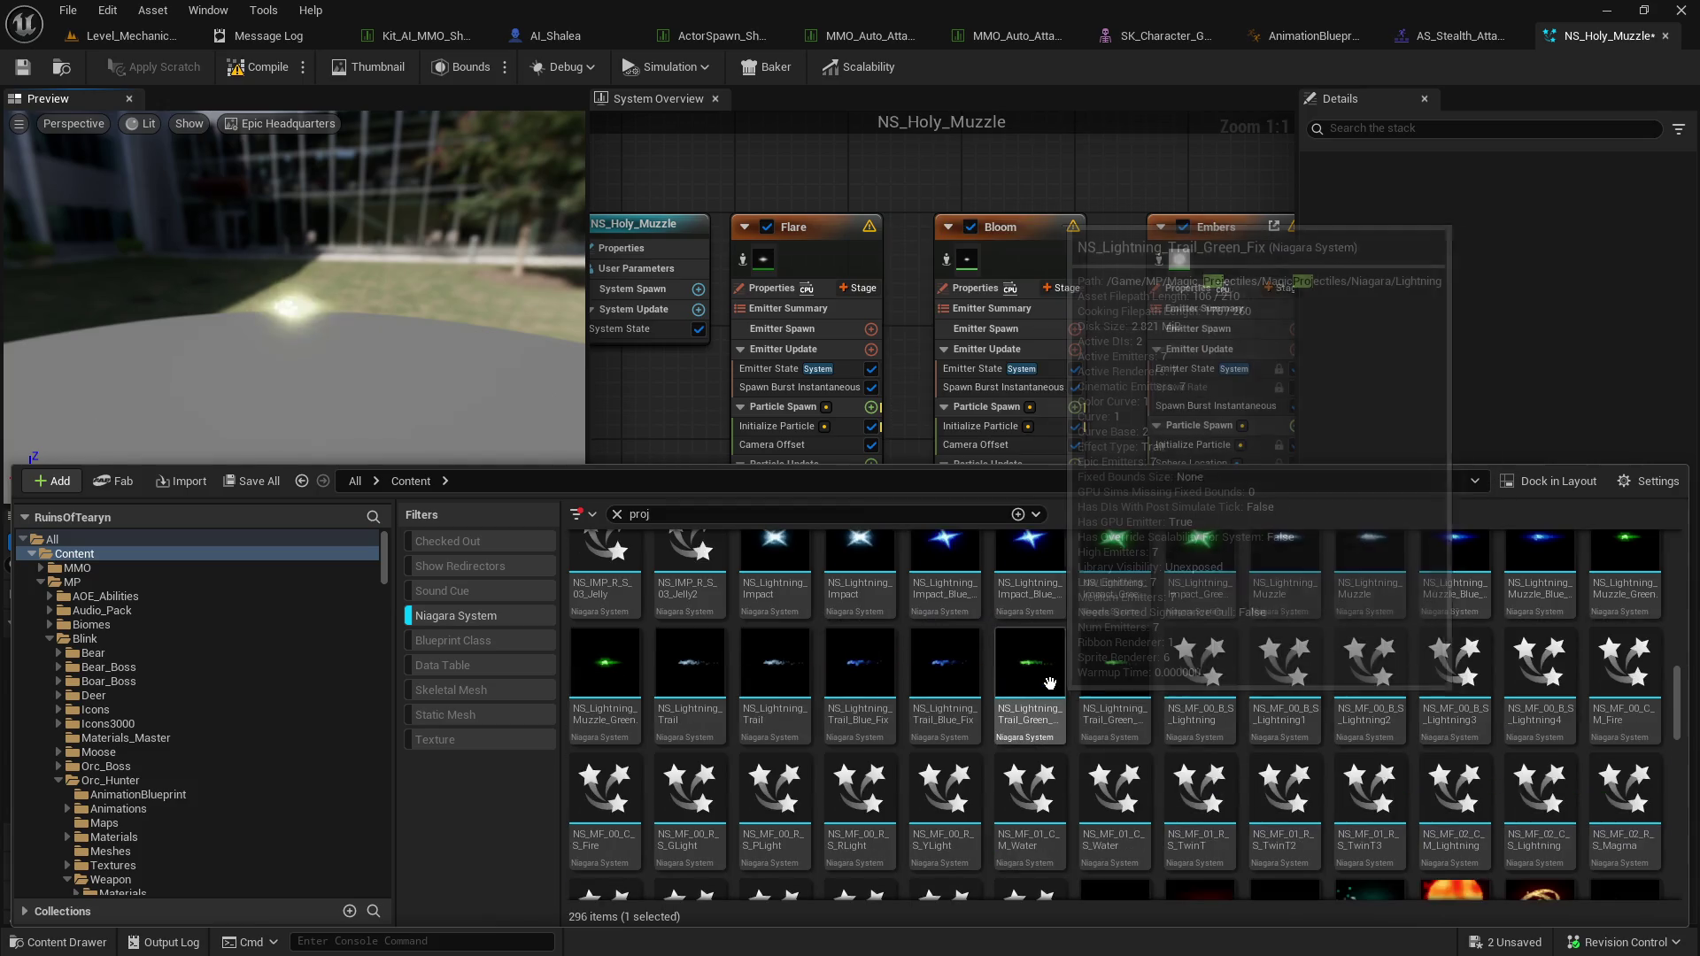
scroll(1024, 668, "down", 2)
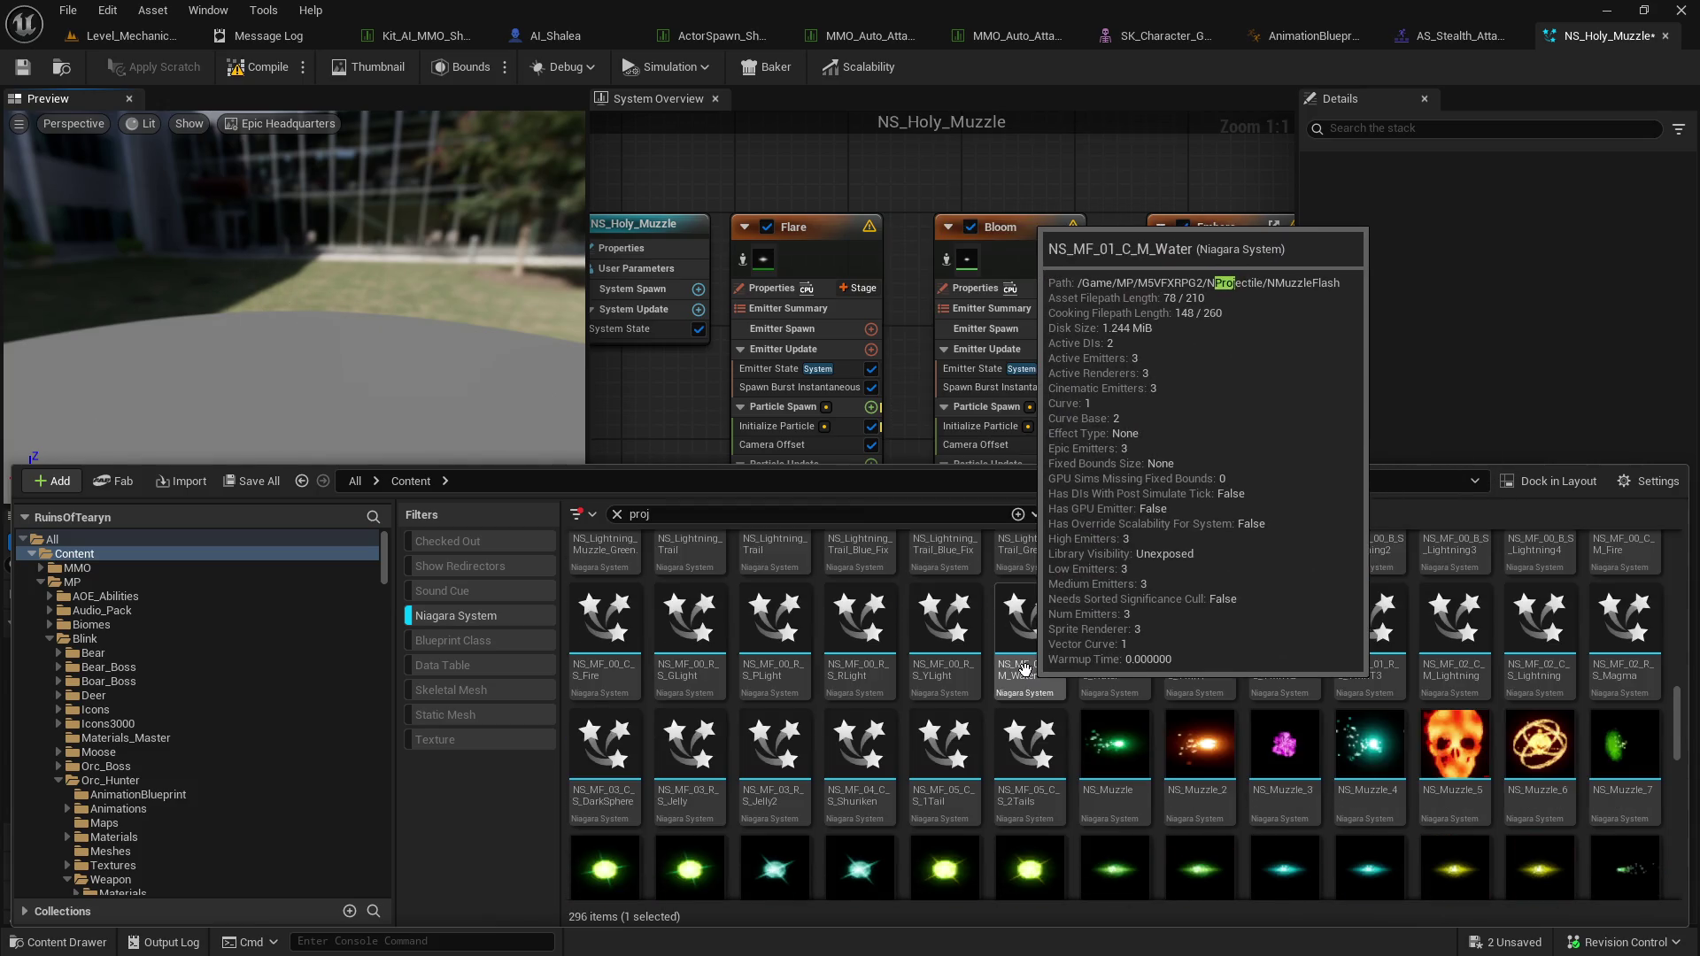
mouse_move(1281, 657)
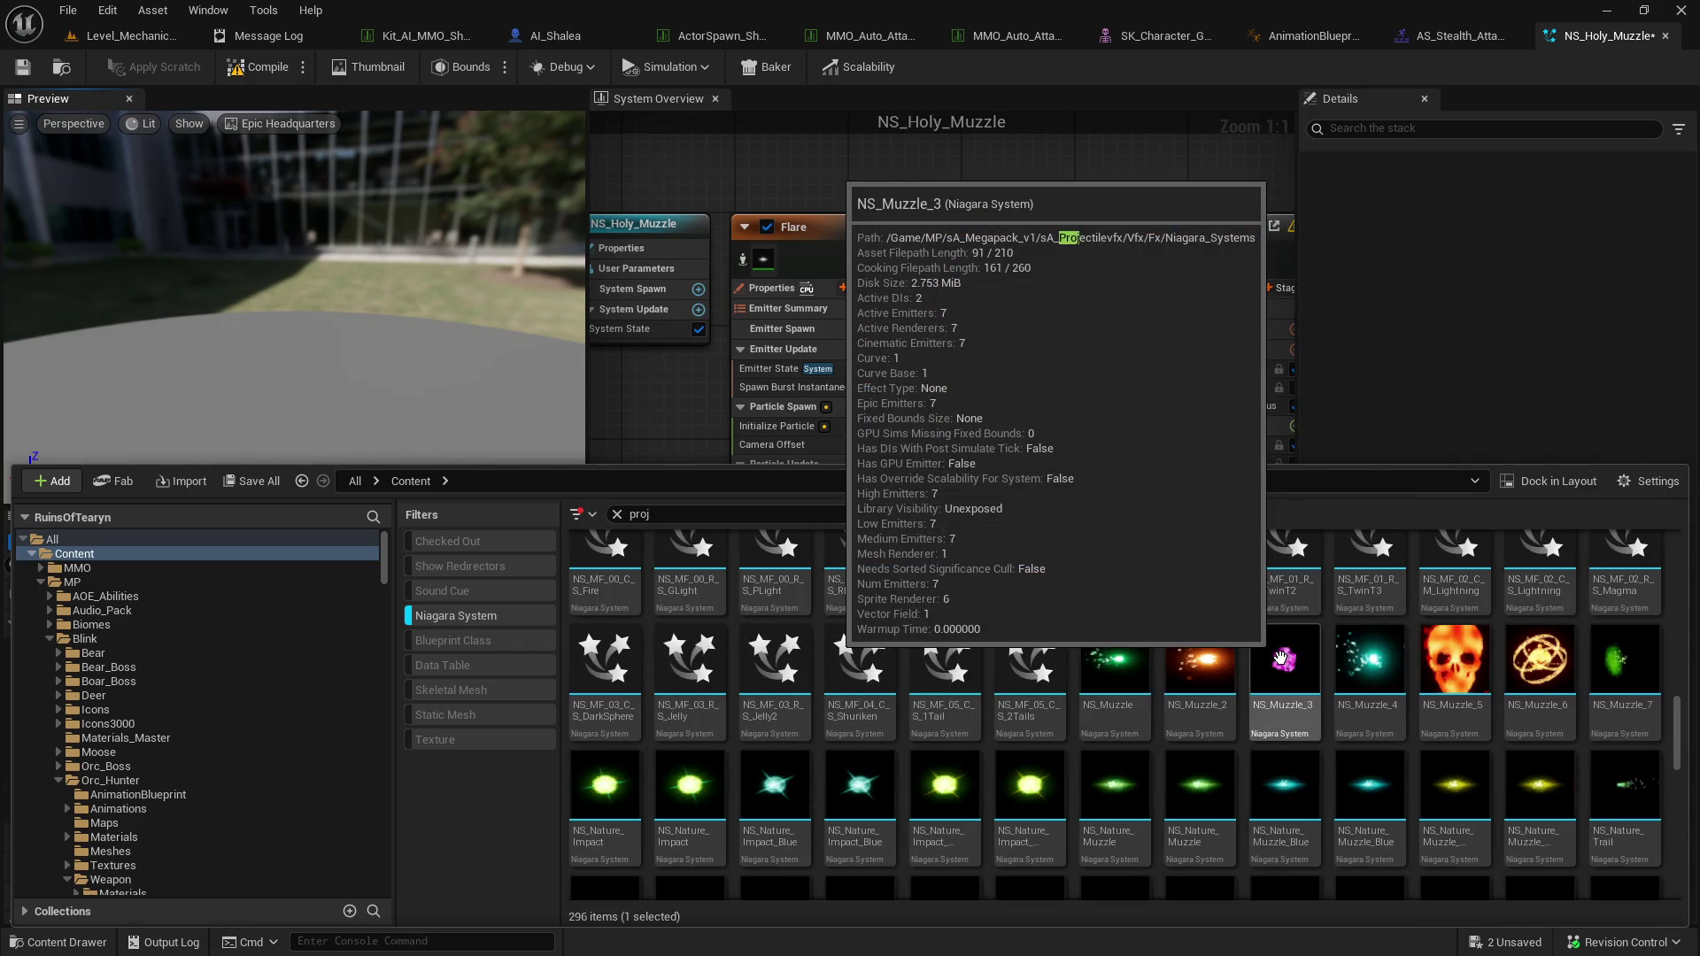
scroll(1328, 659, "up", 3)
mouse_move(1401, 664)
double_click(1539, 713)
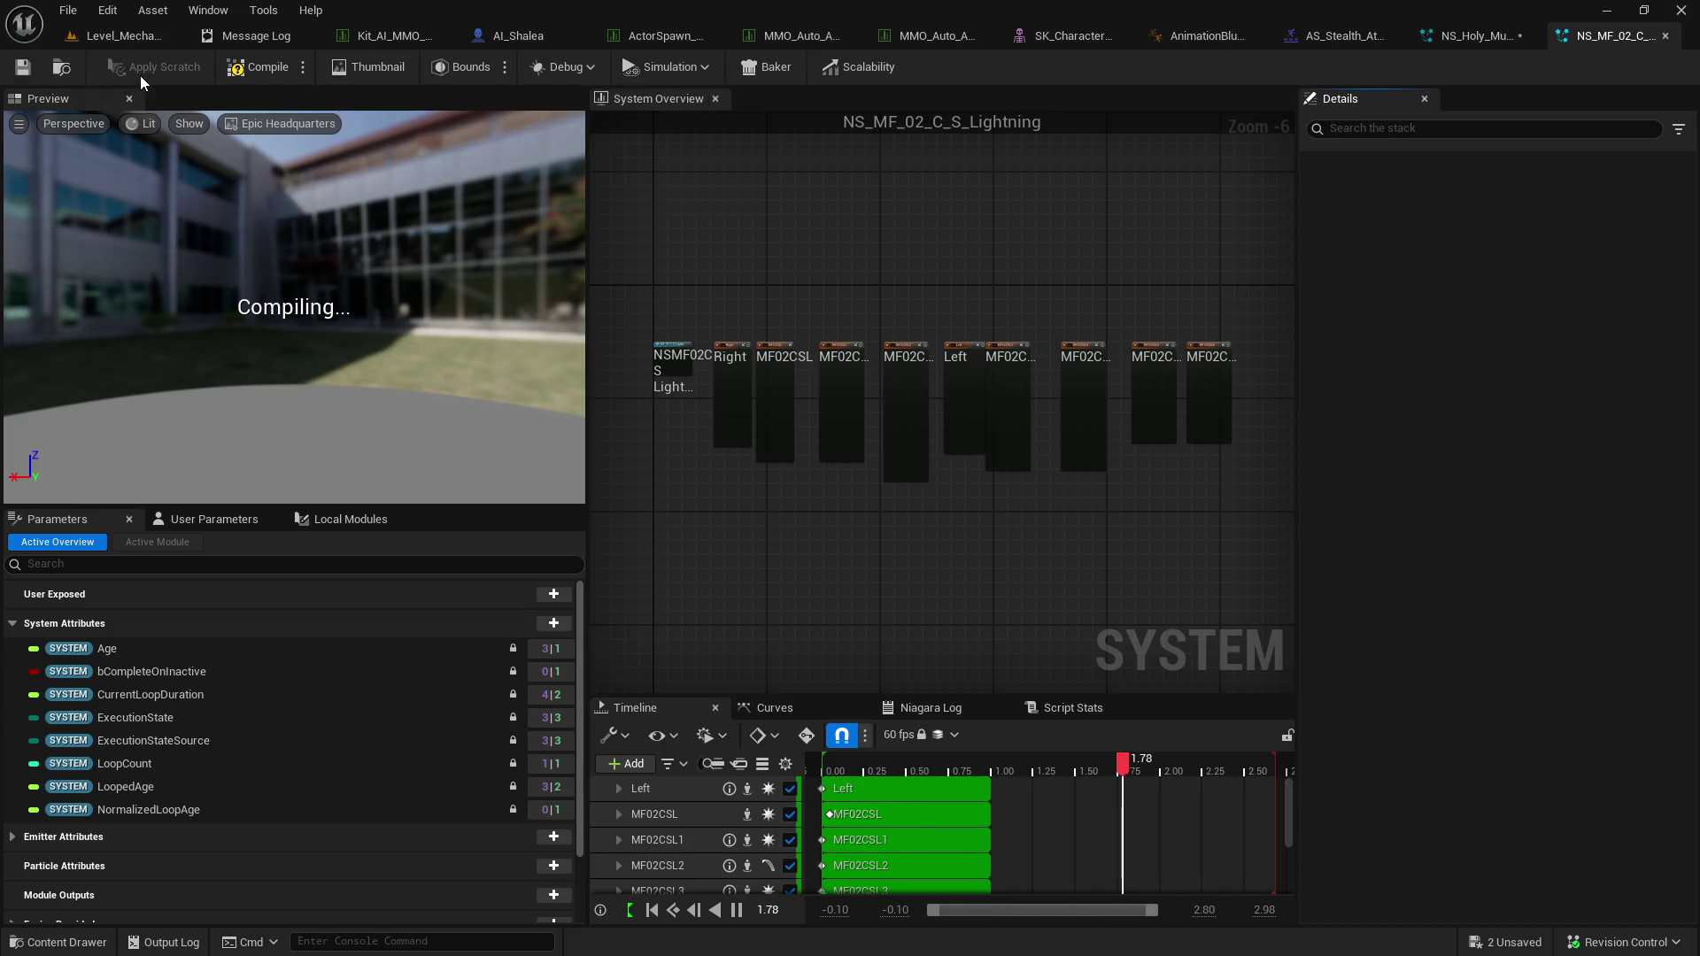
Locate NS_MF_02_C_S_Lightning in the NMuzzleFlash folder, then select all its emitters to preview.
left_click(62, 71)
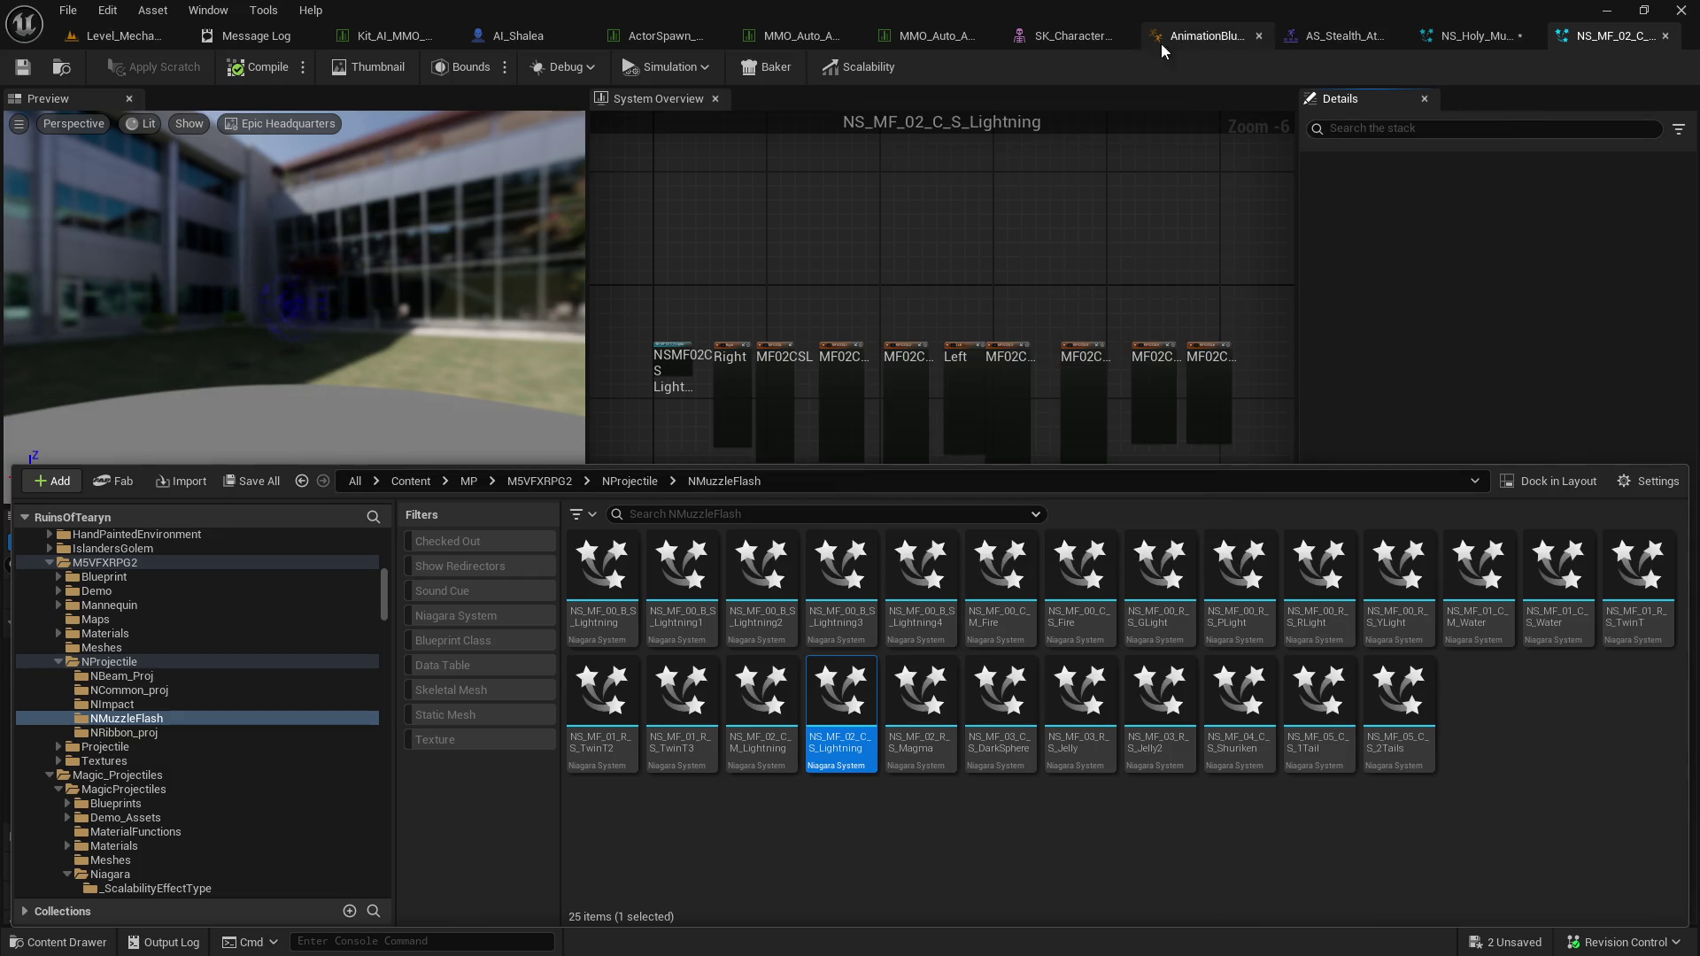
left_click(1177, 213)
mouse_move(1256, 280)
left_mouse_down()
mouse_move(885, 412)
mouse_move(708, 416)
left_mouse_up()
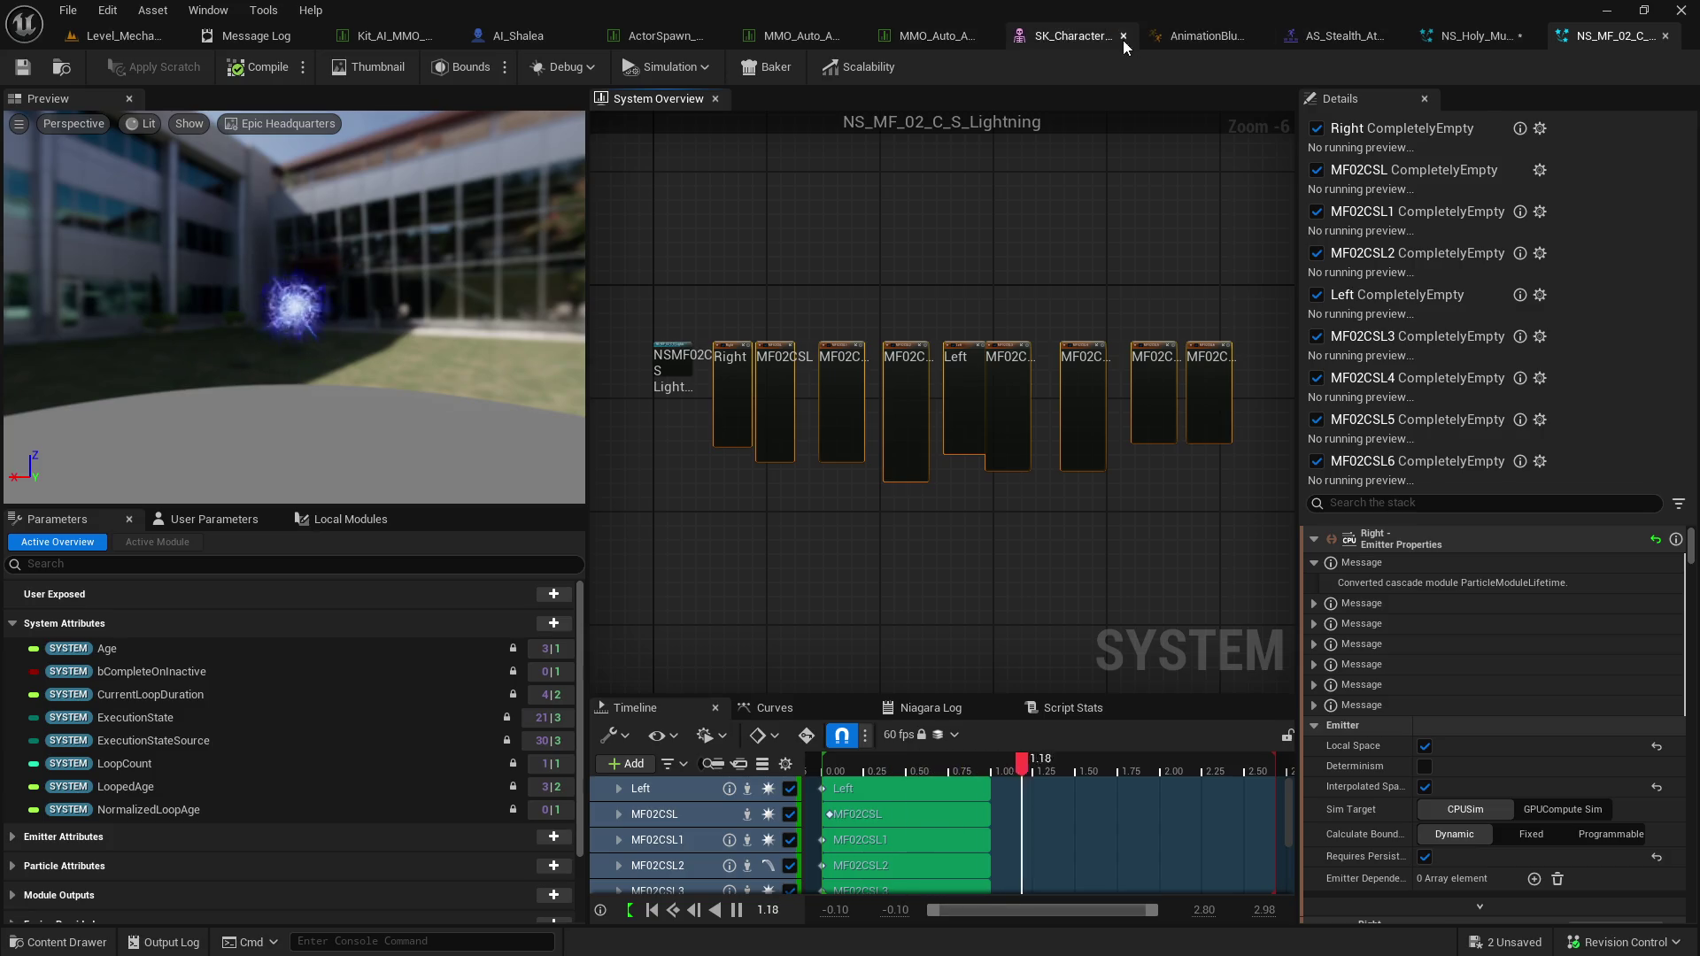
Open the MMO_Shalea_Spin_Attack data table and expand its Appearance settings.
left_click(142, 33)
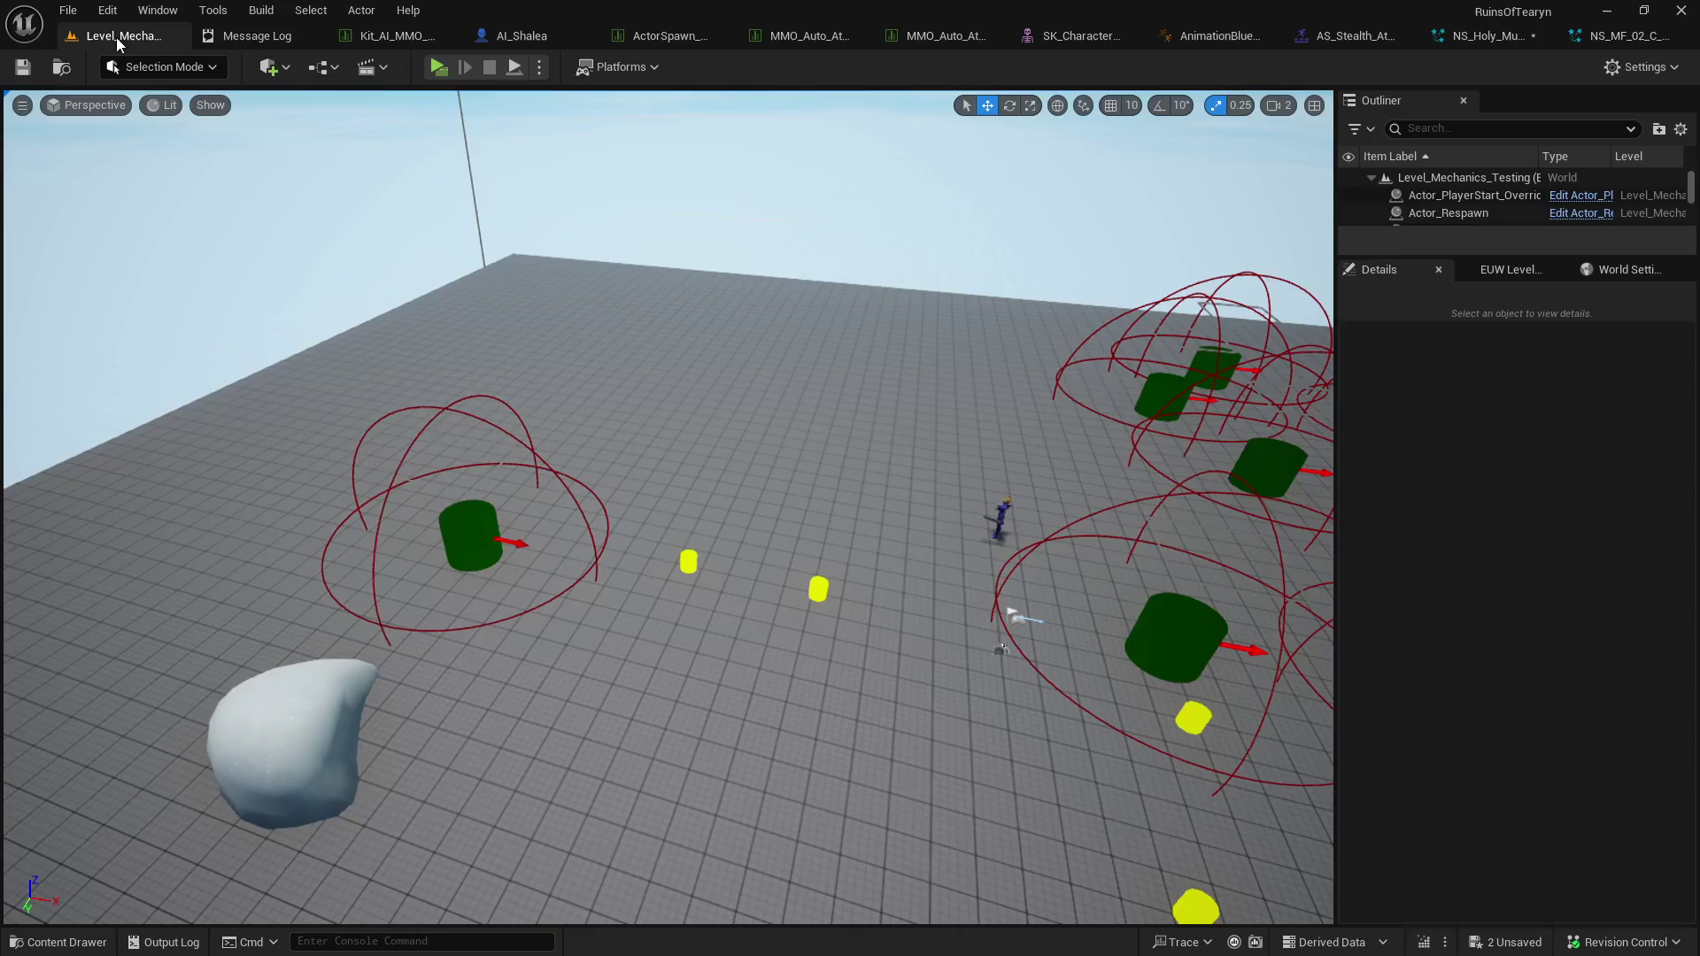
key("ctrl+space")
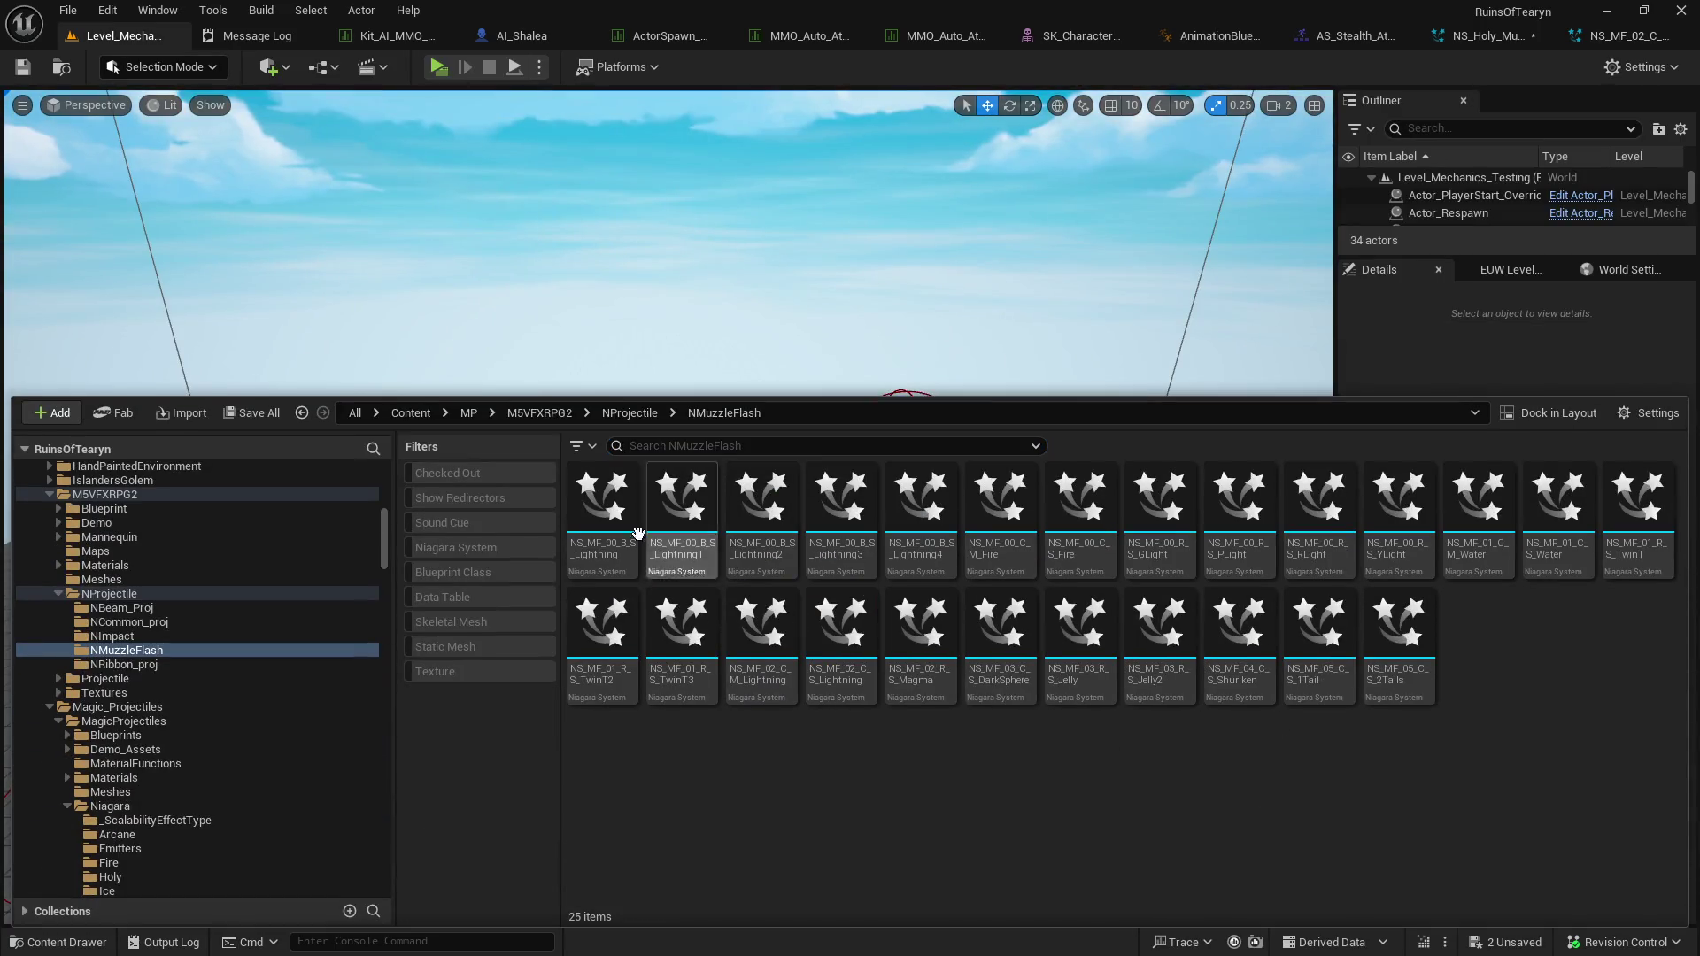
left_click(673, 34)
key("ctrl+space")
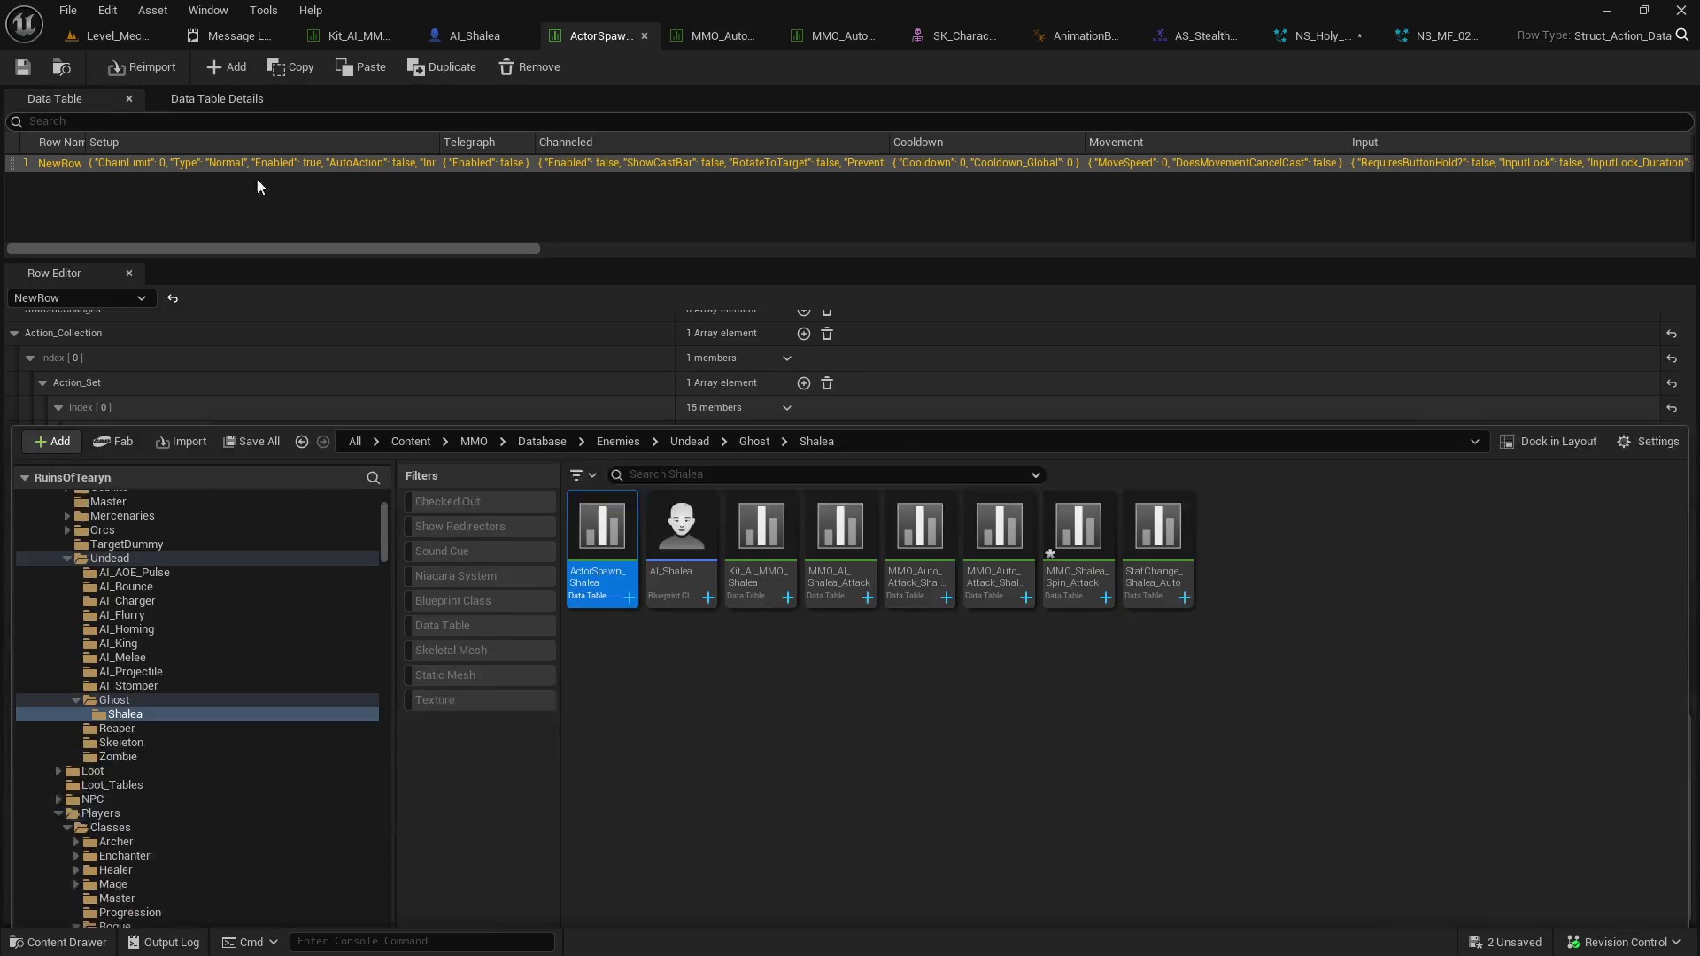
left_click(1078, 513)
key("Return")
scroll(865, 708, "down", 15)
scroll(784, 651, "down", 10)
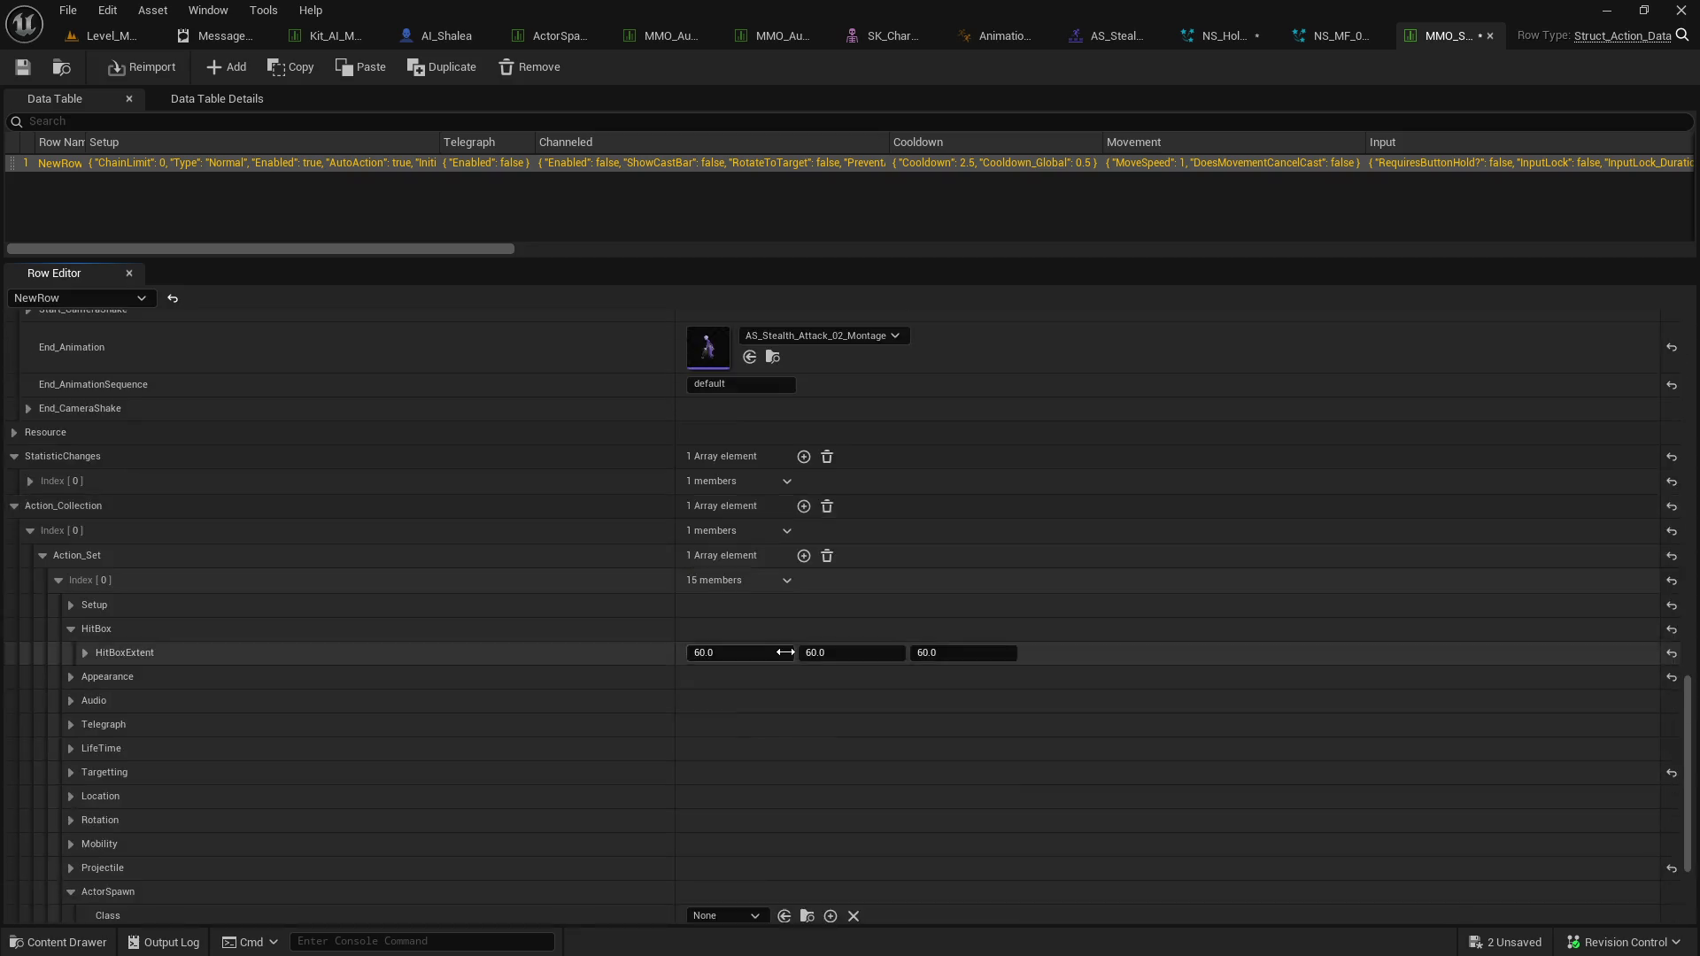
left_click(71, 503)
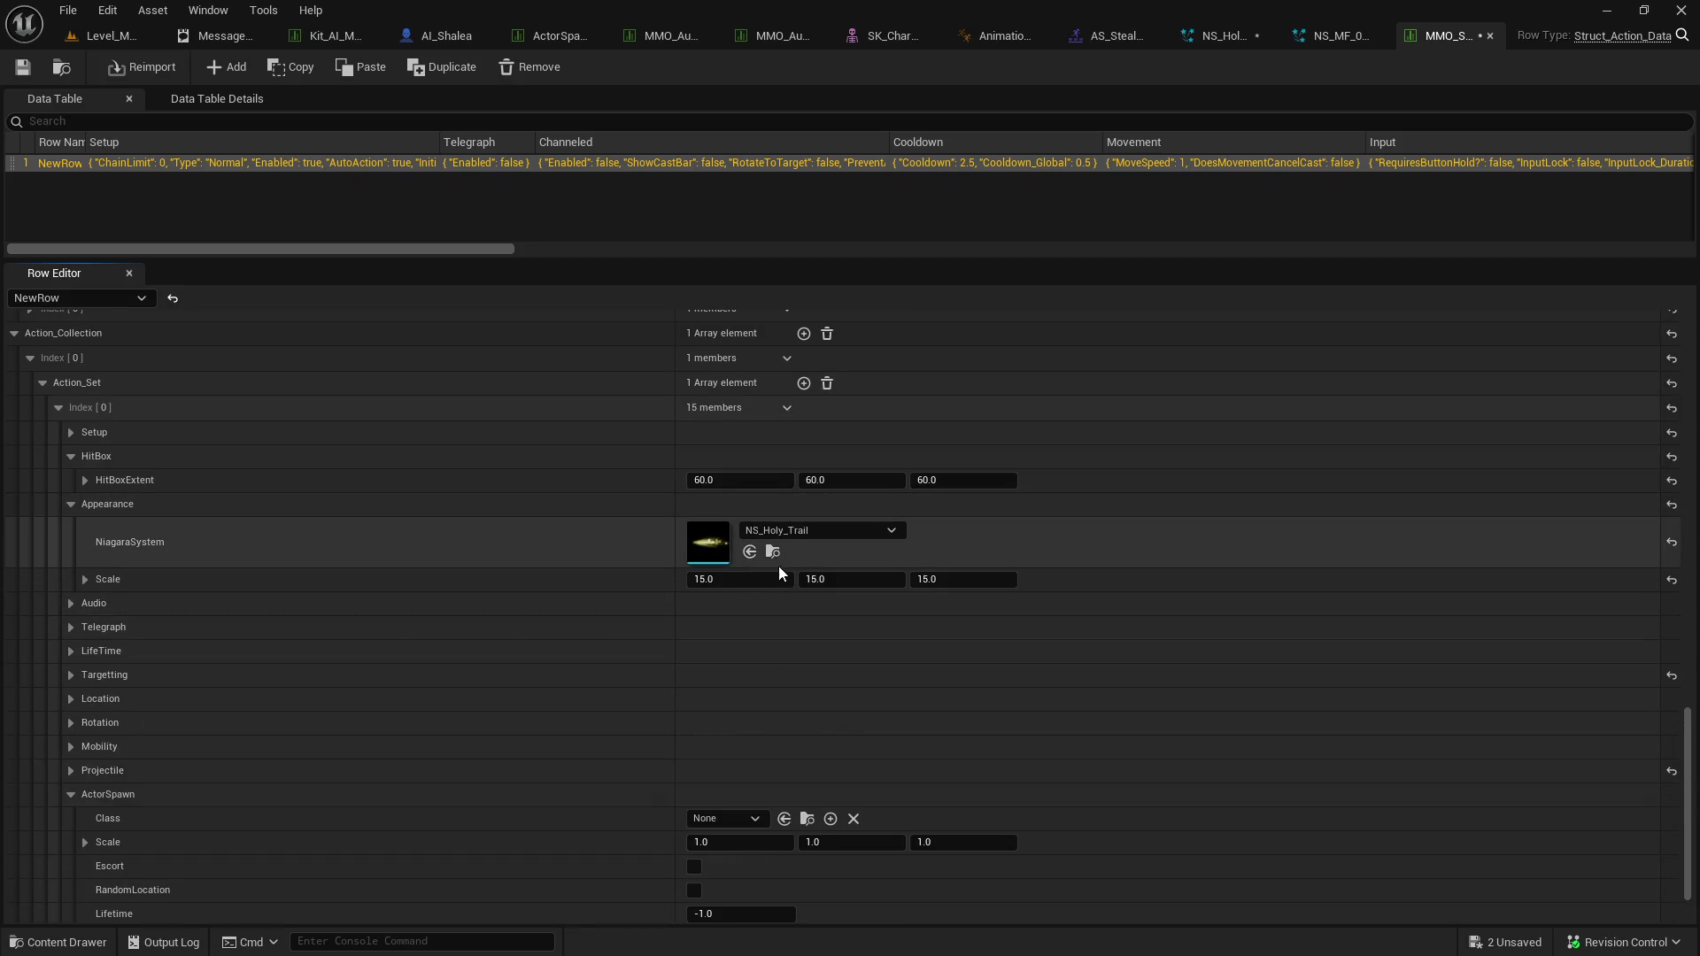
Assign NS_MF_02_C_S_Lightning as the Appearance Niagara system and start a playtest.
key("ctrl+space")
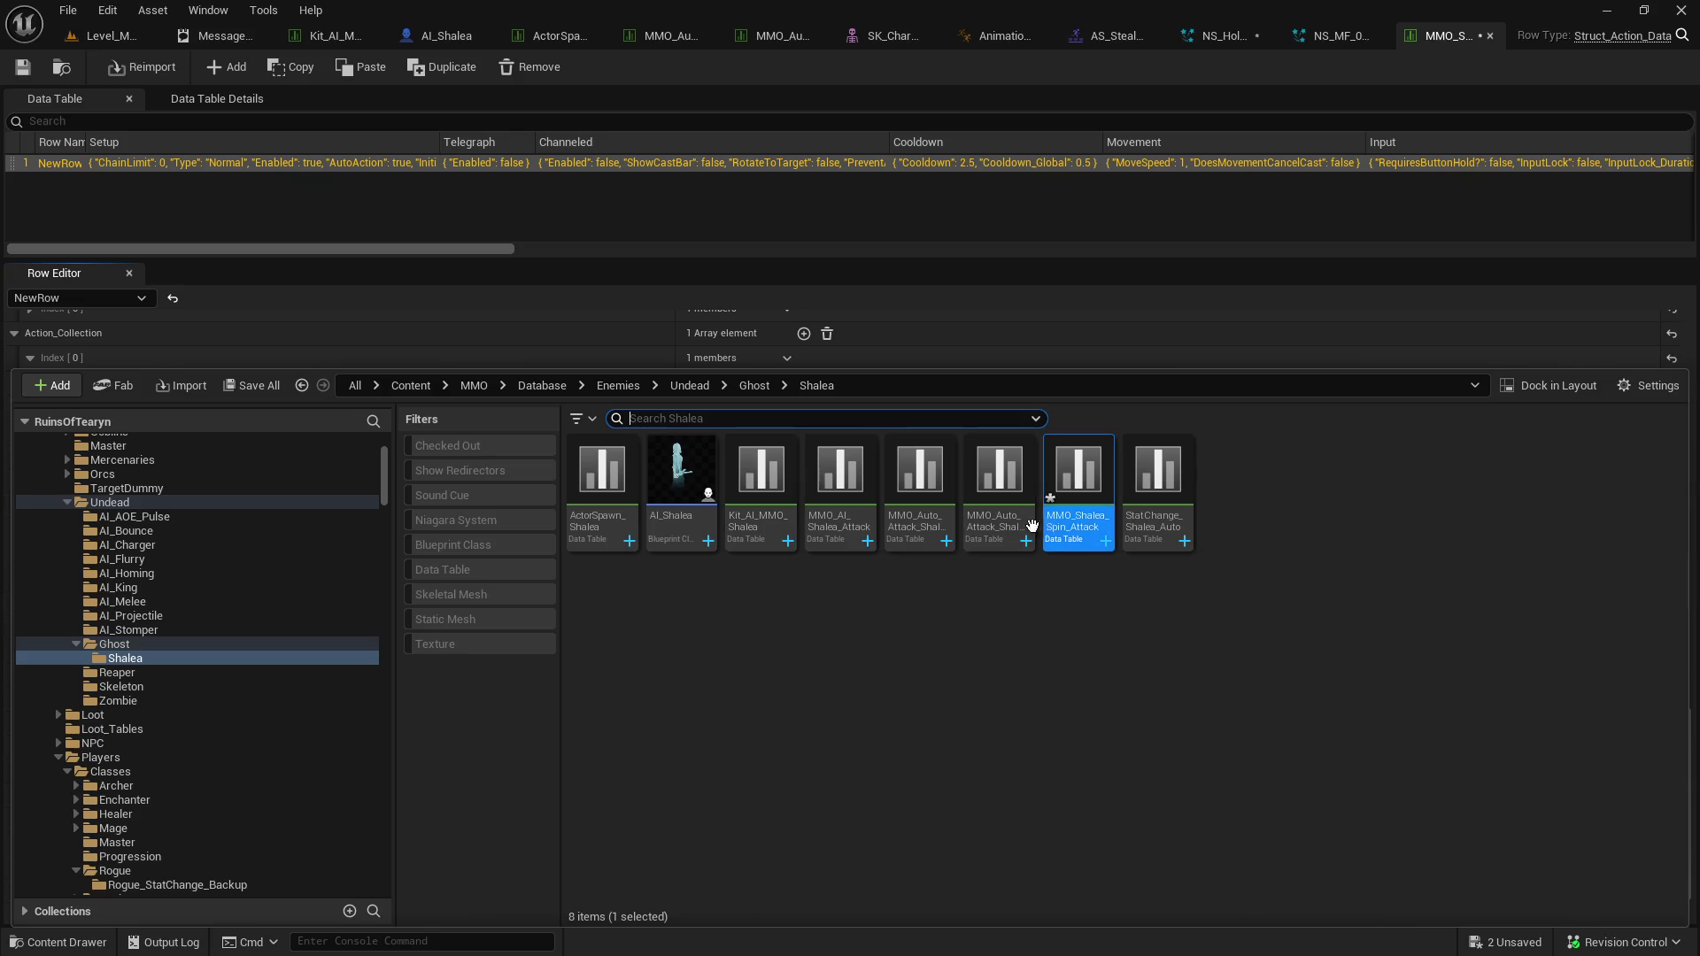
left_click(1349, 48)
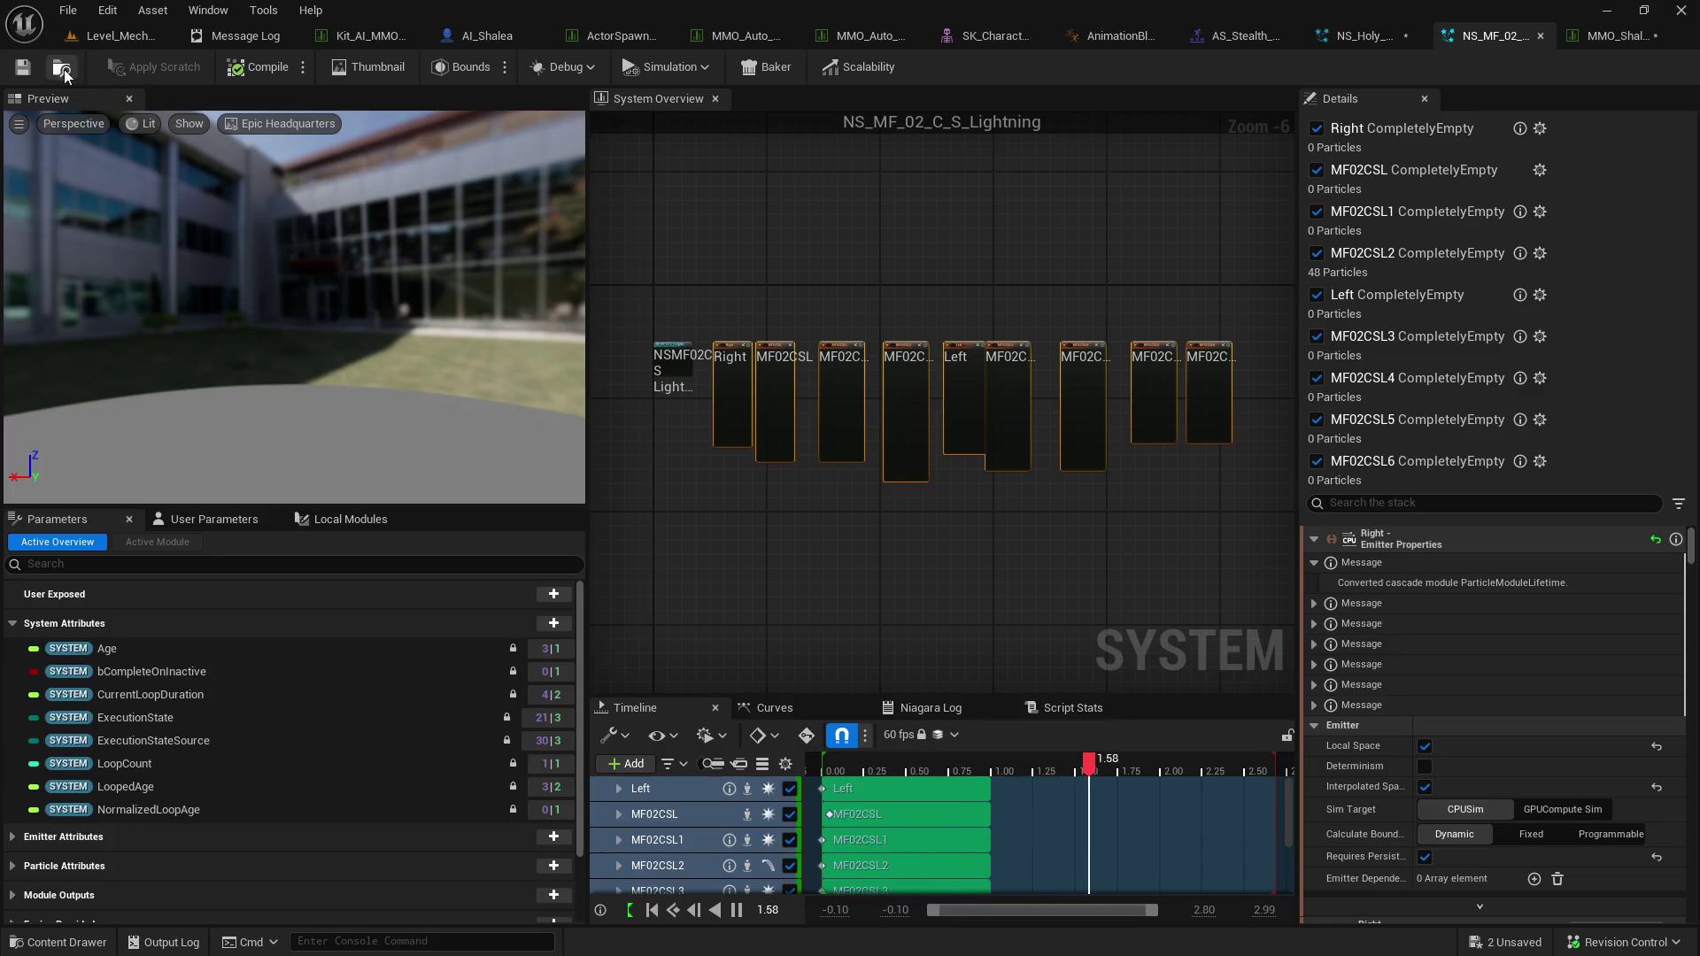
key("ctrl+b")
left_click(1624, 35)
left_click(749, 552)
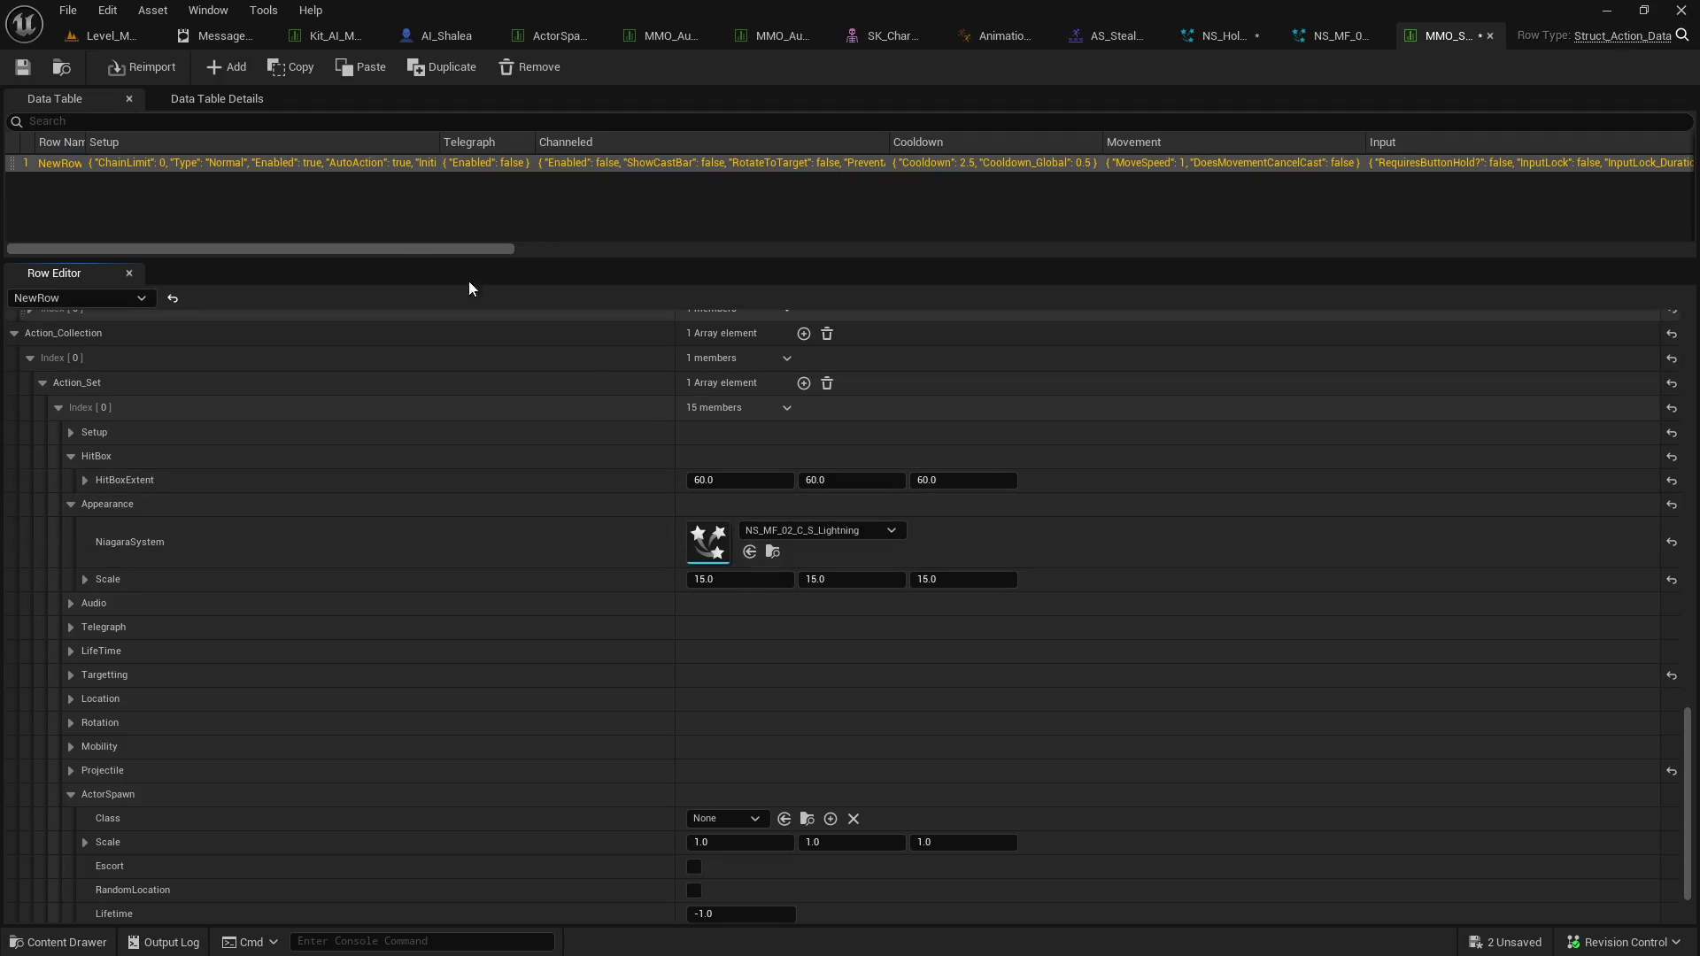
left_click(92, 43)
left_click(437, 69)
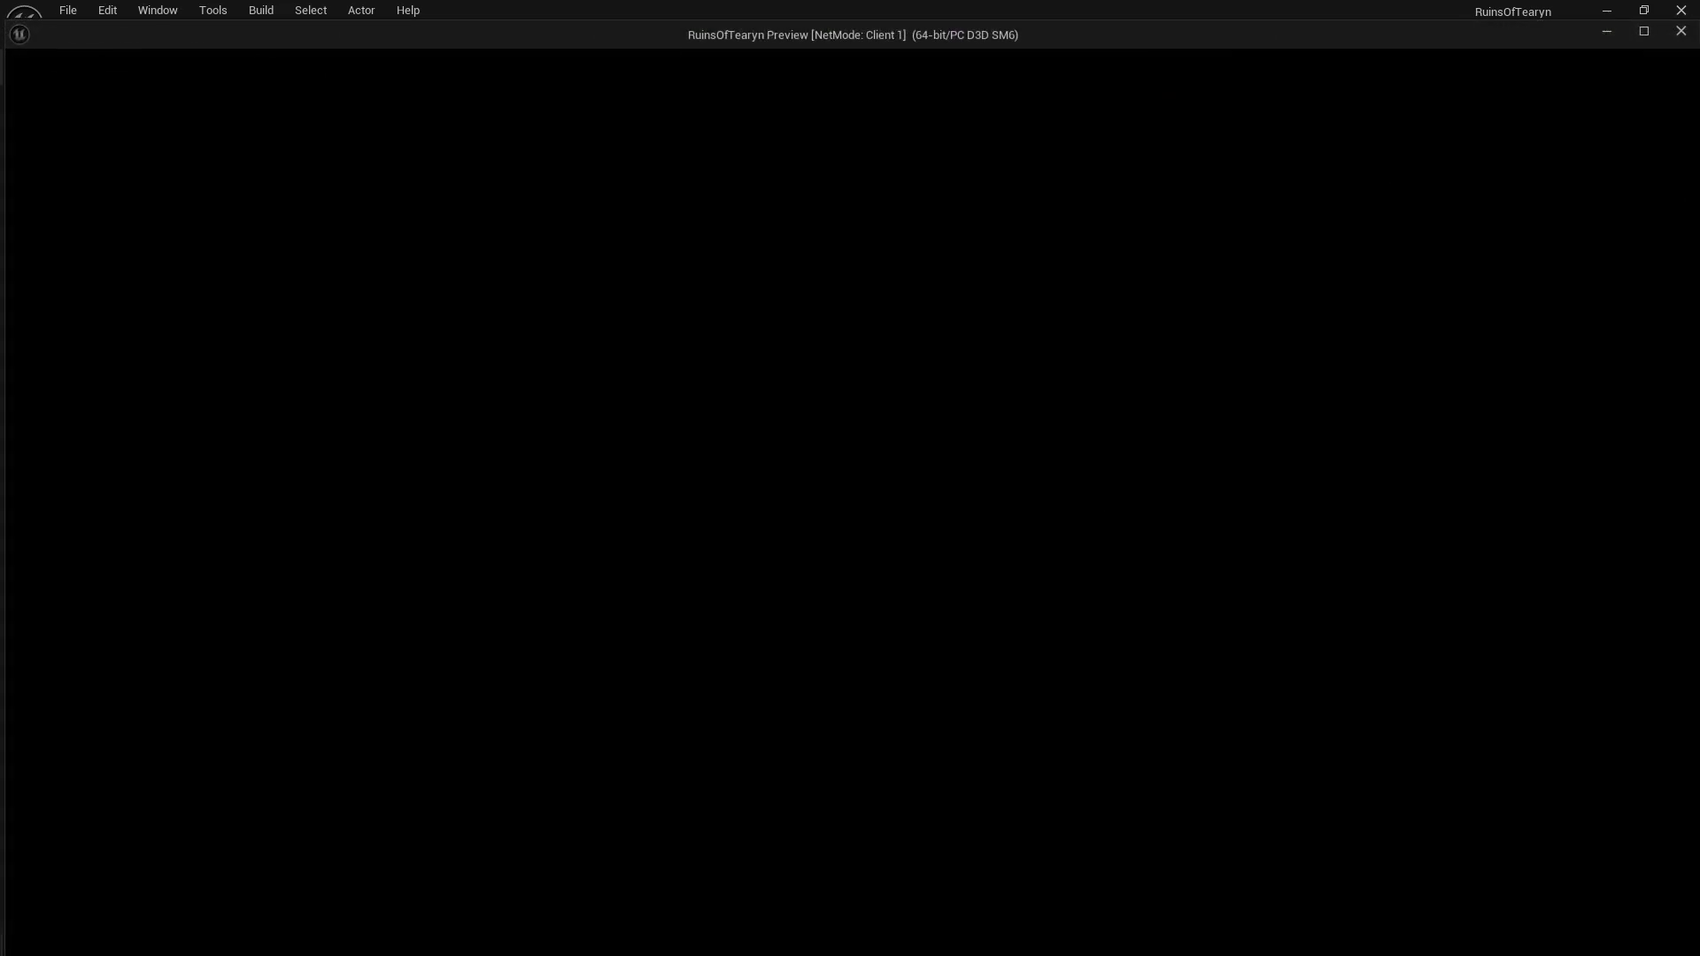
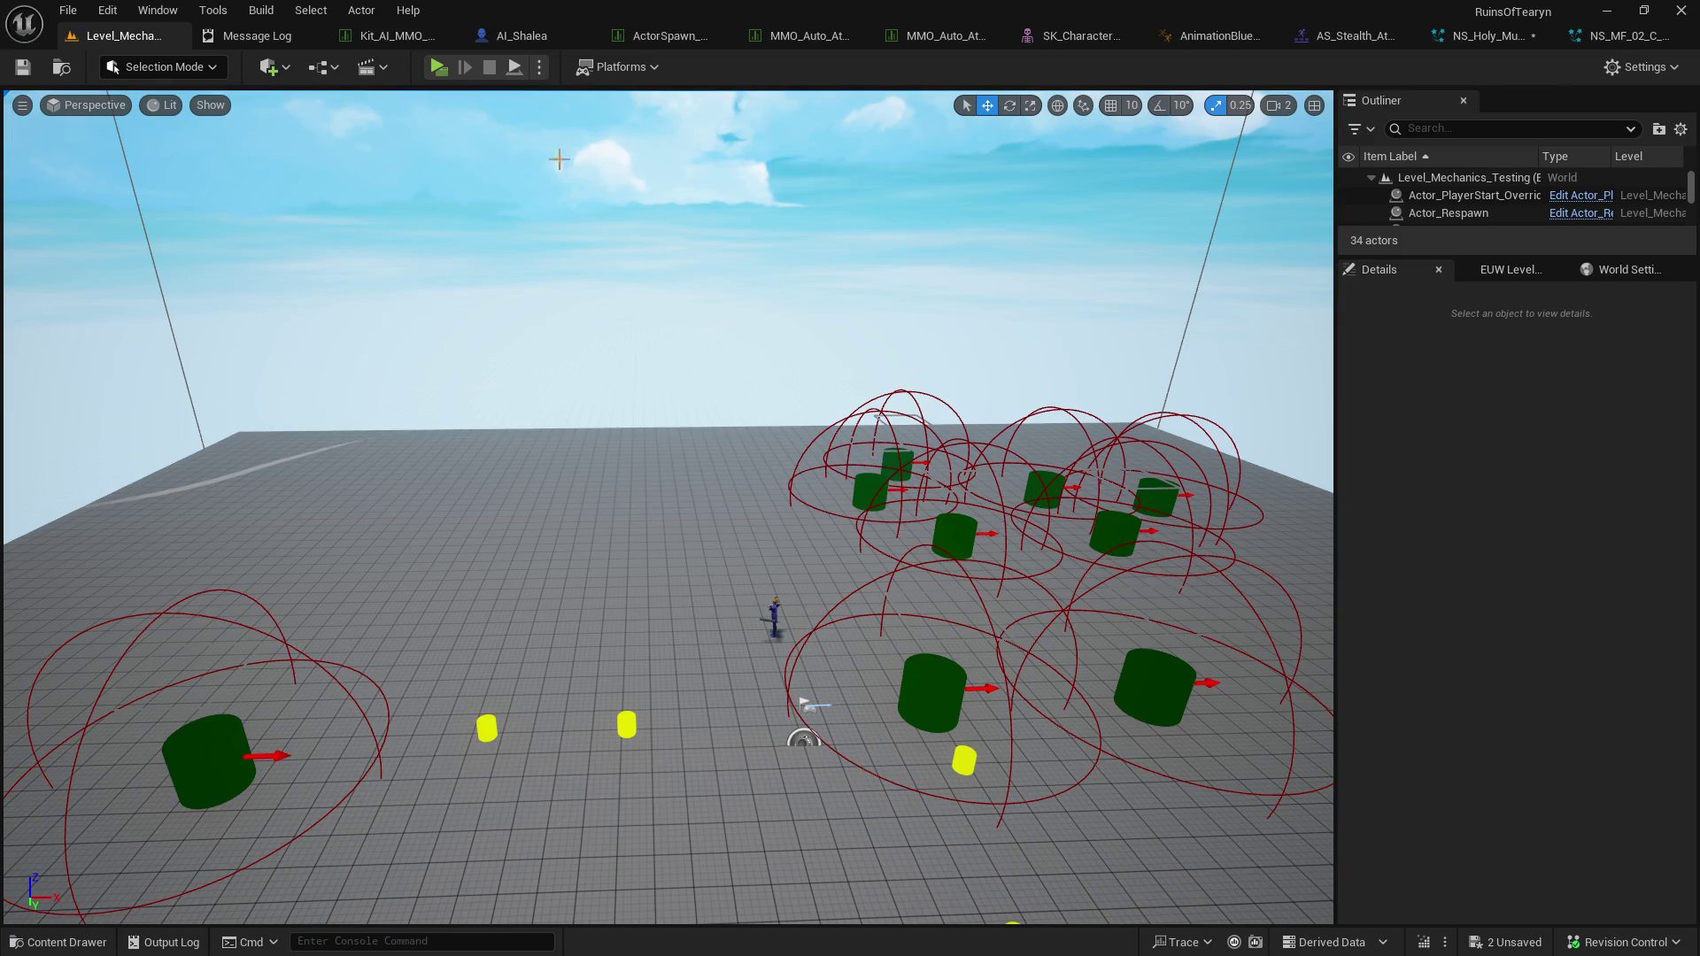
Launch play-in-editor on the Ruins of Tearyn test level and look around once loaded.
left_click(439, 68)
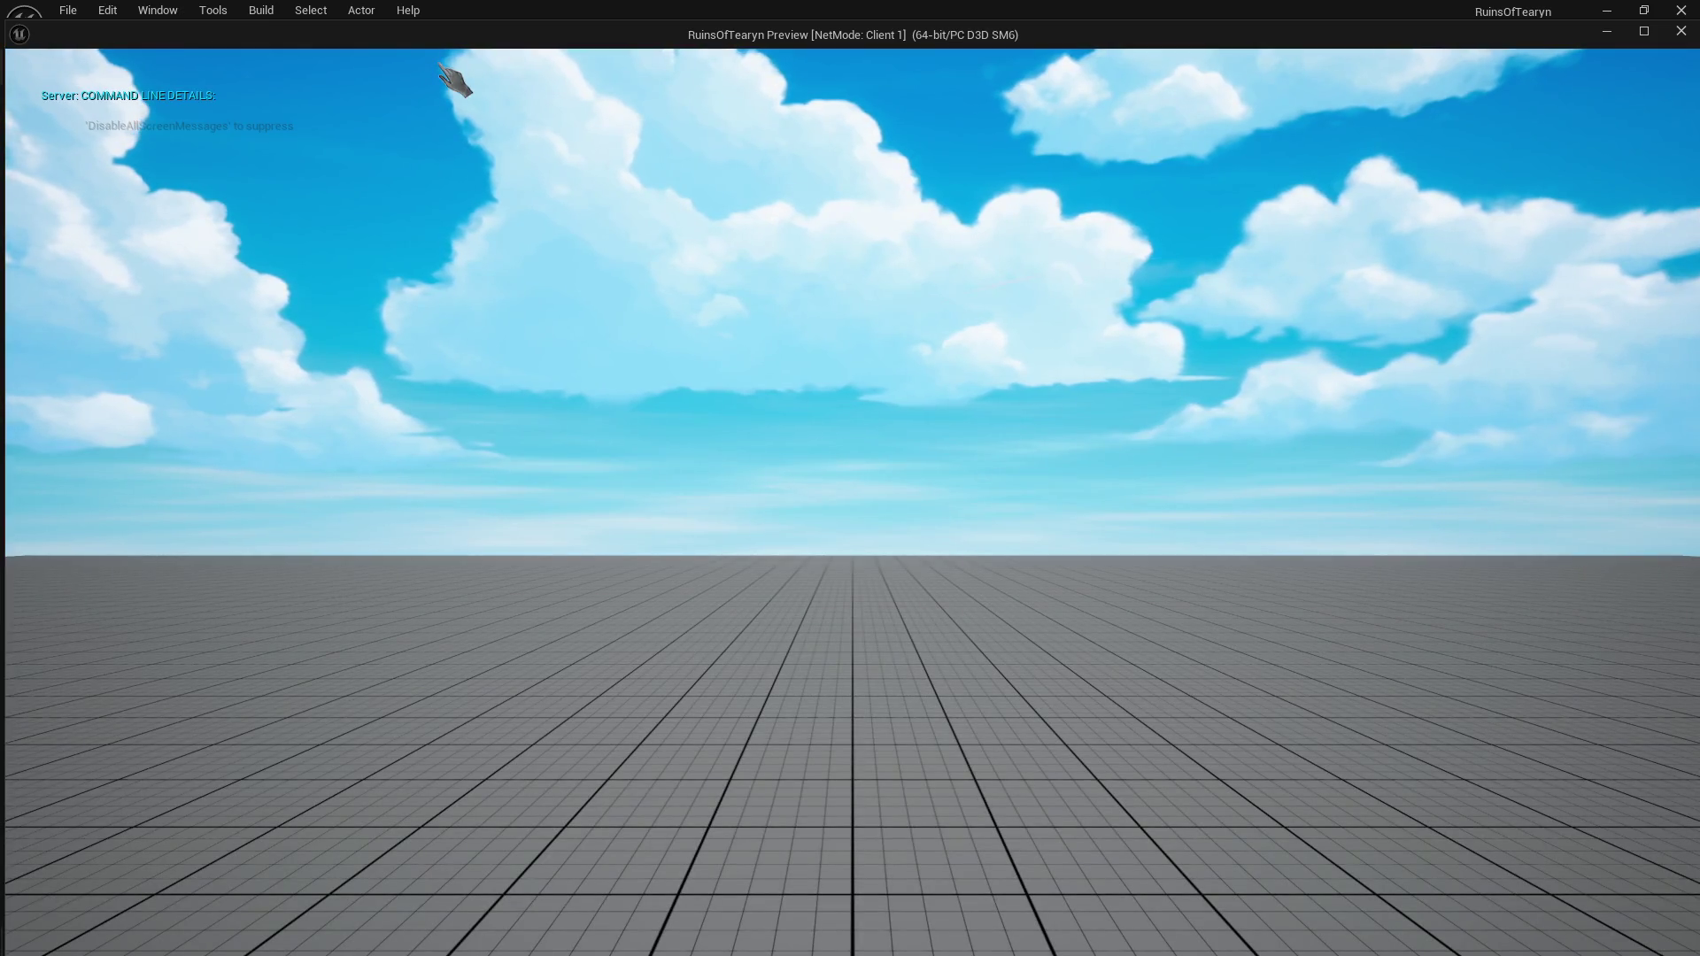
left_click(773, 380)
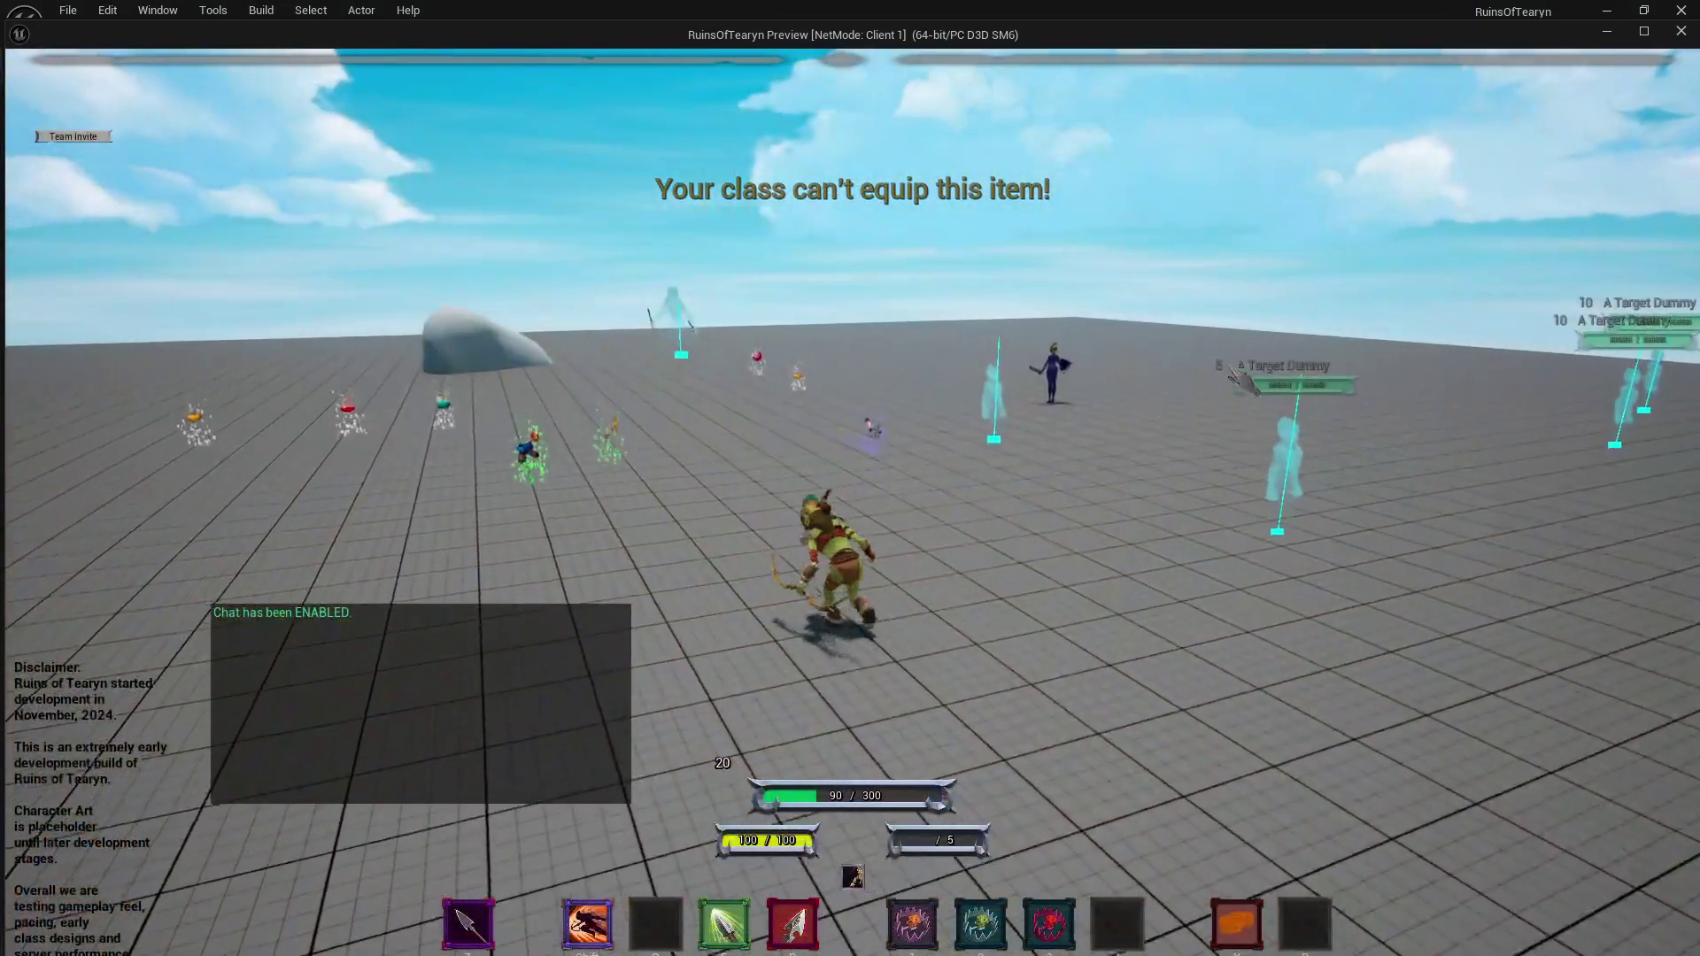
left_click_drag(1244, 381, 1111, 312)
Run the character up to Shalea and swing the camera toward the target dummies.
key("w")
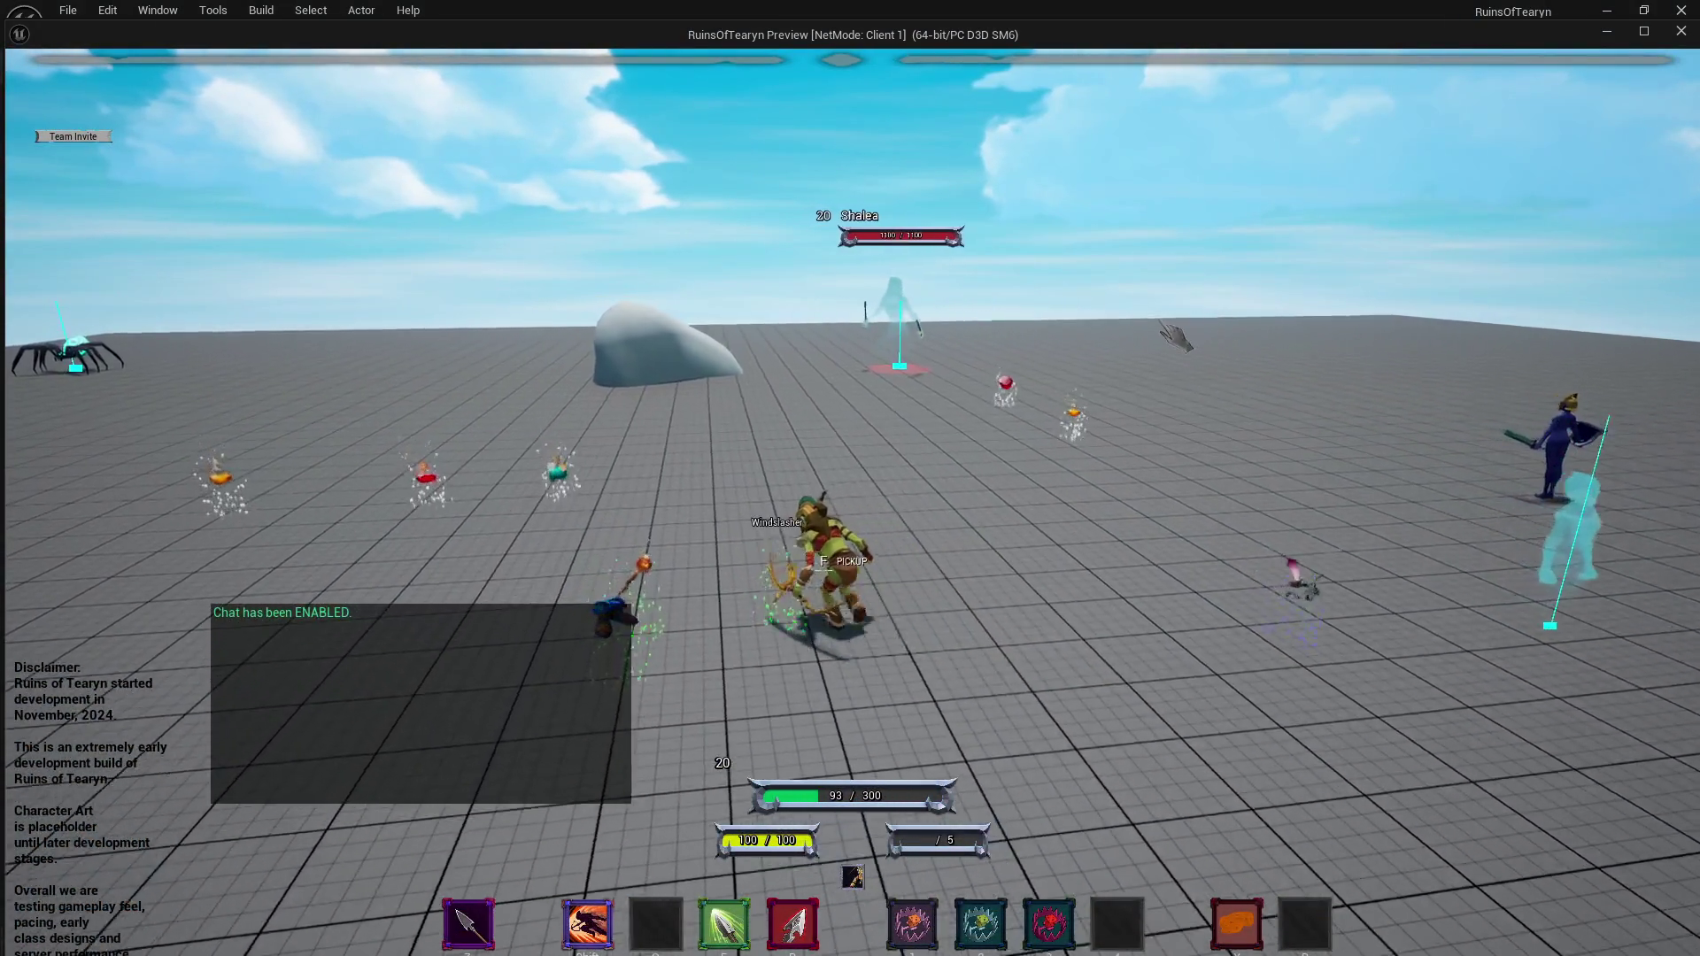
key("w")
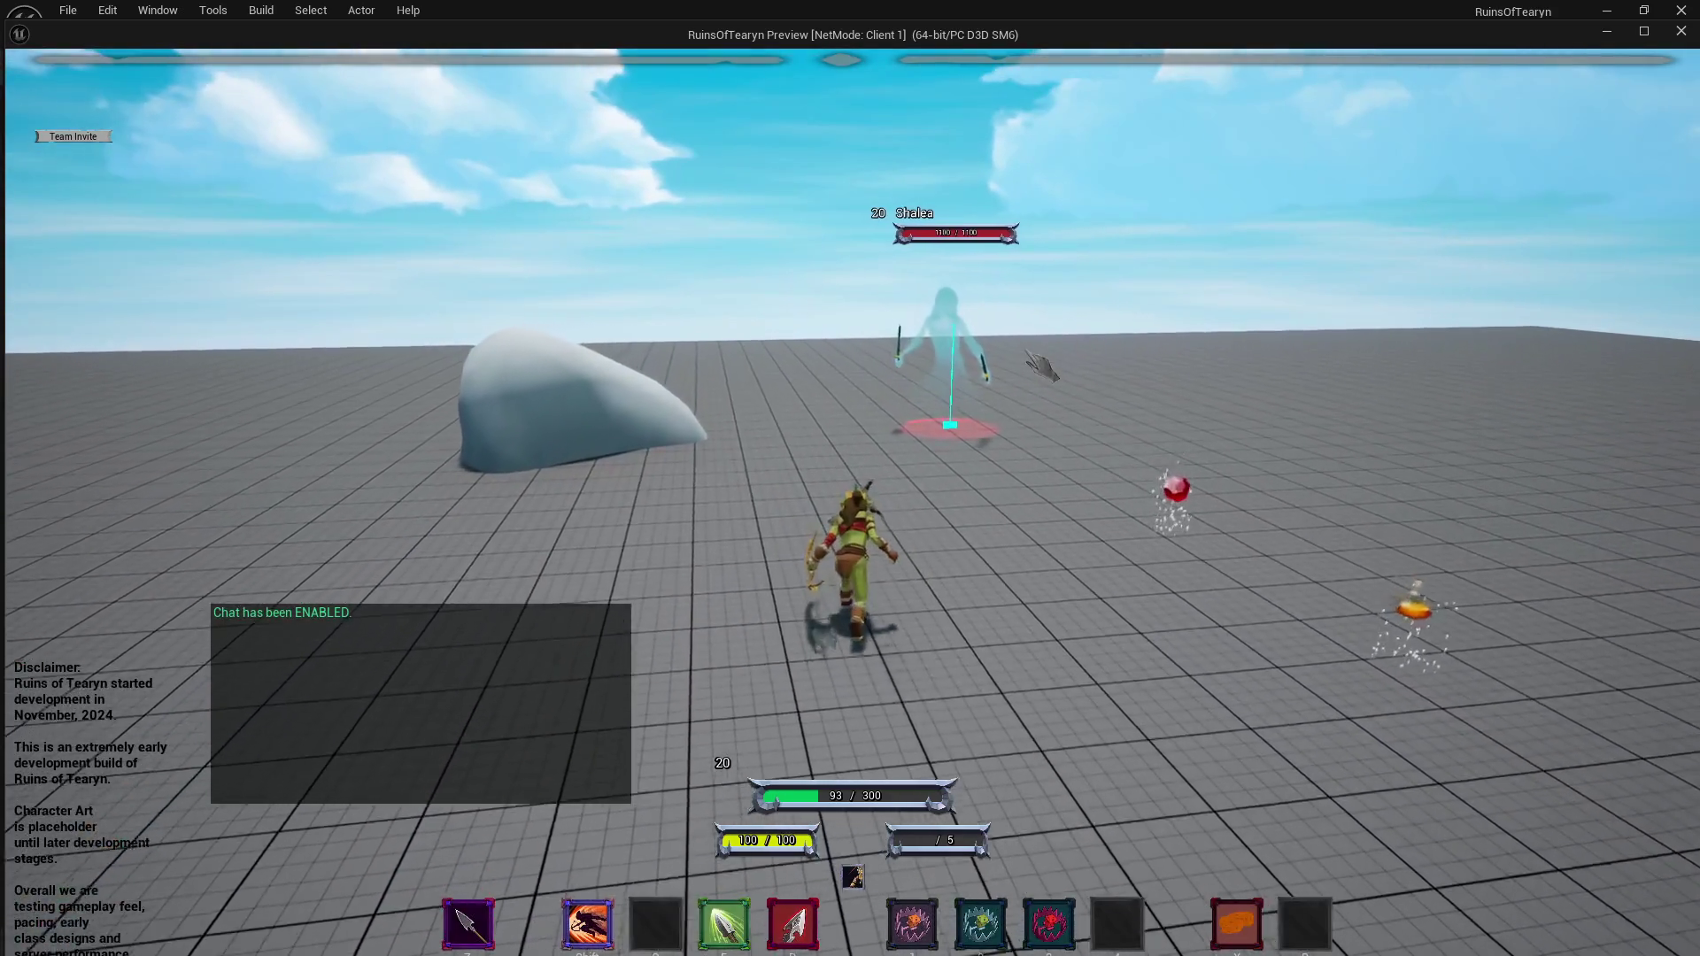
mouse_move(1058, 357)
left_mouse_down()
mouse_move(1182, 326)
mouse_move(1355, 325)
left_mouse_up()
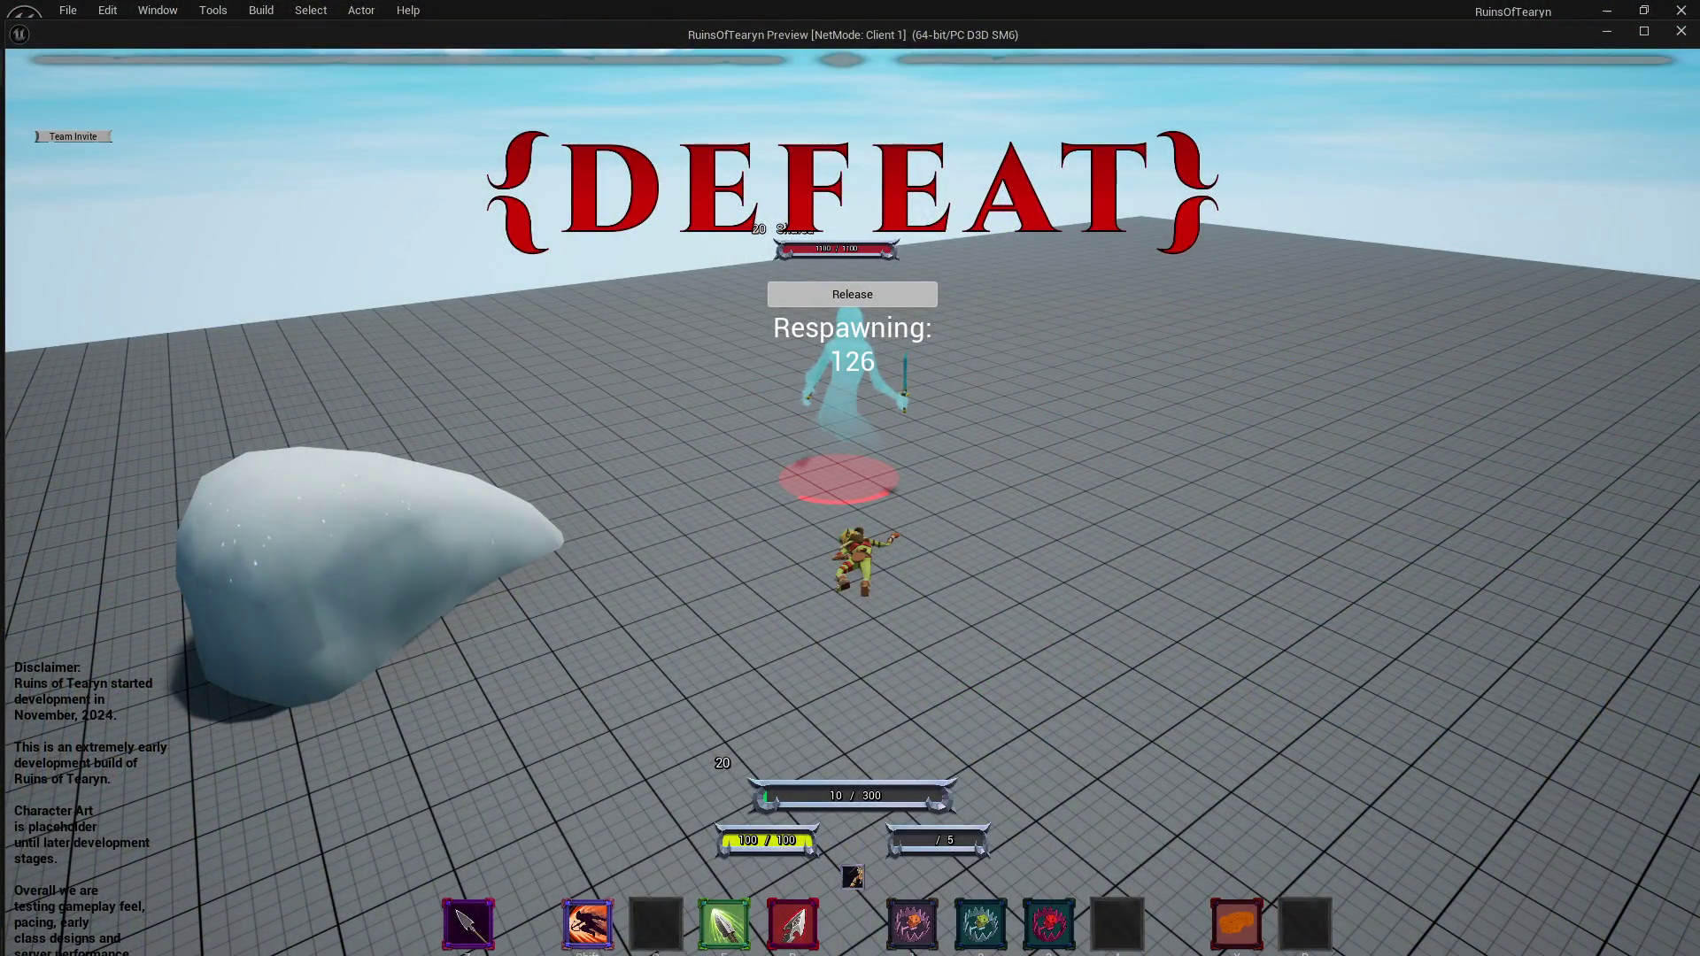
Respawn the character and fight Shalea again, circling her near the rock.
left_click(867, 302)
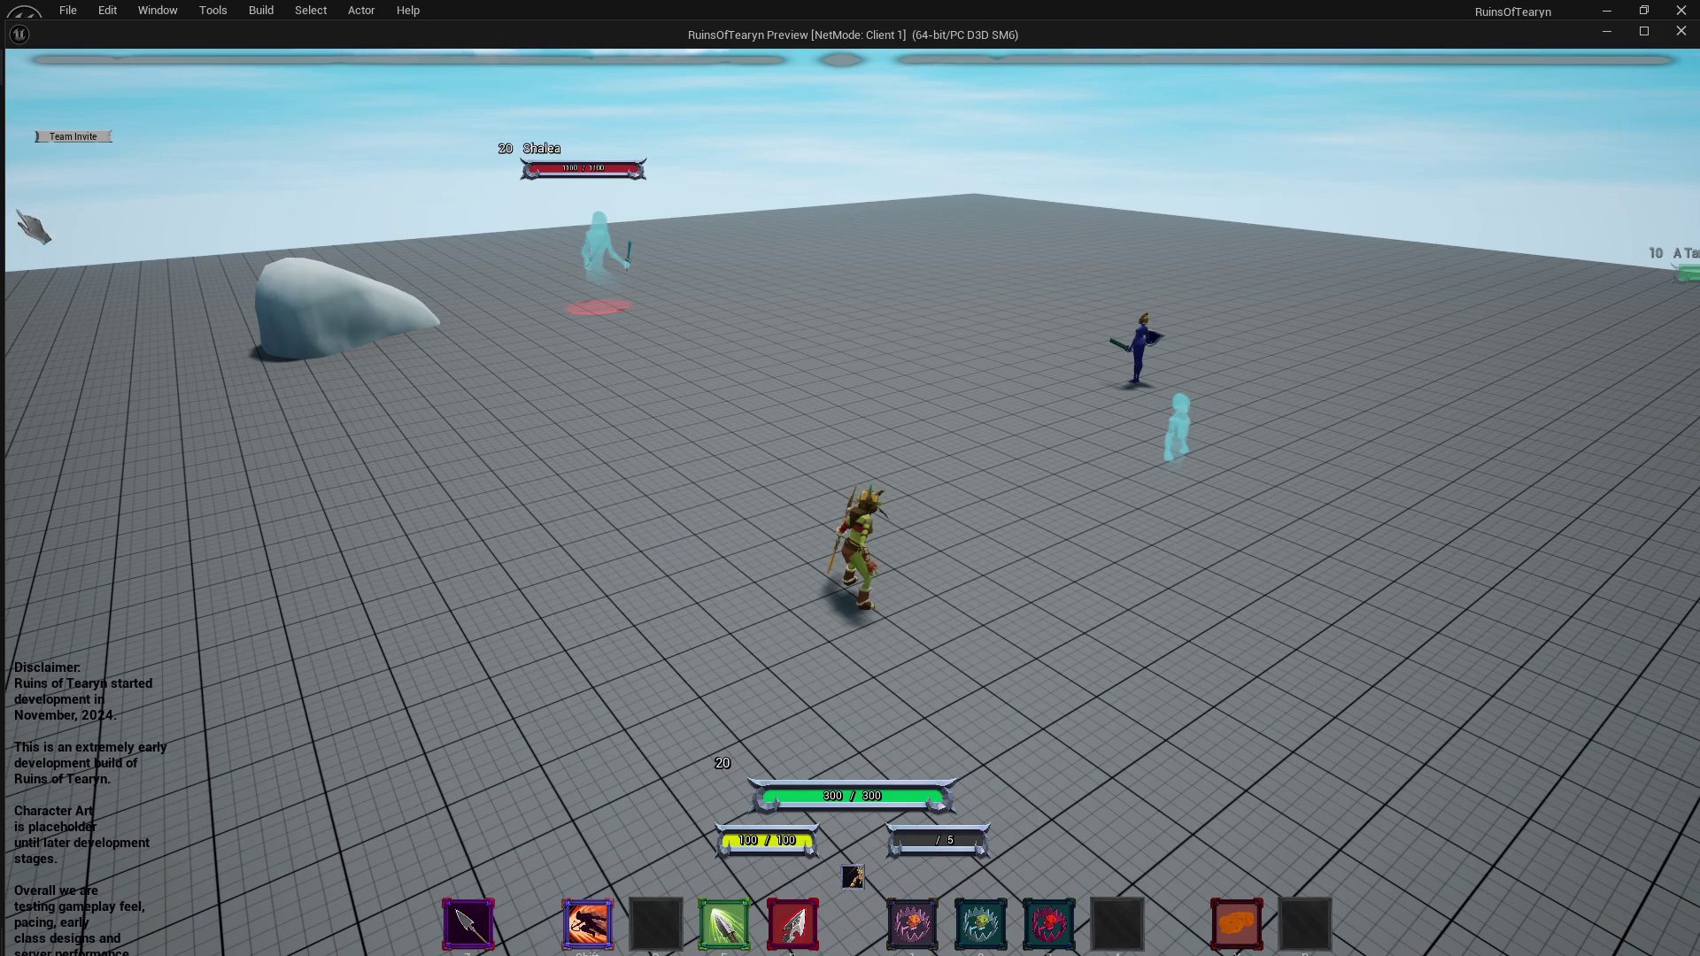
key("w")
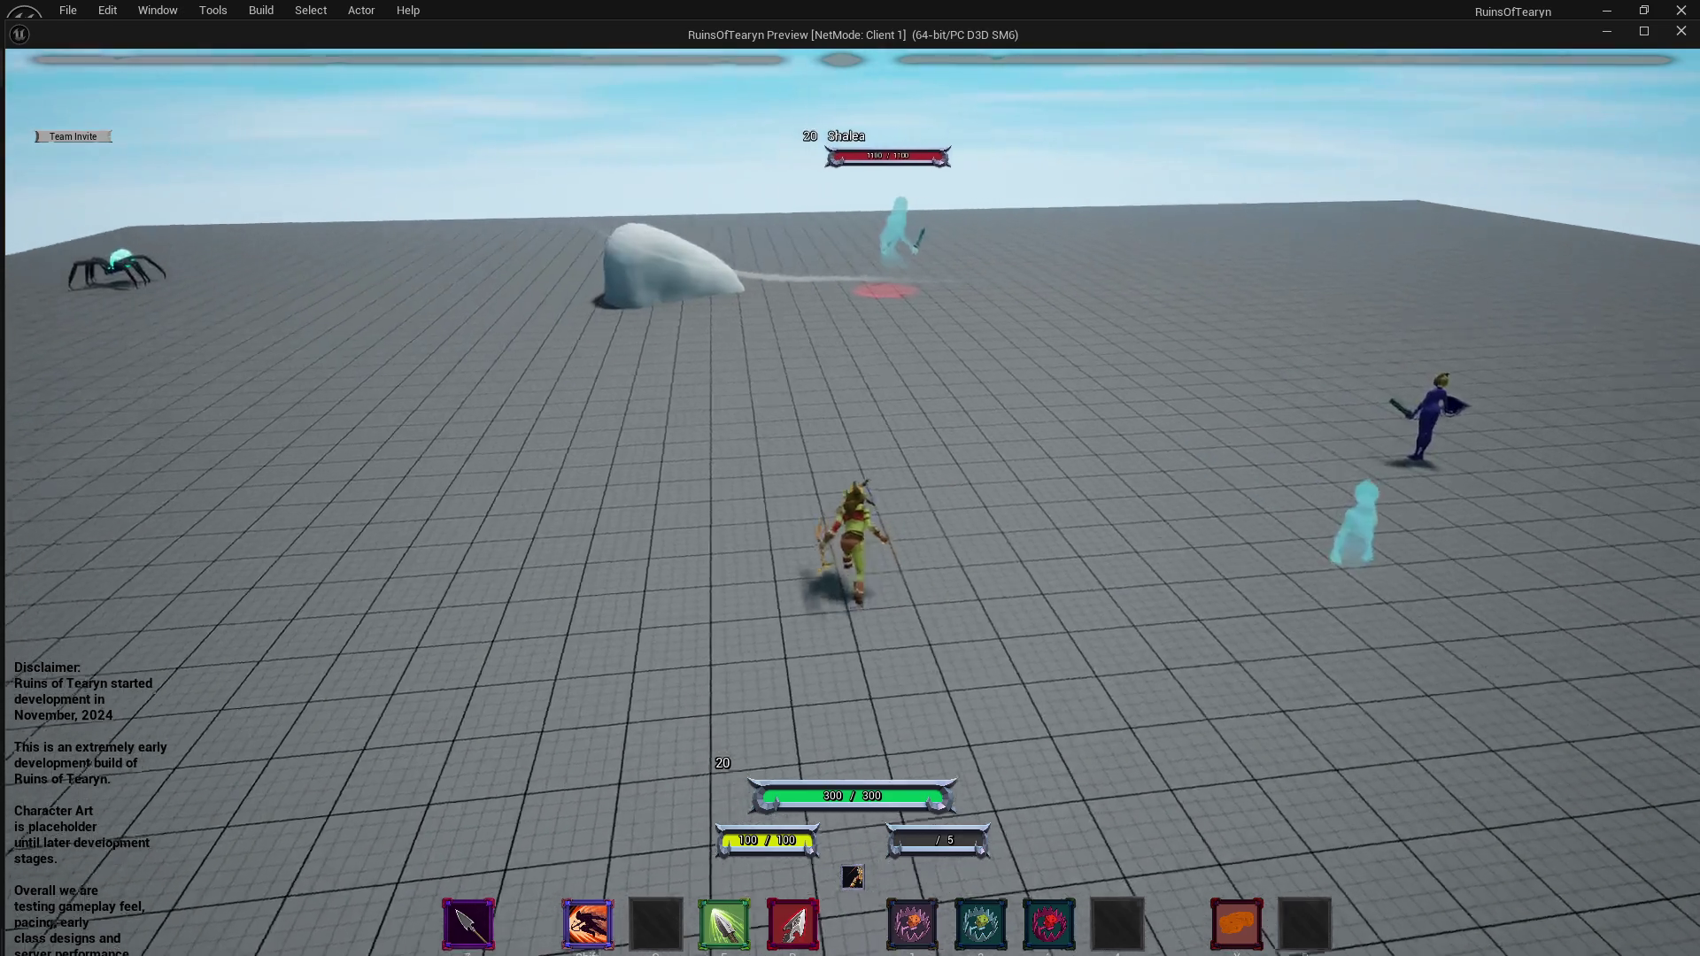
key("w")
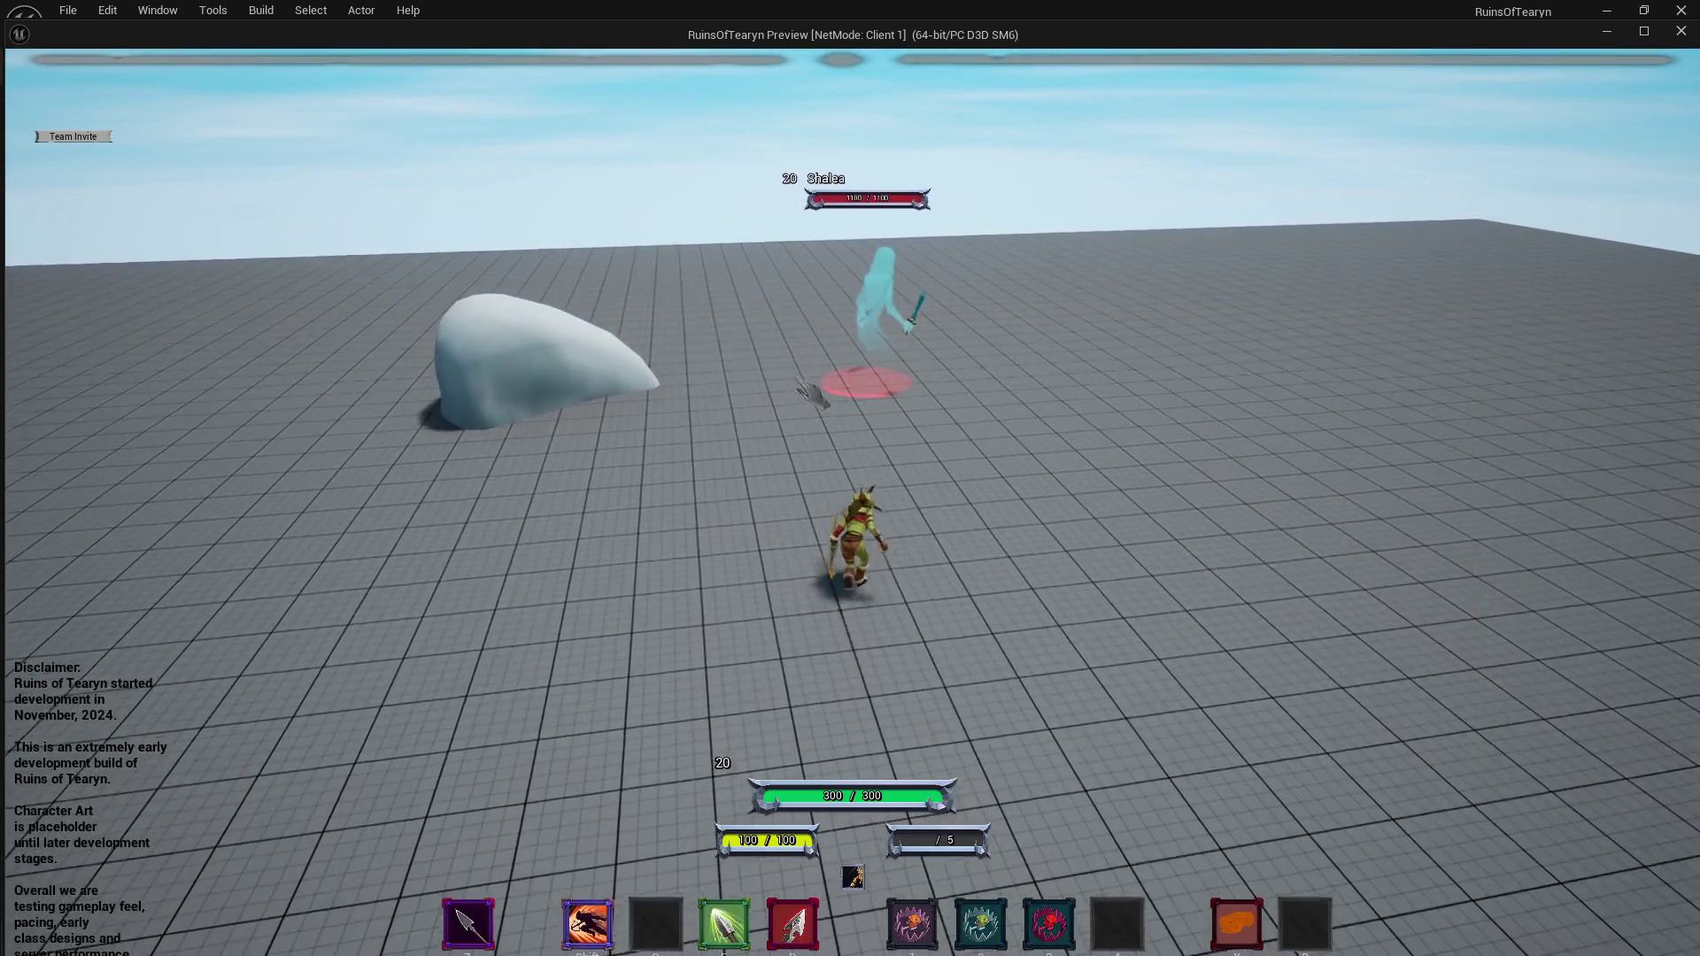
key("w")
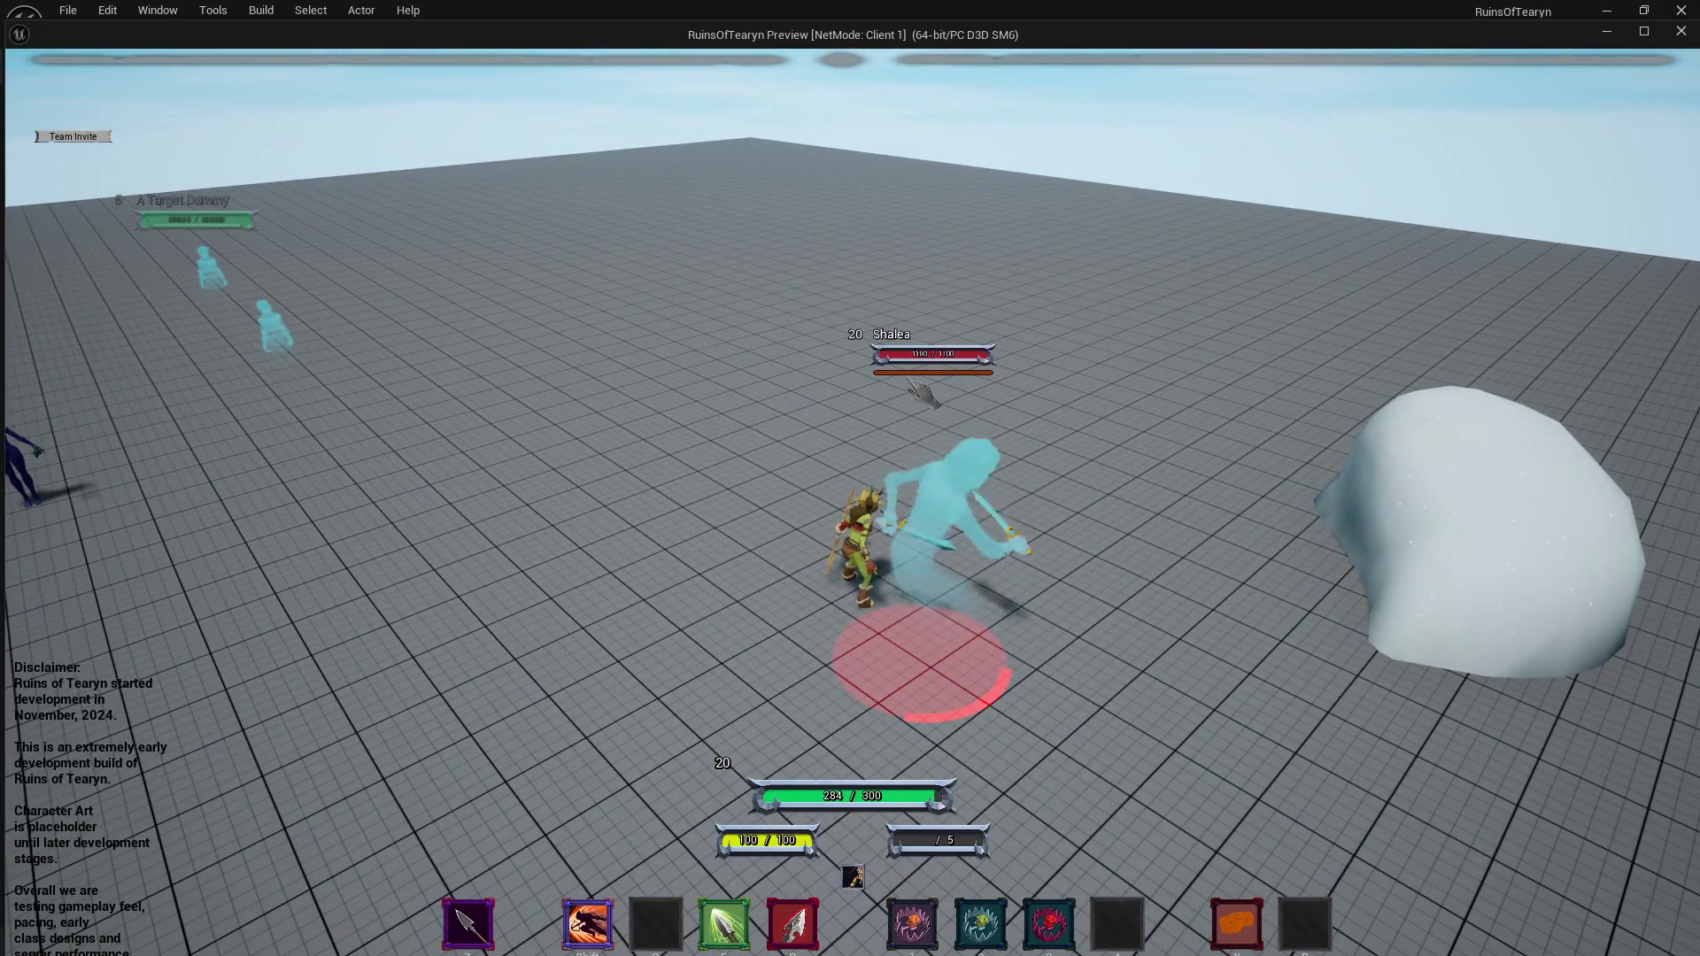
key("d")
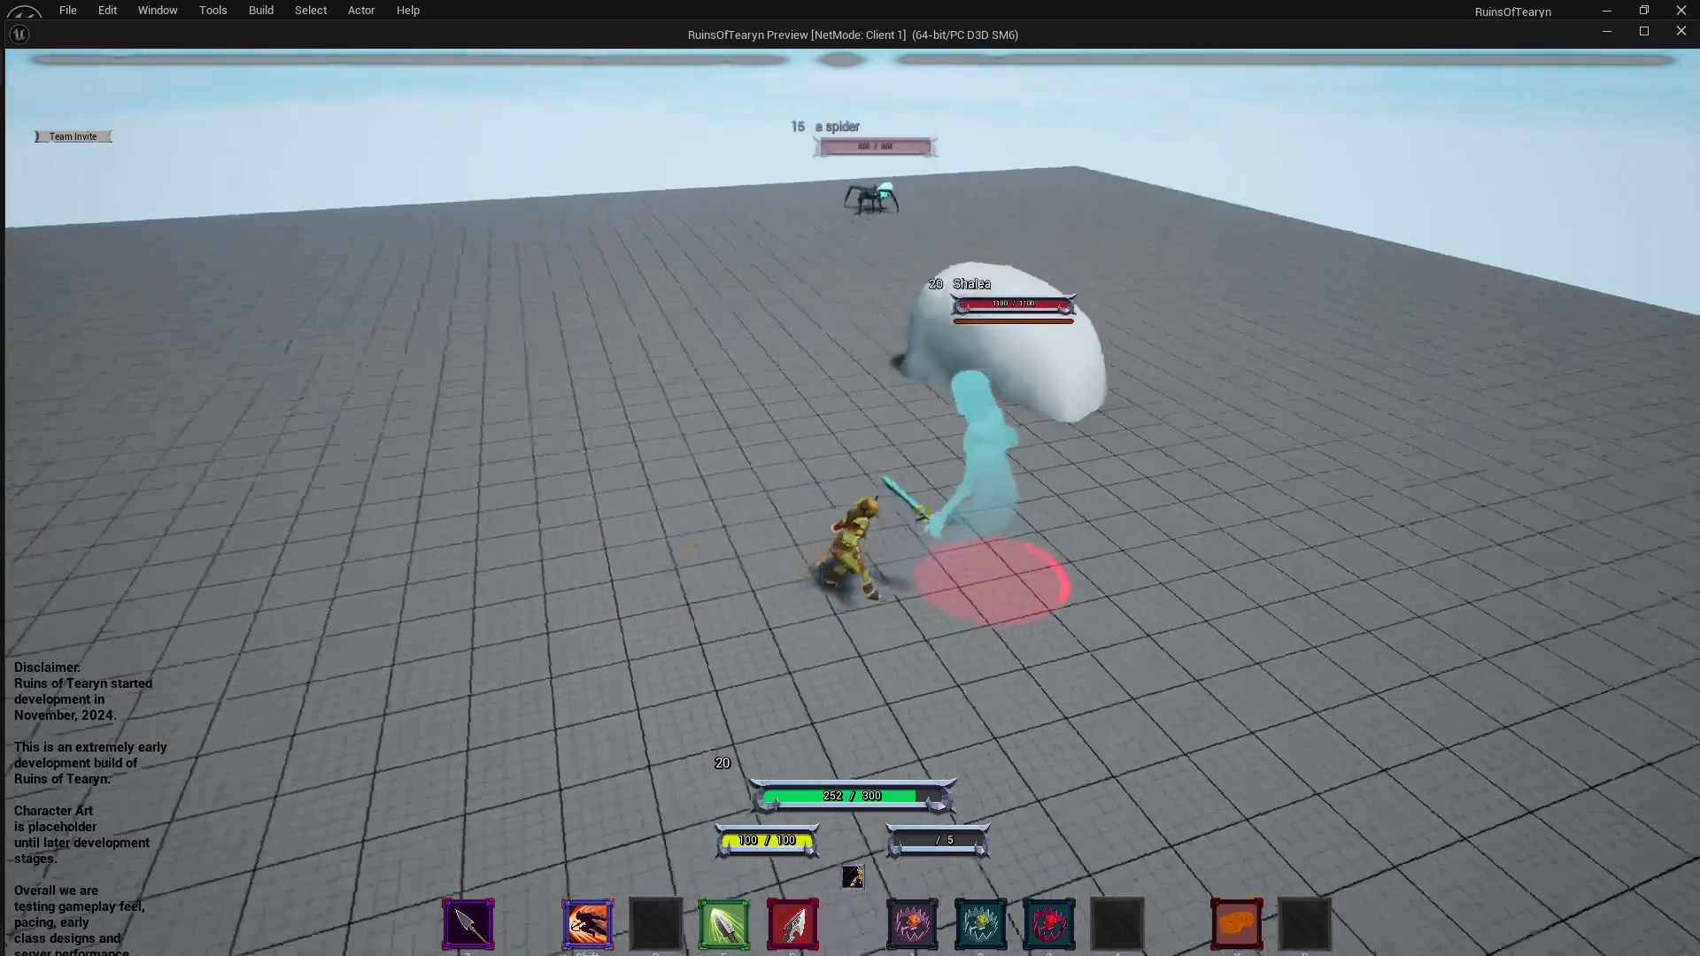
key("a")
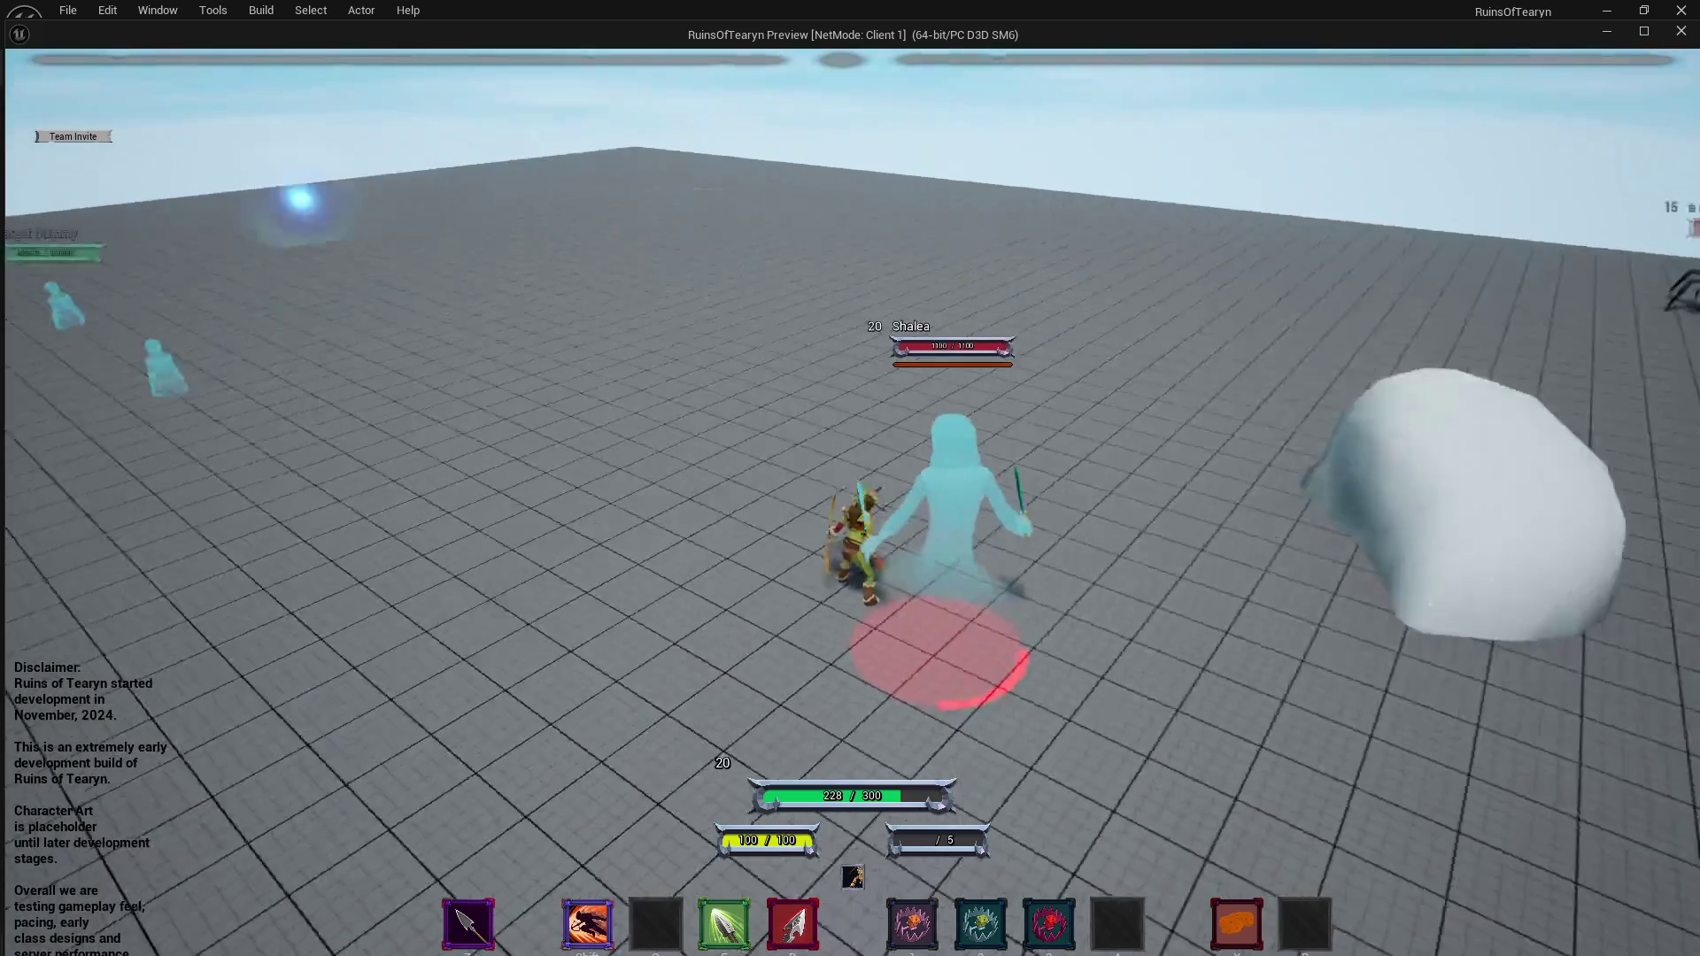
Leave the game window and stop the play-in-editor session.
key("d")
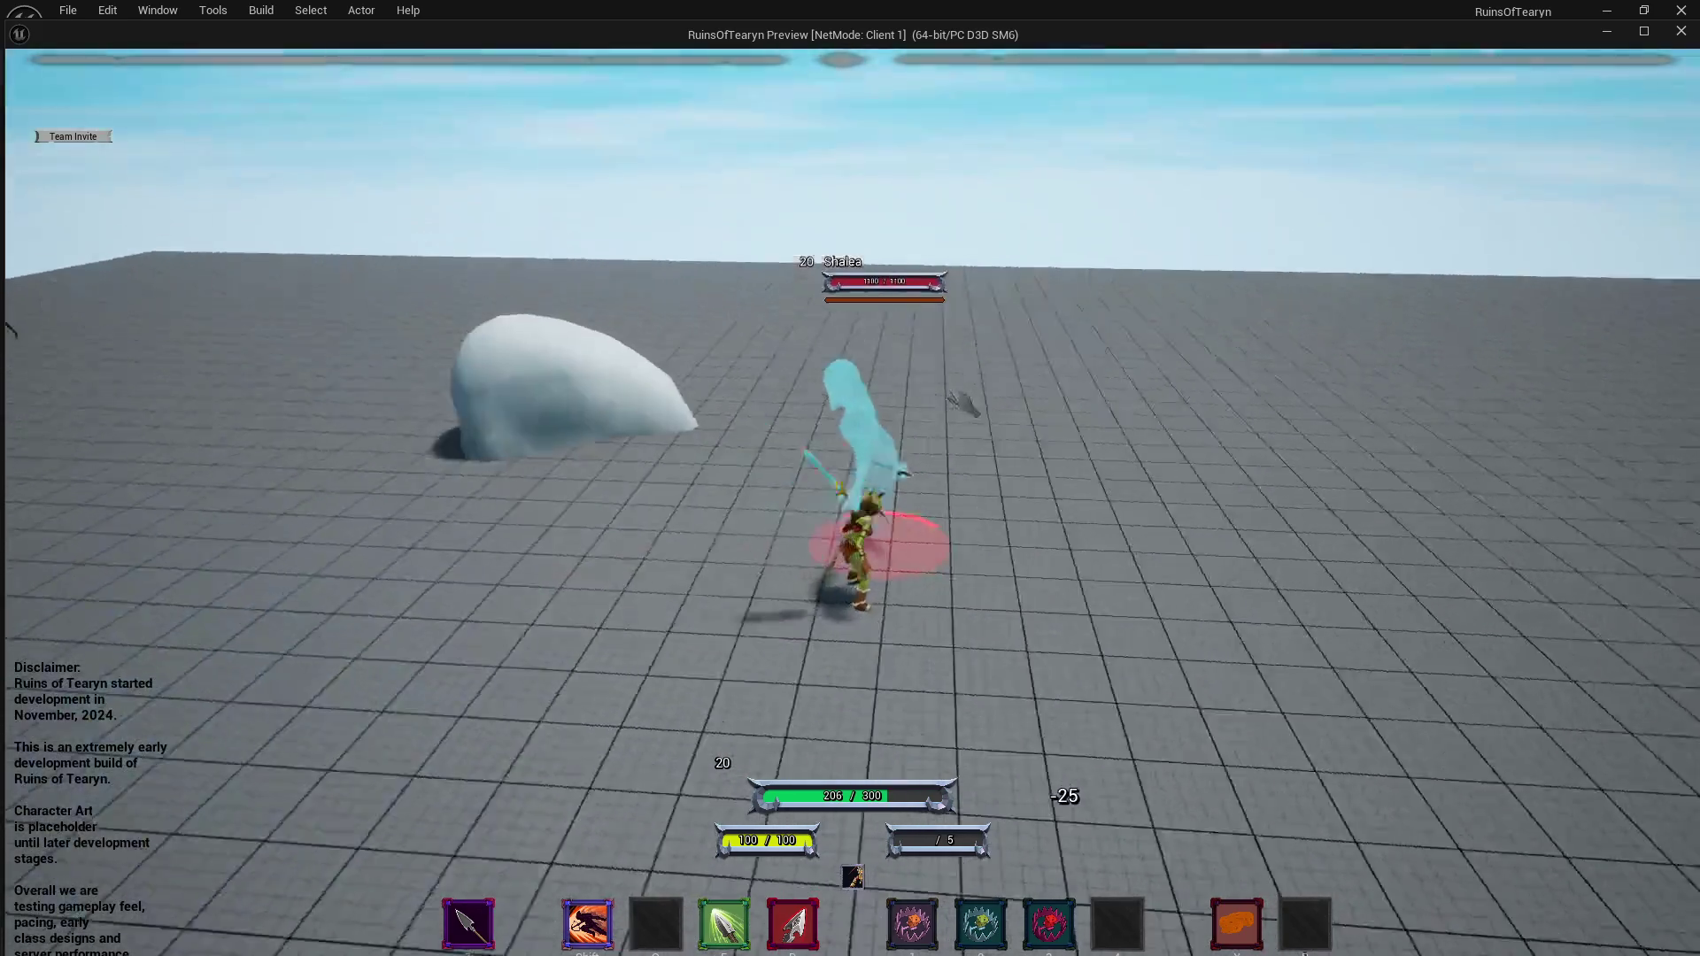
key("alt+Tab")
key("Escape")
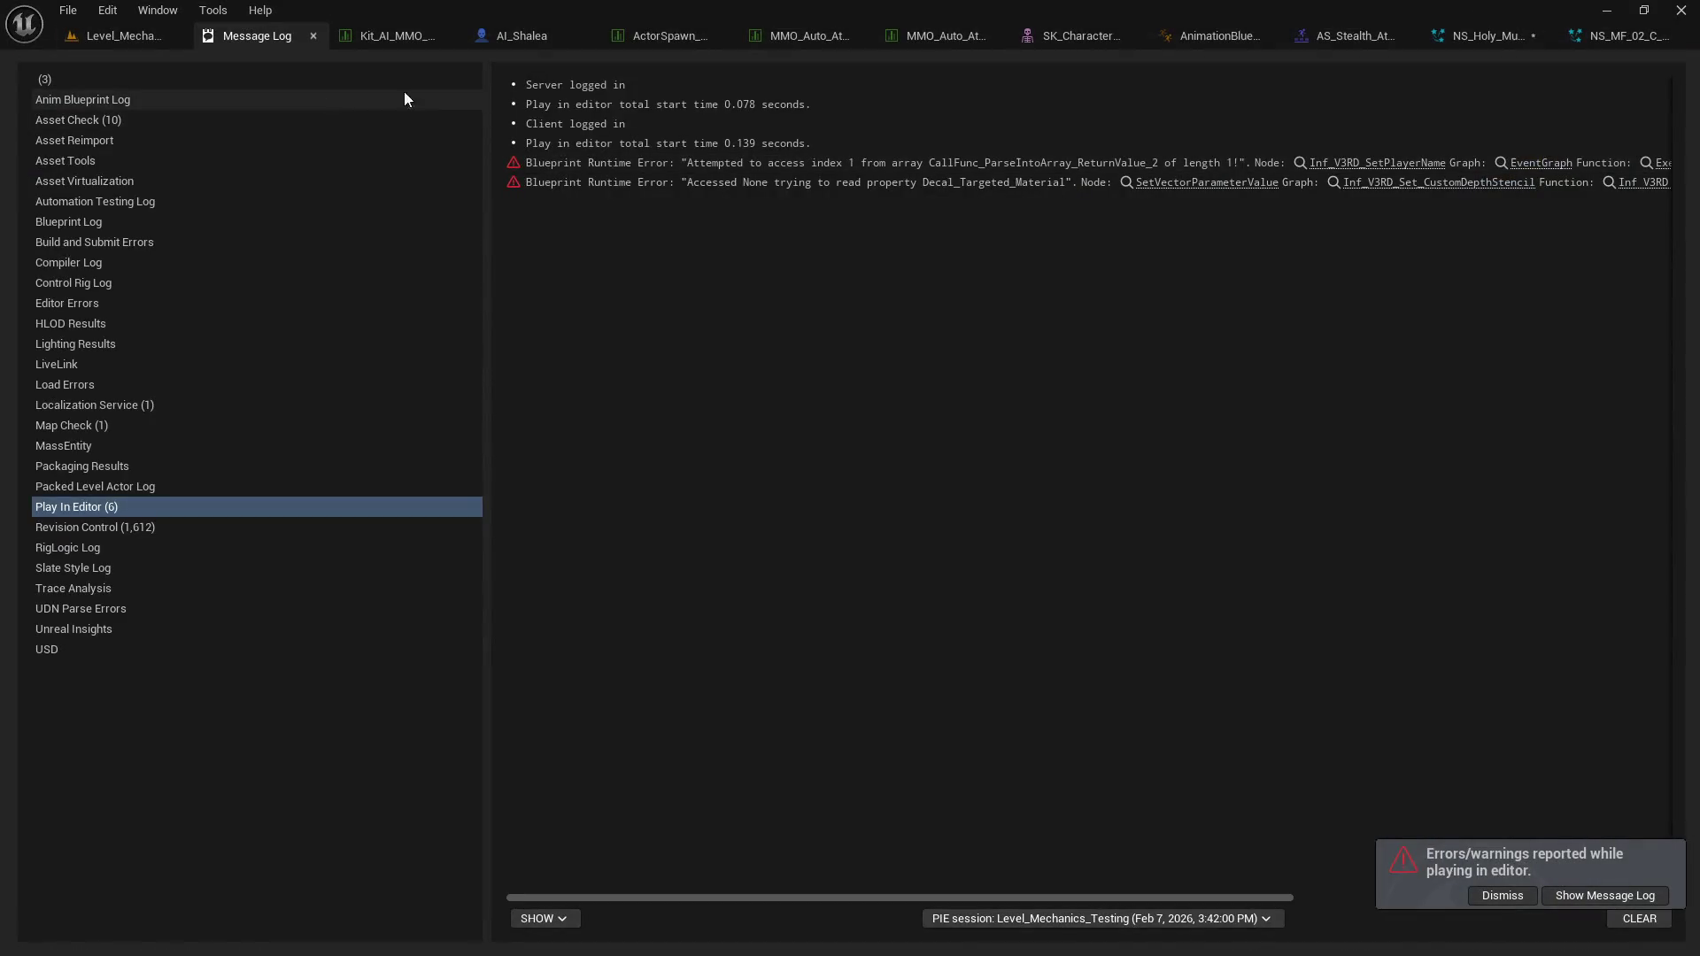
Close the NS_Holy_Muzzle, NS_MF_02, AS_Stealth_Attack montage, animation blueprint and ghost mesh tabs.
left_click(108, 37)
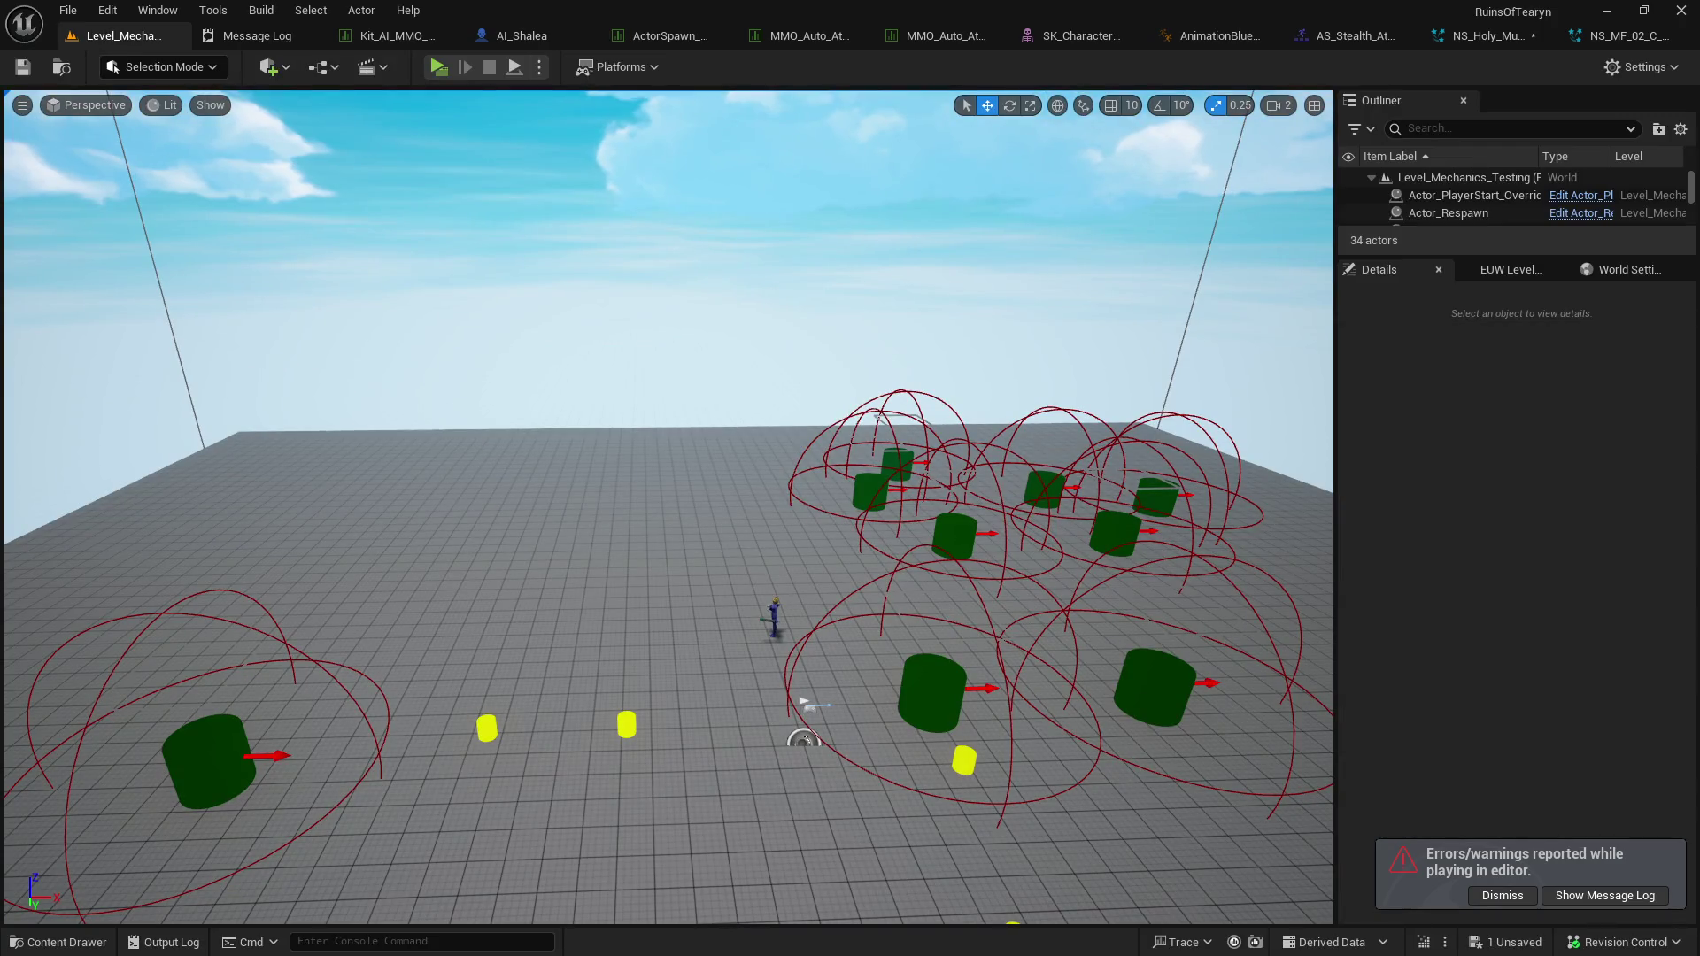
left_click(1484, 37)
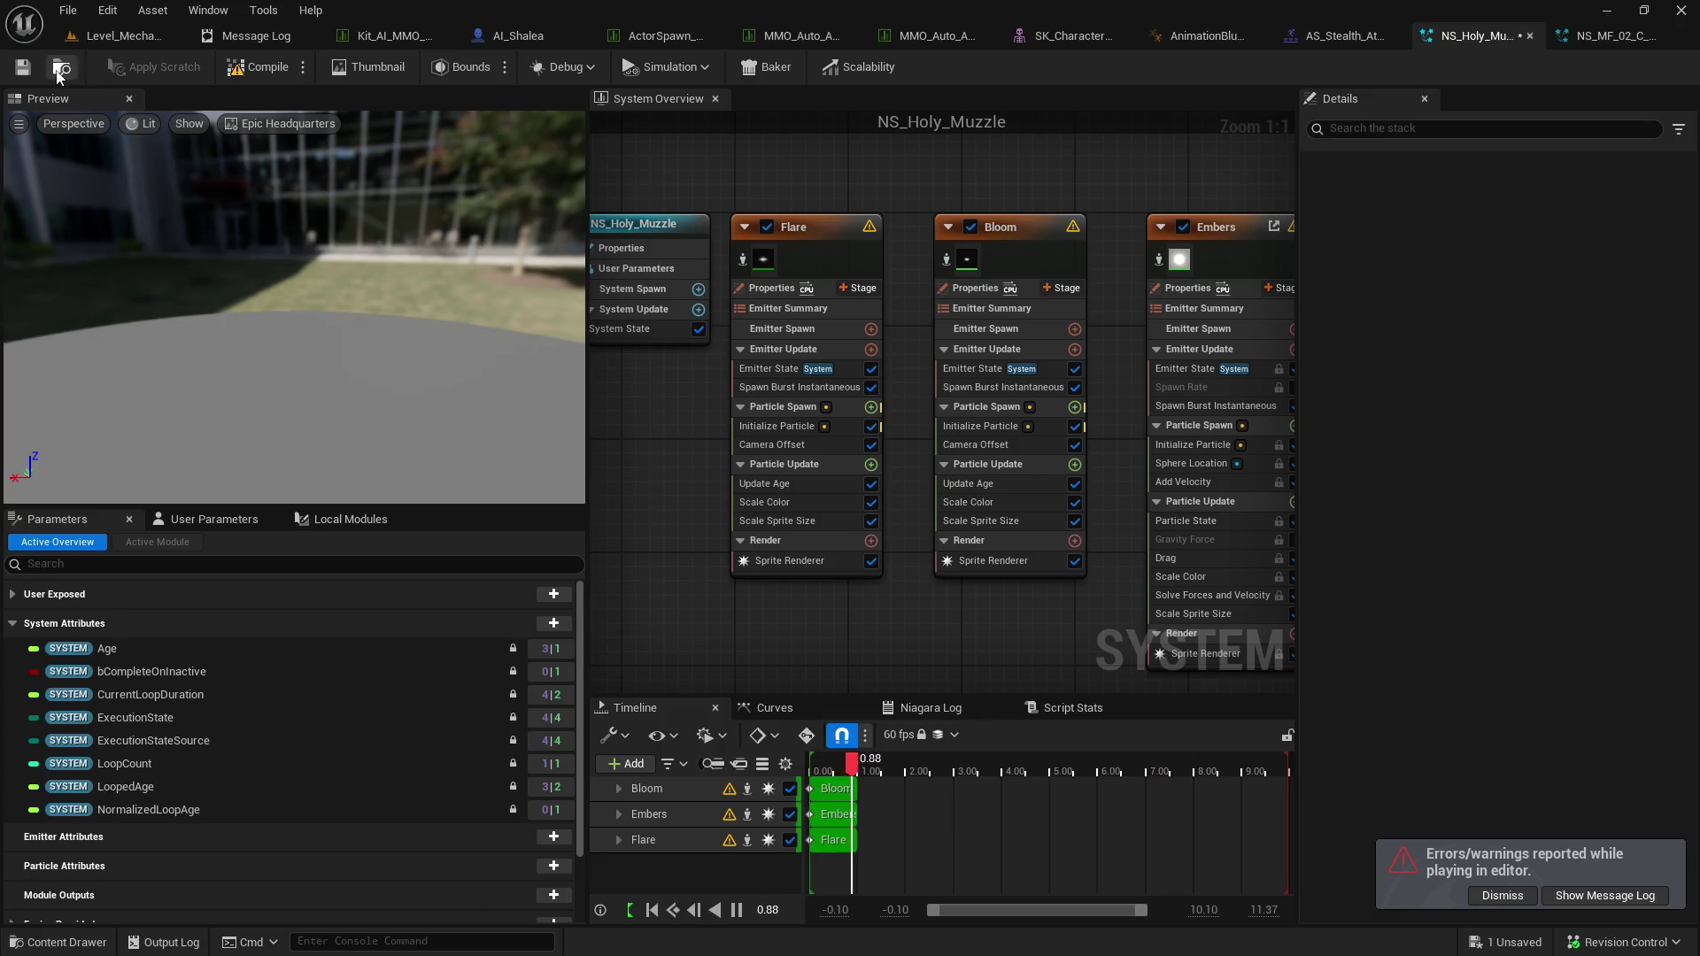
left_click(1531, 37)
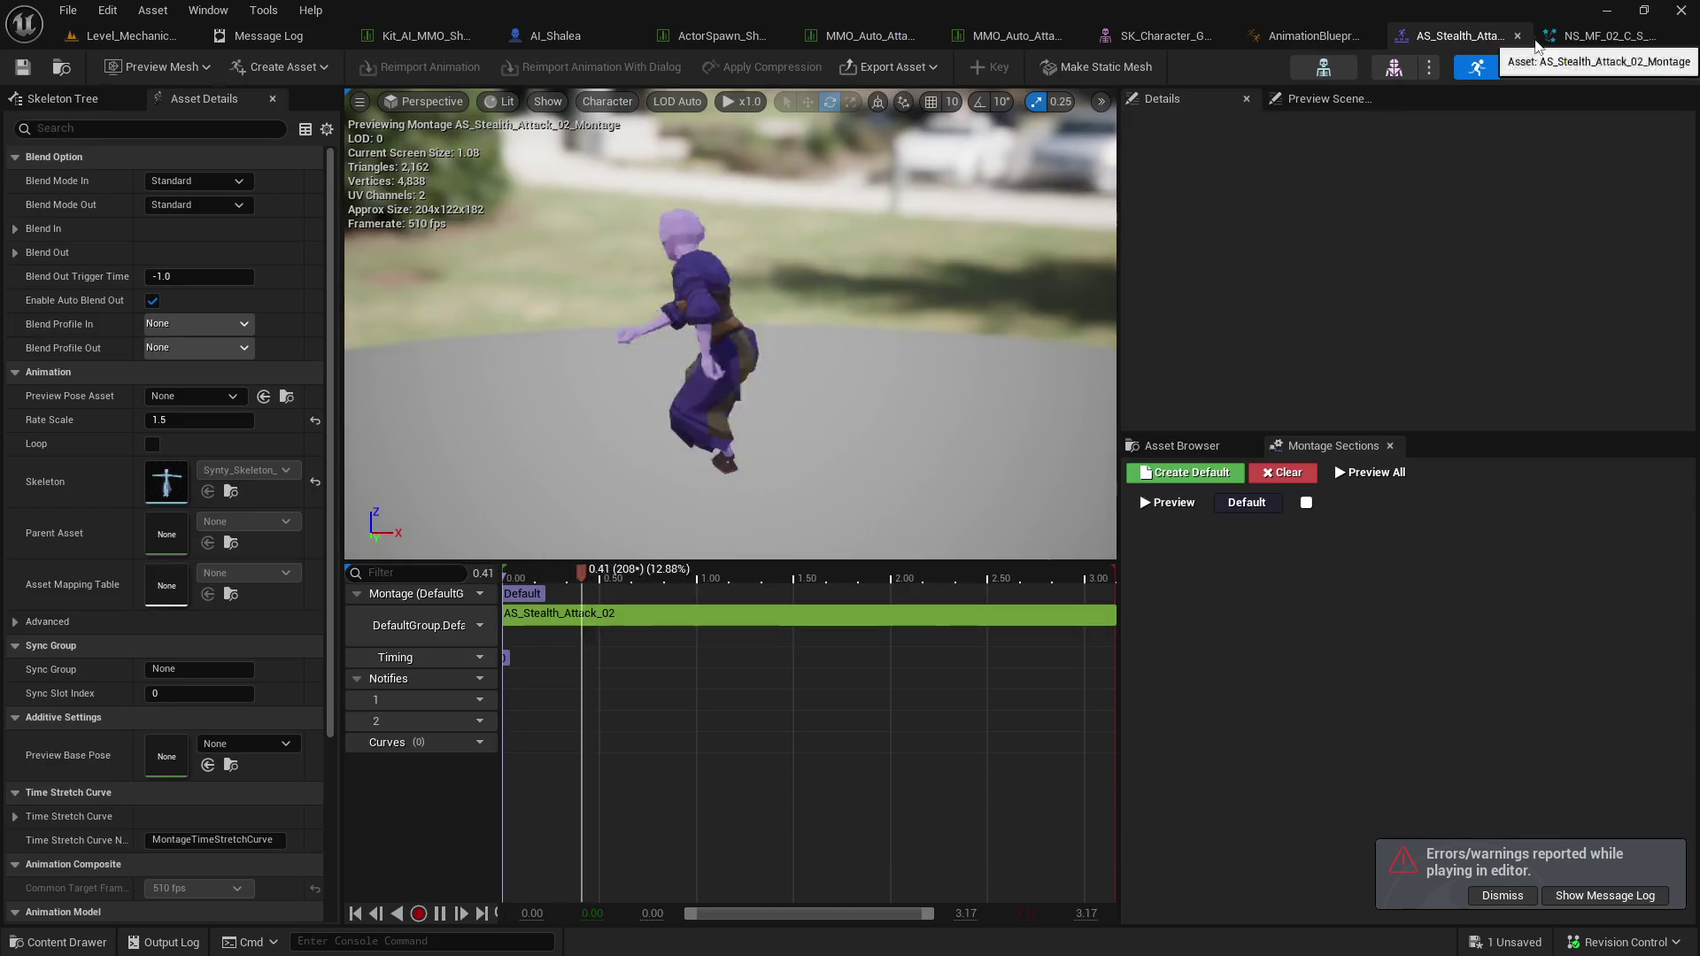
left_click(1665, 37)
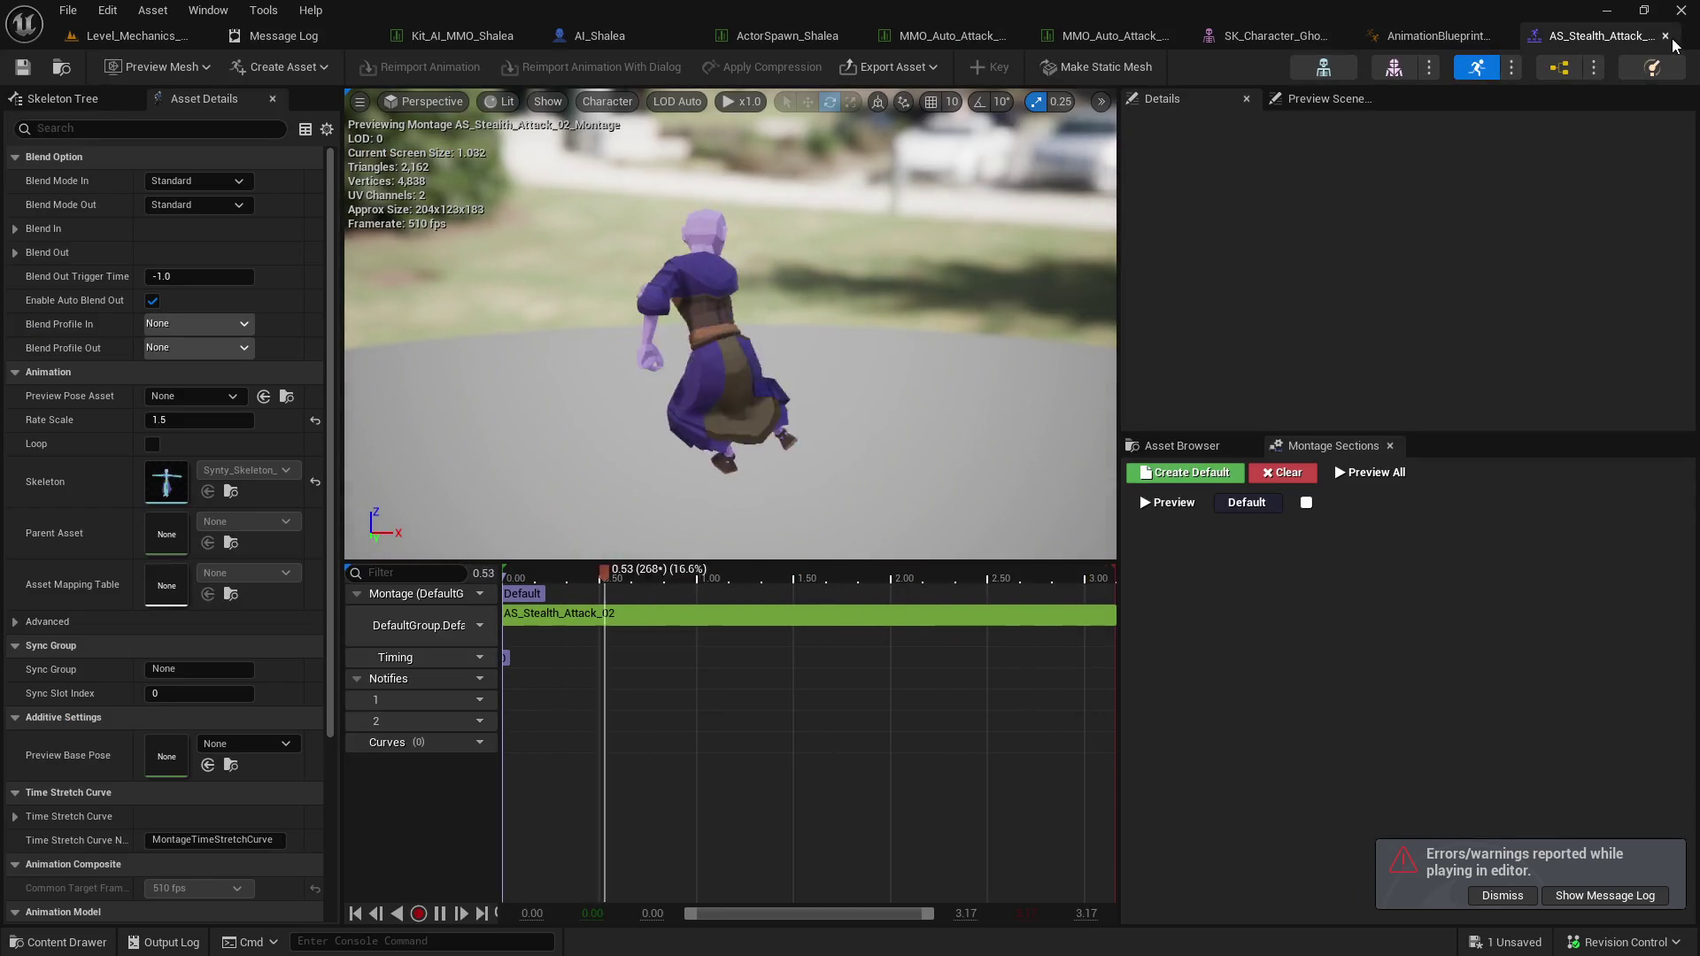
left_click(1665, 35)
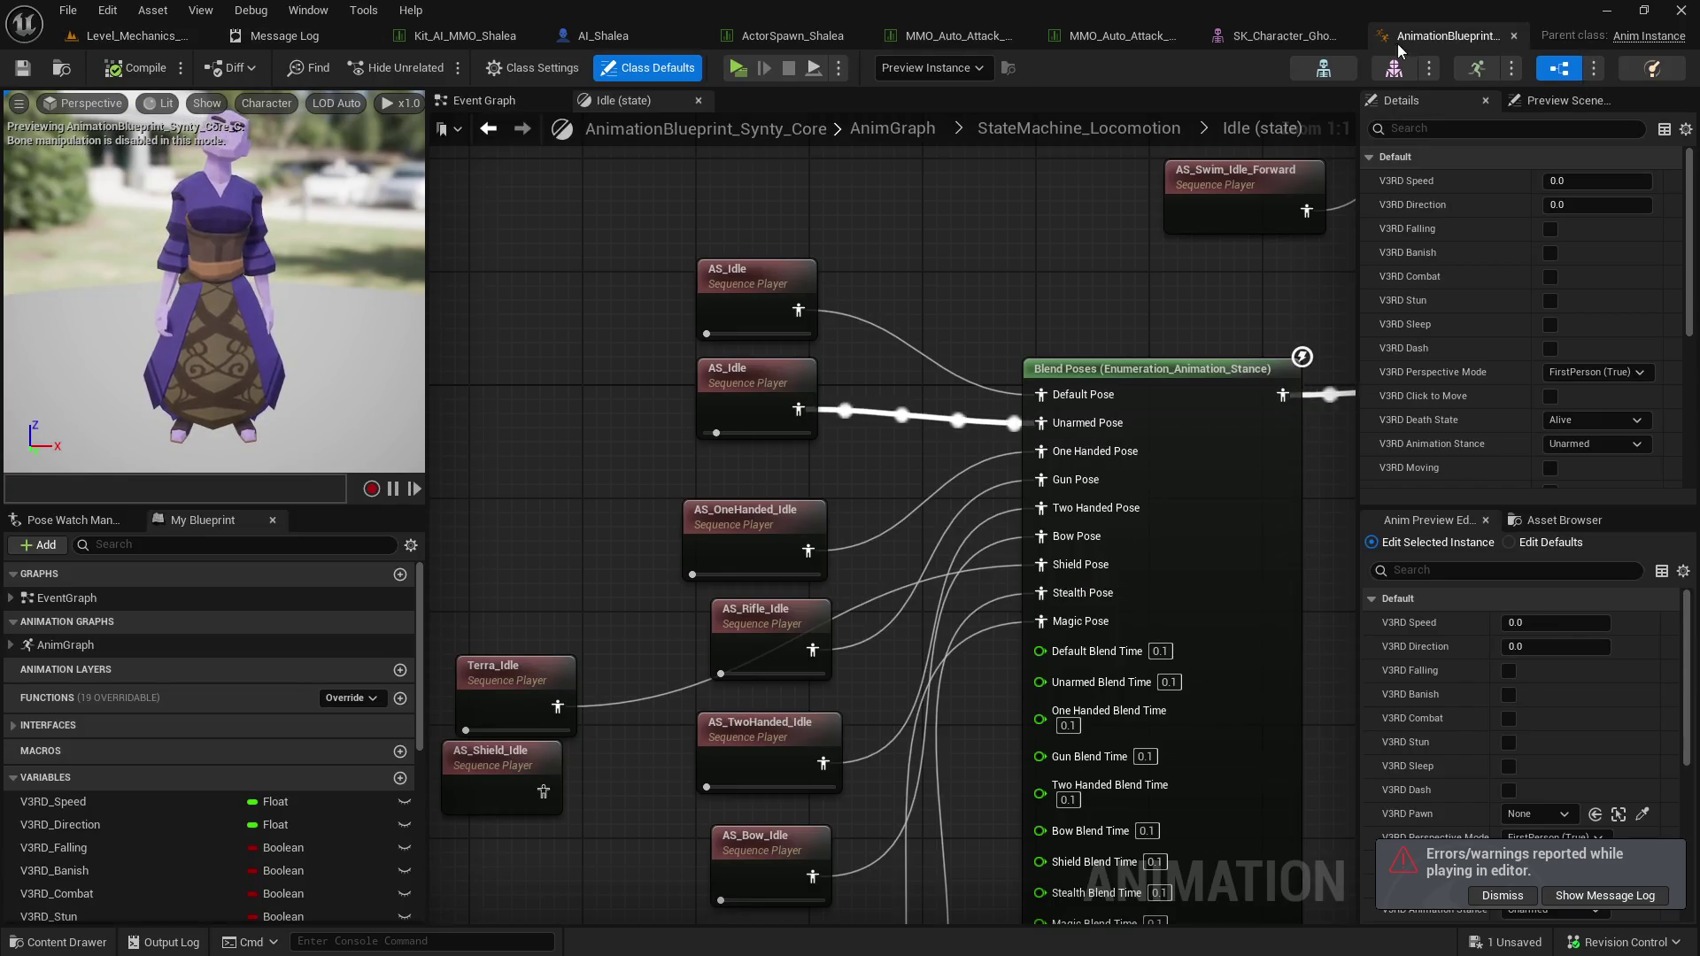
left_click(1514, 36)
left_click(1541, 36)
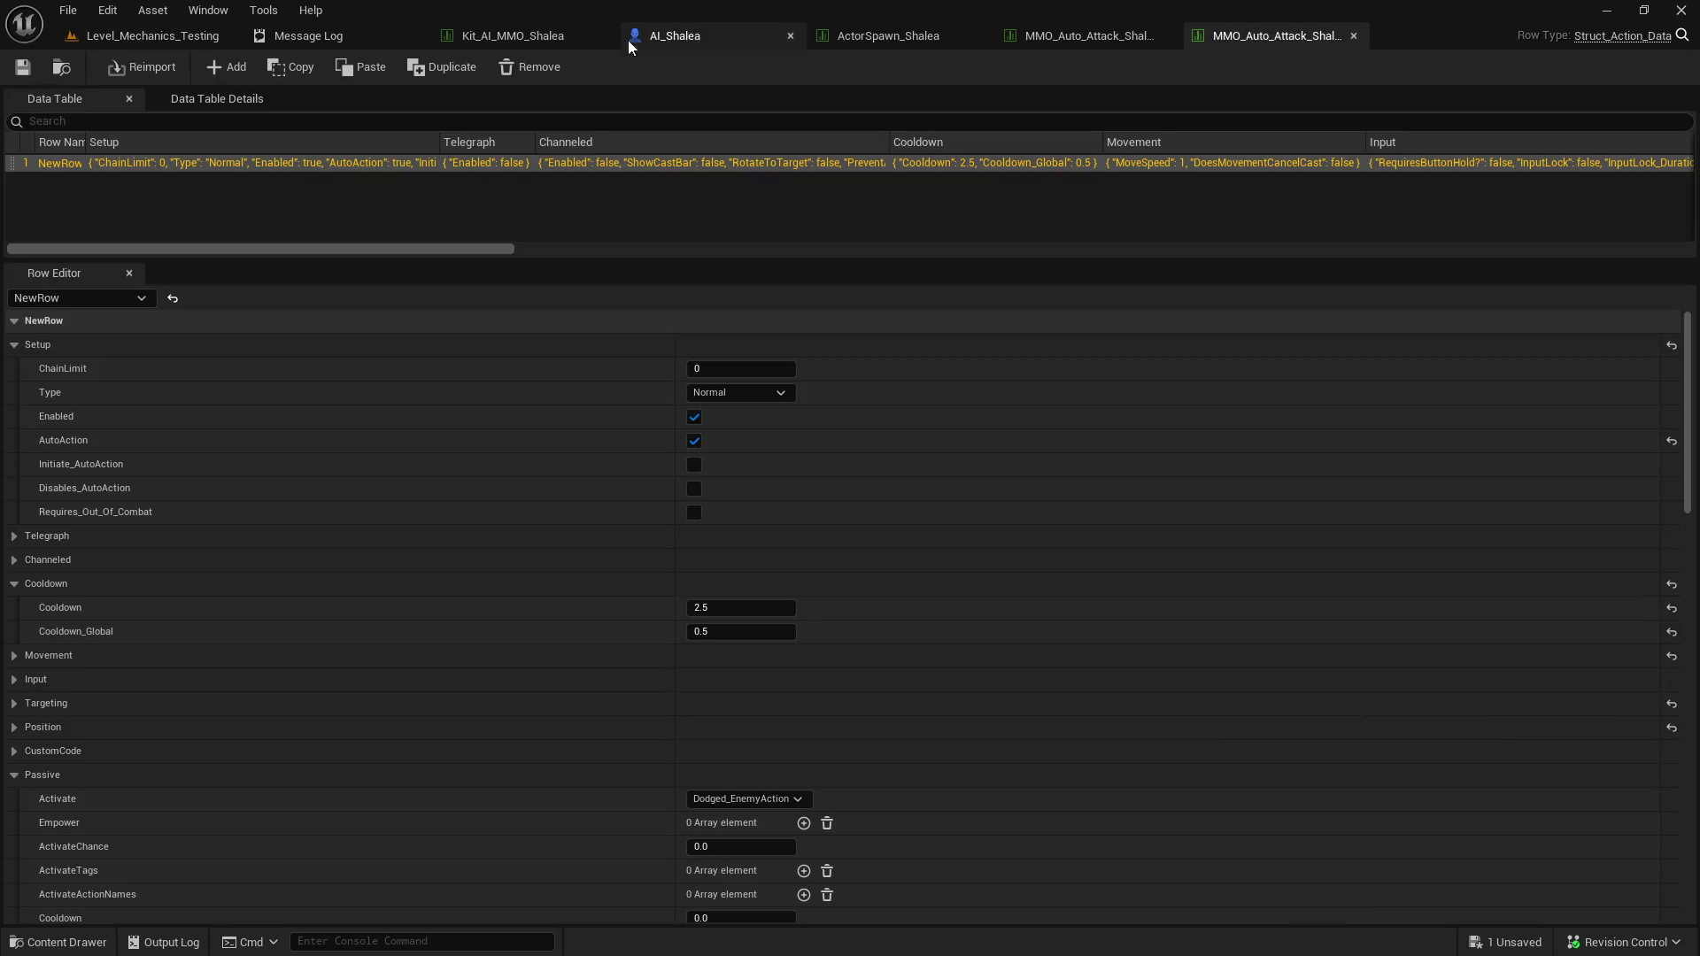
left_click(142, 35)
Return to the test level viewport and fly the camera around the level.
left_click(23, 67)
mouse_move(531, 292)
left_mouse_down()
mouse_move(492, 271)
mouse_move(546, 293)
left_mouse_up()
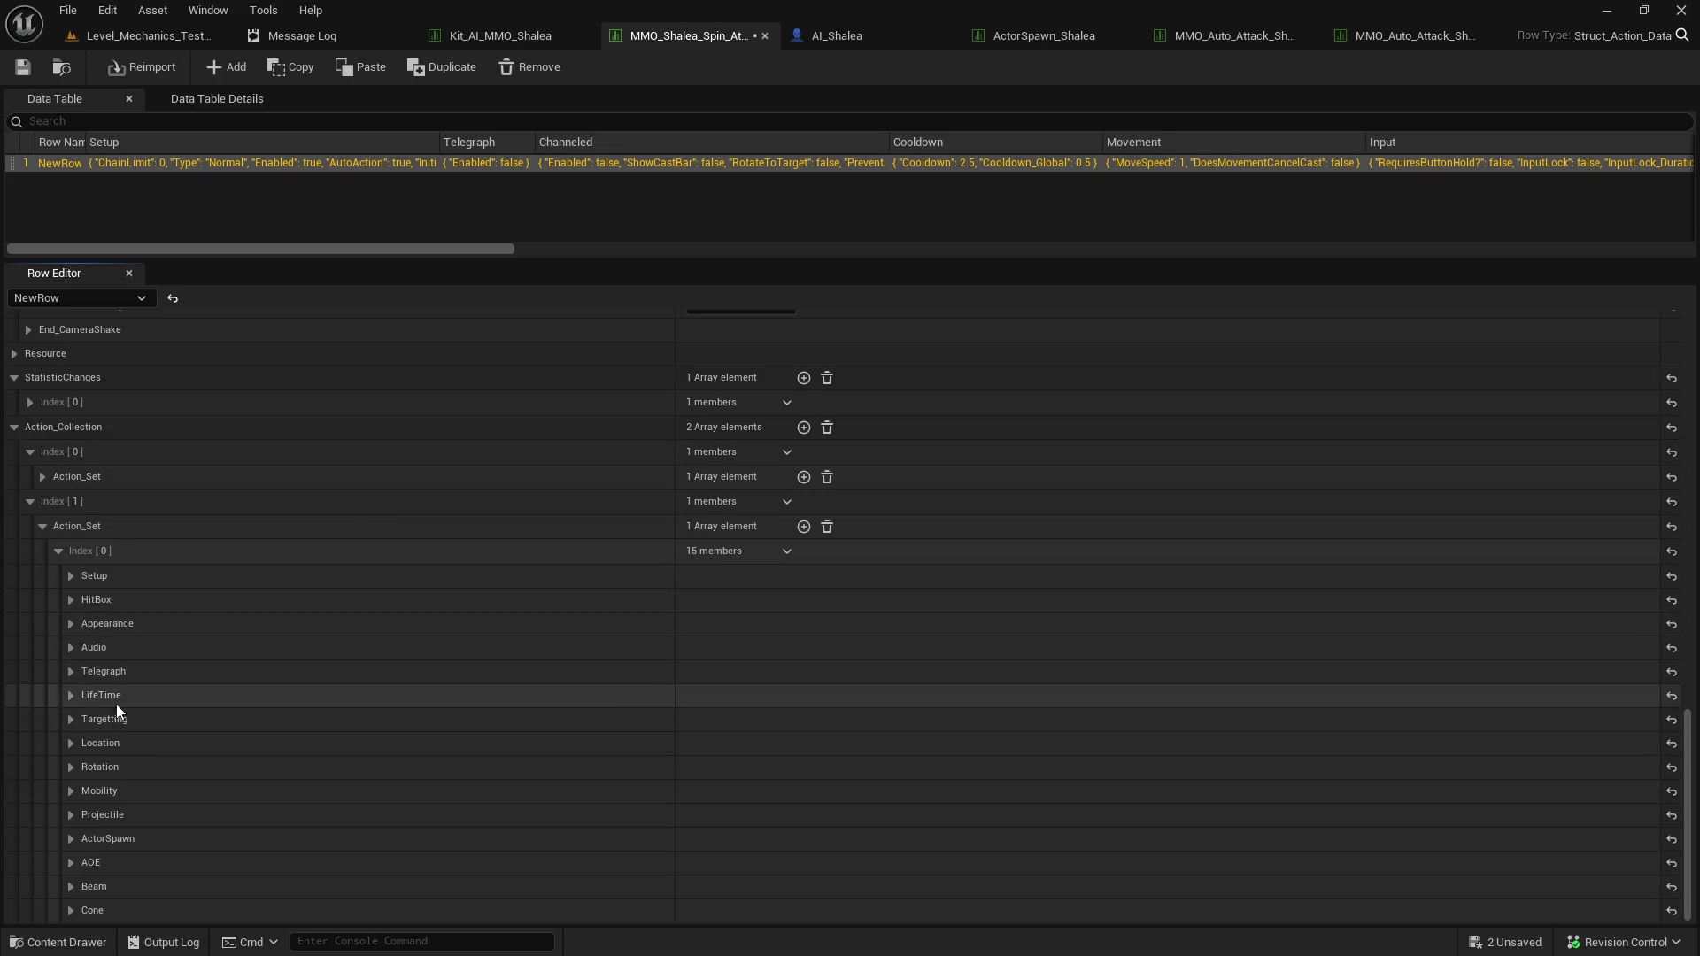
Set the action set's spawn Location to HitTarget.
left_click(70, 720)
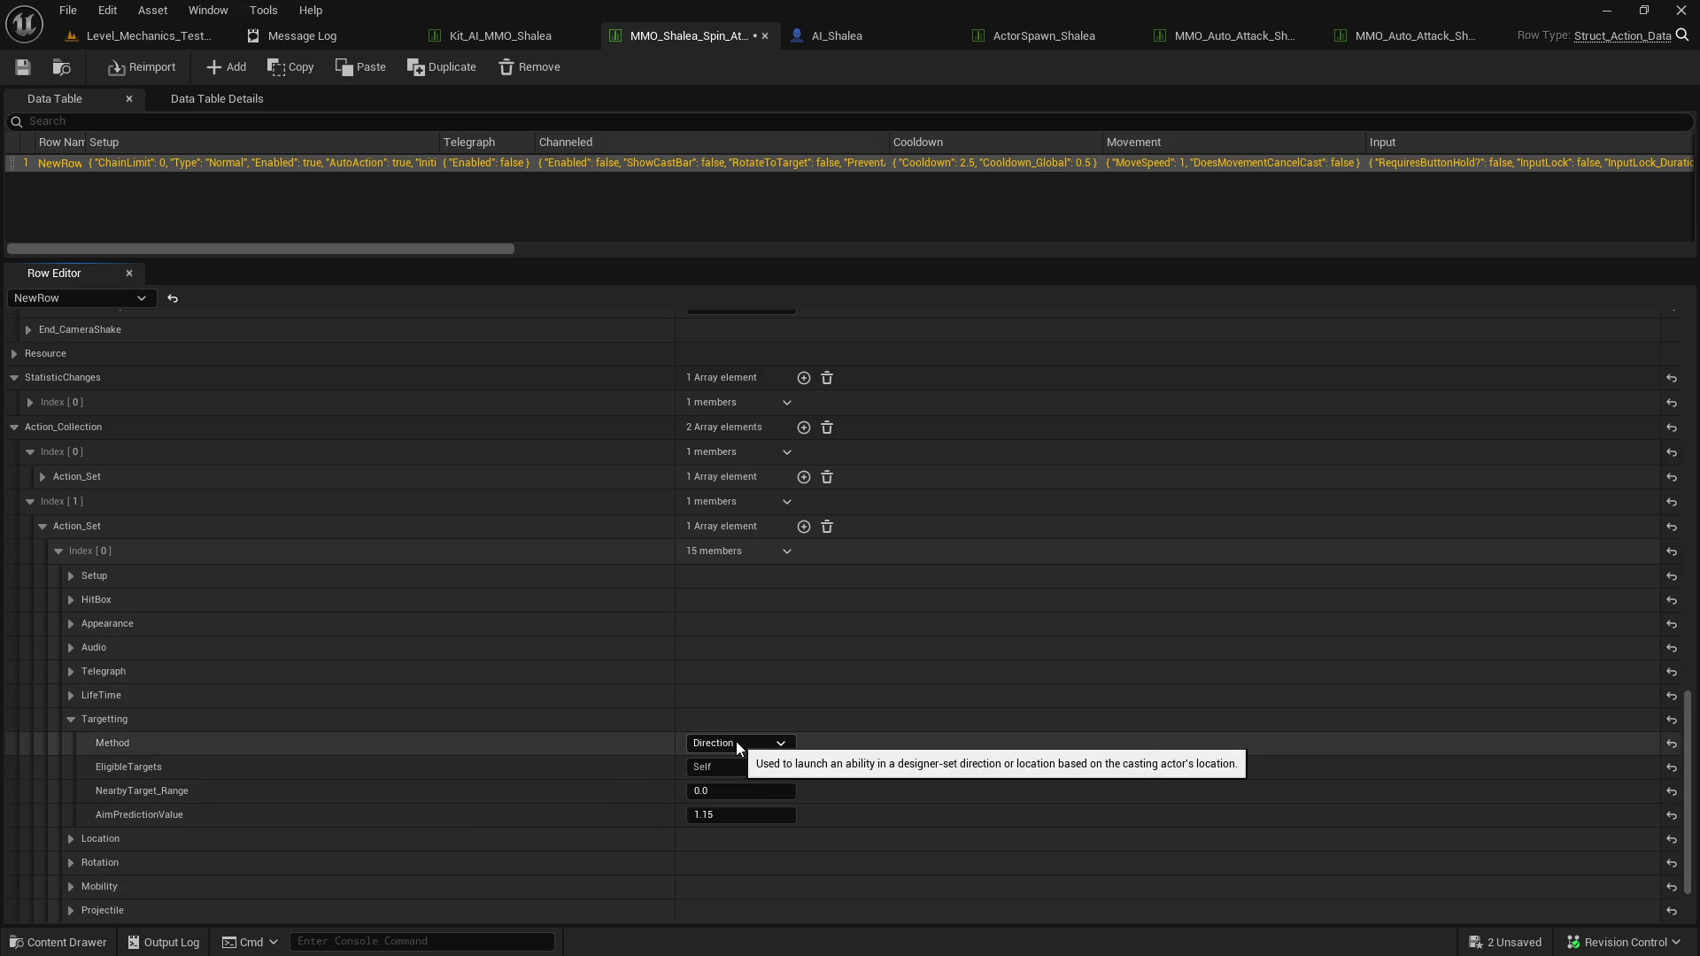
left_click(71, 719)
left_click(71, 743)
left_click(754, 766)
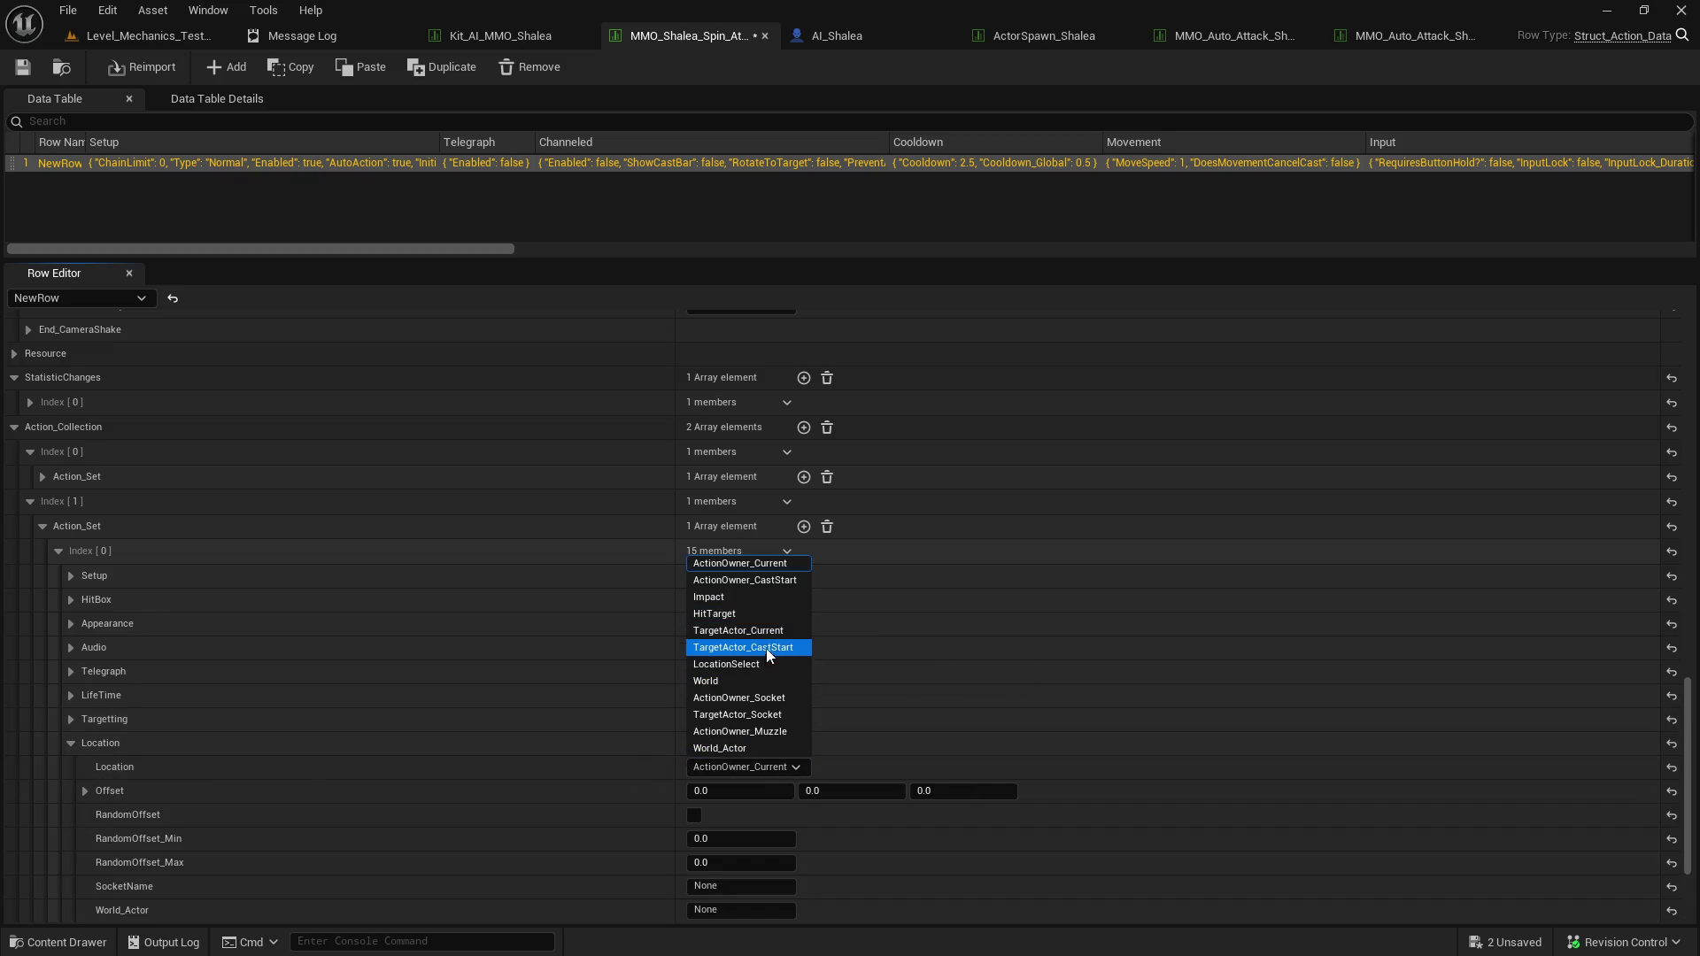
left_click(763, 614)
left_click(73, 743)
Review the Rotation, Projectile and AOE settings without changing them.
left_click(71, 767)
left_click(71, 767)
left_click(73, 815)
left_click(73, 816)
left_click(73, 859)
left_click(73, 859)
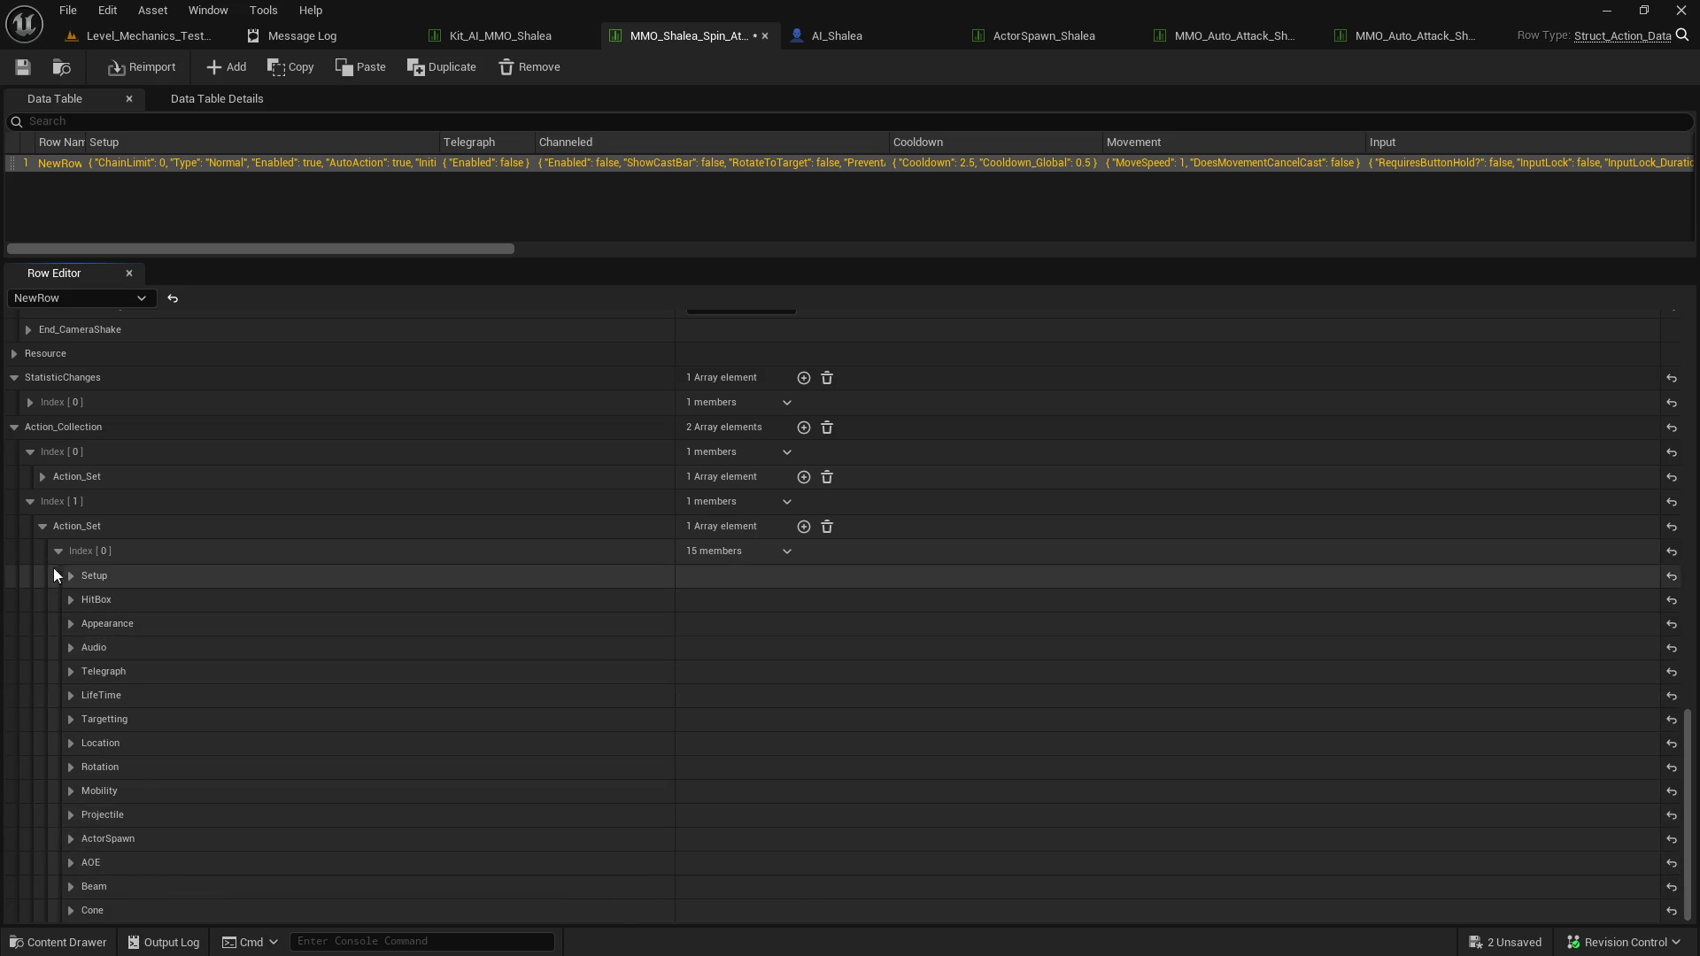
Set the row's ChainLimit to 1 and play the test level in the editor.
scroll(1062, 469, "up", 1)
left_click_drag(1695, 728, 1687, 336)
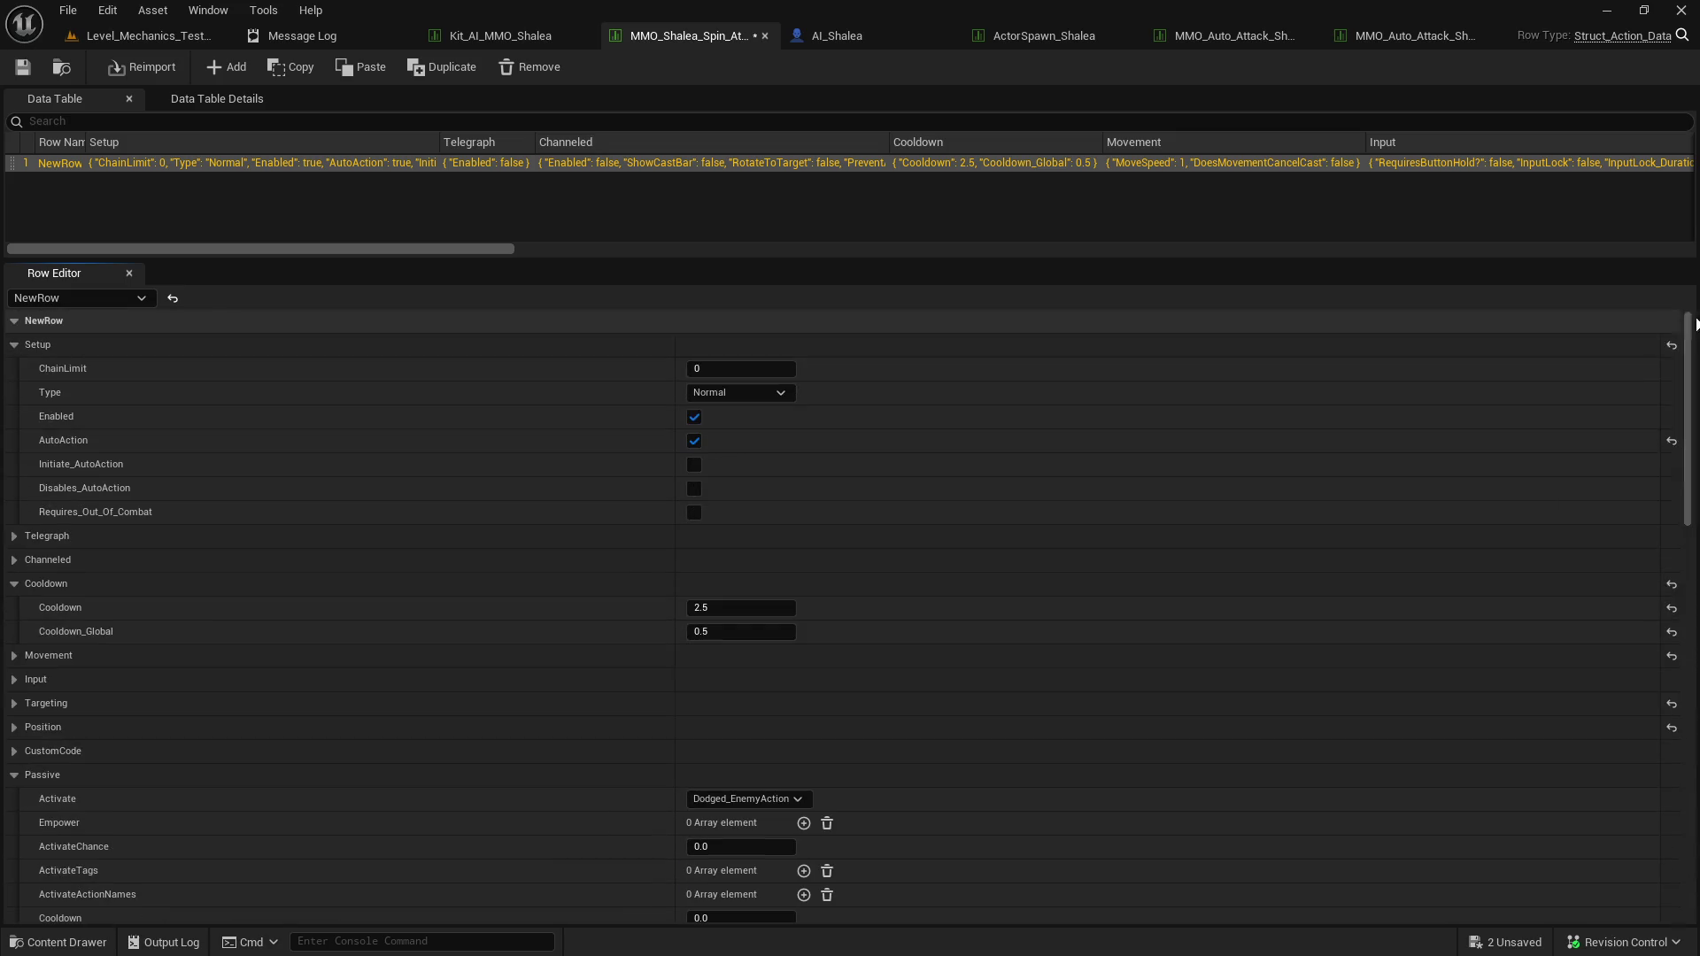
left_click(741, 368)
type("1")
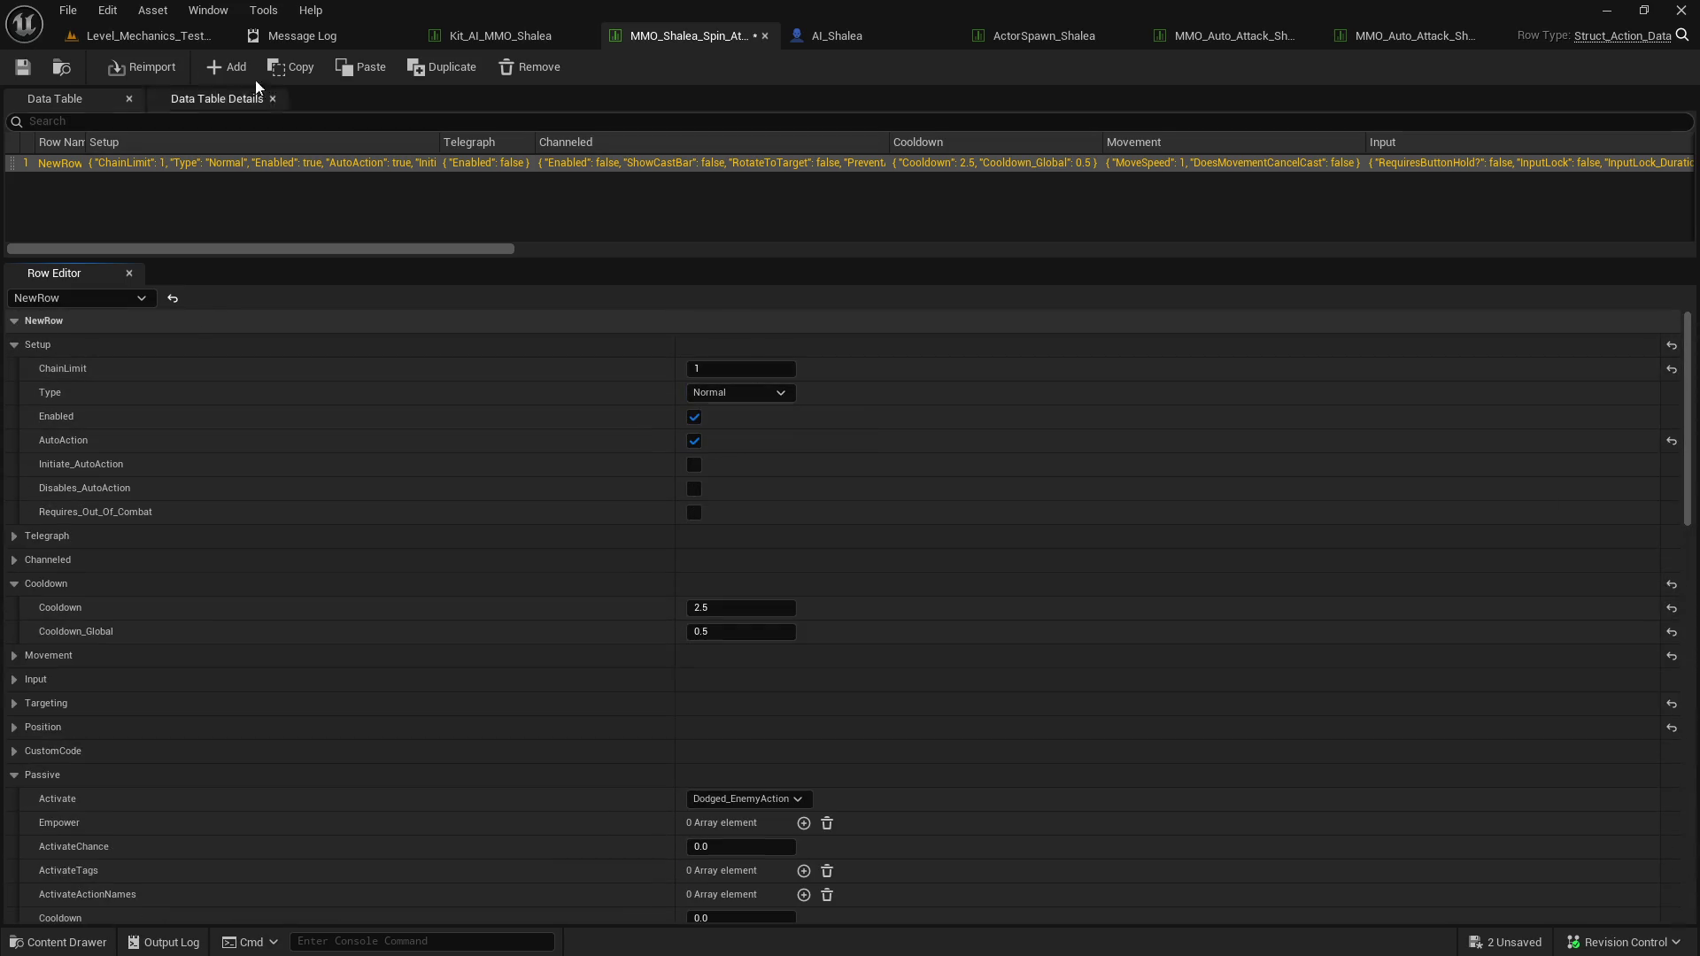
left_click(229, 37)
left_click(438, 67)
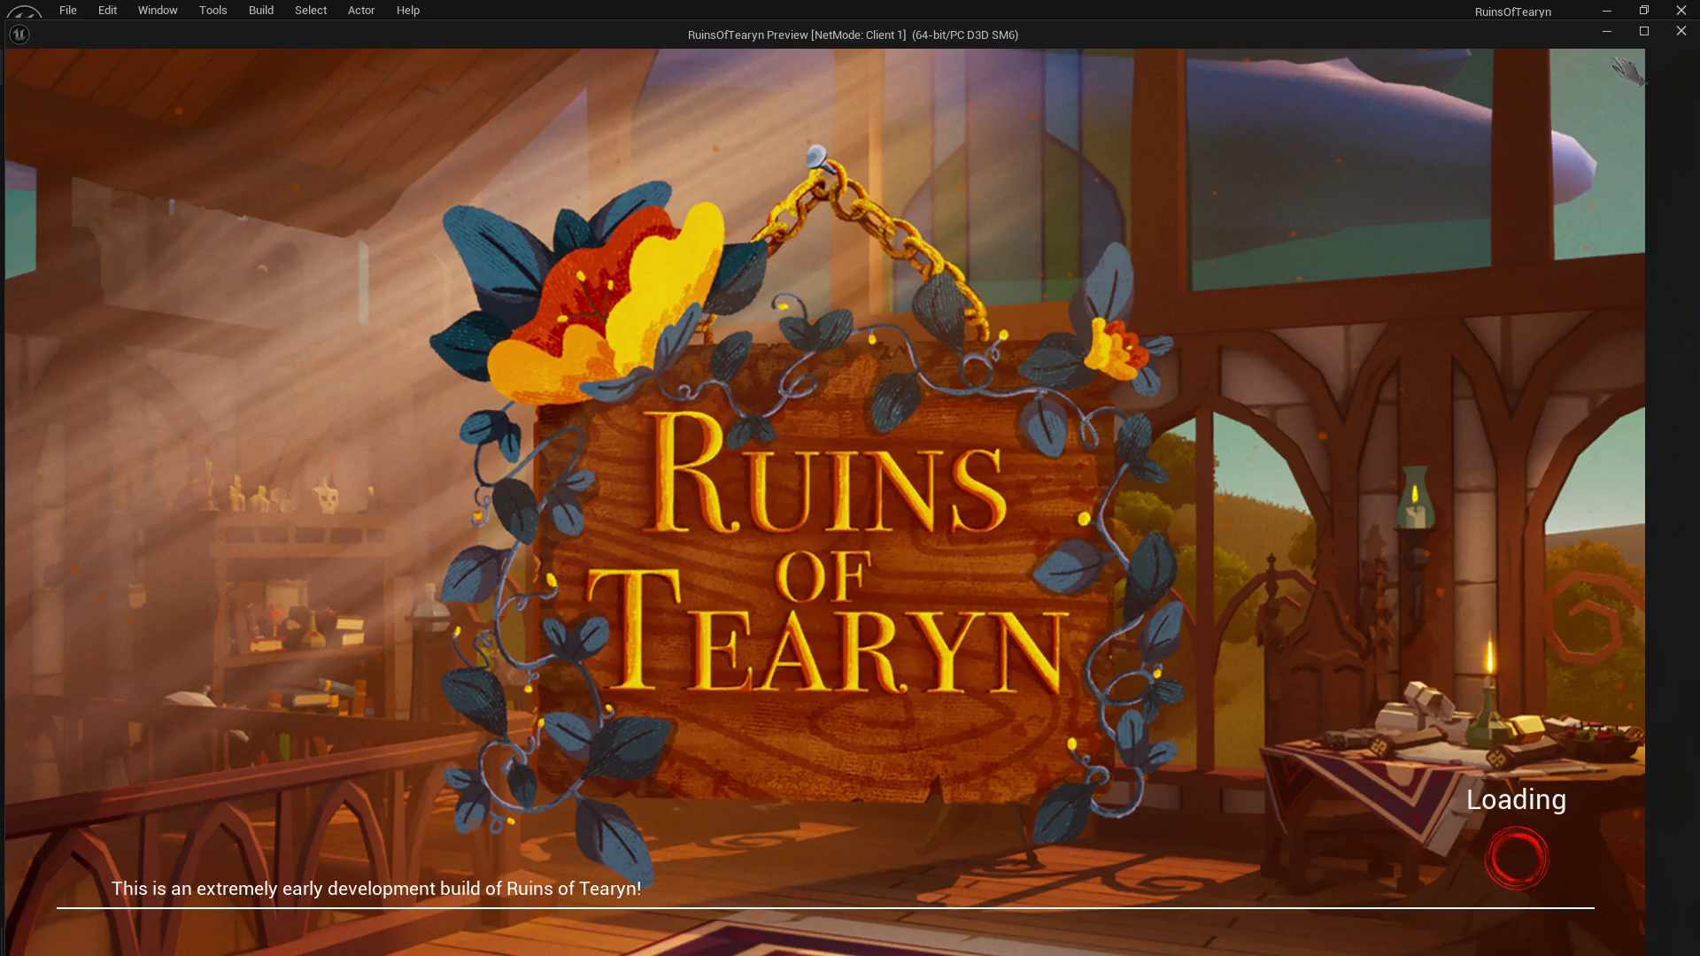
Maximize the game window, turn the camera toward the target dummies, then stop the session.
left_click(1643, 31)
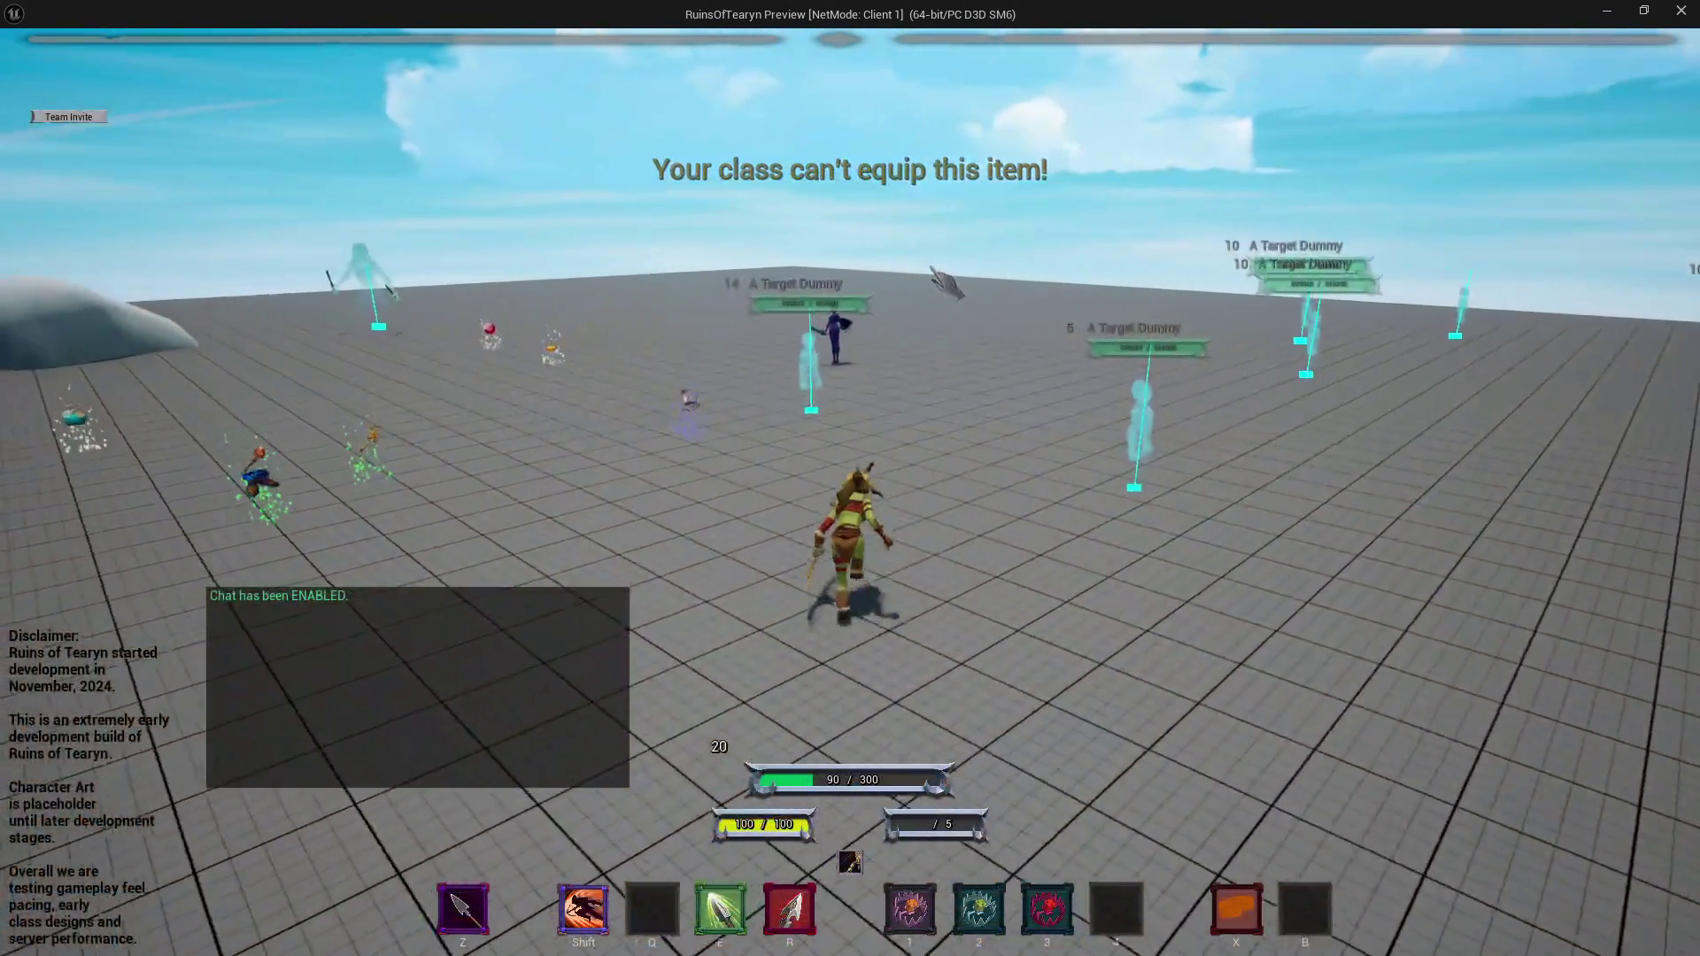
left_click_drag(982, 282, 1345, 285)
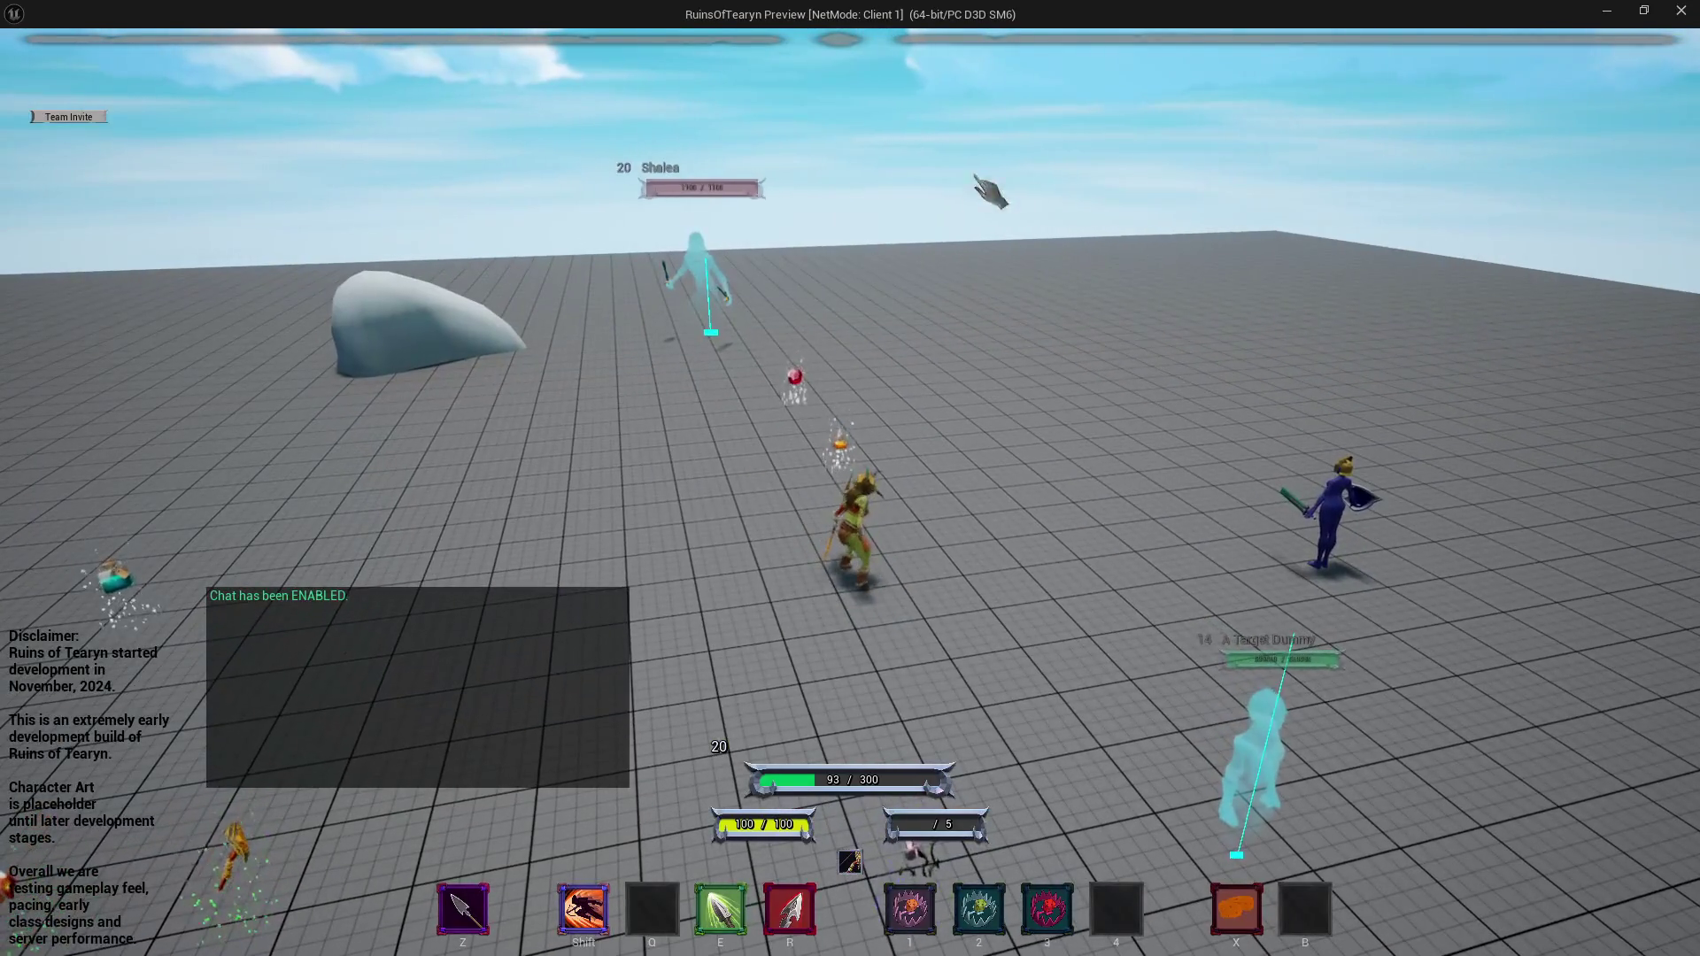
key("Escape")
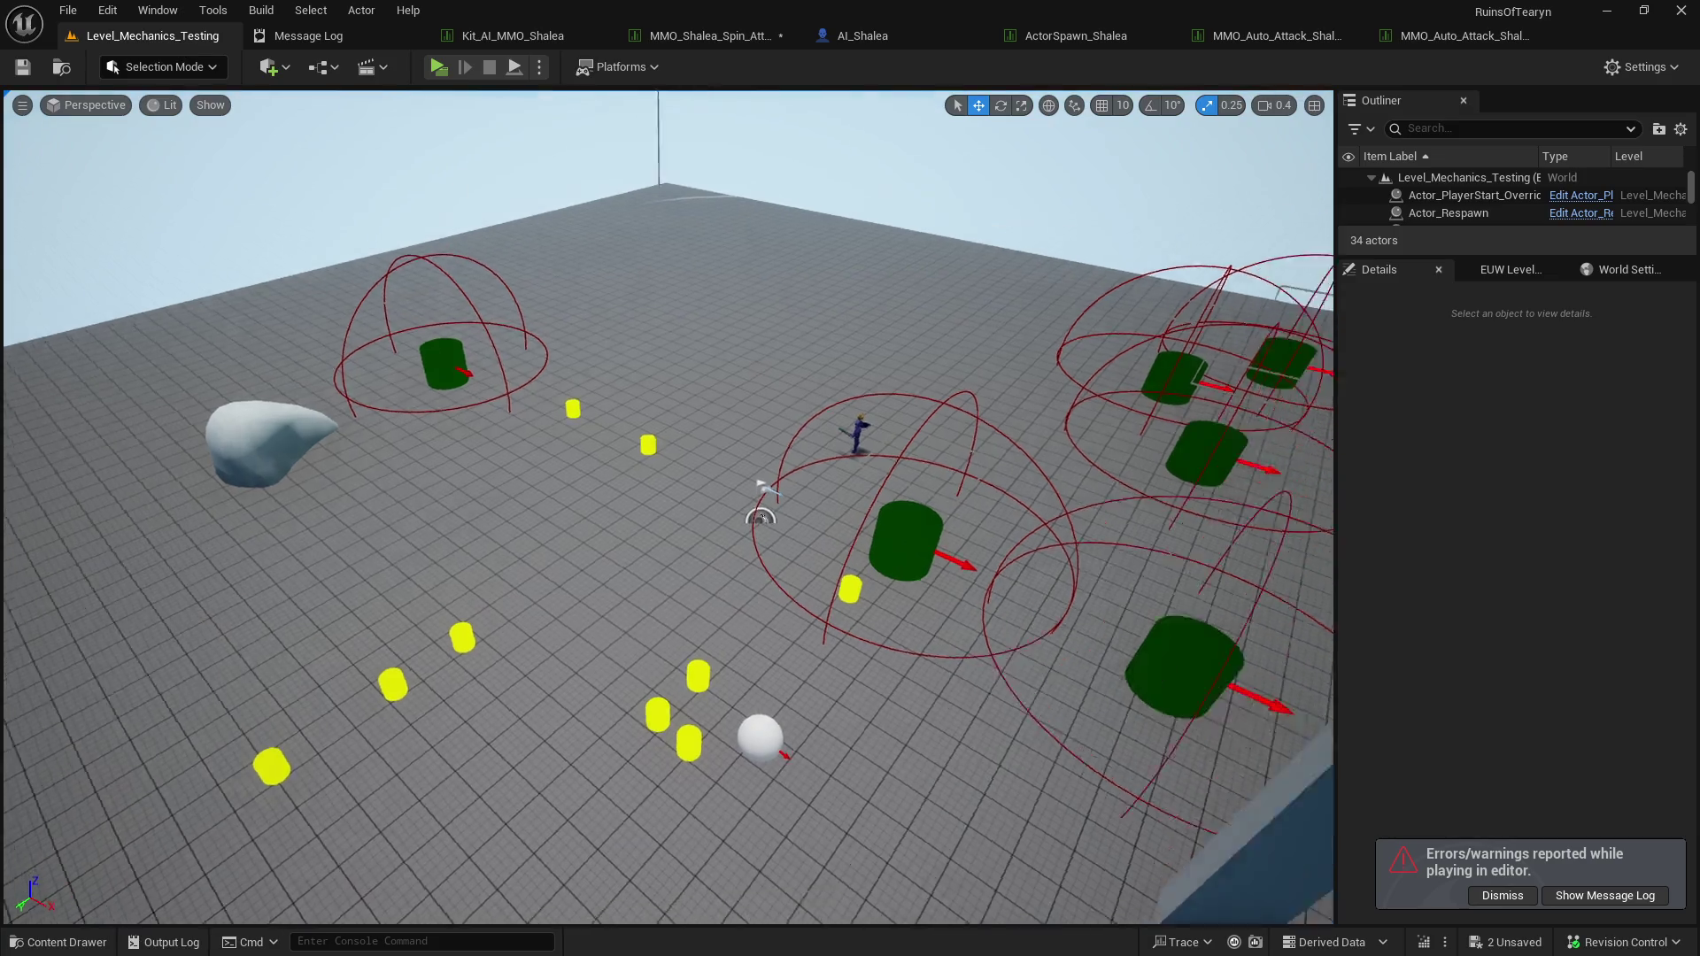
Move Actor_Spawner_AI4 toward the arena centre and AI8 further left, then play maximized.
left_click(1010, 372)
mouse_move(1009, 372)
left_mouse_down()
mouse_move(496, 376)
mouse_move(485, 339)
left_mouse_up()
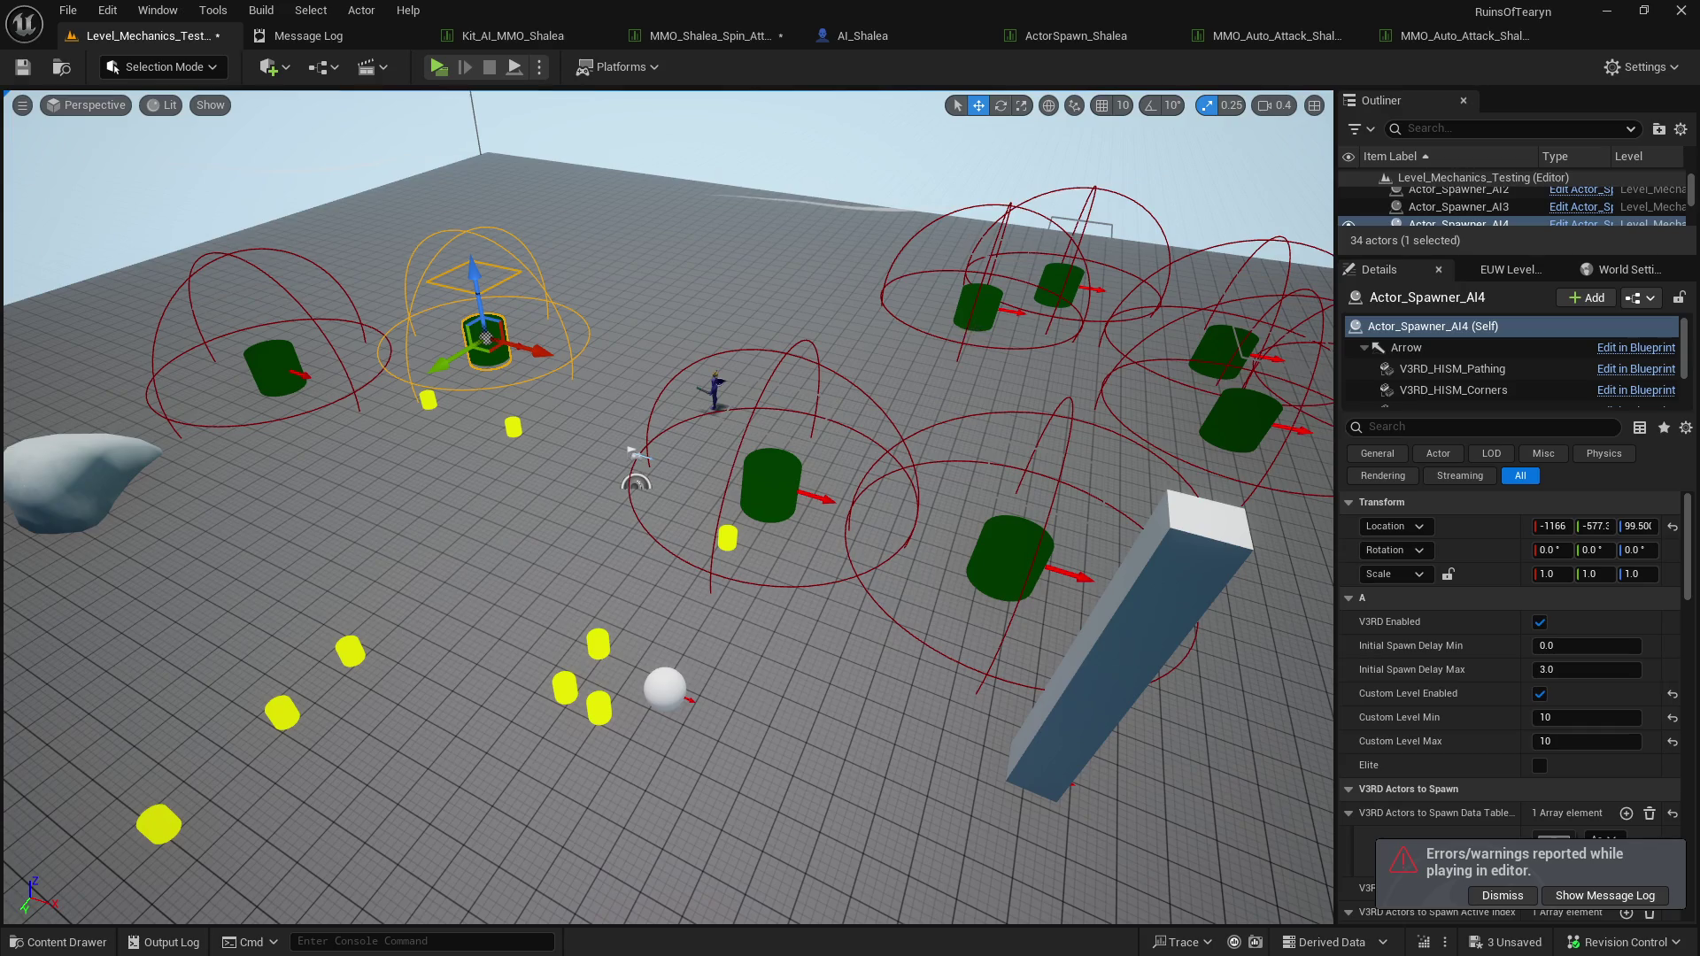
left_click(979, 306)
left_click_drag(978, 306, 667, 310)
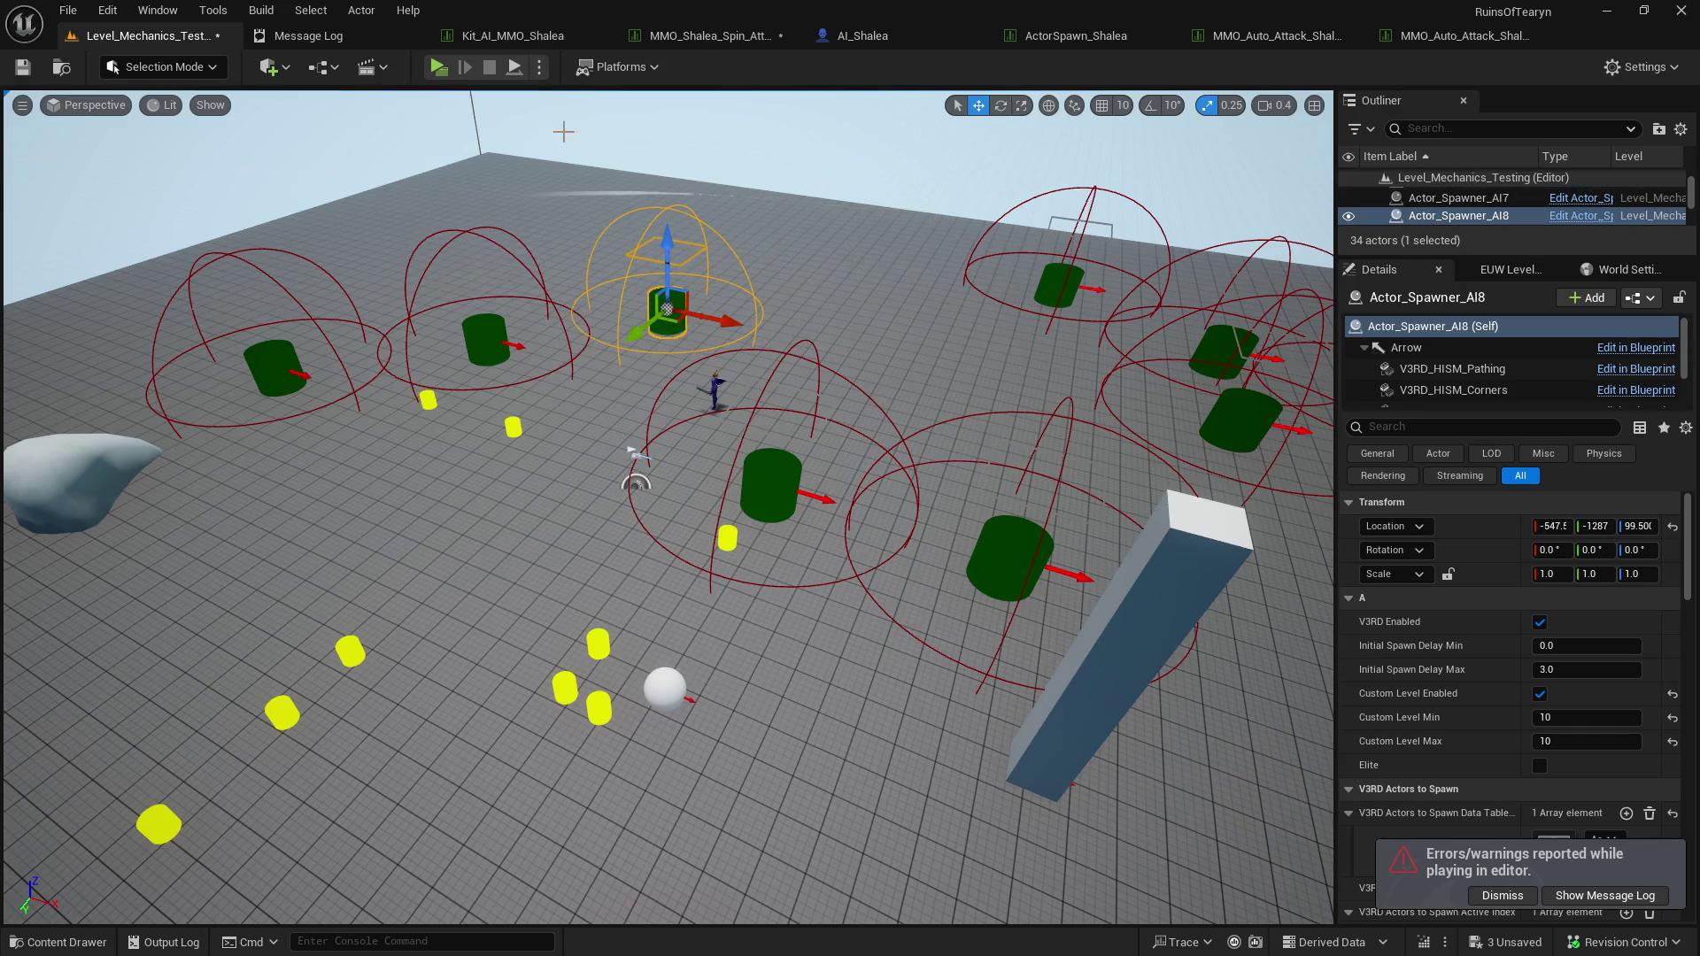
left_click(440, 71)
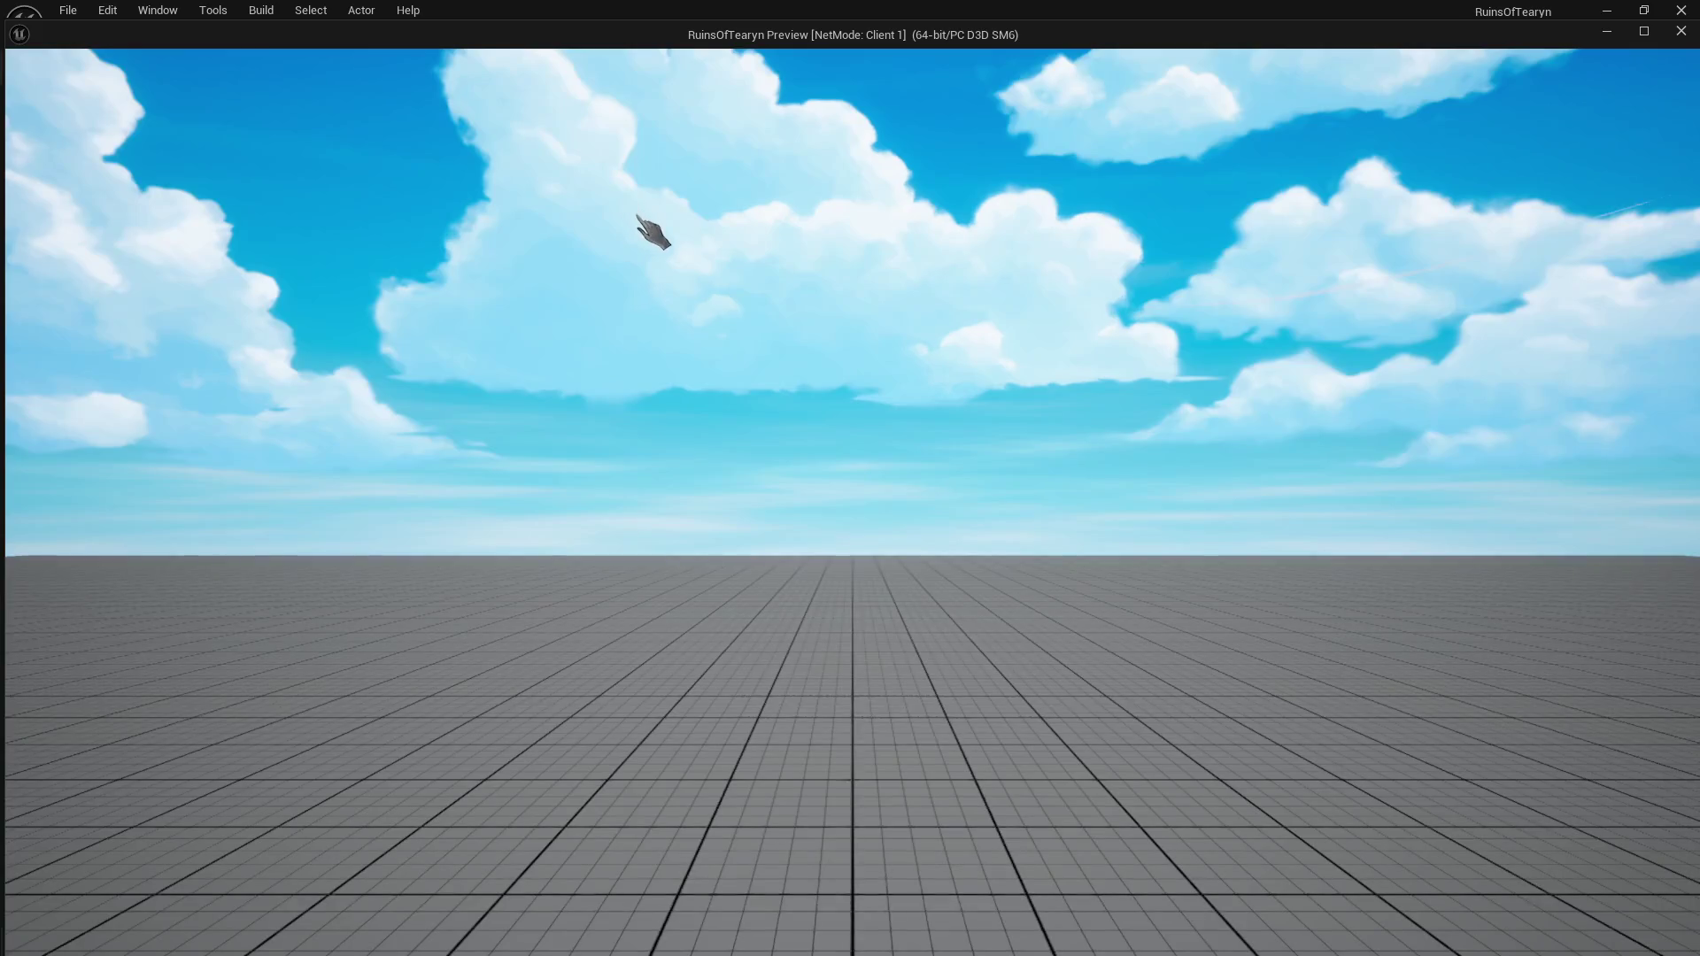
left_click(1643, 31)
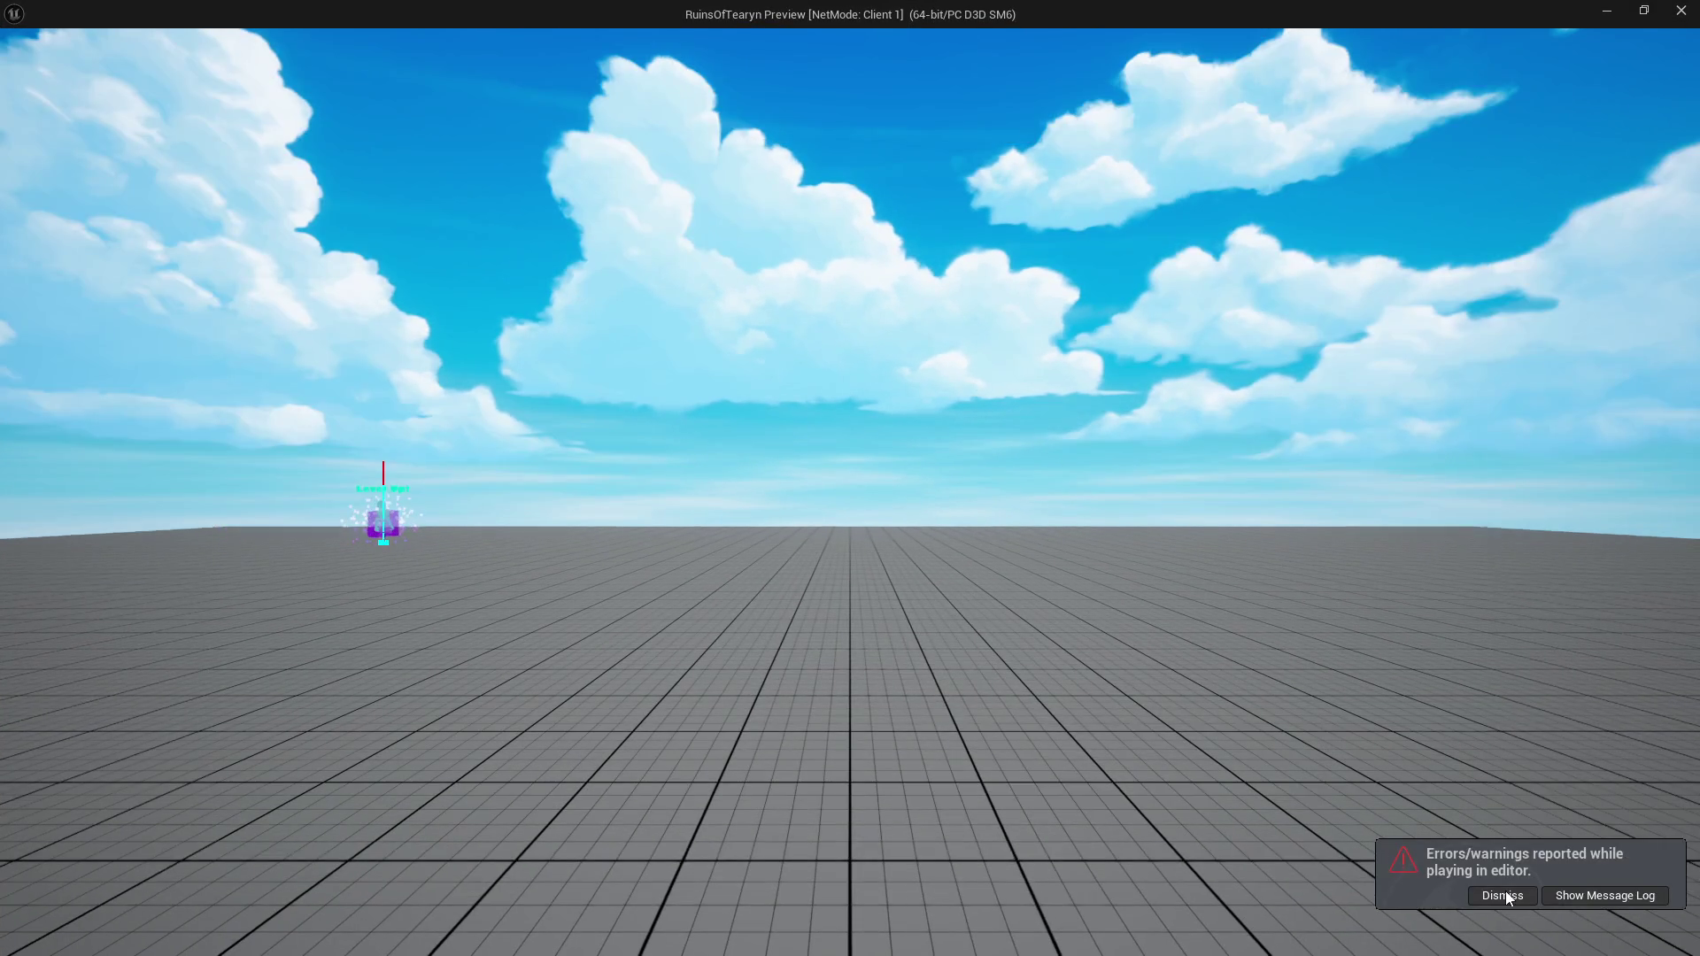
Dismiss the errors notice while the Ruins of Tearyn level loads.
left_click(1502, 896)
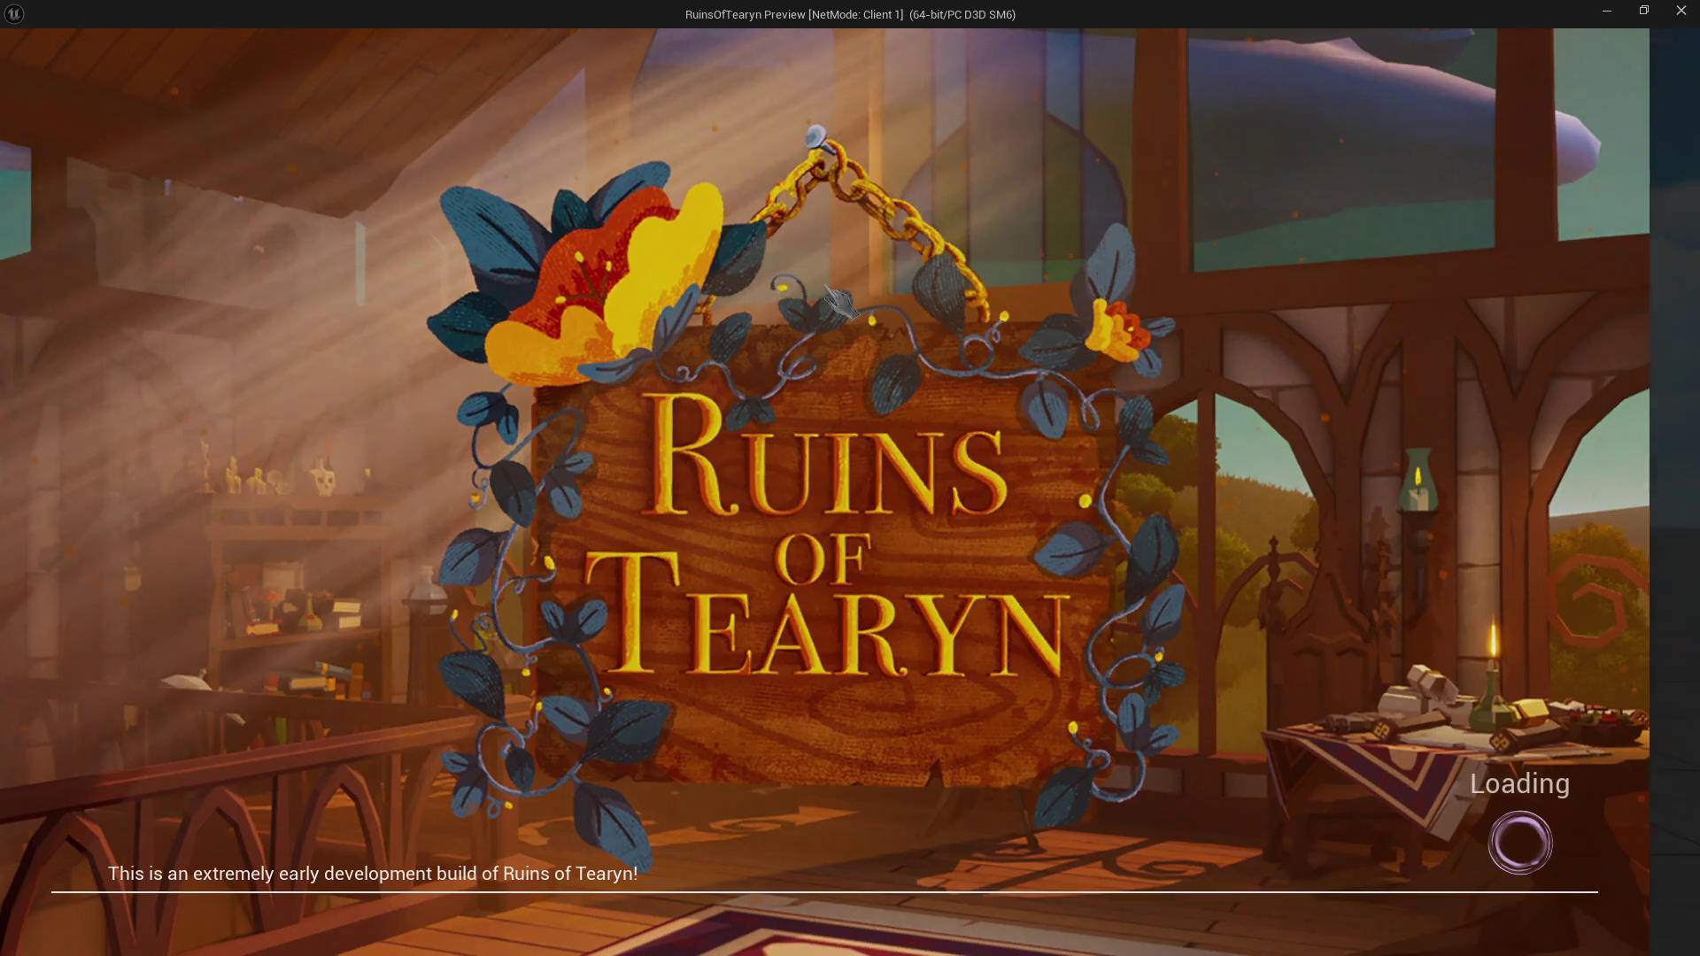
Run past the target dummies toward Shalea and the rock, turning to face her.
key("w")
key("a")
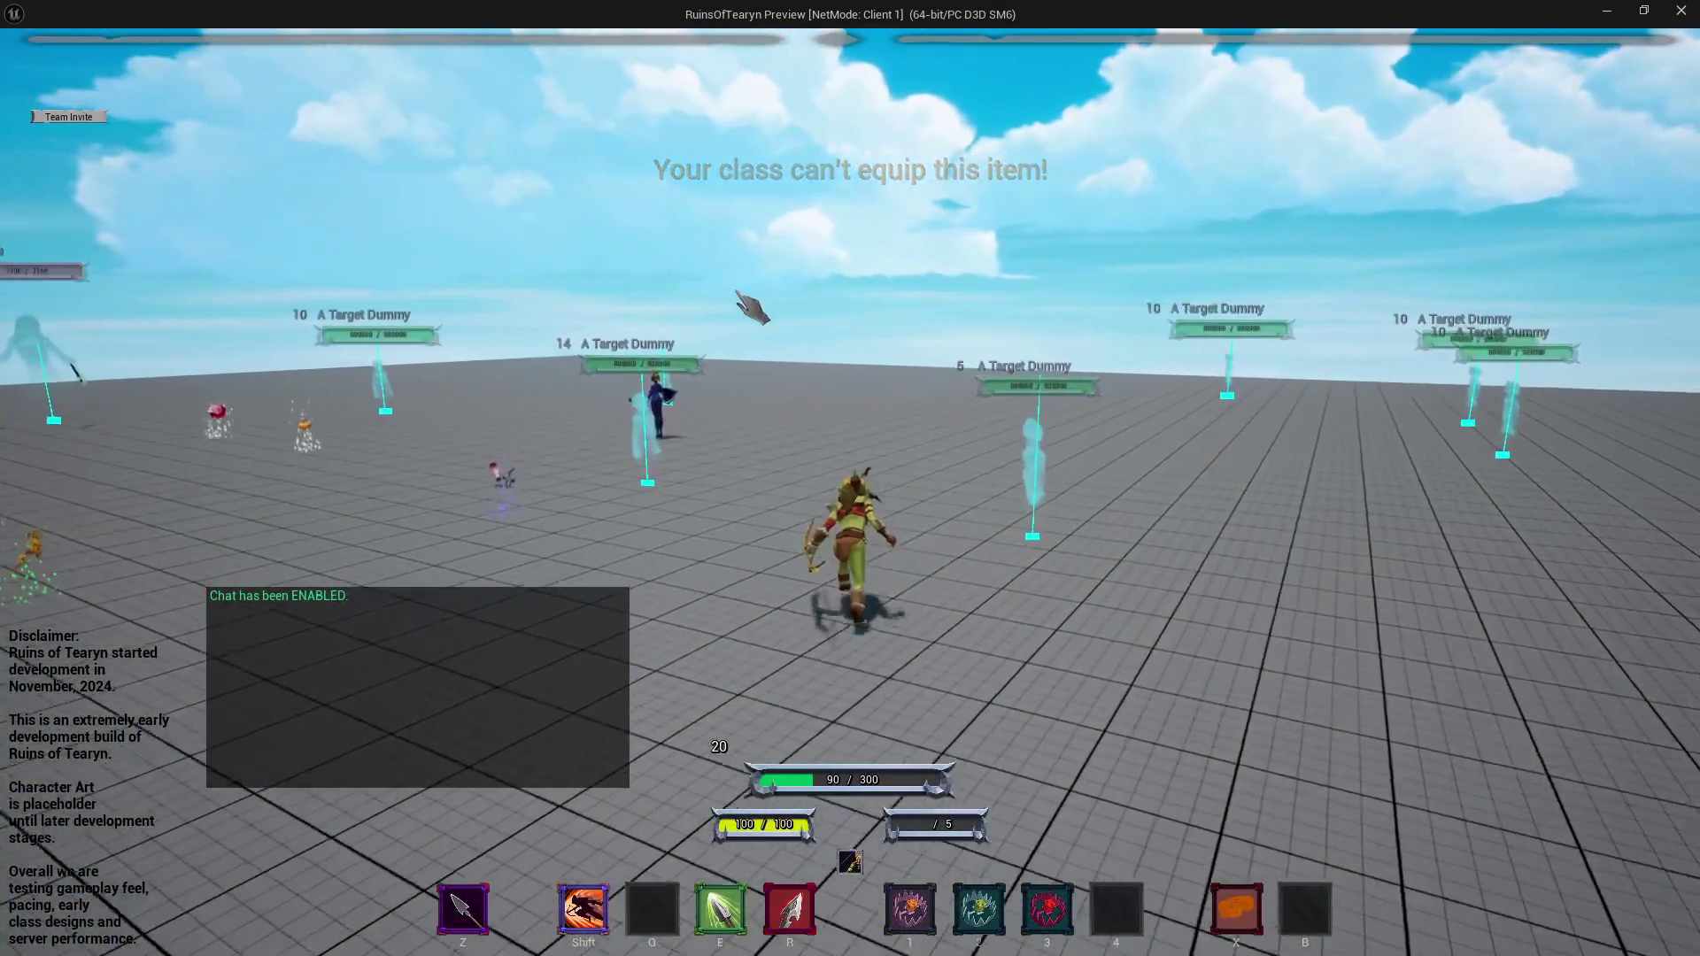
key("w")
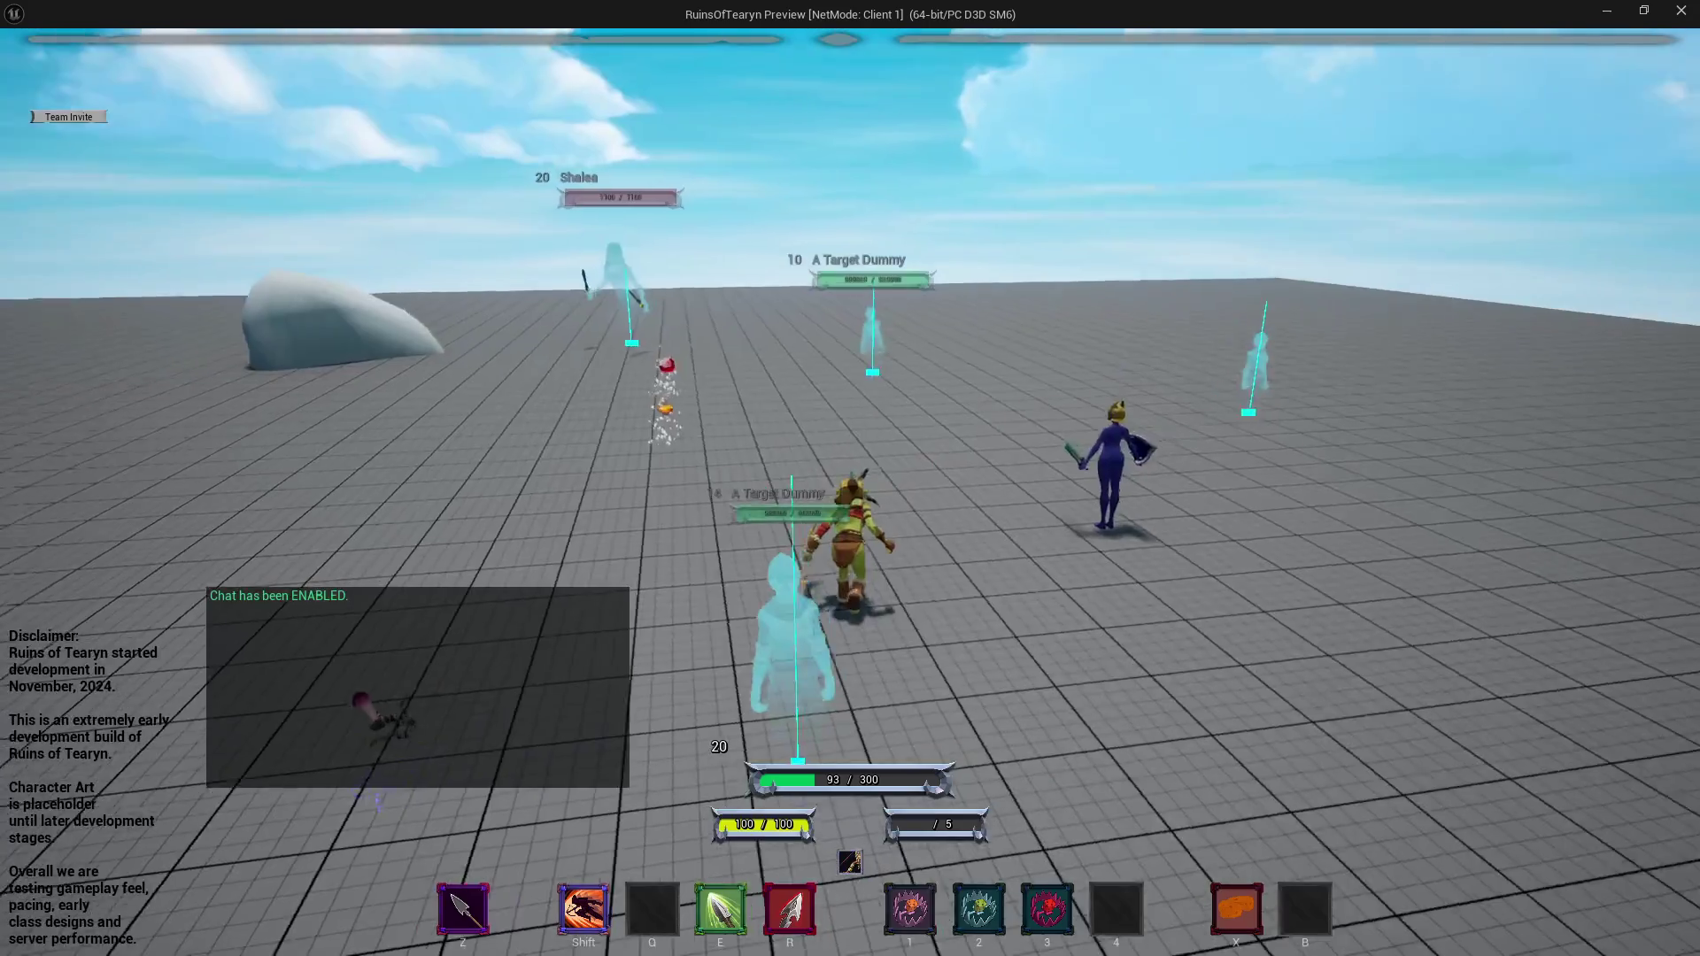
key("a")
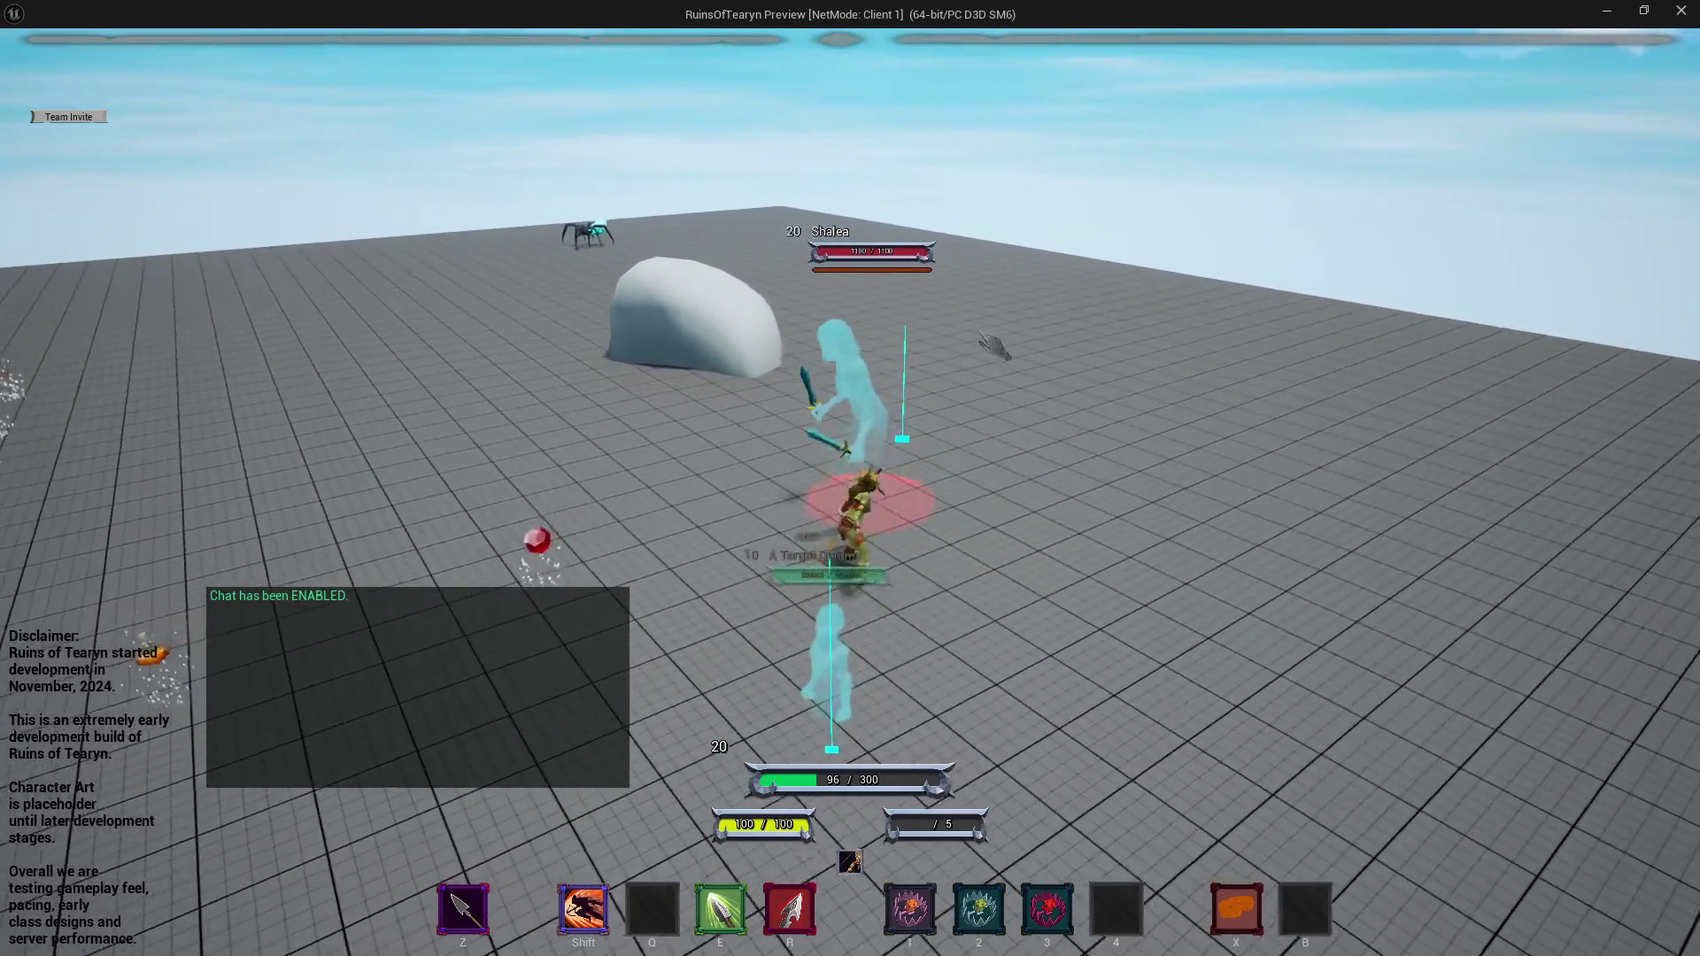
key("a")
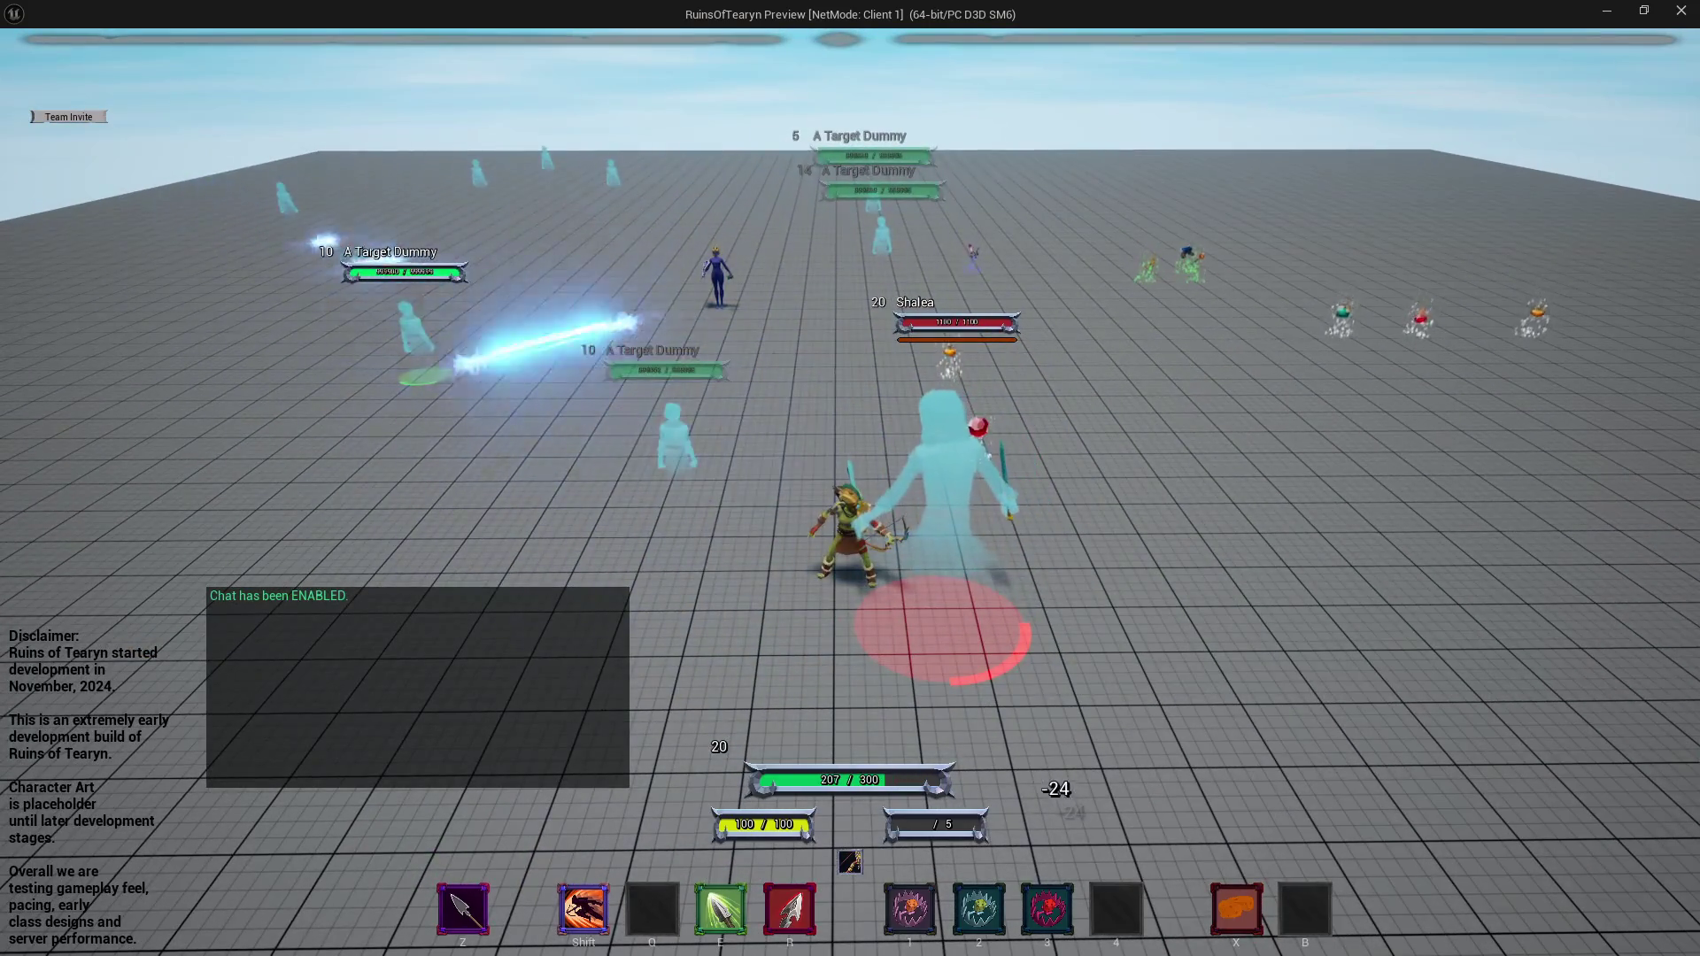
key("a")
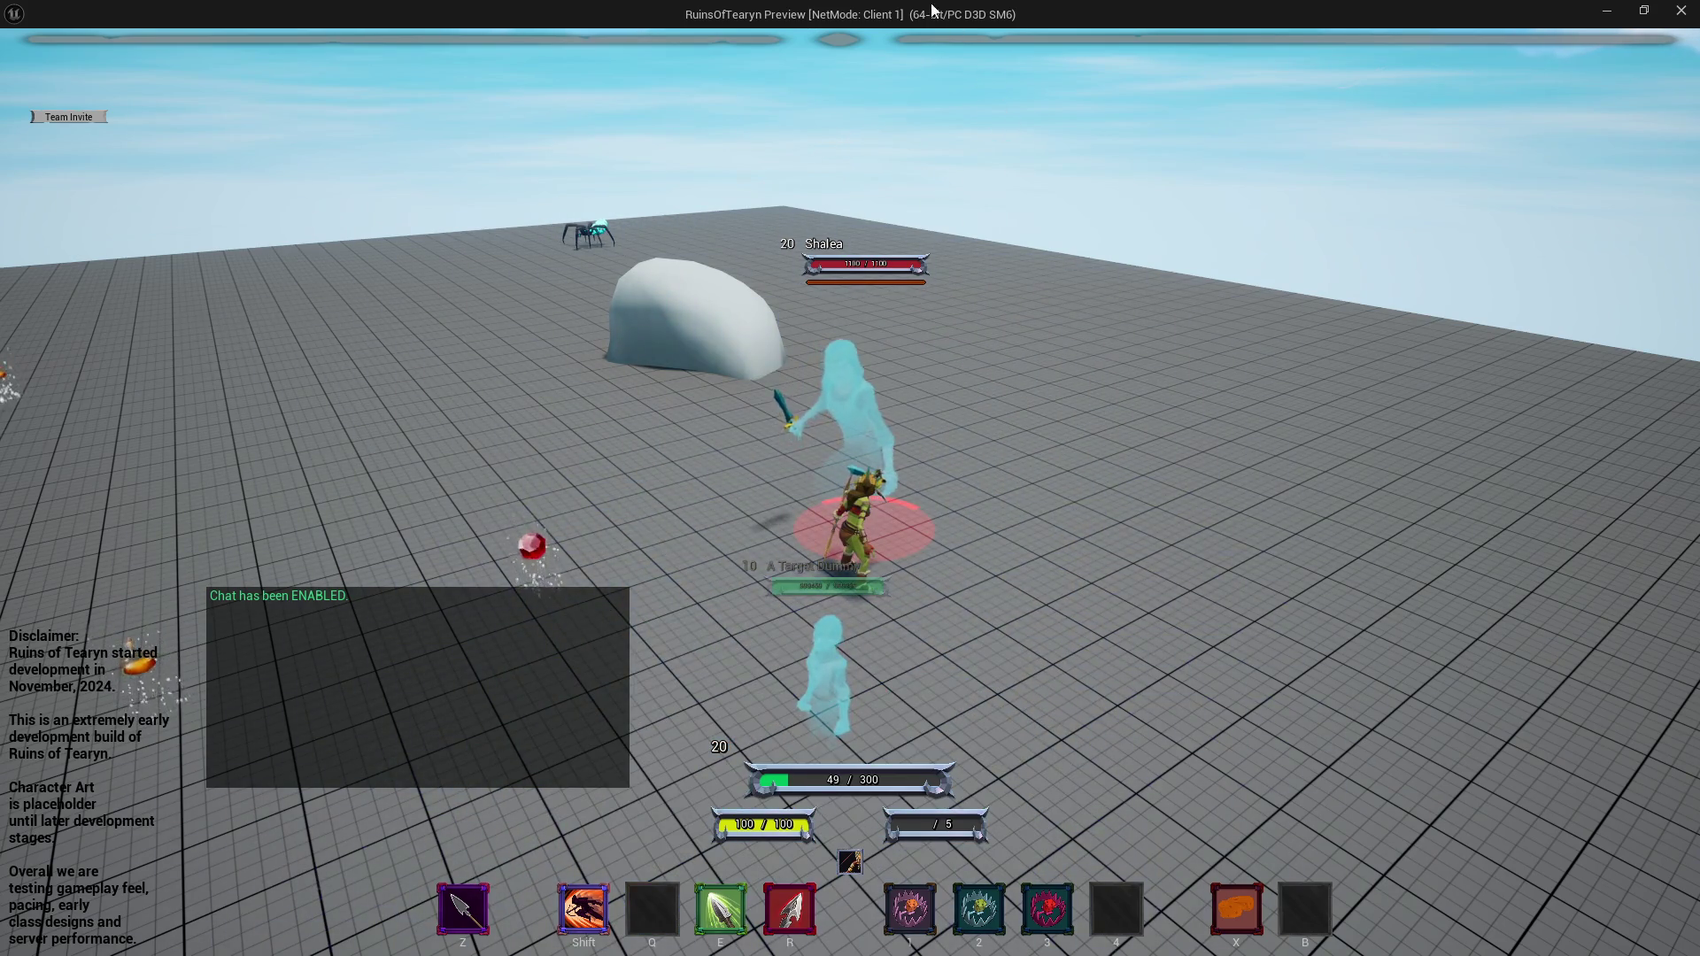
Close the MMO_Shalea_Spin_Attack table tab and return the game to full screen.
double_click(889, 18)
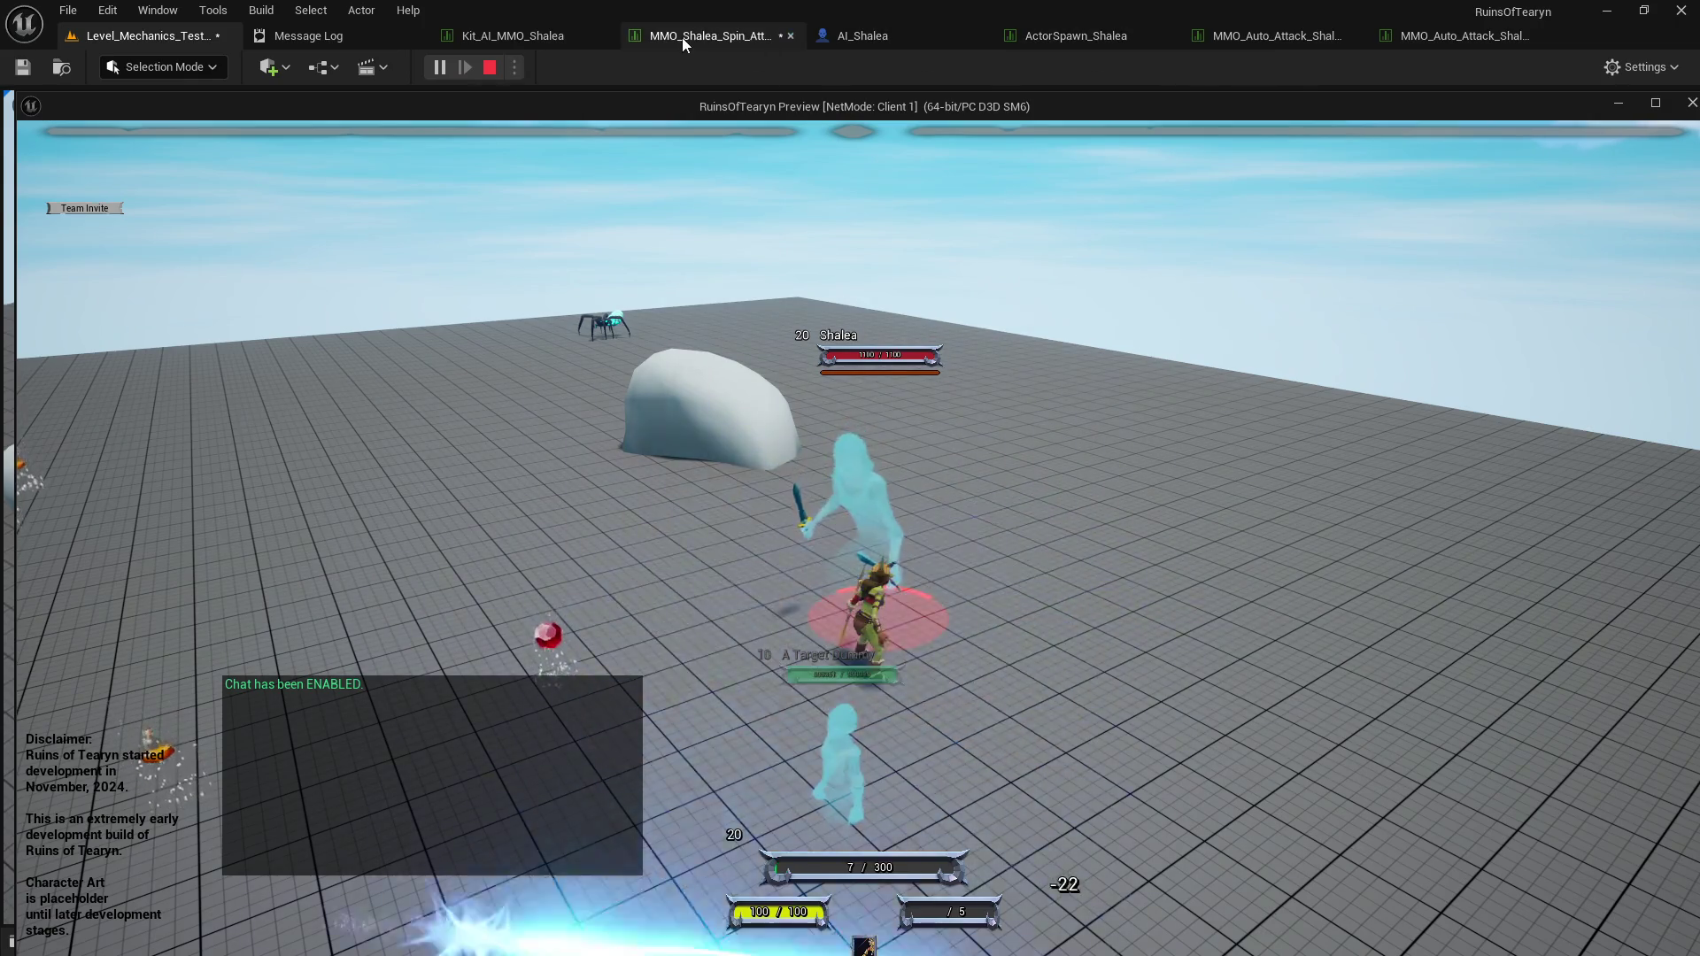
middle_click(683, 36)
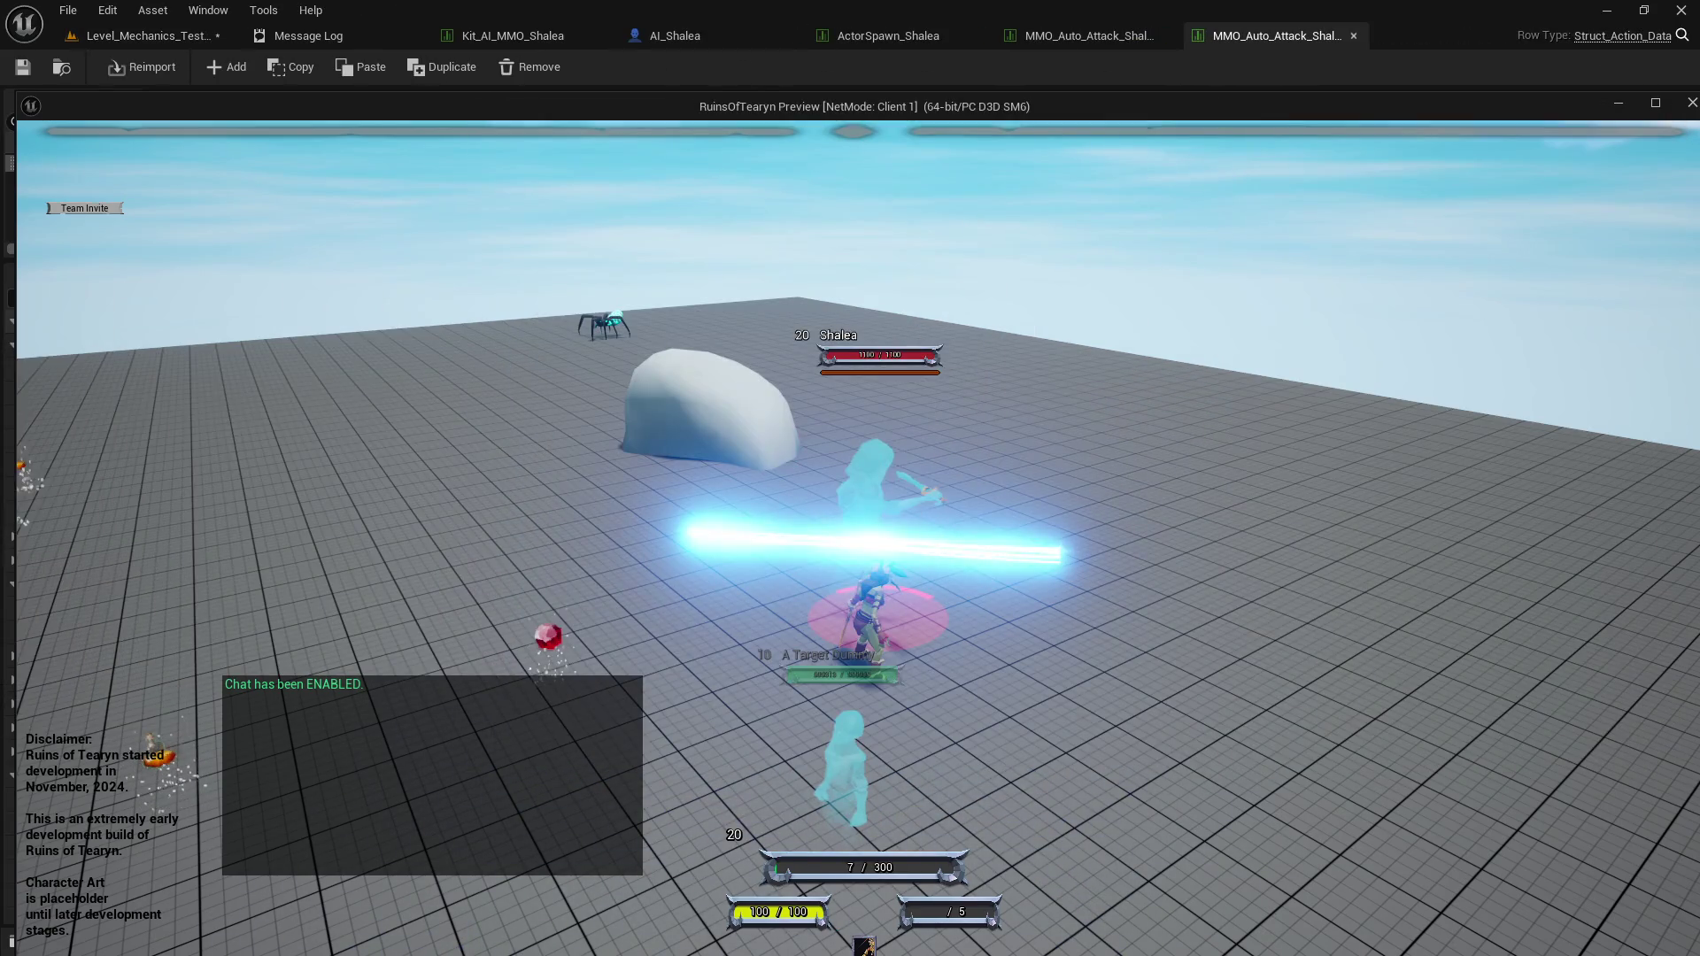
double_click(808, 106)
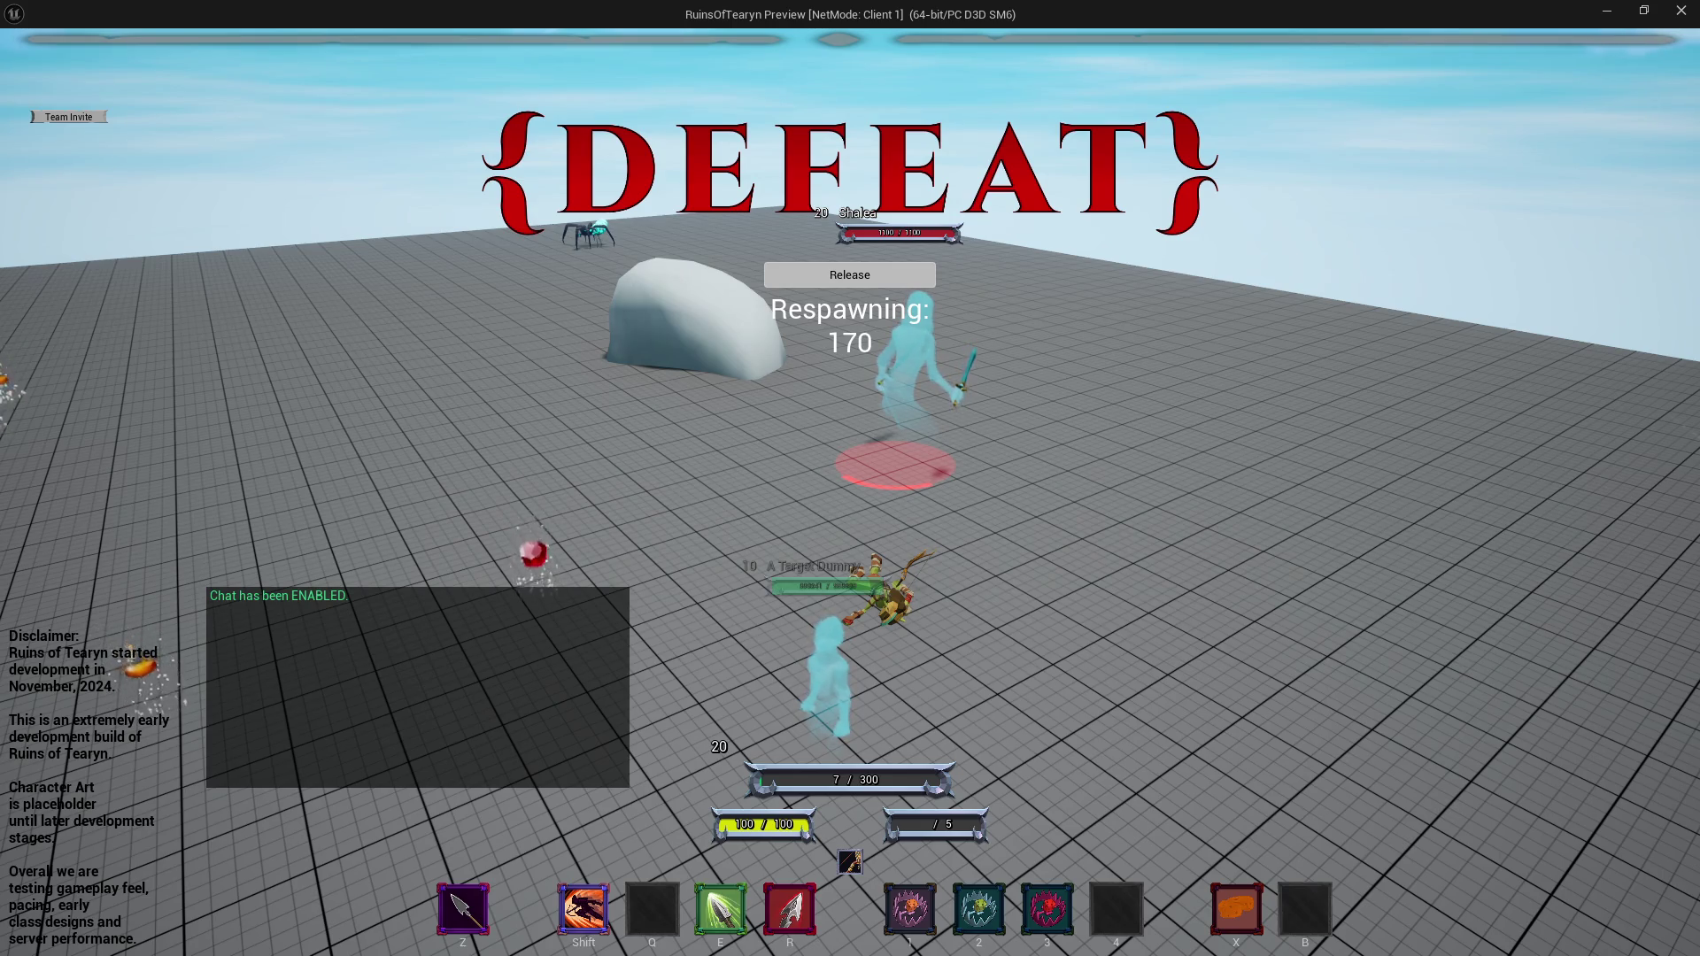
Respawn, run in beside Shalea, and keep fighting her until defeated again.
left_click(861, 282)
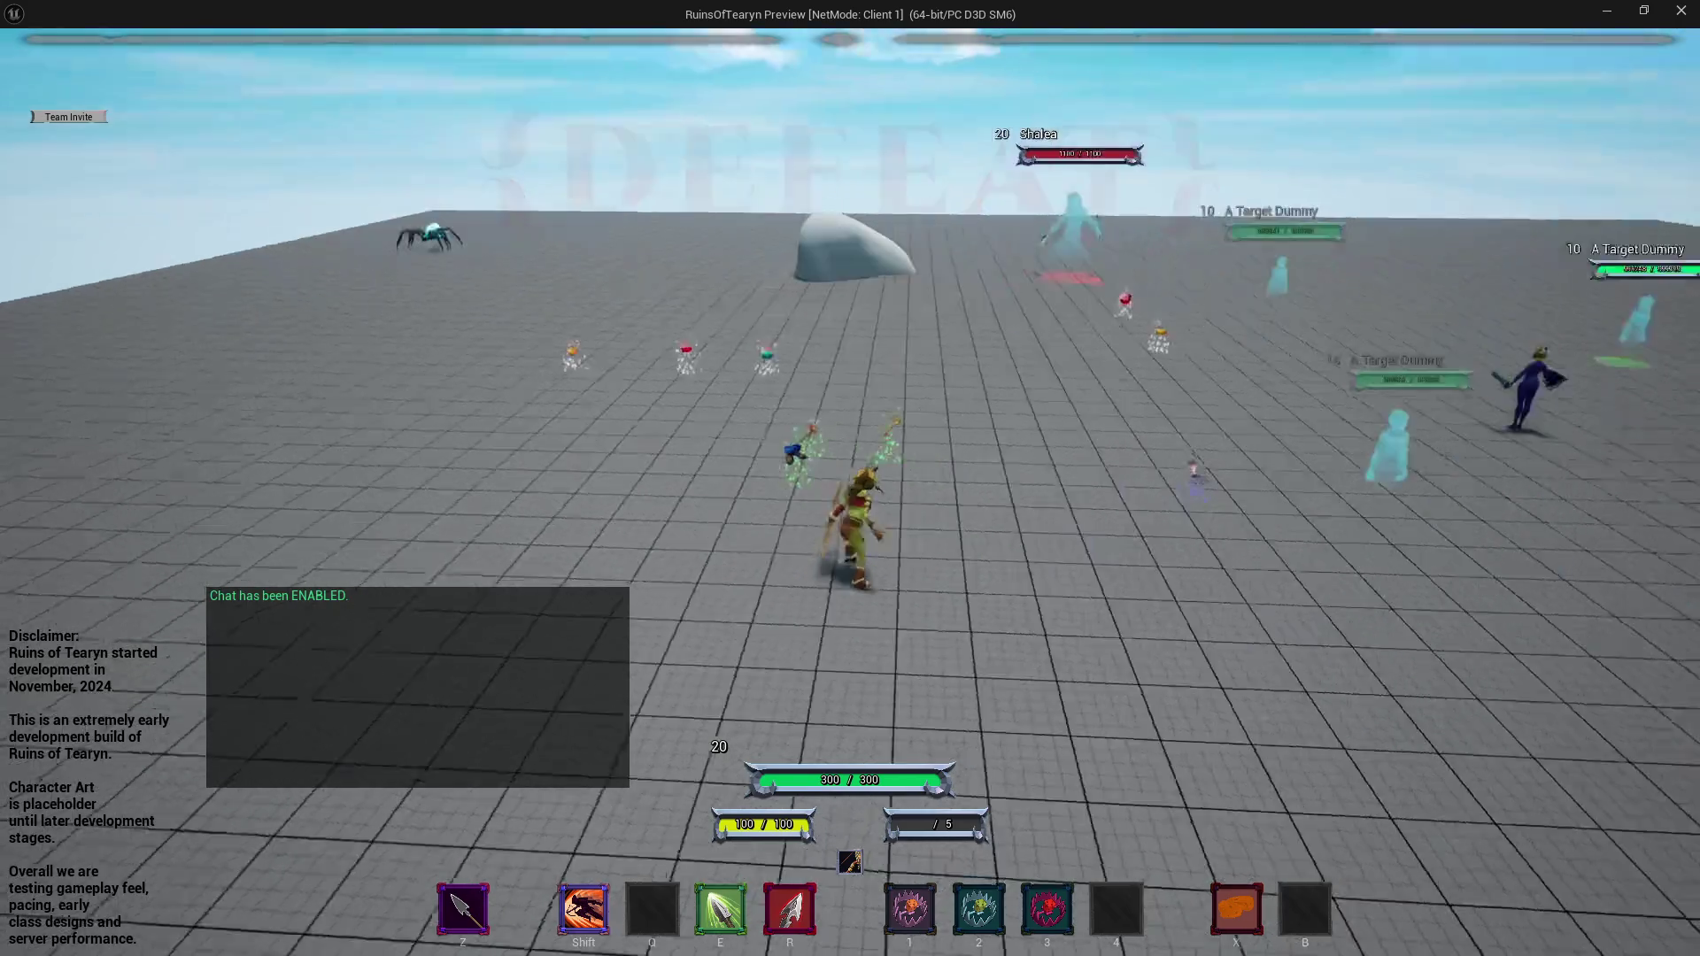
key("w")
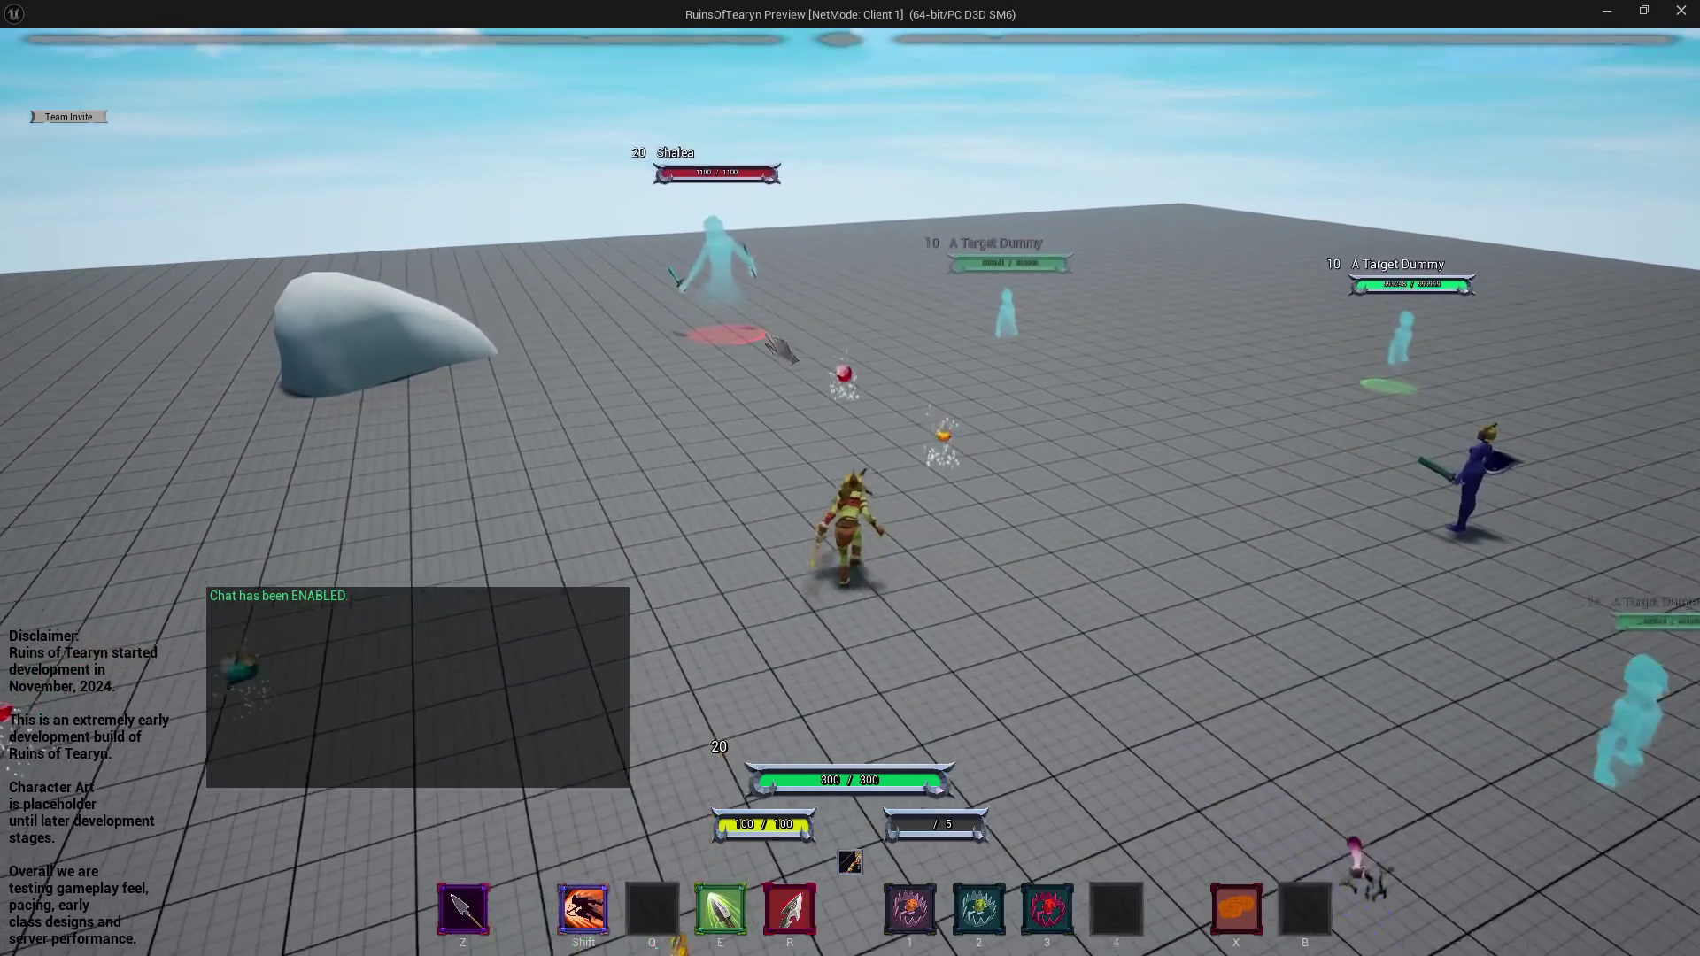
key("w")
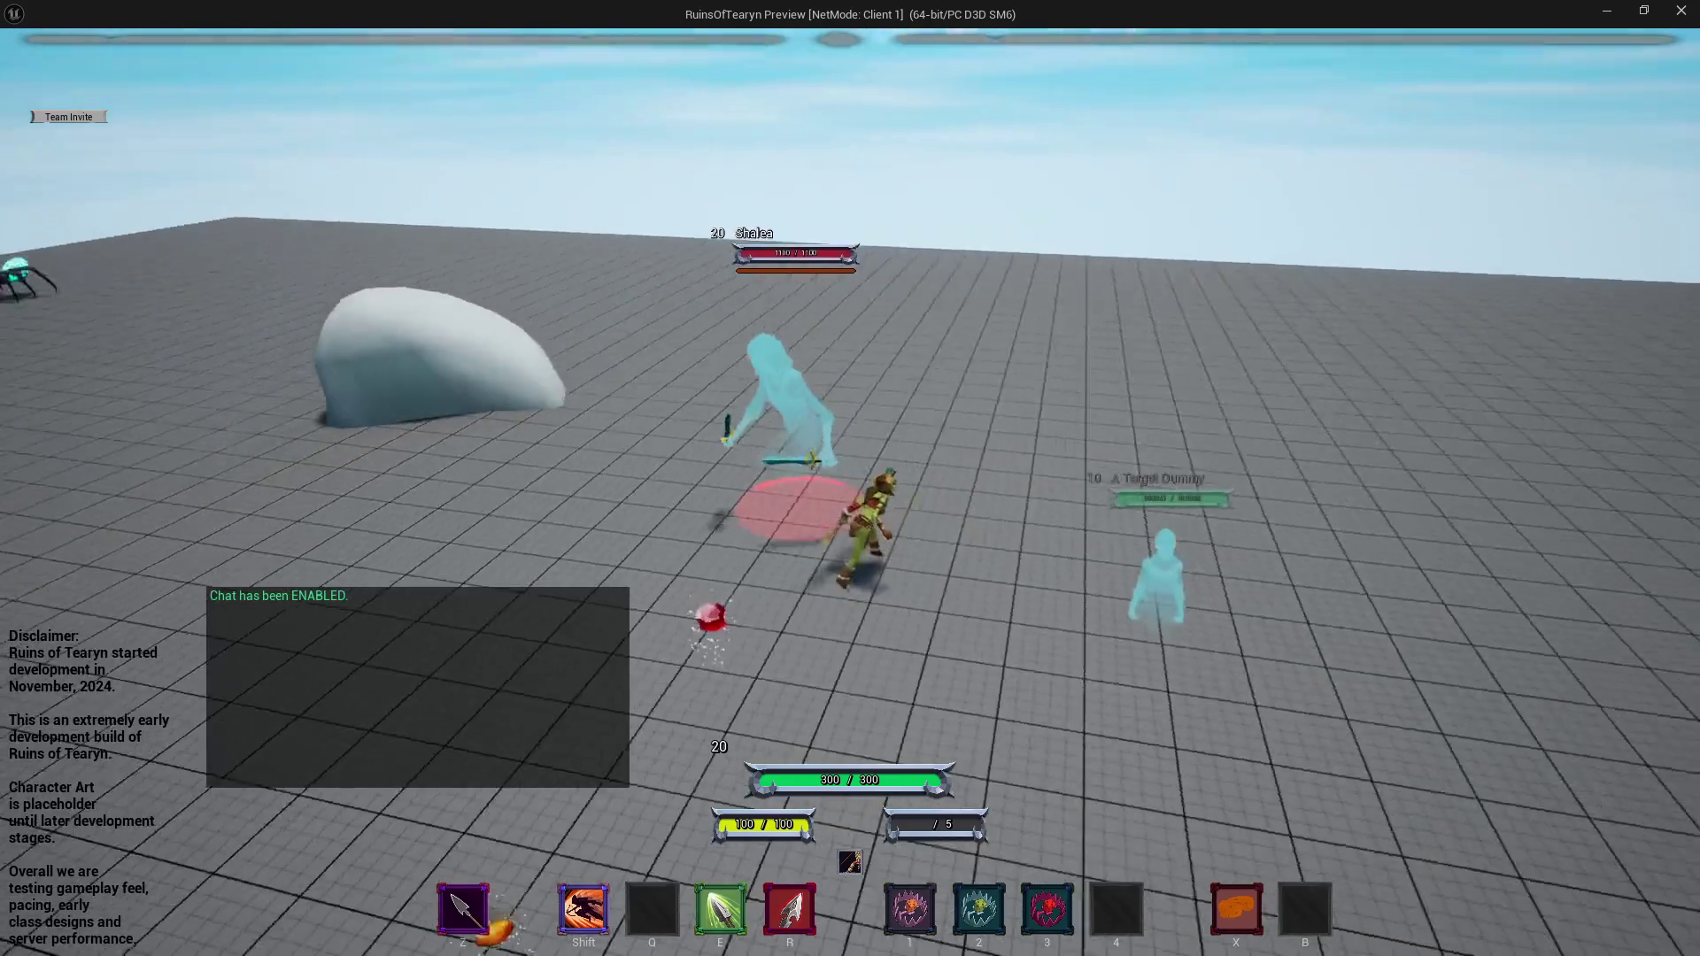
key("w")
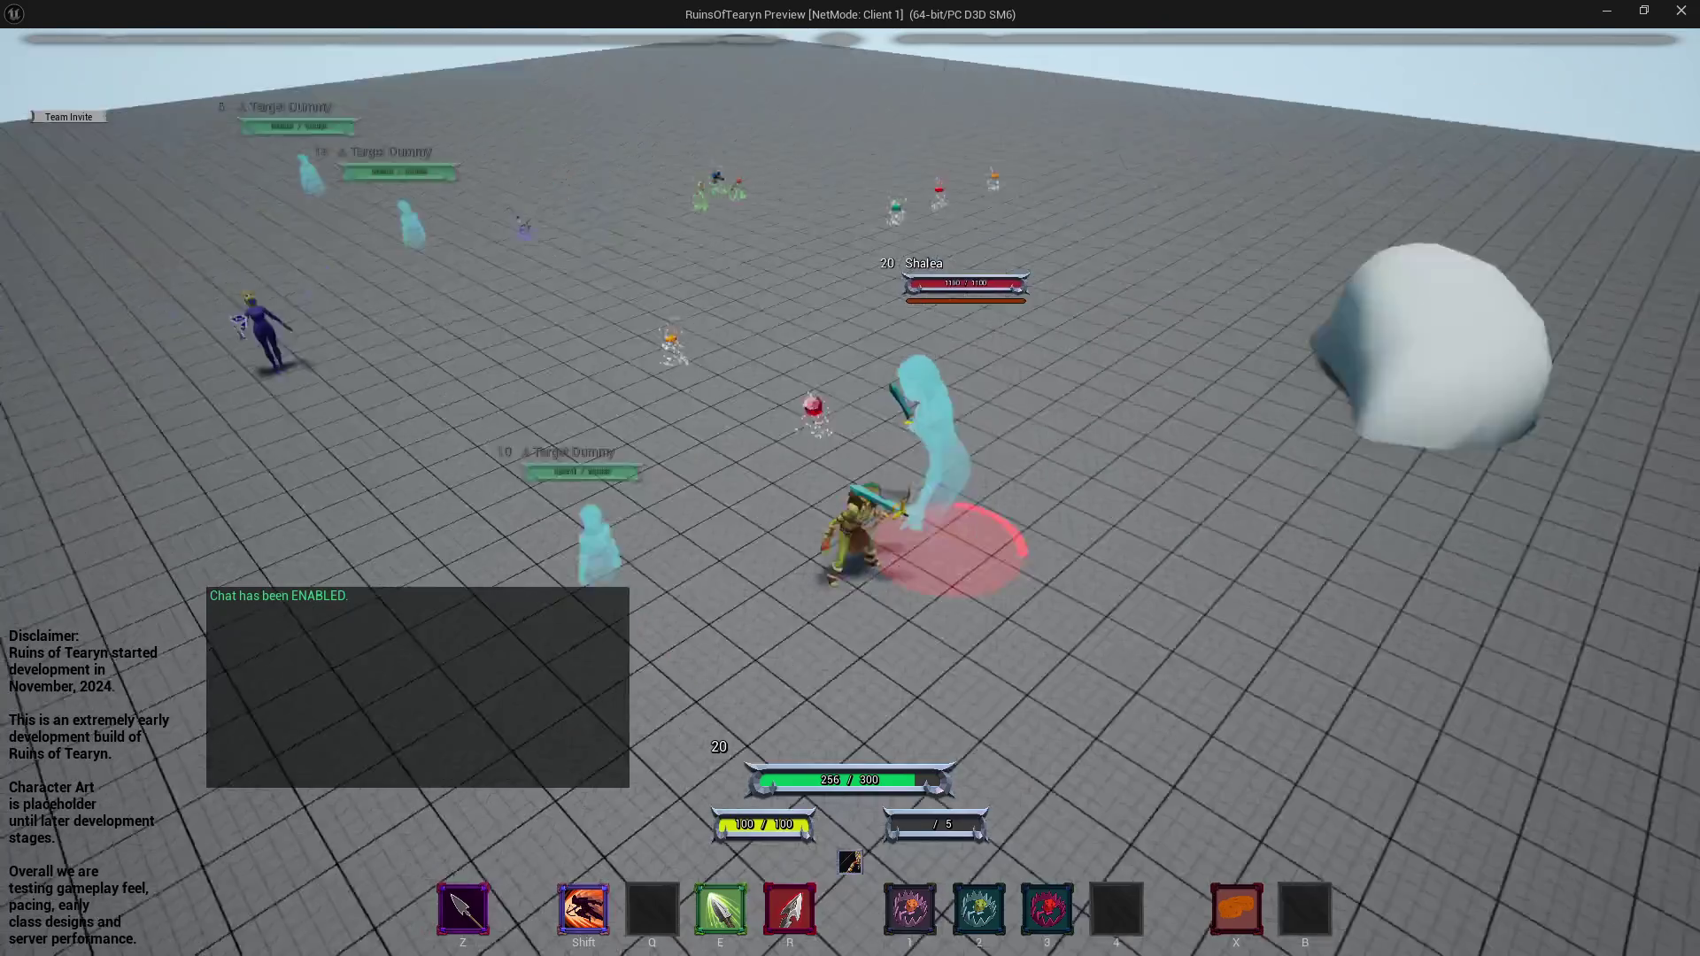
key("w")
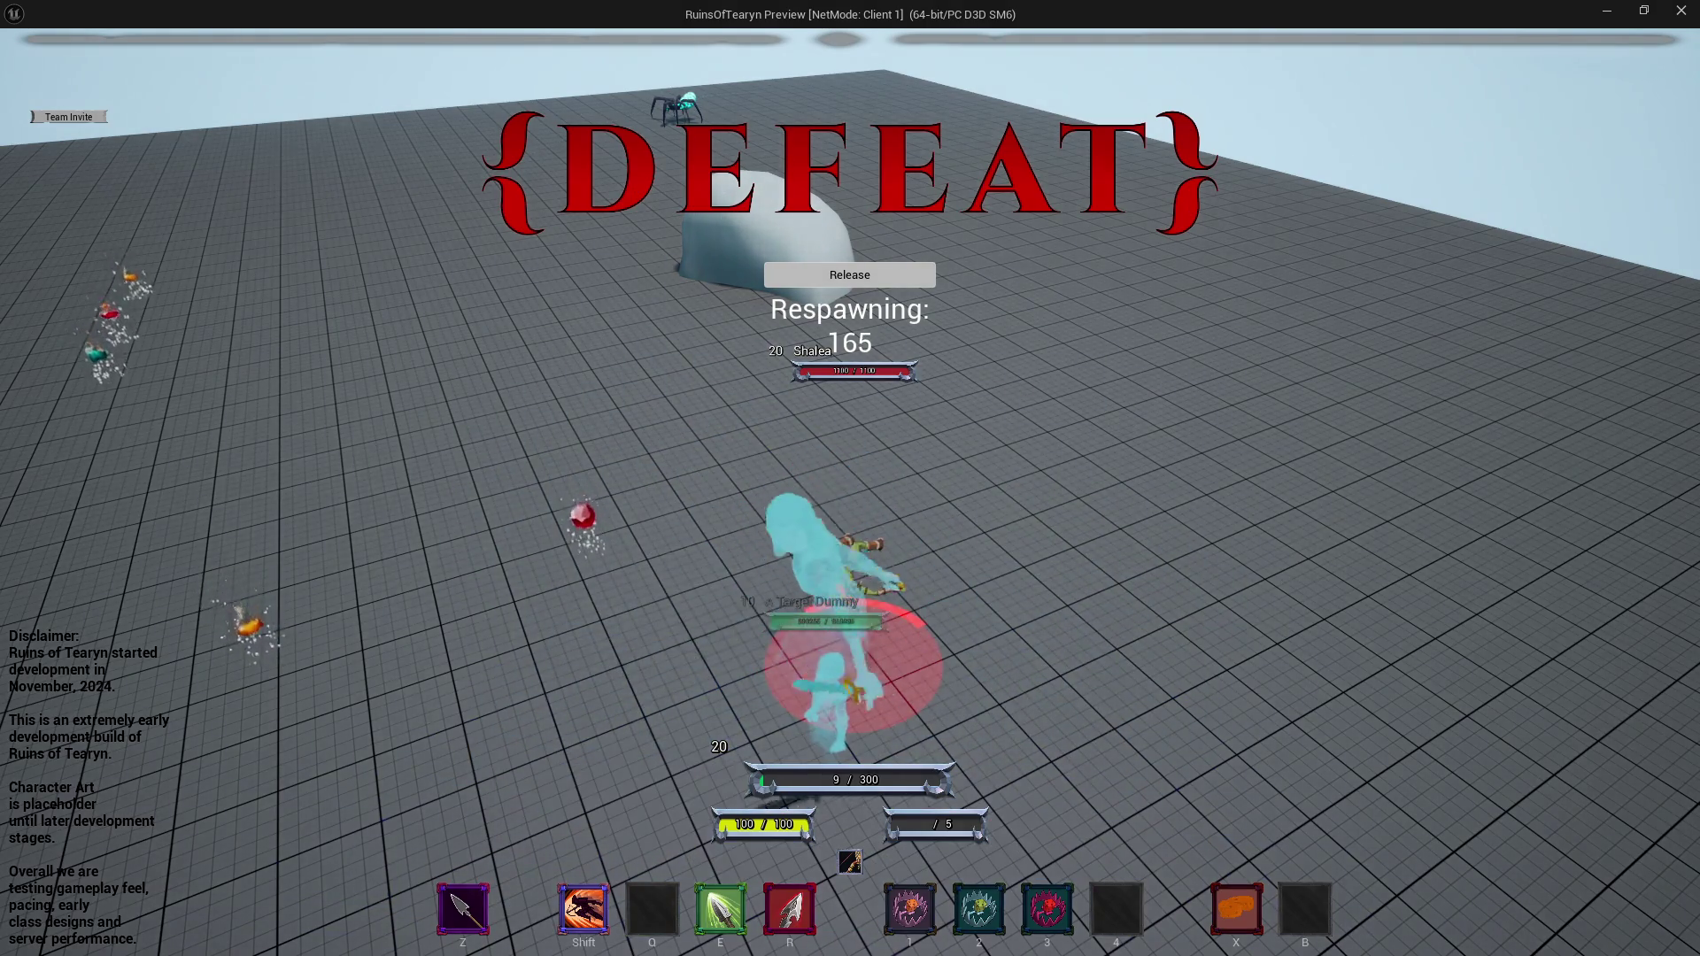
Respawn once more, then stop the play session to show the Play In Editor errors.
left_click(850, 274)
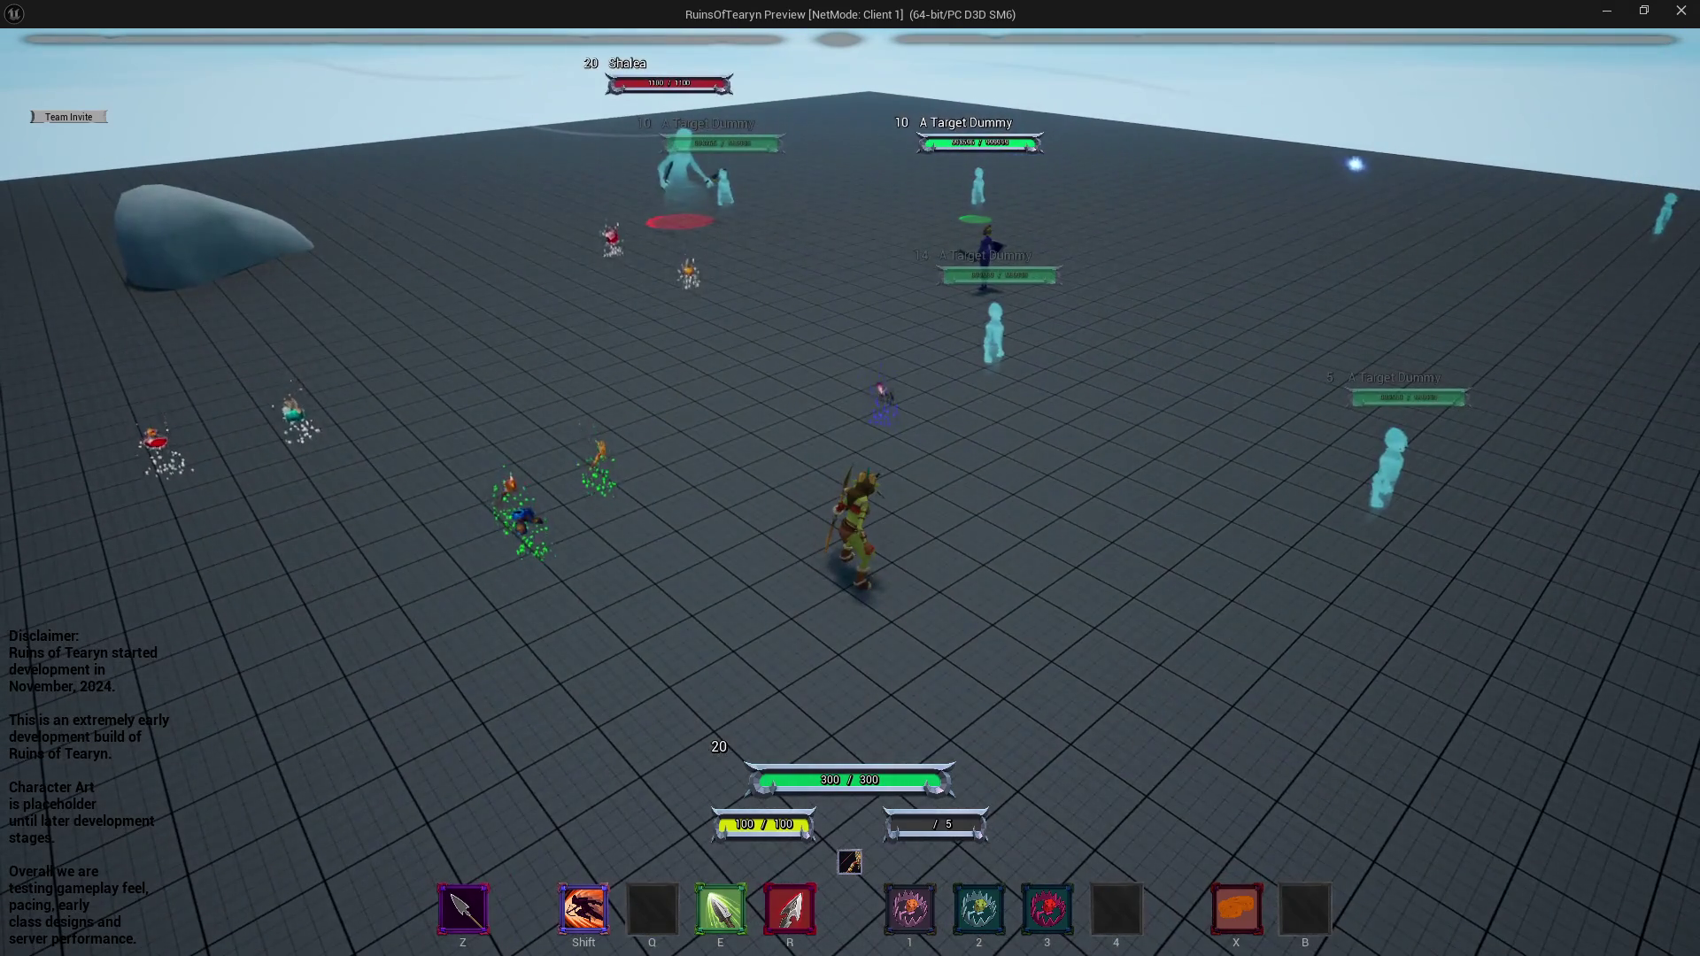
key("w")
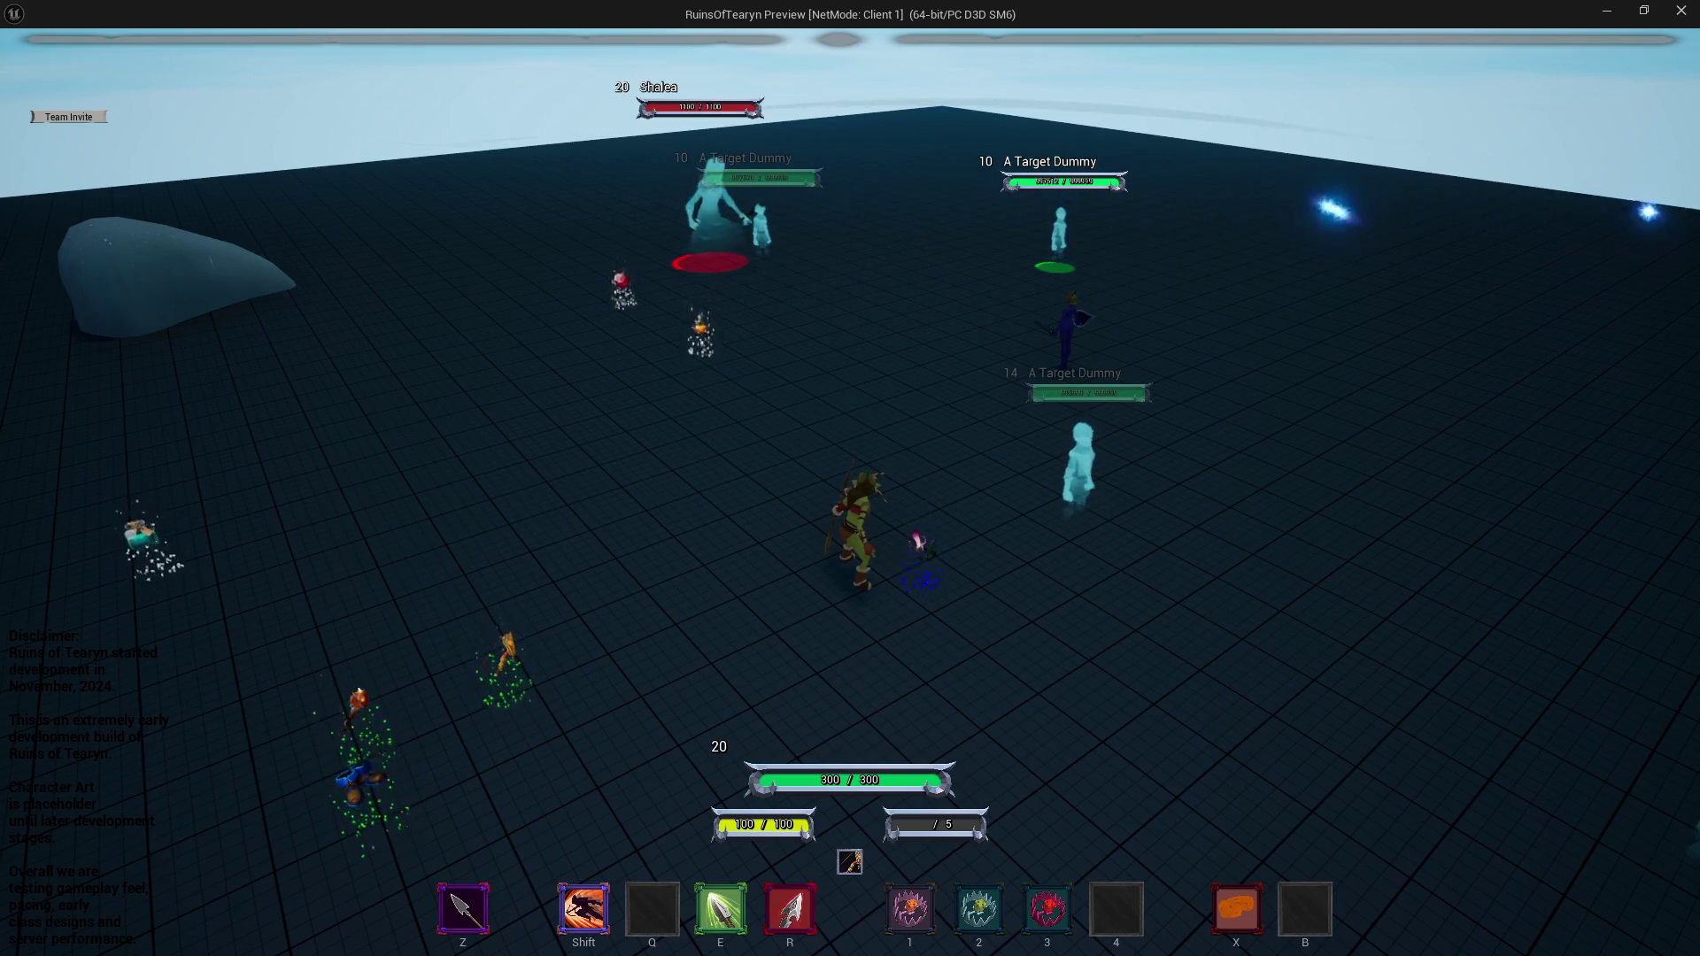
scroll(495, 487, "up", 3)
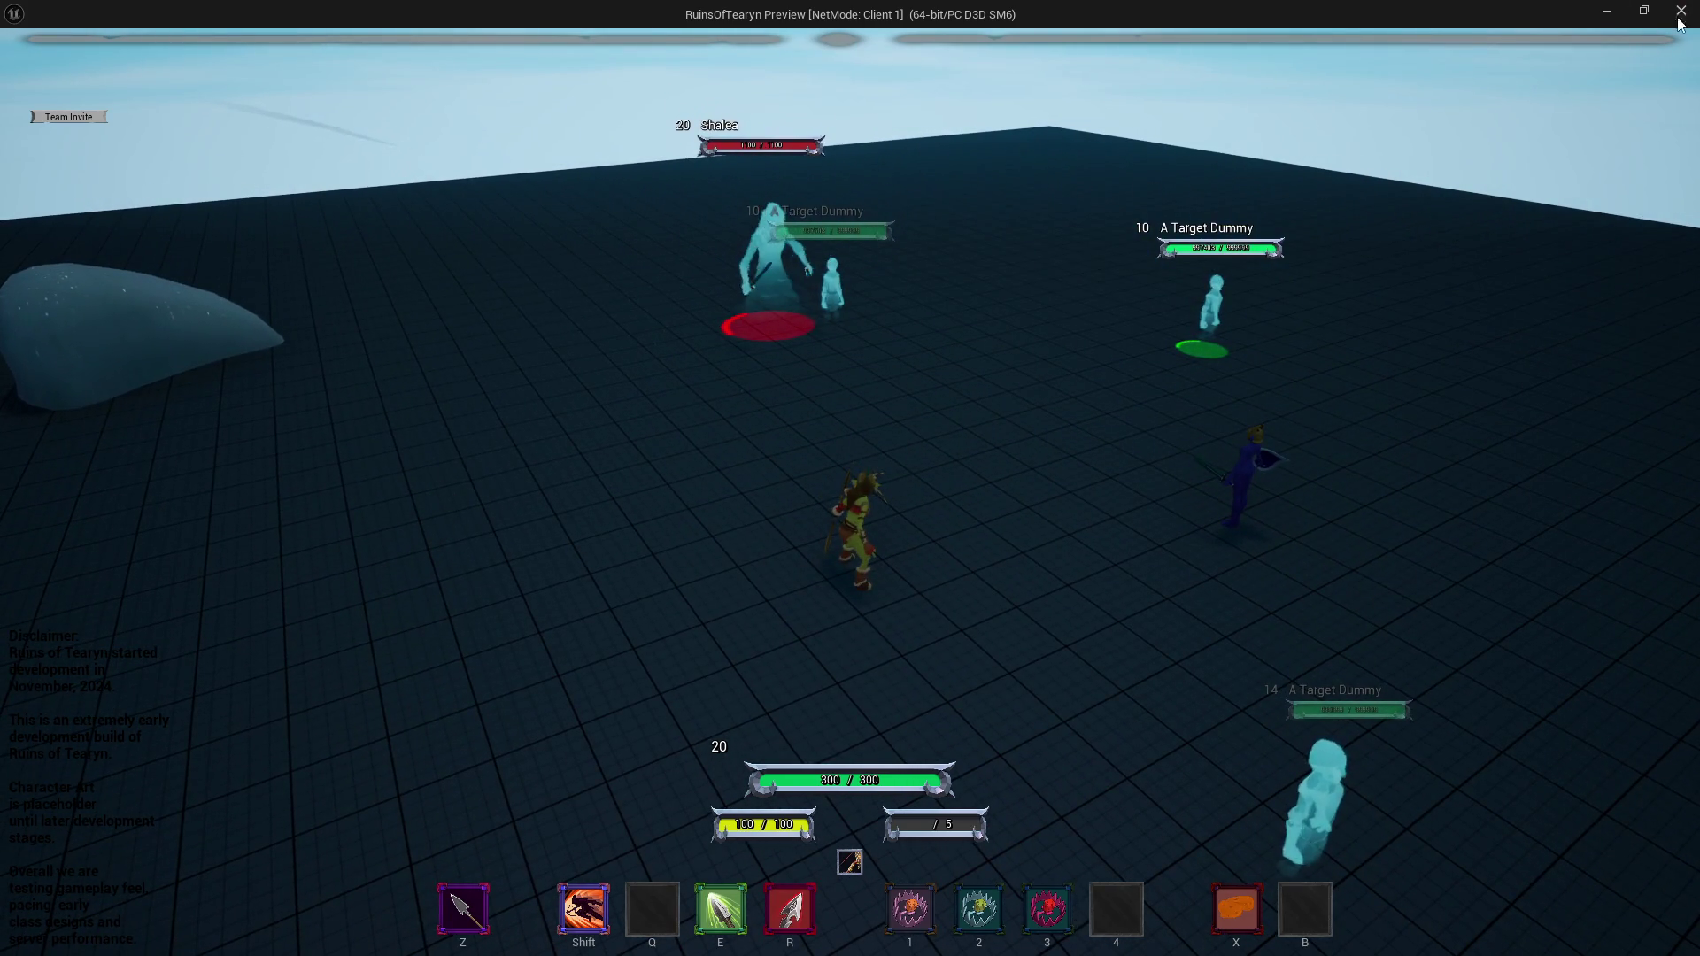
left_click(1680, 10)
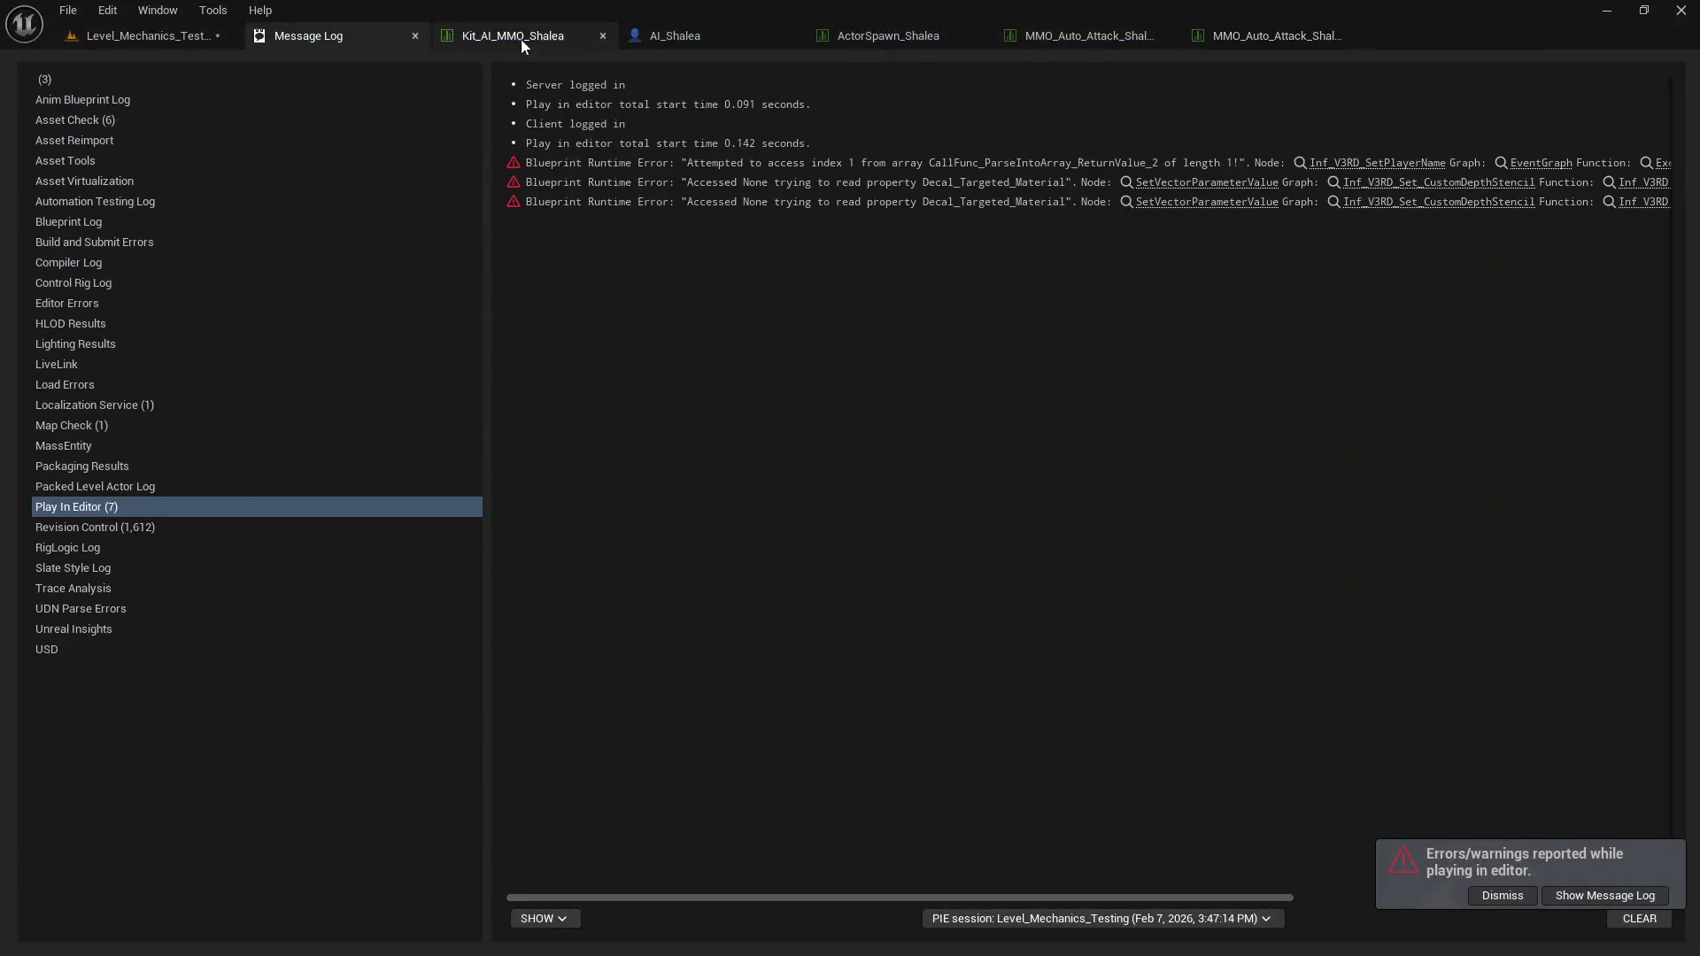
Return to Level_Mechanics_Testing, start a new play session, and trigger the Shift ability.
left_click(212, 36)
left_click(439, 66)
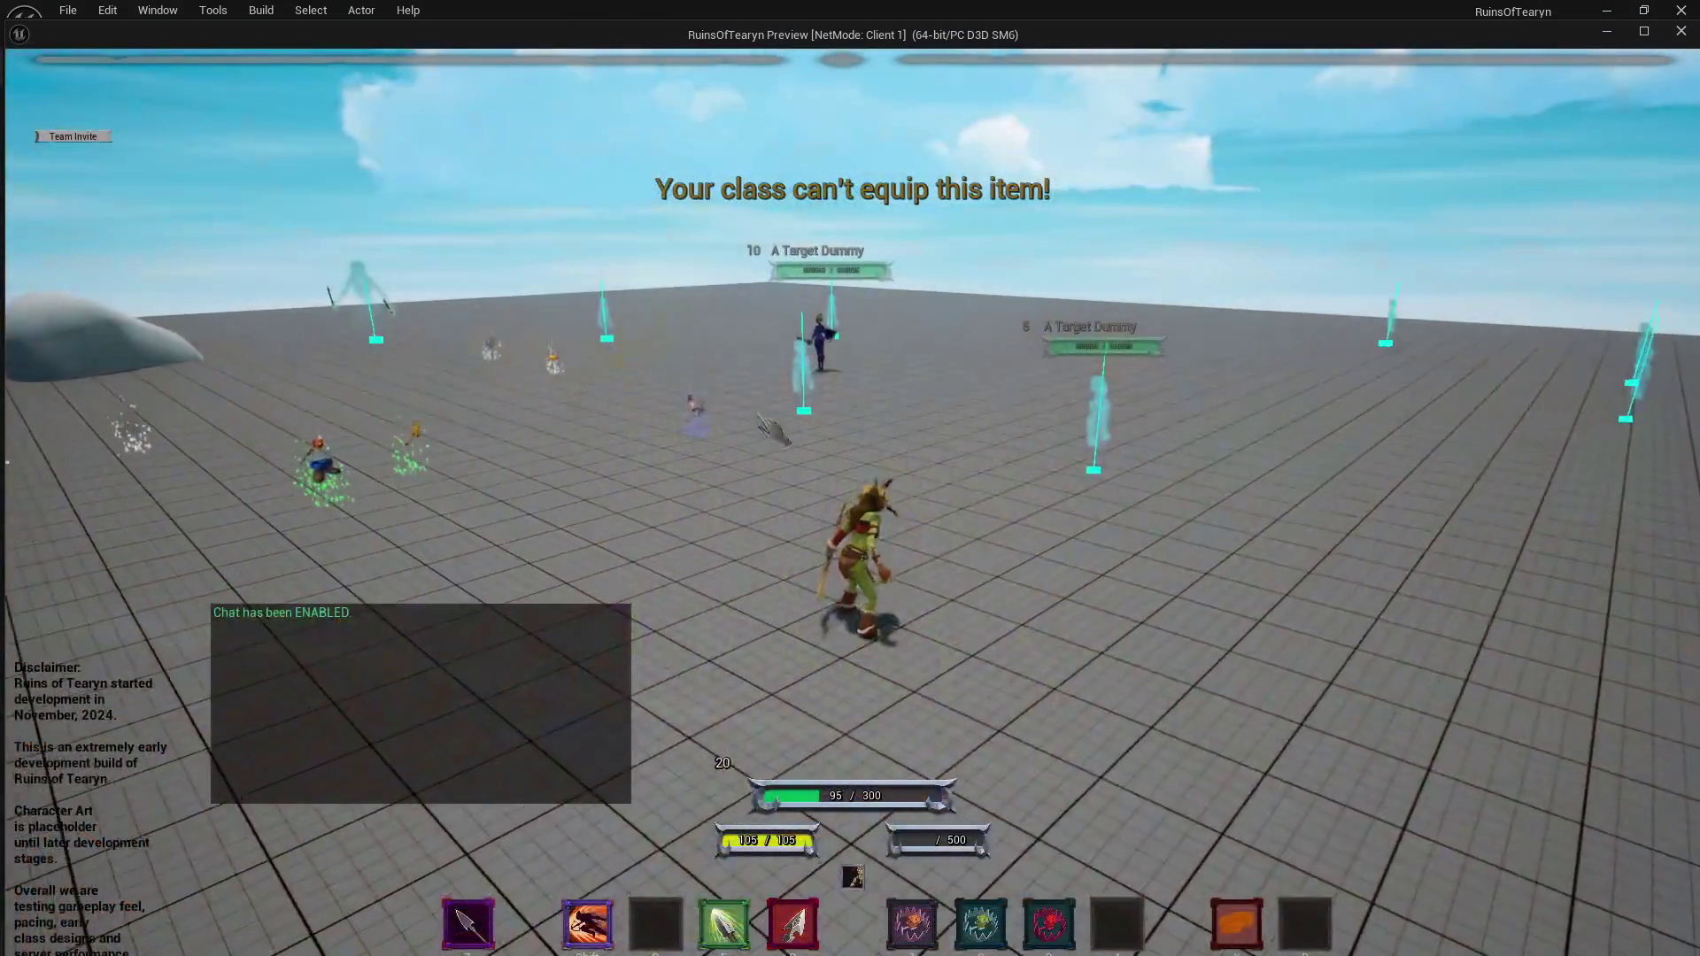
key("shift")
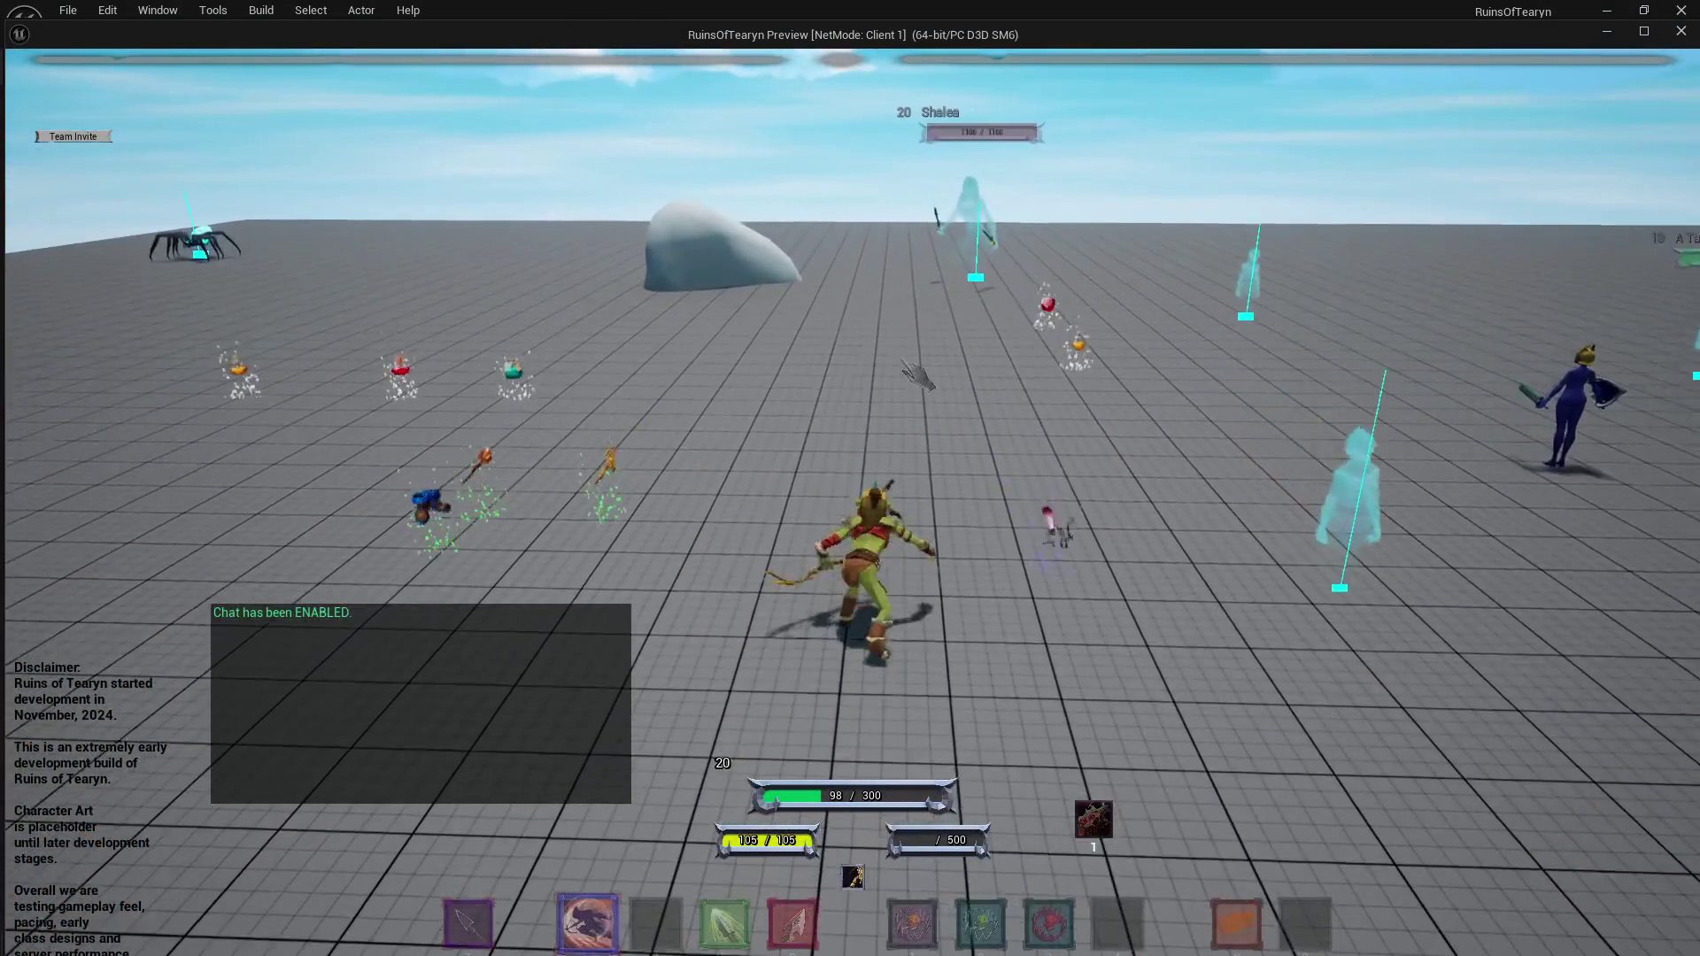
Tab-target Shalea, run in to fight her, and respawn after the defeat.
key("Tab")
key("w")
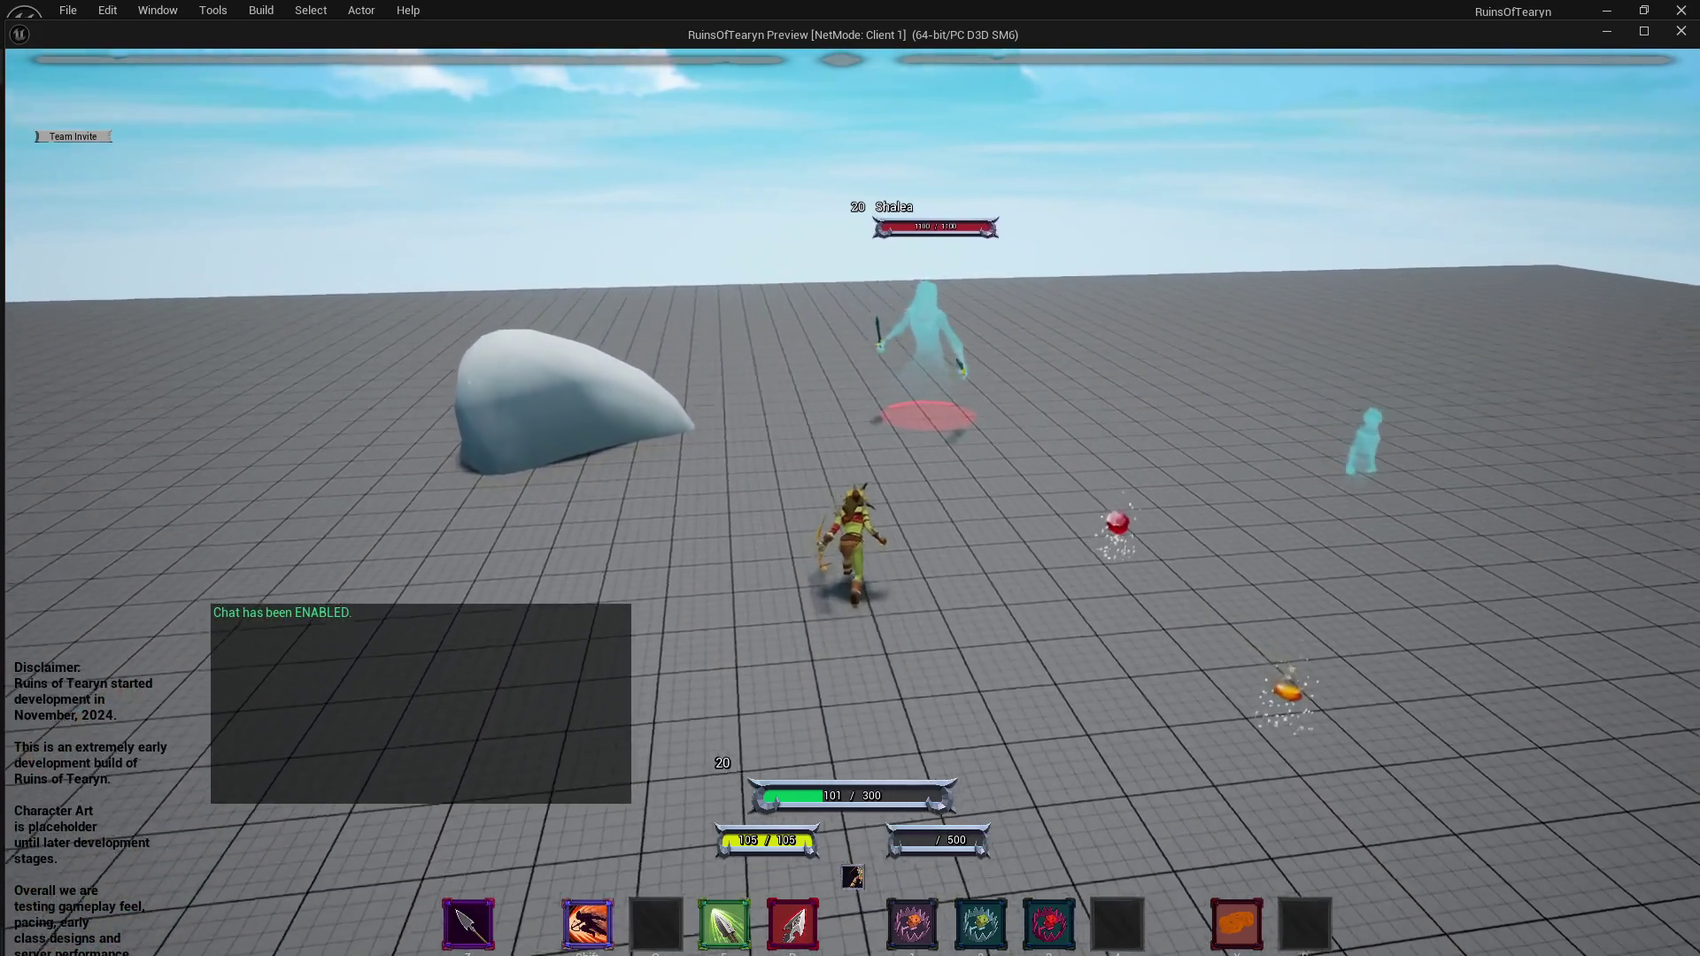
key("w")
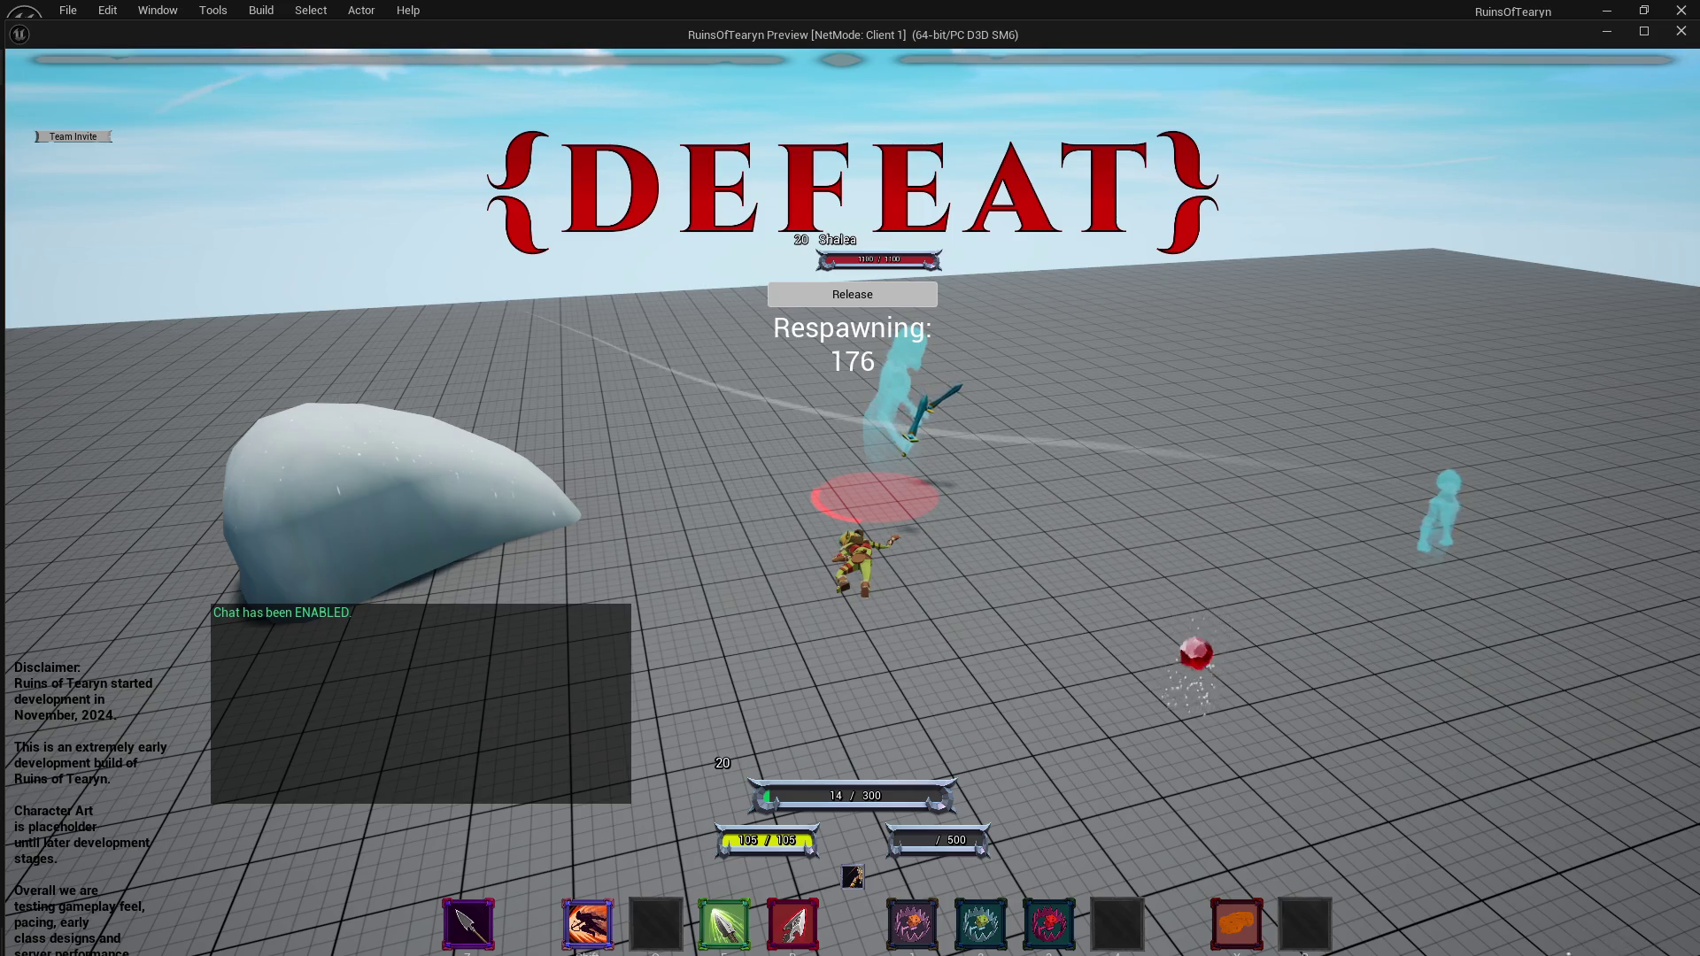
left_click(852, 292)
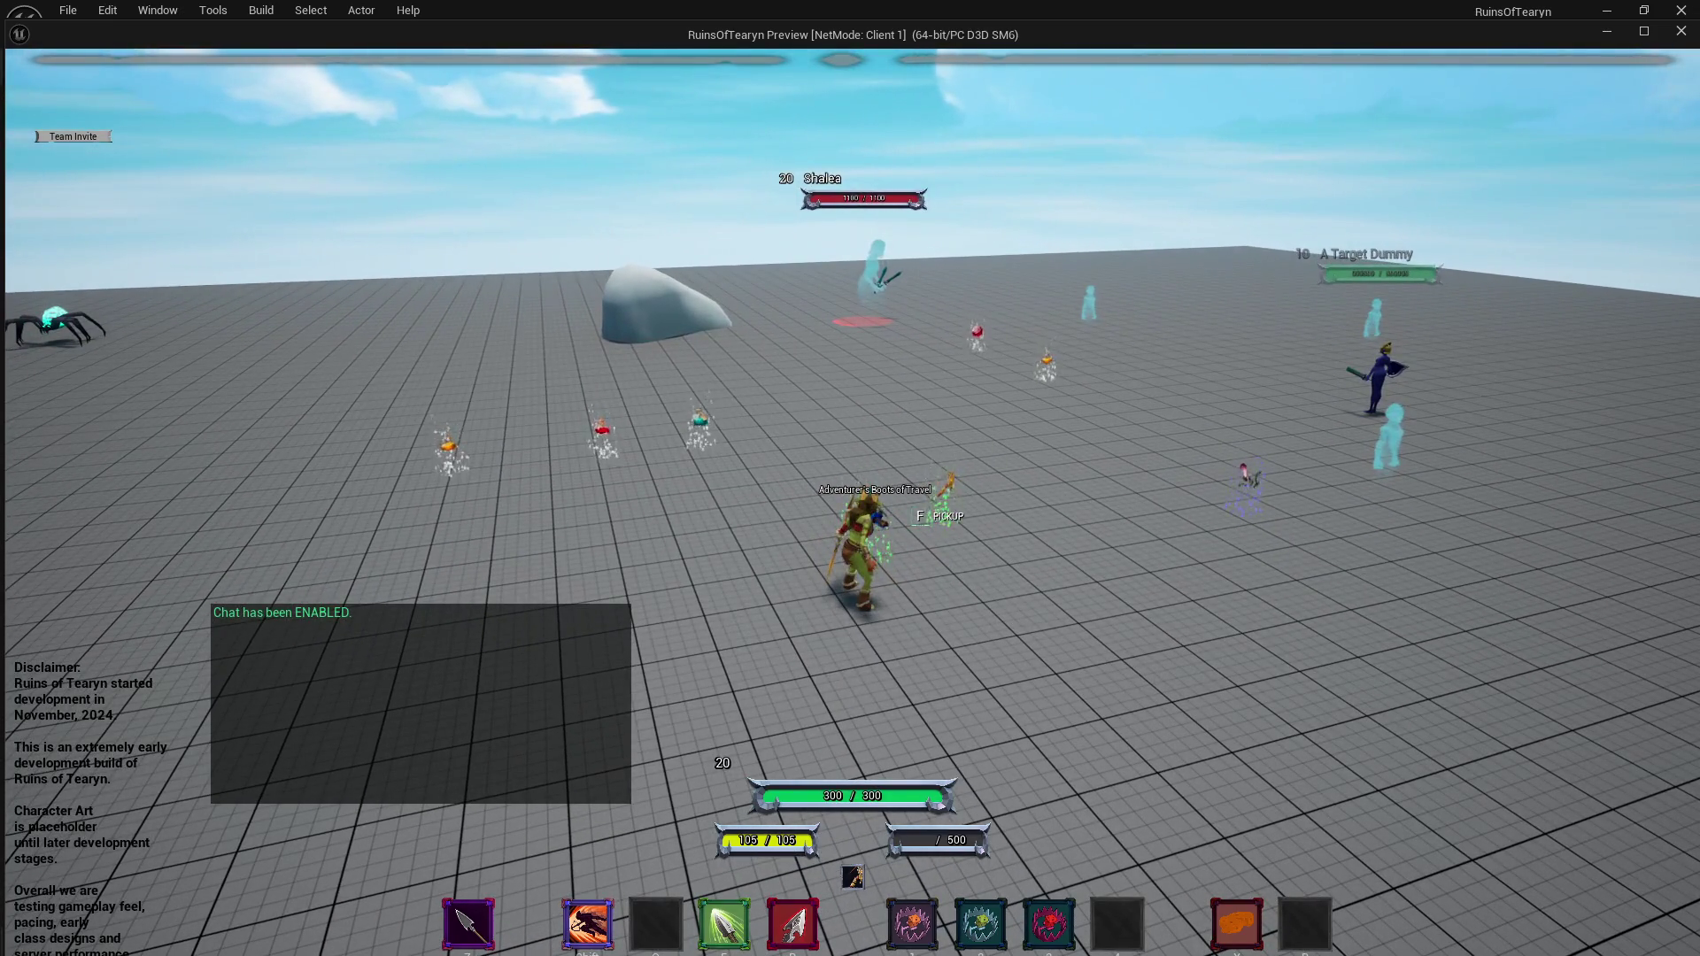
Shrink the game window, place the MMO_Shalea_Spin_Att data table beside it, then stop play.
left_click_drag(20, 34, 694, 391)
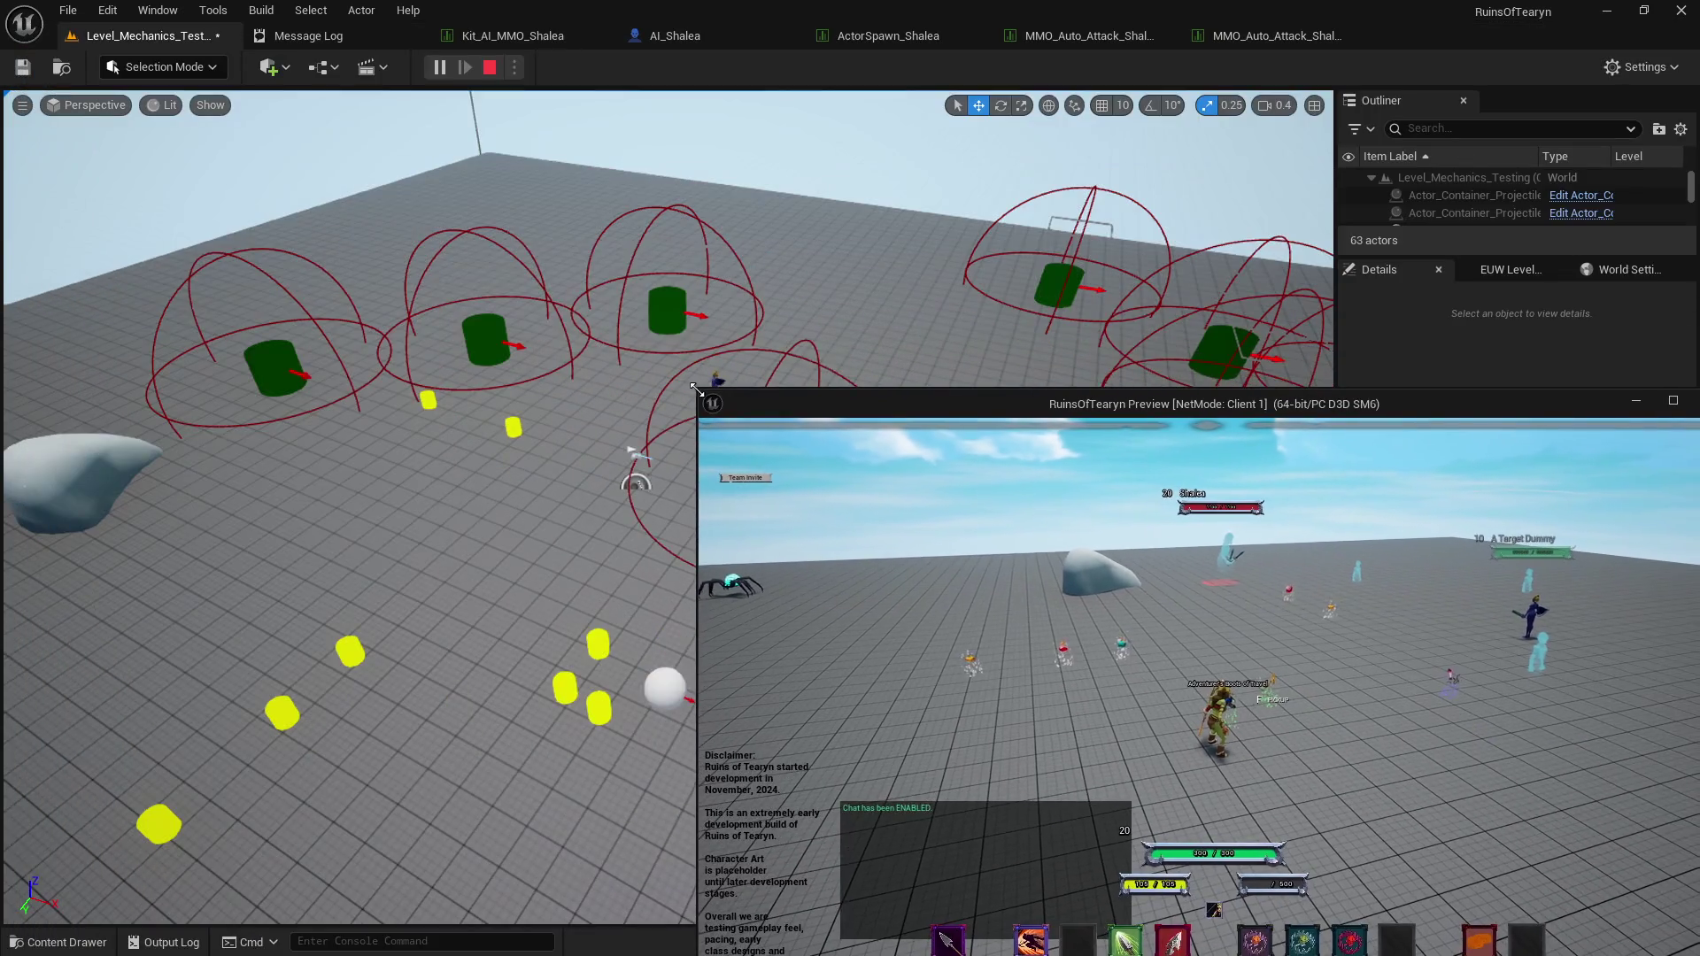
left_click_drag(885, 405, 833, 192)
left_click(627, 451)
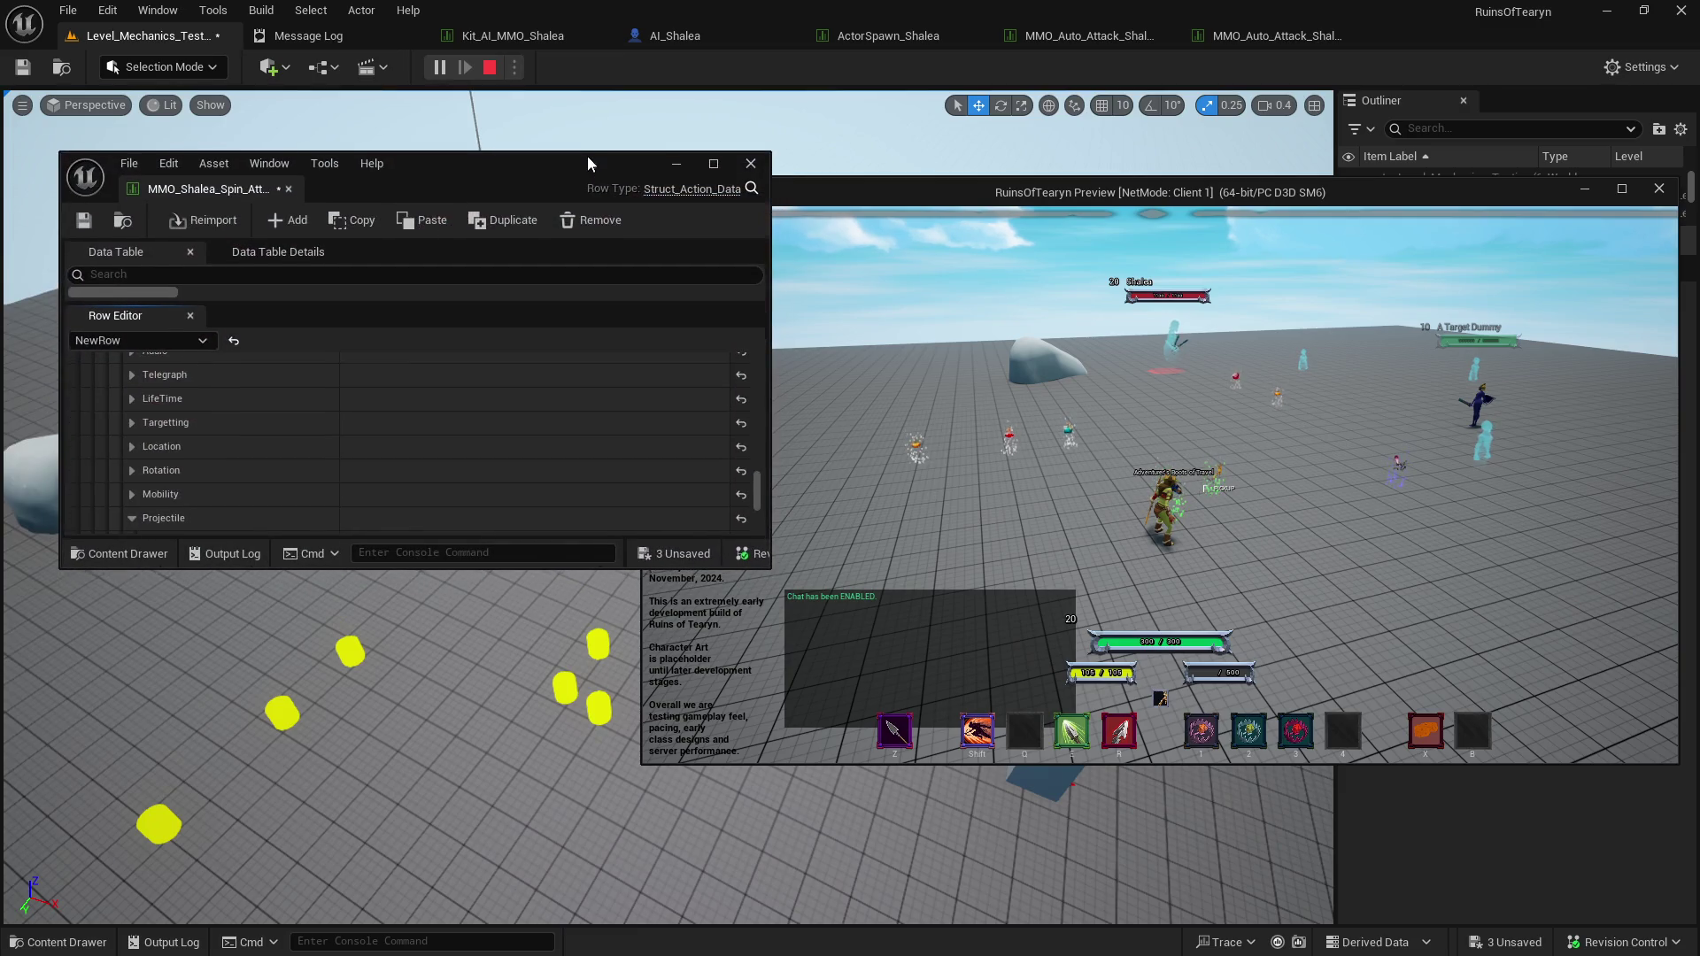
left_click_drag(557, 155, 529, 76)
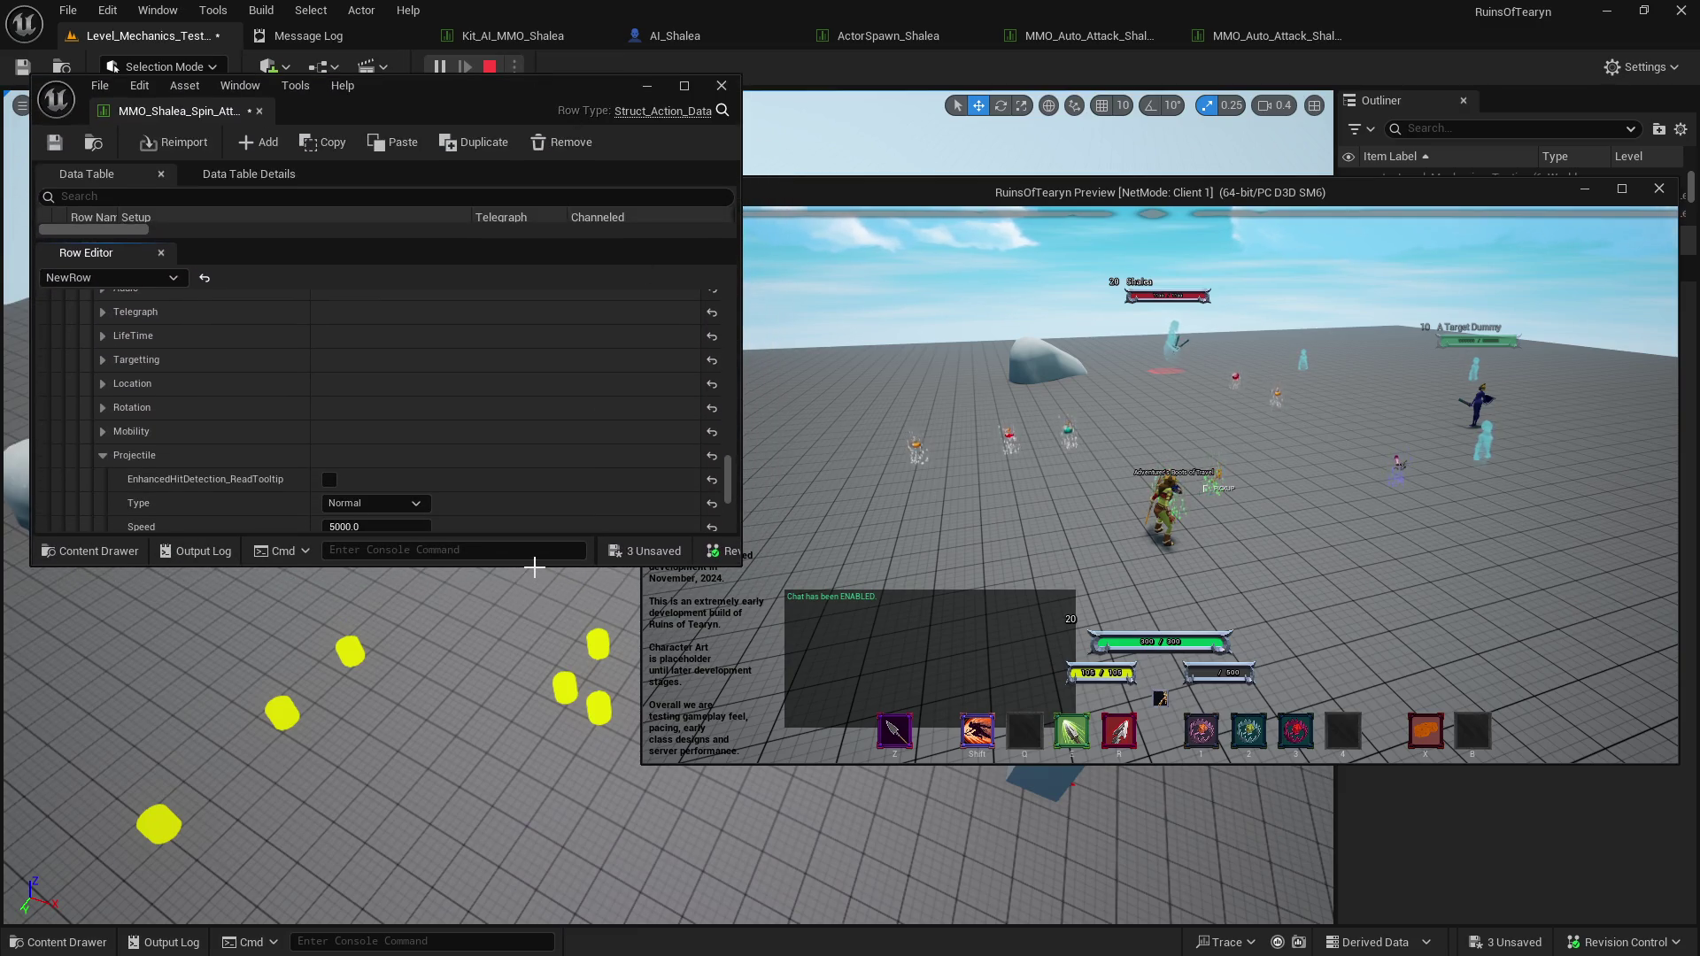
left_click_drag(535, 564, 545, 905)
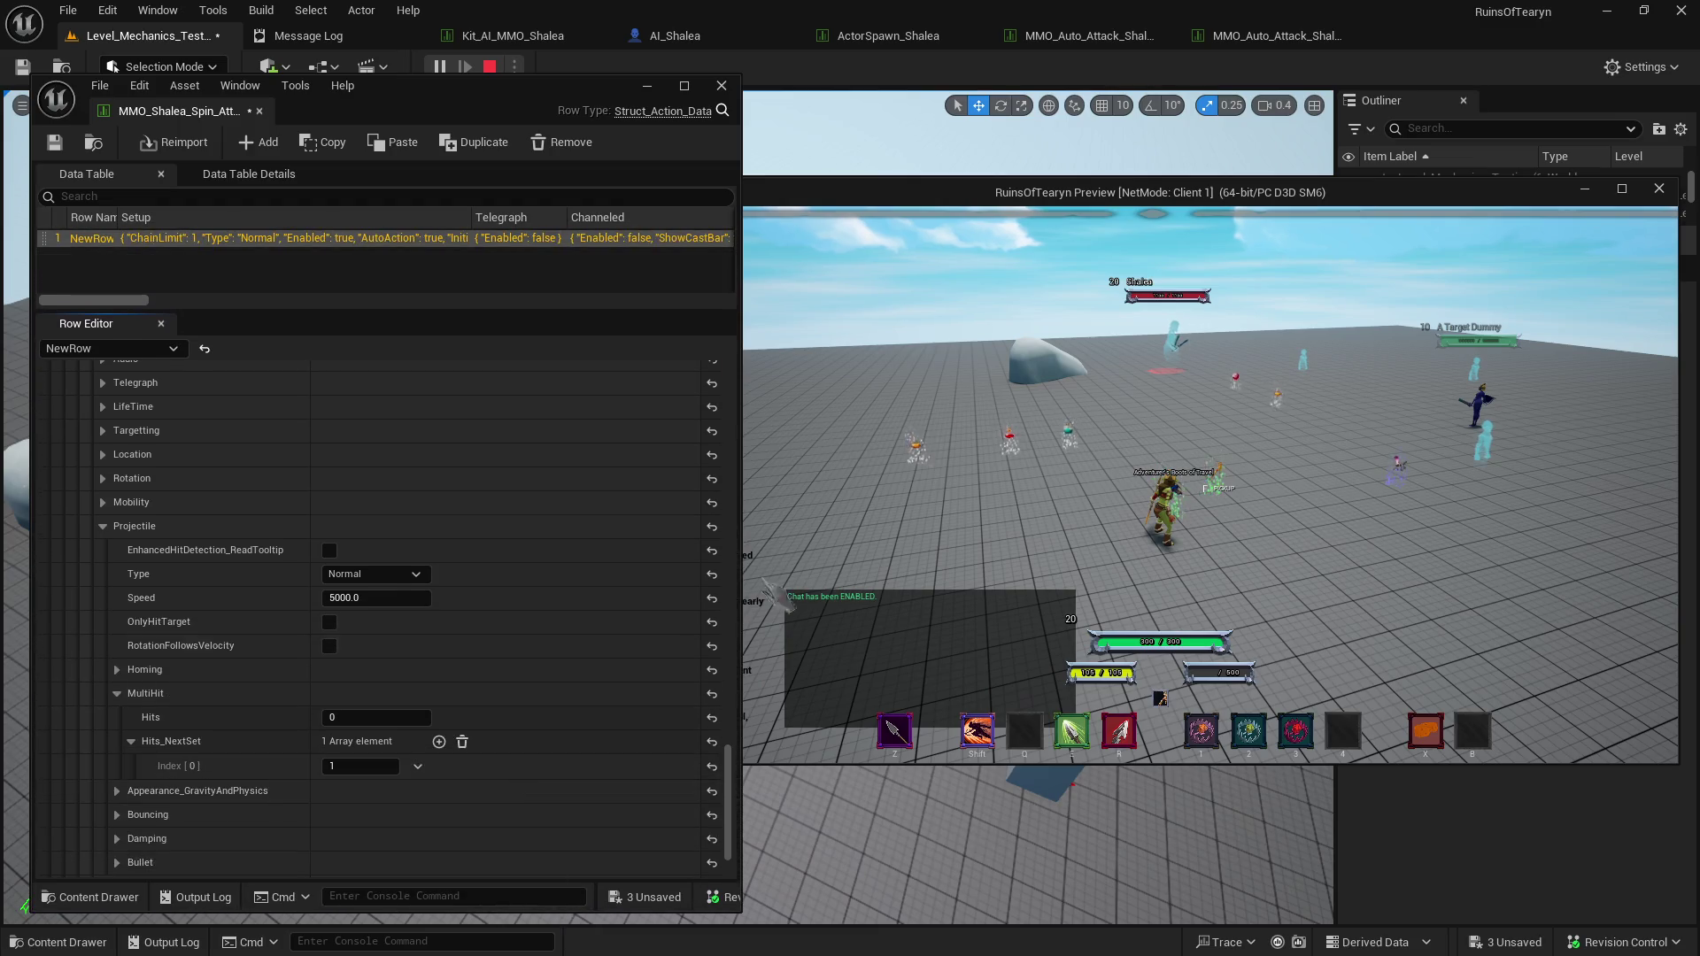
left_click_drag(741, 408, 620, 409)
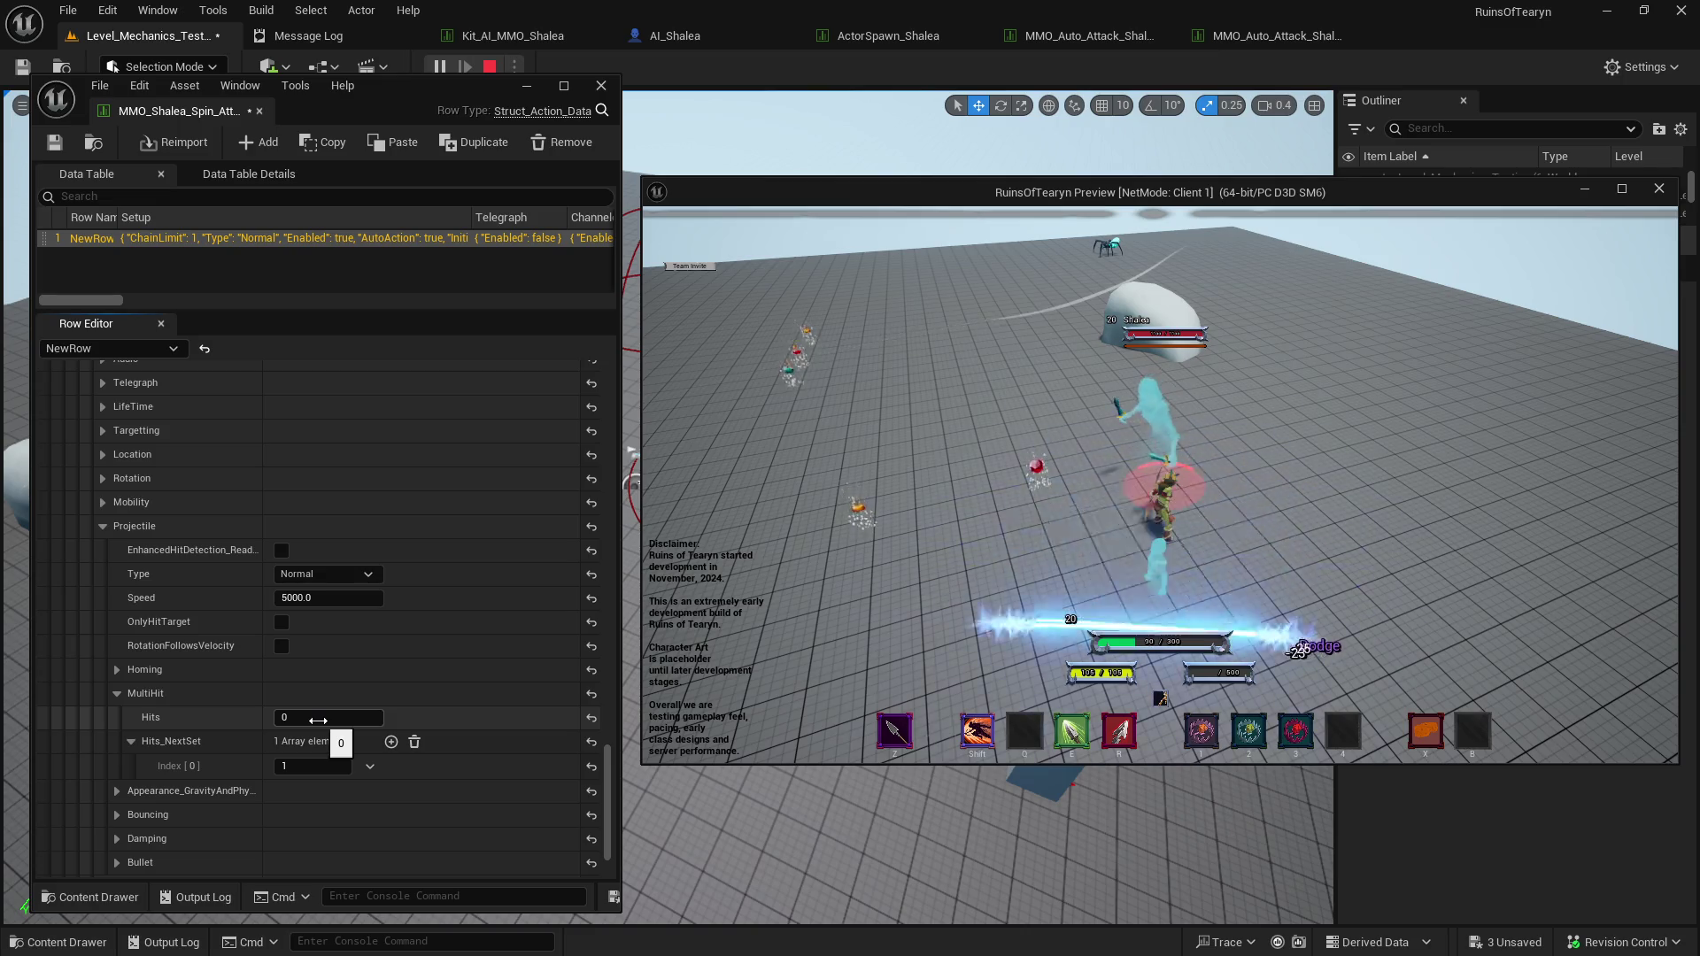
left_click(483, 68)
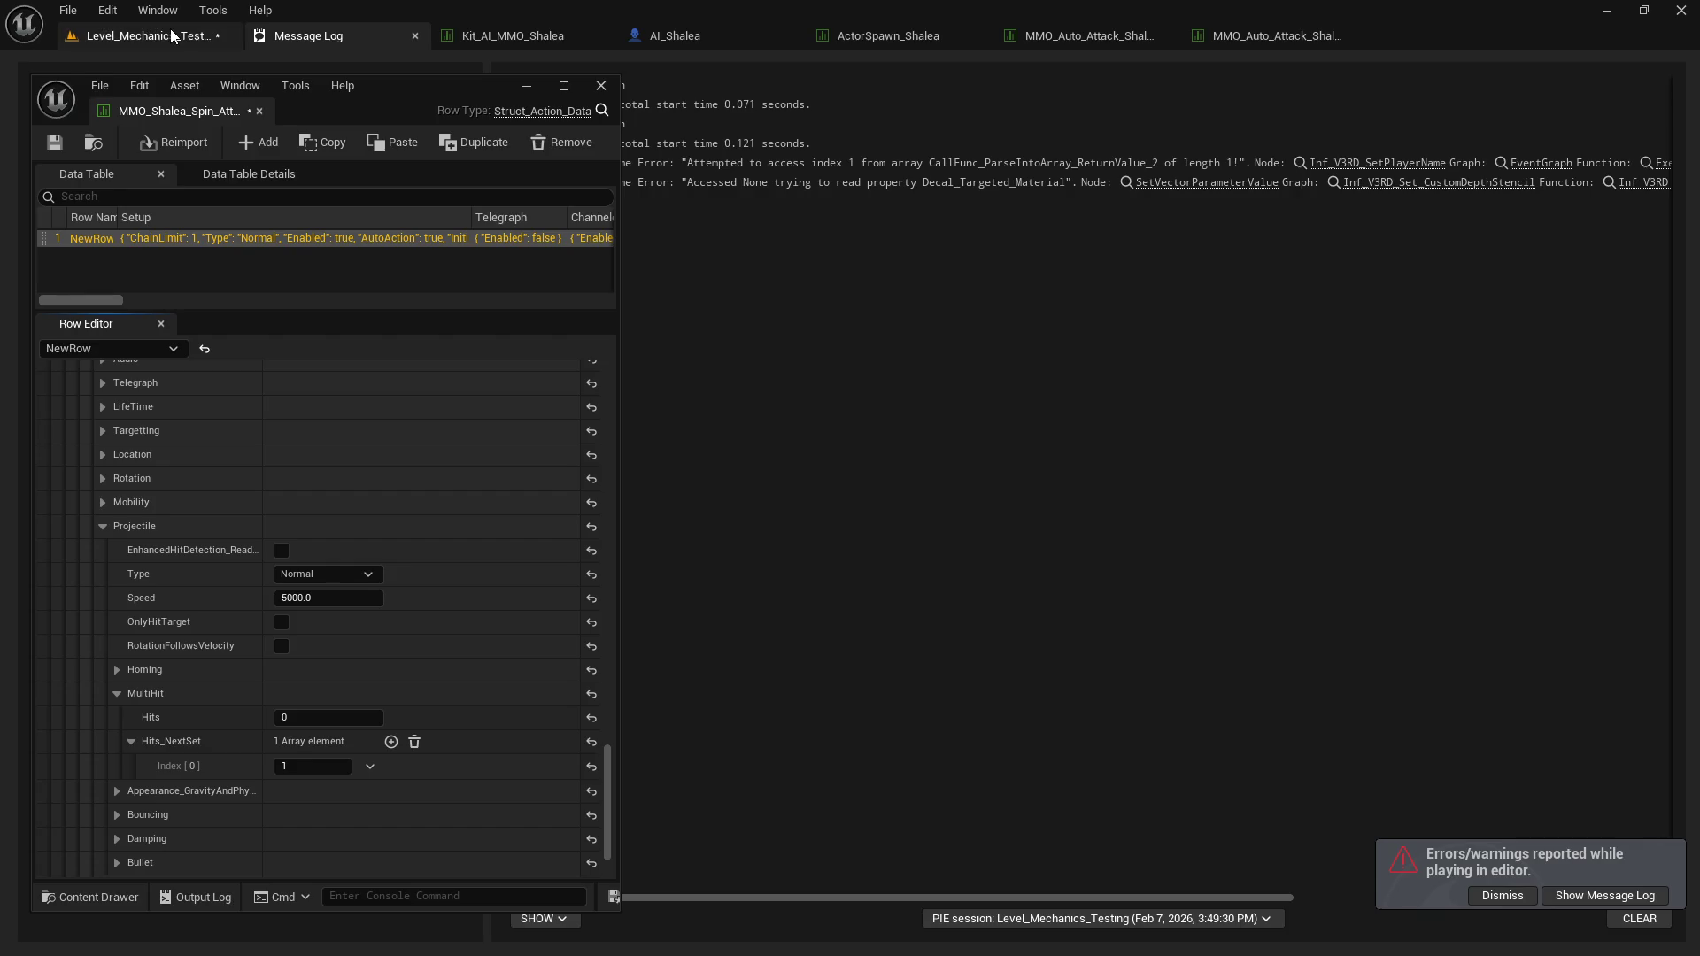
Relaunch play from the level tab and size the game window beside the data table.
left_click(238, 36)
left_click(434, 71)
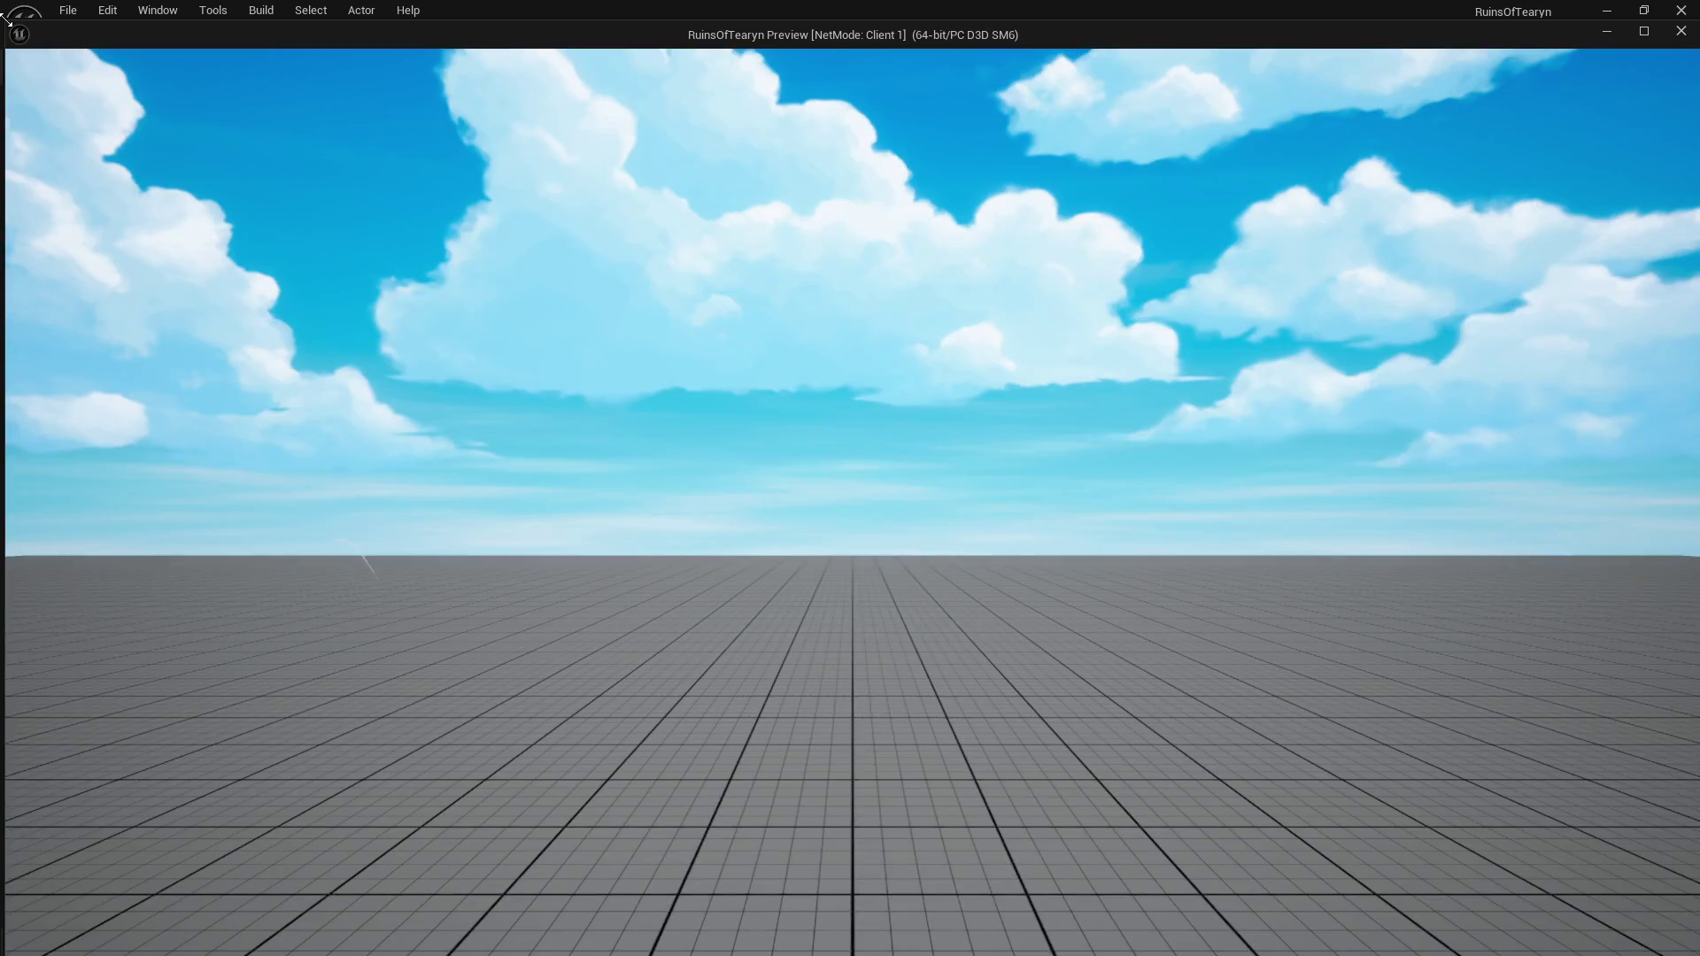
left_click_drag(5, 38, 751, 392)
mouse_move(896, 407)
left_mouse_down()
mouse_move(805, 232)
mouse_move(823, 245)
left_mouse_up()
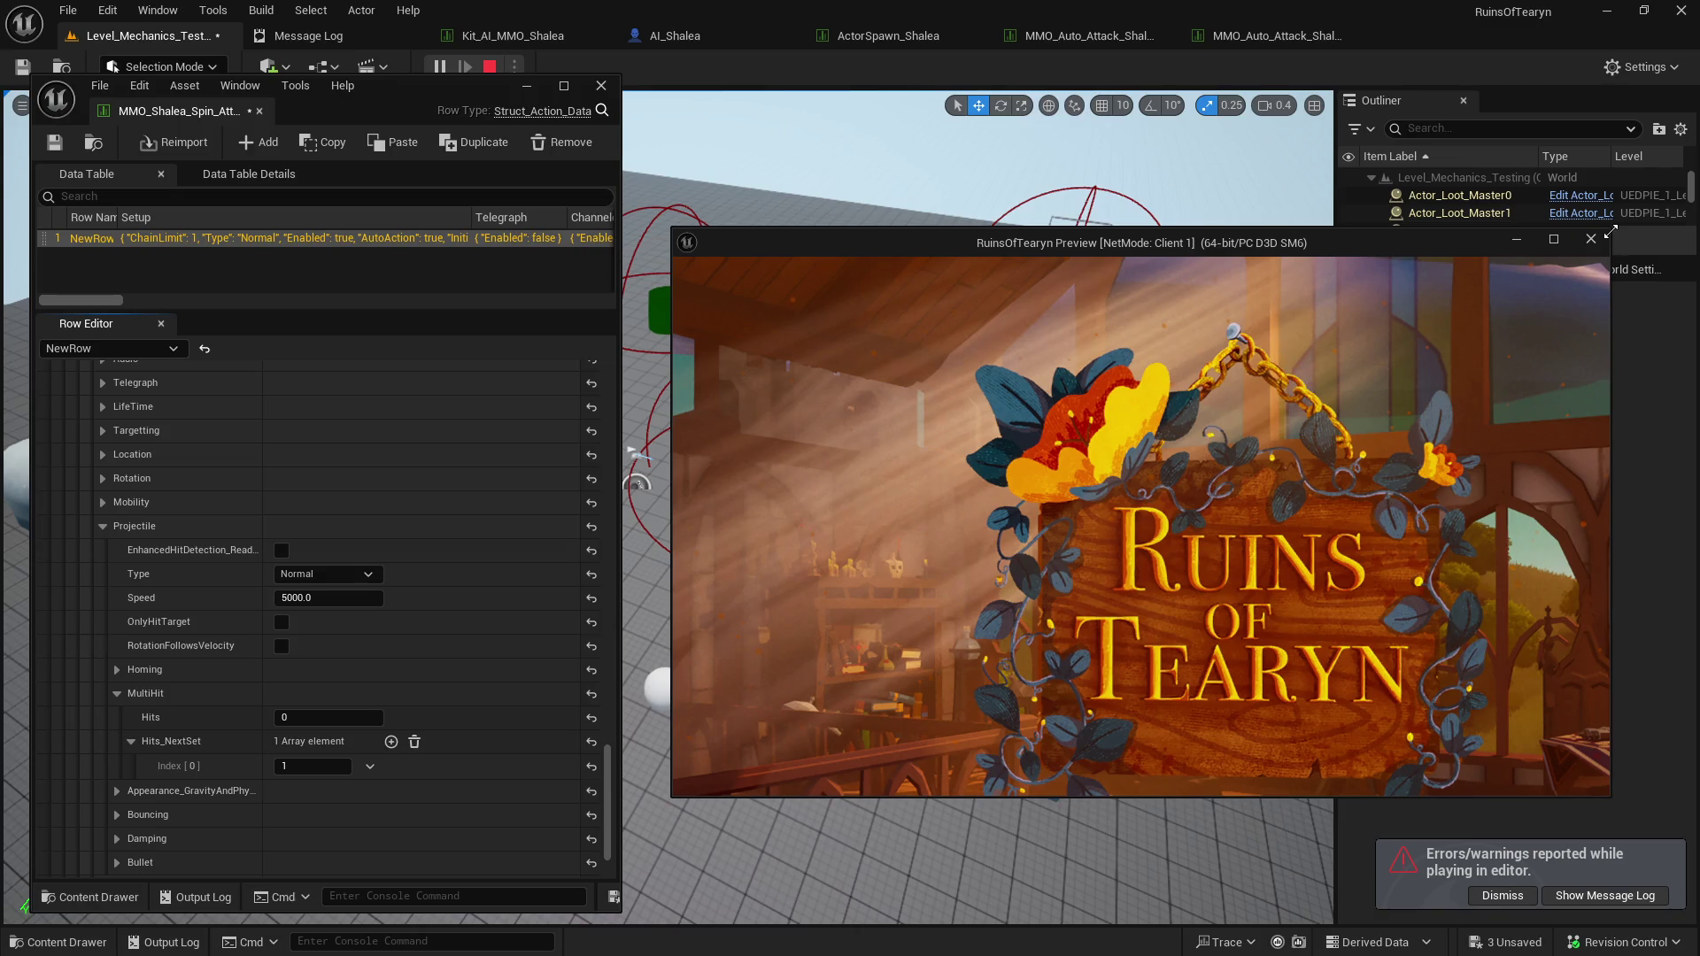
left_click_drag(1609, 231, 1669, 160)
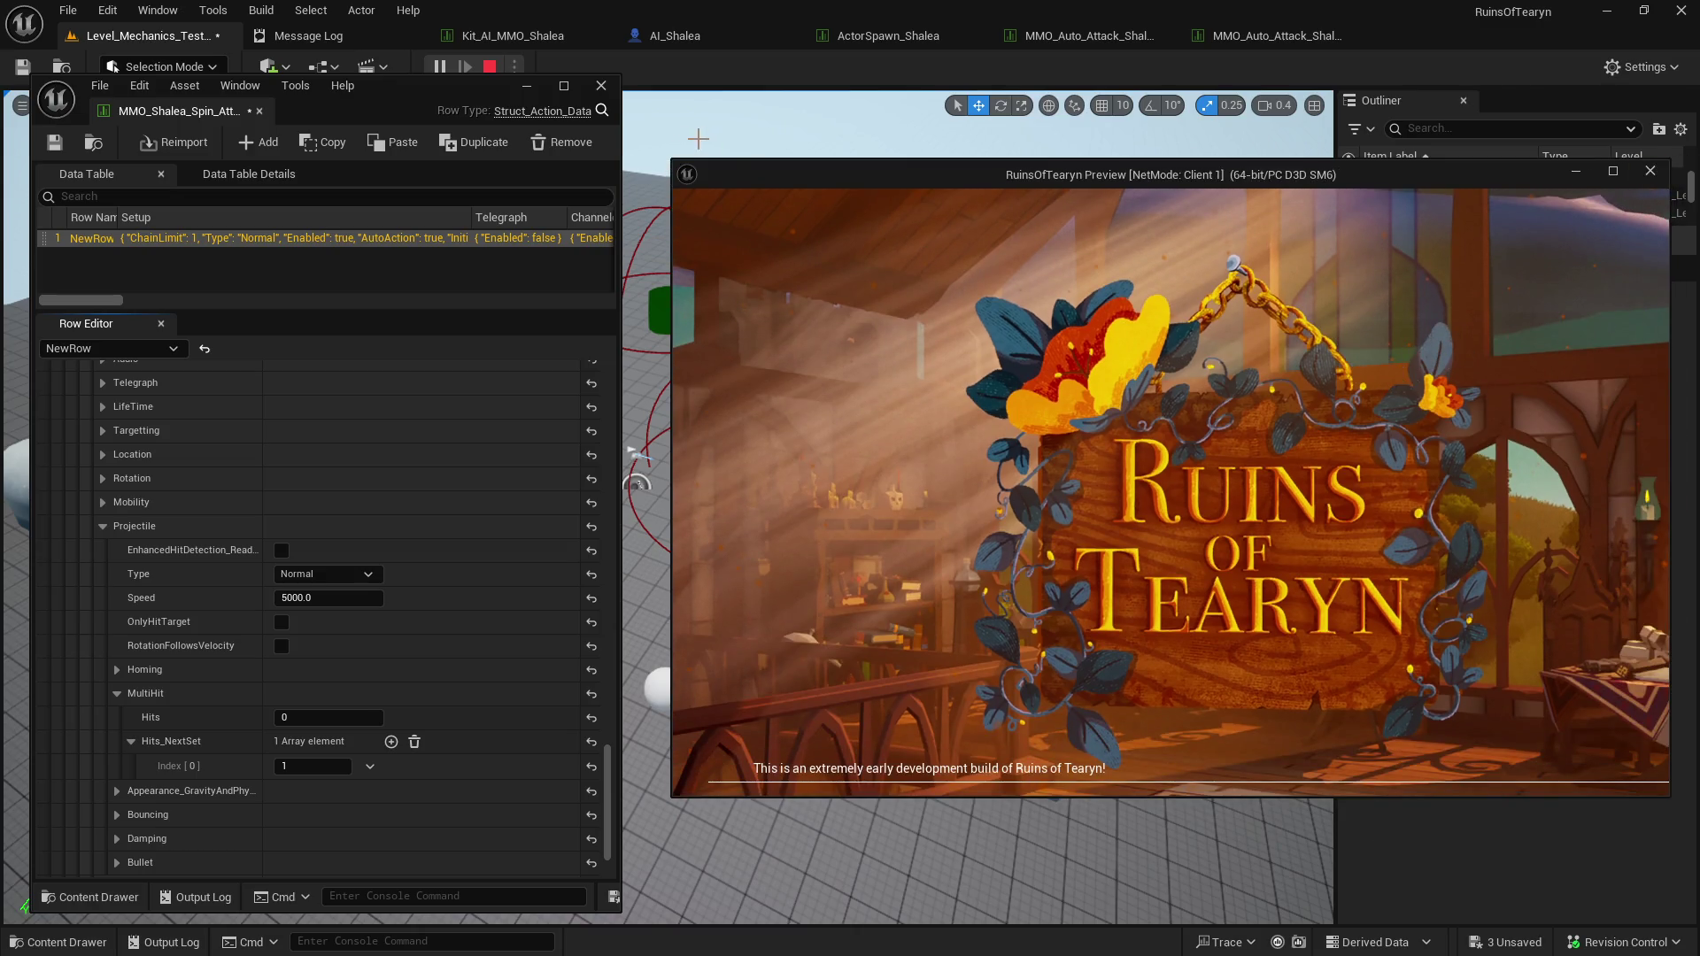
left_click_drag(666, 157, 642, 153)
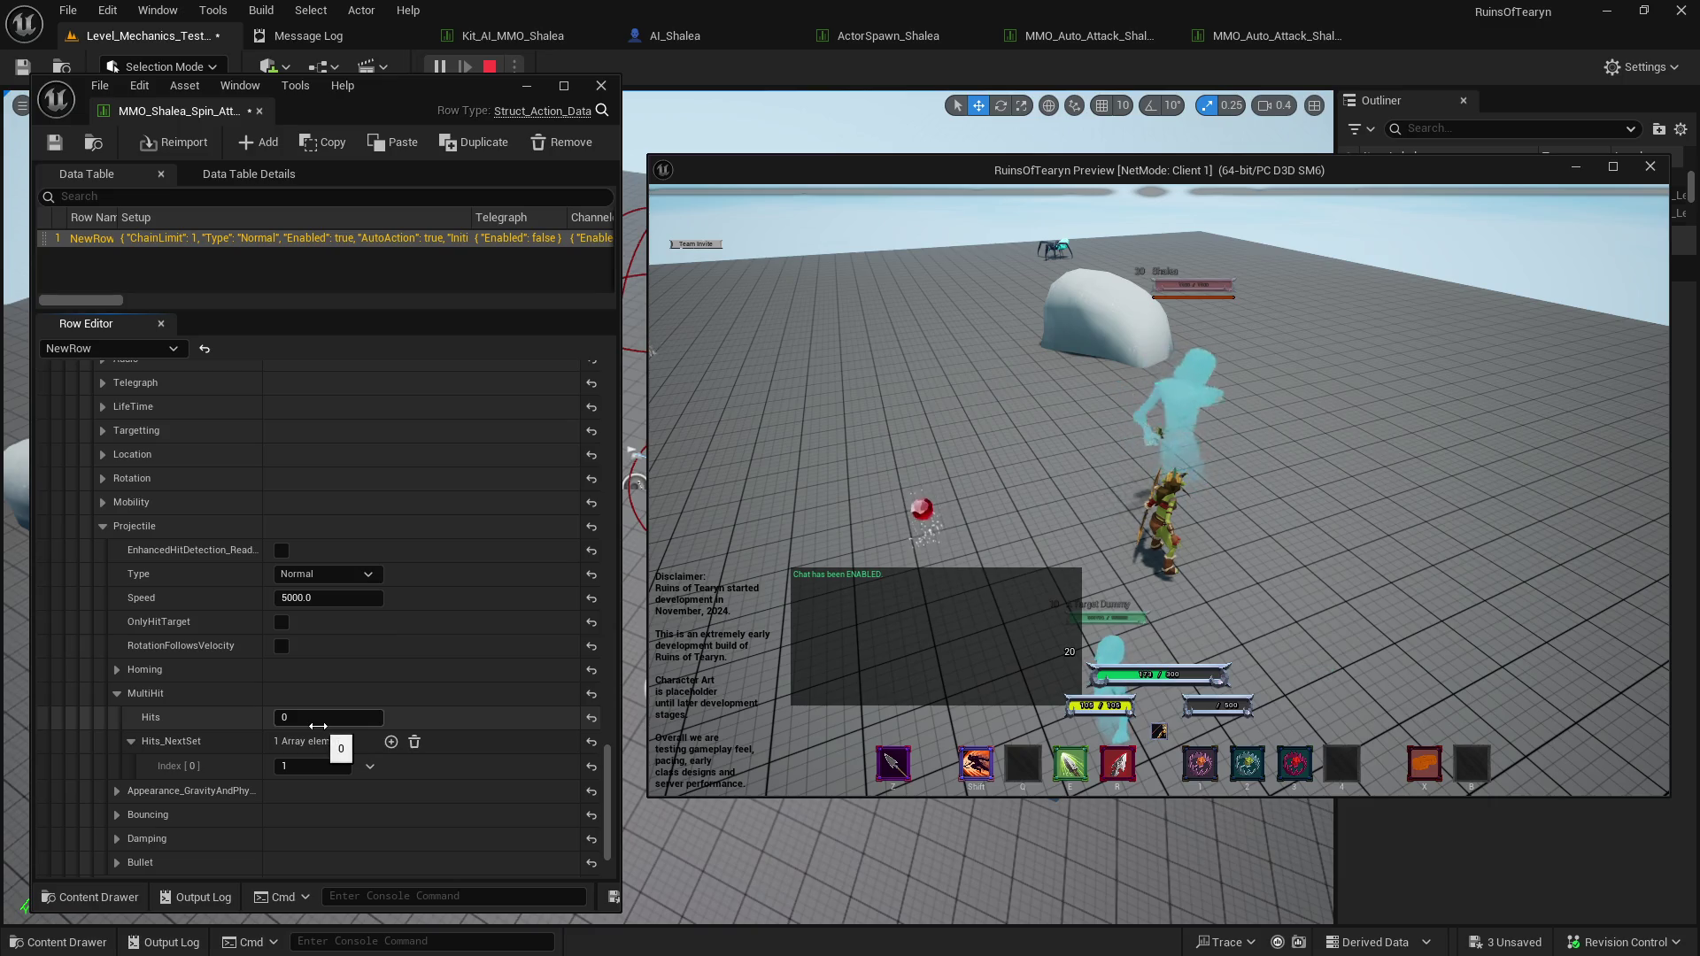
Set MultiHit Hits to 0 and give Hits_NextSet index [0] the value 1.
left_click(318, 725)
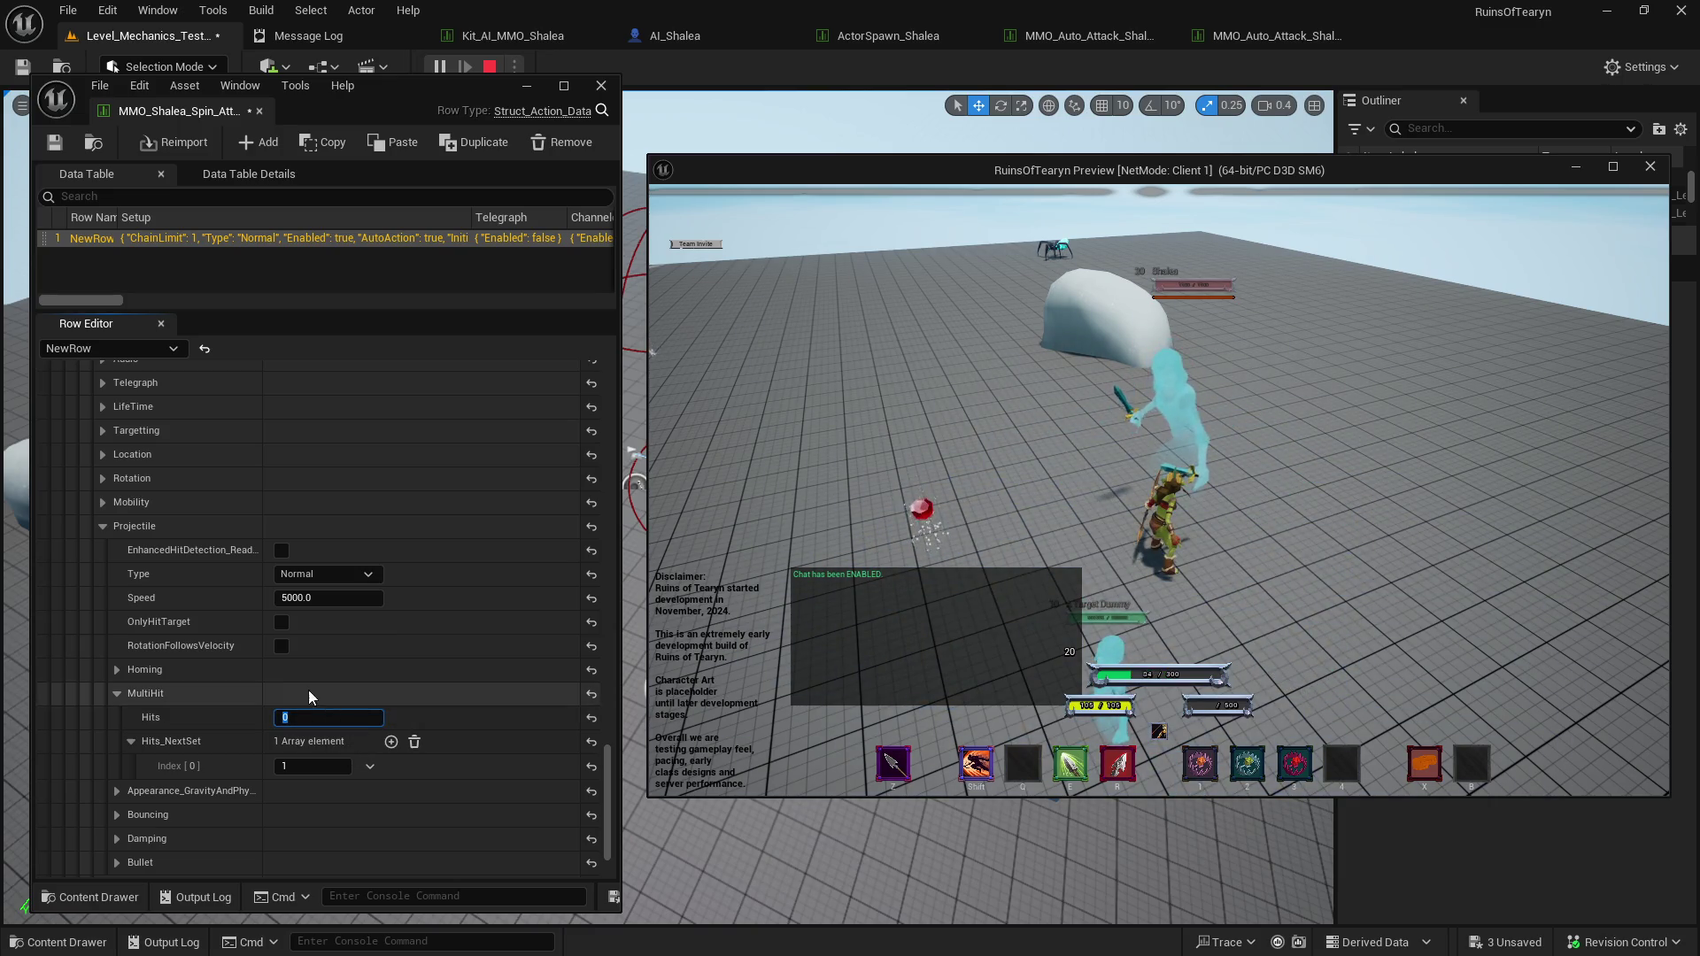
key("Return")
left_click(340, 582)
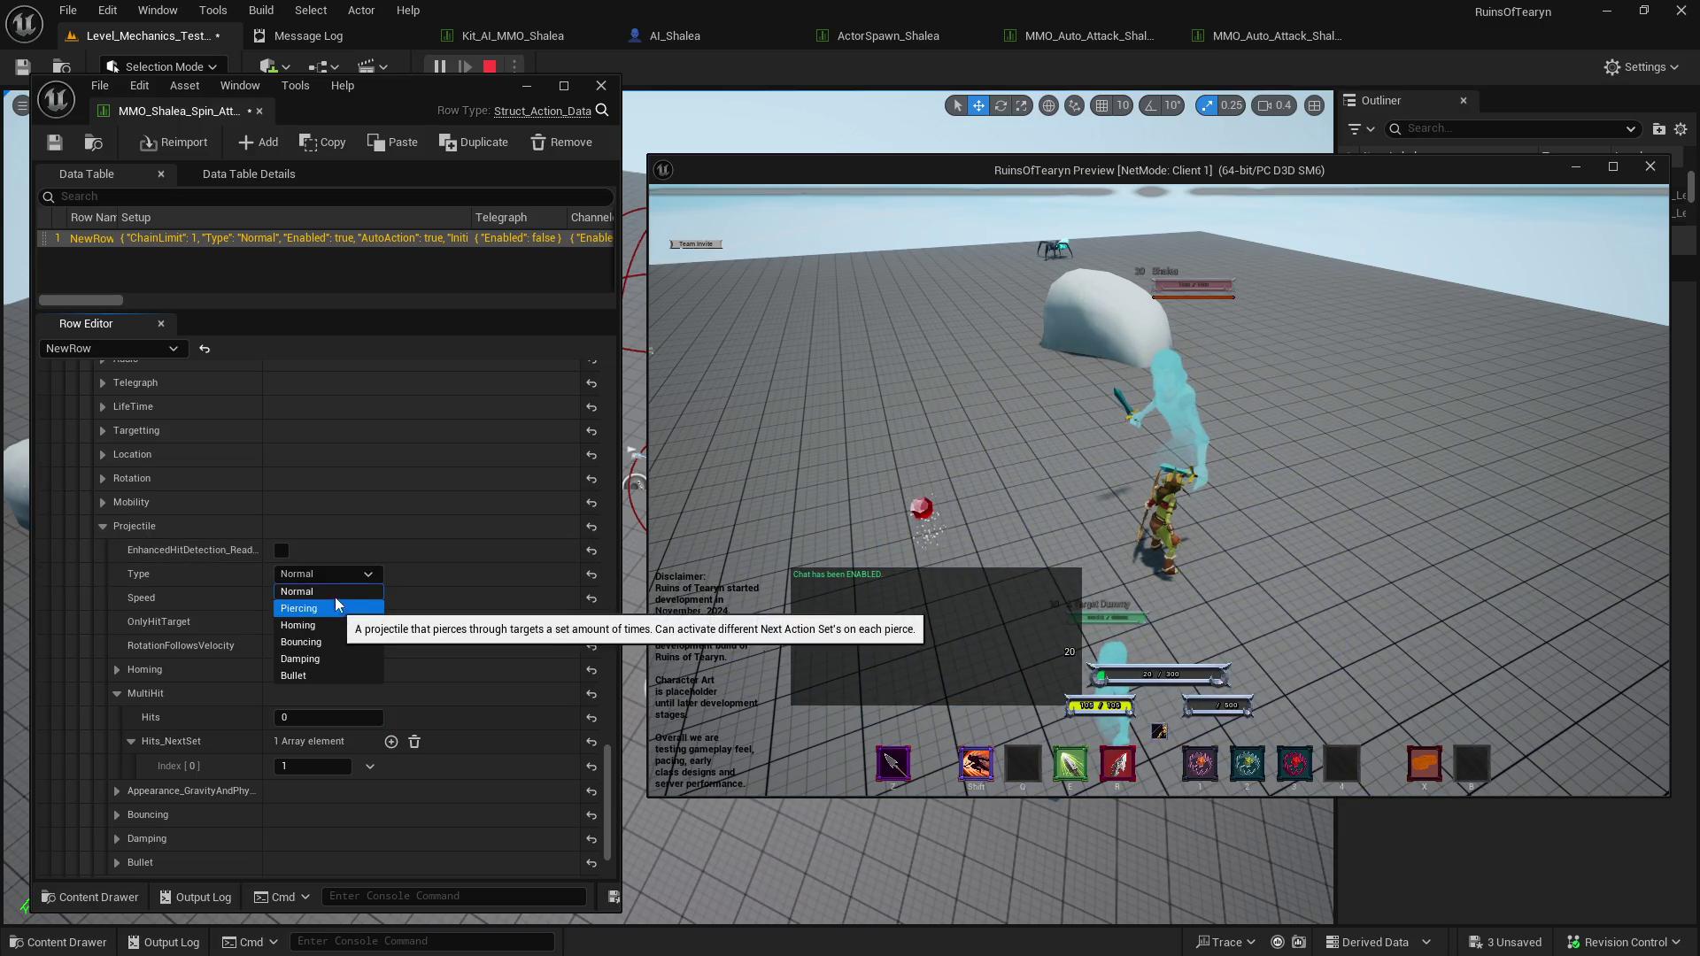
left_click(183, 581)
scroll(179, 593, "up", 10)
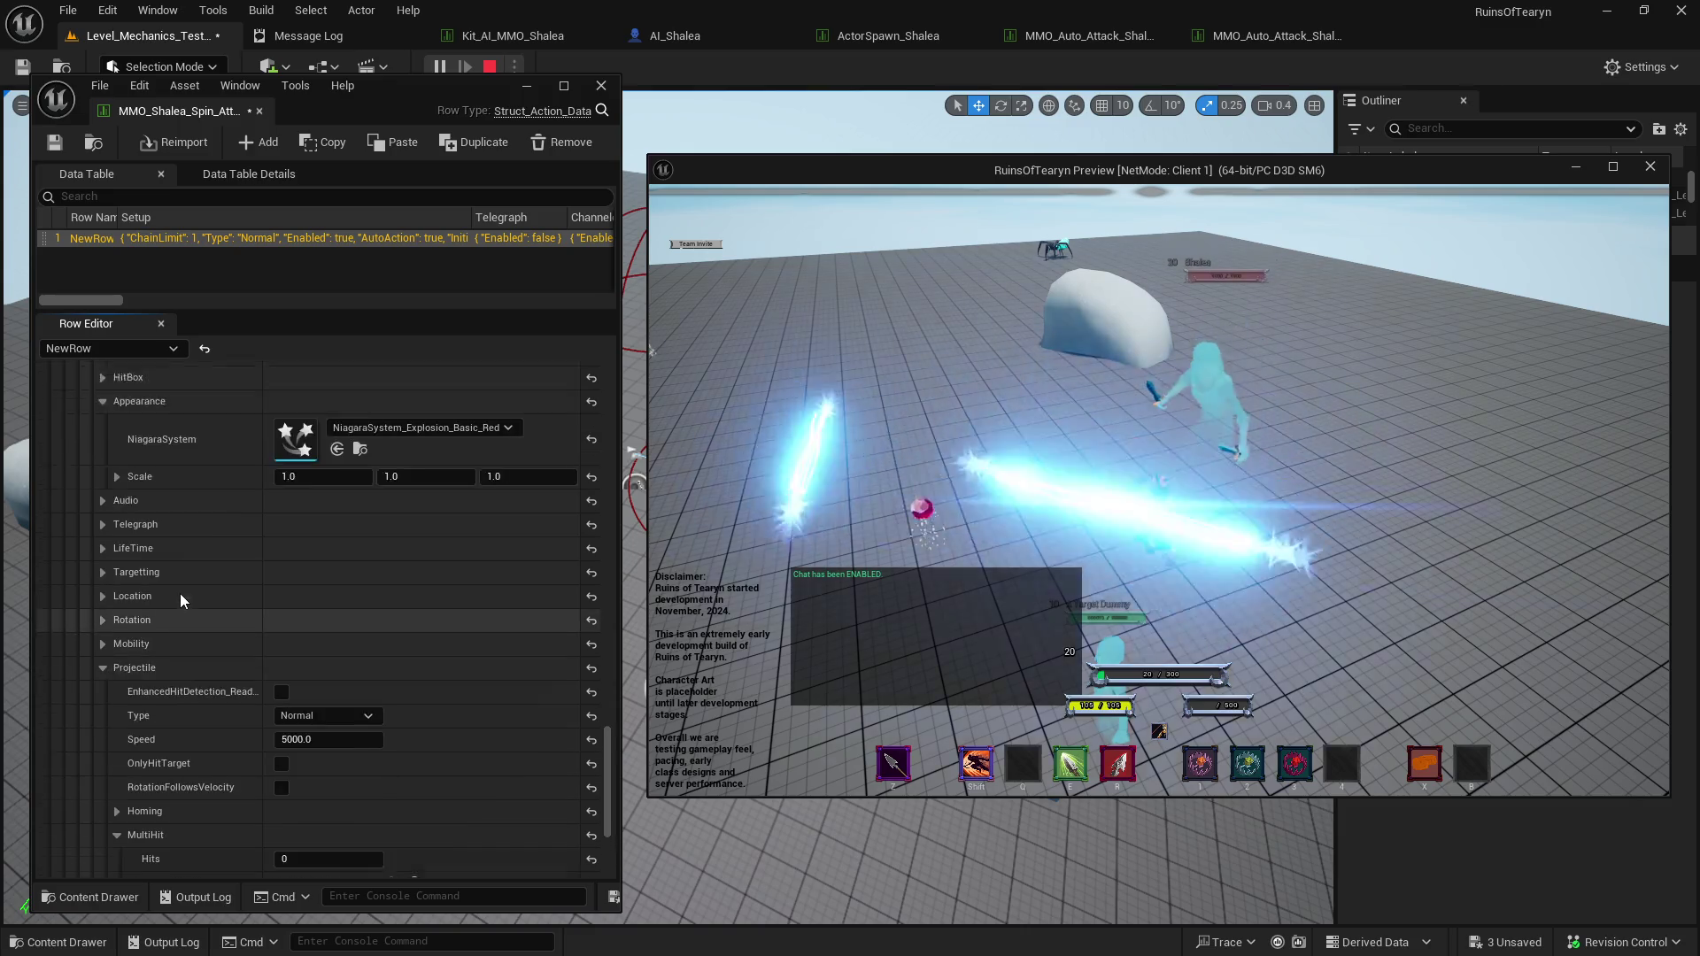
scroll(179, 594, "up", 5)
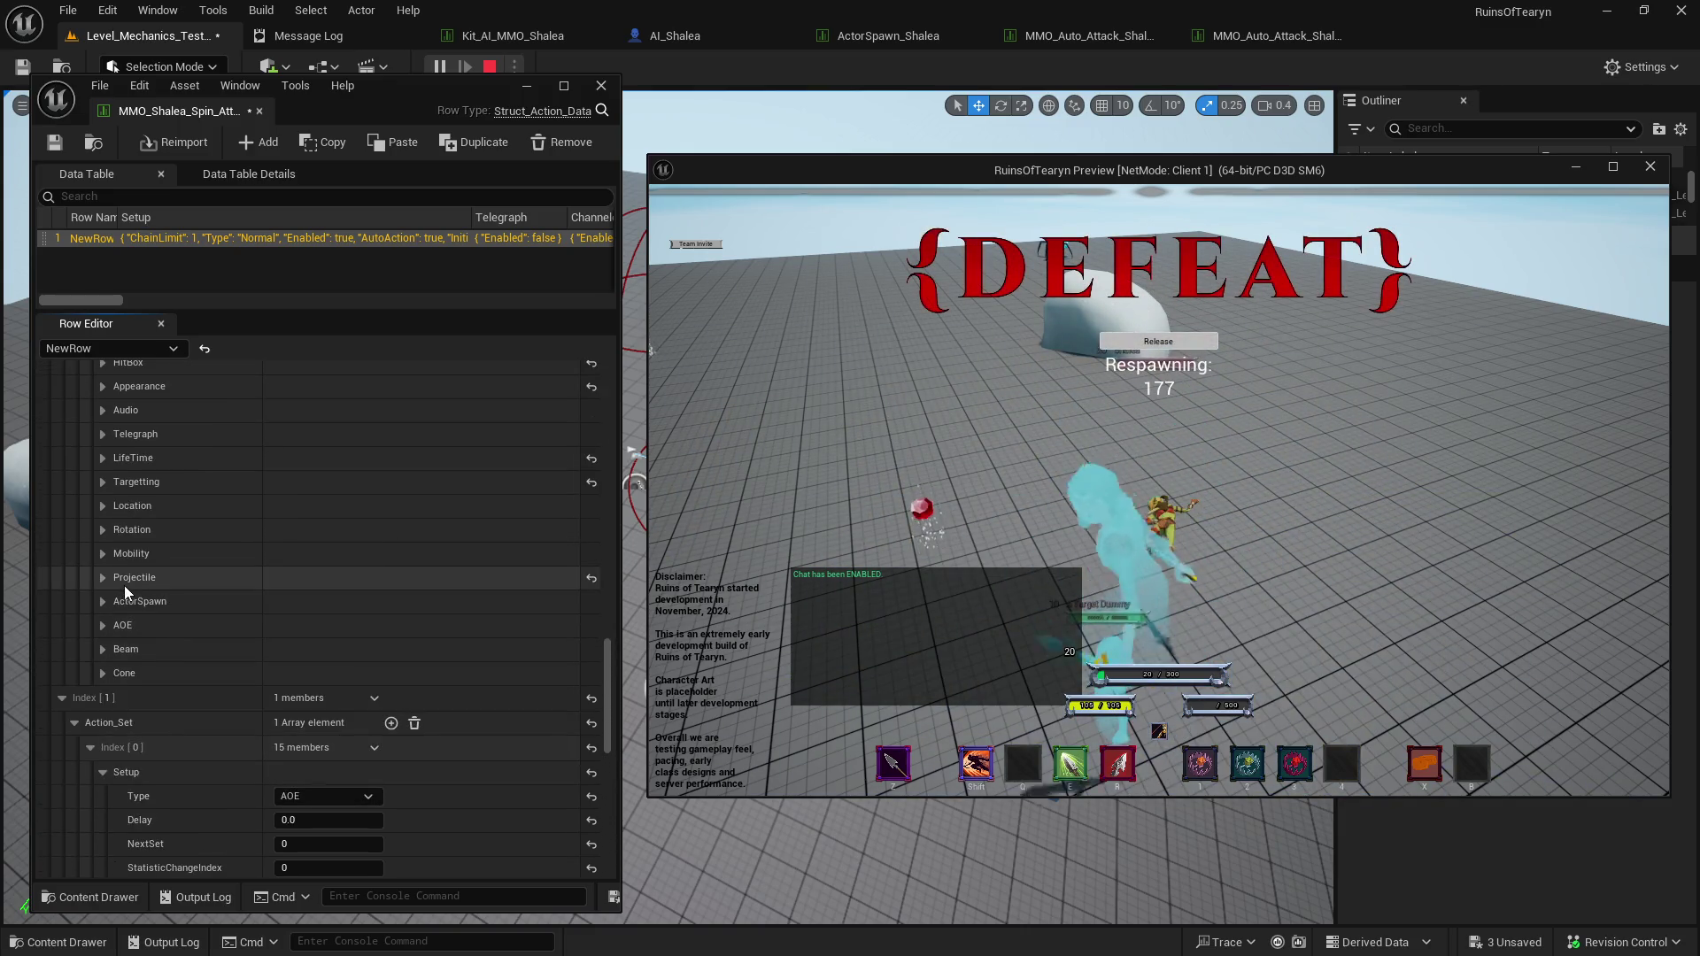
left_click(108, 629)
scroll(140, 676, "down", 3)
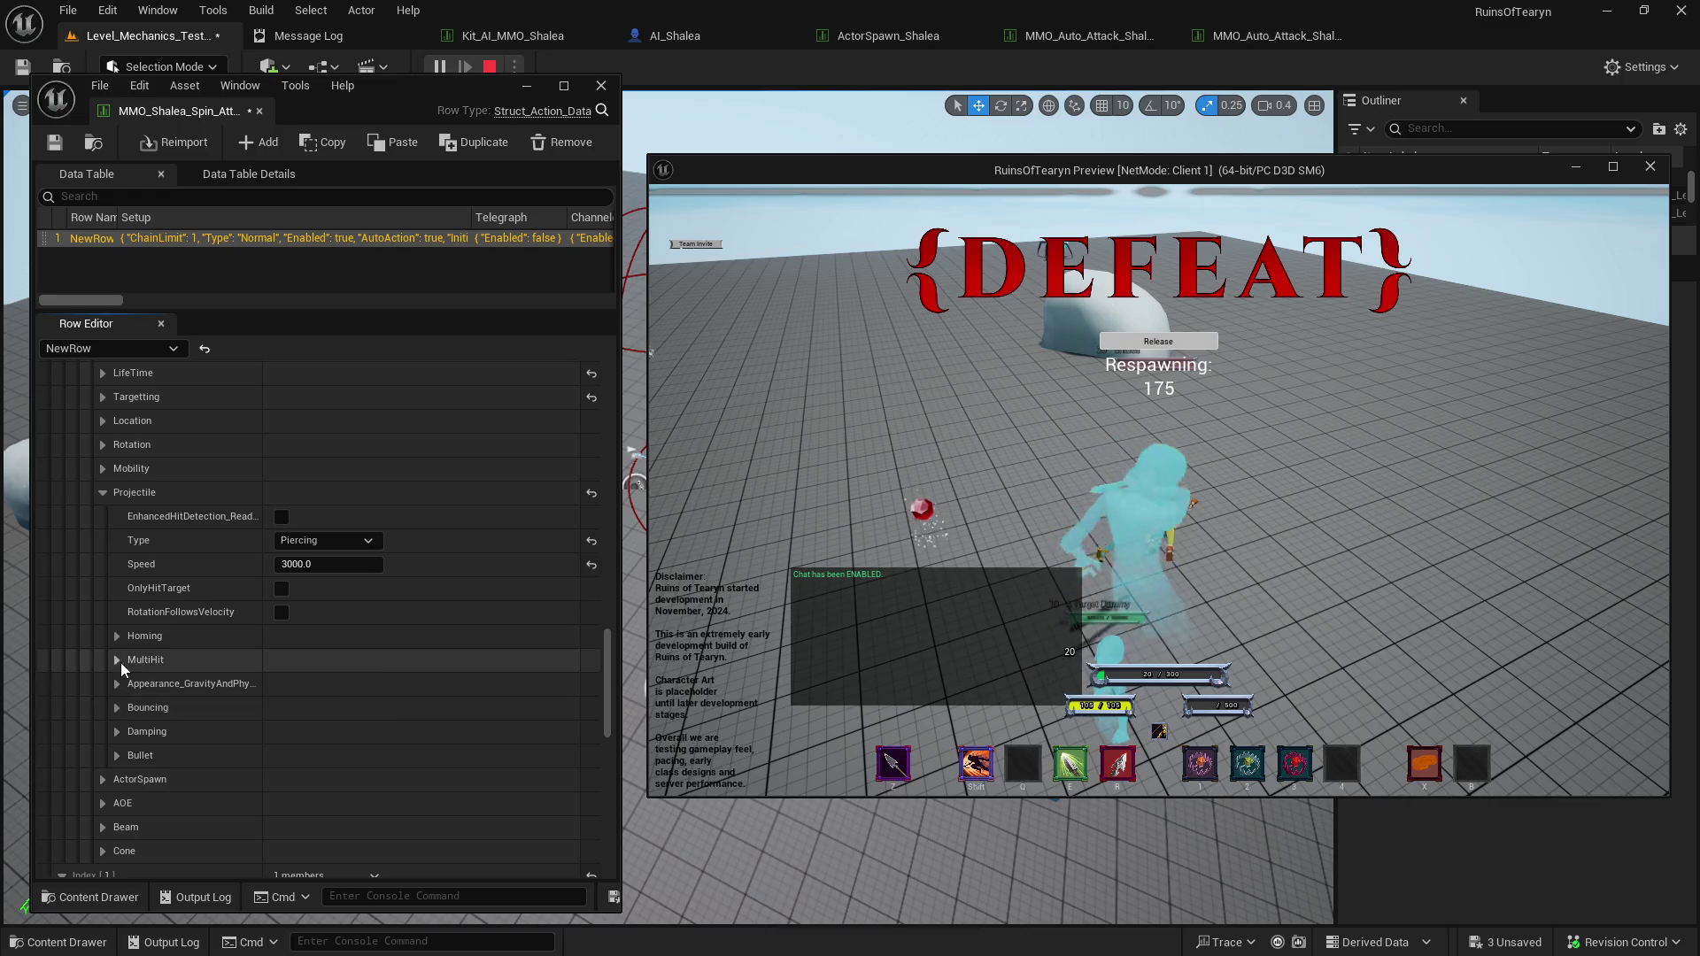
left_click(118, 659)
left_click(131, 708)
left_click(346, 734)
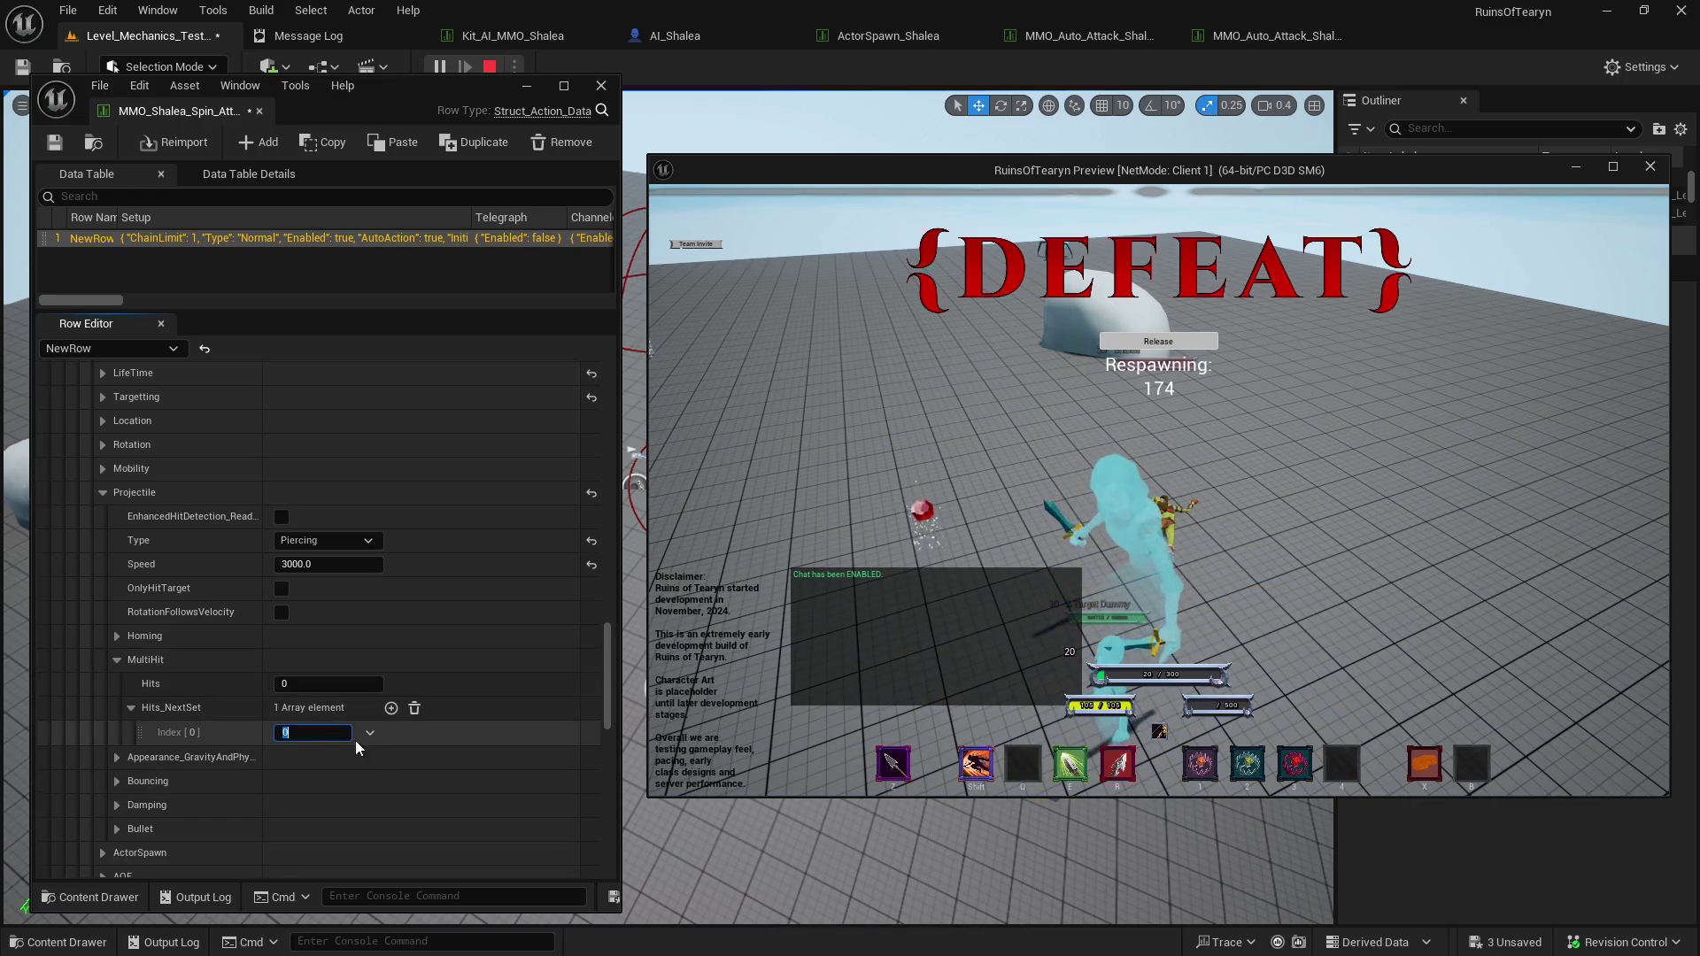
Respawn the character and run it toward the target dummies.
left_click(1197, 343)
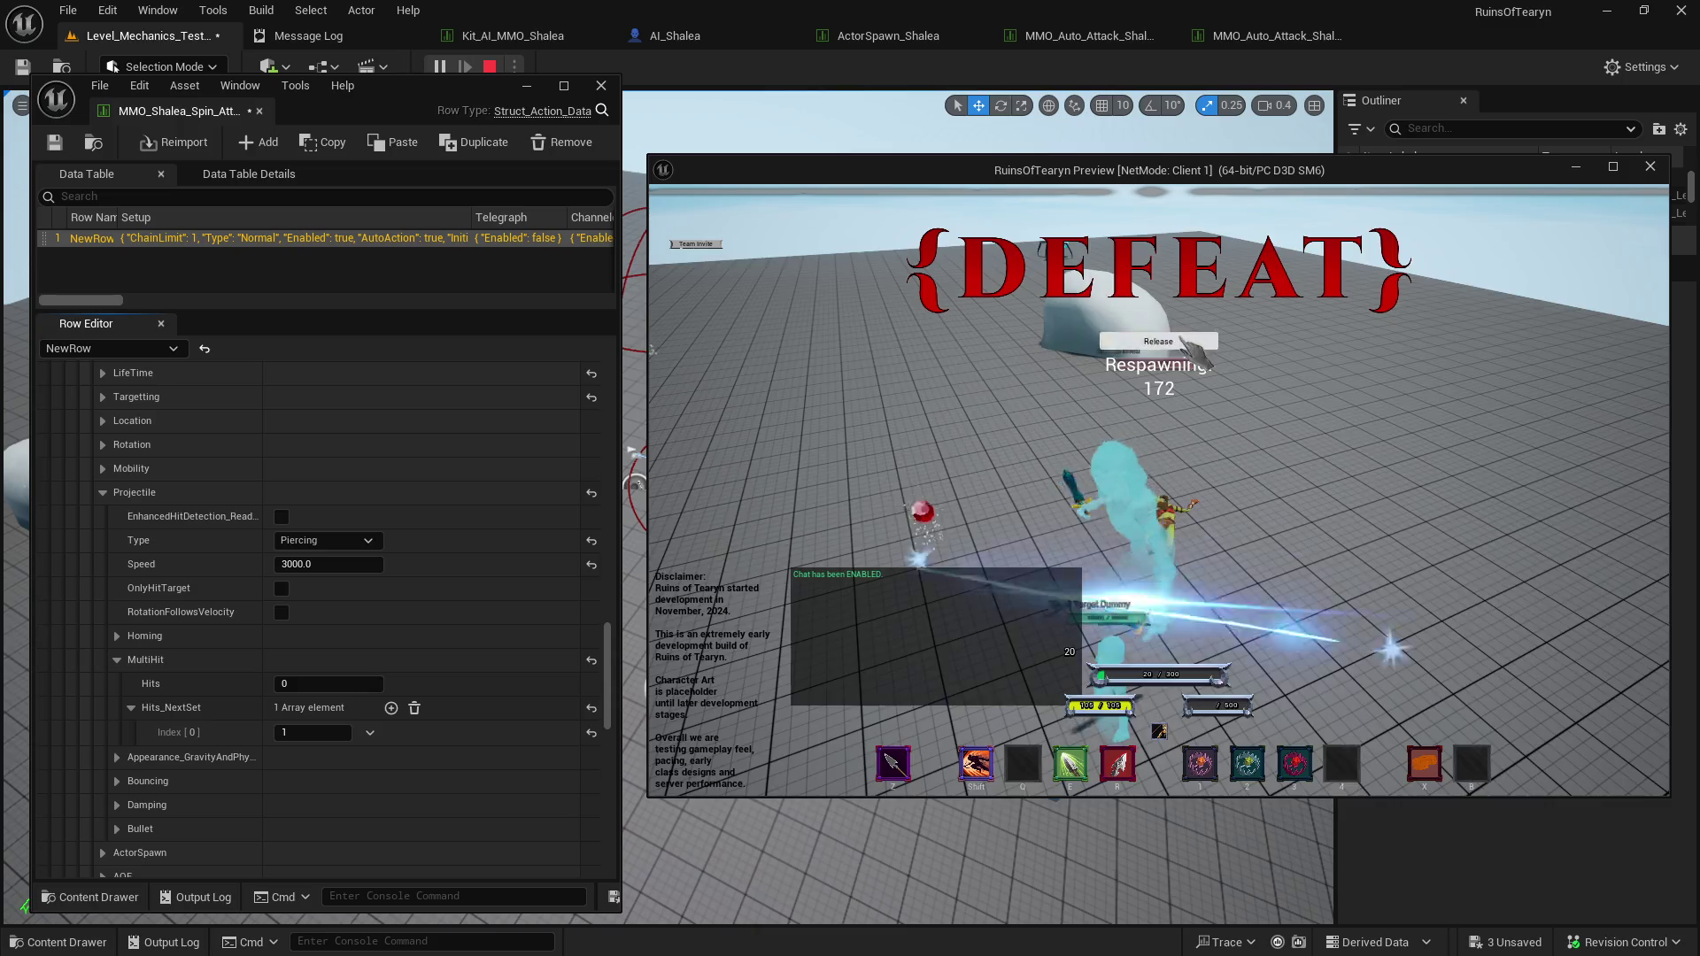
key("4")
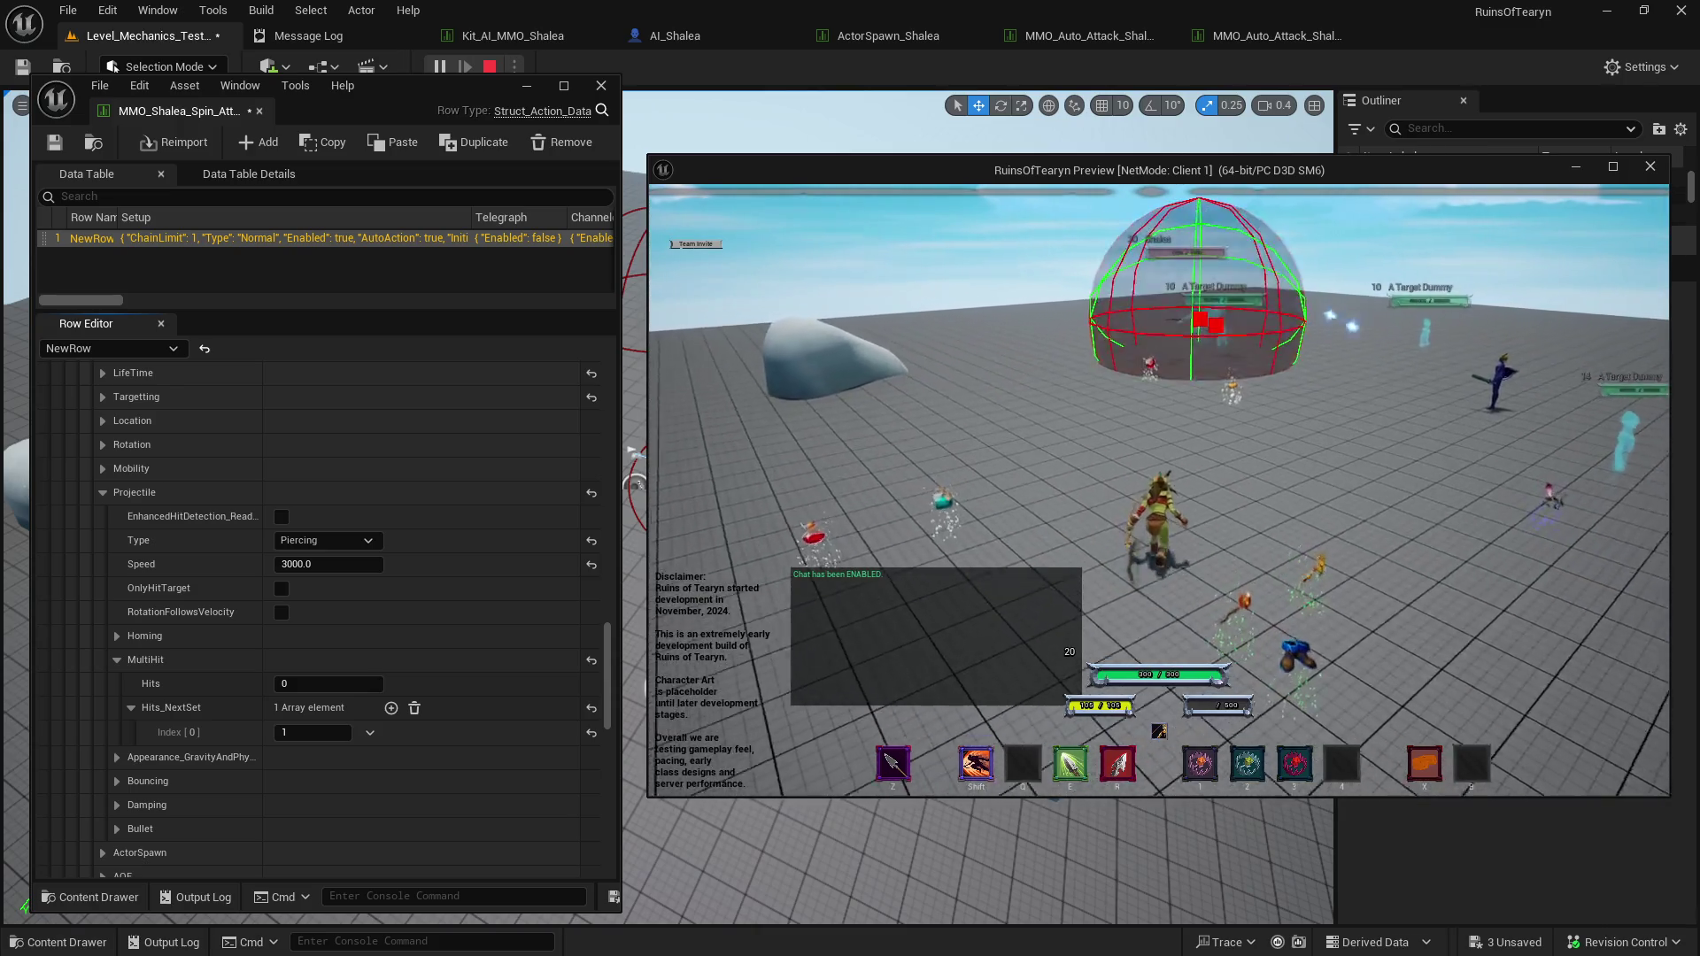
key("w")
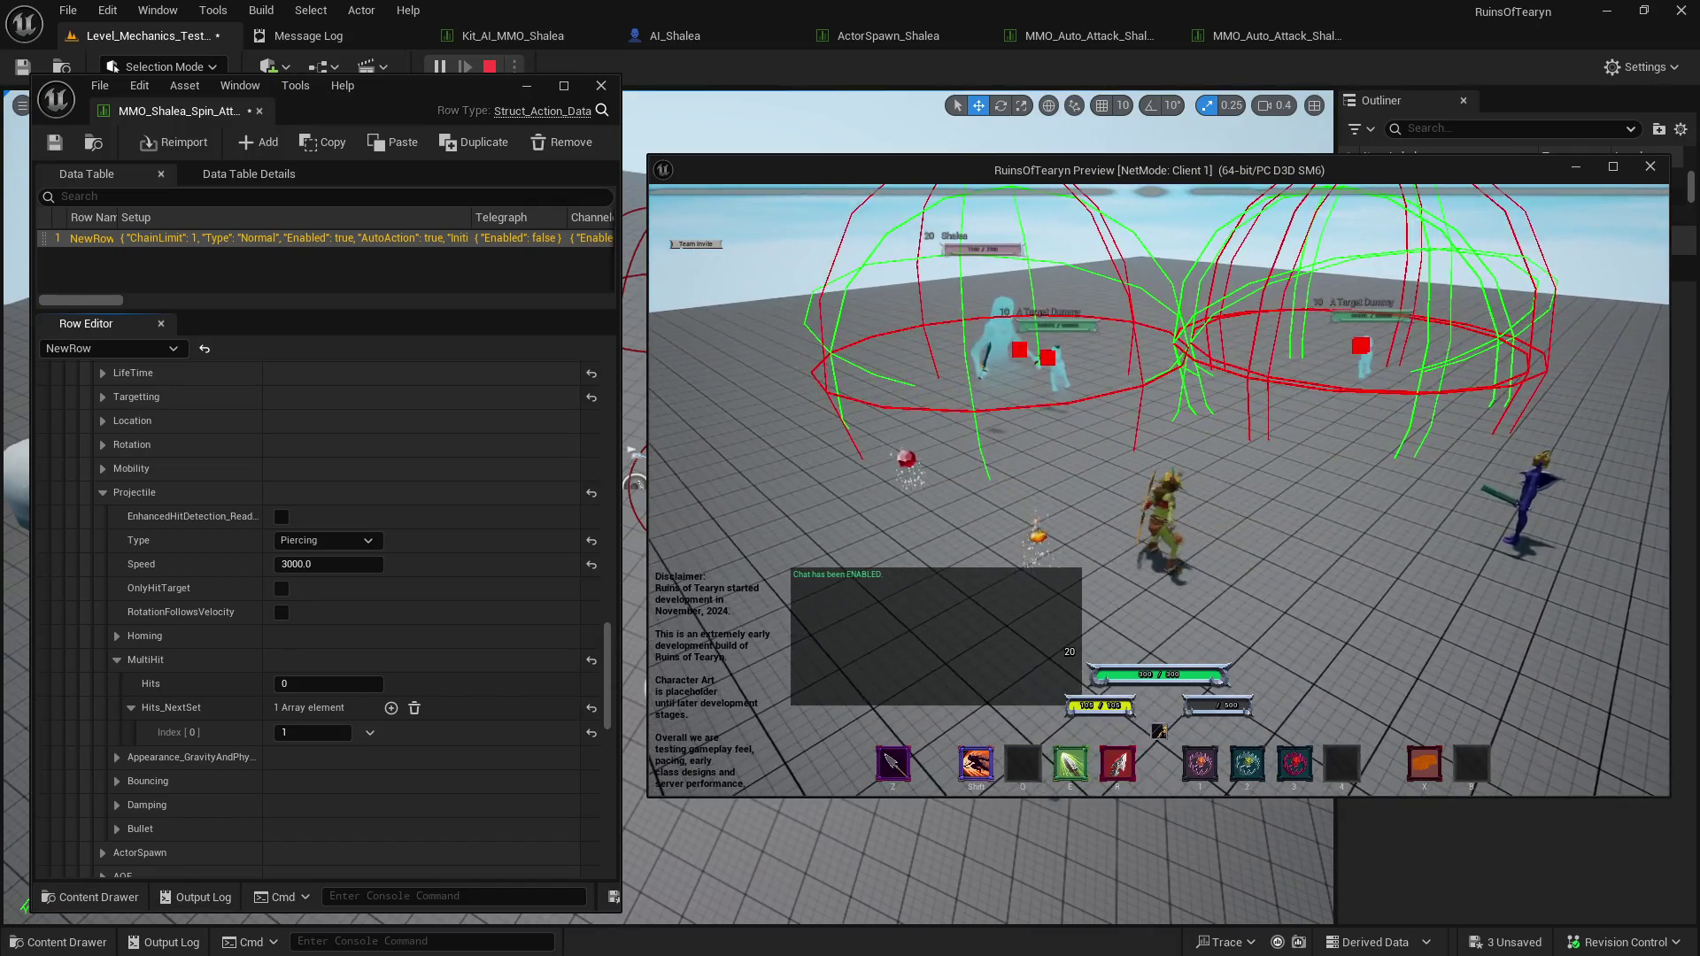
Undo the Piercing projectile type and 3000 speed edits, restoring Normal at 5000.
scroll(262, 591, "up", 2)
key("ctrl+z")
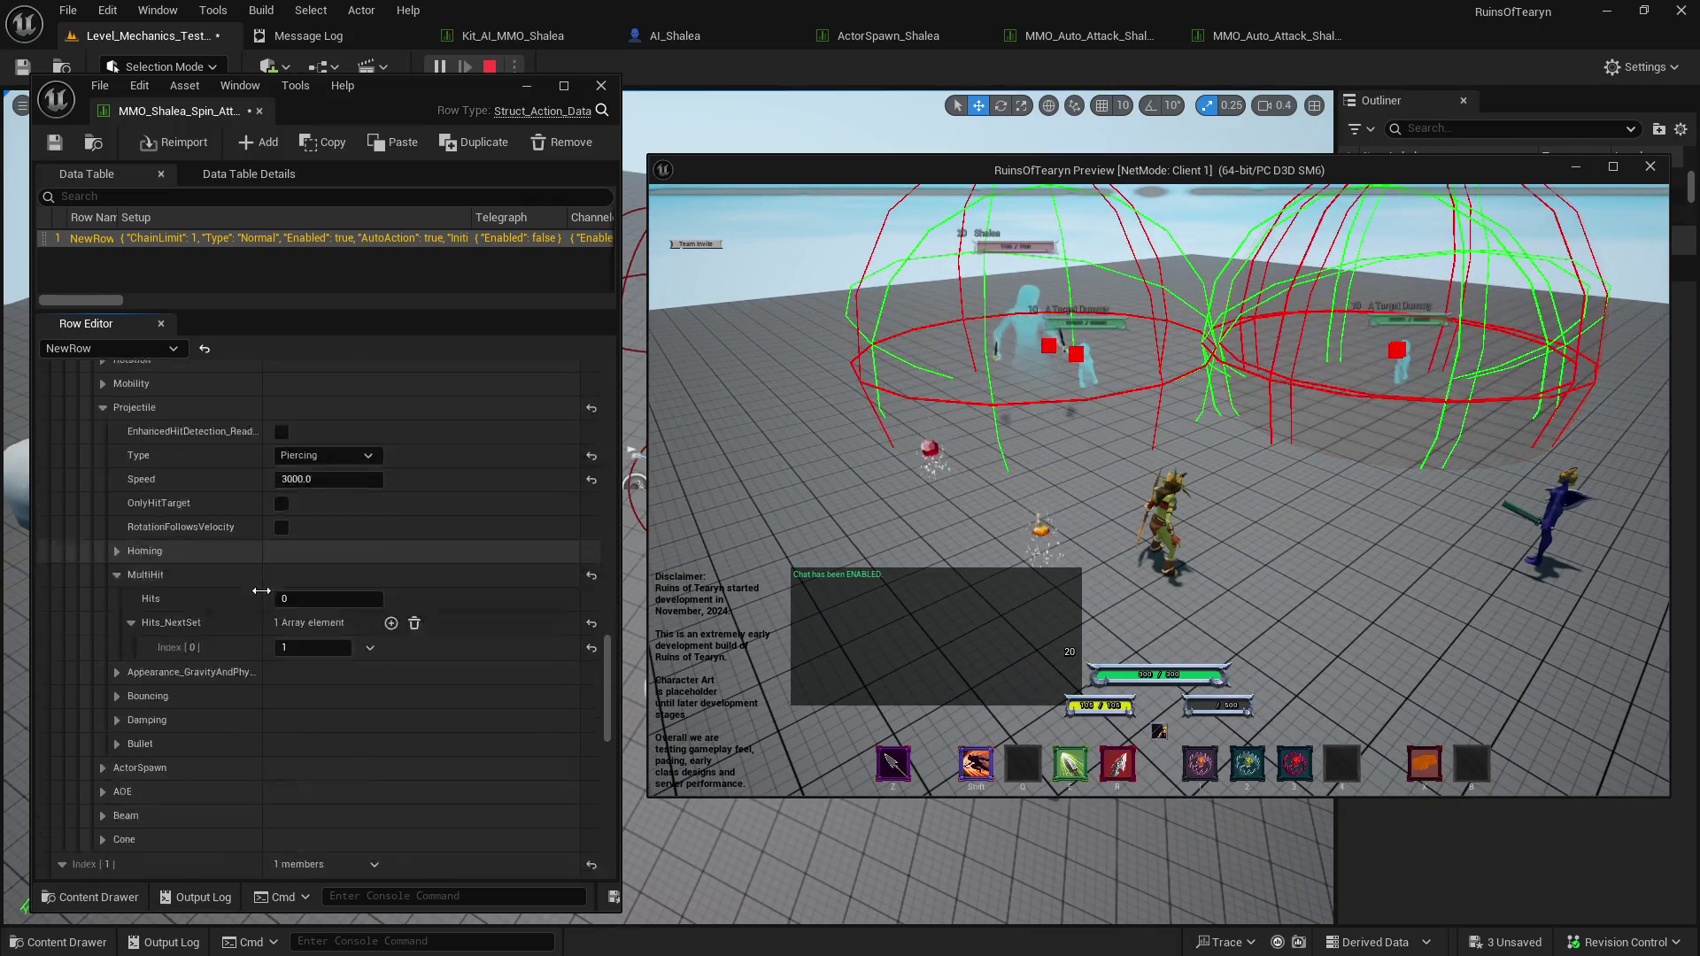
scroll(172, 675, "up", 5)
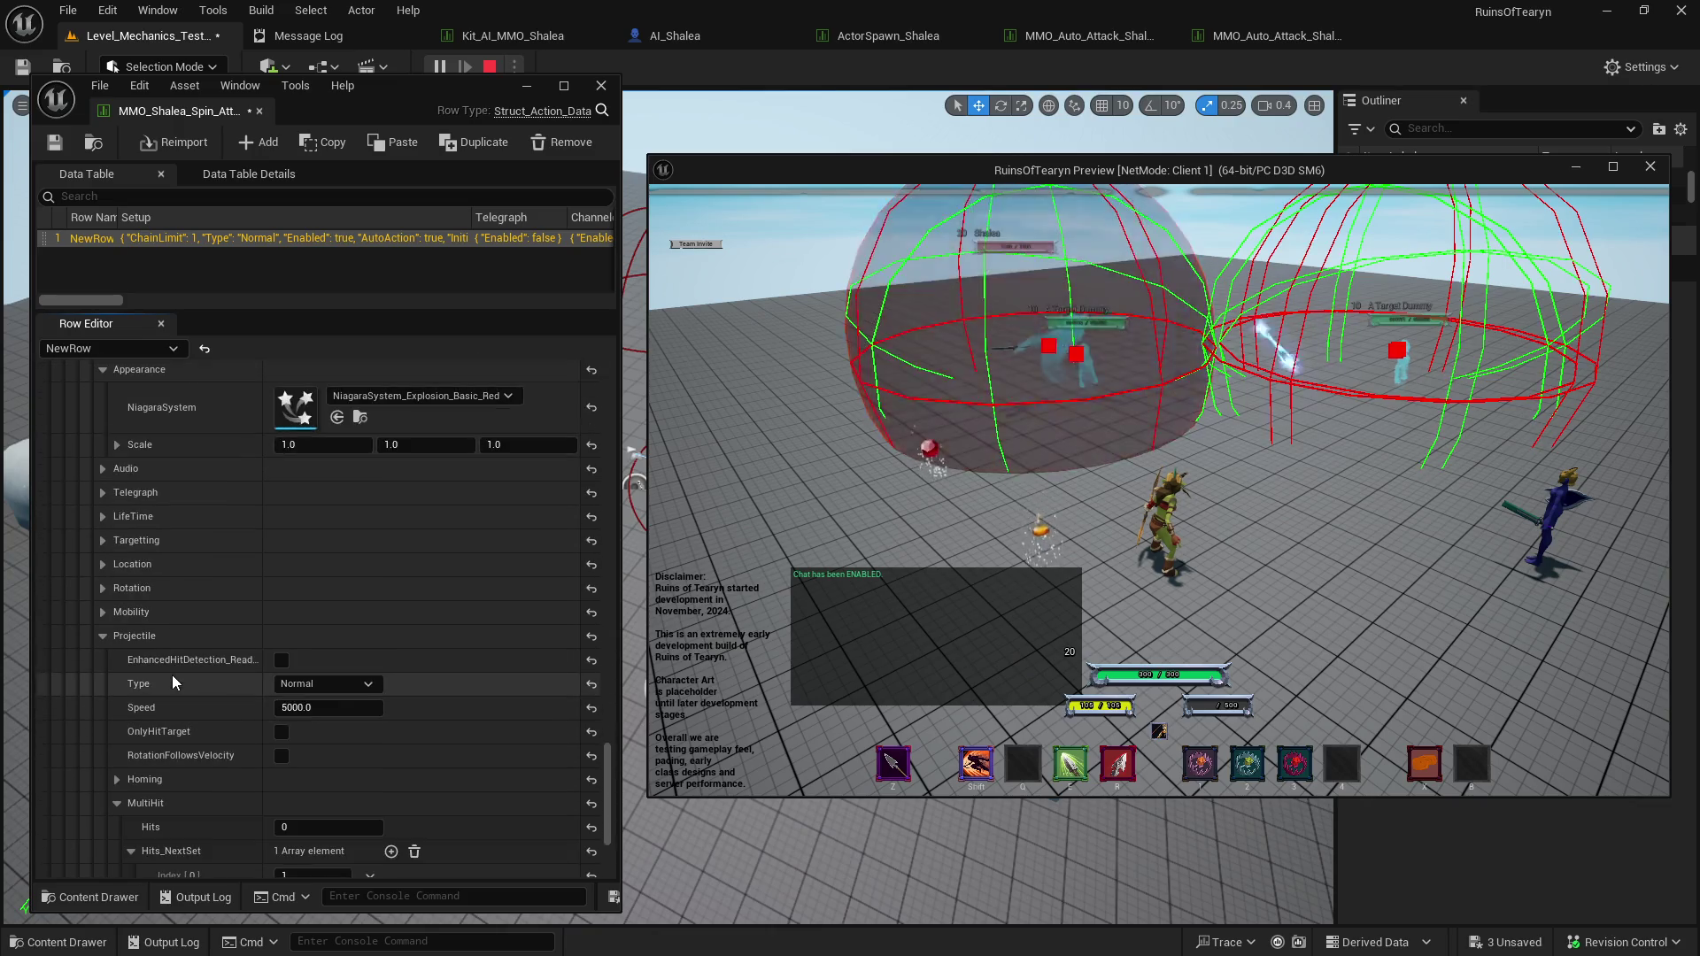
Expand HitBox and set the AOE HitBoxExtent to 250 on each axis.
scroll(309, 575, "up", 5)
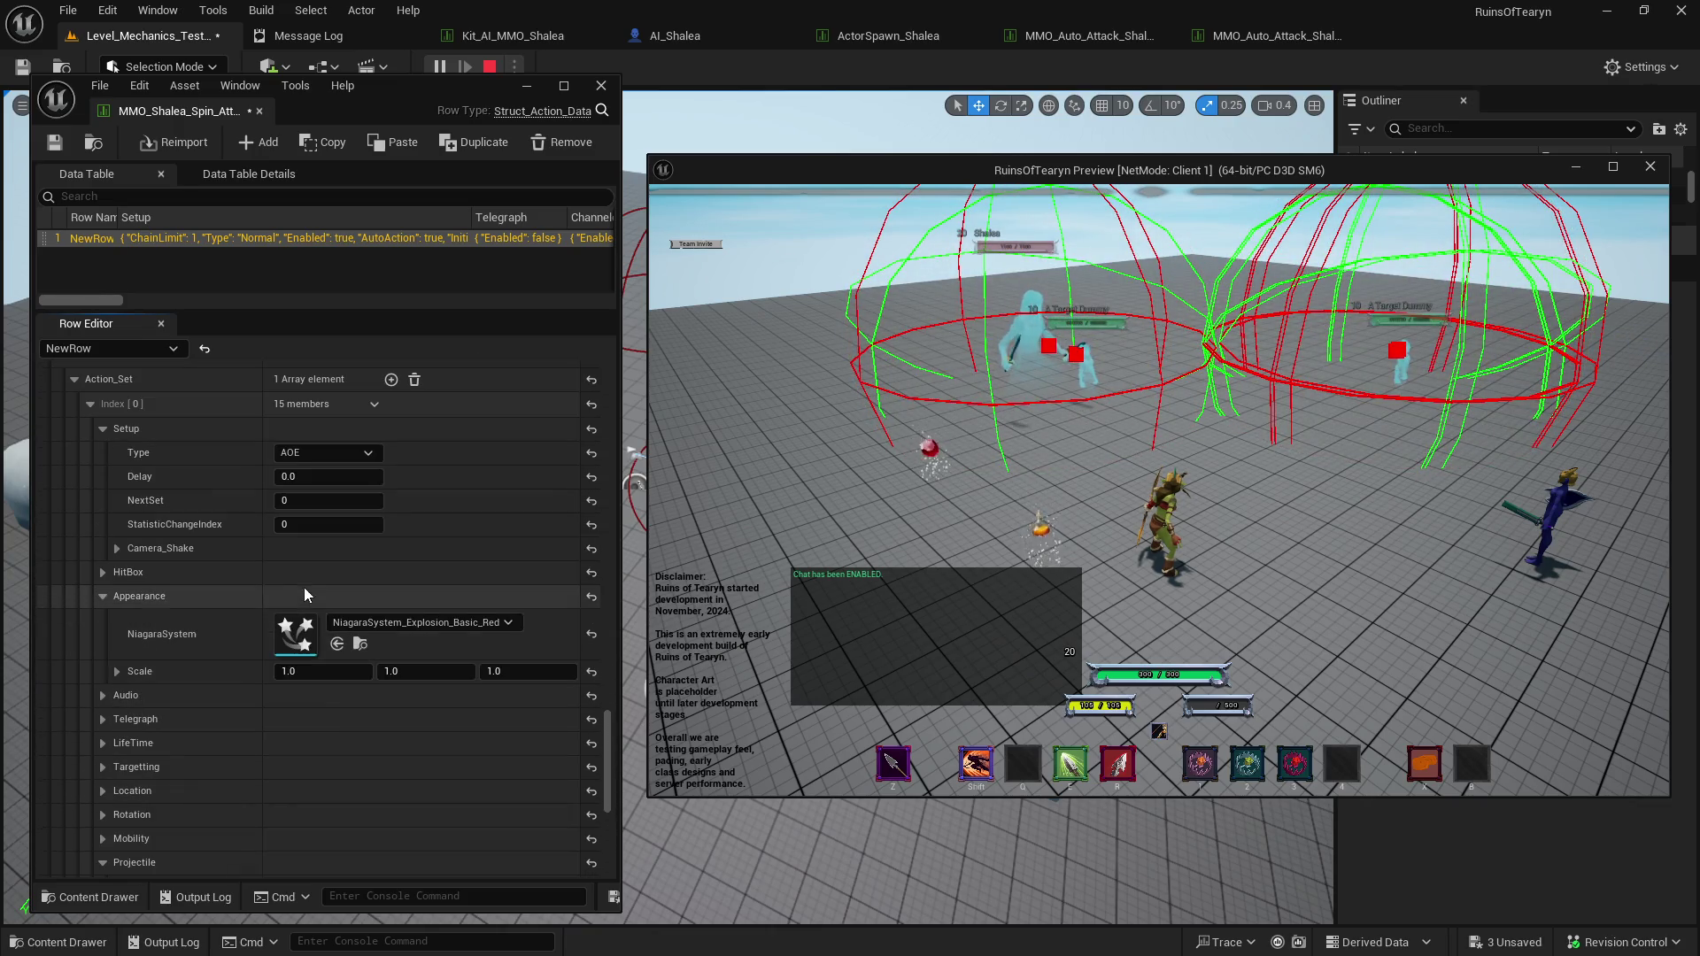
left_click(99, 573)
left_click(343, 598)
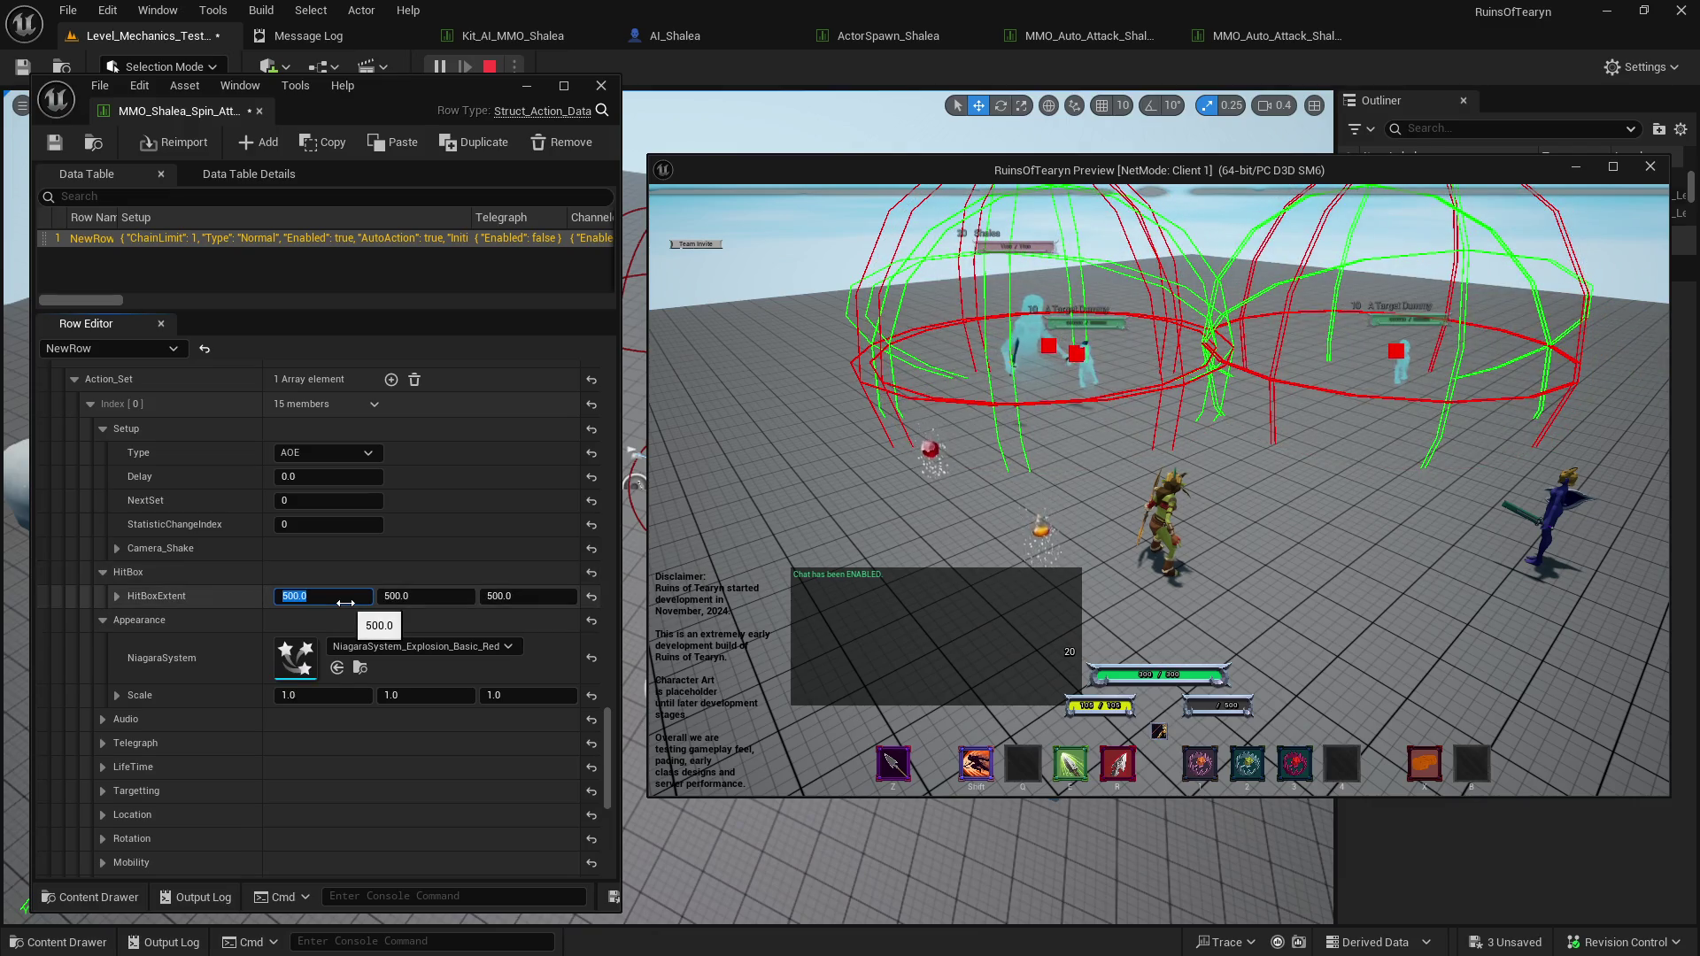
type("0")
key("Tab")
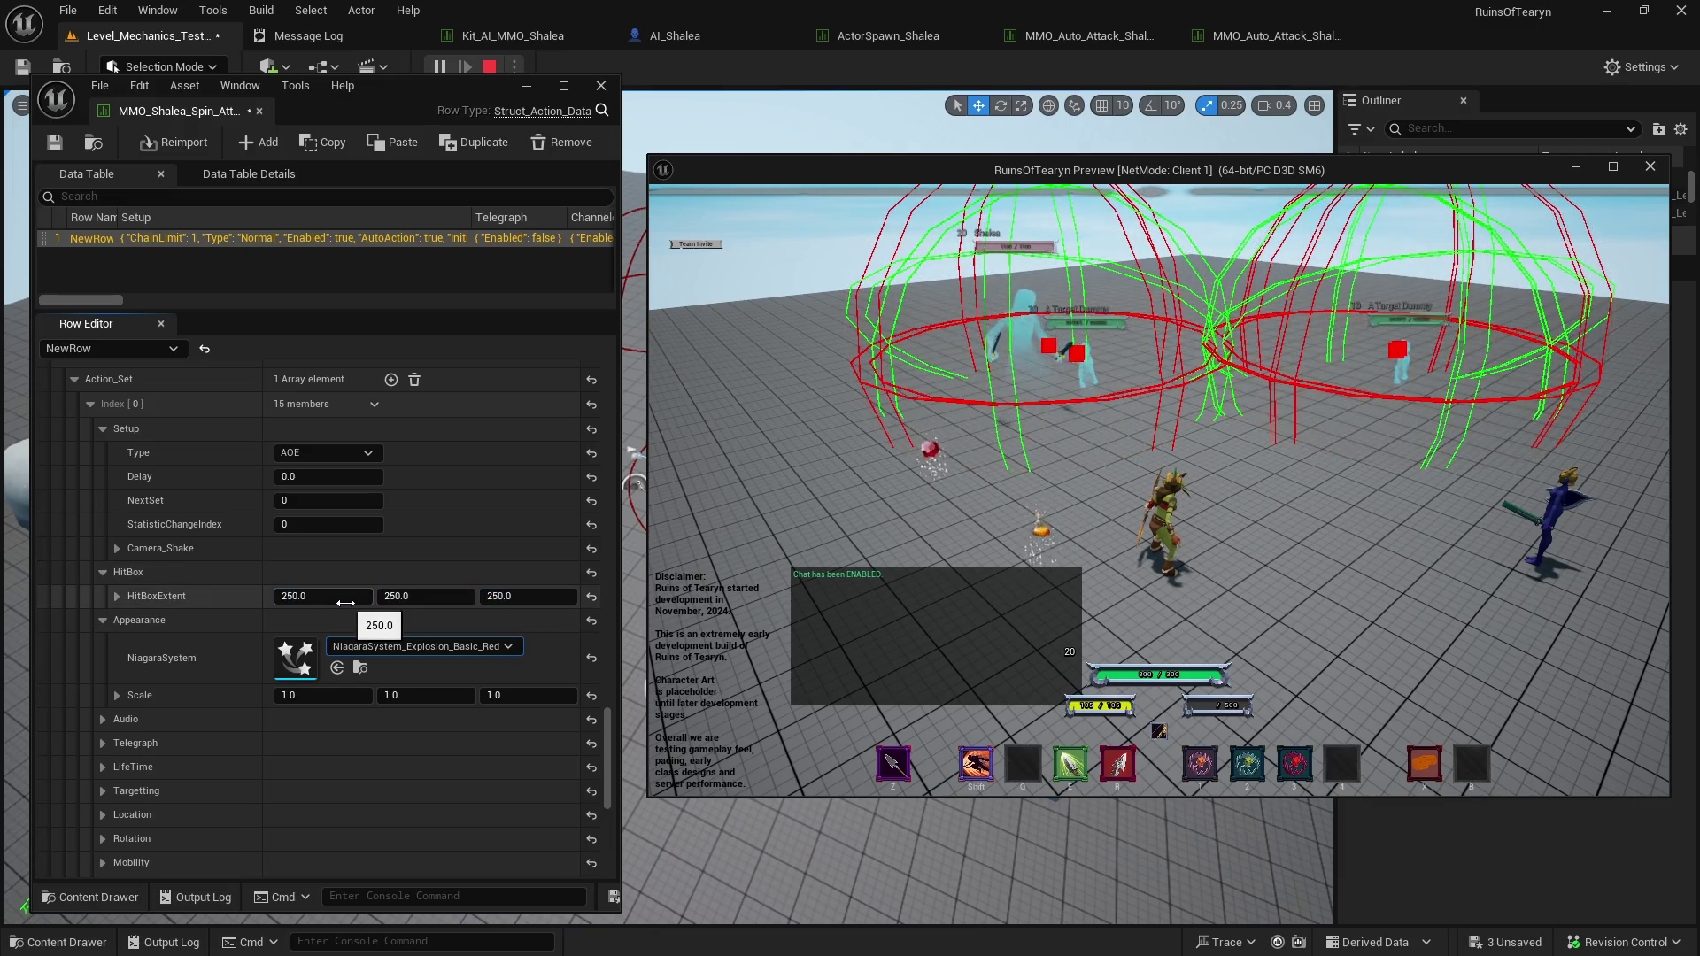
Set the explosion Appearance Scale X, Y and Z to 0.5.
type("0.5")
key("Tab")
key("Return")
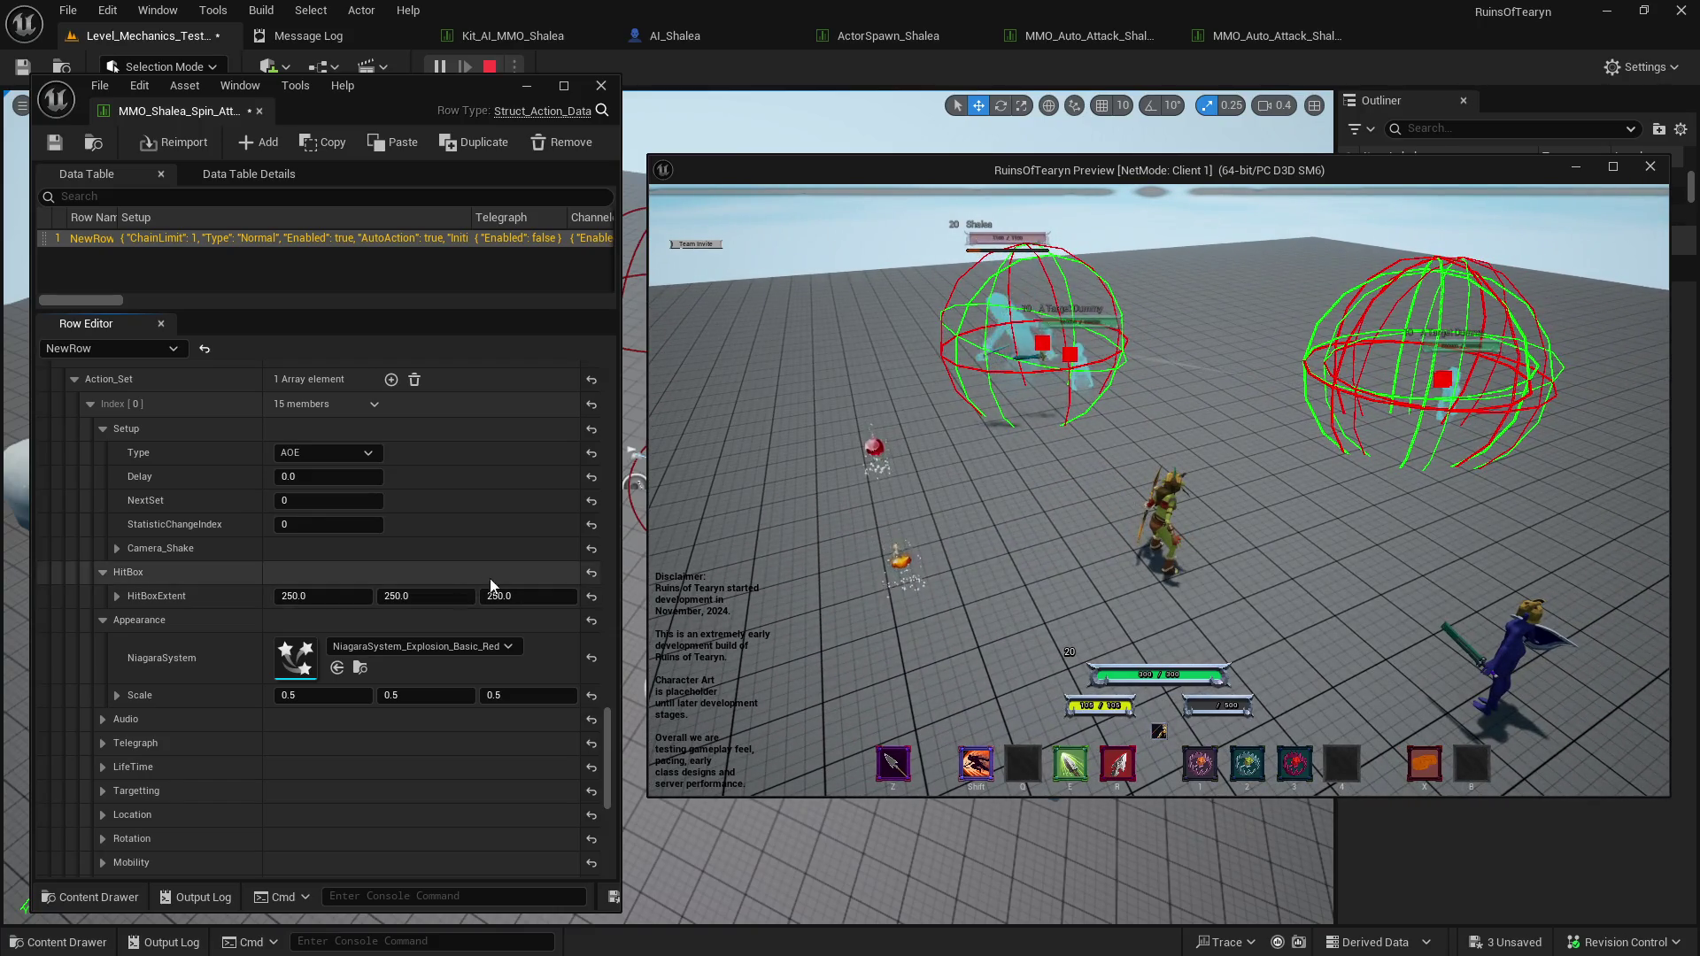
scroll(200, 662, "down", 5)
scroll(200, 663, "down", 3)
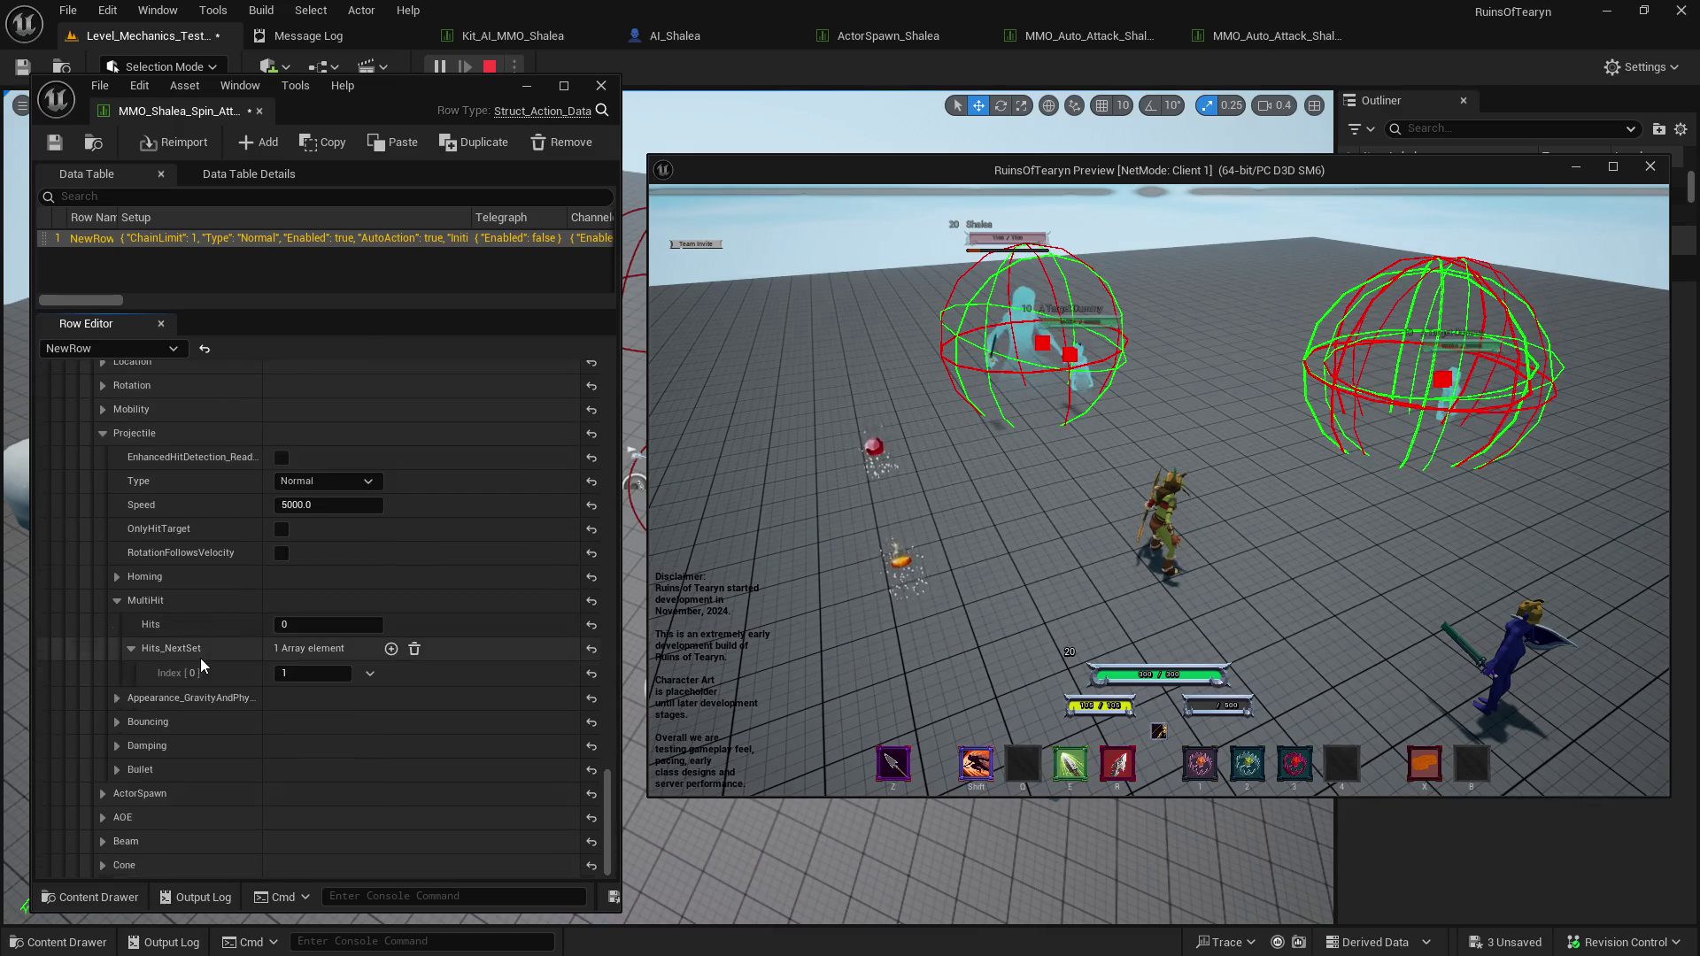
scroll(144, 717, "down", 6)
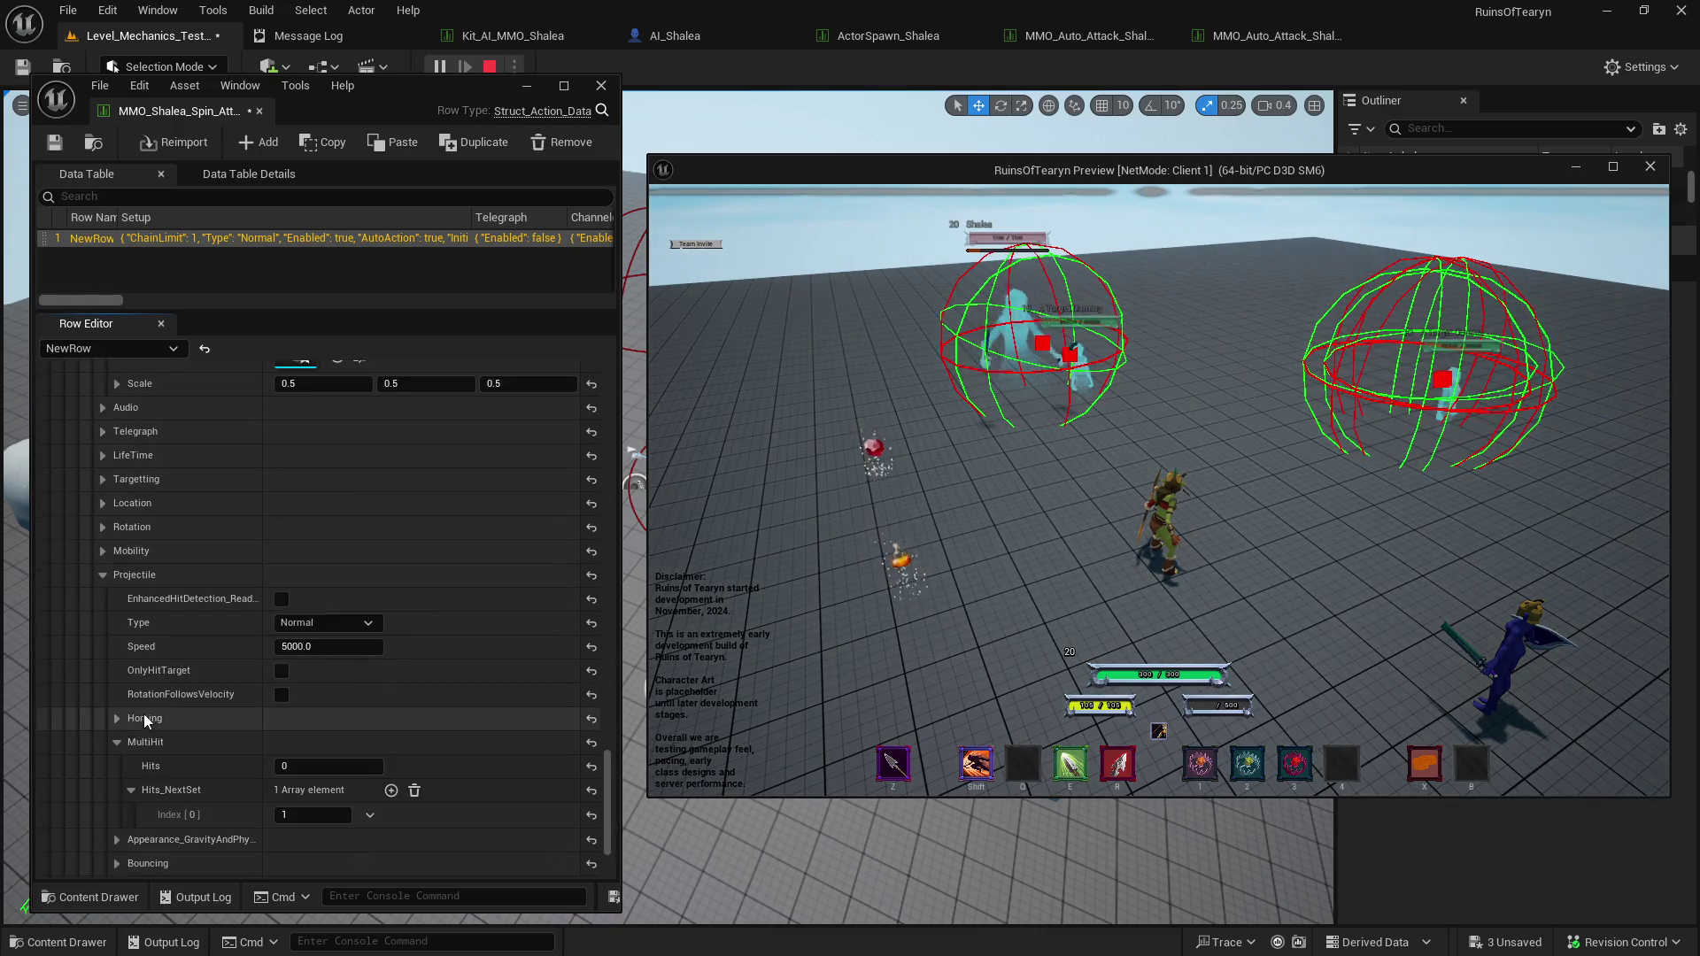
scroll(156, 660, "down", 6)
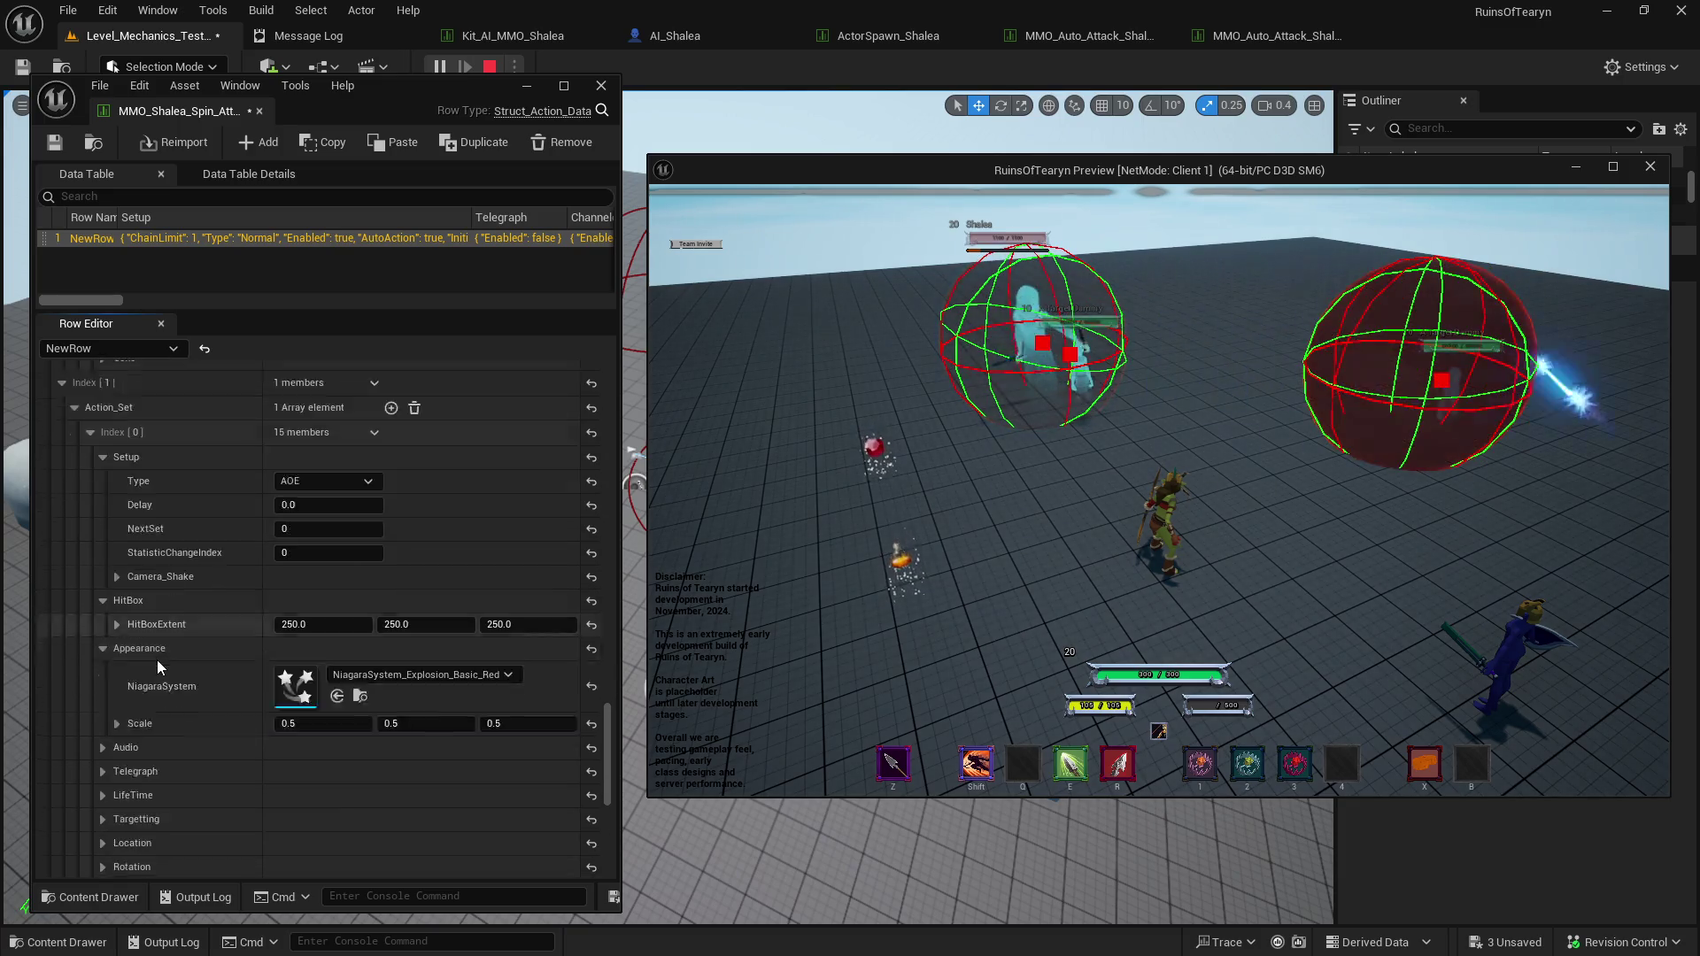
Expand Location, switch the AOE spawn location to Impact, then back to HitTarget.
left_click(101, 621)
left_click(100, 623)
left_click(100, 645)
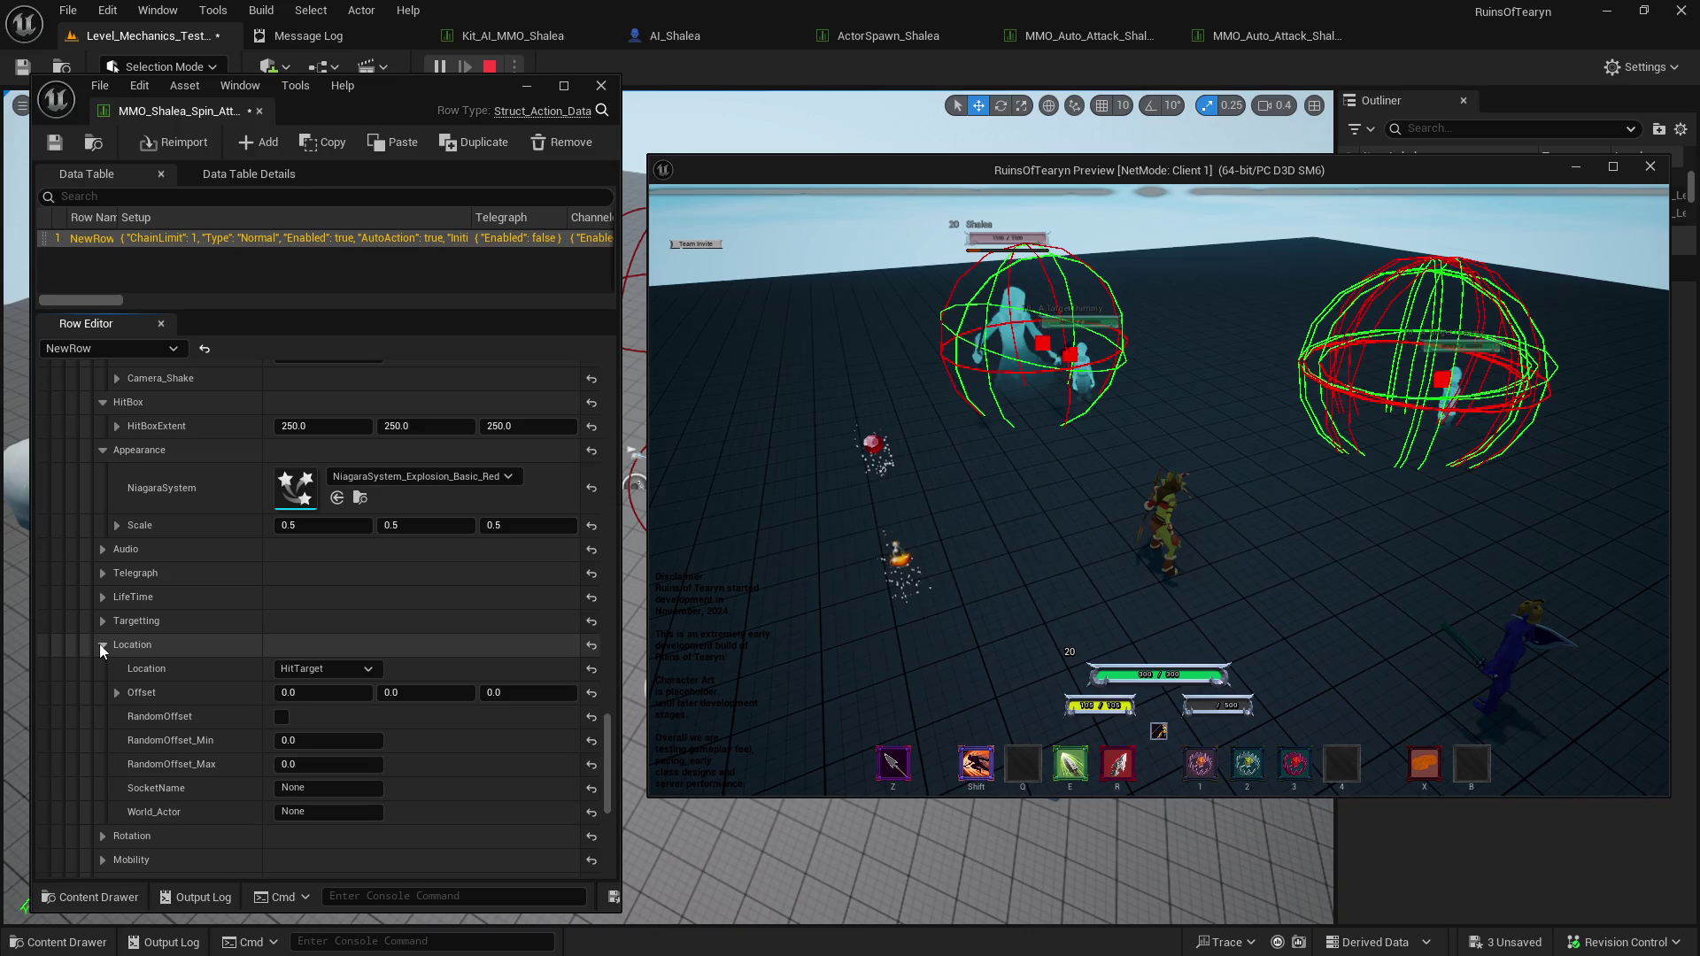
left_click(349, 670)
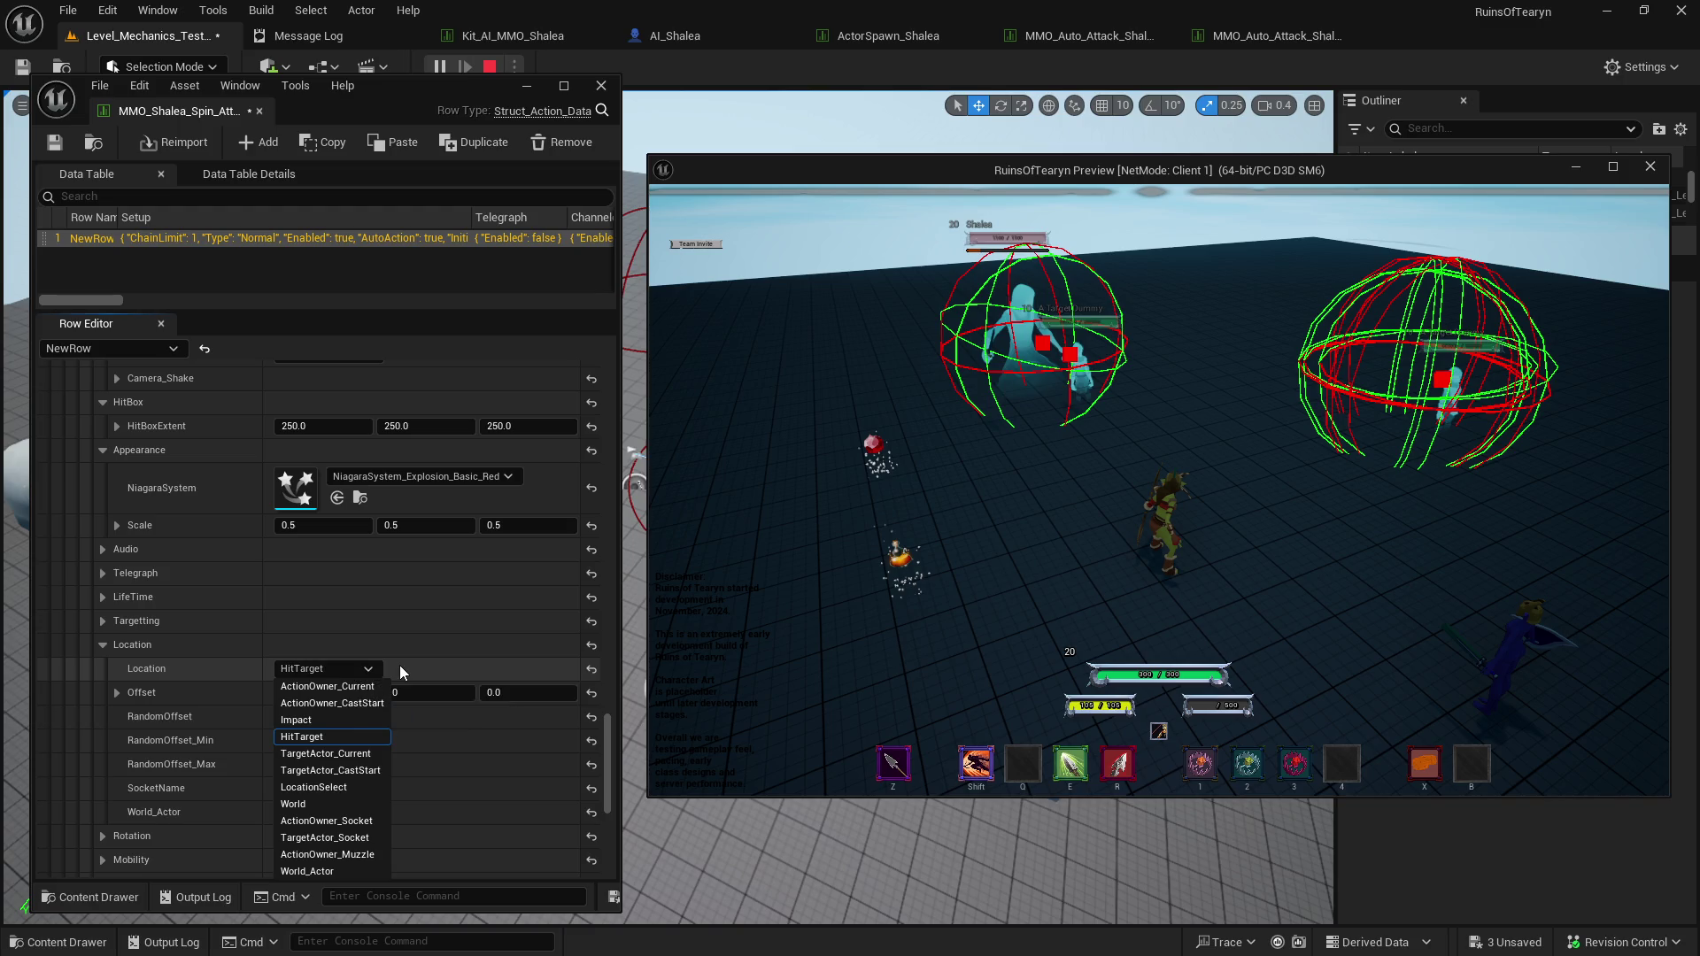
left_click(333, 736)
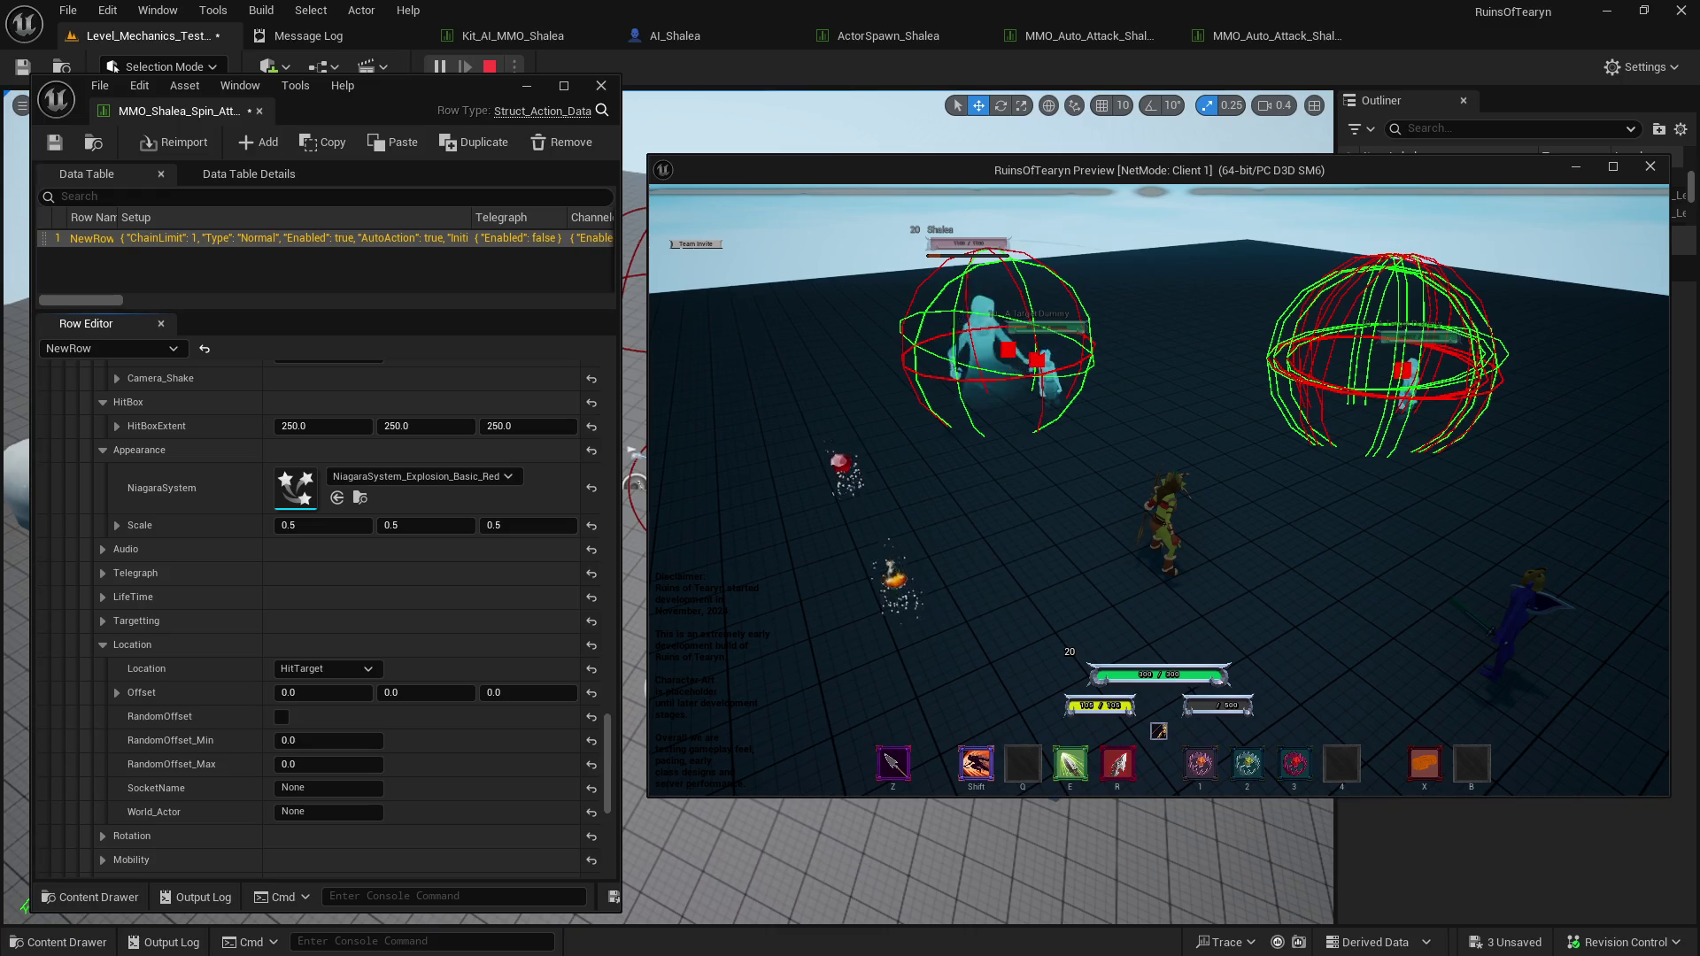
left_click(319, 667)
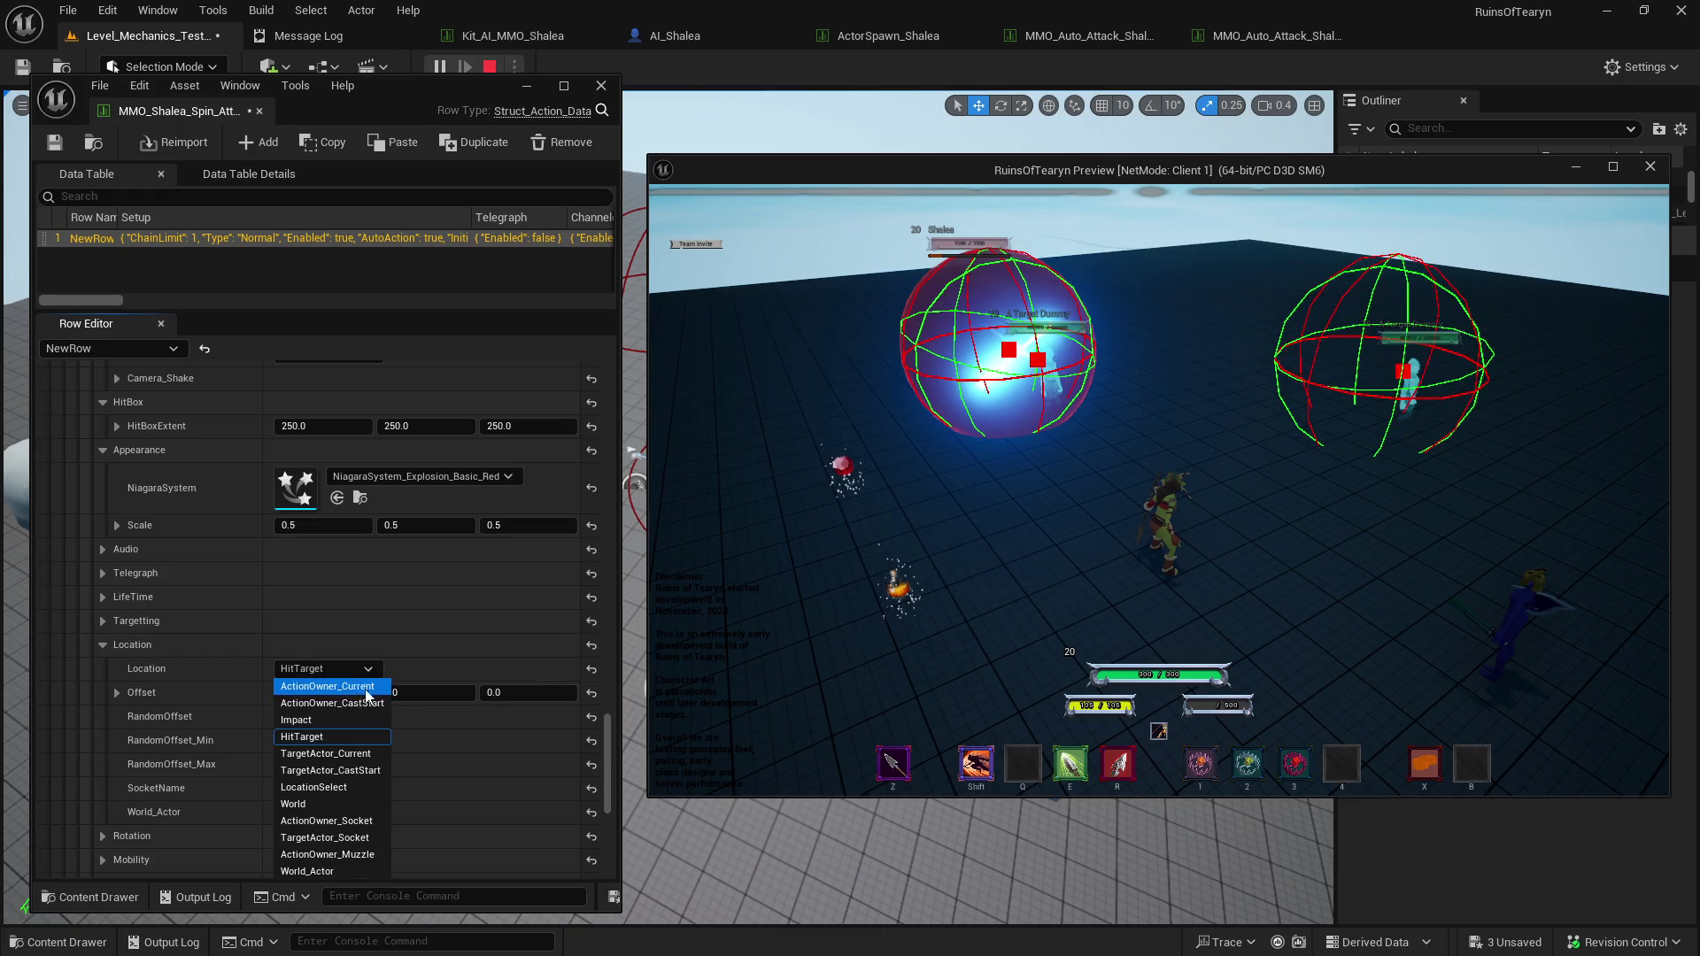
left_click(349, 719)
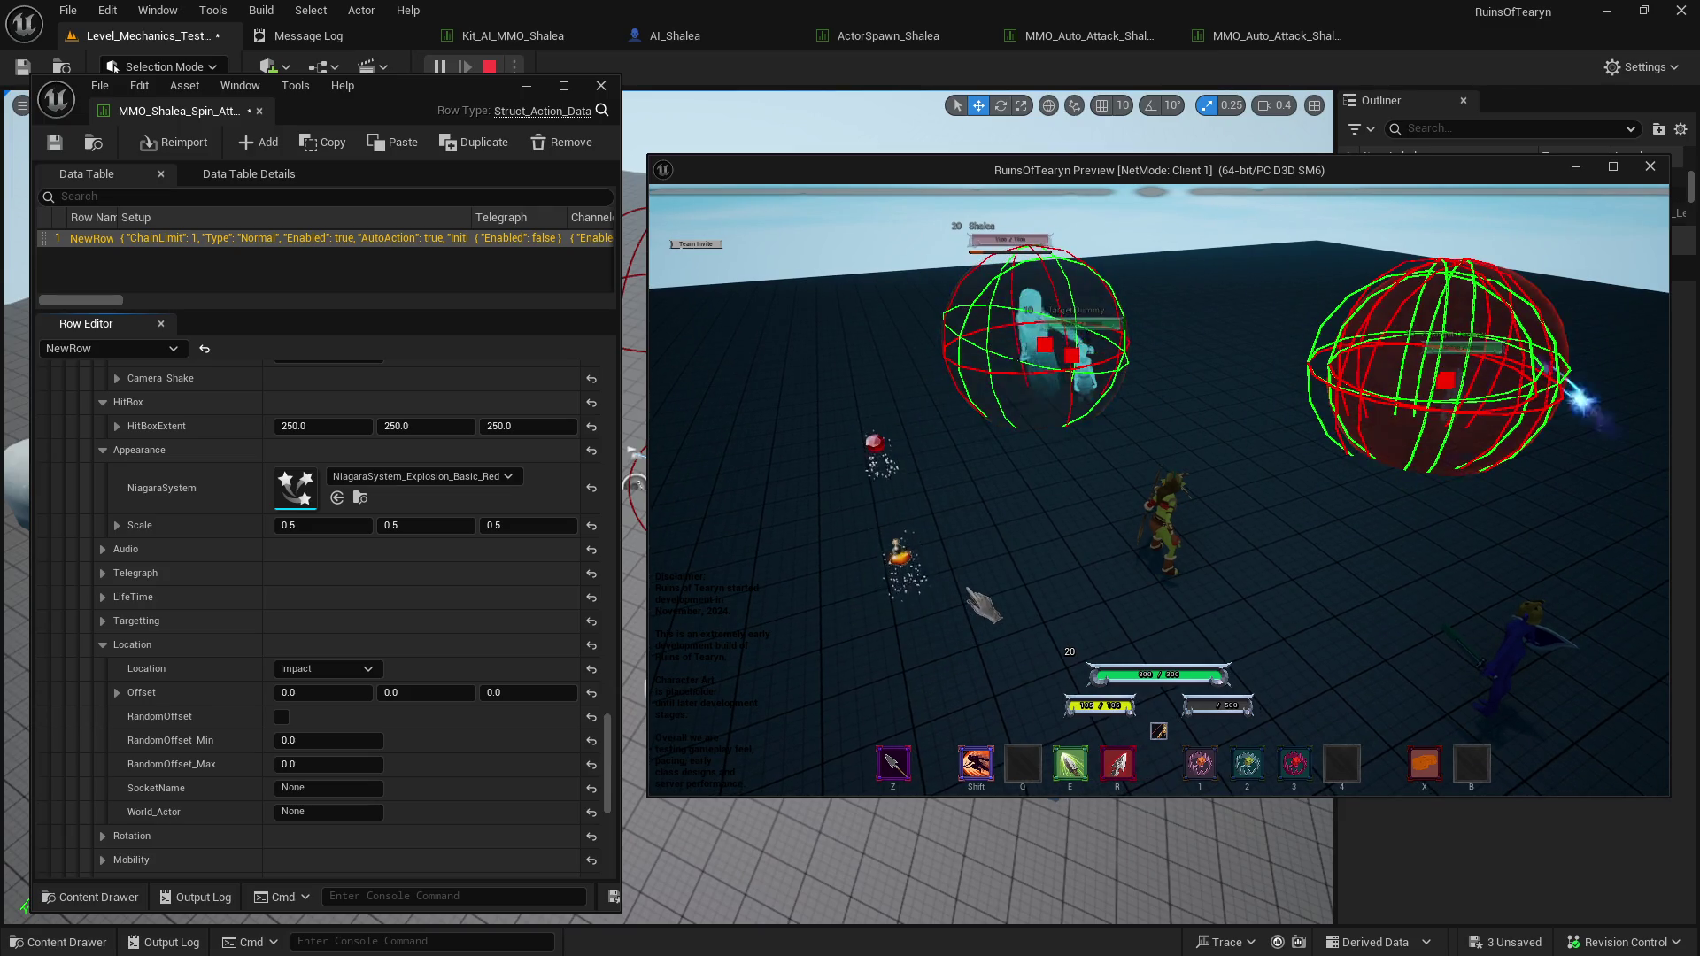
left_click(322, 671)
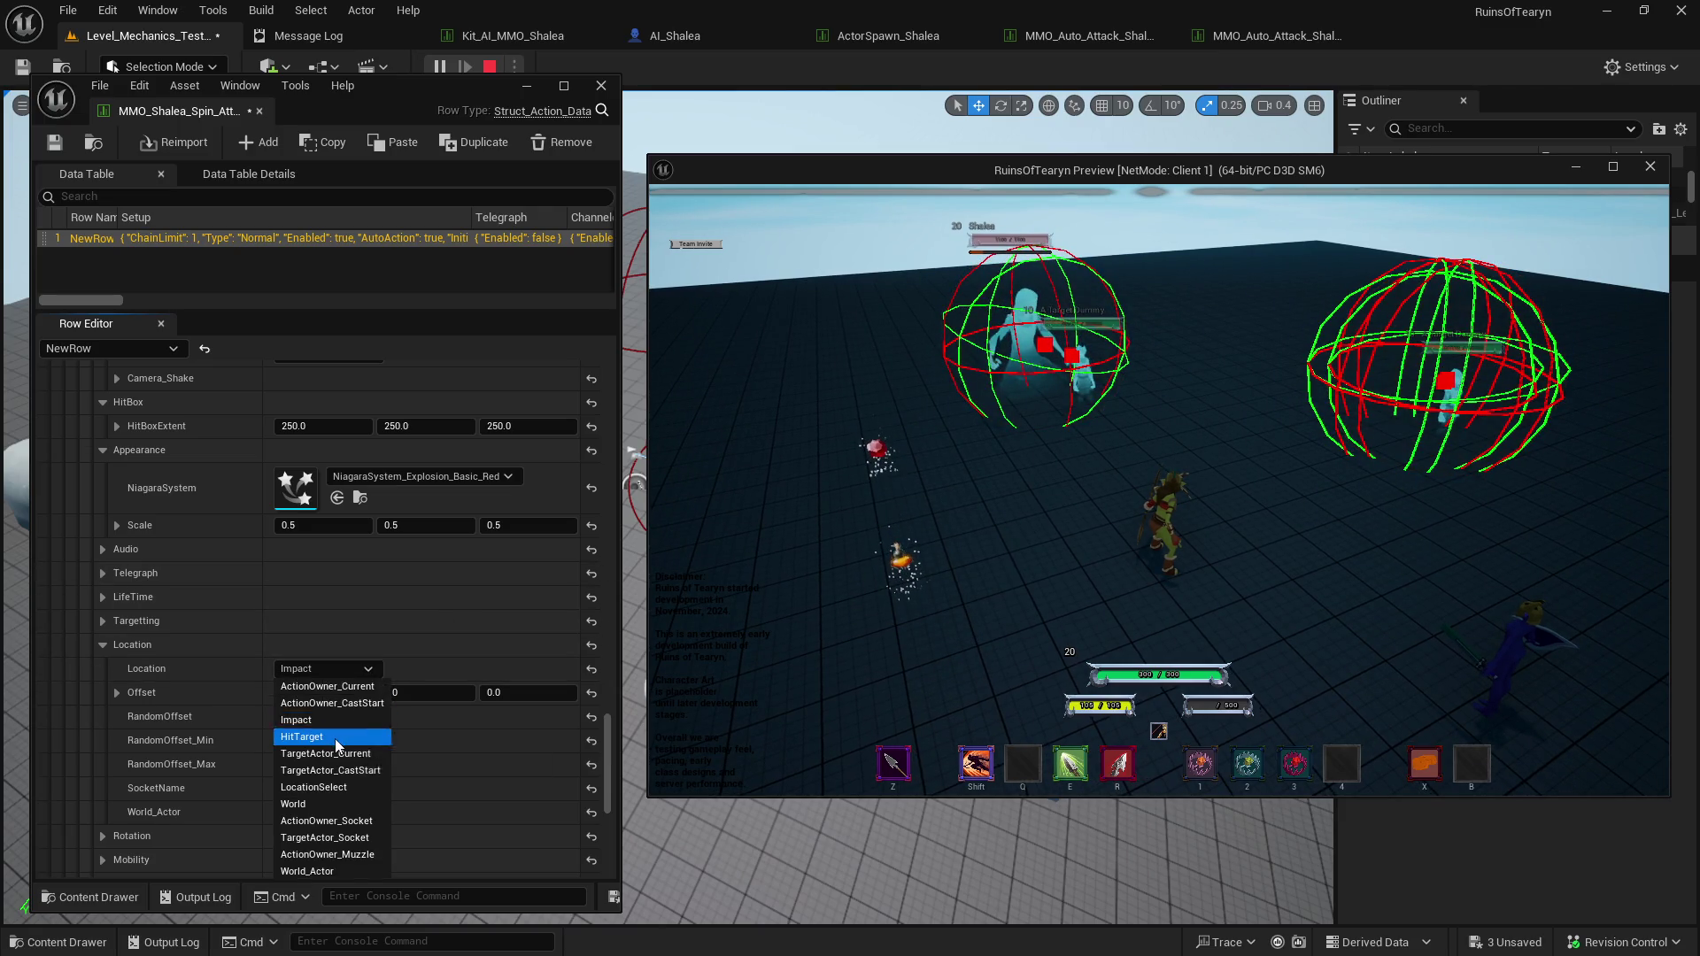
left_click(334, 738)
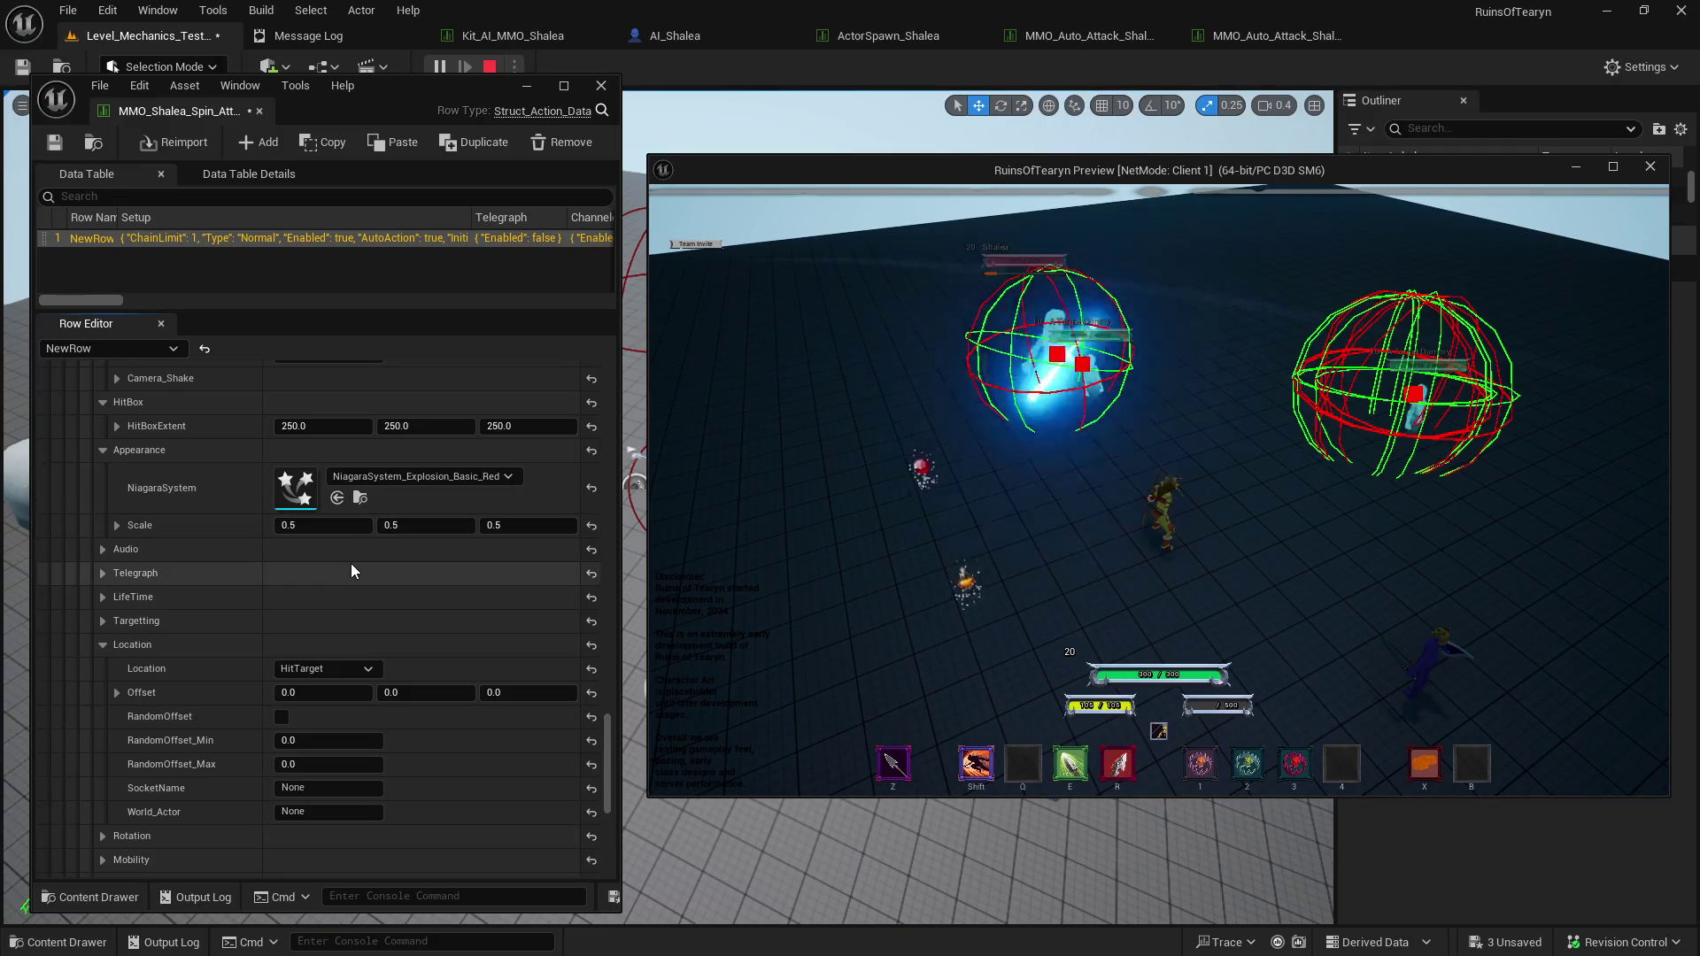
Set the AOE HitBoxExtent X, Y and Z to 300.
scroll(351, 563, "up", 1)
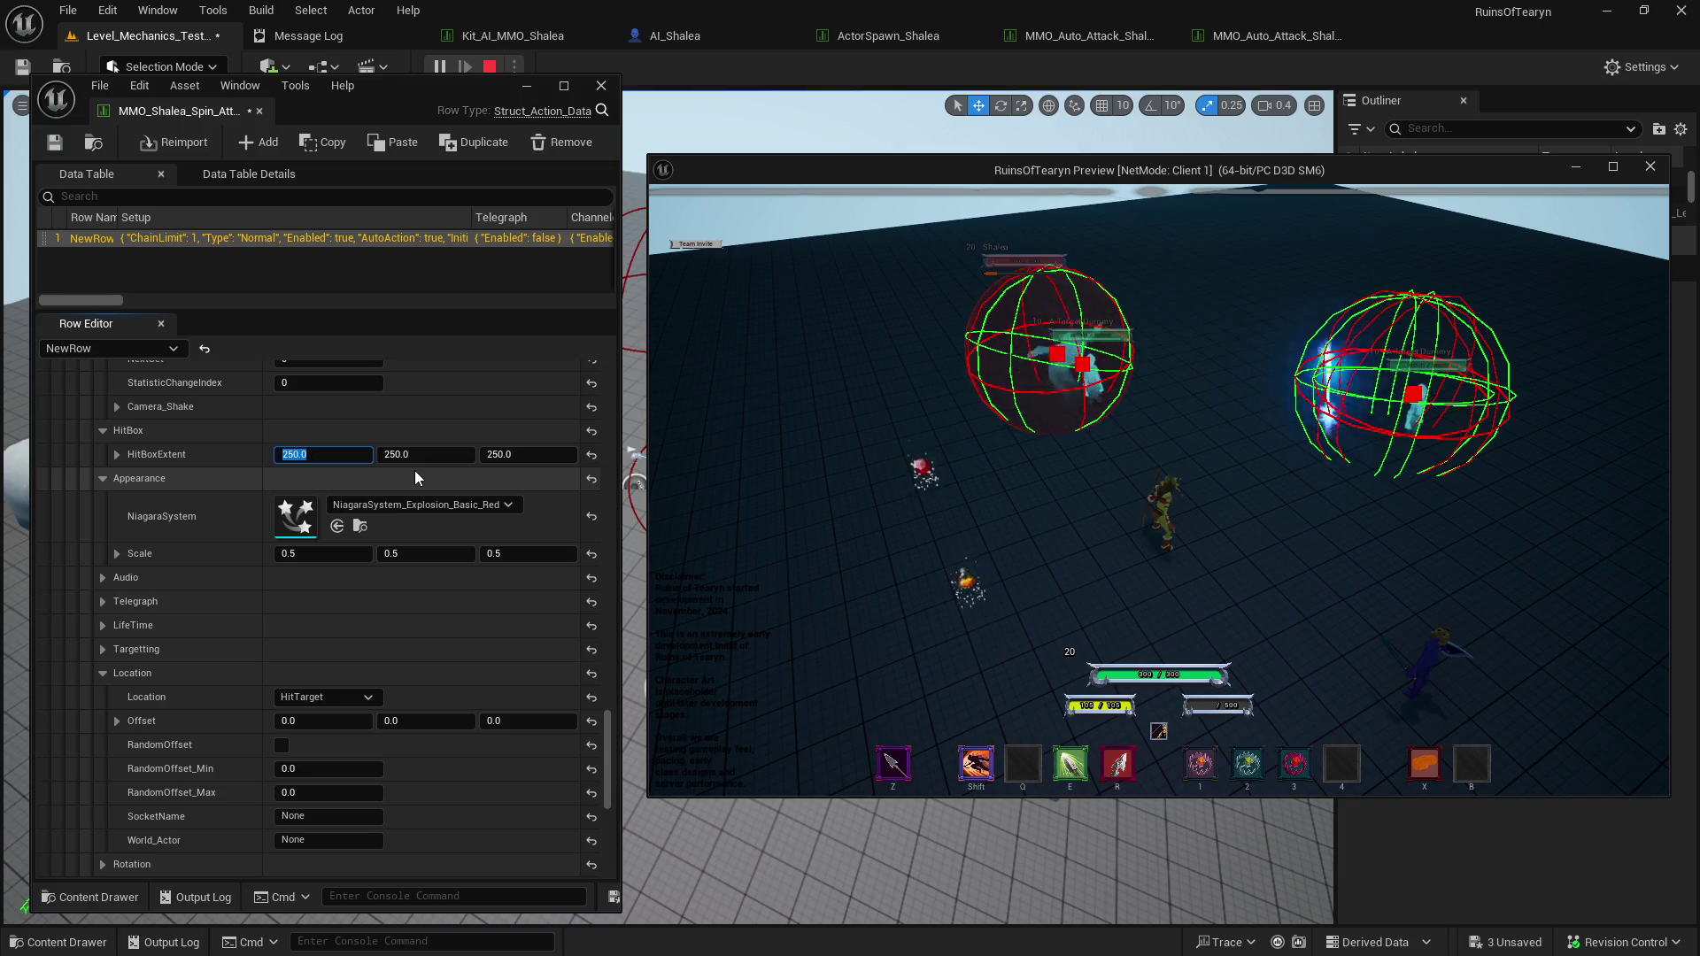
type("300")
key("Tab")
type("300")
key("Tab")
type("300")
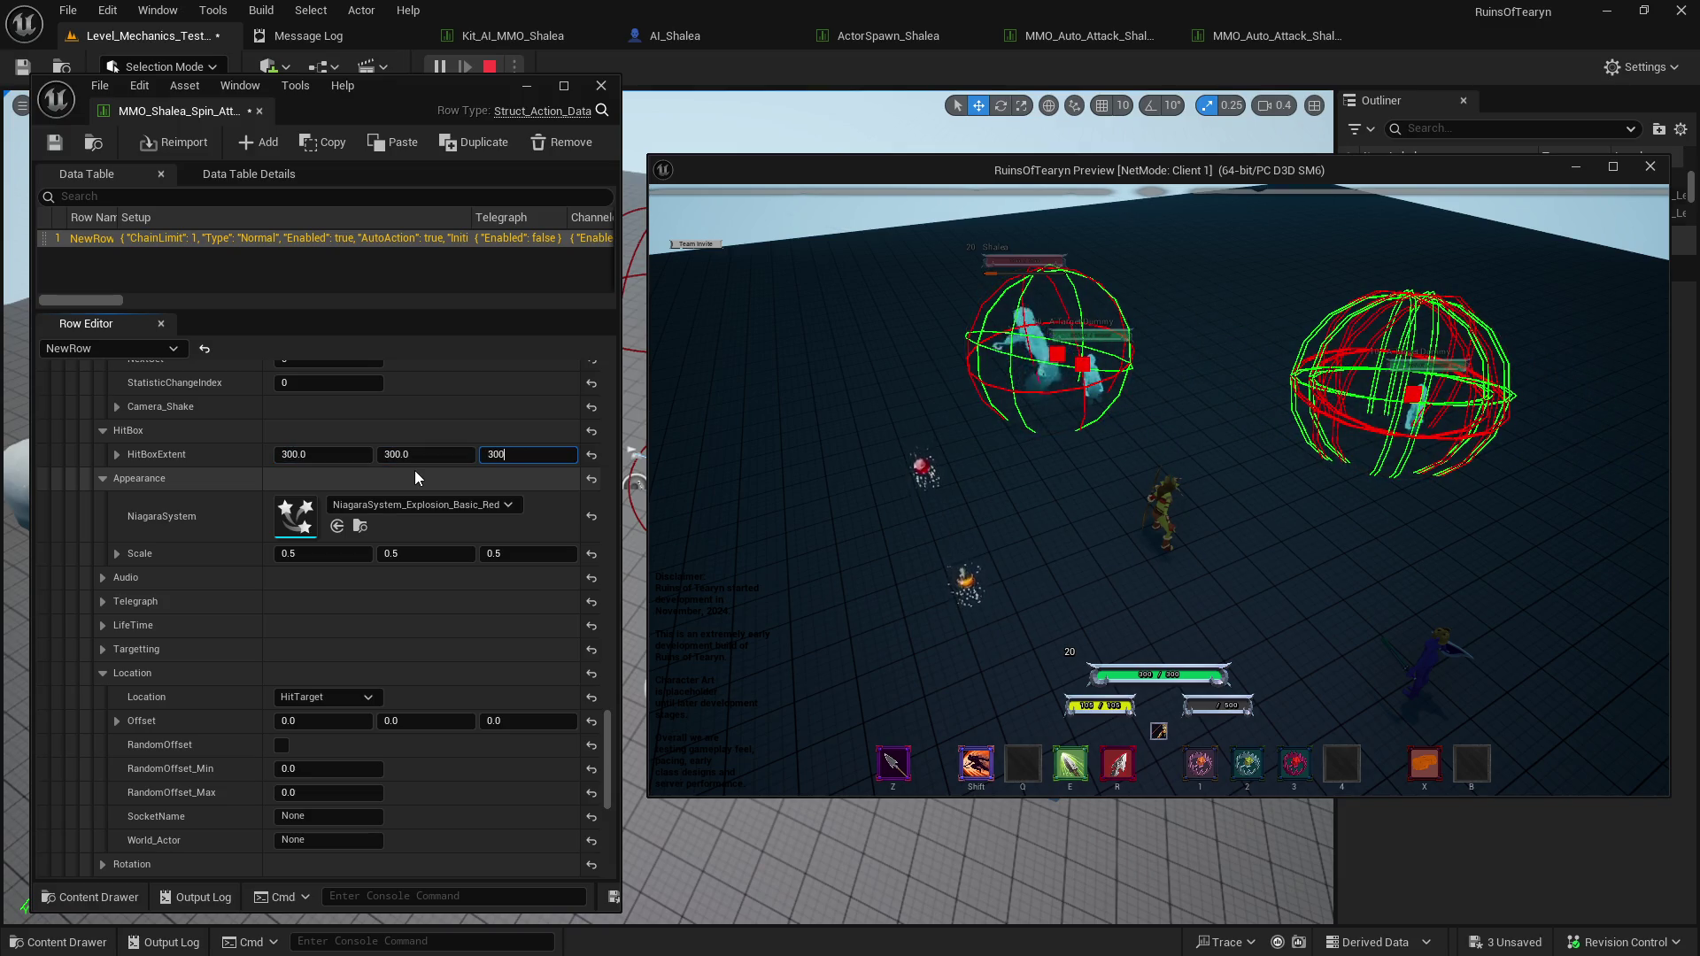
key("Return")
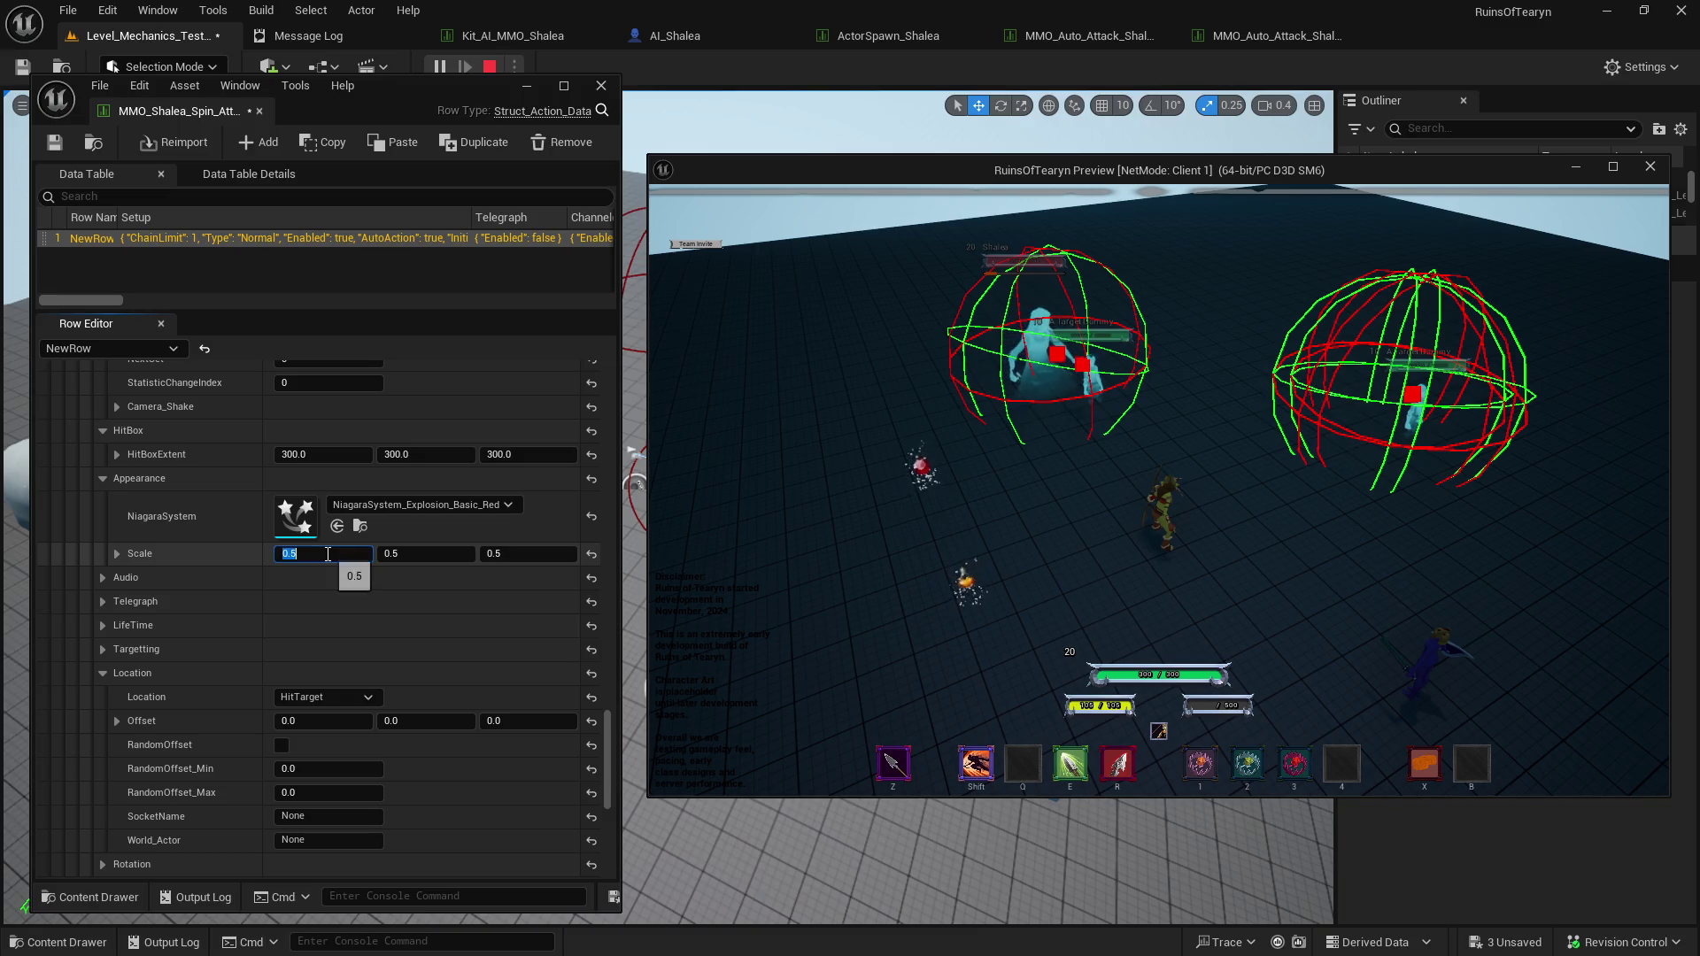
Set the effect scale to 0.6 and turn the game camera toward the target dummies.
type(".6")
key("Tab")
type(".6")
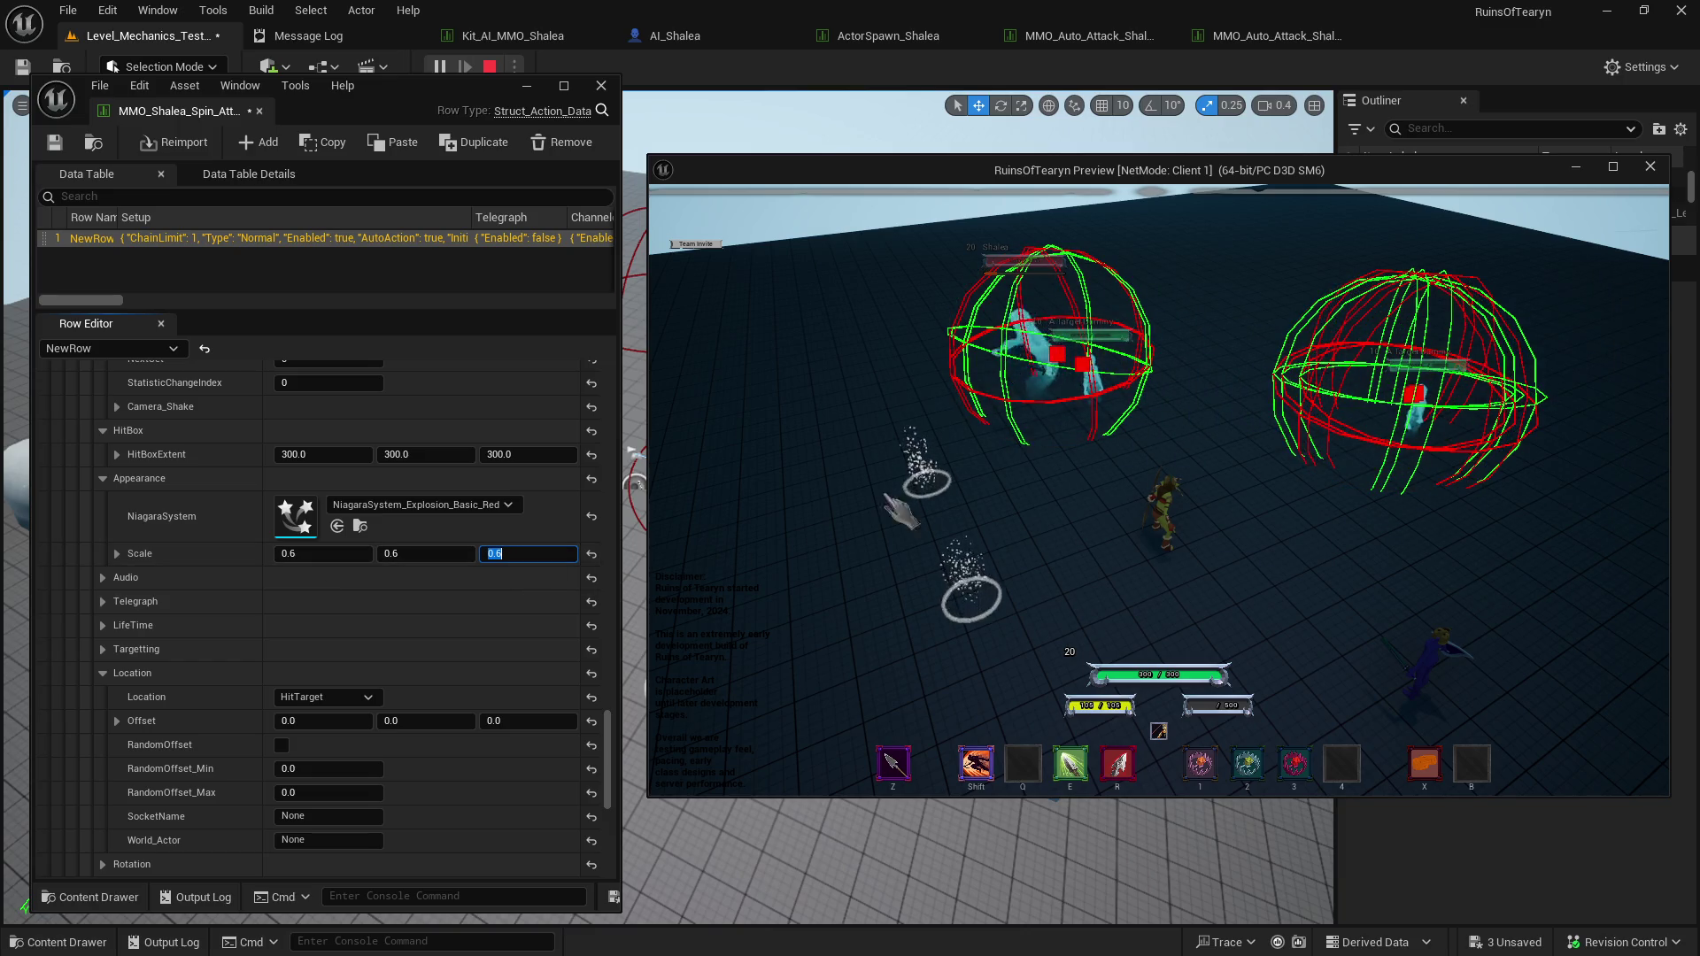
left_click(1210, 440)
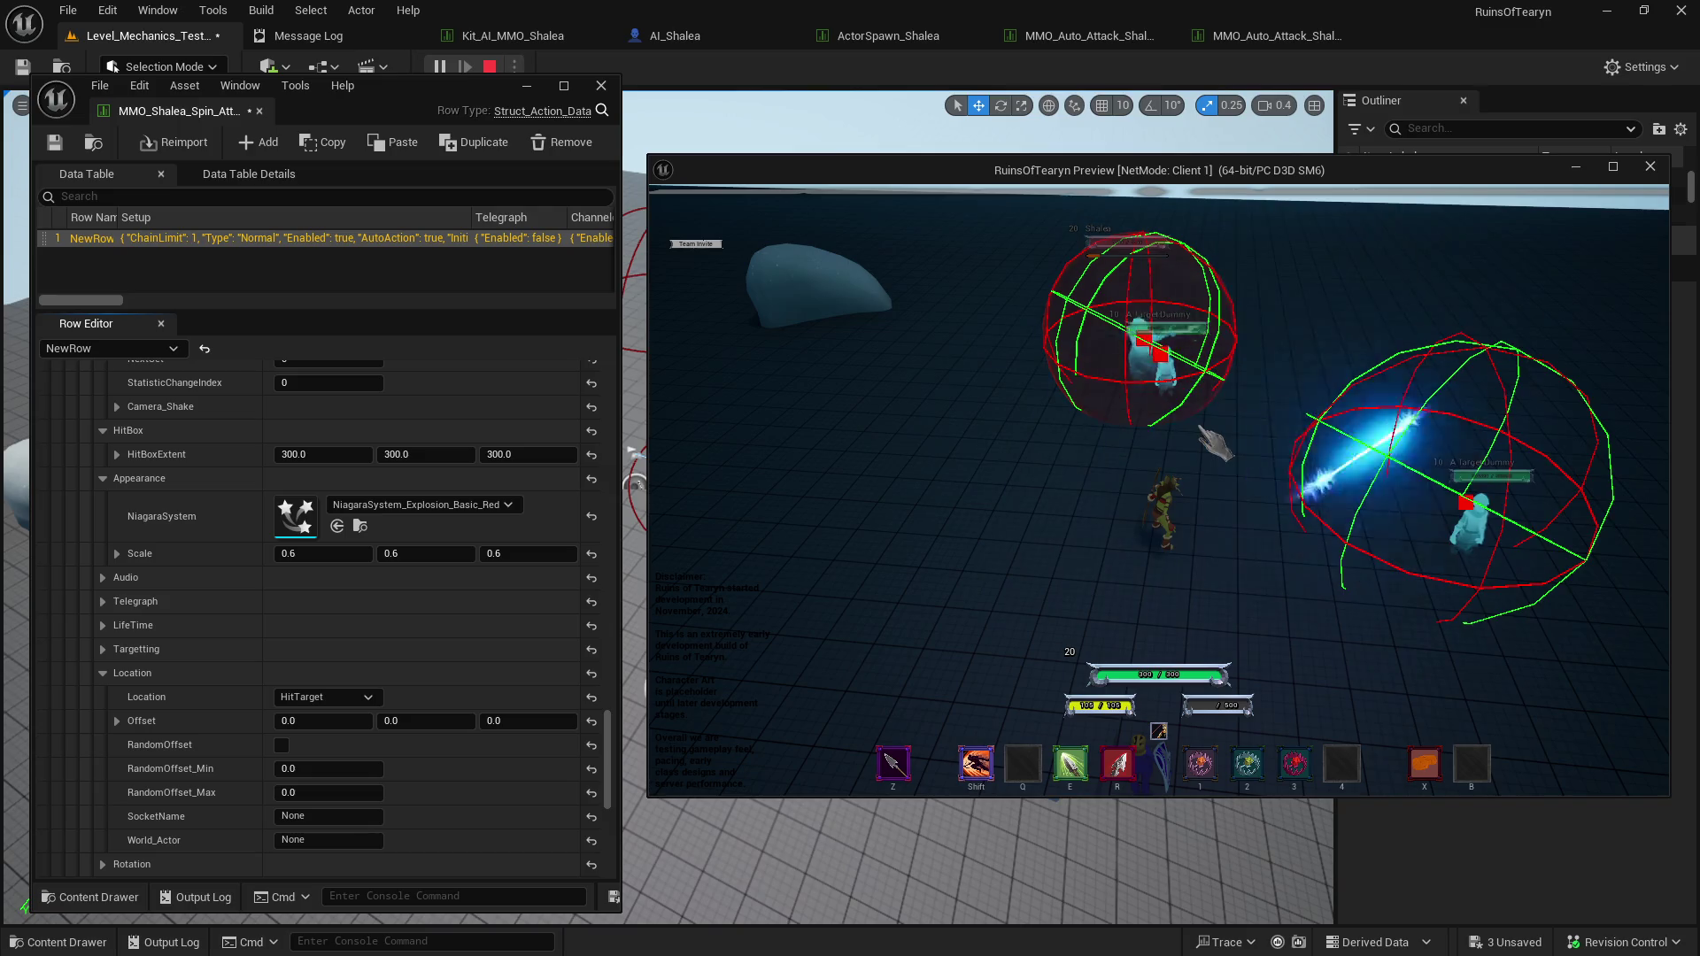
left_click_drag(1201, 466, 1150, 469)
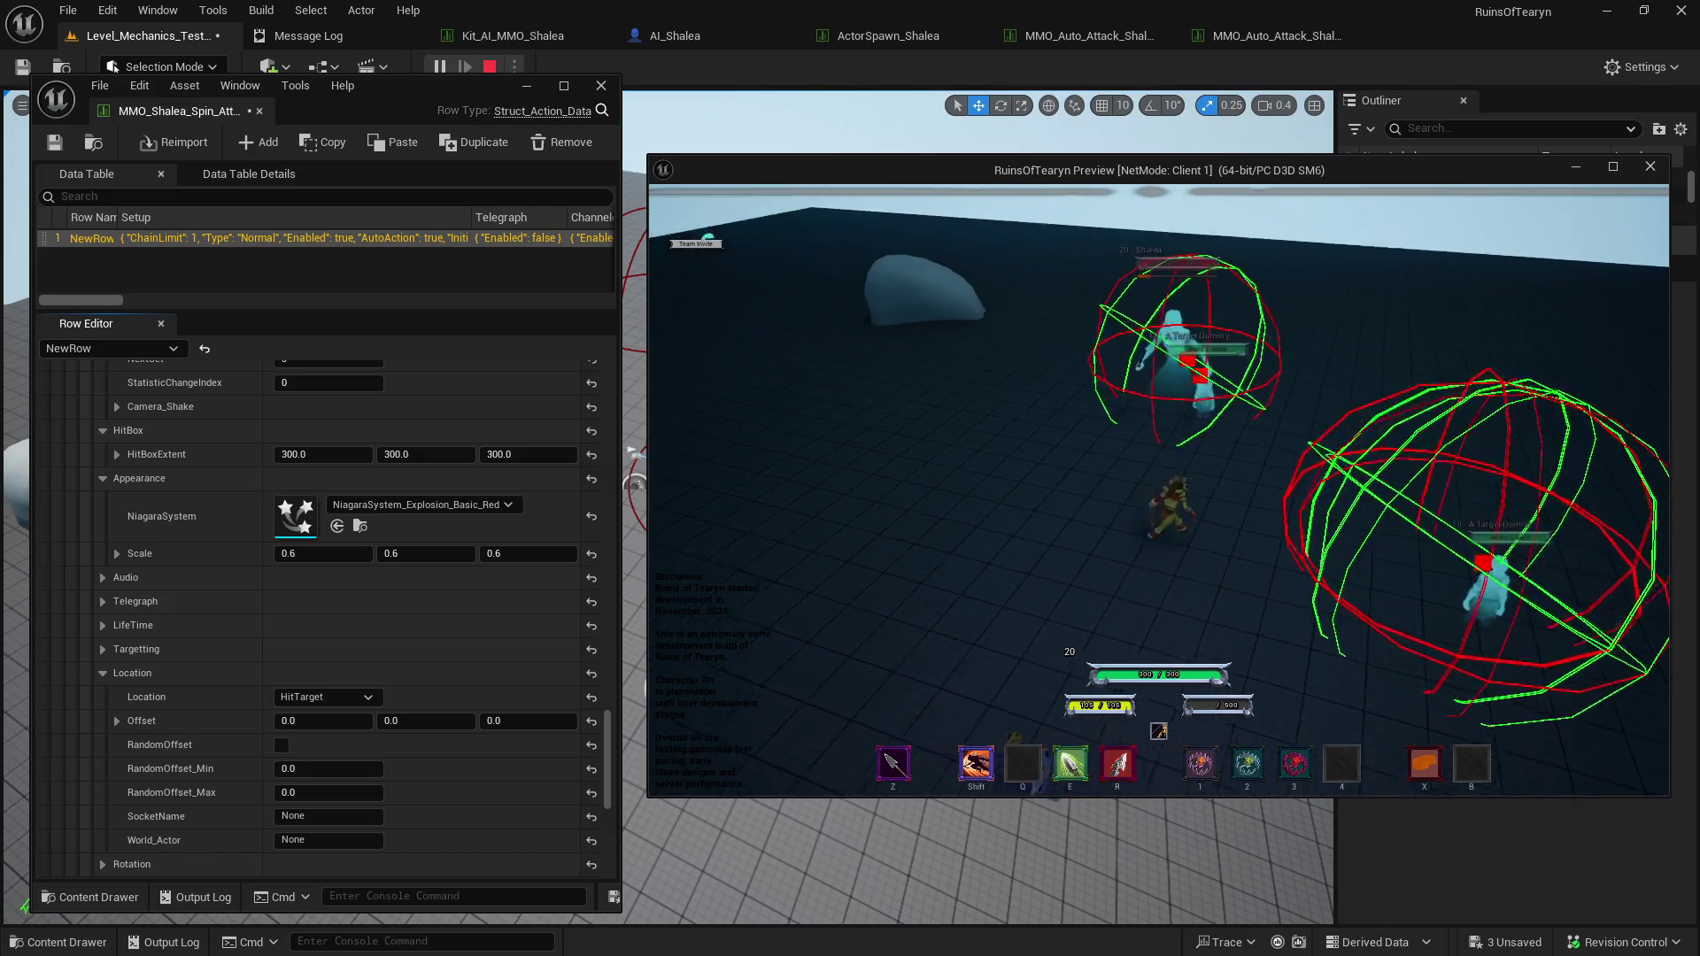